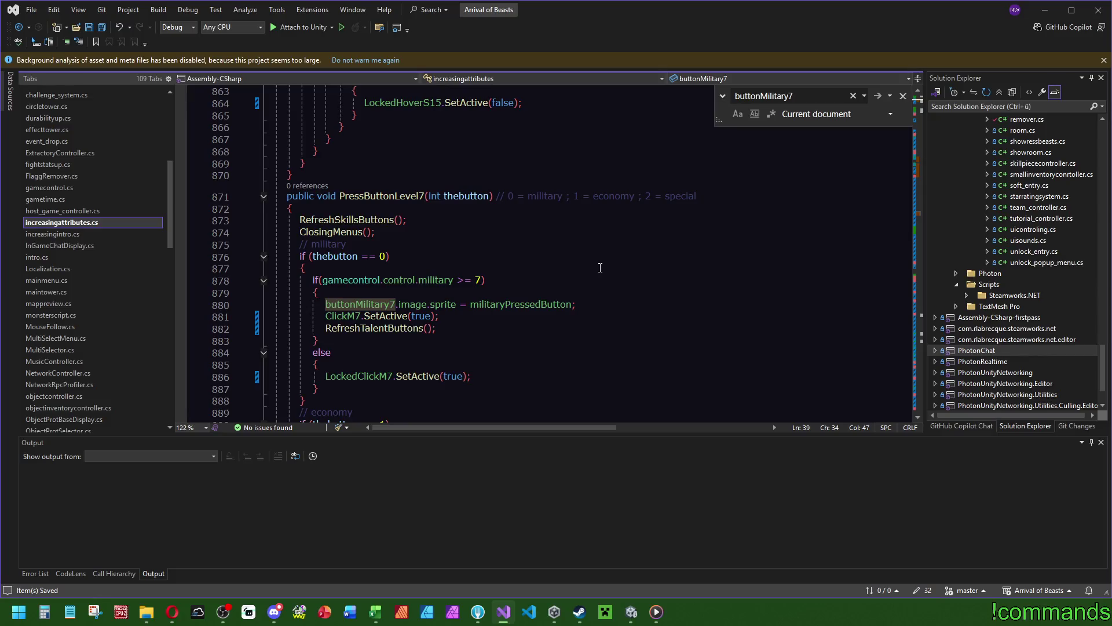
# Go to the RefreshTalentButtons and SetBtns definitions, then return to the PressButtonLevel7 call site.
pyautogui.moveTo(370, 306)
pyautogui.click(356, 326)
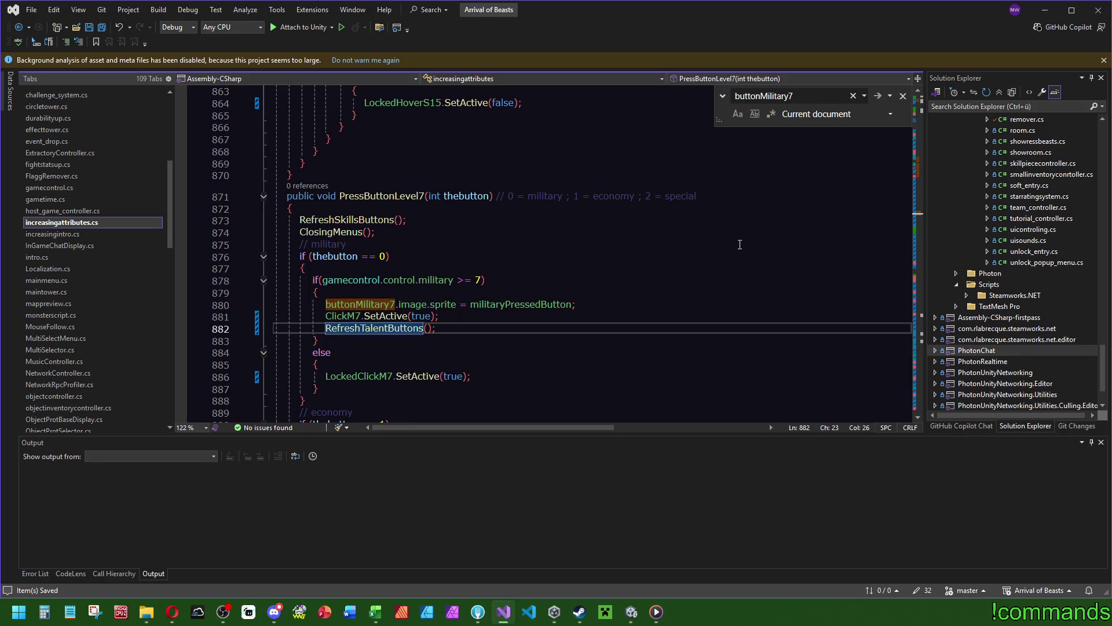
pyautogui.press('F12')
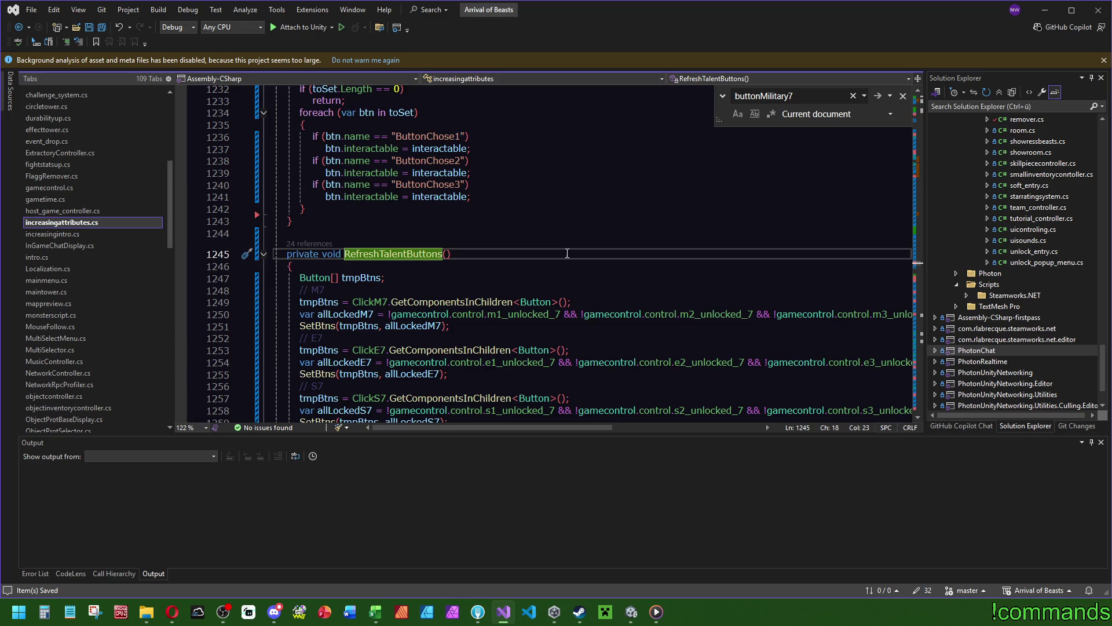
pyautogui.scroll(-3, 581, 251)
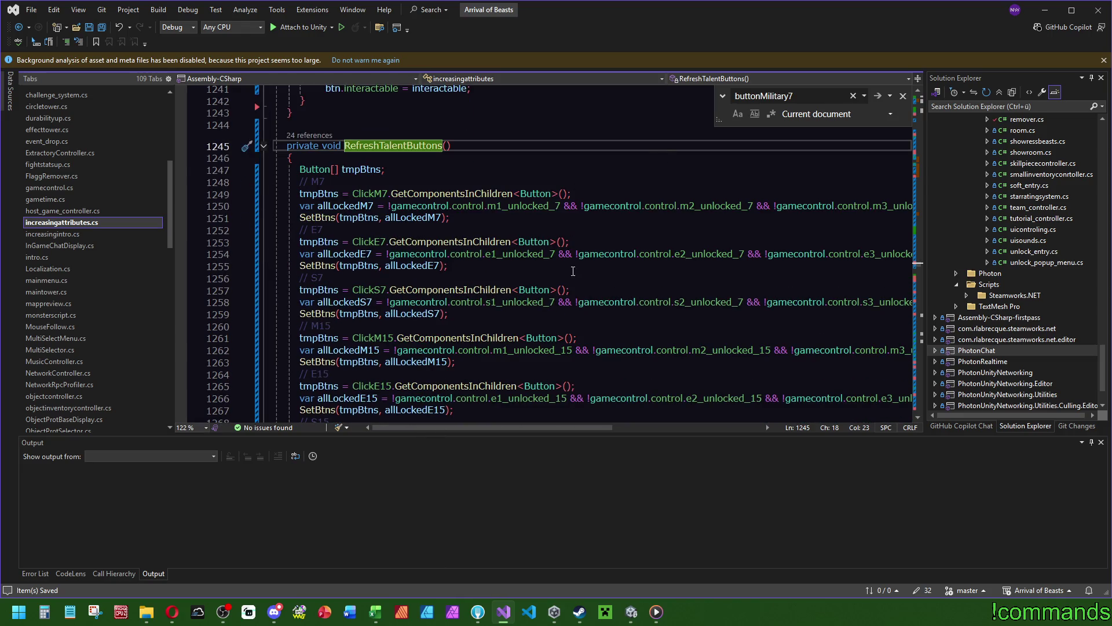
pyautogui.click(318, 218)
pyautogui.press('F12')
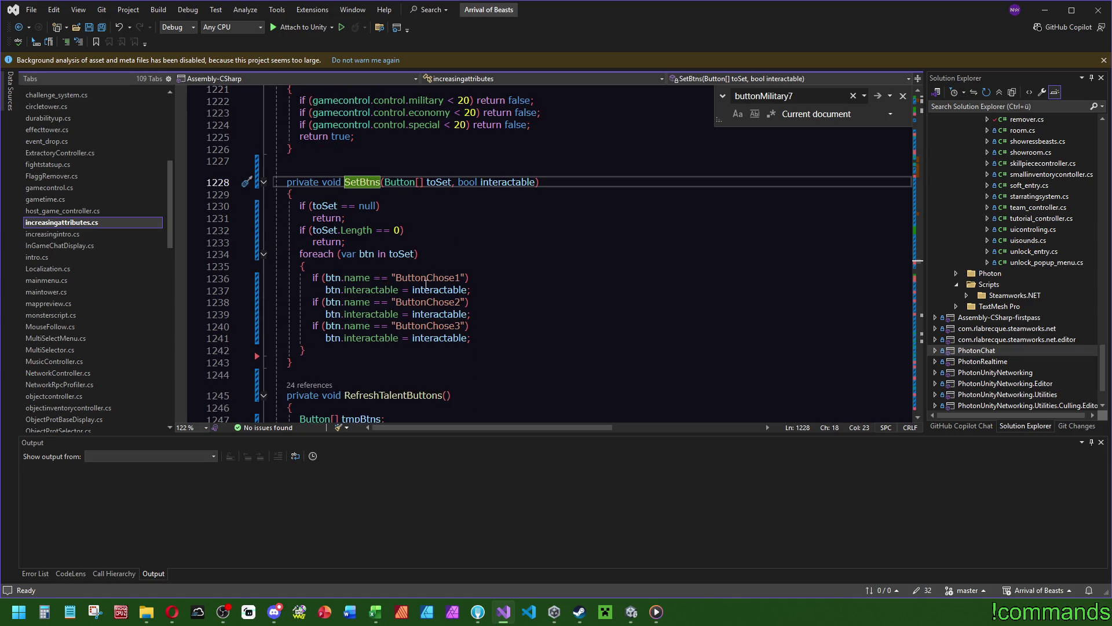
pyautogui.hotkey('ctrl', '-')
pyautogui.hotkey('ctrl', '-')
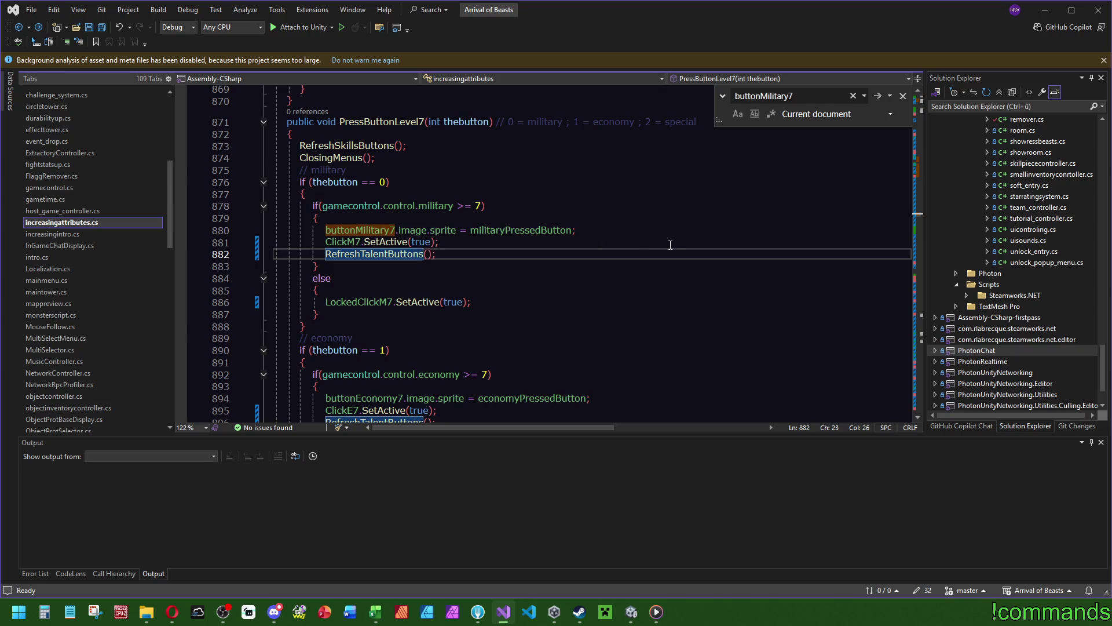
# Find the occurrences of economyPressedButton in the economy branch code.
pyautogui.hotkey('ctrl', 'F3')
pyautogui.click(531, 146)
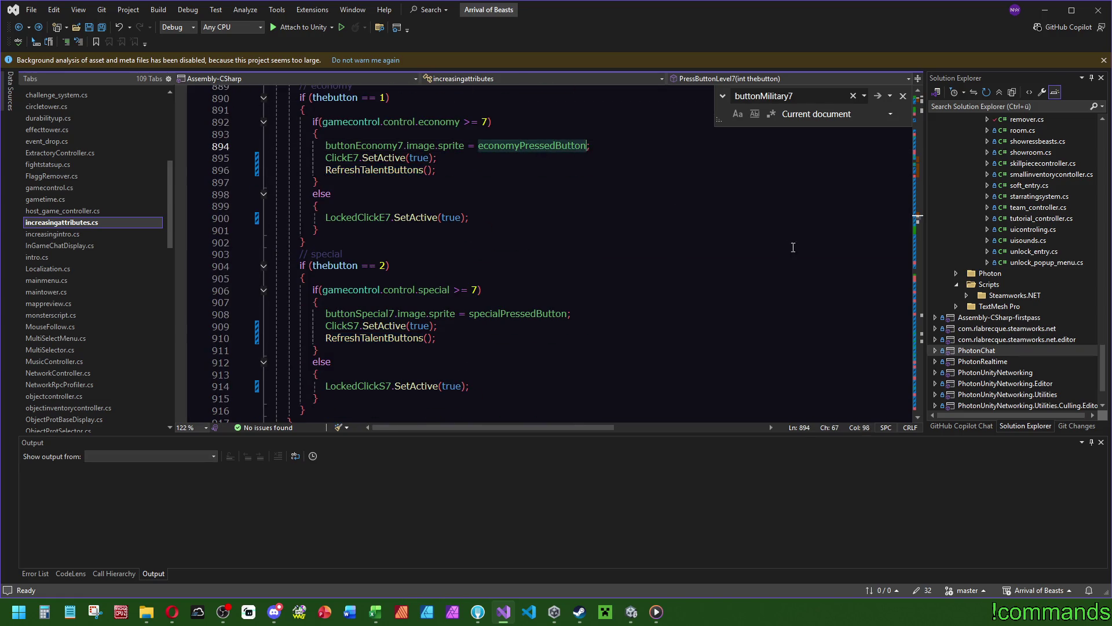
pyautogui.hotkey('ctrl', 'f')
pyautogui.press('Return')
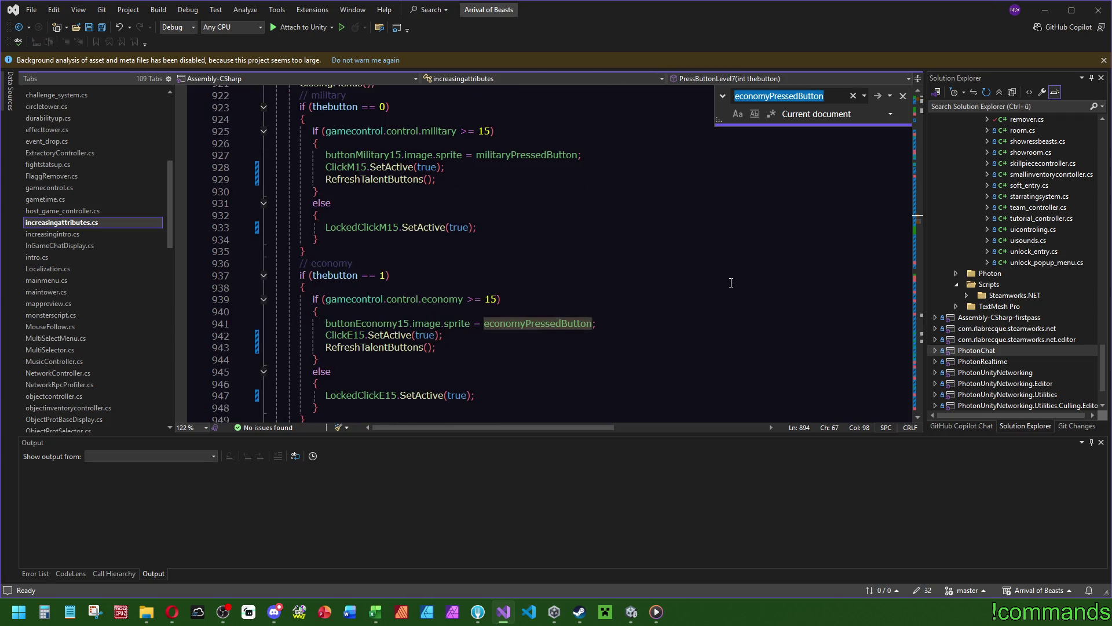
pyautogui.scroll(4, 736, 280)
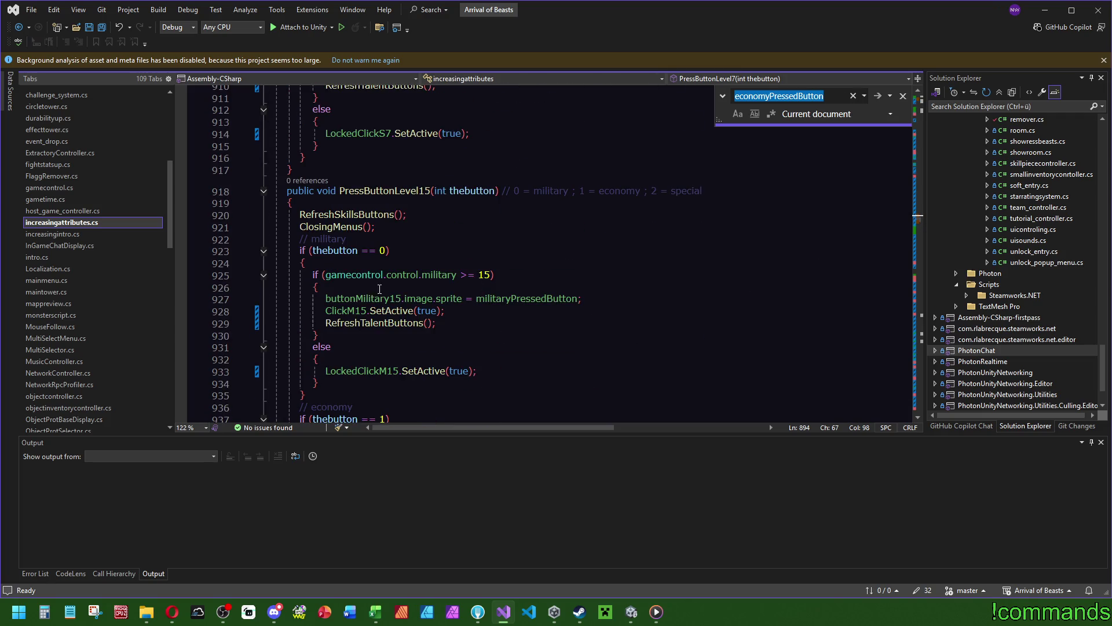
# Select buttonMilitary15 and scroll through RefreshSkillsButtons to review its other uses.
pyautogui.doubleClick(364, 299)
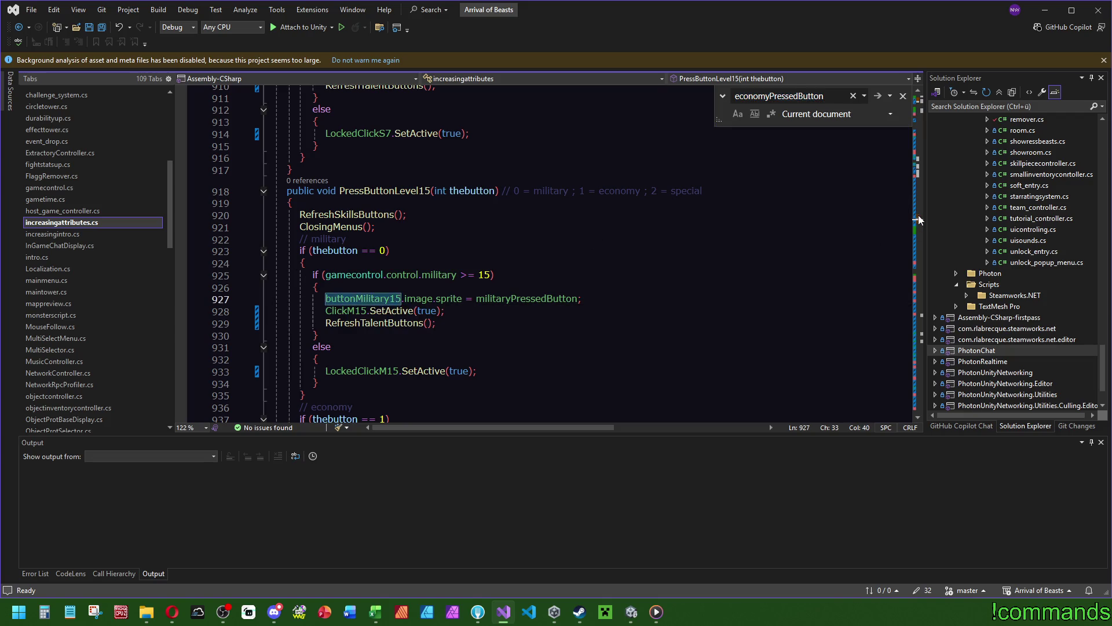
pyautogui.scroll(9, 920, 218)
pyautogui.scroll(20, 922, 179)
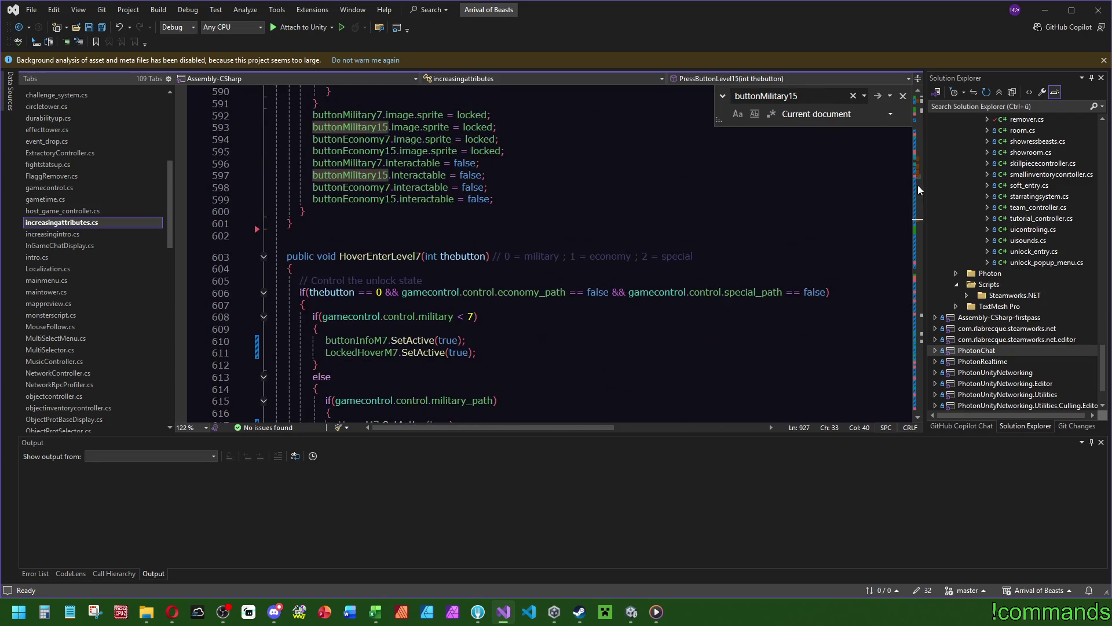
pyautogui.scroll(20, 513, 243)
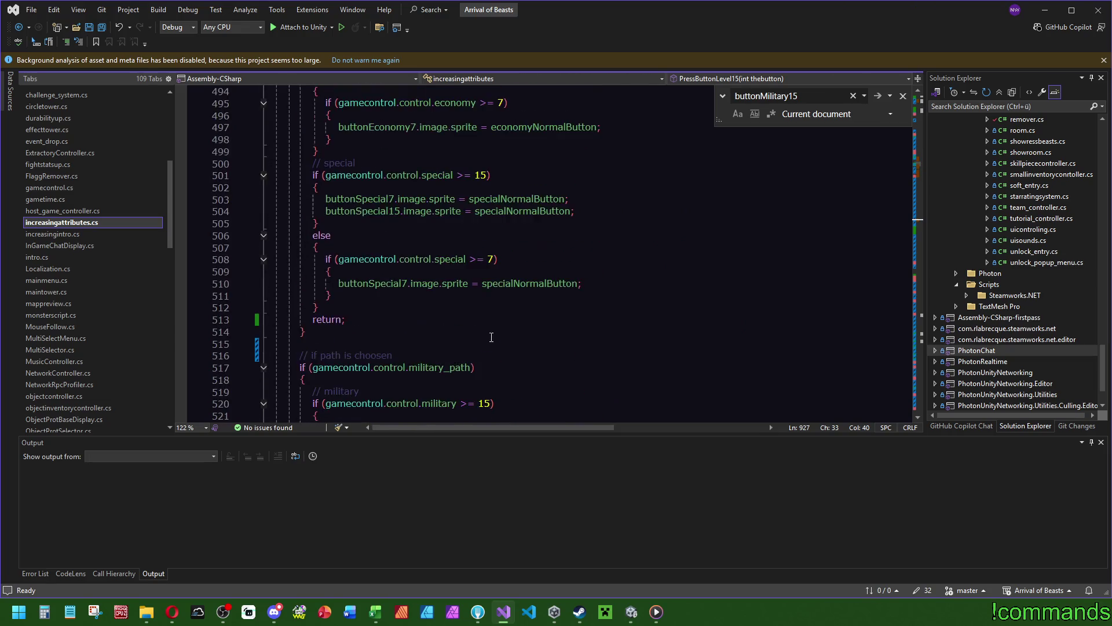
pyautogui.scroll(17, 485, 306)
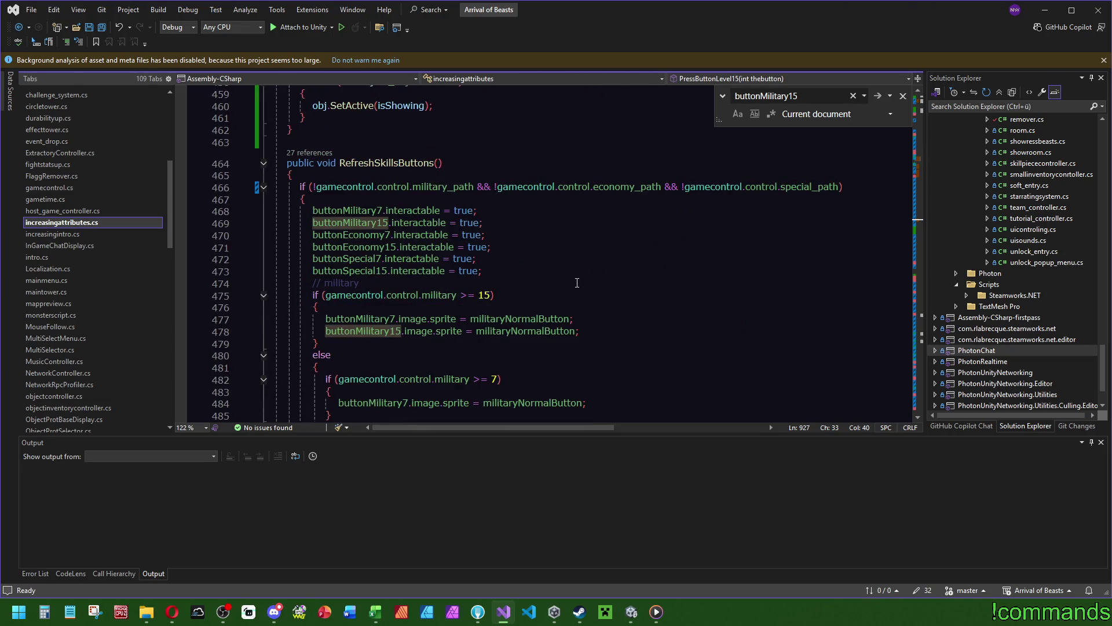
pyautogui.scroll(-17, 383, 148)
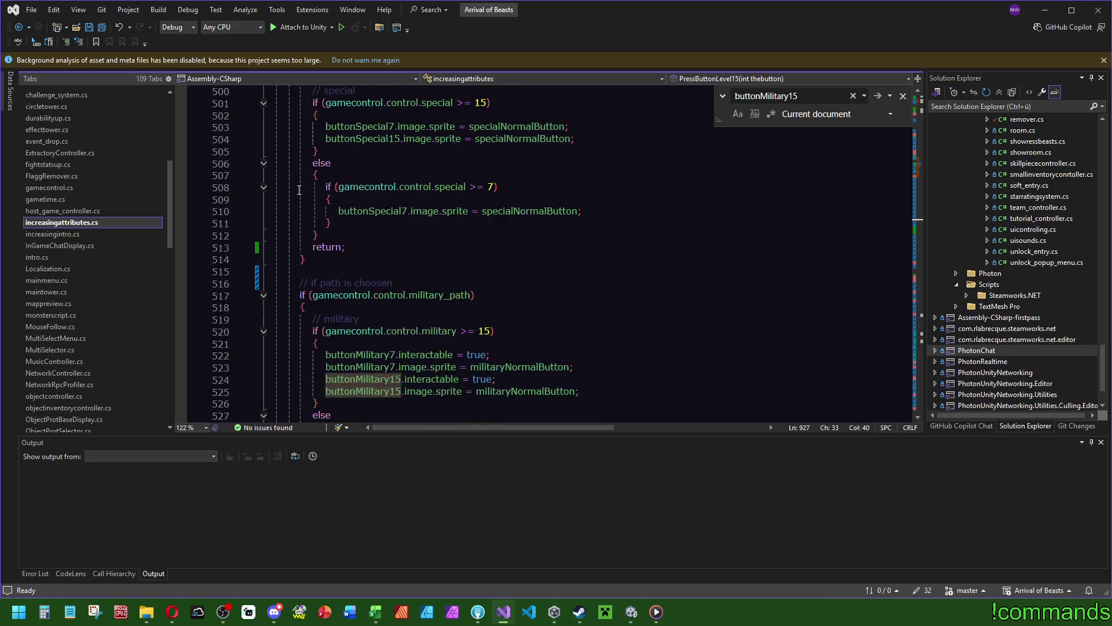
pyautogui.scroll(-20, 296, 189)
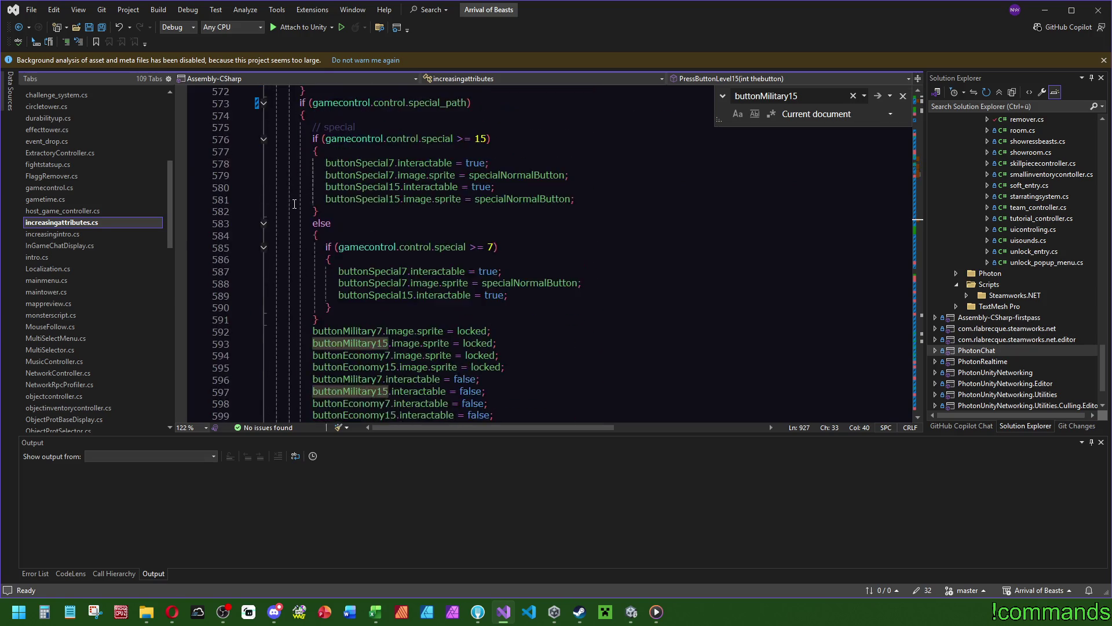
pyautogui.scroll(20, 352, 254)
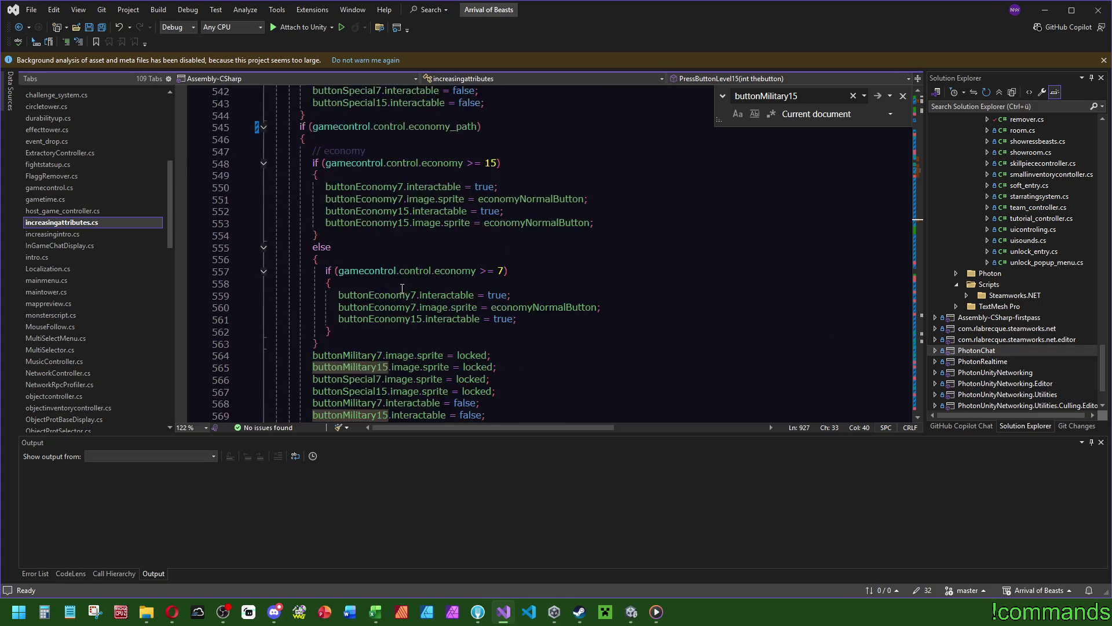
pyautogui.scroll(9, 412, 327)
pyautogui.doubleClick(384, 303)
pyautogui.hotkey('ctrl', 'f')
pyautogui.click(920, 156)
pyautogui.scroll(20, 920, 156)
pyautogui.scroll(20, 921, 147)
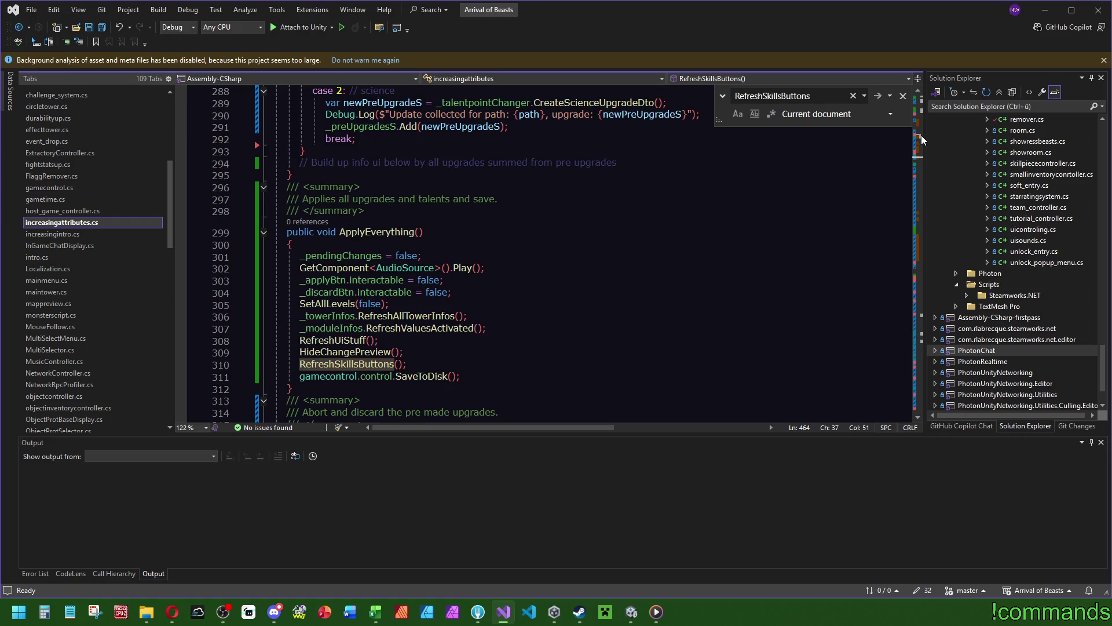
pyautogui.scroll(-1, 921, 134)
pyautogui.scroll(12, 423, 191)
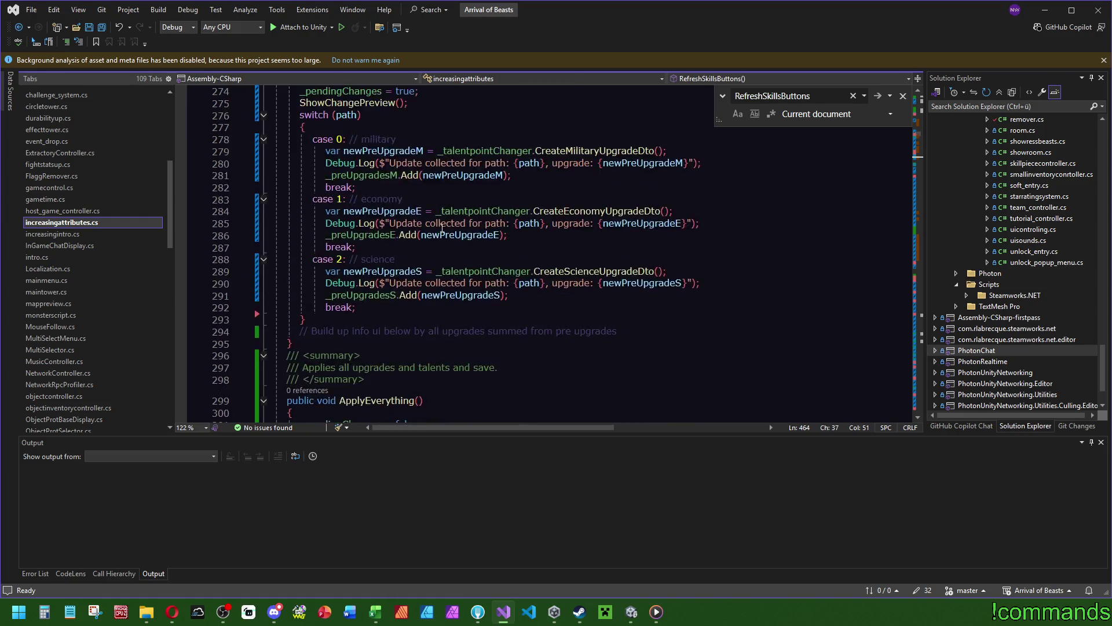
pyautogui.scroll(-20, 455, 255)
pyautogui.scroll(3, 460, 250)
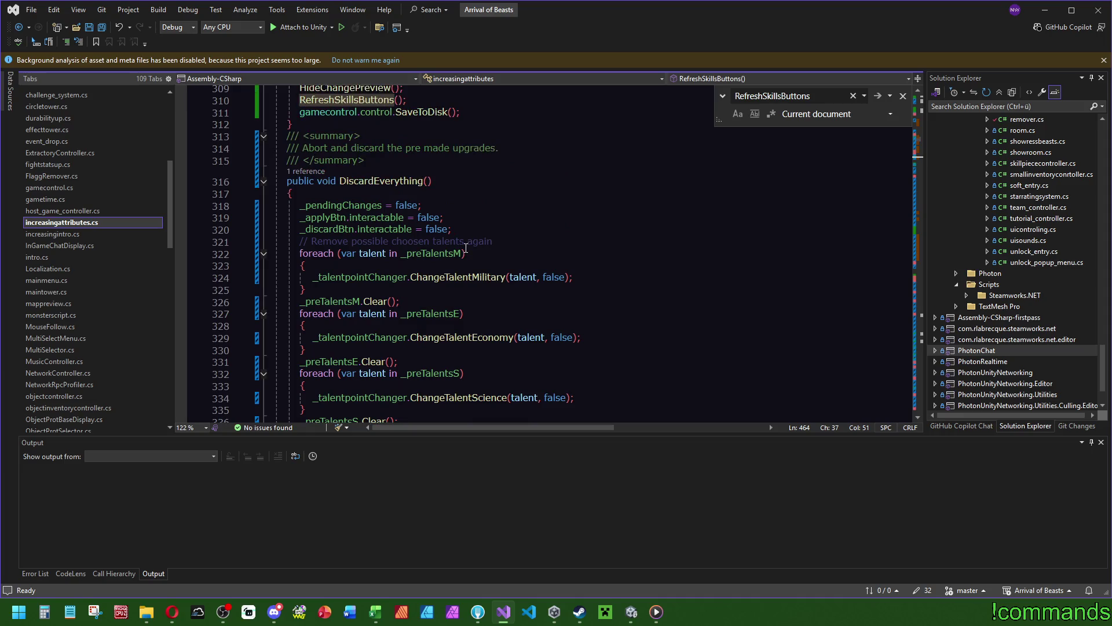
pyautogui.scroll(-10, 383, 178)
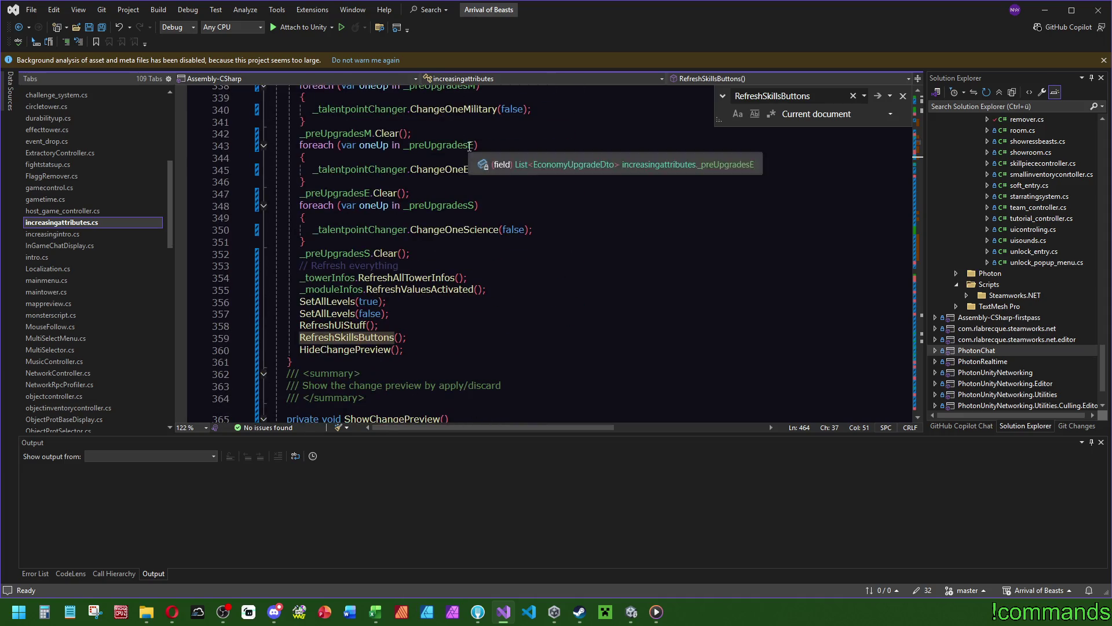
pyautogui.keyDown('ctrl'); pyautogui.click(369, 336); pyautogui.keyUp('ctrl')
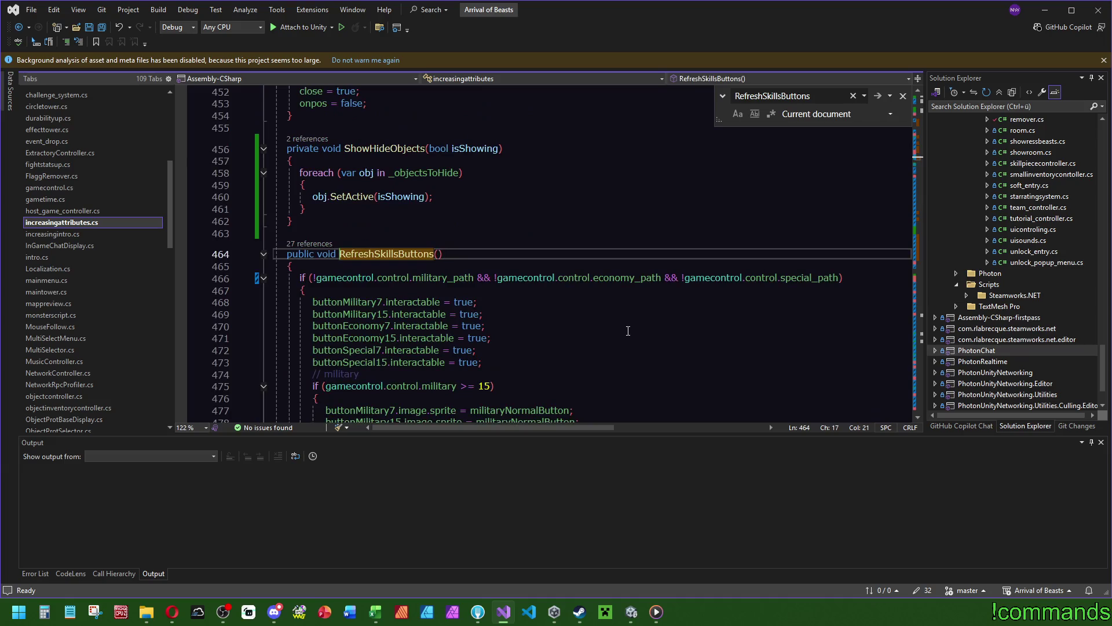
pyautogui.click(627, 330)
pyautogui.press('Escape')
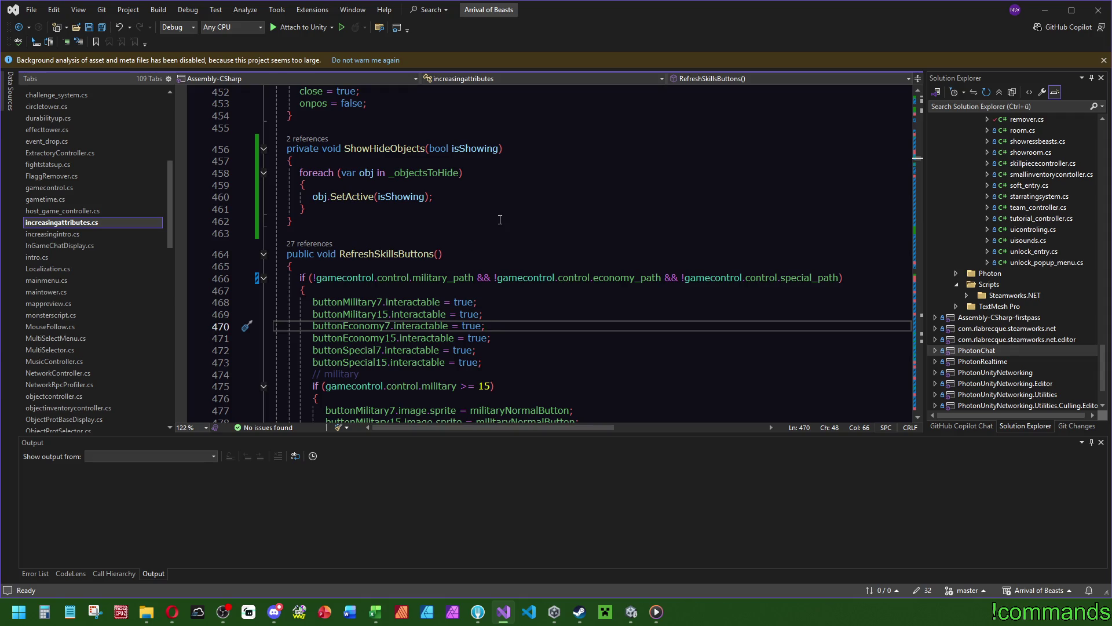
pyautogui.doubleClick(433, 283)
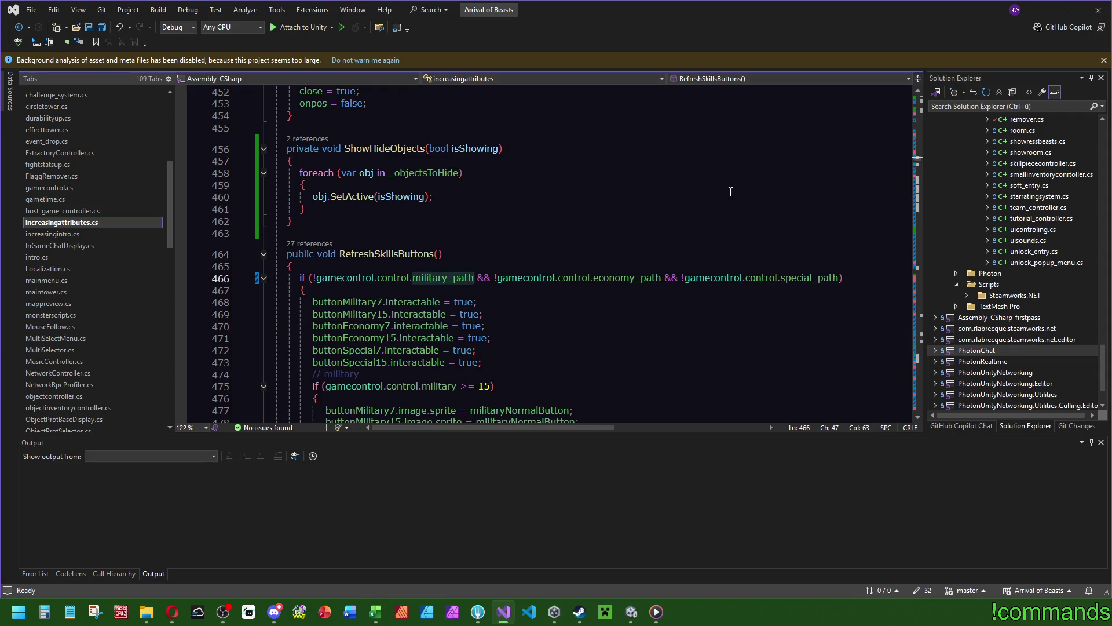
# Locate the military_path check in RefreshSkillsButtons and save all open files.
pyautogui.hotkey('ctrl', 'f')
pyautogui.write('=')
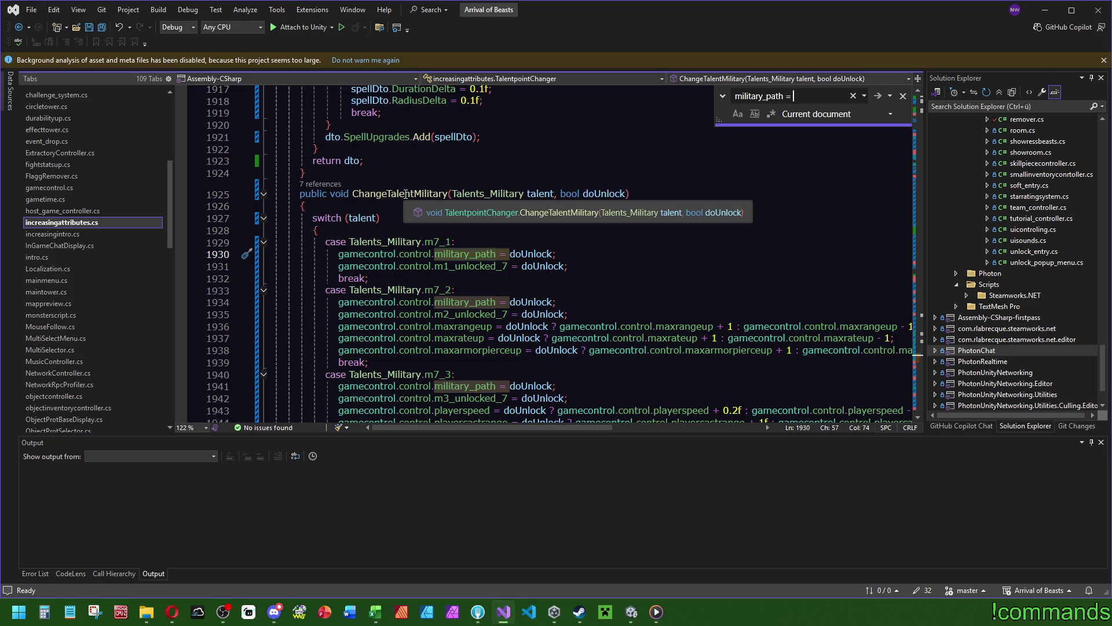
pyautogui.scroll(-3, 678, 256)
pyautogui.scroll(3, 663, 257)
pyautogui.write('=')
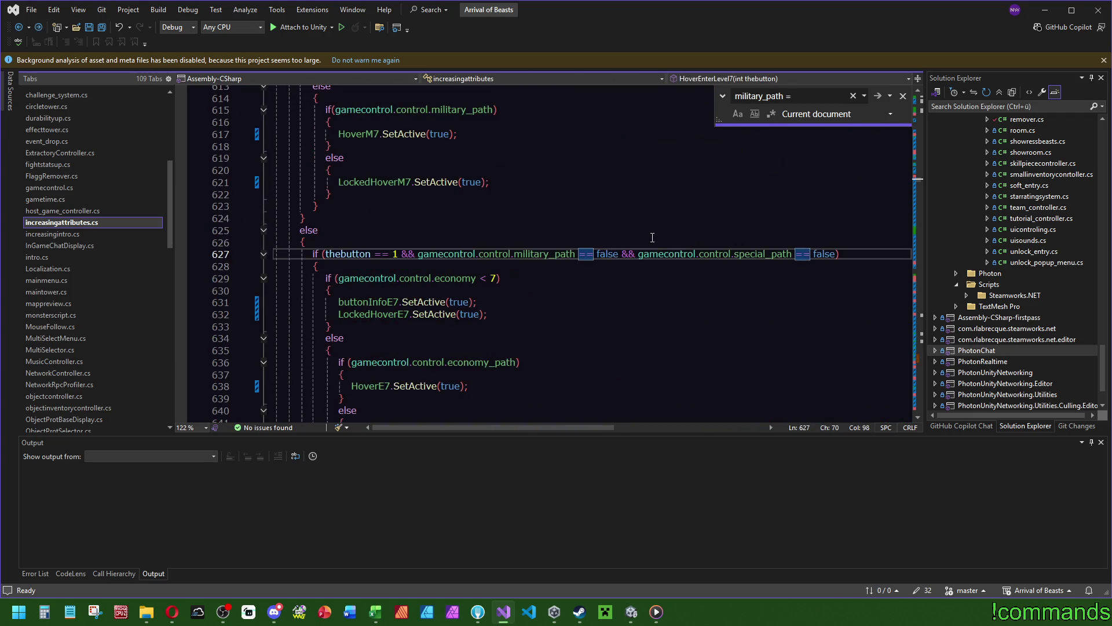
pyautogui.hotkey('shift', 'Return')
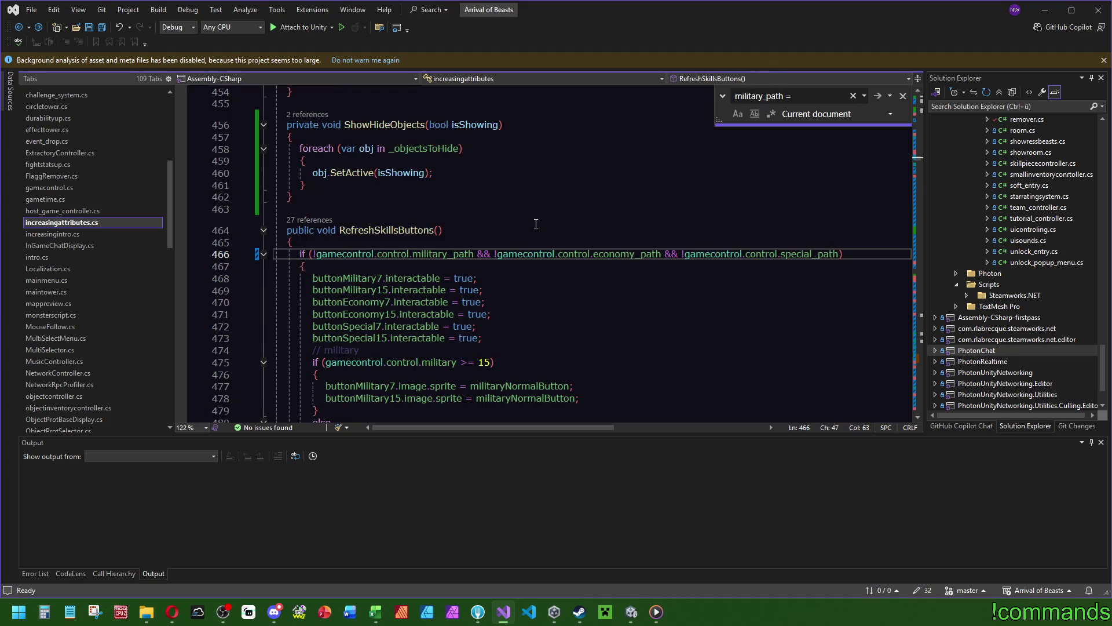
pyautogui.click(102, 29)
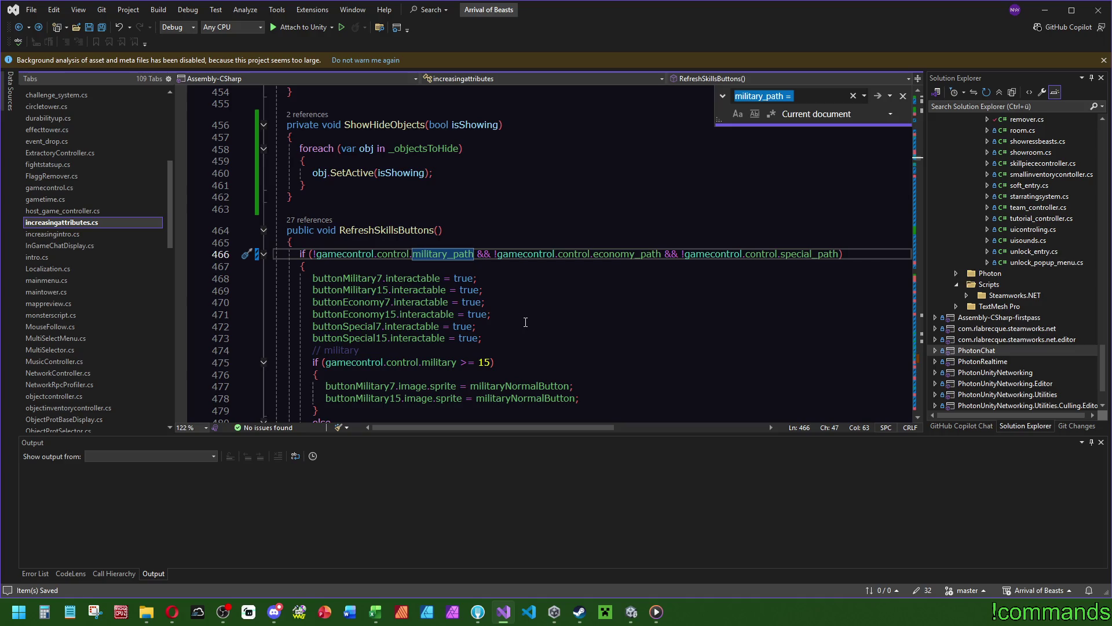
# Review the locked-sprite lines for buttonEconomy7/15 and buttonSpecial7/15, then return to Unity to recompile.
pyautogui.scroll(-14, 524, 323)
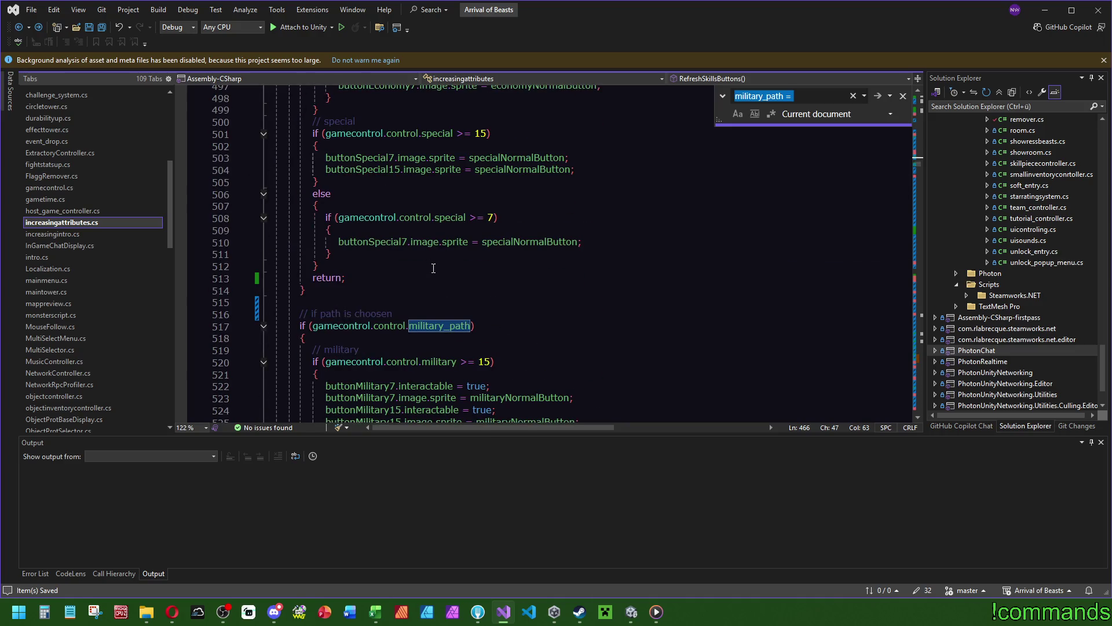
pyautogui.scroll(-7, 532, 287)
pyautogui.scroll(-2, 533, 286)
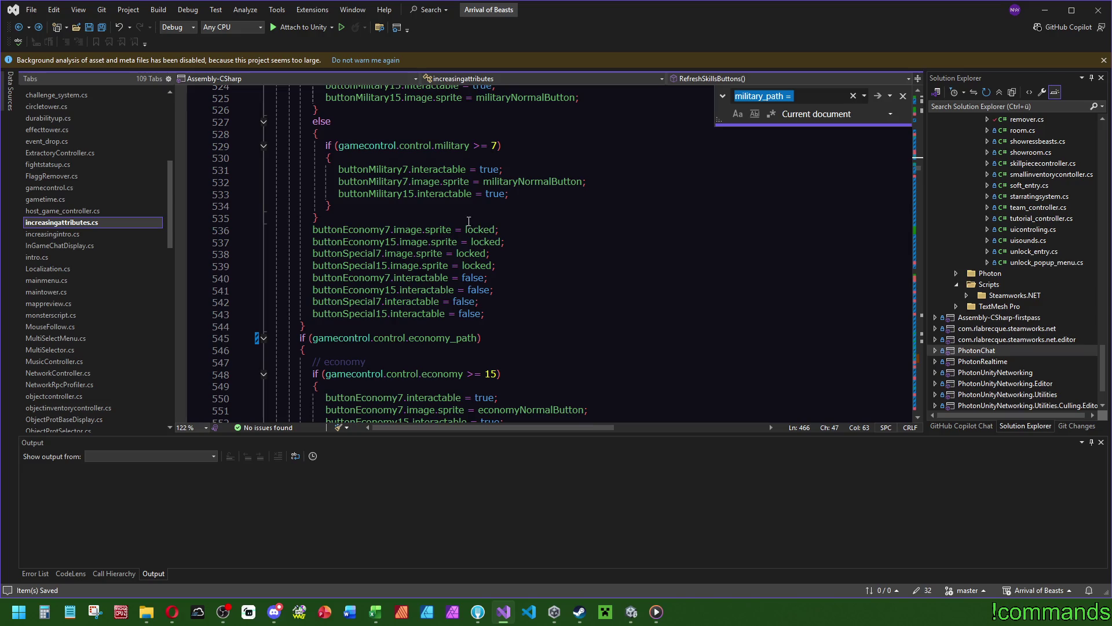
pyautogui.click(377, 231)
pyautogui.press('Down')
pyautogui.press('Down')
pyautogui.press('Down')
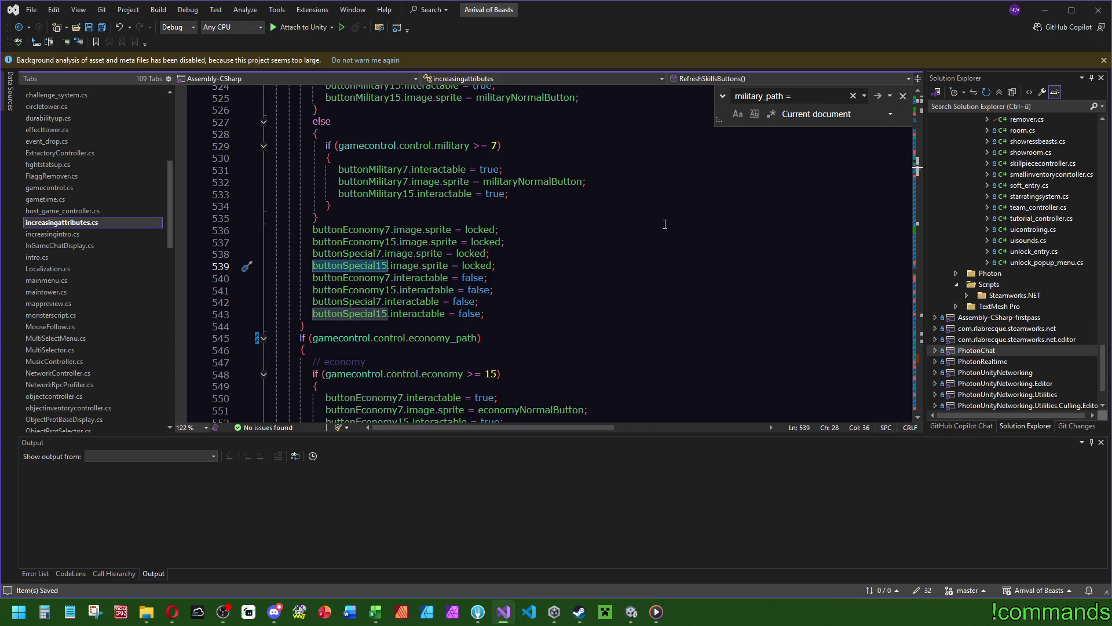
pyautogui.doubleClick(360, 277)
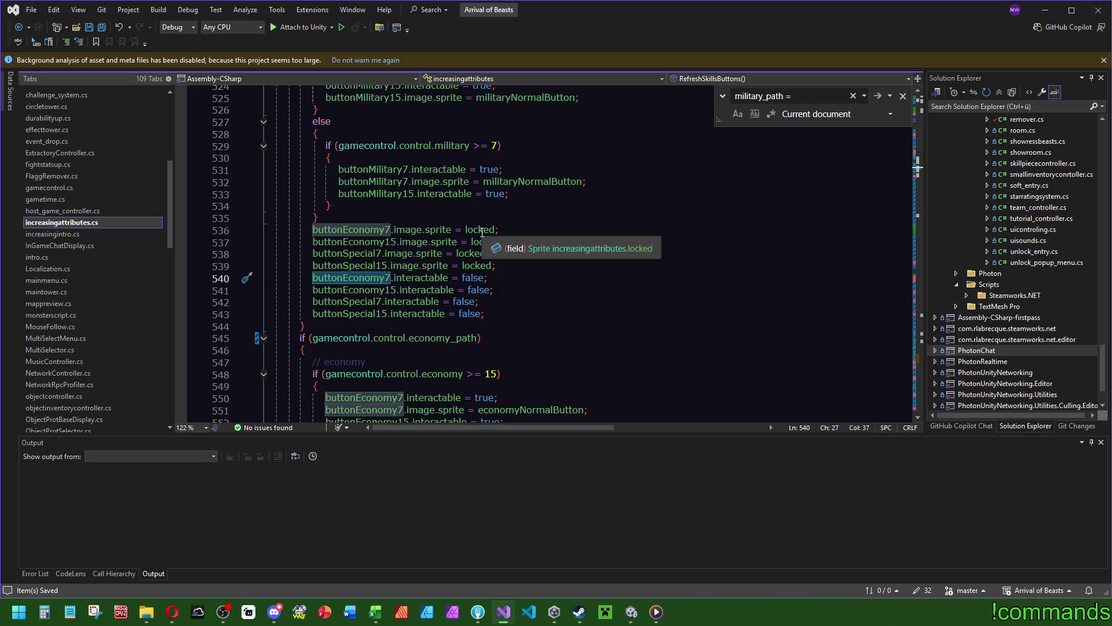
pyautogui.click(554, 611)
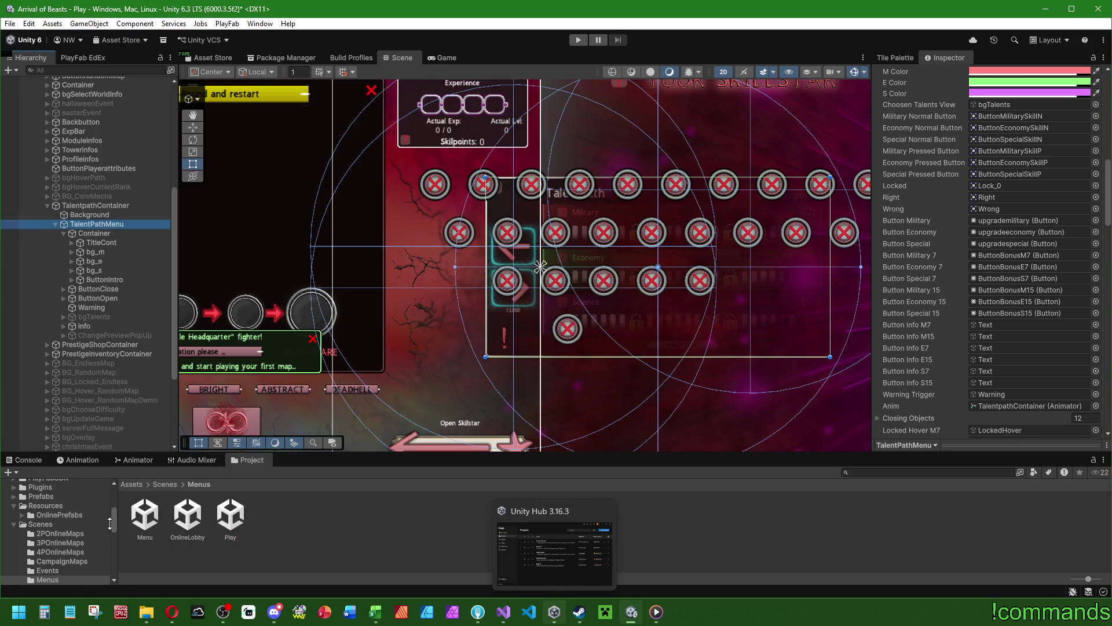
# Open the Menu scene keeping Play scene changes, and start the game offline with the first profile.
pyautogui.doubleClick(144, 514)
pyautogui.click(538, 330)
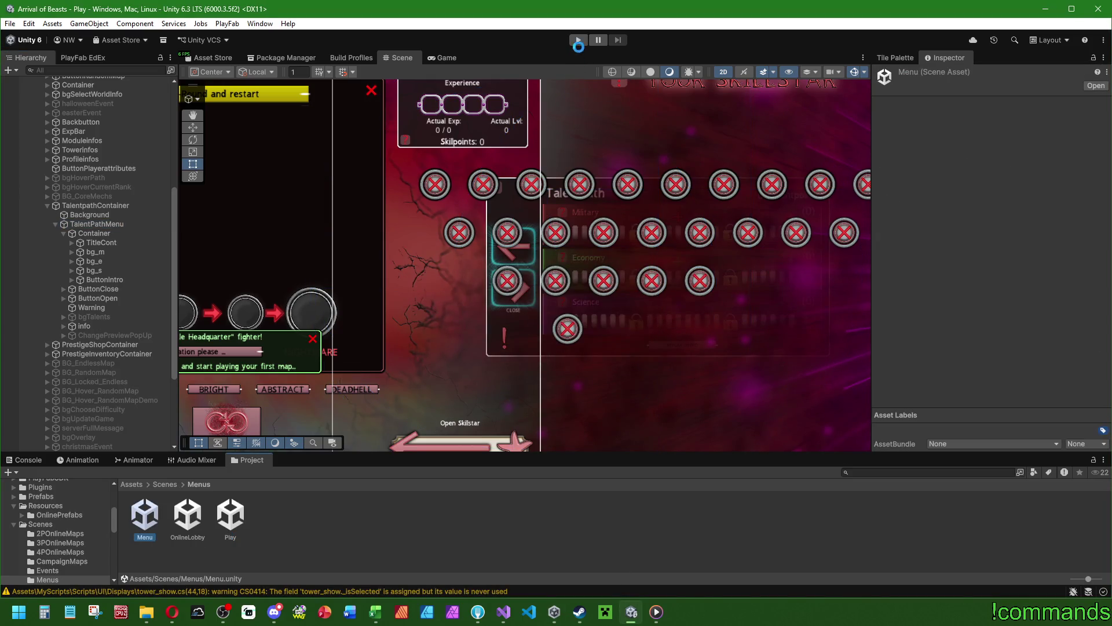
pyautogui.click(579, 42)
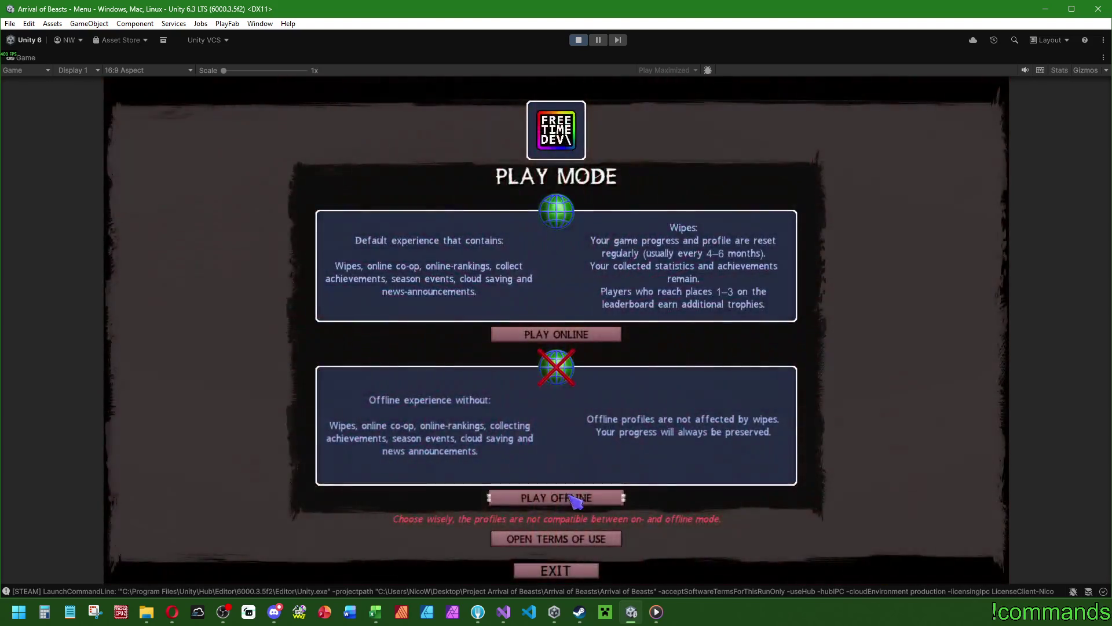
pyautogui.click(571, 497)
pyautogui.click(562, 412)
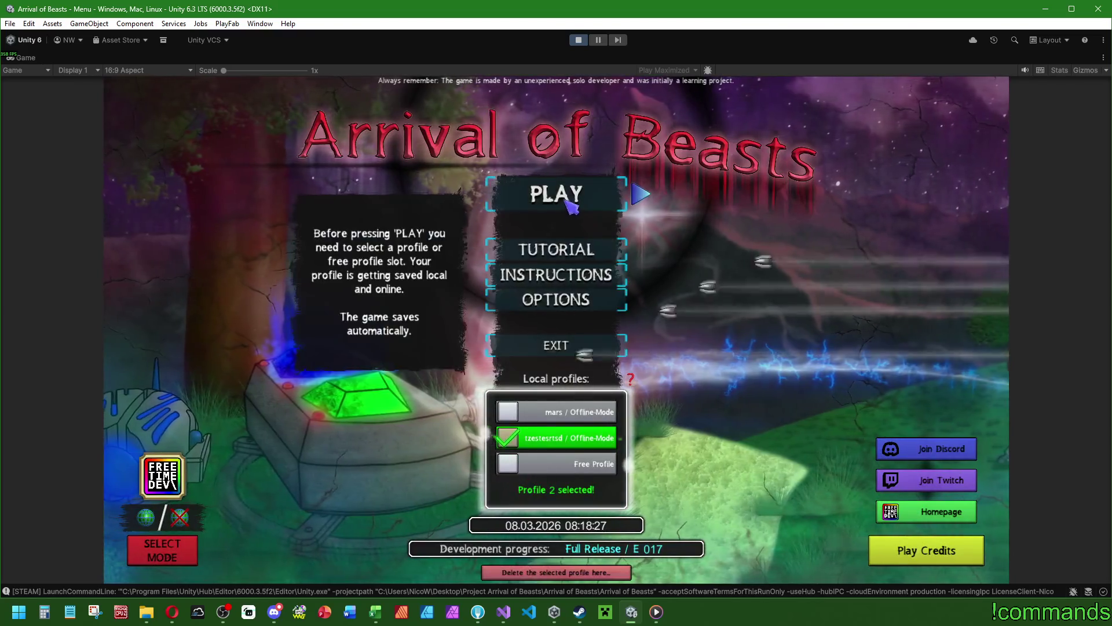
pyautogui.click(562, 193)
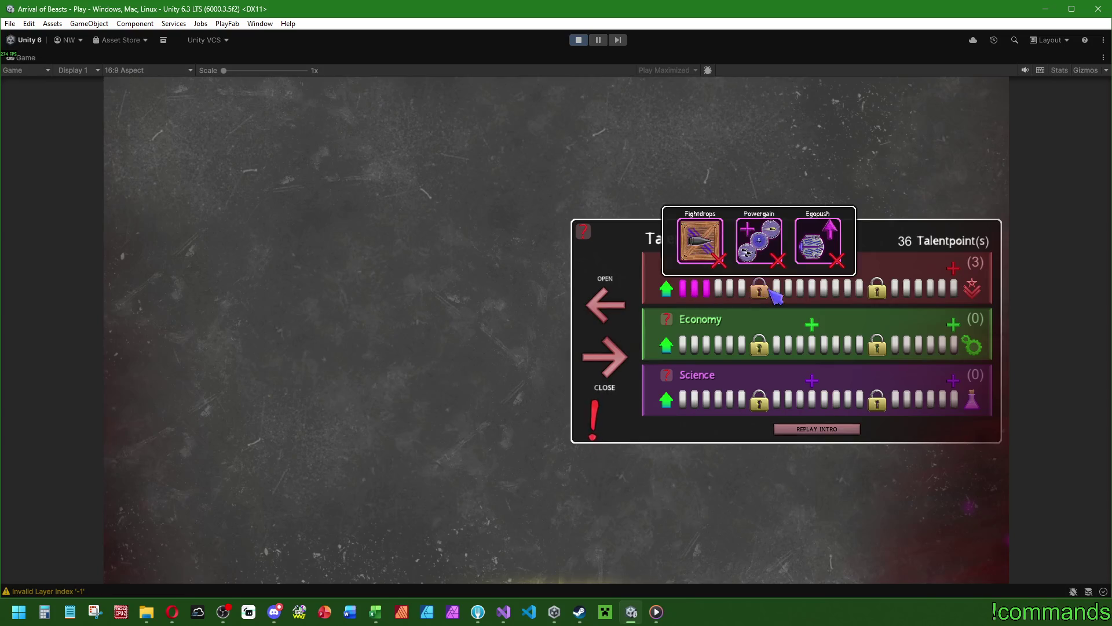
# Open and close the first Military talent lock's info panel in Talentpath.
pyautogui.click(759, 288)
pyautogui.click(553, 237)
pyautogui.click(759, 288)
pyautogui.click(553, 237)
pyautogui.click(769, 288)
pyautogui.click(769, 288)
# Restore the full editor and select TransitionPicture under the Play scene's Canvas.
pyautogui.doubleClick(25, 58)
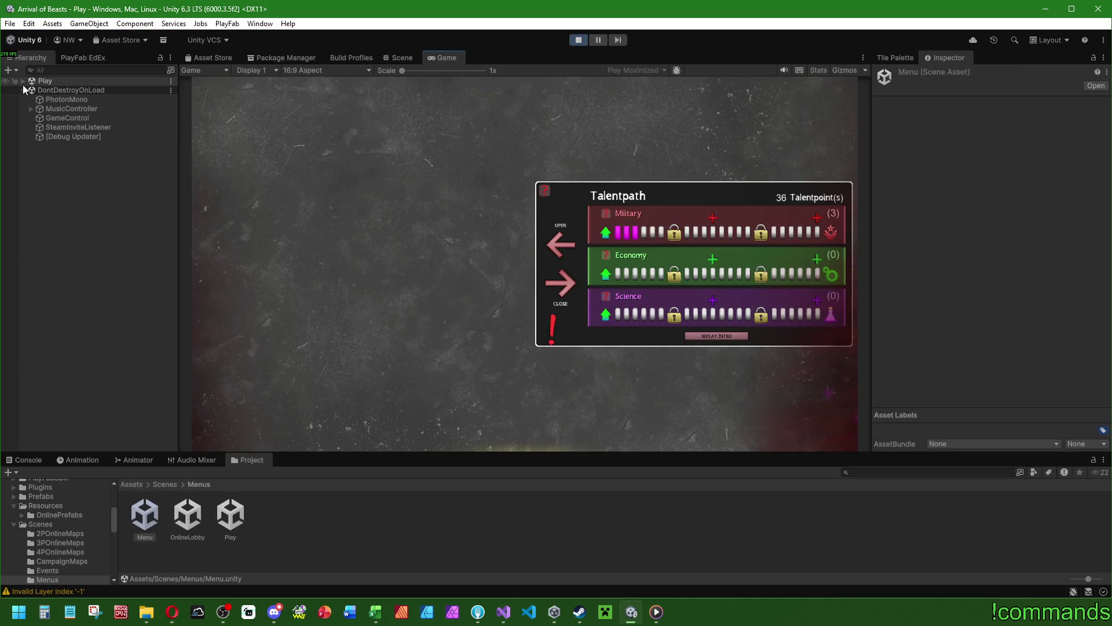
pyautogui.click(23, 81)
pyautogui.click(31, 108)
pyautogui.click(85, 243)
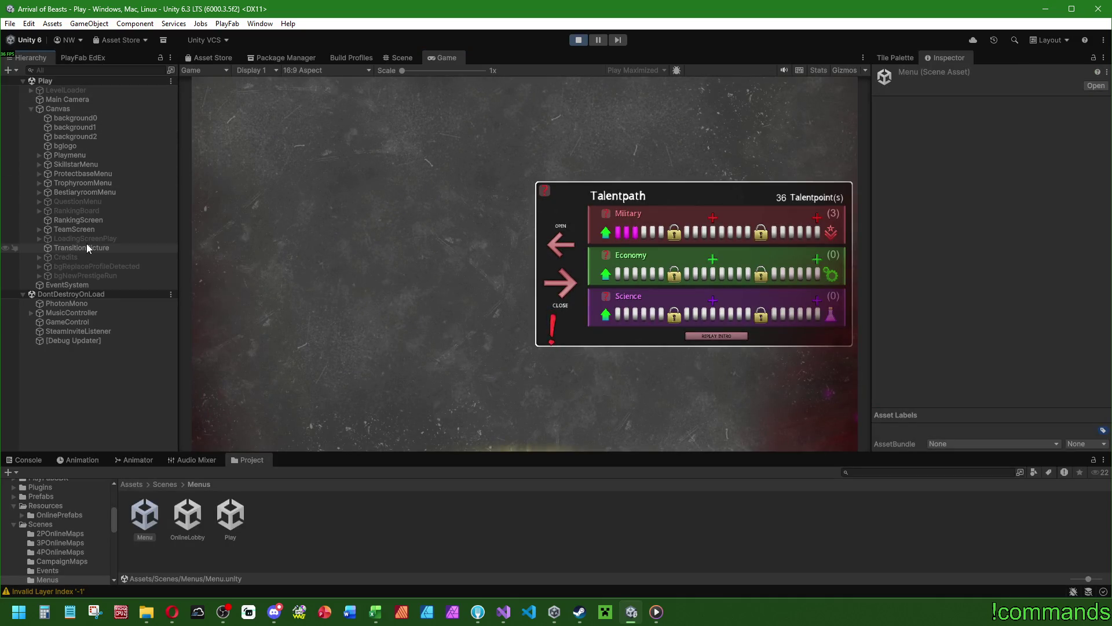
pyautogui.click(504, 613)
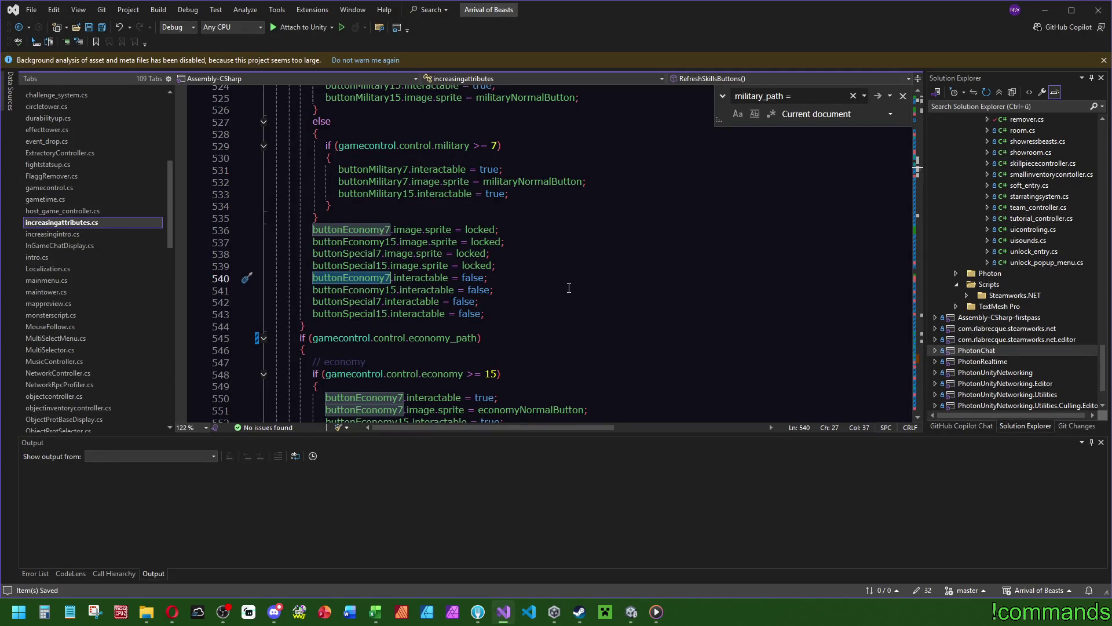
pyautogui.scroll(4, 455, 315)
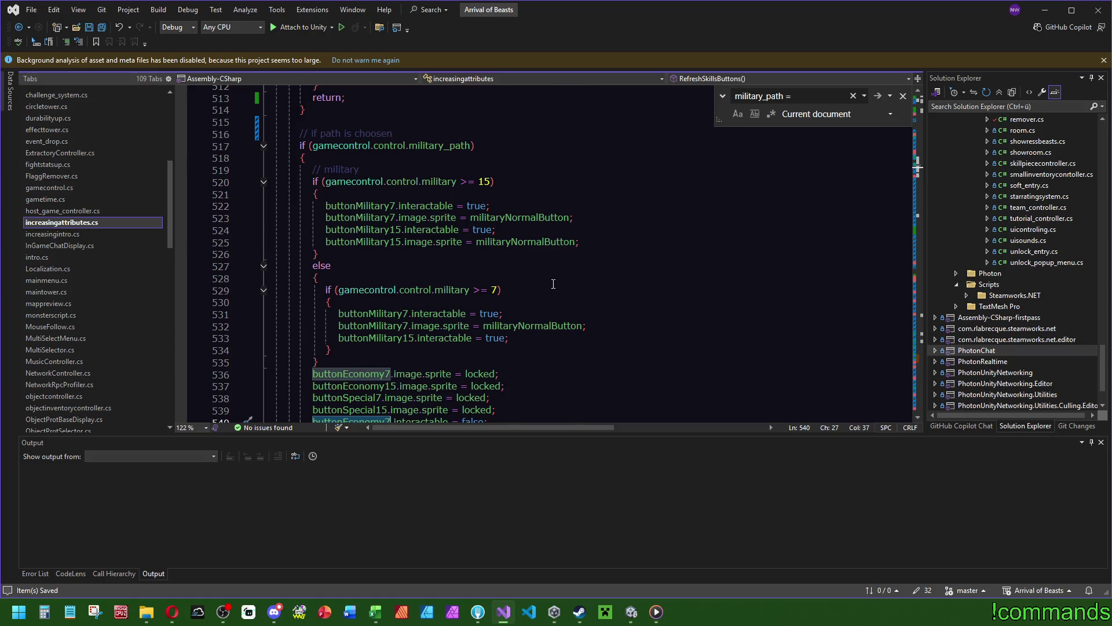
pyautogui.scroll(9, 553, 284)
pyautogui.scroll(-7, 544, 286)
pyautogui.scroll(-10, 544, 287)
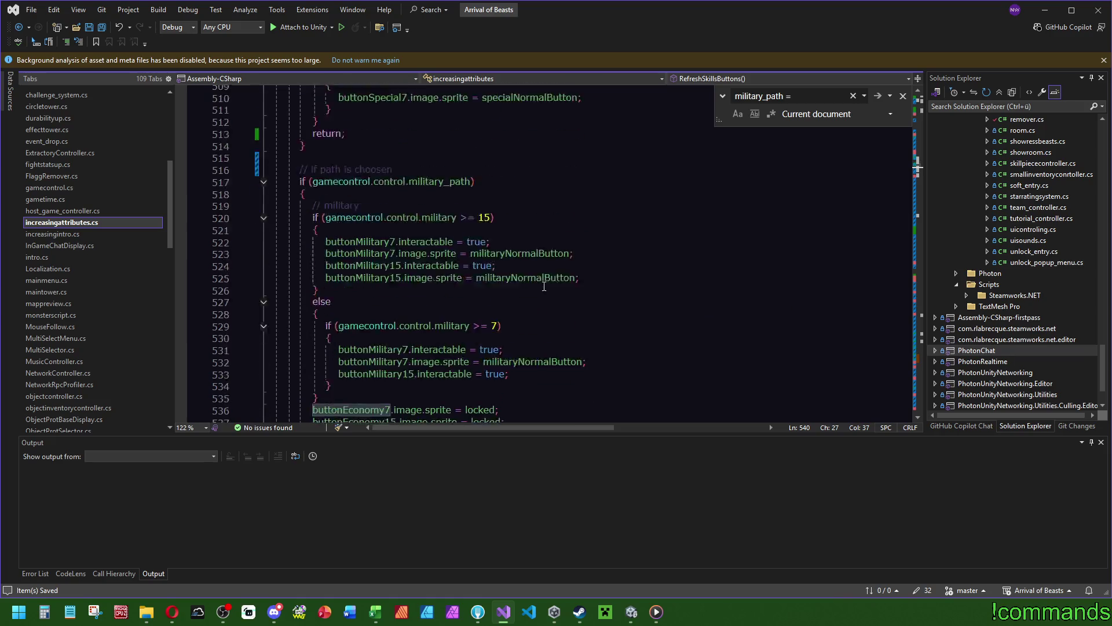
pyautogui.scroll(-12, 493, 220)
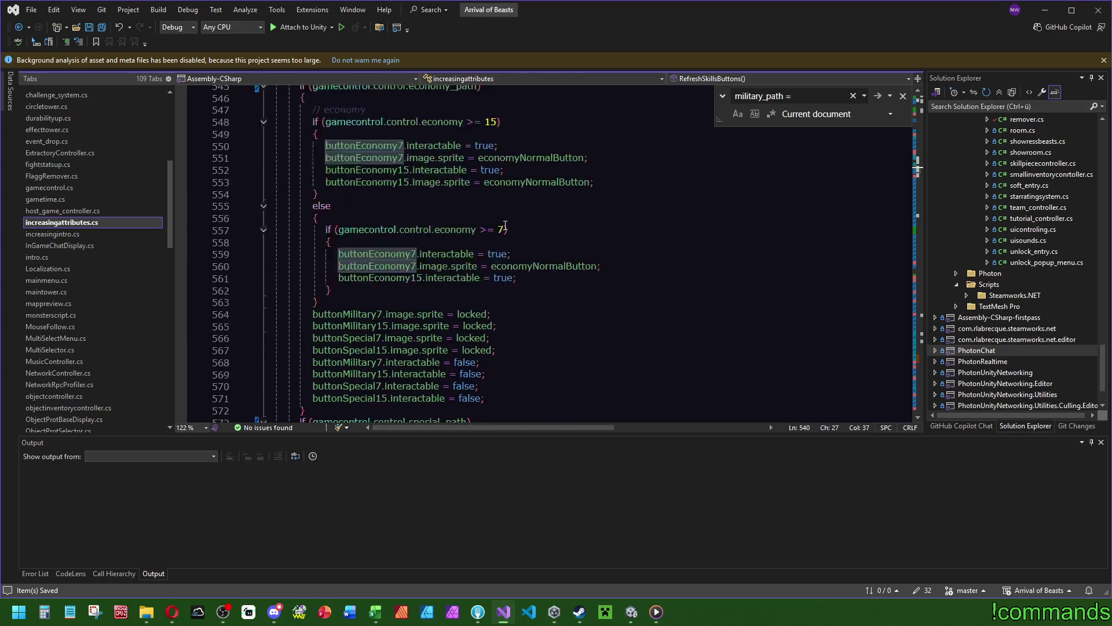
pyautogui.scroll(-4, 513, 244)
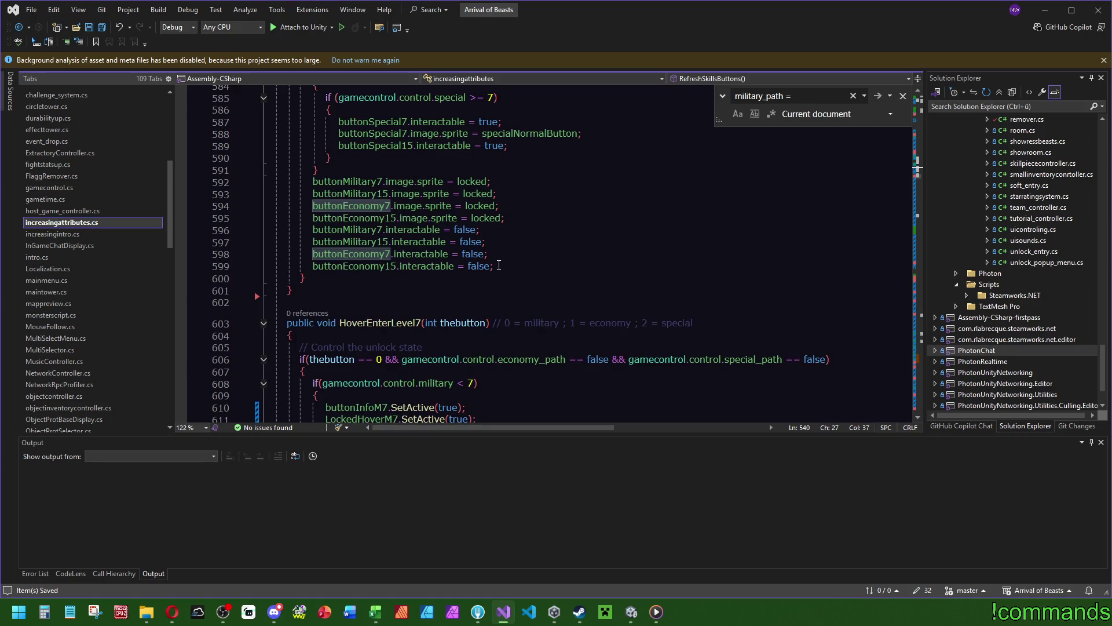
pyautogui.scroll(10, 510, 255)
pyautogui.scroll(2, 512, 272)
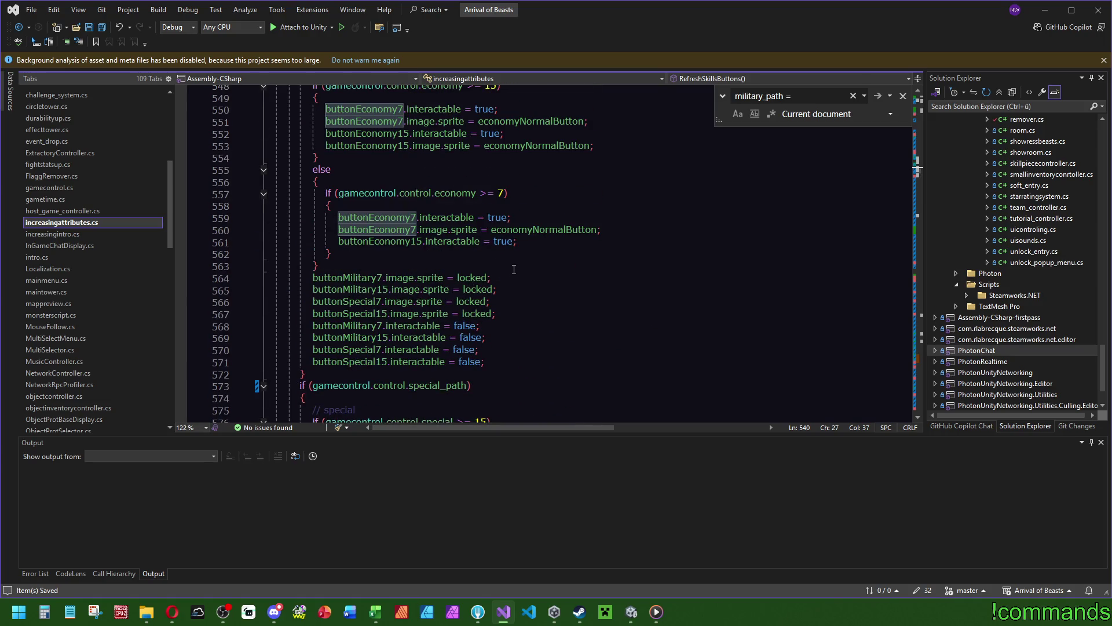
pyautogui.scroll(20, 514, 268)
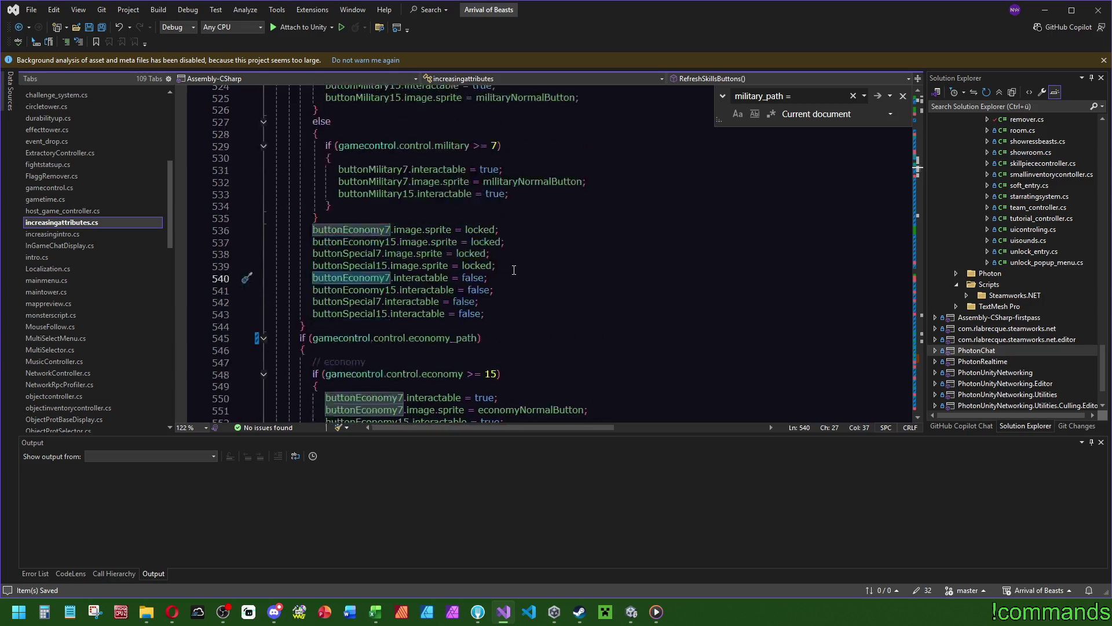
pyautogui.scroll(10, 519, 345)
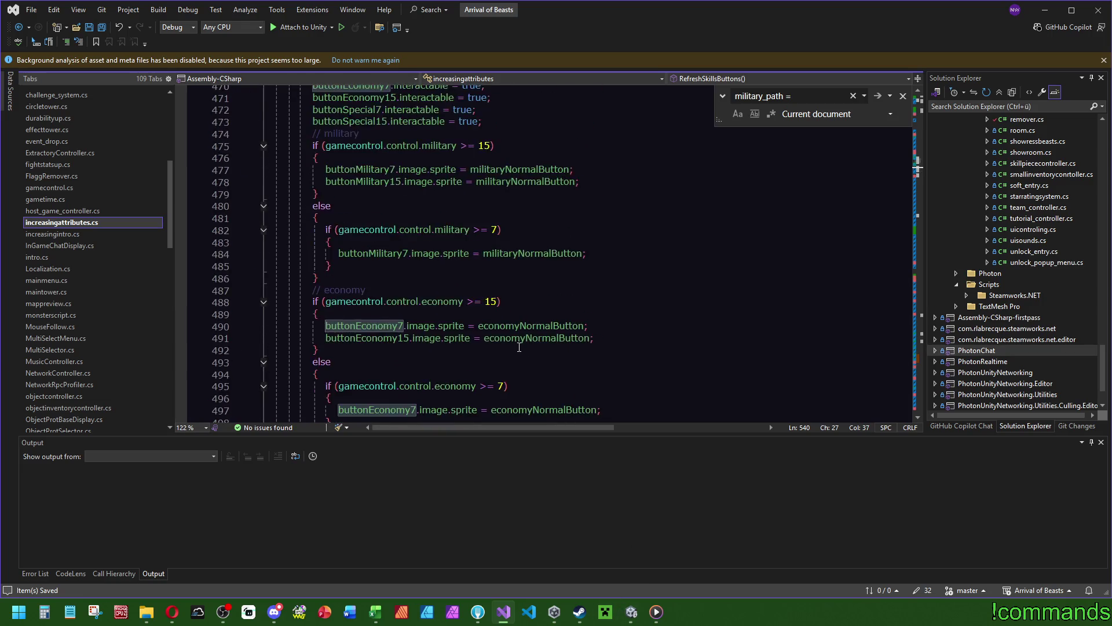
pyautogui.scroll(-5, 544, 379)
pyautogui.scroll(4, 505, 354)
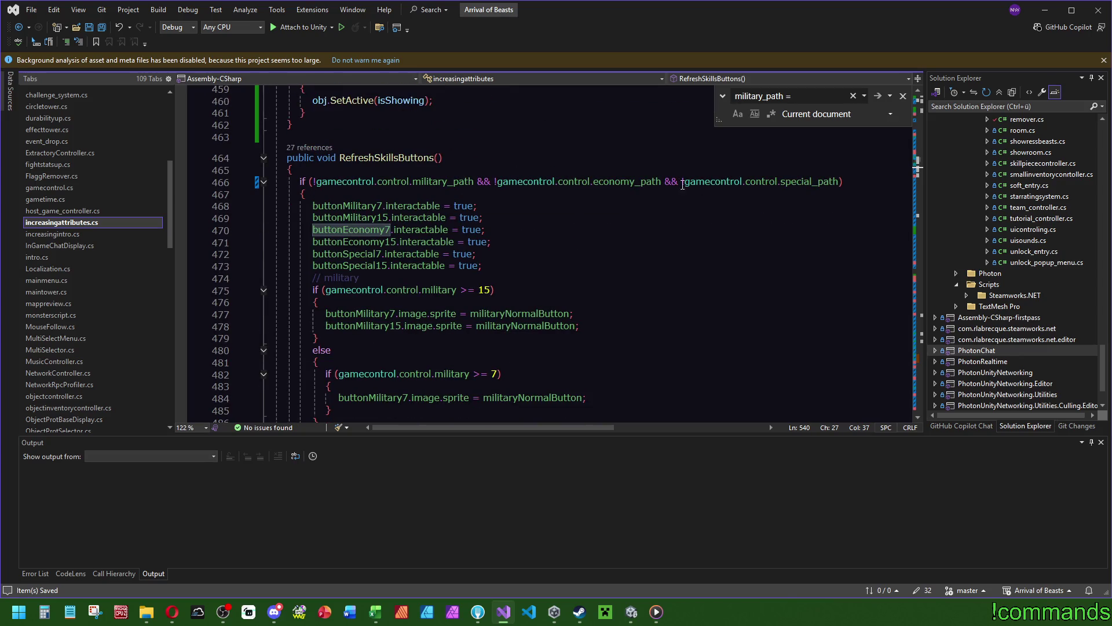
pyautogui.scroll(-14, 387, 185)
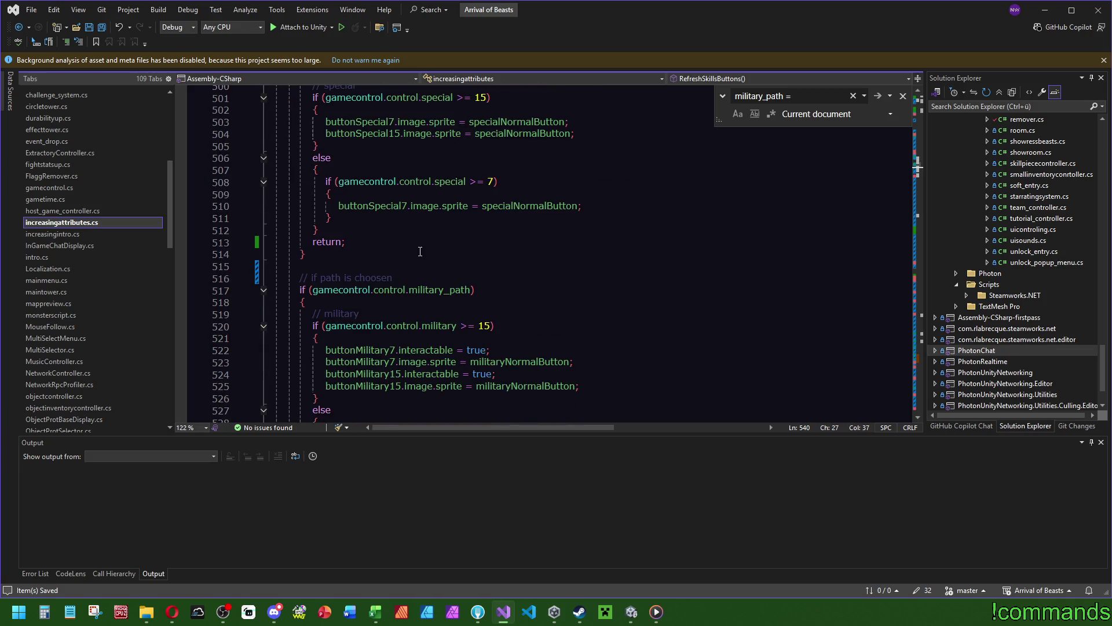
pyautogui.scroll(1, 382, 249)
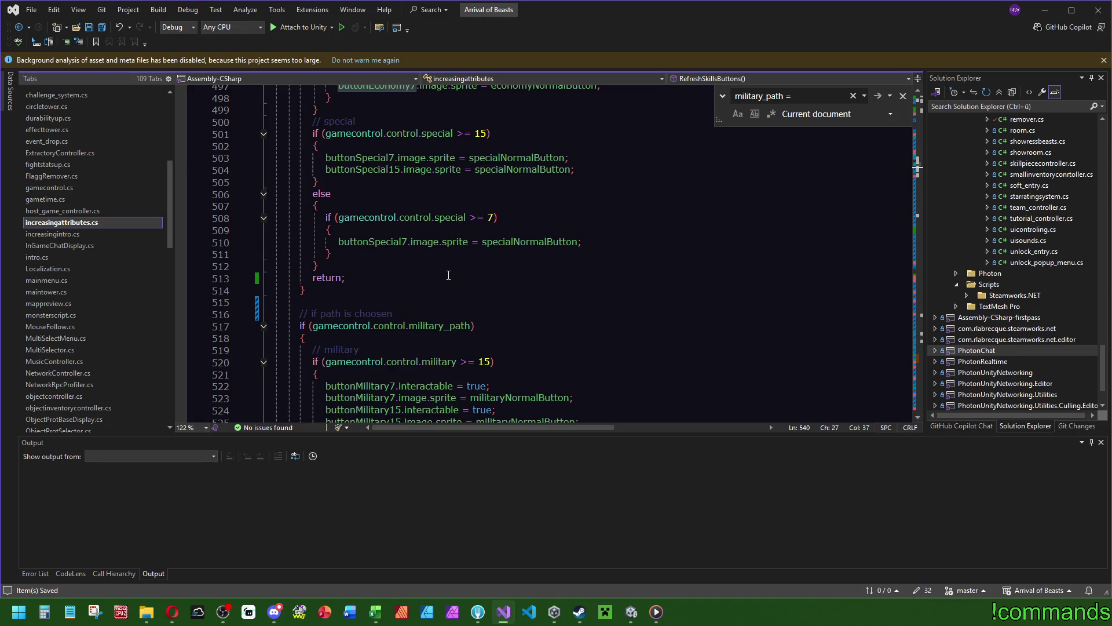
pyautogui.click(632, 612)
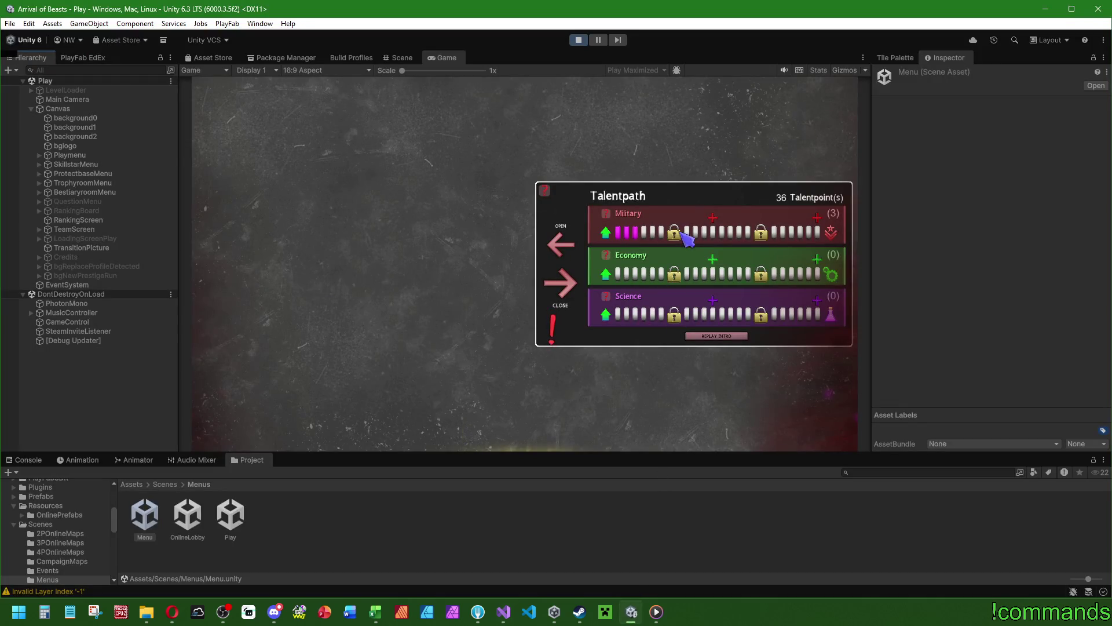
# Expand Playmenu > TalentpathContainer > TalentPathMenu > Container > bg_m and inspect ButtonBonusM7.
pyautogui.click(38, 155)
pyautogui.scroll(-5, 80, 366)
pyautogui.scroll(-5, 80, 366)
pyautogui.click(48, 161)
pyautogui.click(56, 180)
pyautogui.click(65, 190)
pyautogui.click(72, 209)
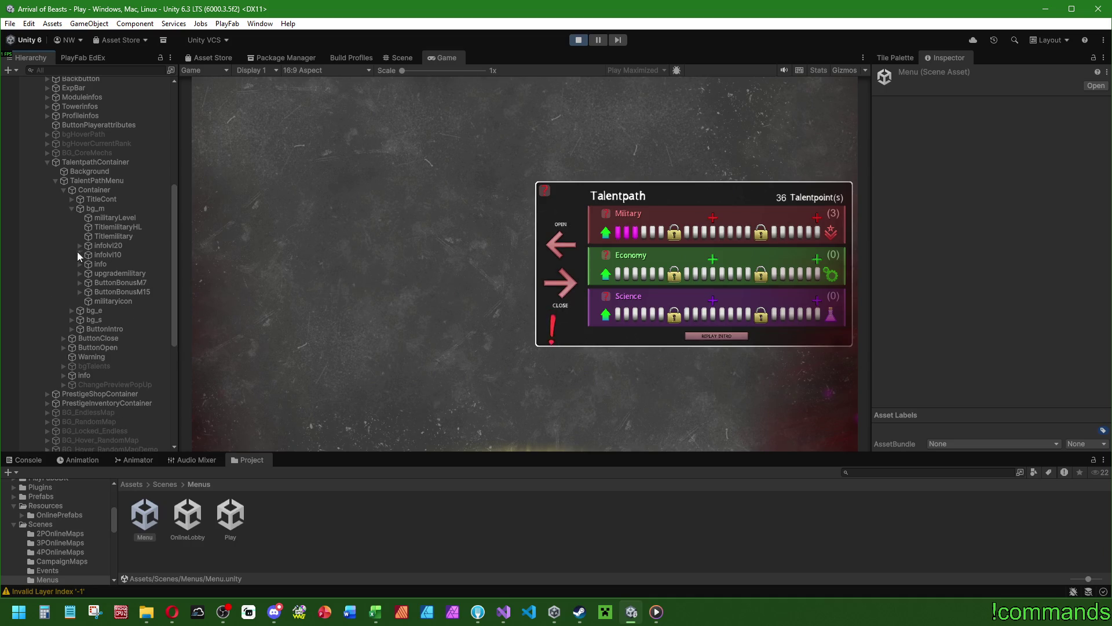
pyautogui.click(109, 282)
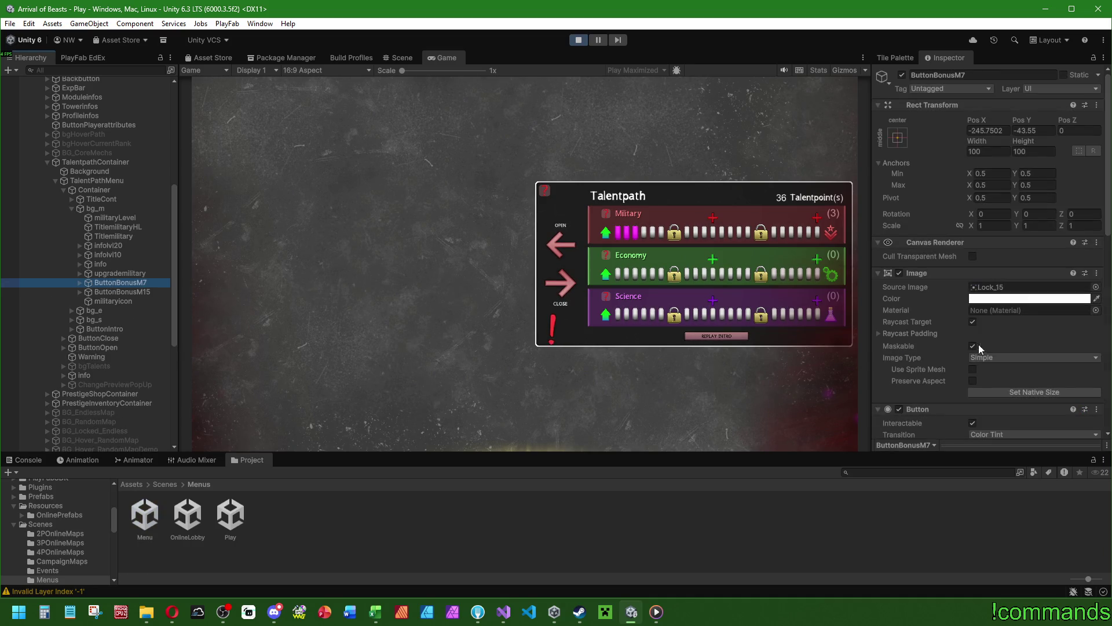
pyautogui.scroll(-3, 934, 317)
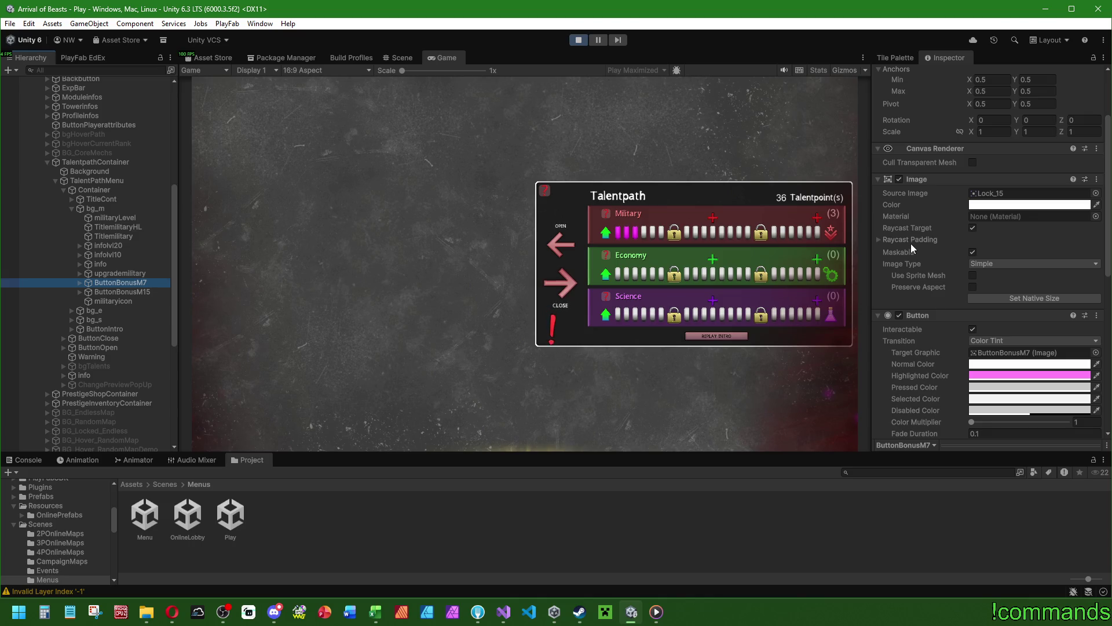
# Select TalentPathMenu and ping its Locked sprite, Lock_0, in the Assets/Tiles/HUD folder.
pyautogui.click(504, 612)
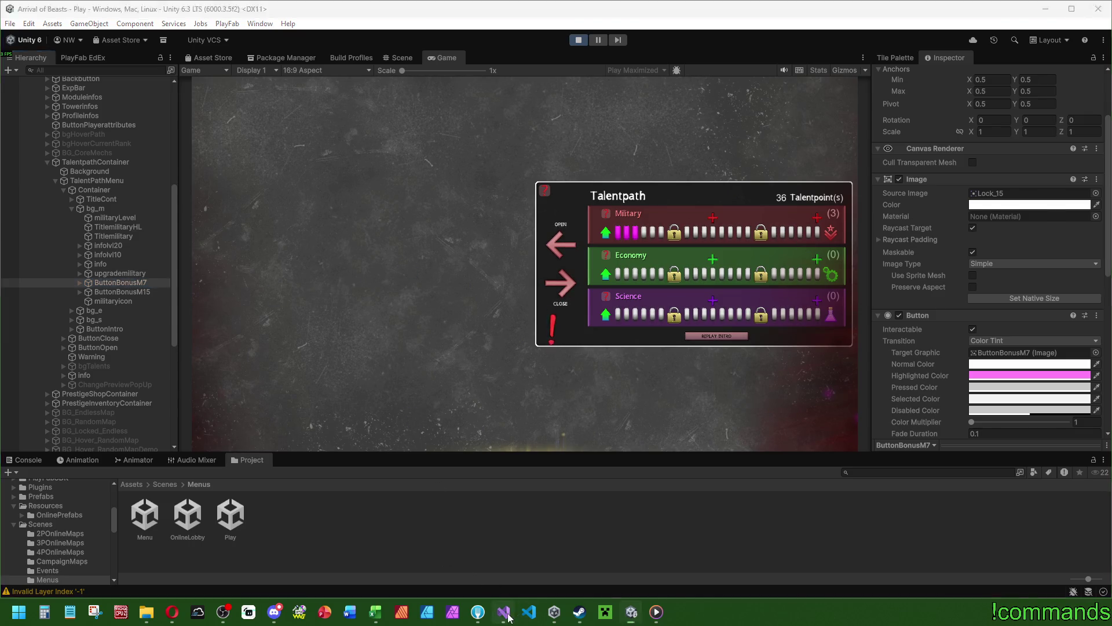
pyautogui.click(504, 613)
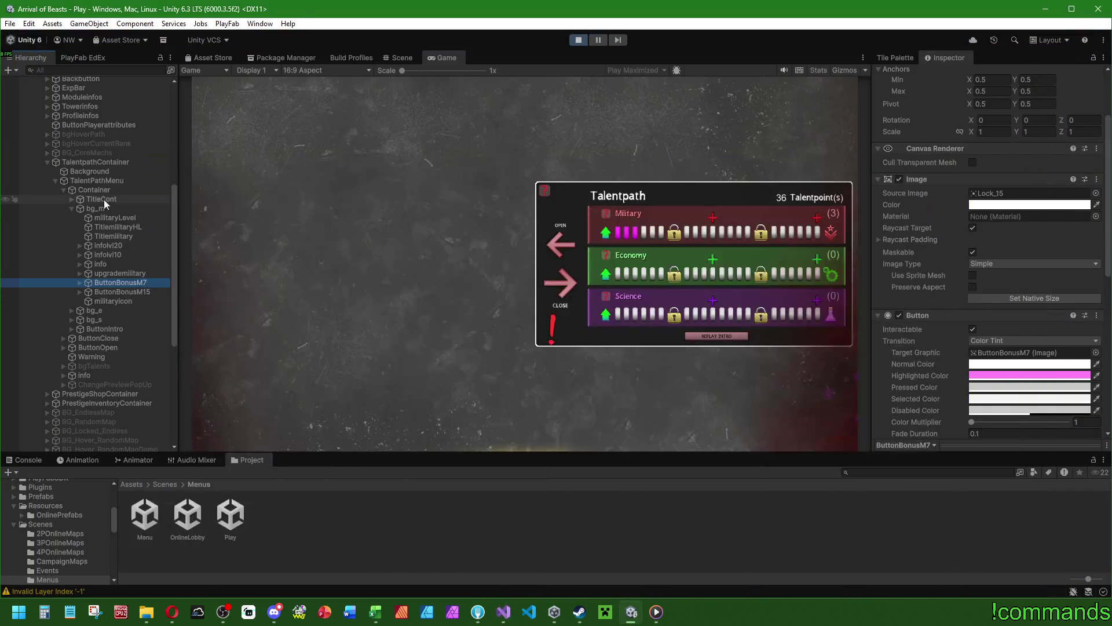
pyautogui.click(97, 180)
pyautogui.scroll(-10, 911, 234)
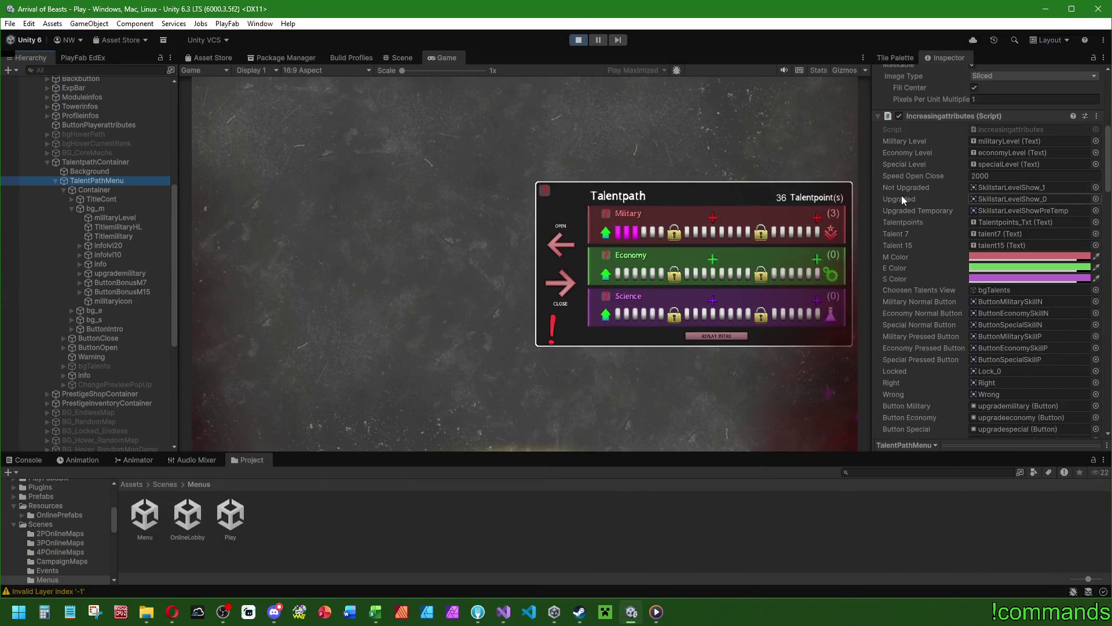
pyautogui.scroll(-2, 916, 219)
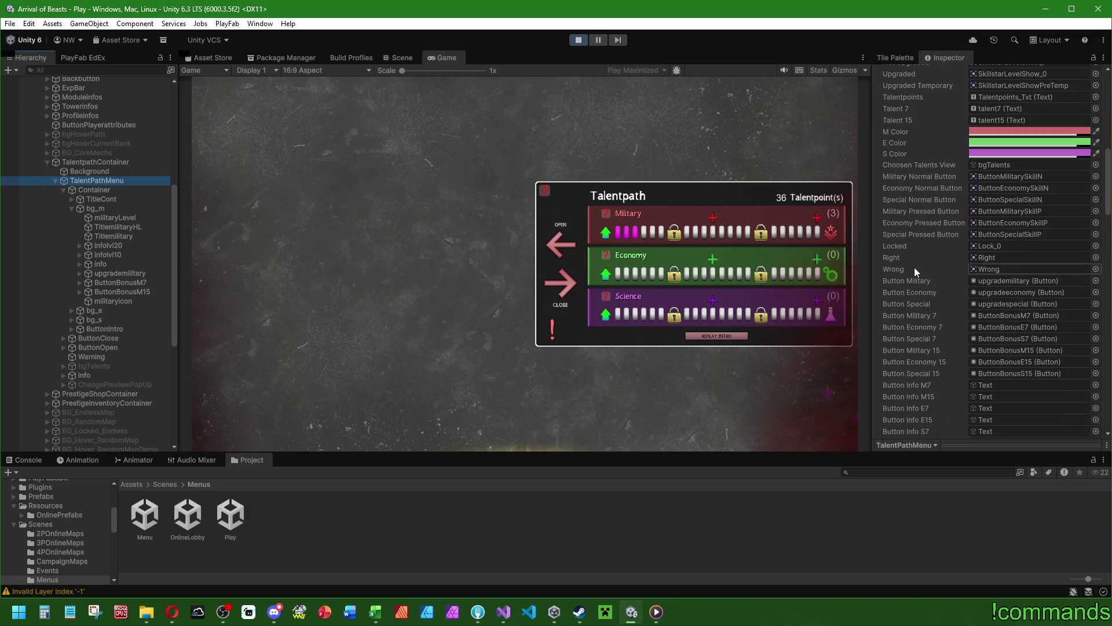
pyautogui.click(1007, 245)
pyautogui.click(253, 527)
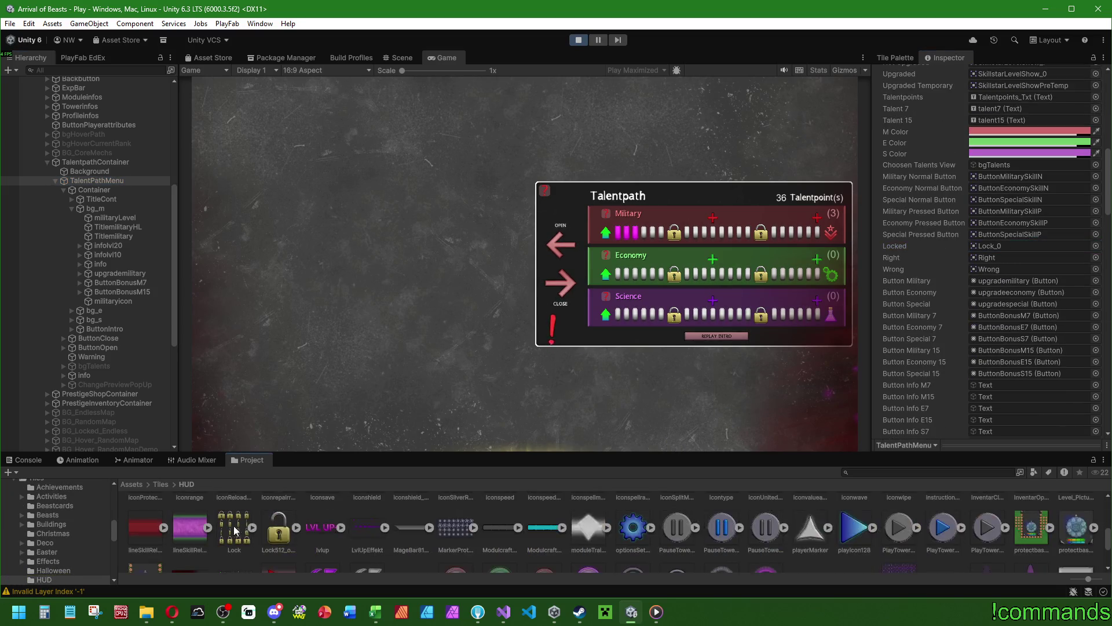
pyautogui.click(123, 283)
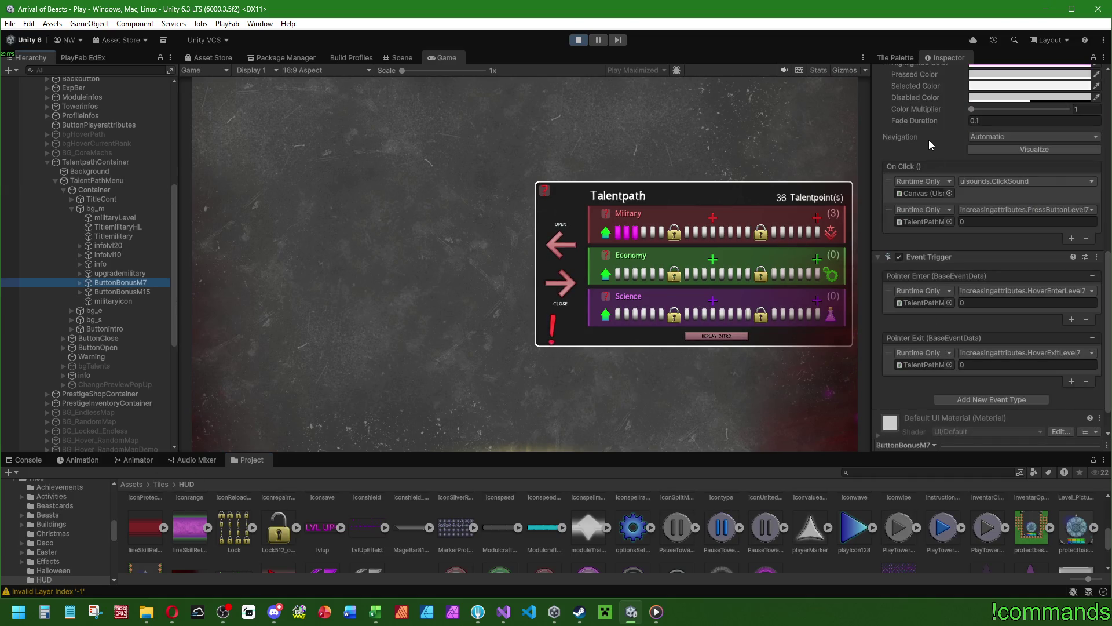
pyautogui.scroll(10, 929, 140)
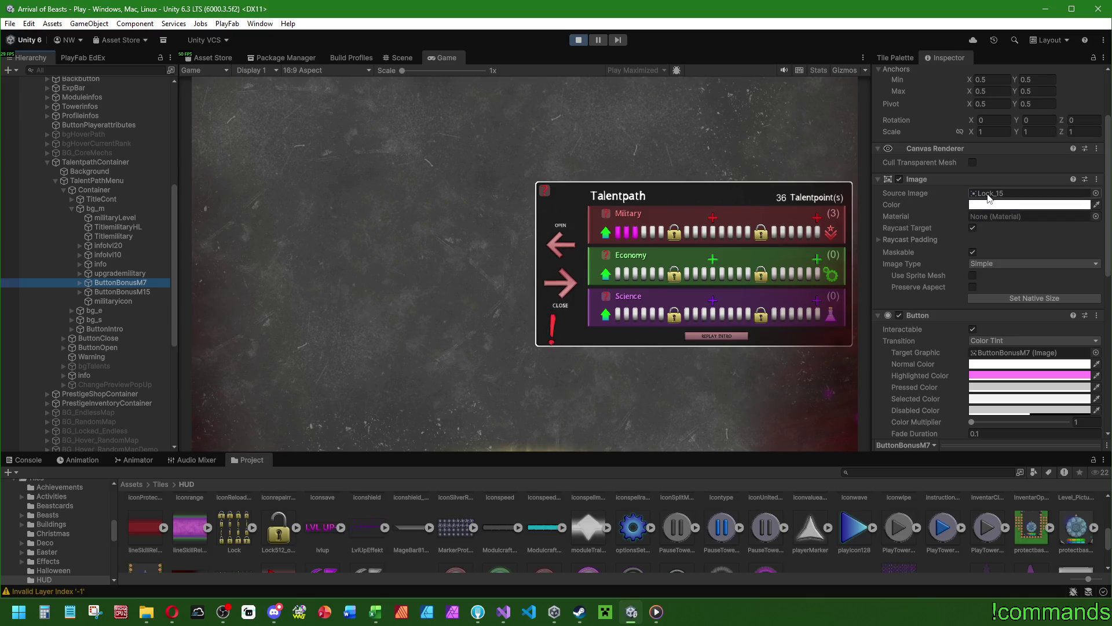
pyautogui.click(988, 195)
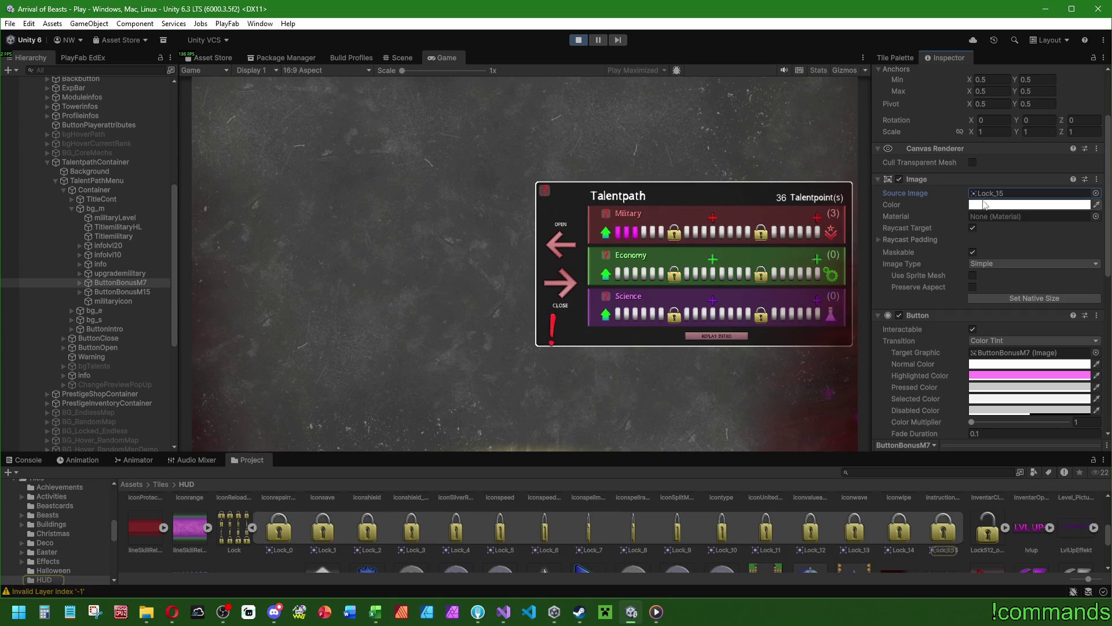
pyautogui.click(123, 292)
pyautogui.click(125, 284)
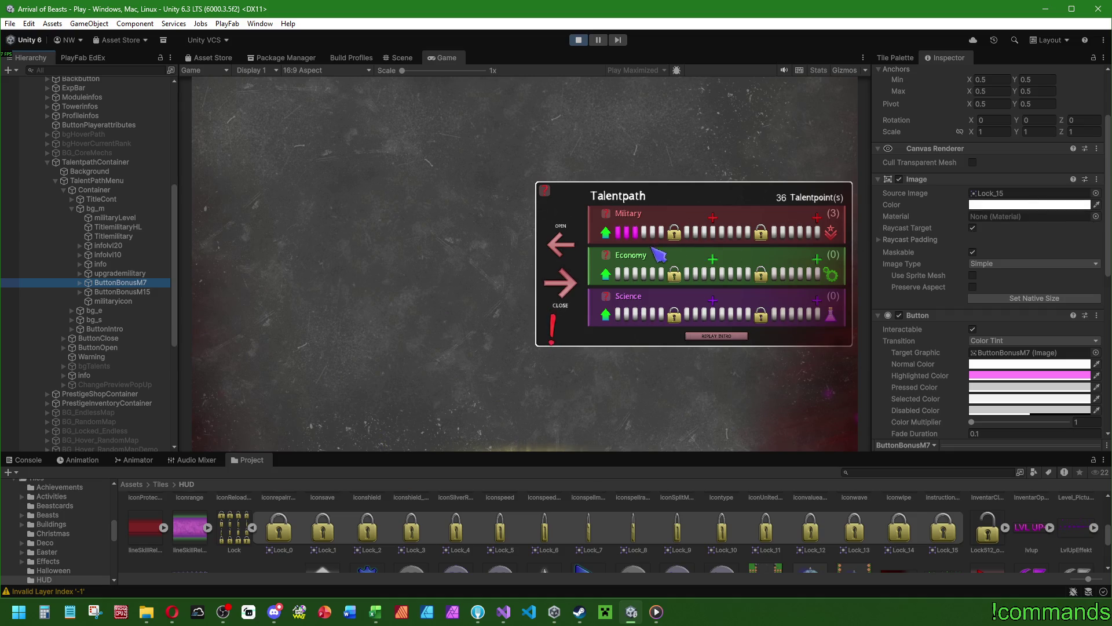
pyautogui.moveTo(682, 238)
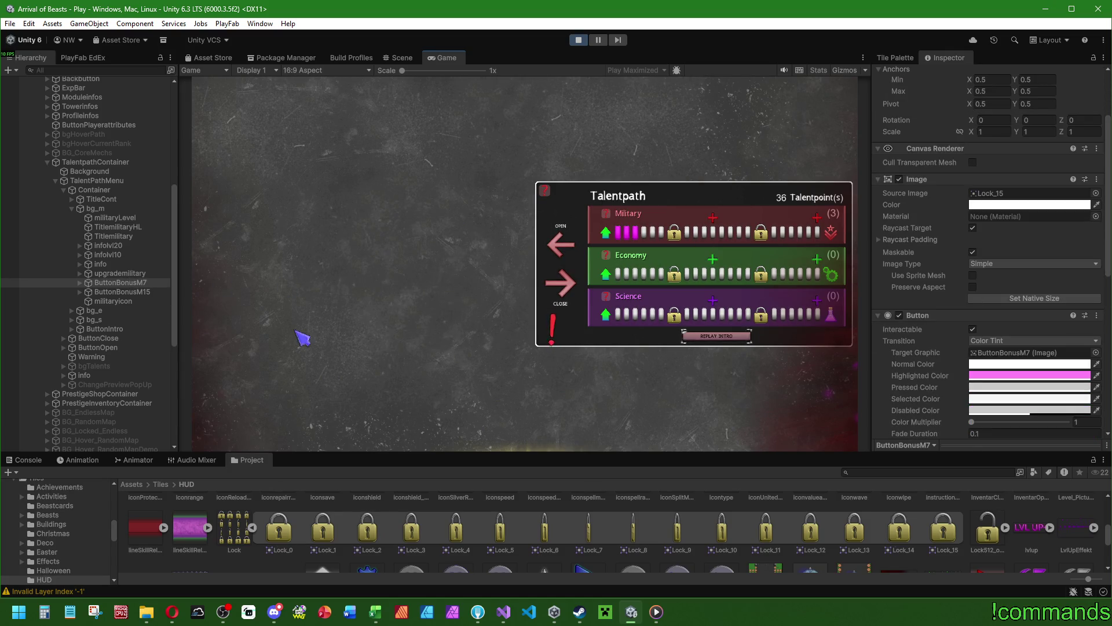
pyautogui.click(605, 232)
# Spend two talent points on Military, then open and close the Military talents panel.
pyautogui.click(605, 232)
pyautogui.click(605, 232)
pyautogui.click(606, 232)
pyautogui.click(606, 232)
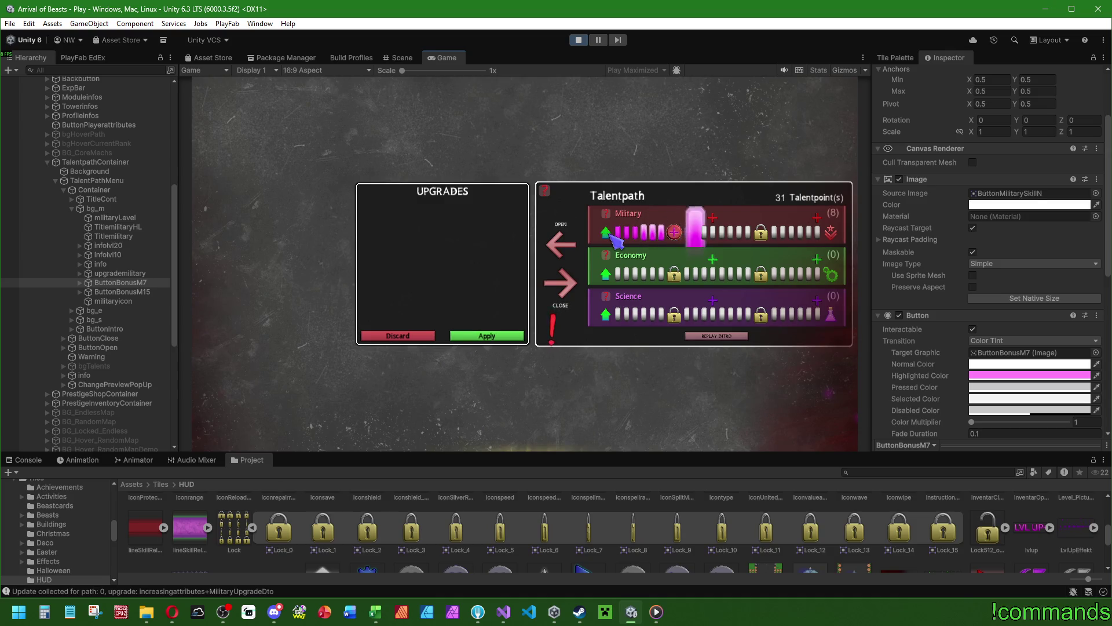
pyautogui.moveTo(677, 232)
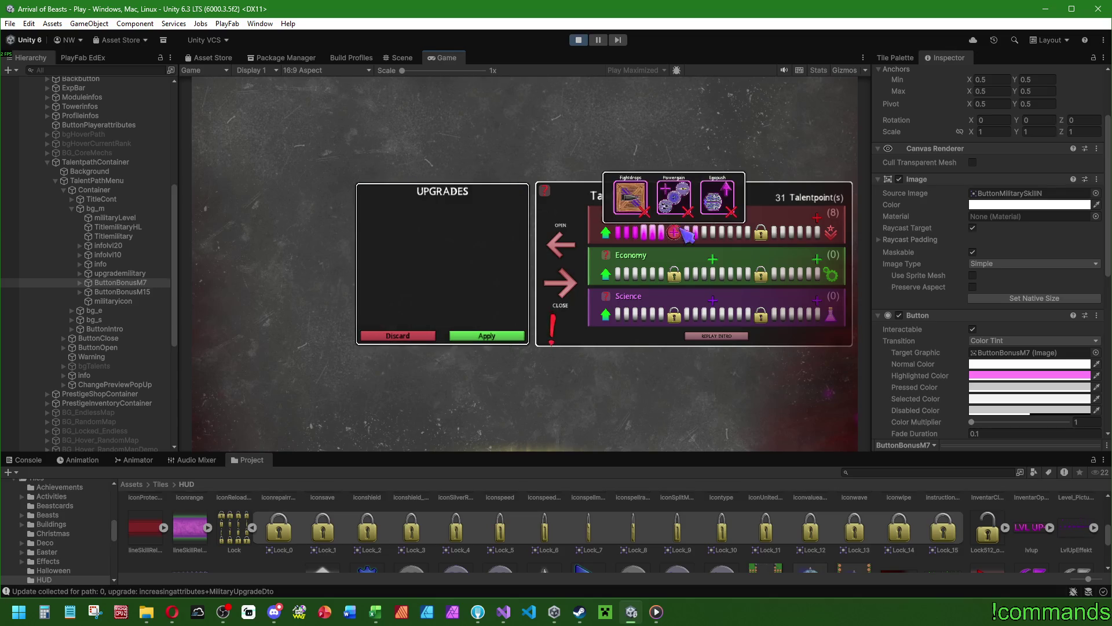
pyautogui.click(678, 233)
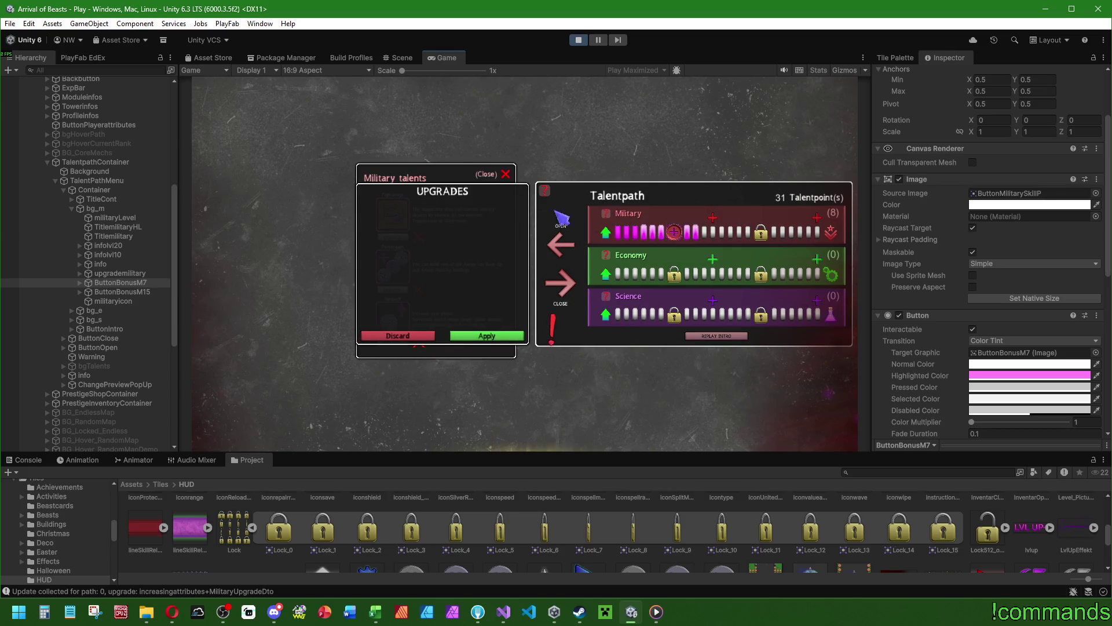
pyautogui.click(510, 175)
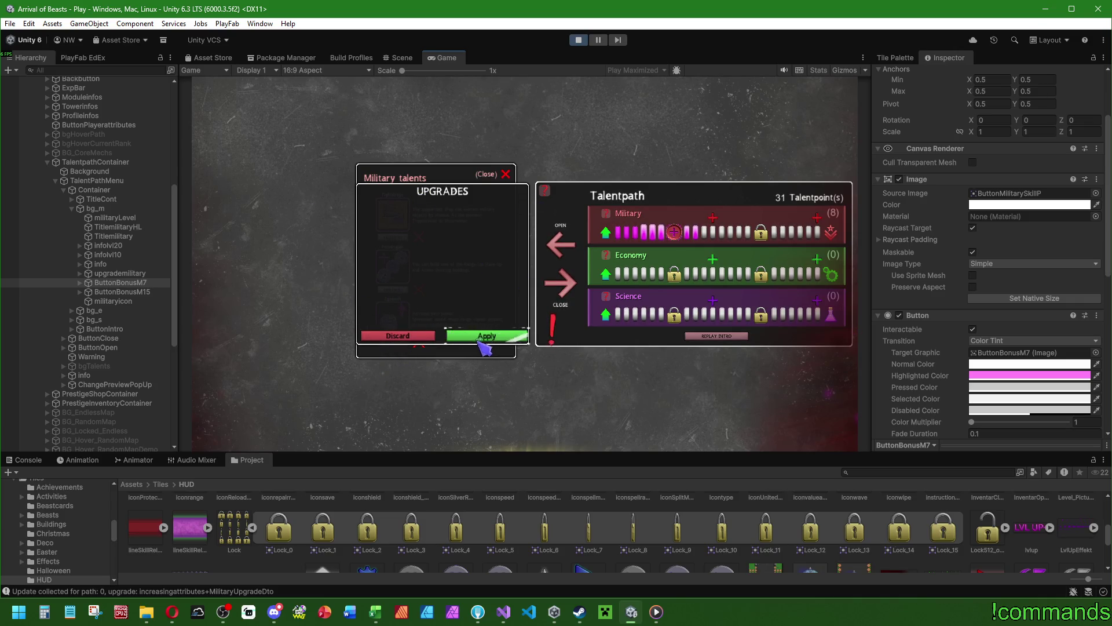
# Discard the pending Military upgrades so points return to 36, and stop play mode.
pyautogui.moveTo(509, 177)
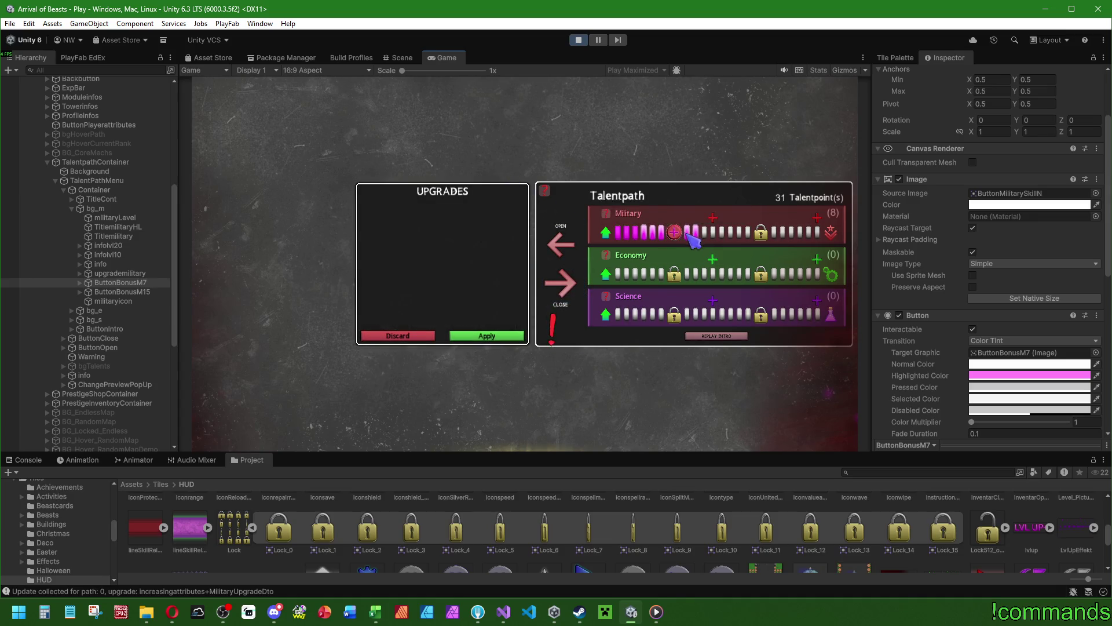
pyautogui.click(408, 336)
pyautogui.moveTo(695, 229)
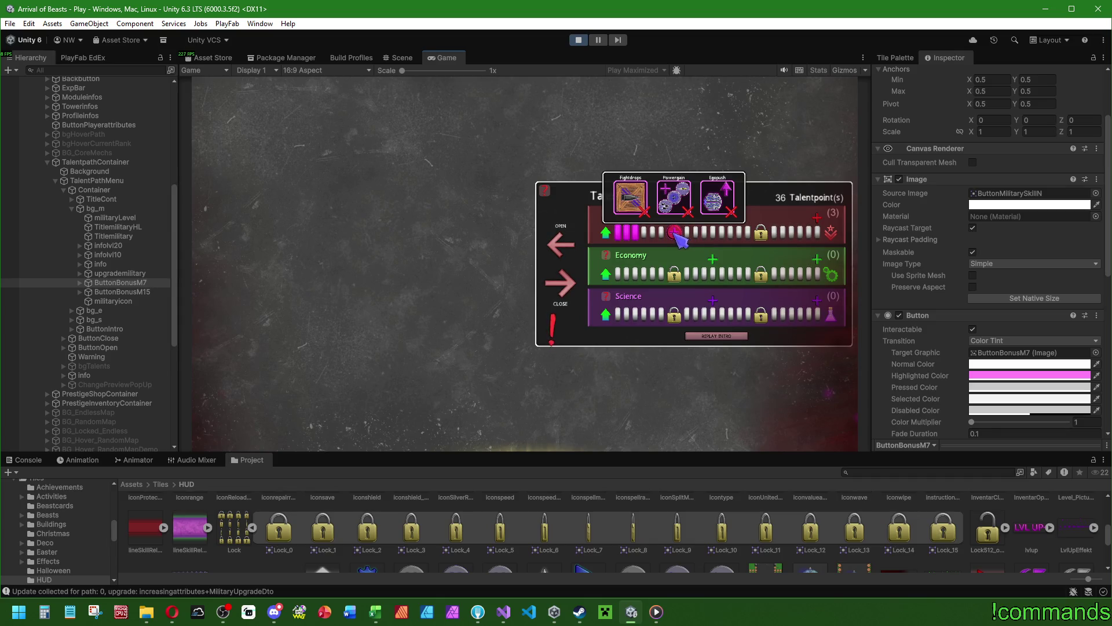
pyautogui.click(579, 40)
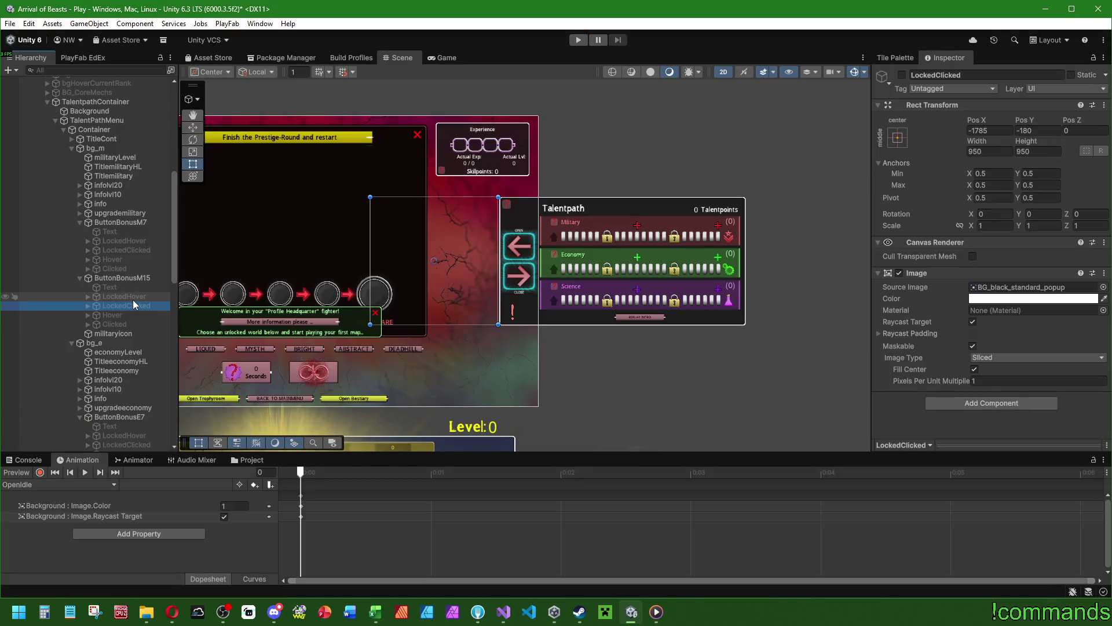
# Select the LockedClicked objects of ButtonBonus M7, M15, E7, E15, S7, S15 and preview them active, then deactivate.
pyautogui.click(131, 249)
pyautogui.keyDown('ctrl'); pyautogui.click(136, 306); pyautogui.keyUp('ctrl')
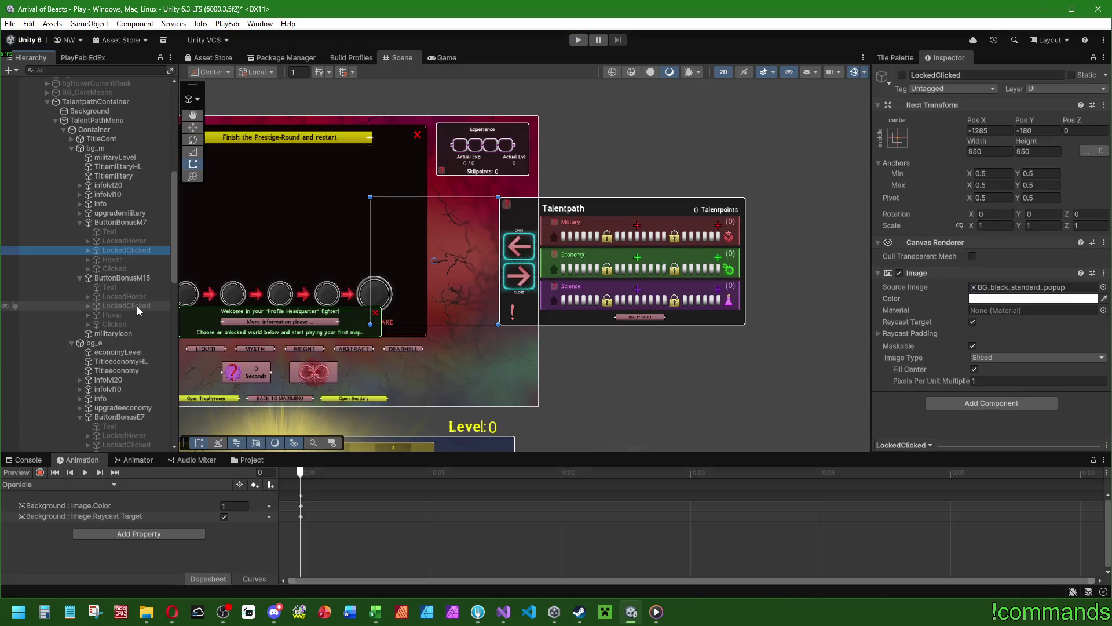
pyautogui.scroll(-6, 138, 307)
pyautogui.keyDown('ctrl'); pyautogui.click(131, 236); pyautogui.keyUp('ctrl')
pyautogui.keyDown('ctrl'); pyautogui.click(127, 292); pyautogui.keyUp('ctrl')
pyautogui.scroll(-5, 127, 295)
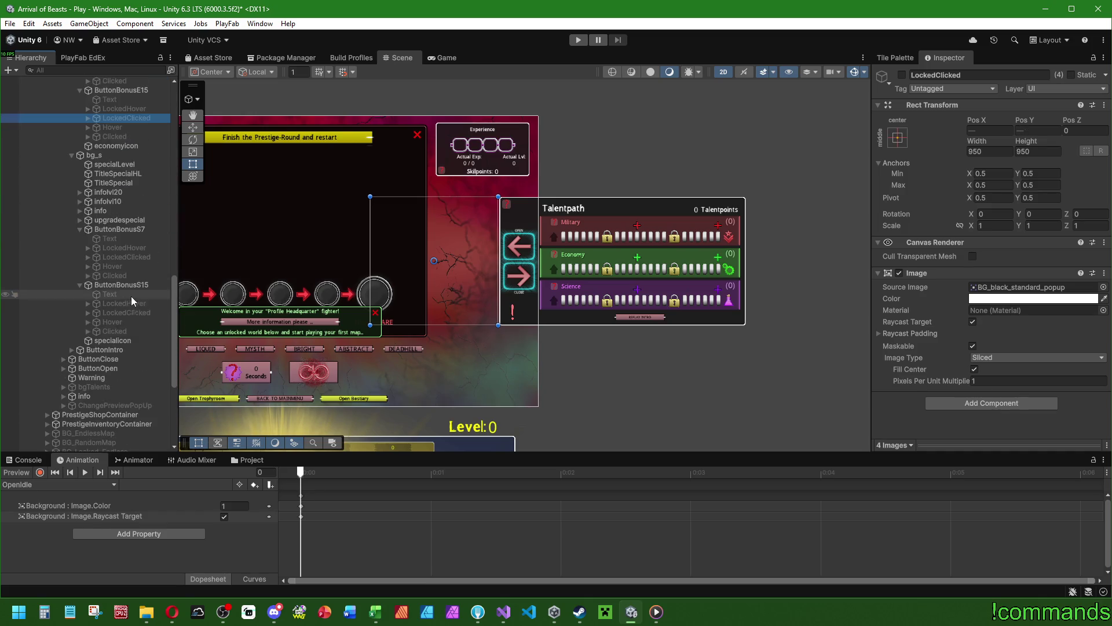
pyautogui.keyDown('ctrl'); pyautogui.click(137, 257); pyautogui.keyUp('ctrl')
pyautogui.keyDown('ctrl'); pyautogui.click(127, 312); pyautogui.keyUp('ctrl')
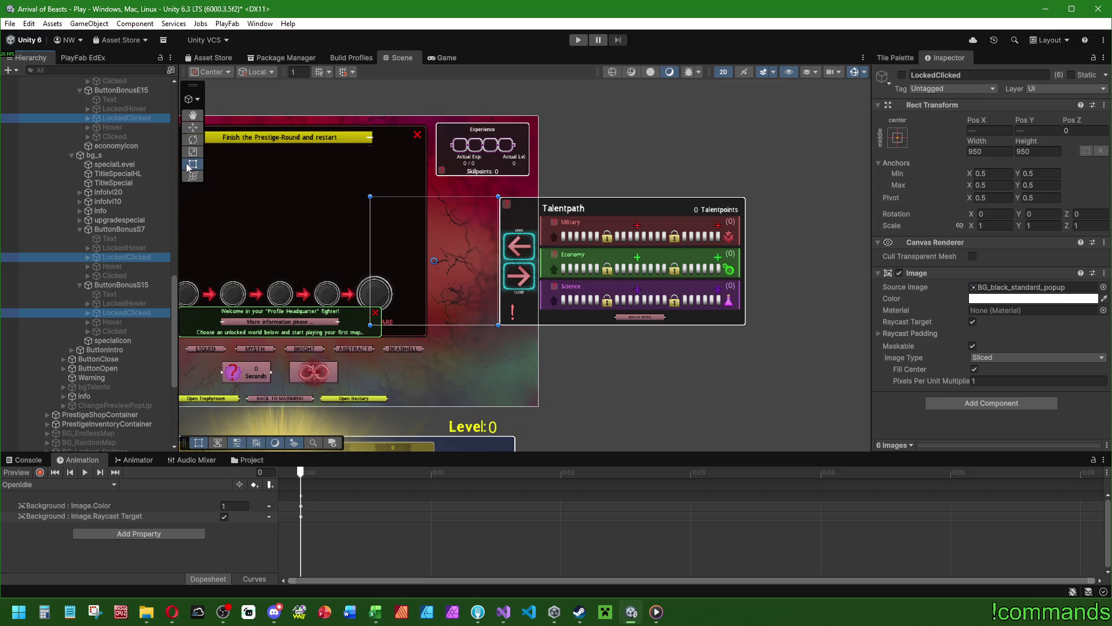
pyautogui.click(901, 75)
pyautogui.scroll(3, 613, 283)
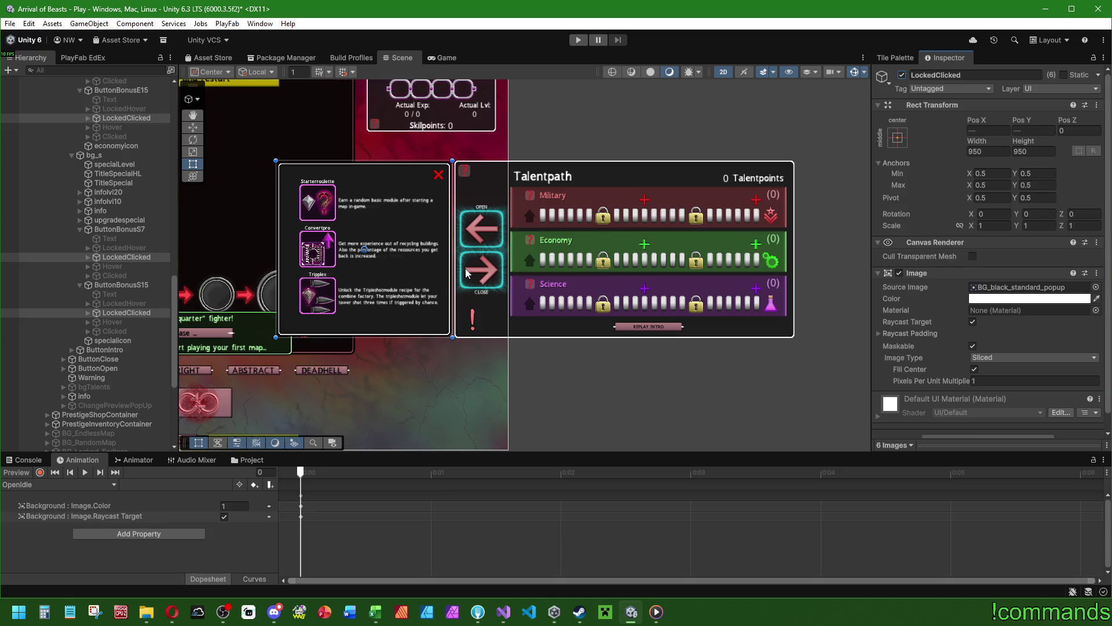
pyautogui.click(901, 75)
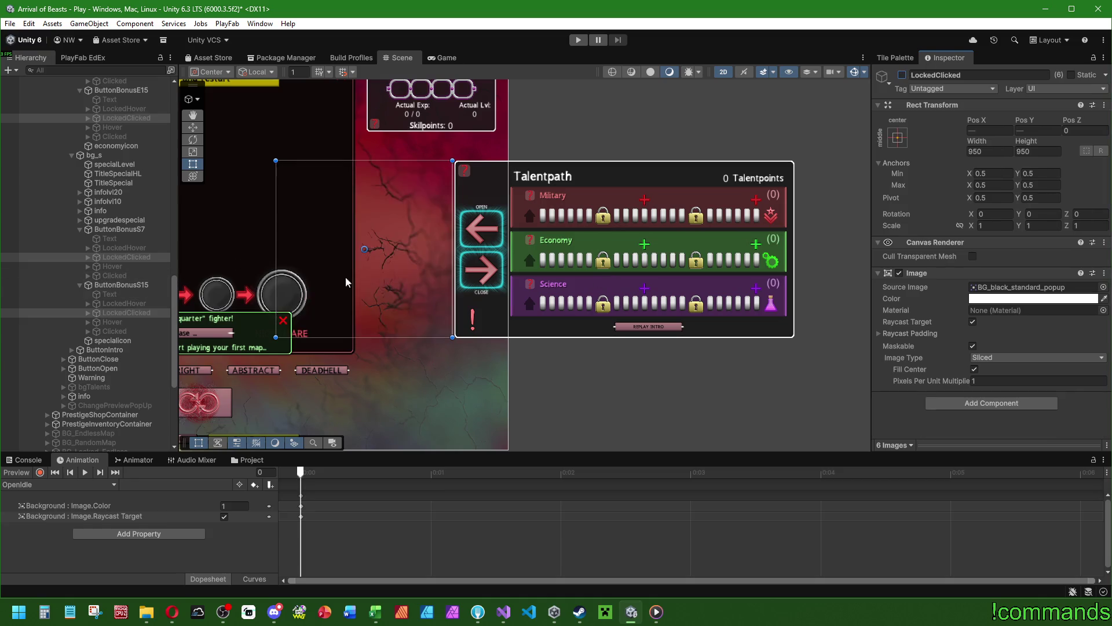
# Add the six ButtonBonus Clicked objects to the selection and briefly preview them active, then deactivate.
pyautogui.keyDown('ctrl'); pyautogui.click(114, 331); pyautogui.keyUp('ctrl')
pyautogui.keyDown('ctrl'); pyautogui.click(113, 276); pyautogui.keyUp('ctrl')
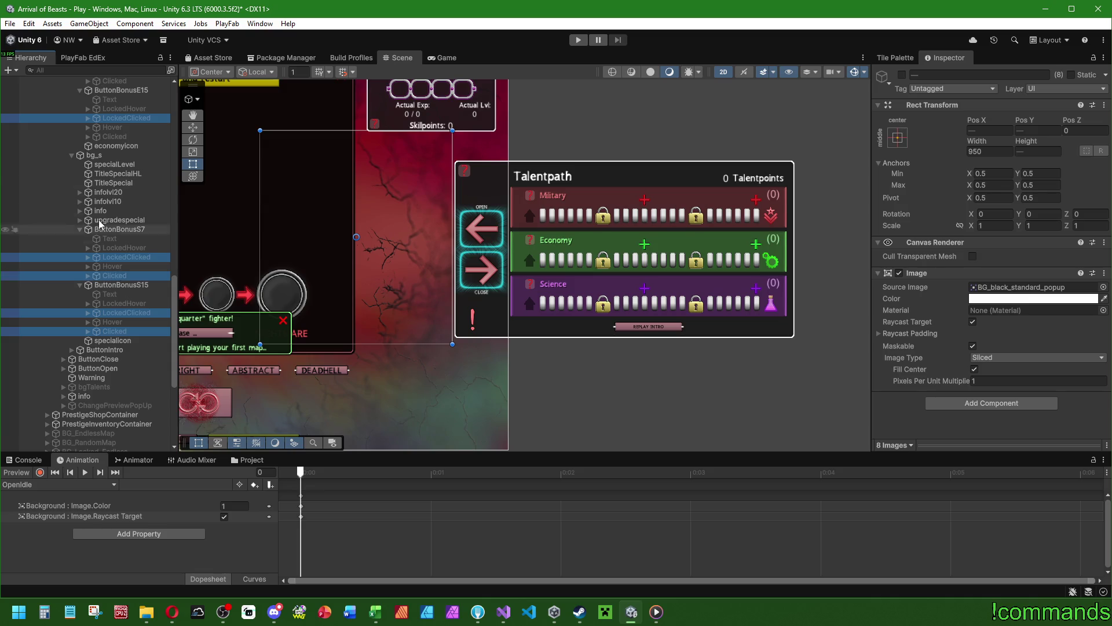
pyautogui.keyDown('ctrl'); pyautogui.click(114, 136); pyautogui.keyUp('ctrl')
pyautogui.scroll(8, 114, 150)
pyautogui.keyDown('ctrl'); pyautogui.click(116, 324); pyautogui.keyUp('ctrl')
pyautogui.keyDown('ctrl'); pyautogui.click(114, 185); pyautogui.keyUp('ctrl')
pyautogui.scroll(5, 119, 232)
pyautogui.keyDown('ctrl'); pyautogui.click(115, 268); pyautogui.keyUp('ctrl')
pyautogui.scroll(-10, 119, 272)
pyautogui.scroll(-3, 117, 282)
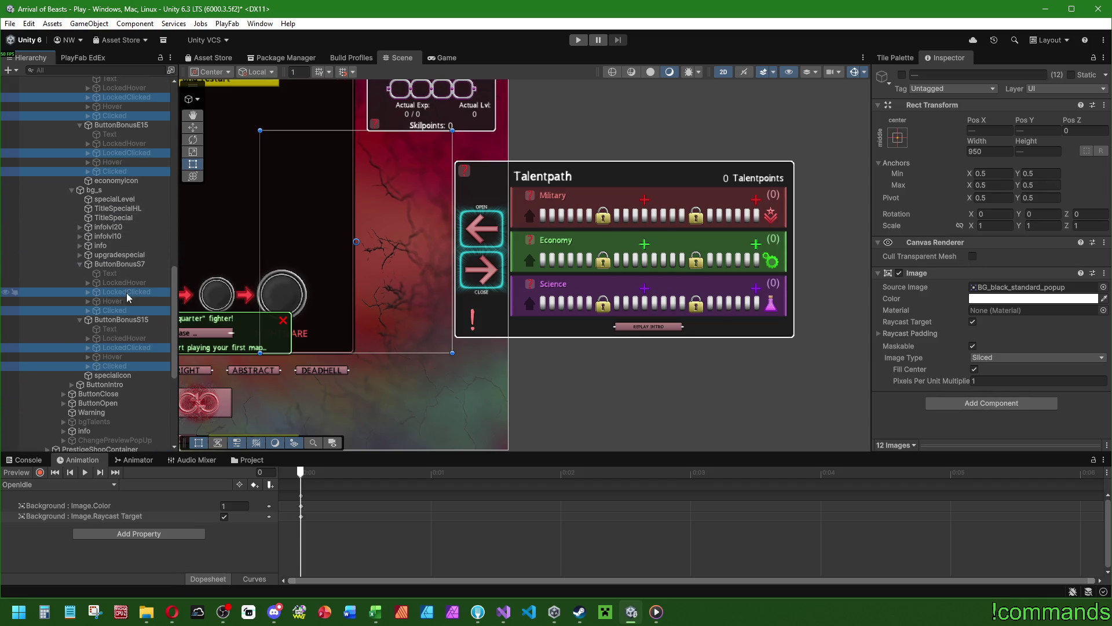
pyautogui.click(902, 74)
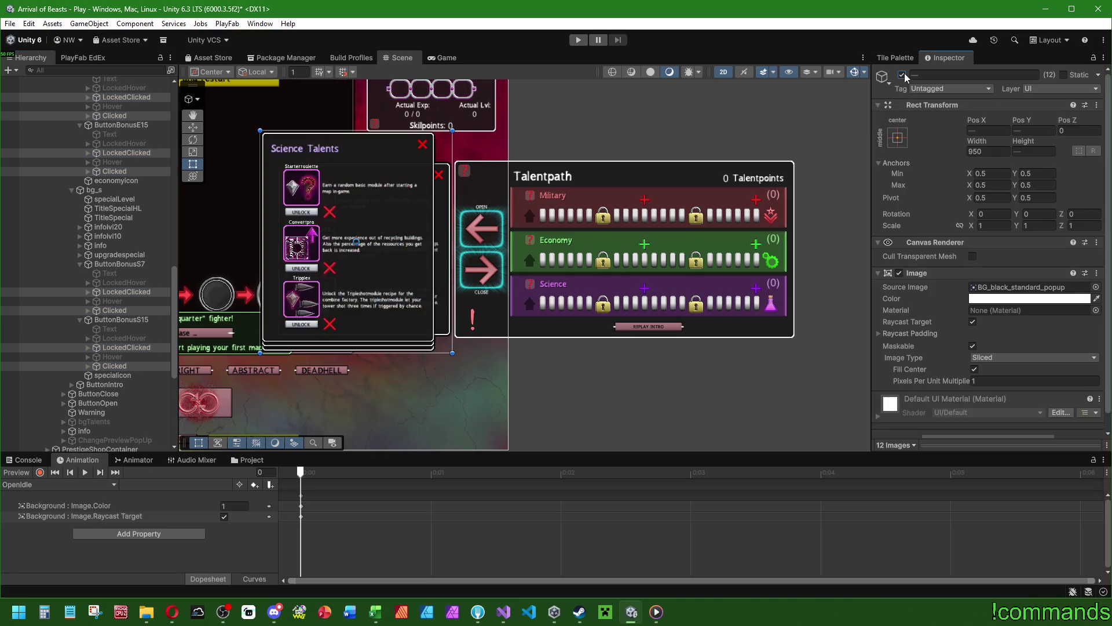
pyautogui.click(902, 75)
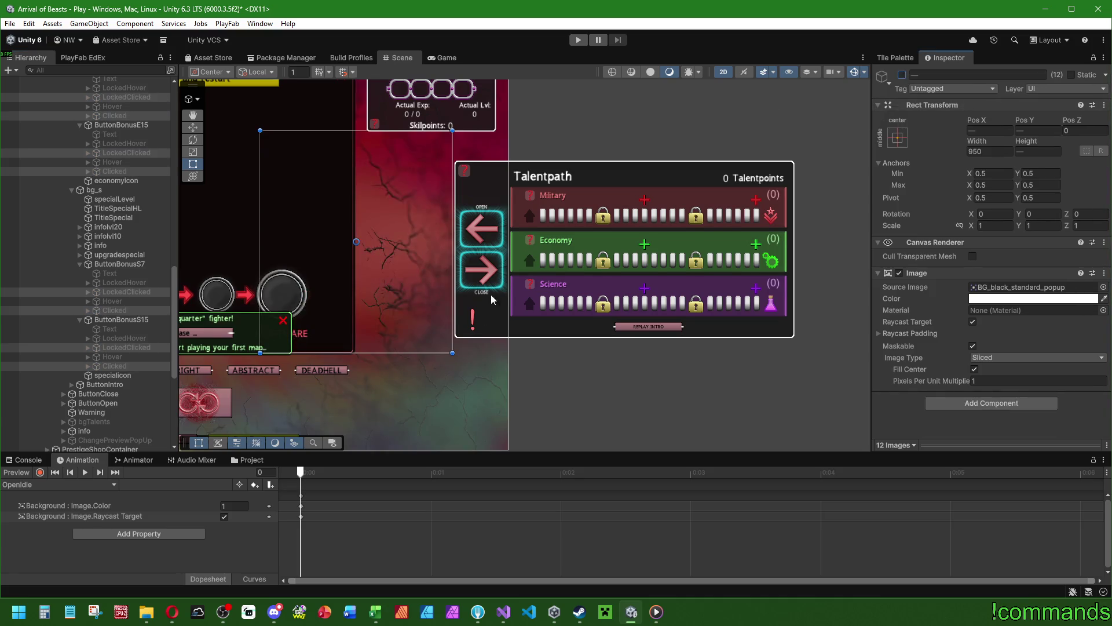
# Reselect only the six LockedClicked objects and set them active.
pyautogui.scroll(-2, 415, 275)
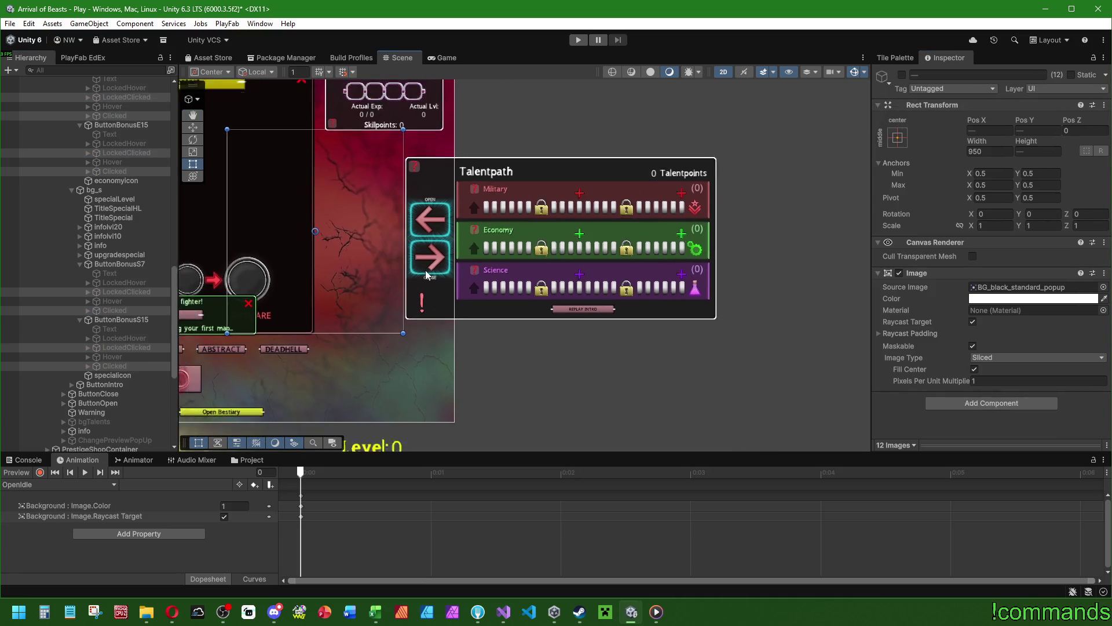
pyautogui.click(127, 346)
pyautogui.keyDown('ctrl'); pyautogui.click(133, 292); pyautogui.keyUp('ctrl')
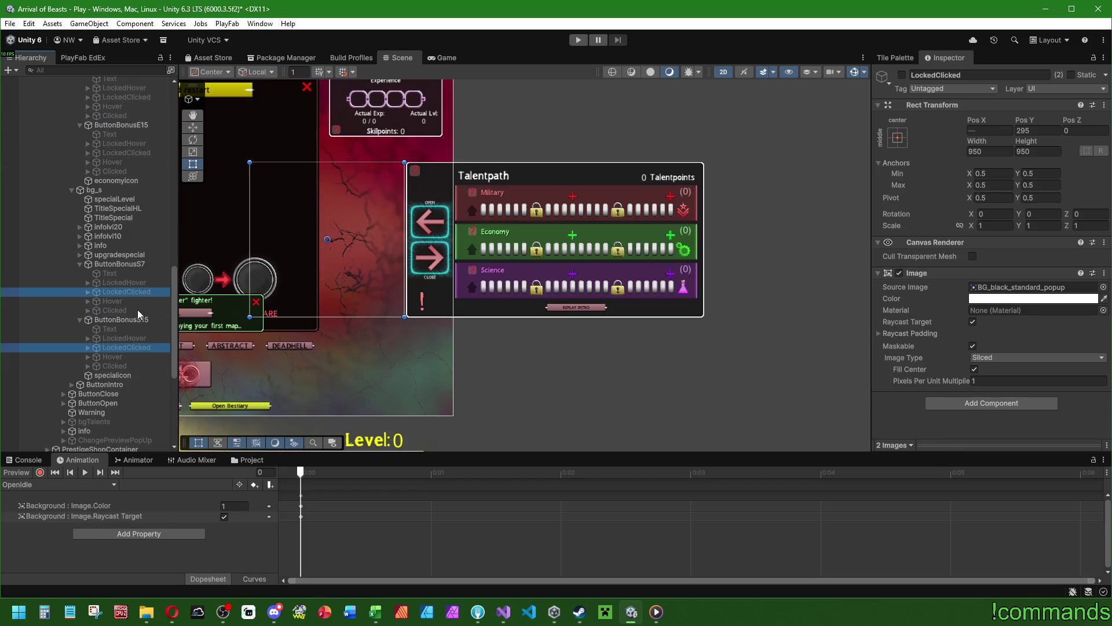
pyautogui.scroll(3, 137, 309)
pyautogui.keyDown('ctrl'); pyautogui.click(127, 222); pyautogui.keyUp('ctrl')
pyautogui.keyDown('ctrl'); pyautogui.click(134, 167); pyautogui.keyUp('ctrl')
pyautogui.scroll(6, 132, 292)
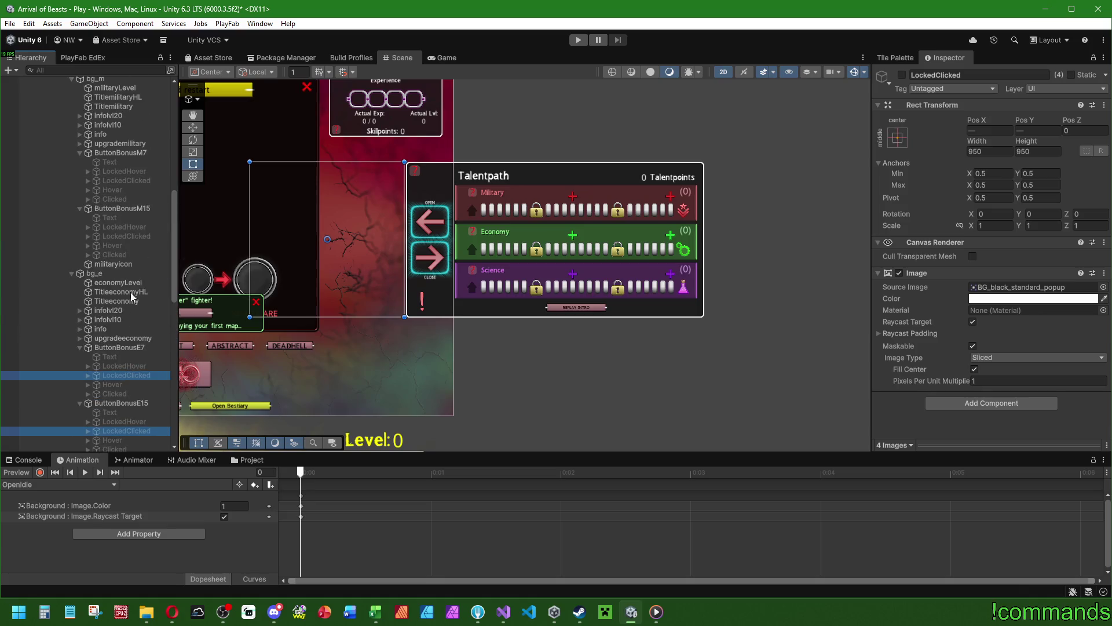
pyautogui.keyDown('ctrl'); pyautogui.click(128, 236); pyautogui.keyUp('ctrl')
pyautogui.keyDown('ctrl'); pyautogui.click(138, 180); pyautogui.keyUp('ctrl')
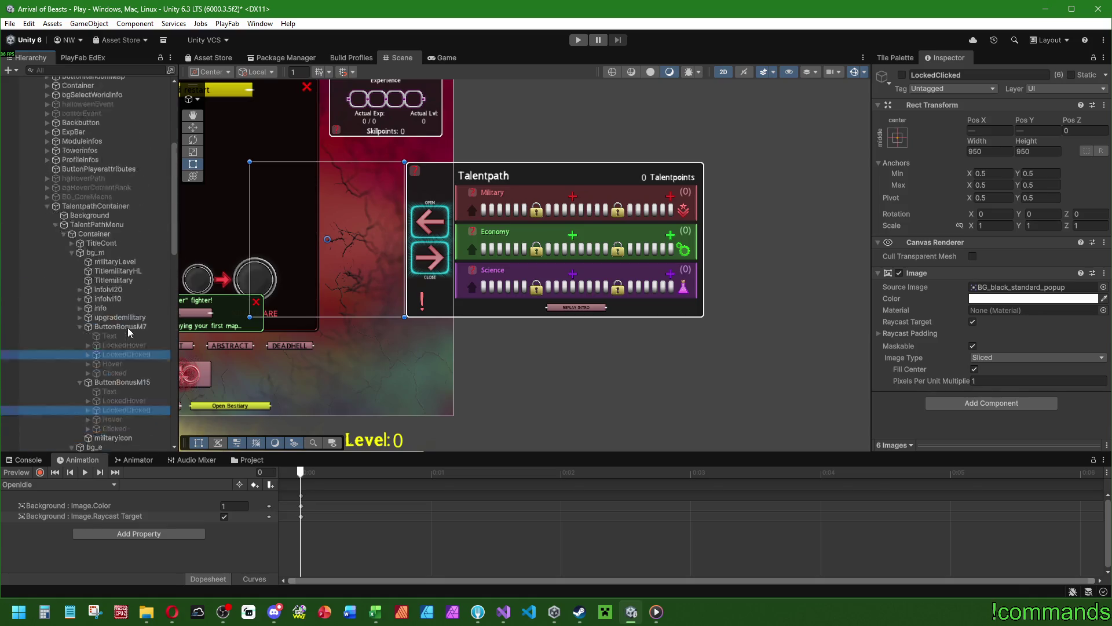
pyautogui.click(901, 75)
pyautogui.scroll(2, 220, 321)
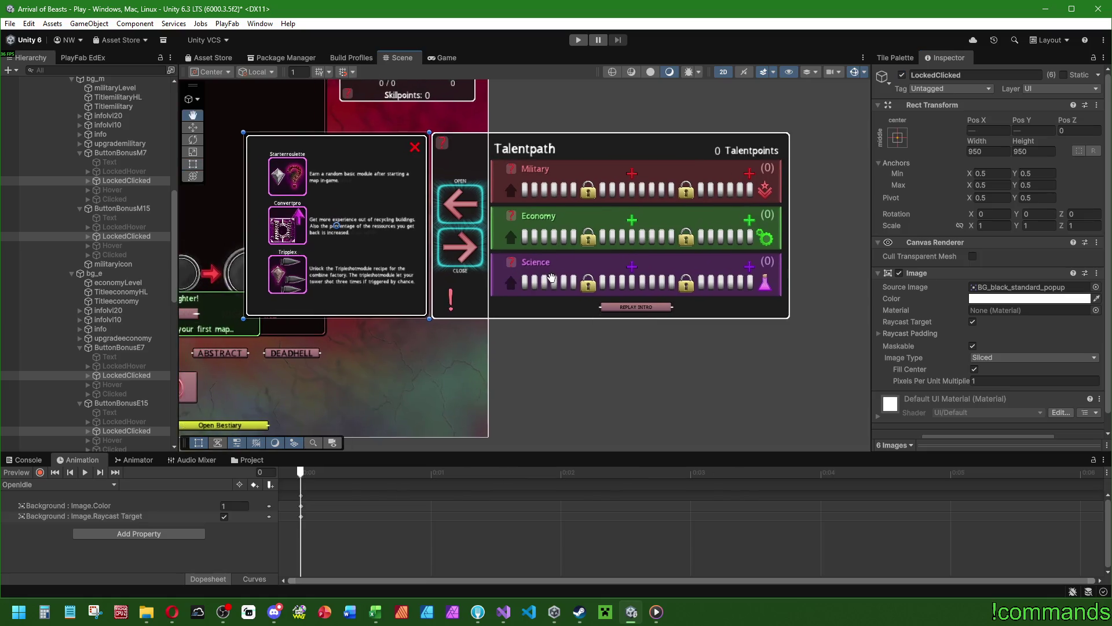
# Frame the skill popup, move the Starterroulette popup aside, and undo a trial height reduction.
pyautogui.moveTo(572, 278); pyautogui.dragTo(496, 275)
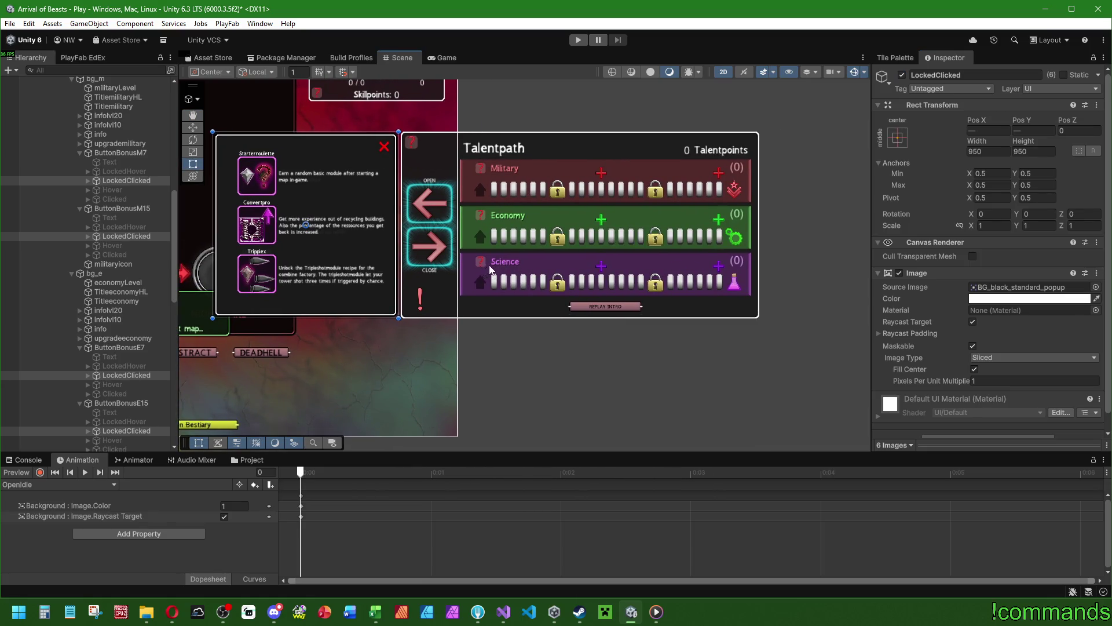
pyautogui.moveTo(535, 226)
pyautogui.mouseDown()
pyautogui.moveTo(539, 277)
pyautogui.moveTo(556, 307)
pyautogui.mouseUp()
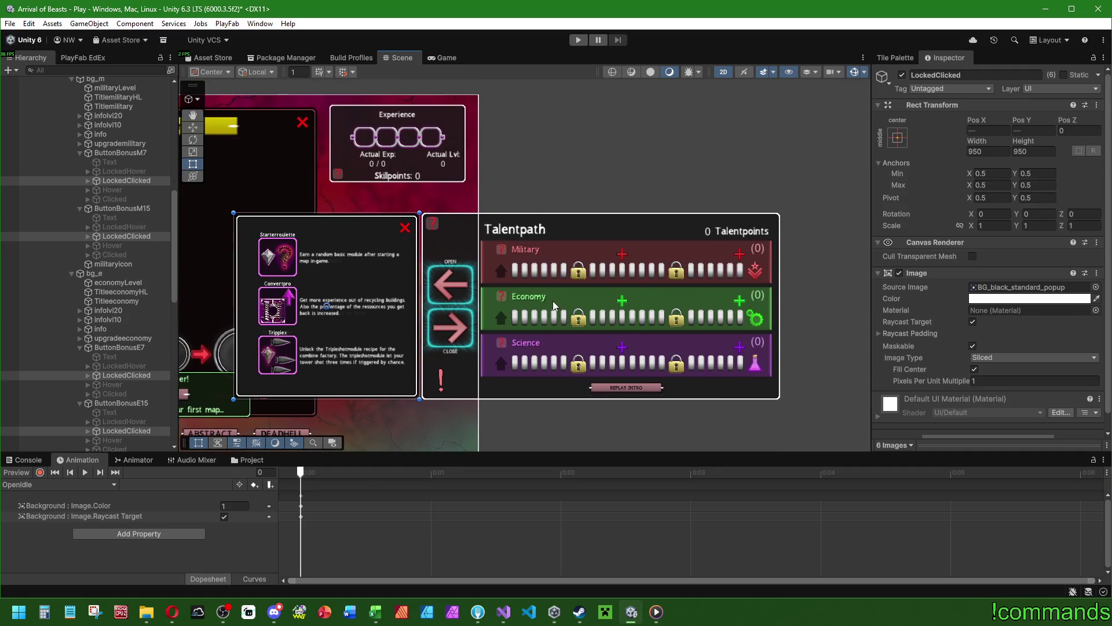
pyautogui.moveTo(558, 167); pyautogui.dragTo(546, 192)
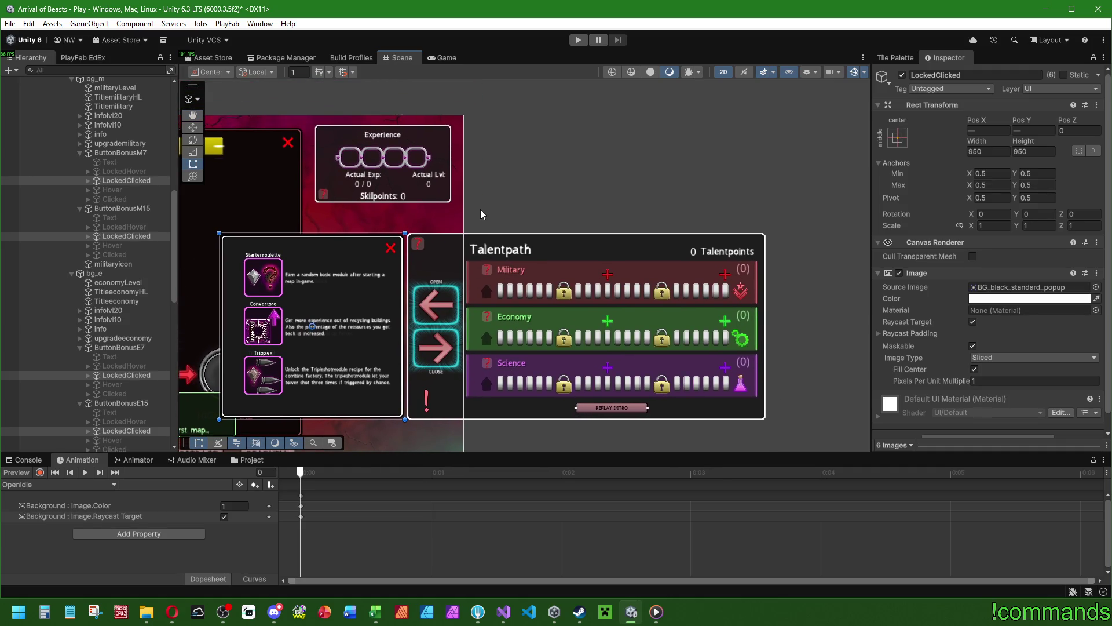
pyautogui.click(193, 127)
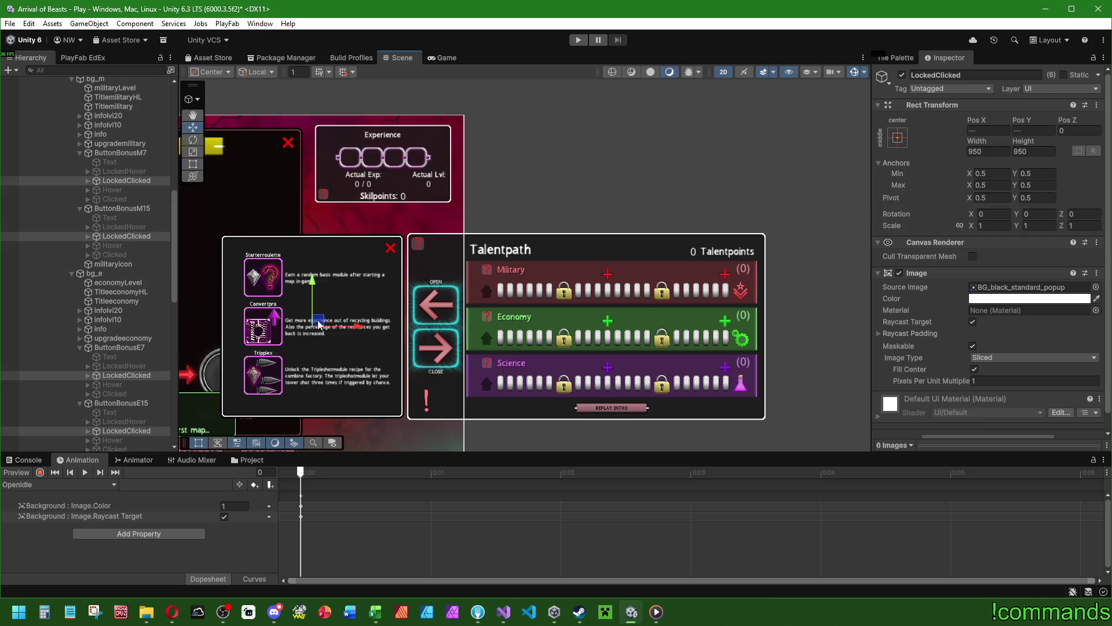
pyautogui.moveTo(339, 322); pyautogui.dragTo(301, 238)
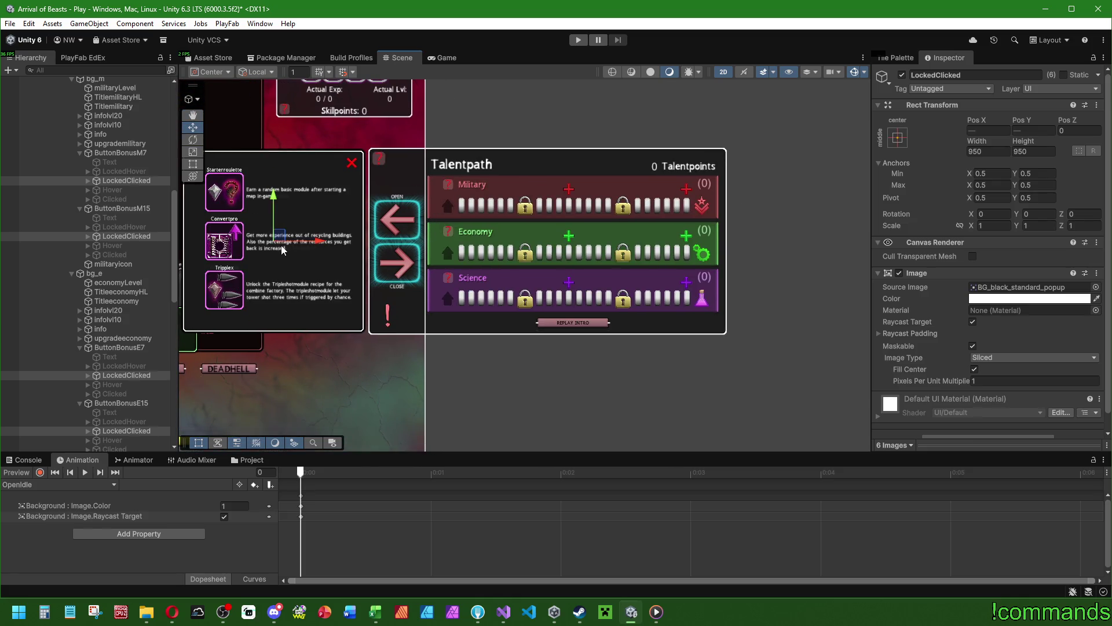
pyautogui.moveTo(536, 226); pyautogui.dragTo(577, 192)
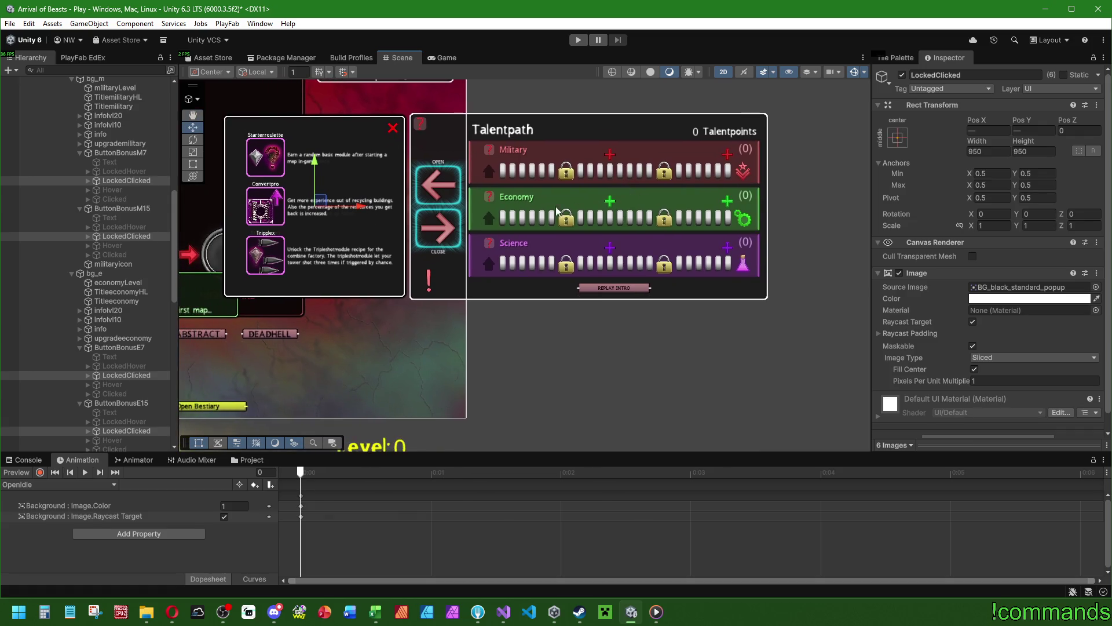
pyautogui.moveTo(323, 205); pyautogui.dragTo(620, 344)
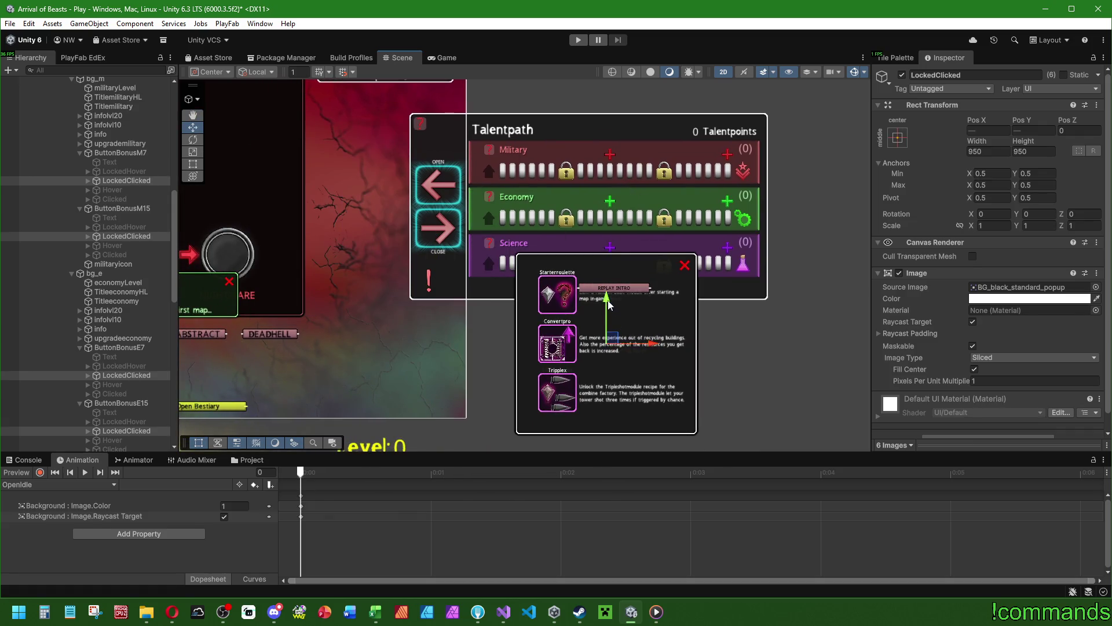
pyautogui.moveTo(1037, 146); pyautogui.dragTo(269, 215)
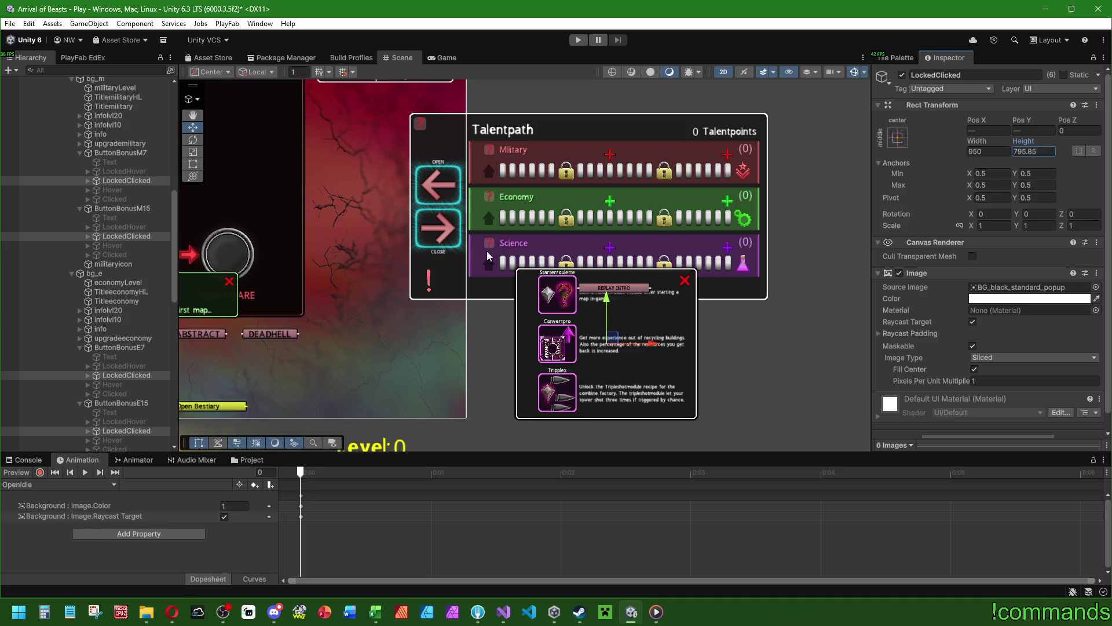
pyautogui.hotkey('ctrl', 'z')
# Place the popup just below Talentpath, cut its height to about 829, and pull its bottom edge up.
pyautogui.moveTo(557, 268); pyautogui.dragTo(731, 269)
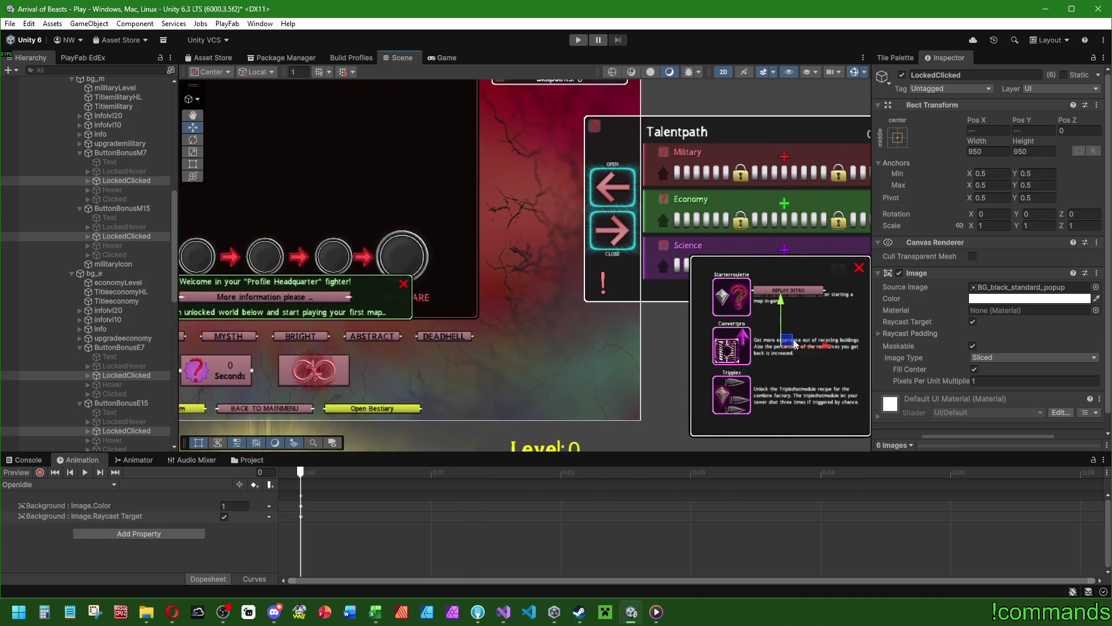
pyautogui.moveTo(791, 343)
pyautogui.mouseDown()
pyautogui.moveTo(502, 323)
pyautogui.moveTo(817, 335)
pyautogui.moveTo(550, 311)
pyautogui.moveTo(513, 297)
pyautogui.mouseUp()
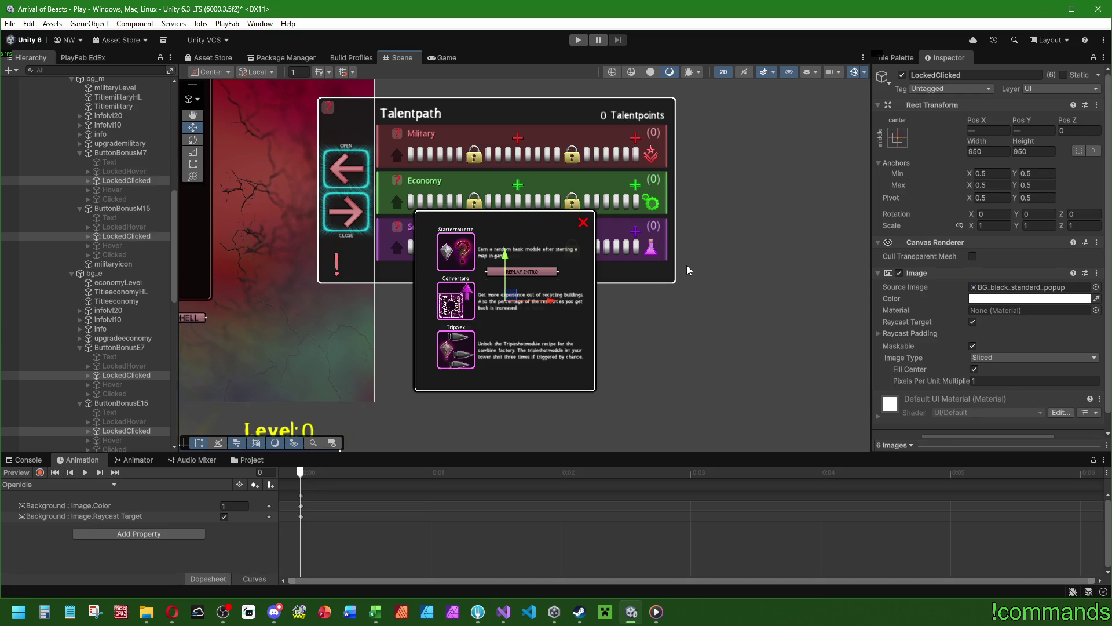
pyautogui.moveTo(1023, 150)
pyautogui.mouseDown()
pyautogui.moveTo(937, 189)
pyautogui.moveTo(812, 194)
pyautogui.mouseUp()
pyautogui.moveTo(511, 295)
pyautogui.mouseDown()
pyautogui.moveTo(461, 328)
pyautogui.moveTo(464, 316)
pyautogui.moveTo(593, 283)
pyautogui.mouseUp()
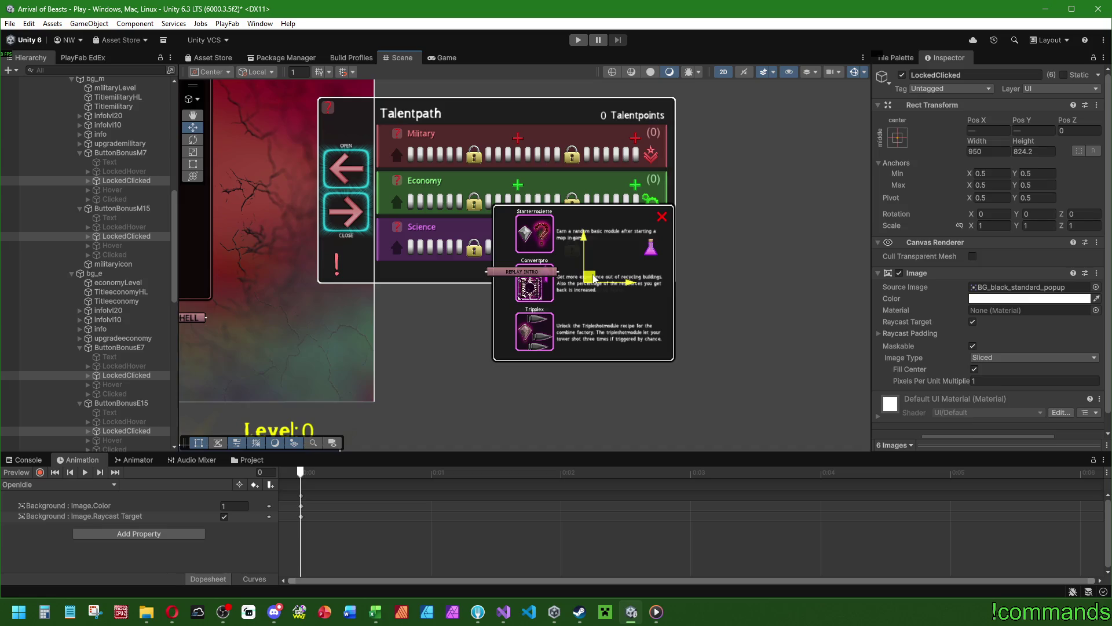
pyautogui.moveTo(584, 245); pyautogui.dragTo(570, 326)
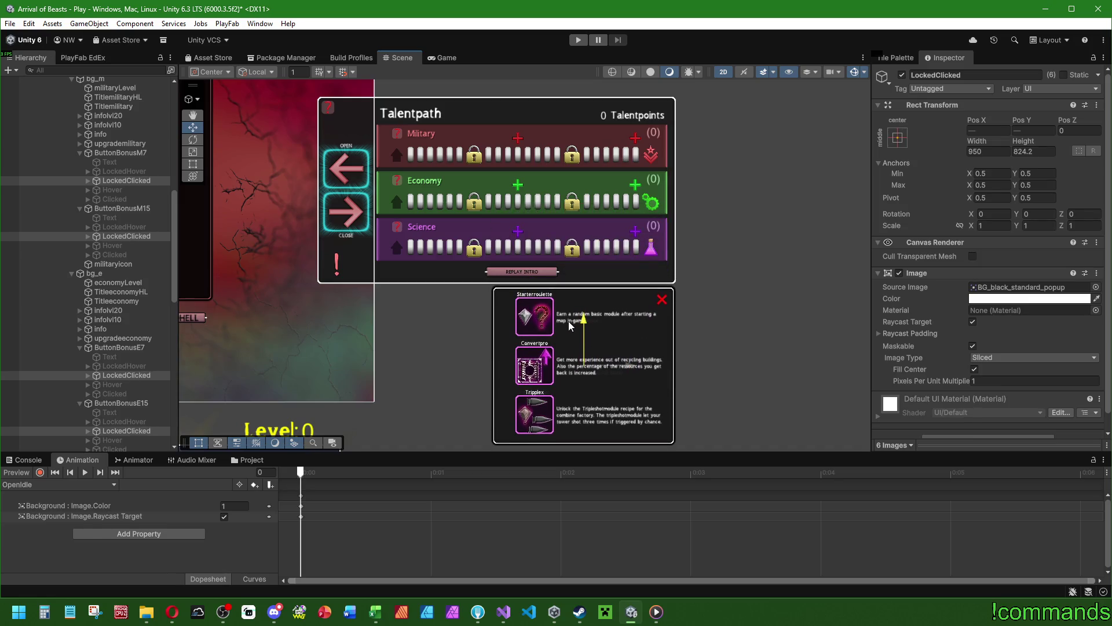
pyautogui.press('t')
pyautogui.moveTo(591, 418)
pyautogui.mouseDown()
pyautogui.moveTo(545, 399)
pyautogui.moveTo(377, 375)
pyautogui.mouseUp()
# Widen the skill popup leftward and nudge its top and right edges into place.
pyautogui.moveTo(502, 317); pyautogui.dragTo(329, 315)
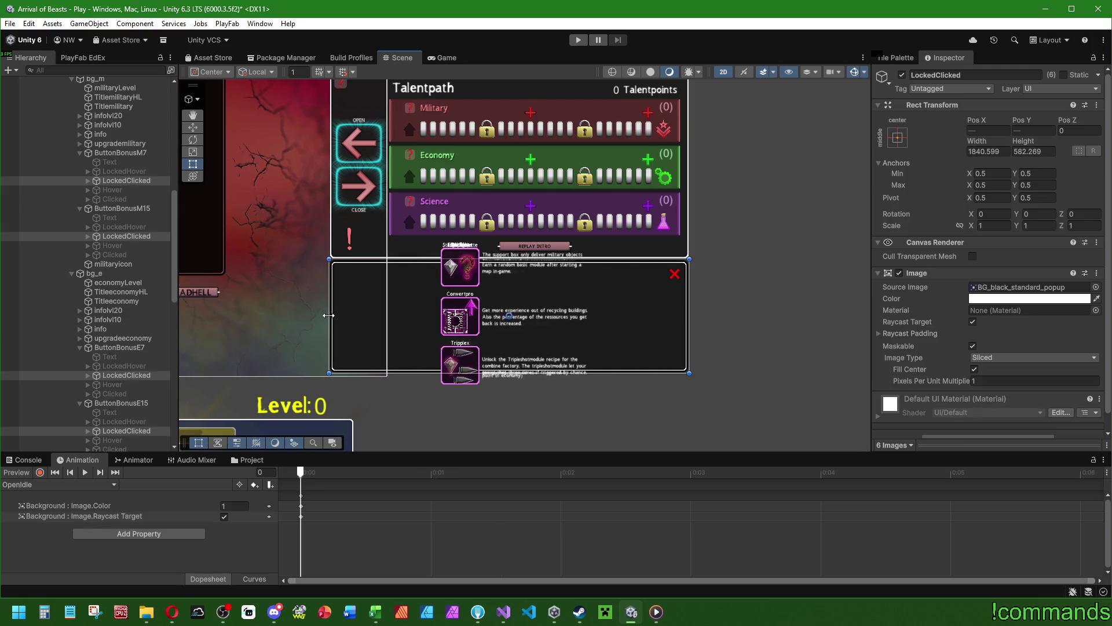
pyautogui.moveTo(627, 262); pyautogui.dragTo(625, 265)
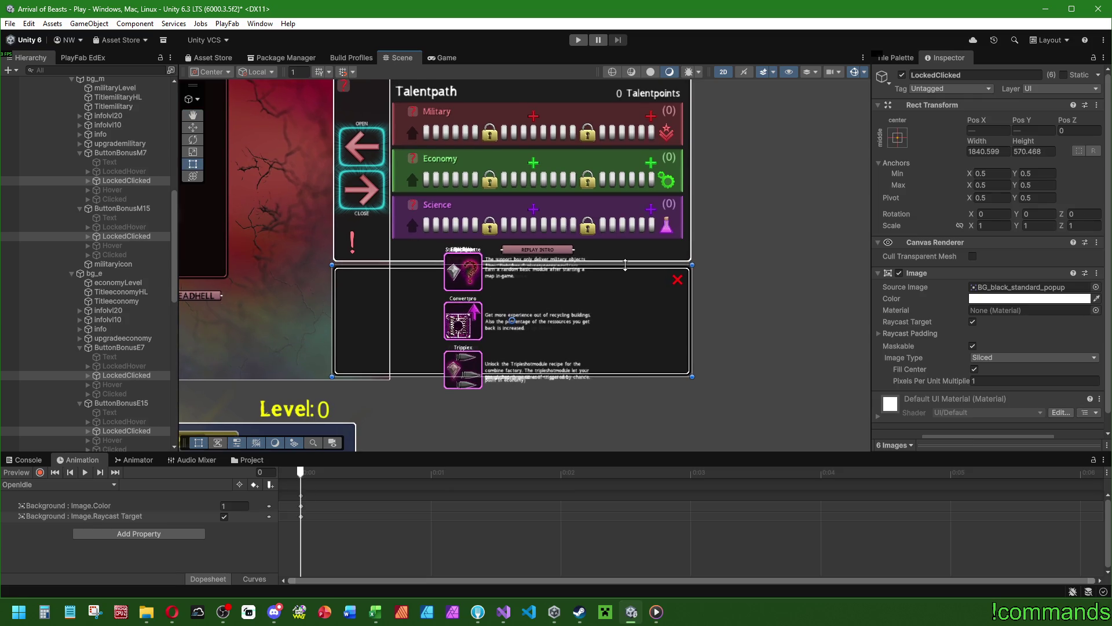
pyautogui.moveTo(691, 309); pyautogui.dragTo(691, 310)
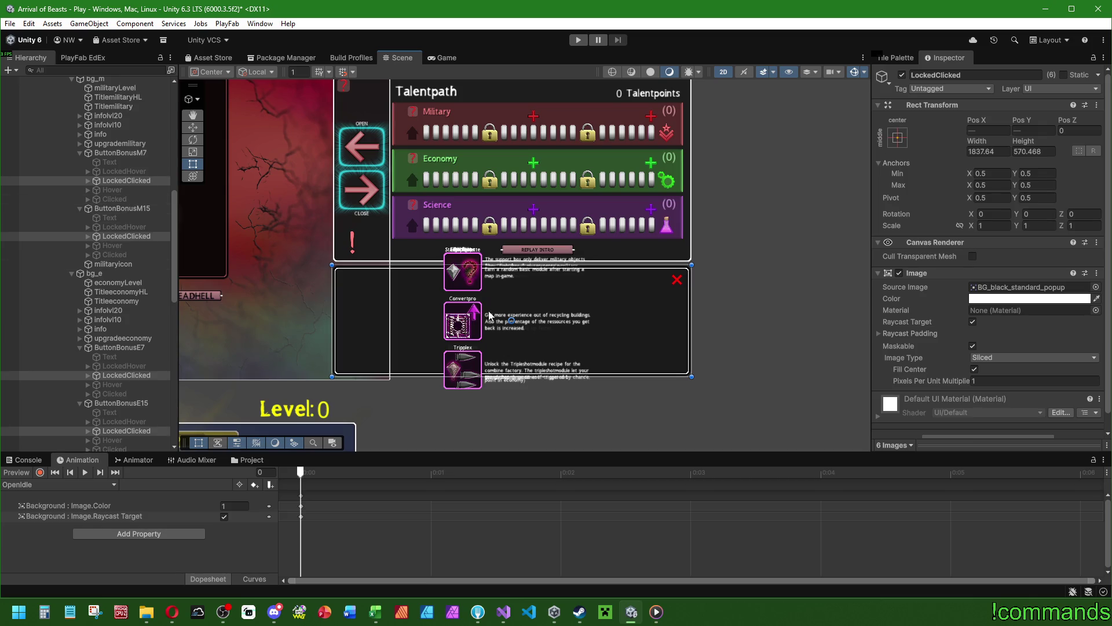
pyautogui.scroll(2, 490, 313)
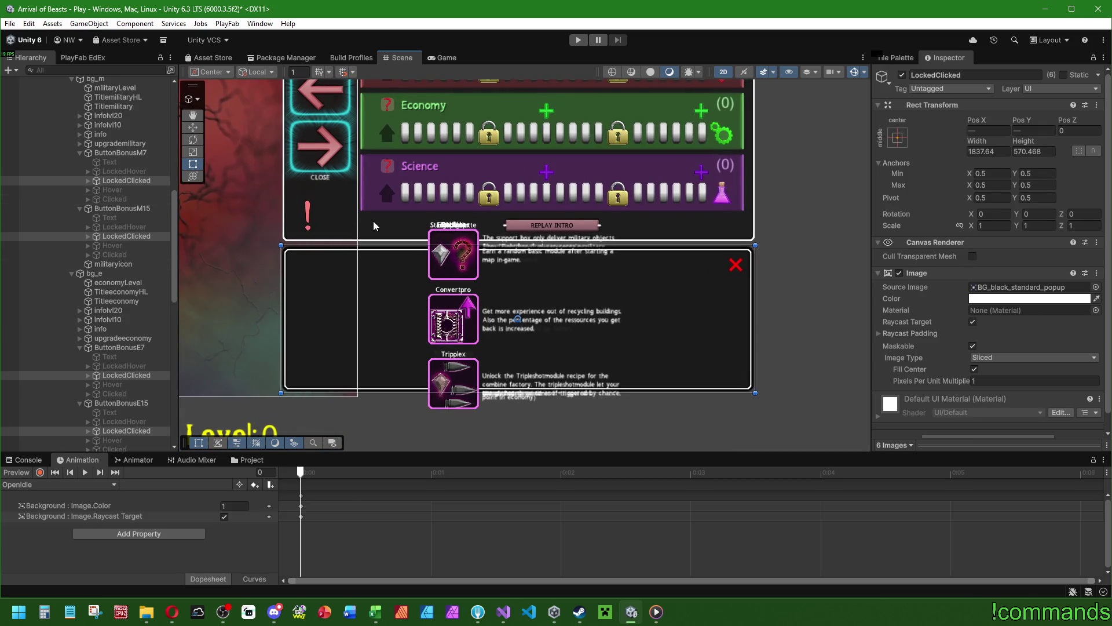
pyautogui.scroll(-10, 119, 221)
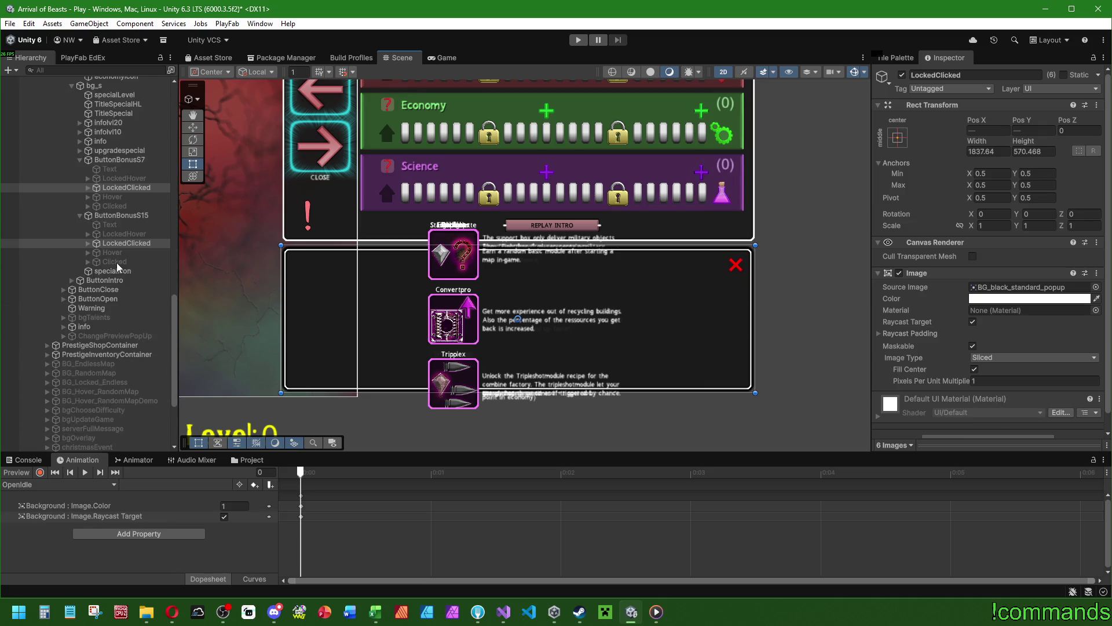
pyautogui.scroll(3, 110, 284)
# Expand the popups of ButtonBonusS15, S7, E15, E7, M15 and M7 to show their cards.
pyautogui.click(88, 313)
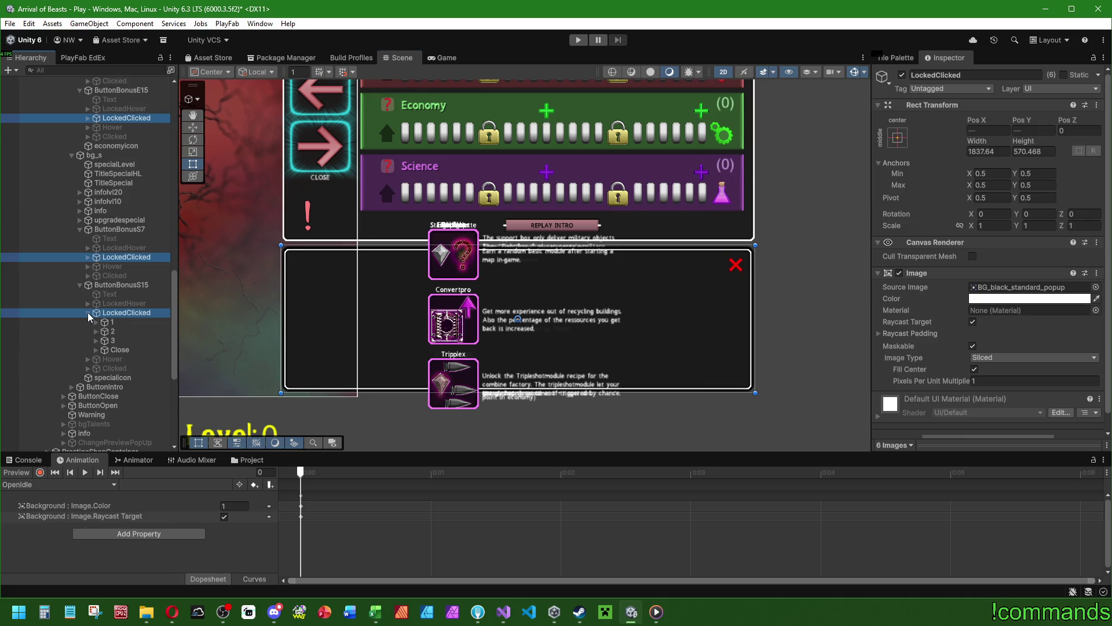
pyautogui.click(88, 257)
pyautogui.scroll(6, 88, 258)
pyautogui.click(88, 257)
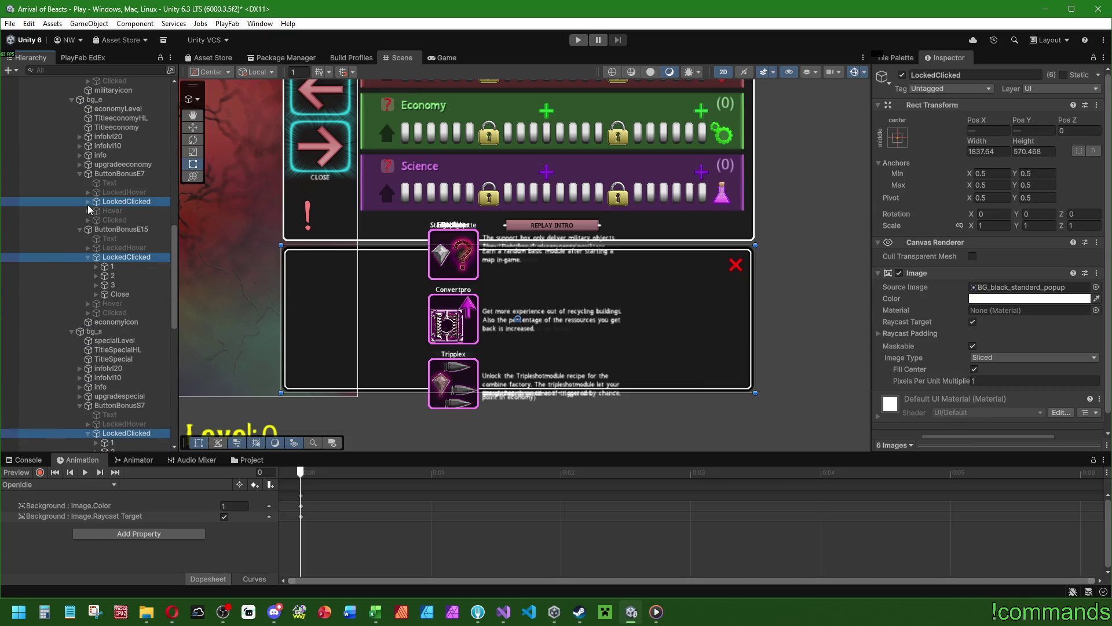
pyautogui.click(88, 202)
pyautogui.scroll(8, 90, 220)
pyautogui.click(88, 236)
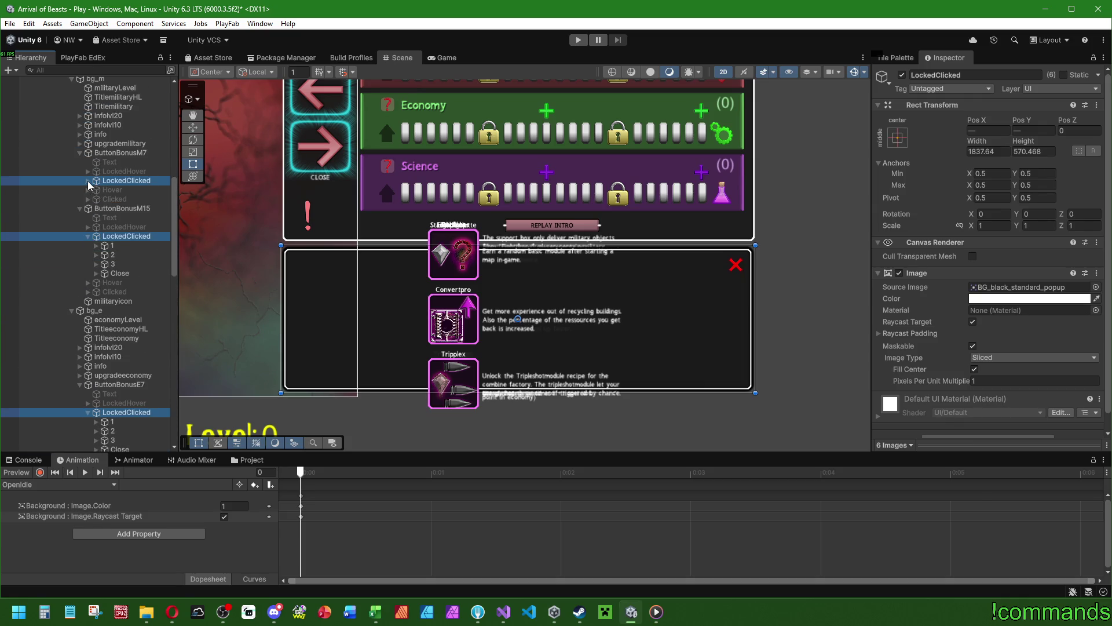
pyautogui.click(88, 181)
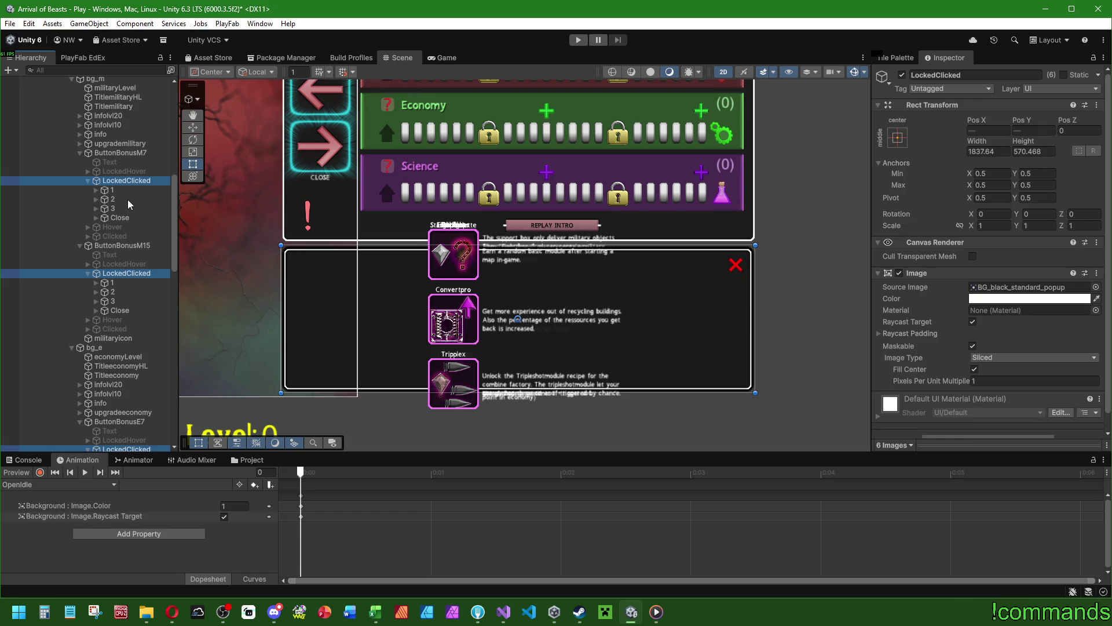
pyautogui.click(118, 190)
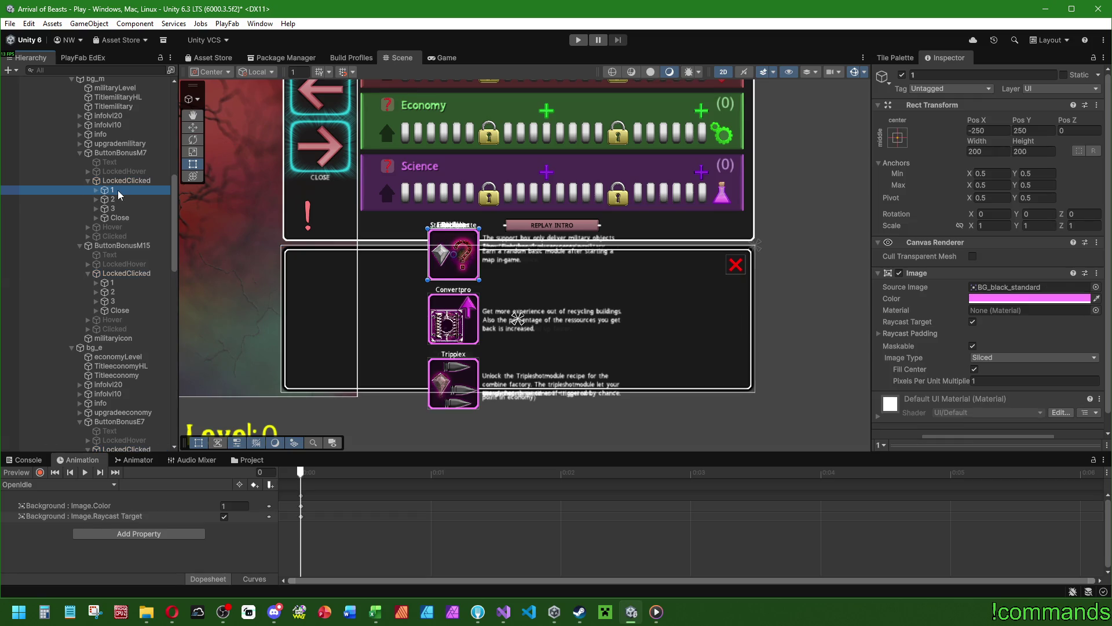
# Inspect ButtonBonusM7's three skill cards and peek at the third card's contents.
pyautogui.click(116, 201)
pyautogui.click(115, 209)
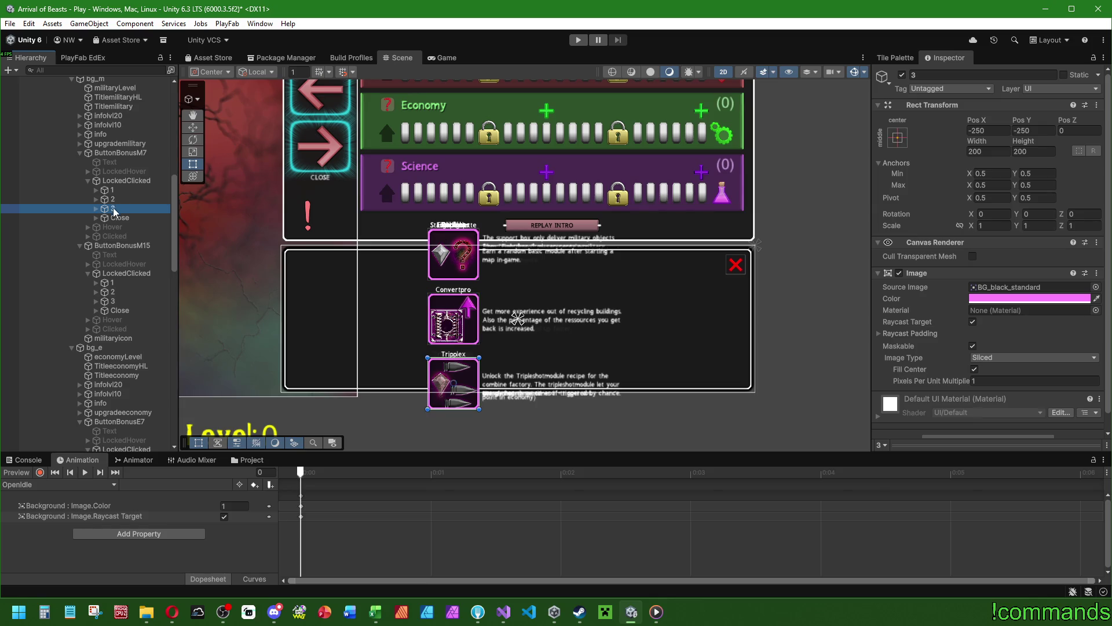
pyautogui.click(96, 210)
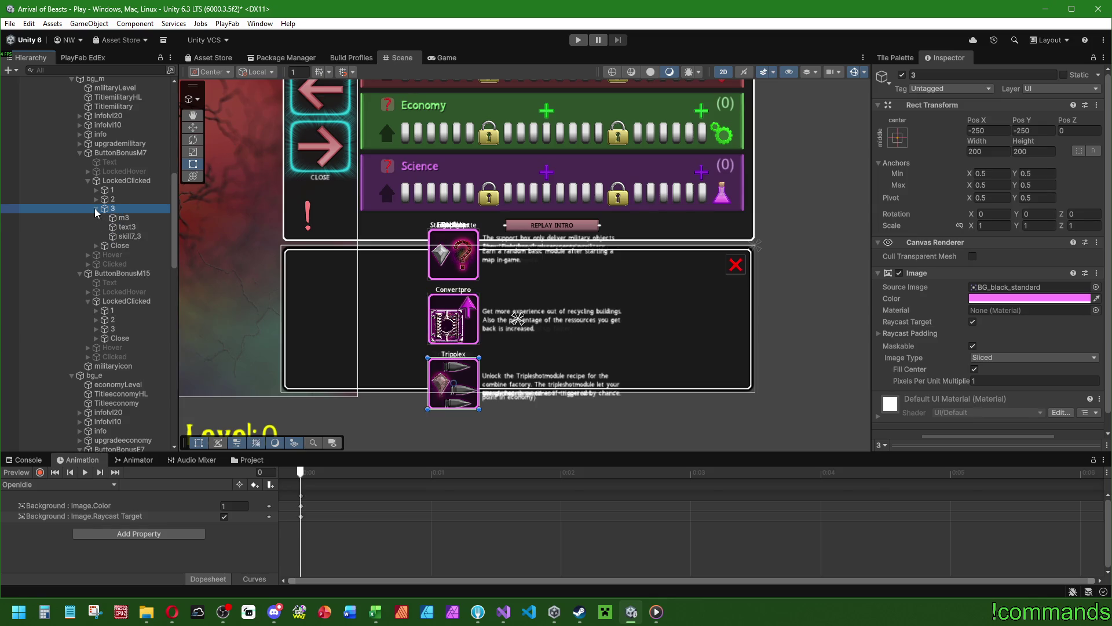
pyautogui.click(96, 209)
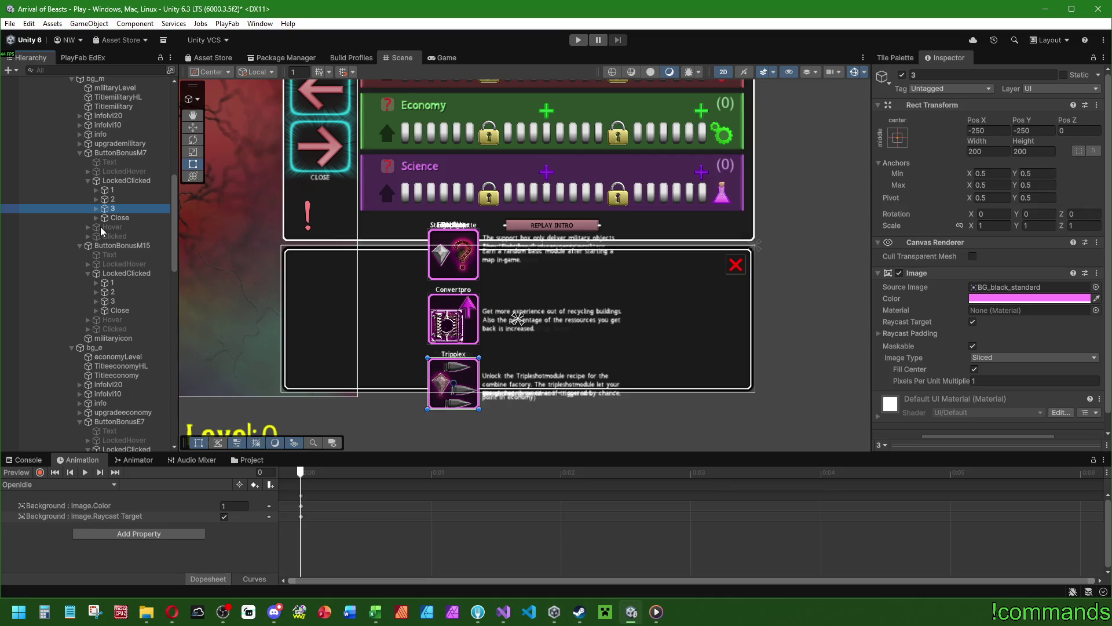
pyautogui.click(120, 191)
pyautogui.click(120, 198)
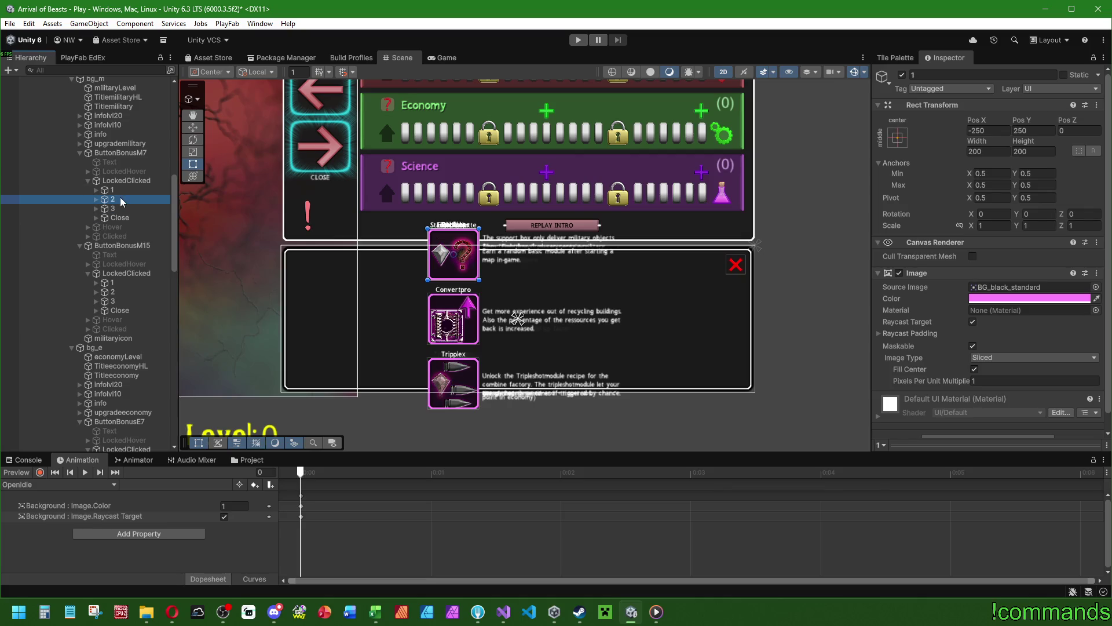
pyautogui.click(117, 208)
pyautogui.click(119, 196)
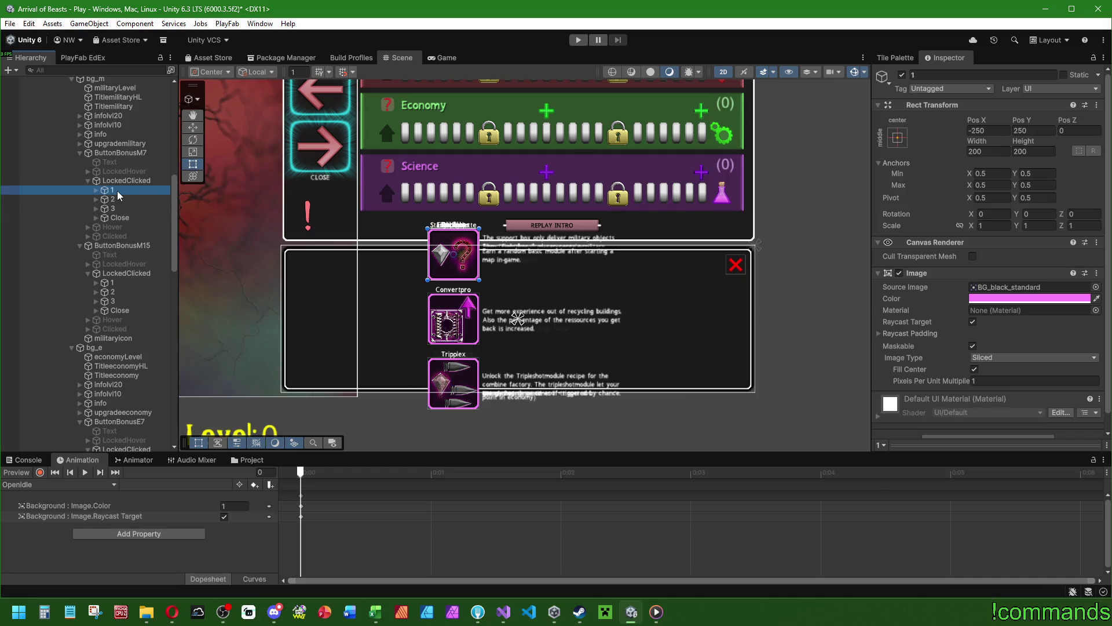
# Inspect the first card's icon m1, description text1 and Fightdrops skill label.
pyautogui.click(95, 191)
pyautogui.click(125, 200)
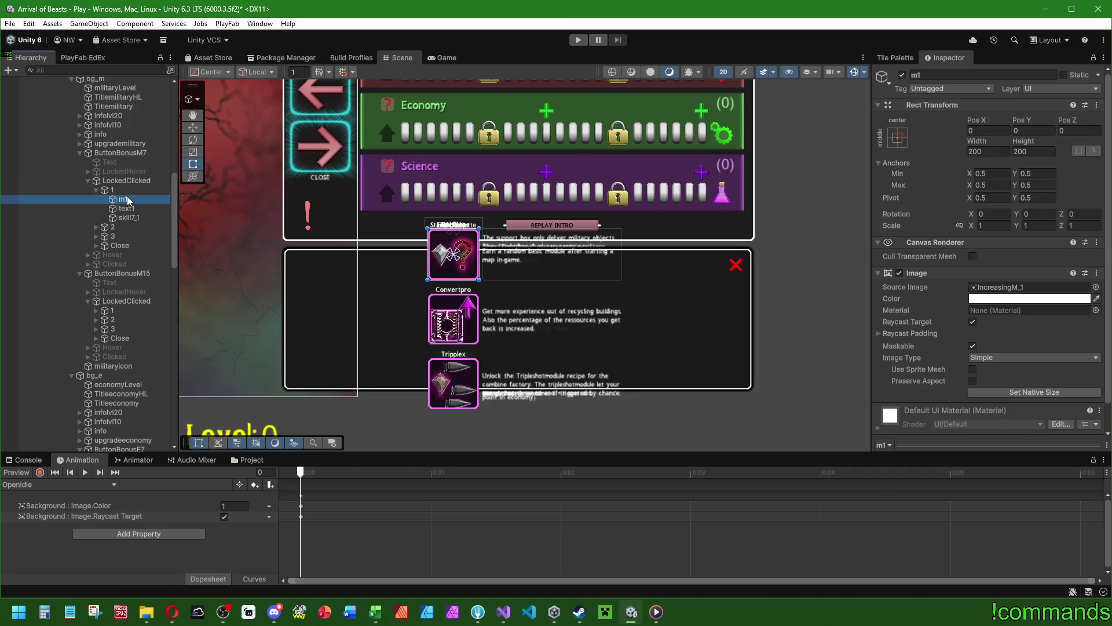
pyautogui.click(127, 209)
pyautogui.click(124, 200)
pyautogui.click(127, 208)
pyautogui.click(130, 219)
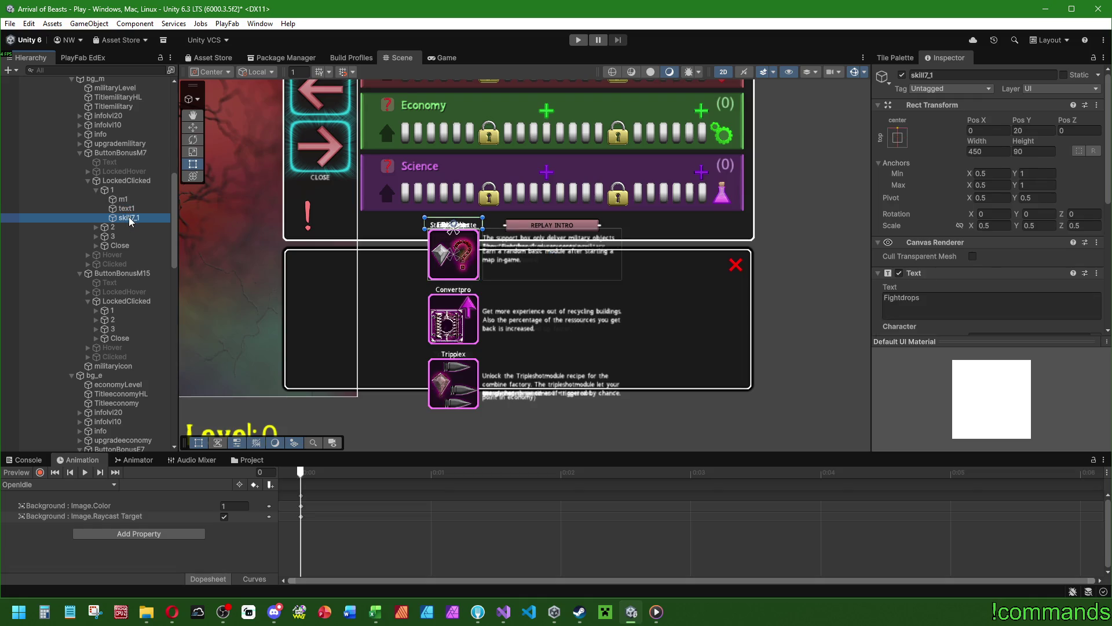
pyautogui.click(111, 190)
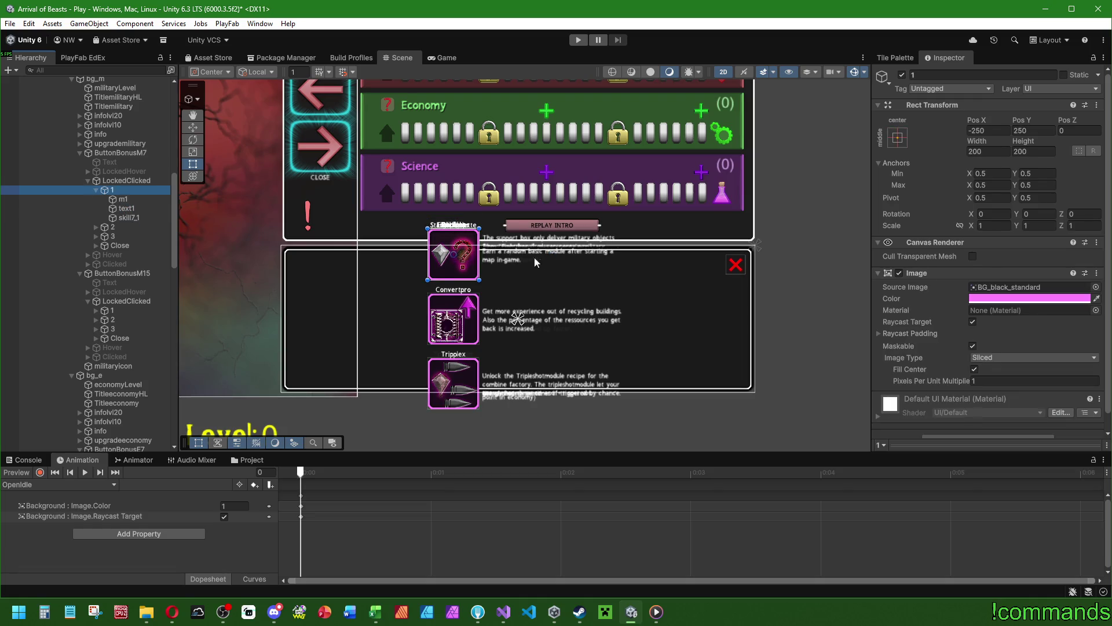
# Try widening the first card, undo it, and review text1 and the skill7_1 label.
pyautogui.moveTo(481, 253)
pyautogui.mouseDown()
pyautogui.moveTo(637, 267)
pyautogui.moveTo(554, 270)
pyautogui.mouseUp()
pyautogui.hotkey('ctrl', 'z')
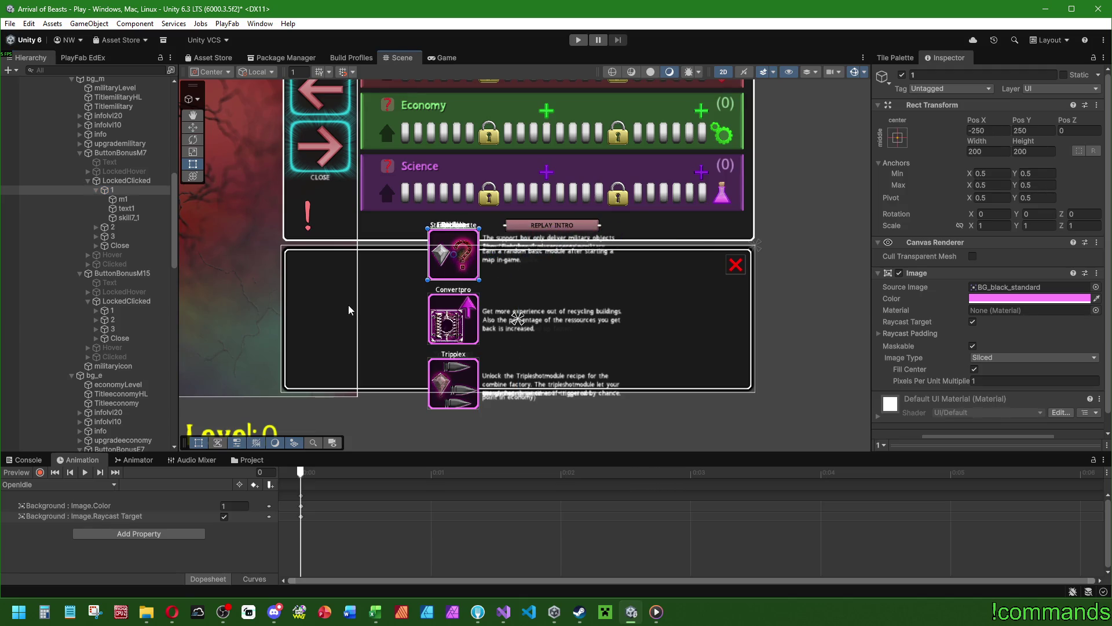
pyautogui.click(138, 211)
pyautogui.click(127, 193)
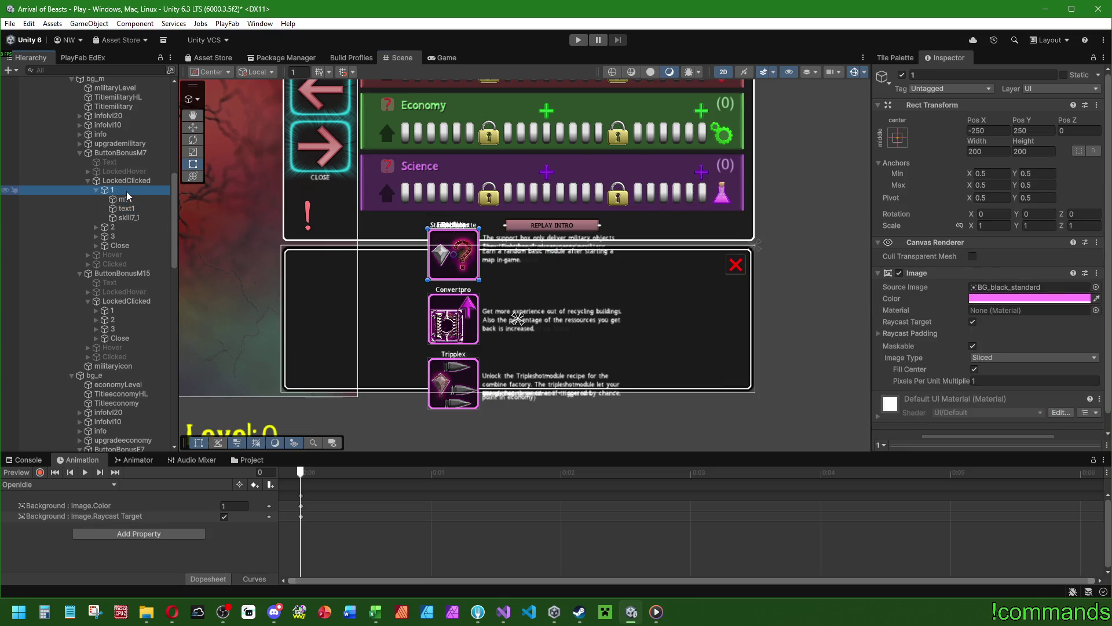
pyautogui.click(131, 217)
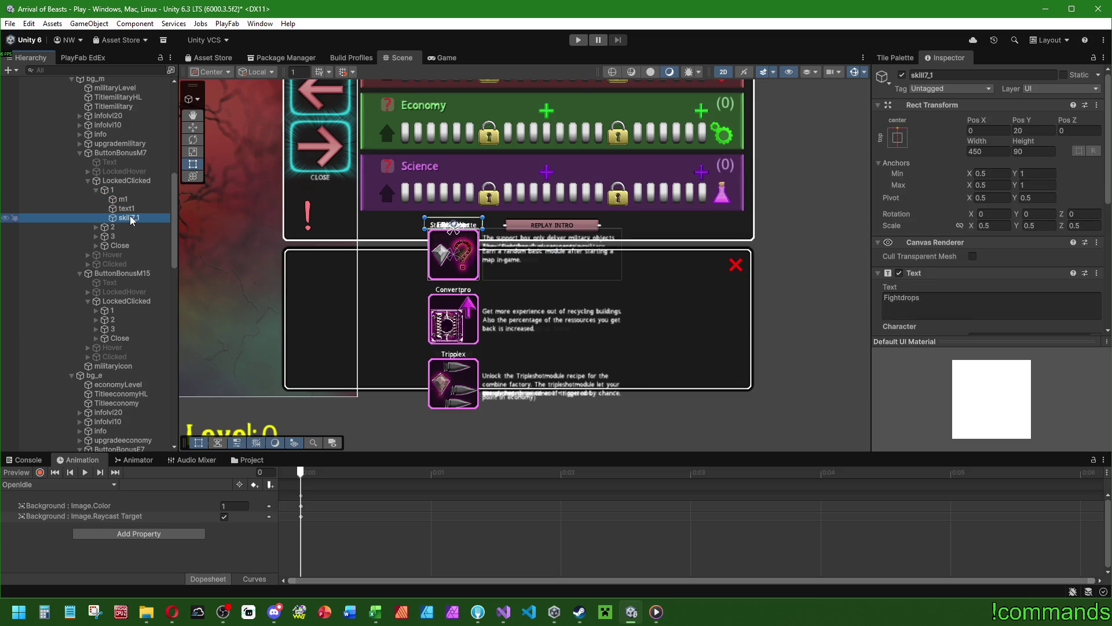
pyautogui.press('Left')
pyautogui.press('Left')
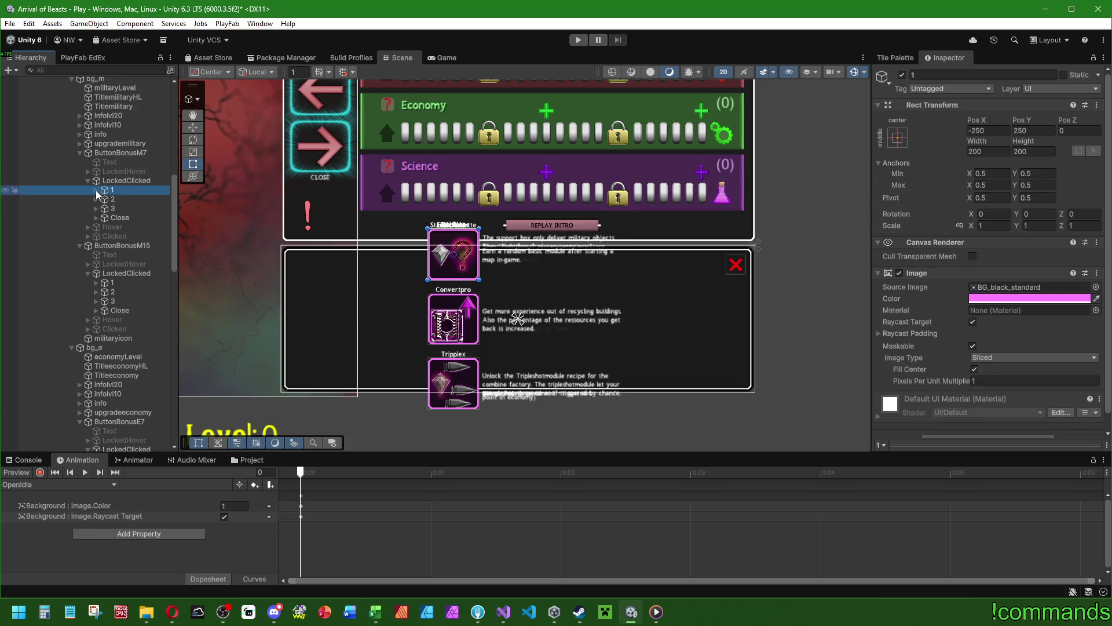
# Select cards 1–3 of ButtonBonusM7 and ButtonBonusM15 together.
pyautogui.keyDown('shift'); pyautogui.click(118, 209); pyautogui.keyUp('shift')
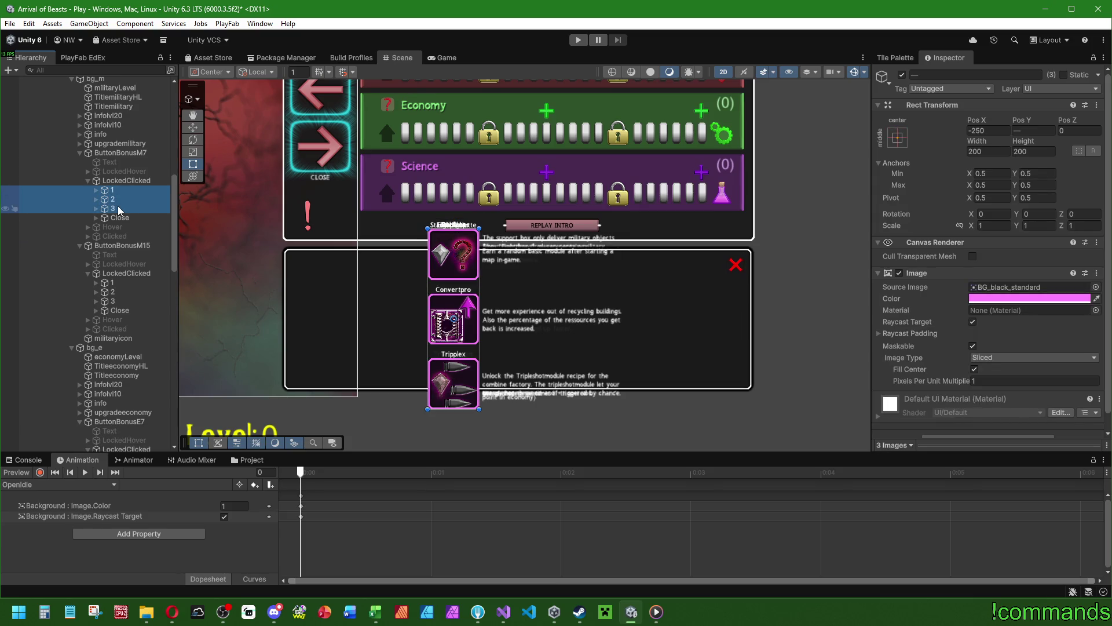
pyautogui.keyDown('ctrl'); pyautogui.click(113, 283); pyautogui.keyUp('ctrl')
pyautogui.keyDown('shift'); pyautogui.click(117, 301); pyautogui.keyUp('shift')
pyautogui.scroll(-3, 121, 299)
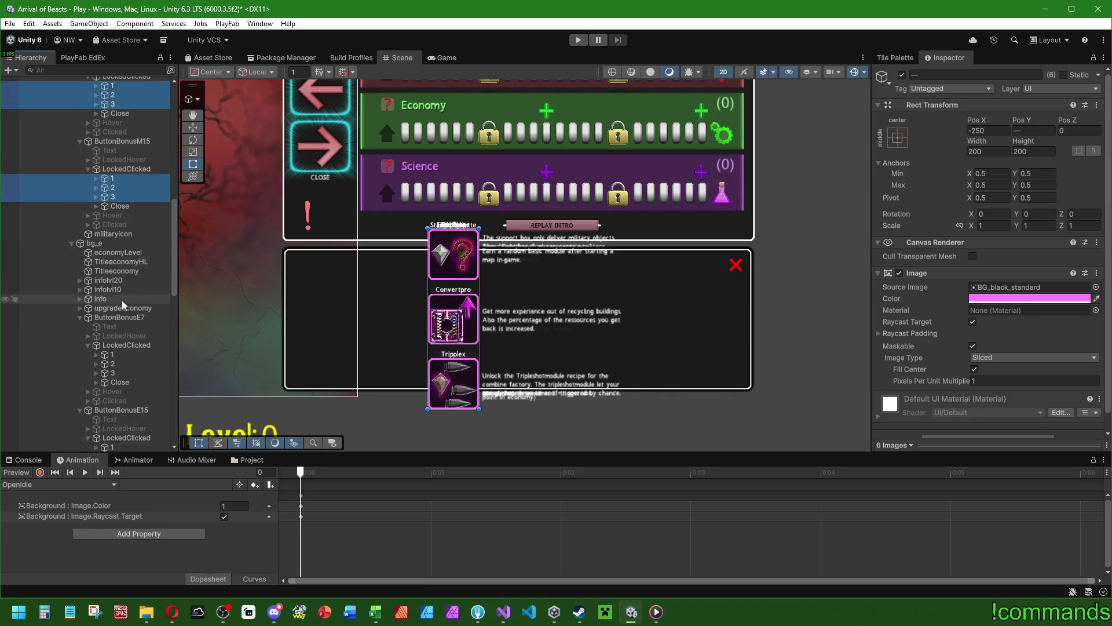
# Extend the selection to the E7, E15, S7 and S15 skill cards, 18 in total.
pyautogui.scroll(-3, 122, 299)
pyautogui.keyDown('ctrl'); pyautogui.click(121, 284); pyautogui.keyUp('ctrl')
pyautogui.keyDown('shift'); pyautogui.click(121, 303); pyautogui.keyUp('shift')
pyautogui.keyDown('ctrl'); pyautogui.click(117, 377); pyautogui.keyUp('ctrl')
pyautogui.keyDown('shift'); pyautogui.click(117, 396); pyautogui.keyUp('shift')
pyautogui.scroll(-6, 125, 301)
pyautogui.keyDown('ctrl'); pyautogui.click(130, 311); pyautogui.keyUp('ctrl')
pyautogui.keyDown('shift'); pyautogui.click(126, 329); pyautogui.keyUp('shift')
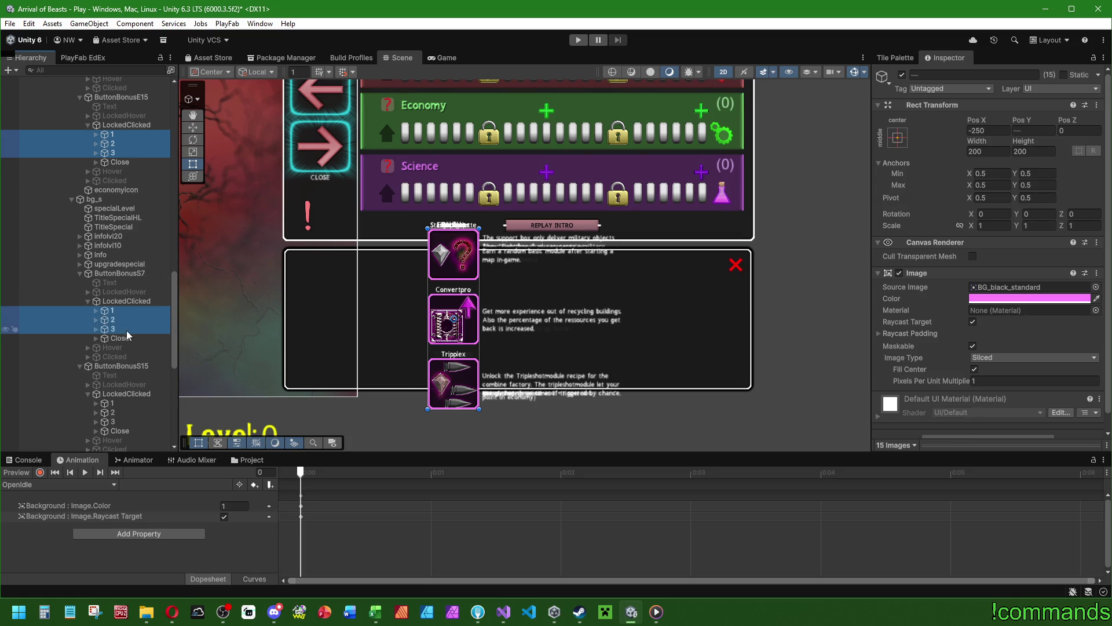
pyautogui.scroll(-6, 121, 307)
pyautogui.keyDown('ctrl'); pyautogui.click(121, 194); pyautogui.keyUp('ctrl')
pyautogui.keyDown('shift'); pyautogui.click(116, 212); pyautogui.keyUp('shift')
pyautogui.scroll(-1, 910, 311)
# Add a Vertical Layout Group to the cards with Middle Center child alignment.
pyautogui.click(991, 424)
pyautogui.write('ani')
pyautogui.write('ver')
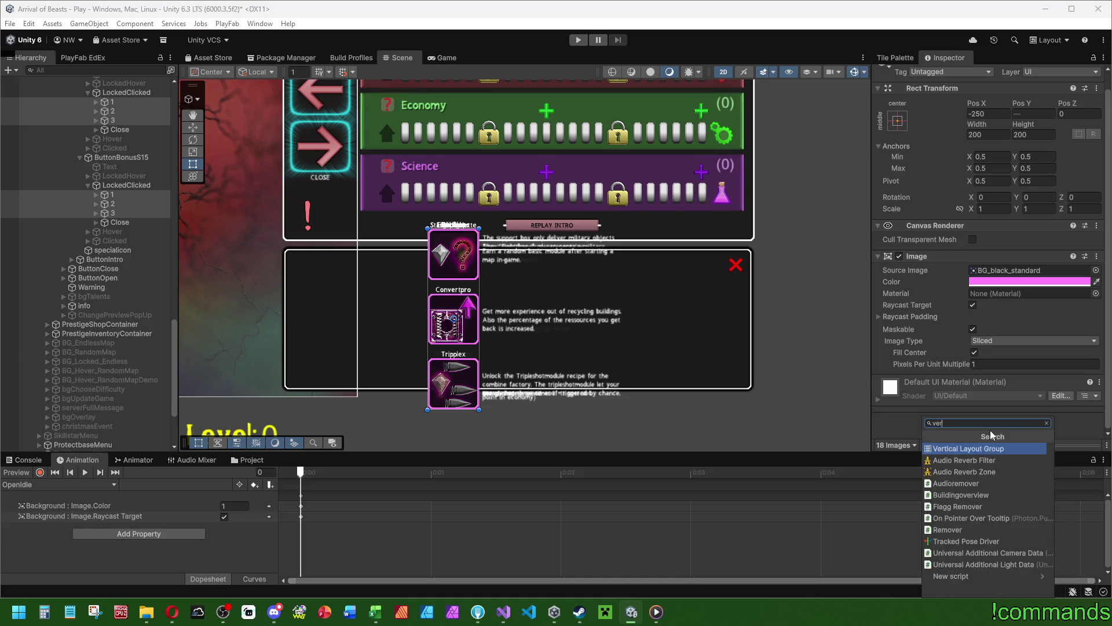
pyautogui.click(992, 449)
pyautogui.scroll(-5, 979, 344)
pyautogui.click(979, 318)
pyautogui.click(1008, 385)
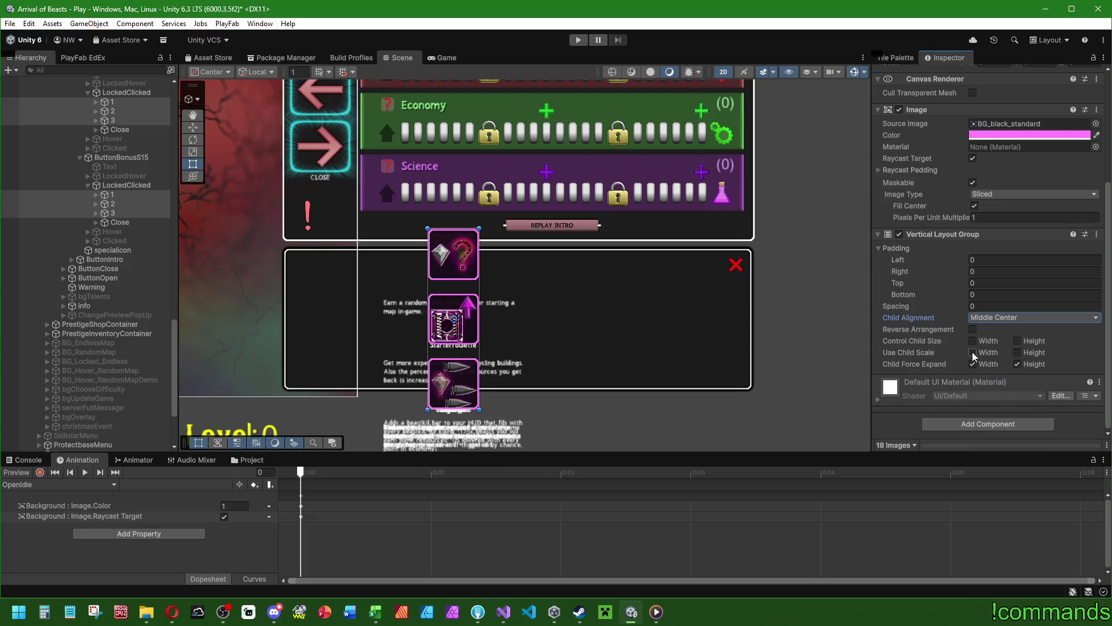
pyautogui.moveTo(541, 264); pyautogui.dragTo(607, 299)
# Set all 18 skill cards' Rect Transform to width 256 and height 512.
pyautogui.scroll(15, 127, 307)
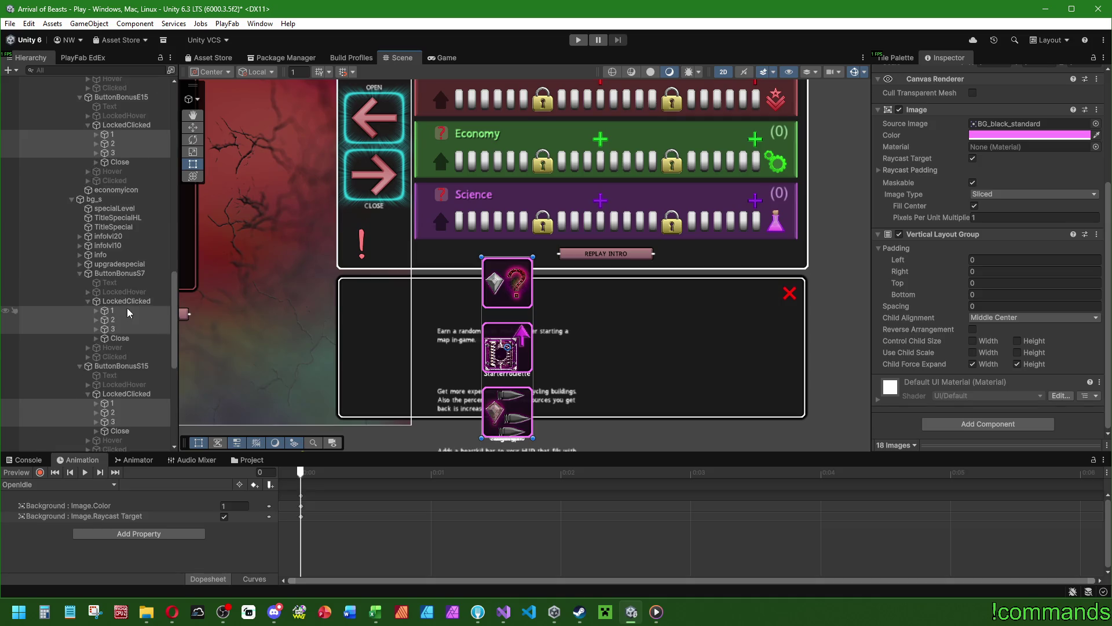
pyautogui.click(120, 366)
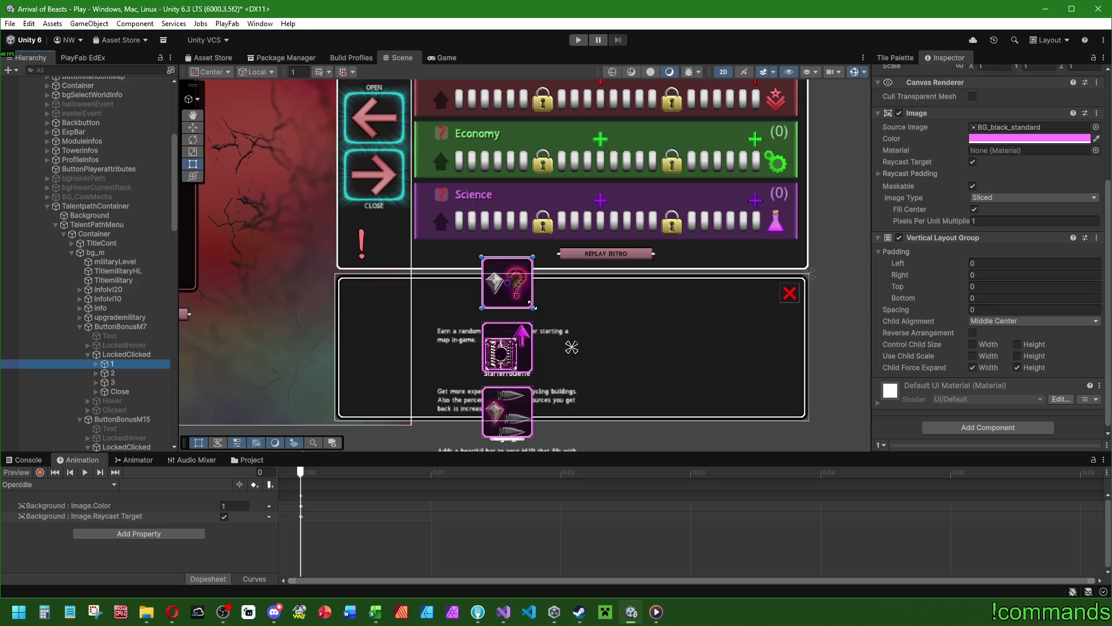
pyautogui.moveTo(532, 289); pyautogui.dragTo(539, 290)
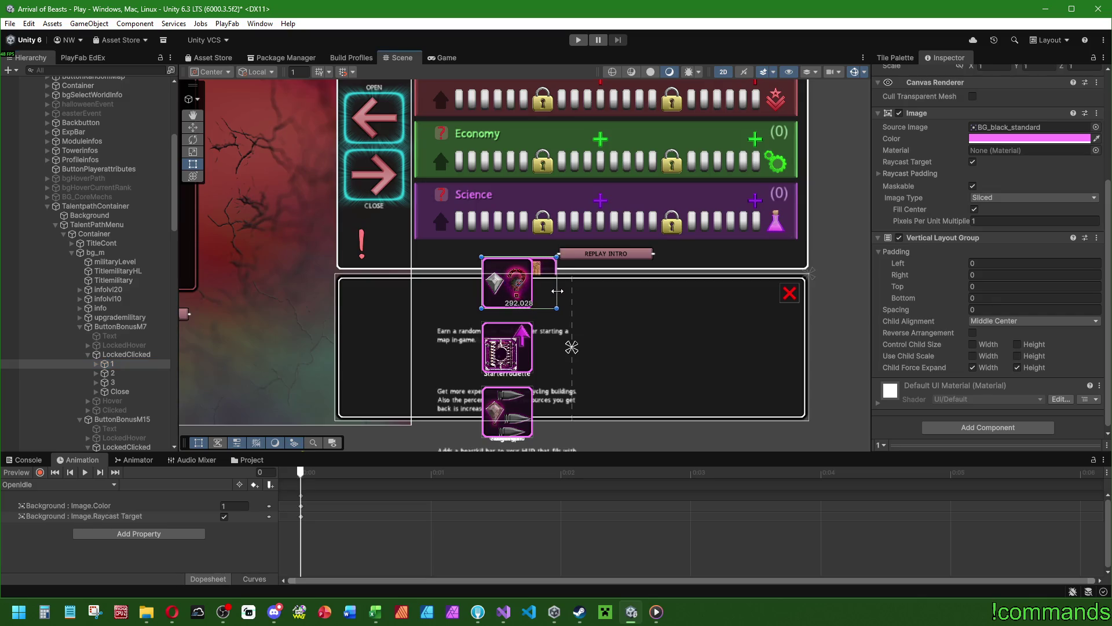
pyautogui.hotkey('ctrl', 'z')
pyautogui.scroll(-15, 111, 261)
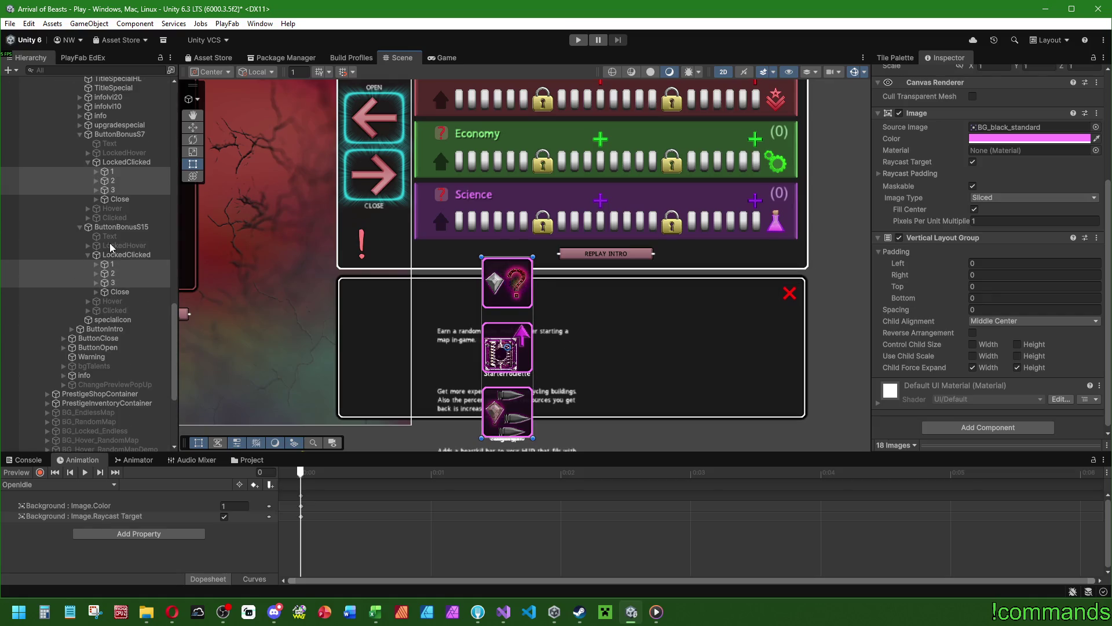
pyautogui.scroll(5, 893, 300)
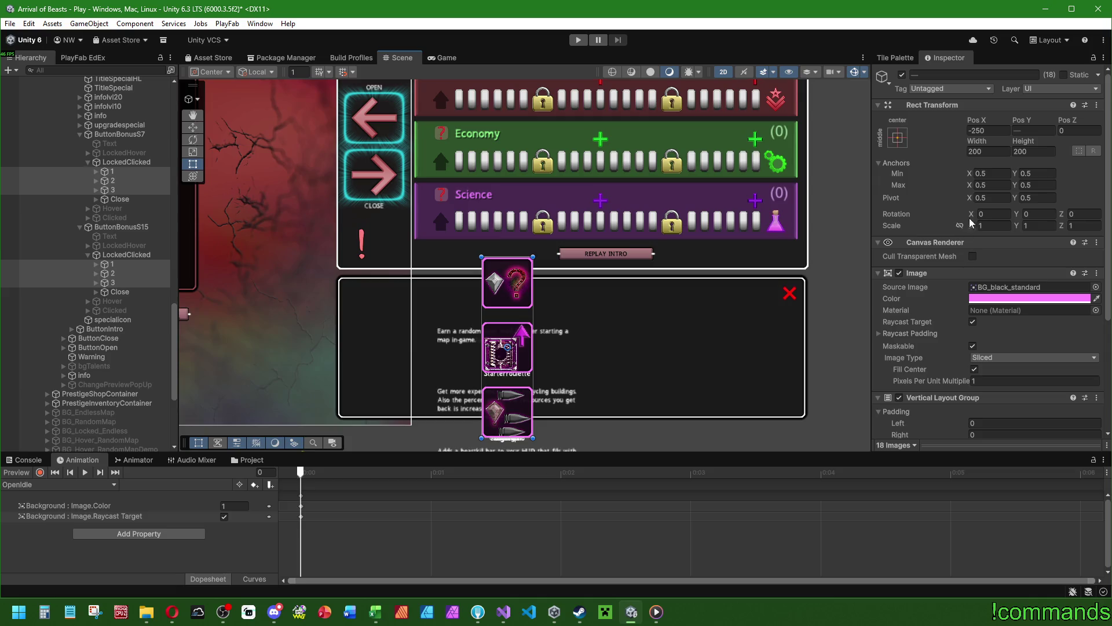
pyautogui.write('256')
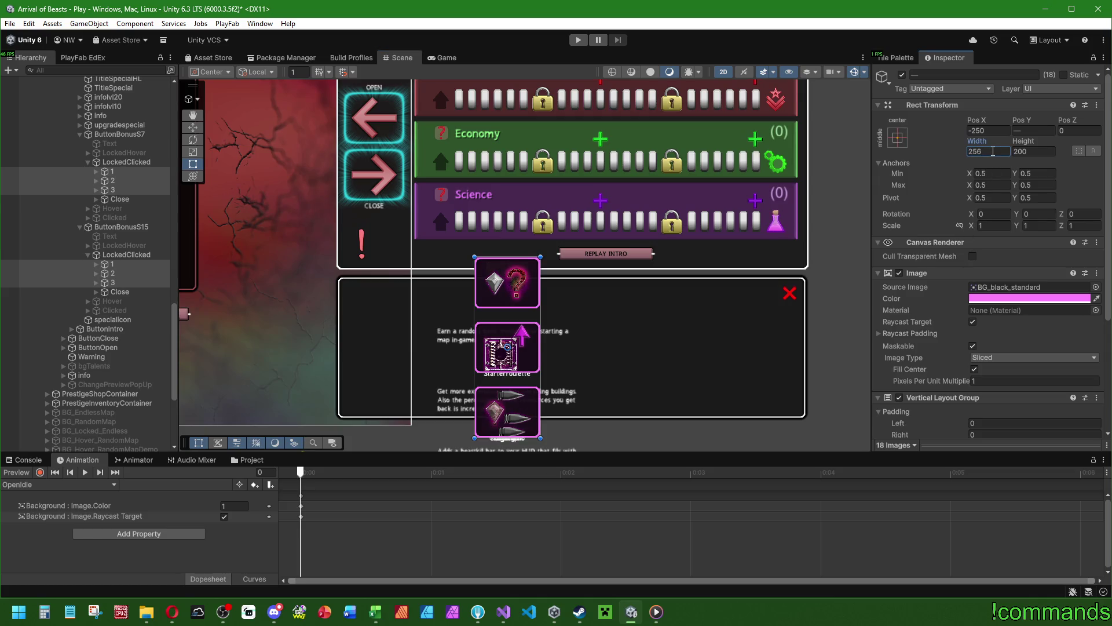
pyautogui.write('512')
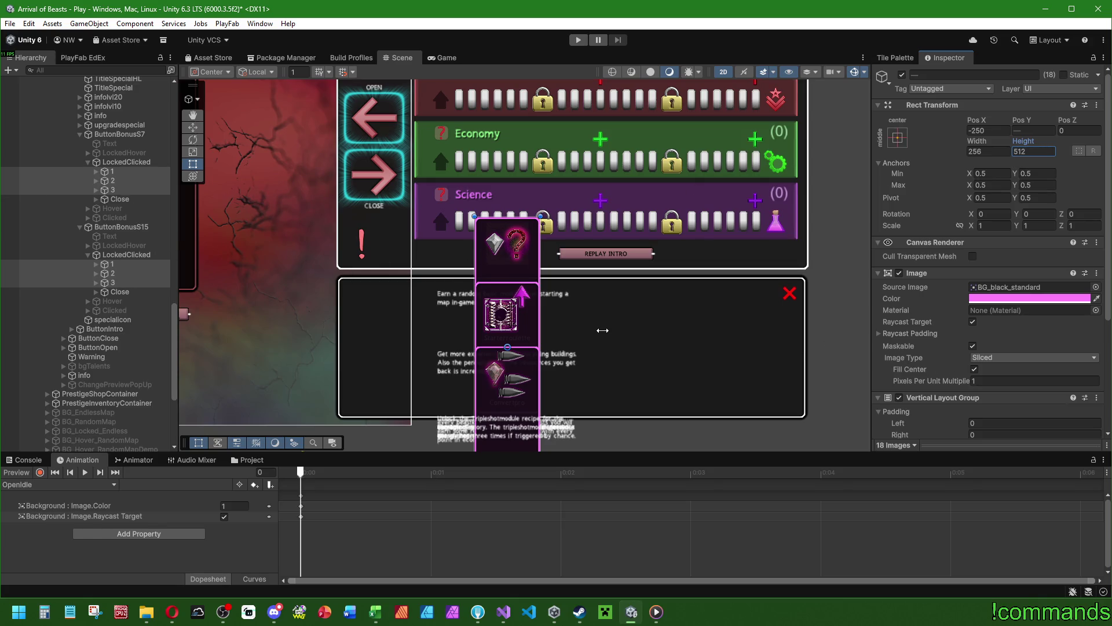
# Select a ButtonBonusS7 card, then the S7 group's LockedClicked container.
pyautogui.click(115, 172)
pyautogui.scroll(8, 130, 272)
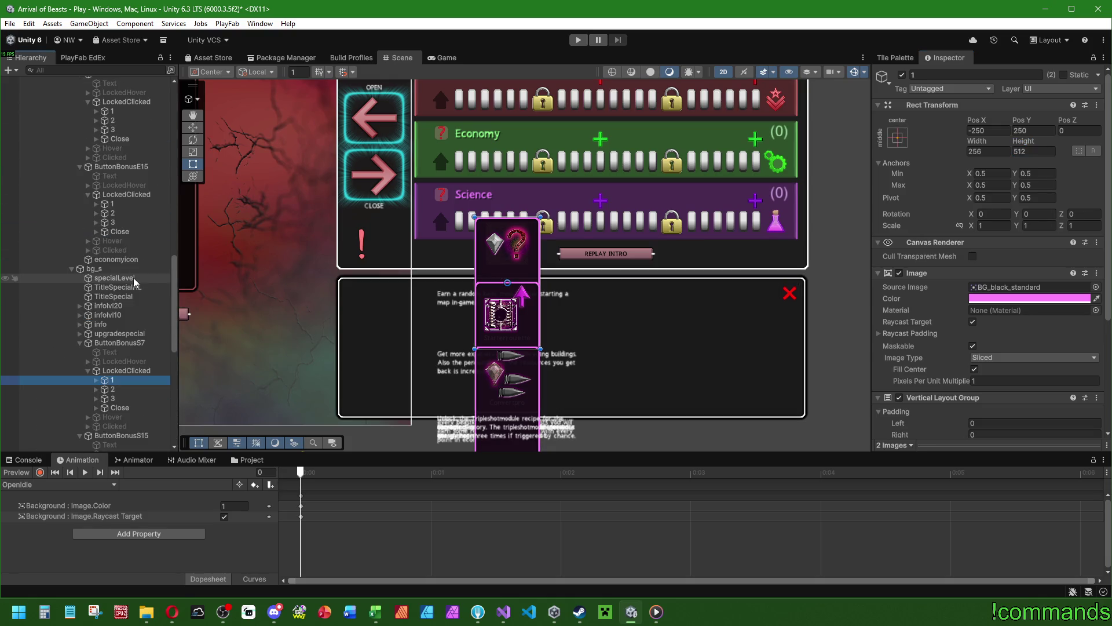
pyautogui.click(119, 372)
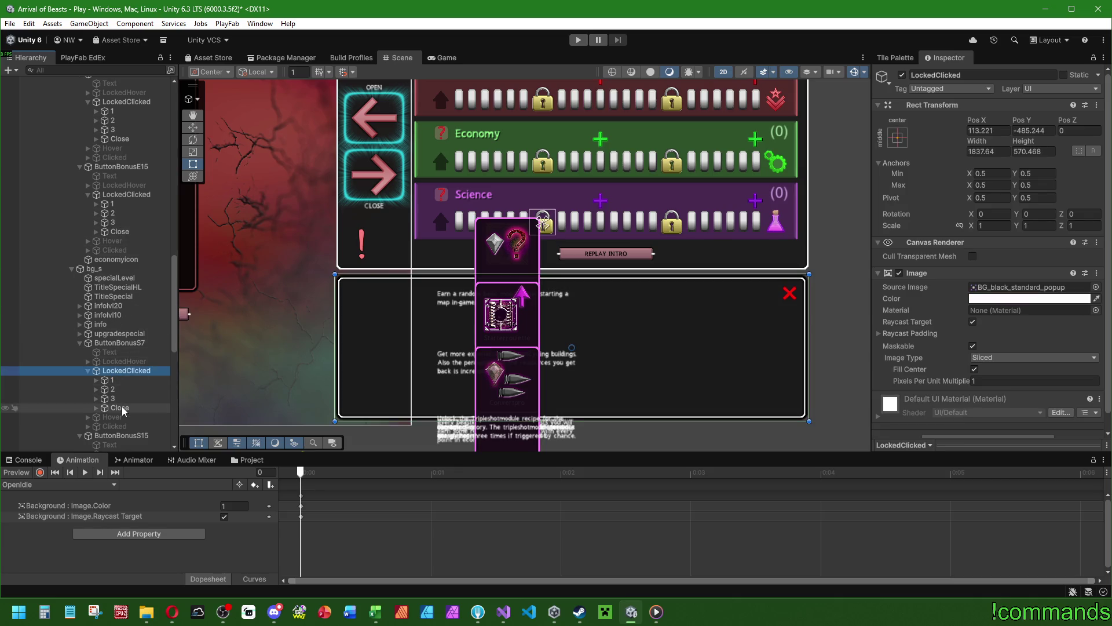
pyautogui.scroll(-3, 123, 383)
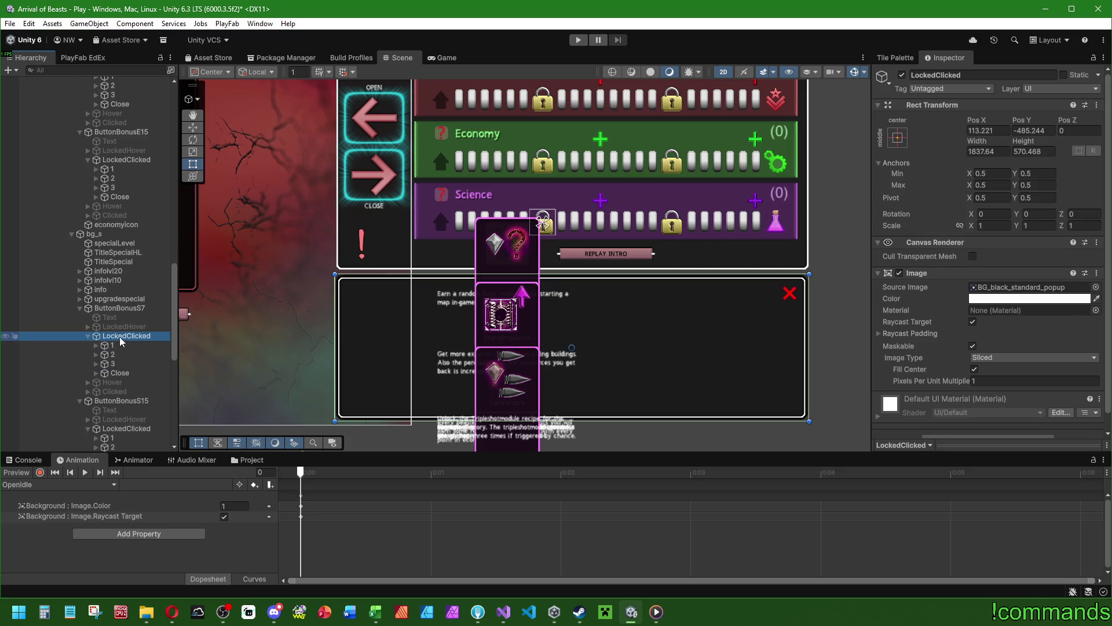
pyautogui.scroll(-2, 123, 339)
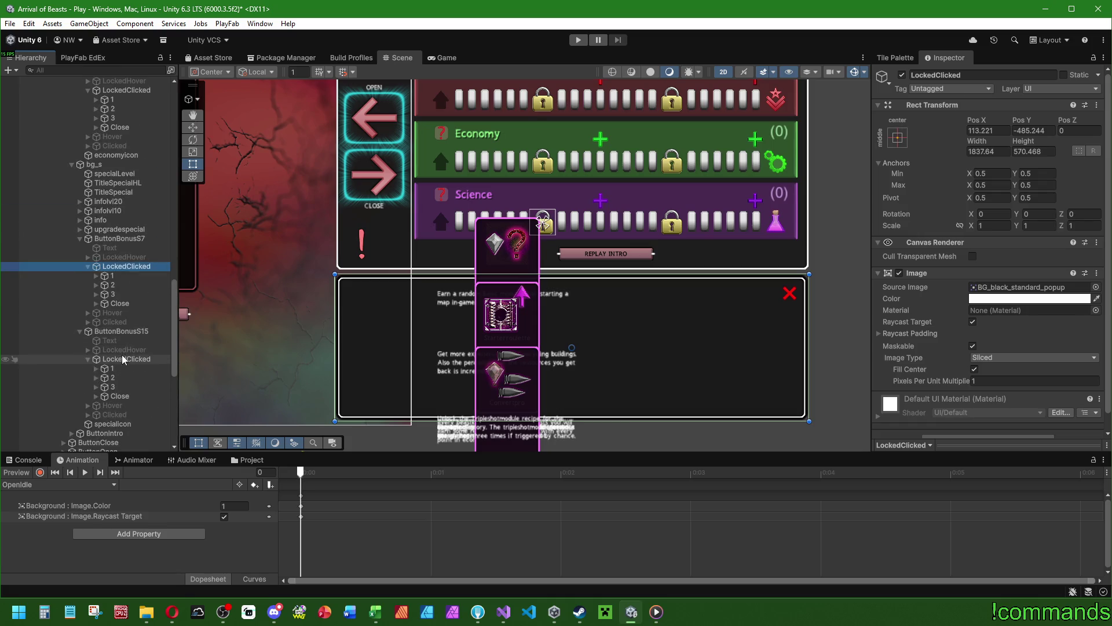
pyautogui.click(124, 359)
pyautogui.keyDown('ctrl'); pyautogui.click(116, 276); pyautogui.keyUp('ctrl')
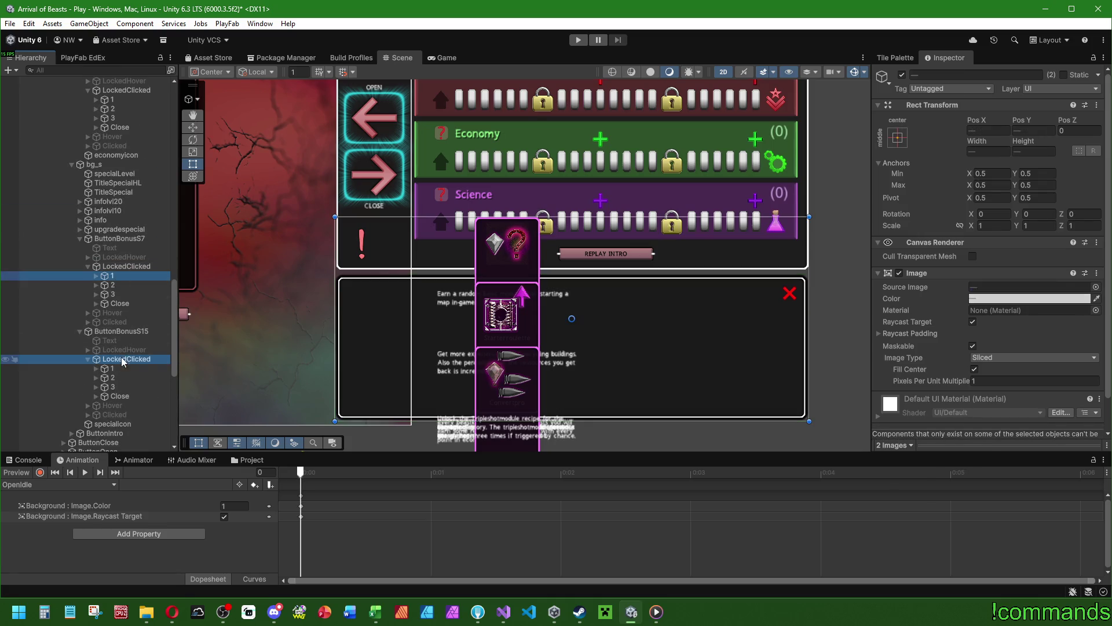
pyautogui.keyDown('ctrl'); pyautogui.click(116, 276); pyautogui.keyUp('ctrl')
pyautogui.keyDown('ctrl'); pyautogui.click(124, 266); pyautogui.keyUp('ctrl')
pyautogui.scroll(4, 128, 273)
pyautogui.keyDown('ctrl'); pyautogui.click(126, 229); pyautogui.keyUp('ctrl')
pyautogui.keyDown('ctrl'); pyautogui.click(126, 137); pyautogui.keyUp('ctrl')
pyautogui.scroll(4, 135, 289)
pyautogui.scroll(1, 132, 333)
pyautogui.keyDown('ctrl'); pyautogui.click(126, 272); pyautogui.keyUp('ctrl')
pyautogui.keyDown('ctrl'); pyautogui.click(126, 180); pyautogui.keyUp('ctrl')
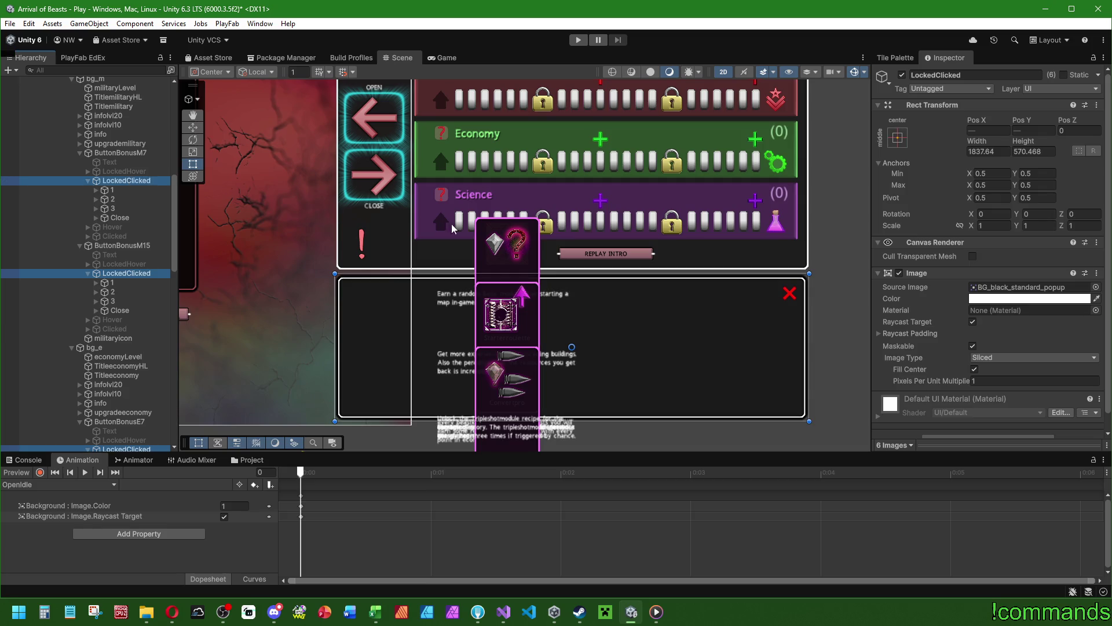
pyautogui.scroll(-1, 971, 427)
pyautogui.click(974, 430)
pyautogui.write('ver')
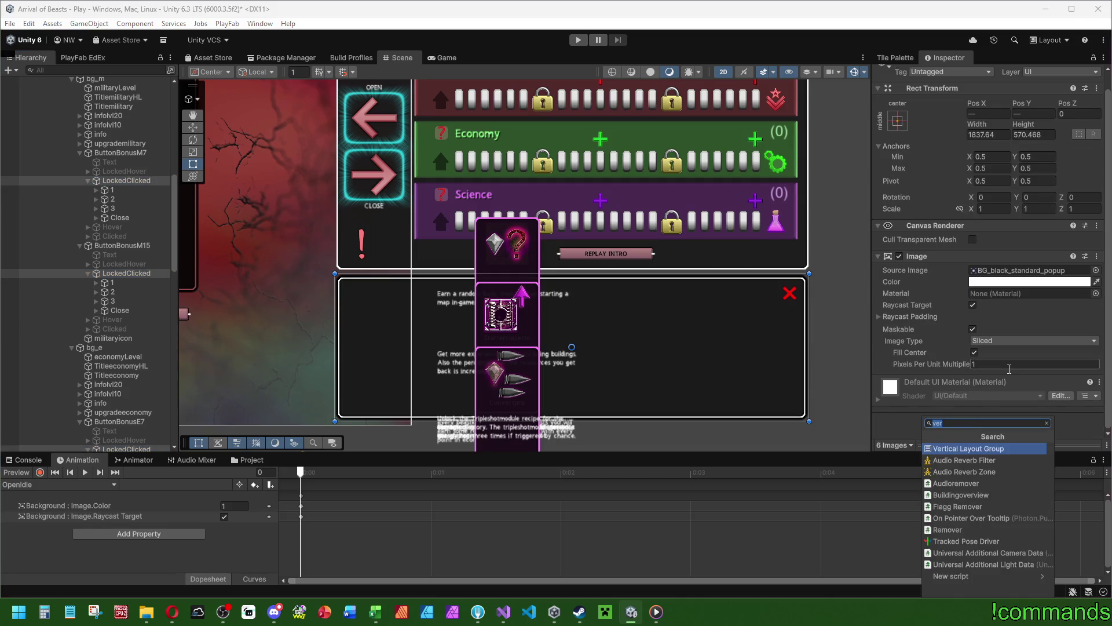
pyautogui.write('hori')
pyautogui.click(989, 449)
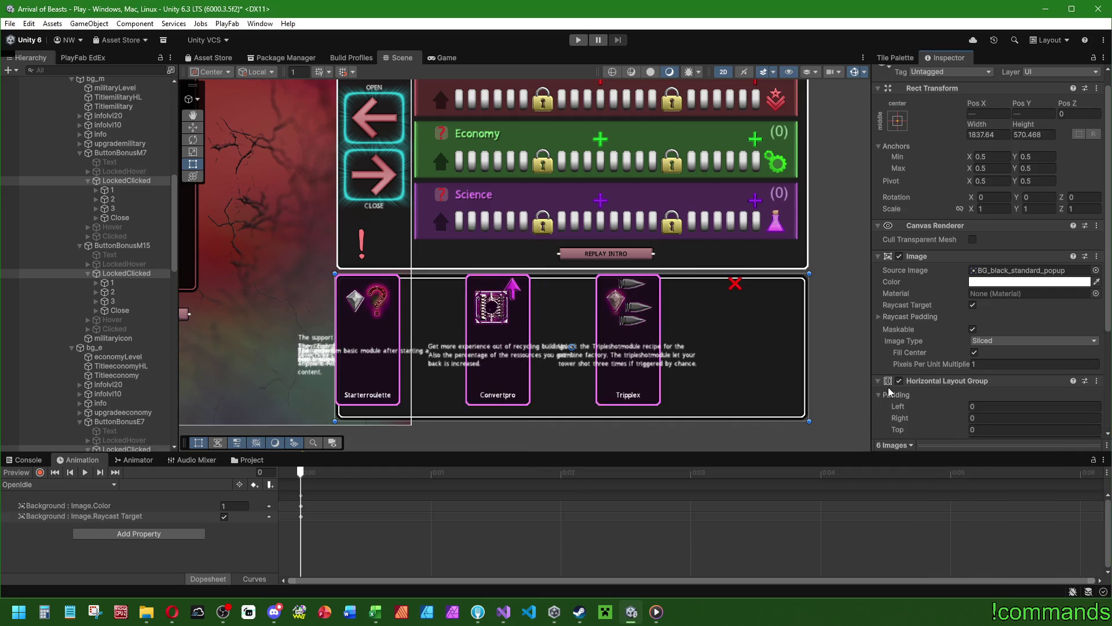
pyautogui.scroll(-5, 954, 367)
pyautogui.click(1020, 318)
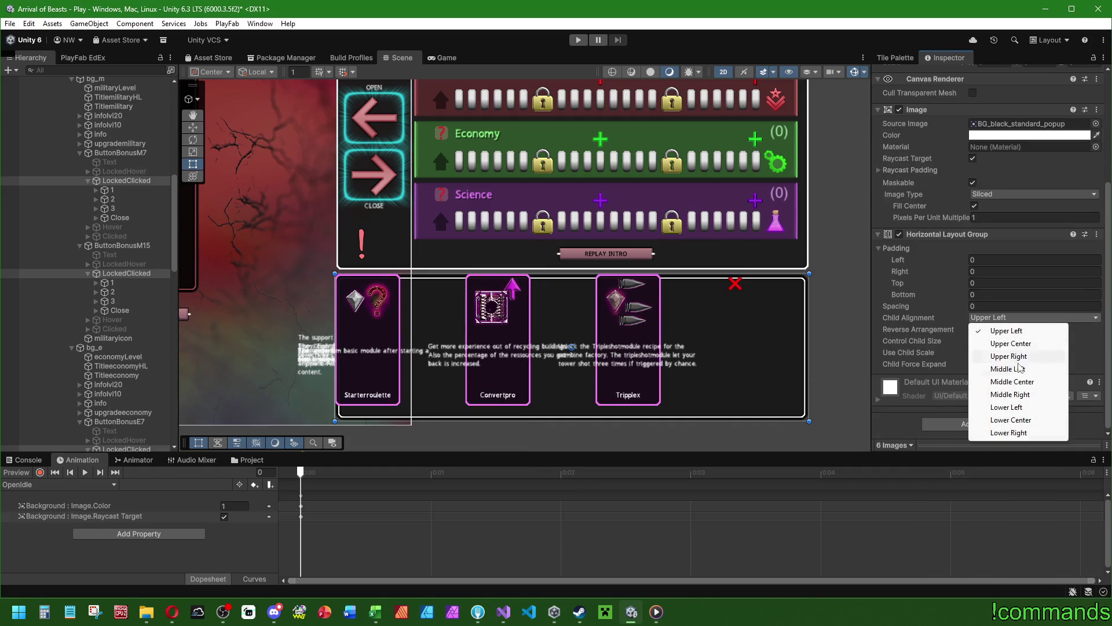
pyautogui.click(1024, 382)
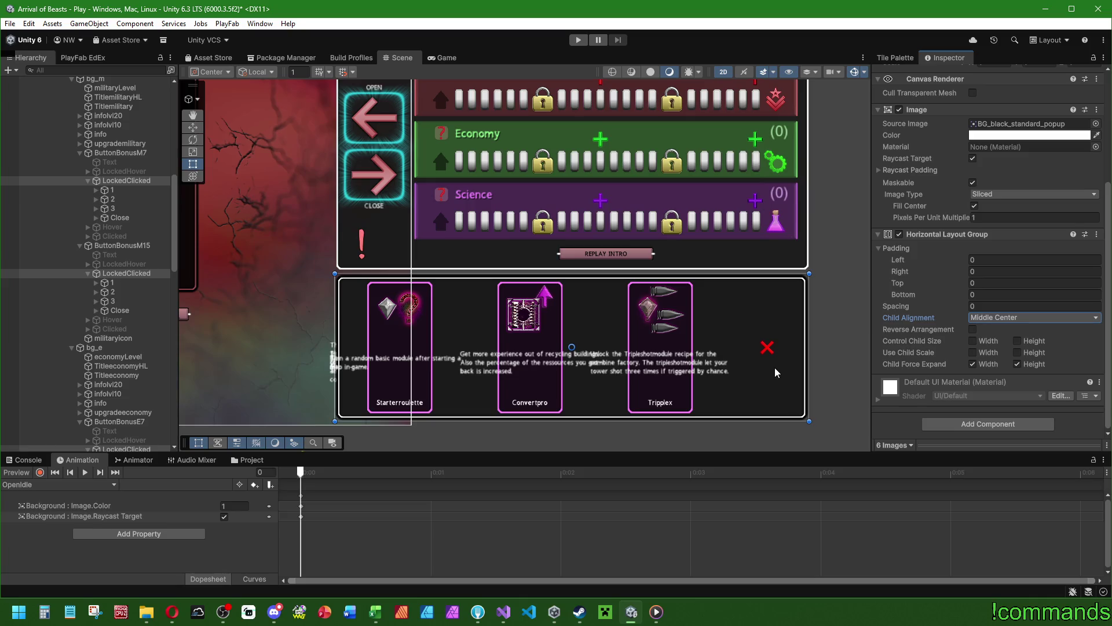
pyautogui.hotkey('ctrl', 'z')
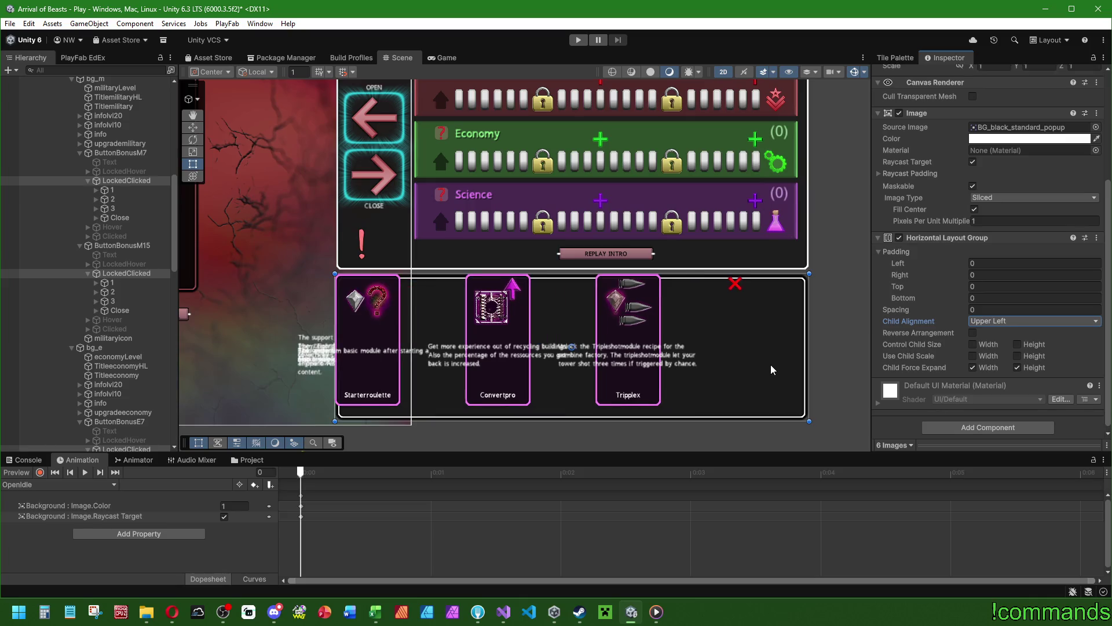
pyautogui.hotkey('ctrl', 'z')
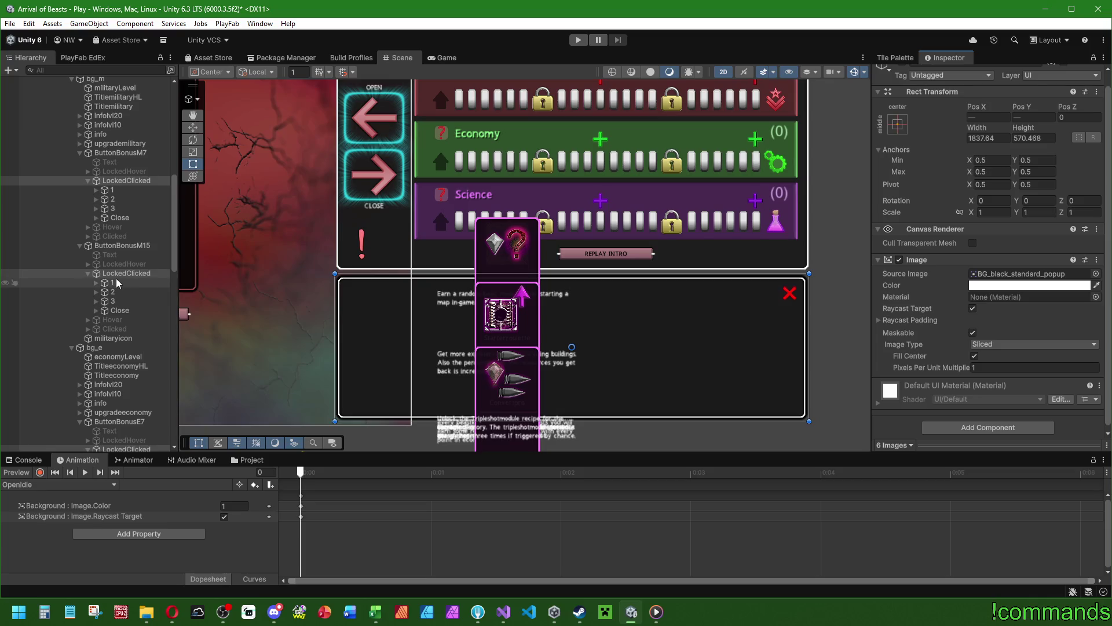
# Create an empty child named Cont in the selected popup and make it first.
pyautogui.scroll(8, 137, 295)
pyautogui.scroll(-8, 137, 295)
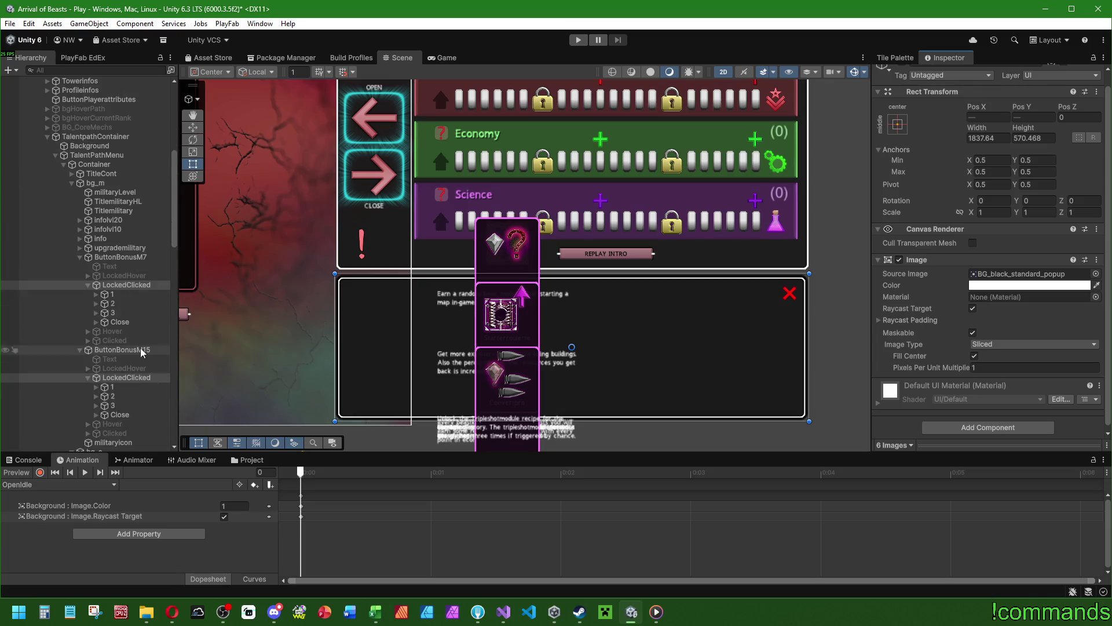
pyautogui.rightClick(128, 180)
pyautogui.click(167, 303)
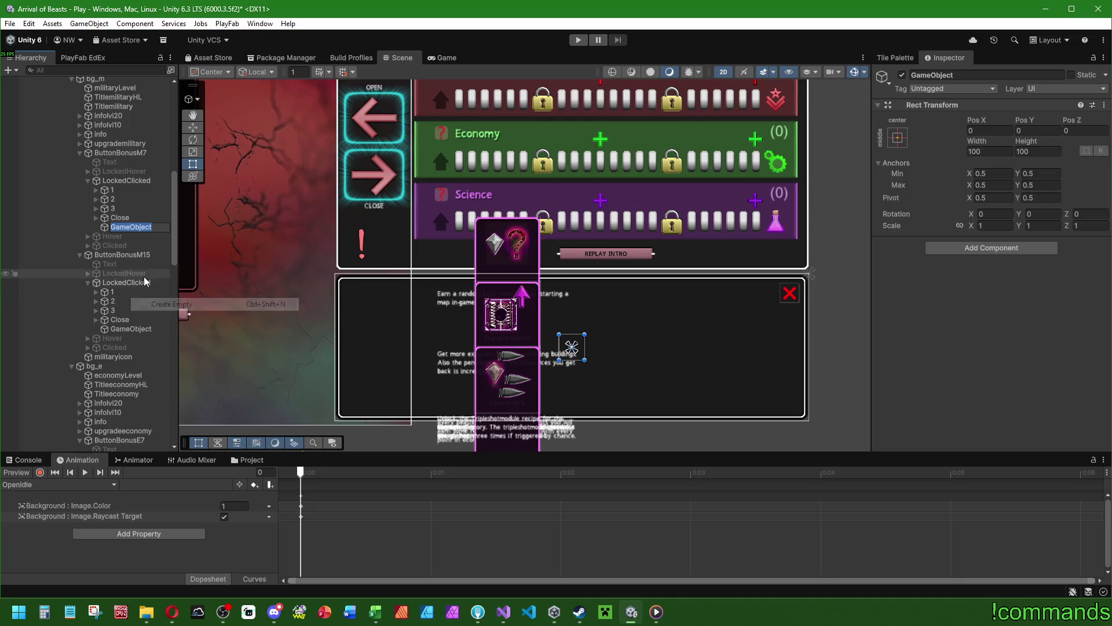
pyautogui.write('Cont')
pyautogui.press('Return')
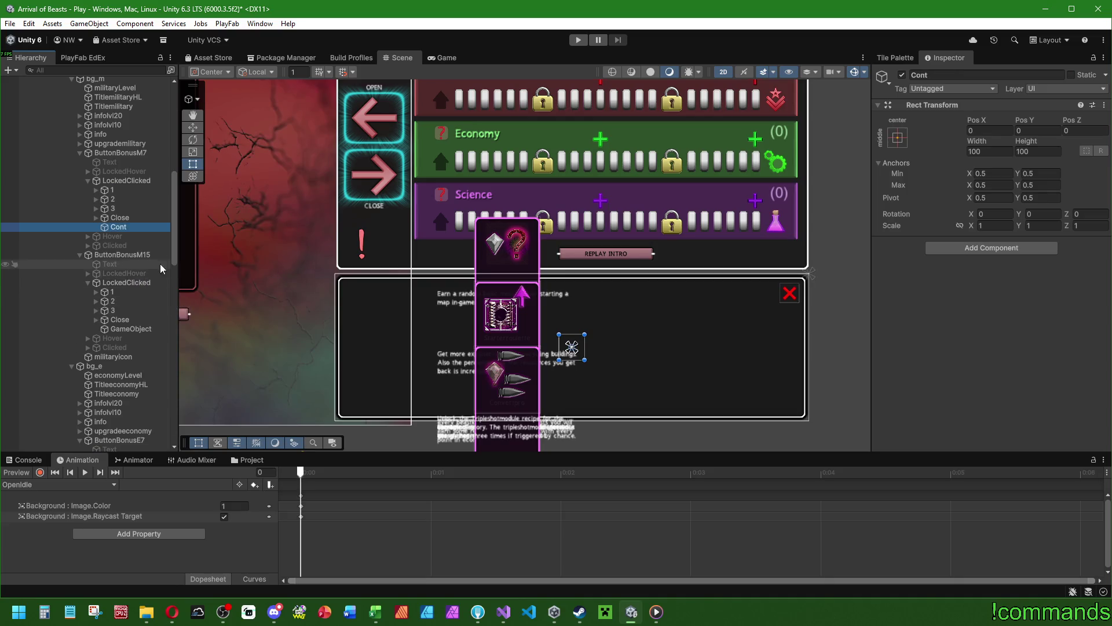
pyautogui.moveTo(119, 227); pyautogui.dragTo(119, 189)
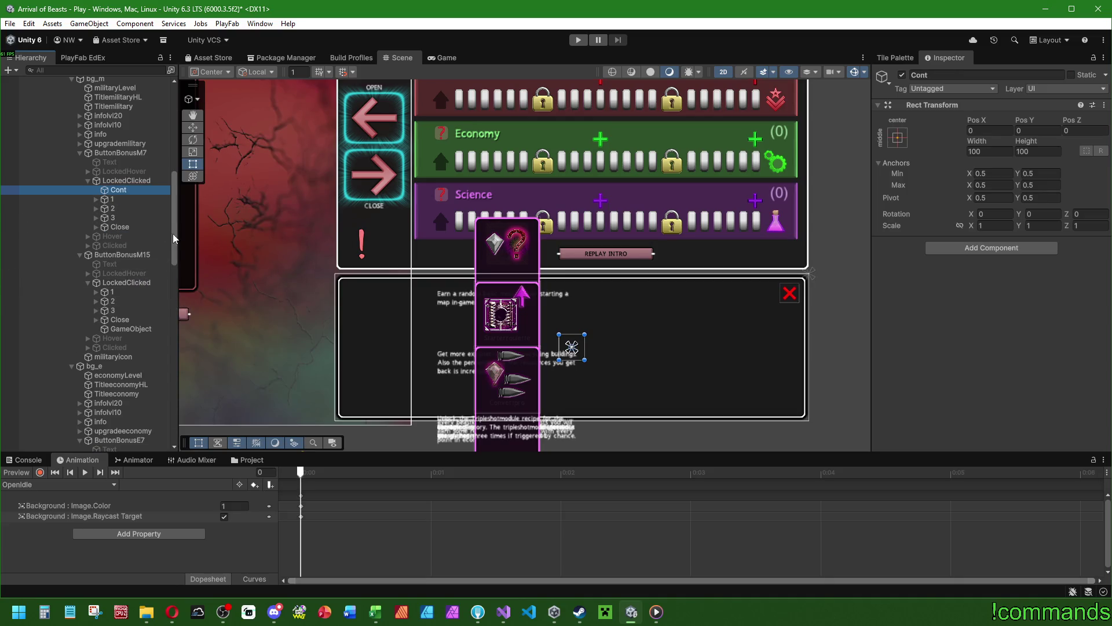
# Give Cont a Horizontal Layout Group centred Middle Center and stretch it across the popup.
pyautogui.click(977, 250)
pyautogui.press('Return')
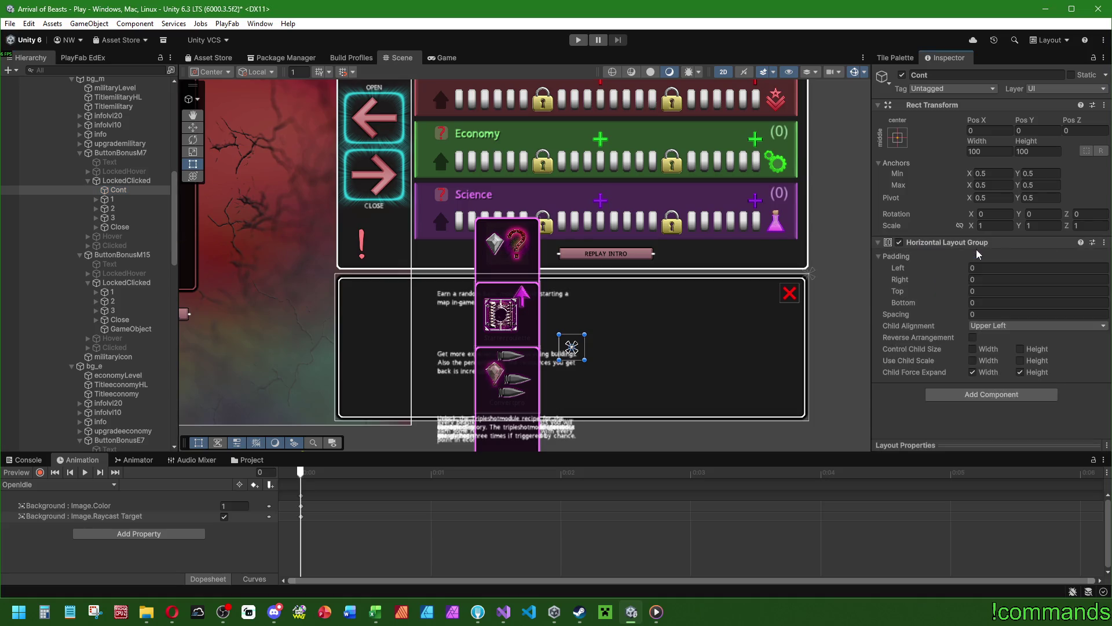
pyautogui.click(987, 327)
pyautogui.click(1011, 390)
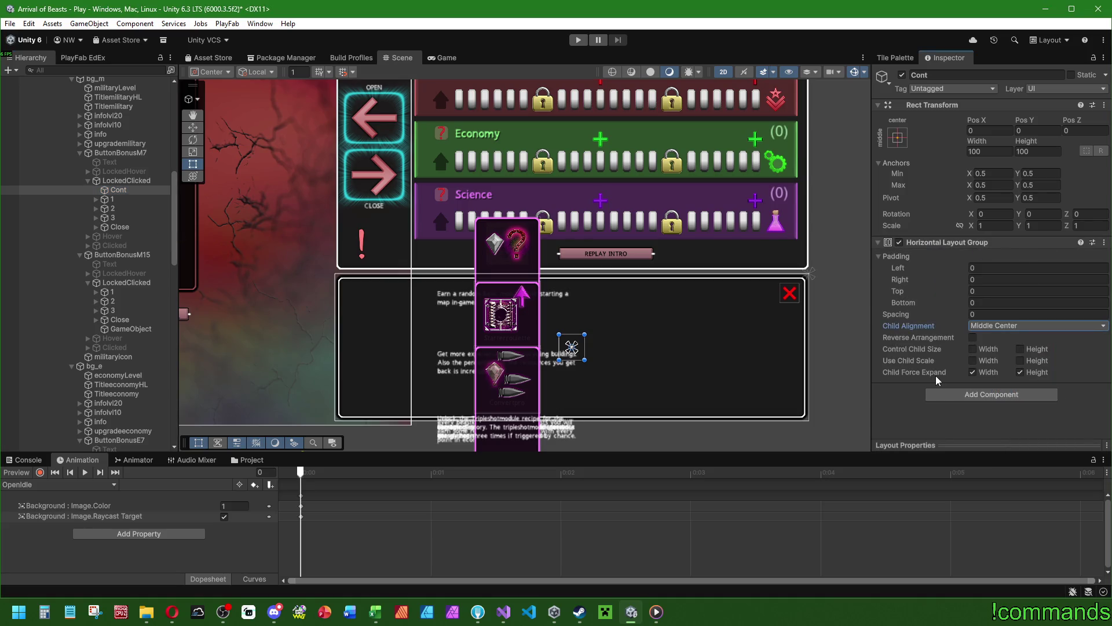
pyautogui.moveTo(559, 334); pyautogui.dragTo(342, 282)
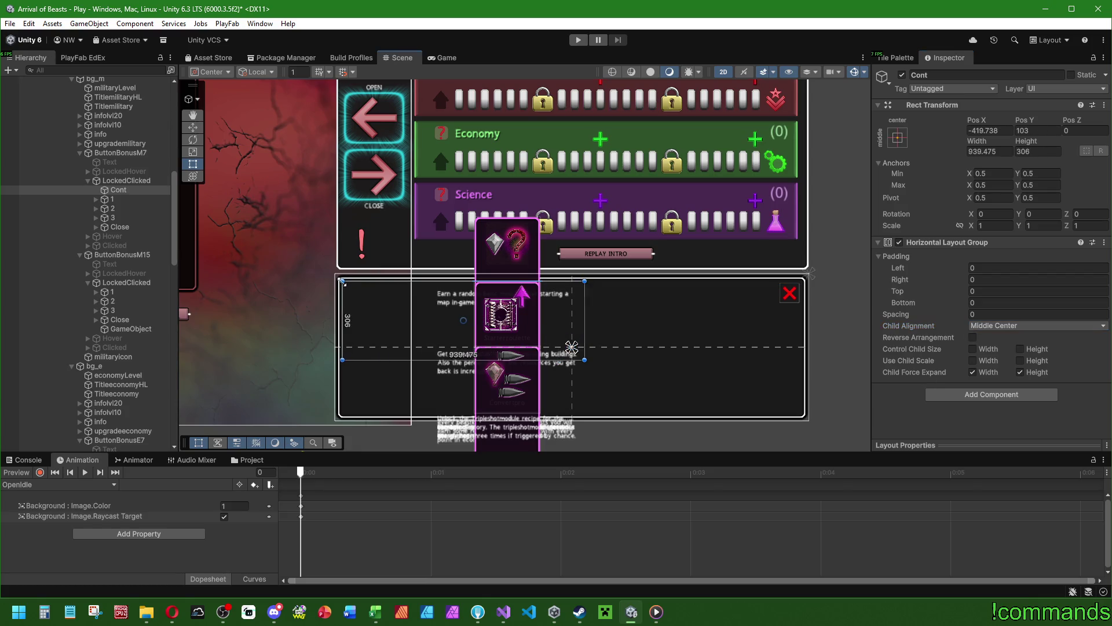
pyautogui.moveTo(584, 361)
pyautogui.mouseDown()
pyautogui.moveTo(783, 396)
pyautogui.moveTo(778, 414)
pyautogui.mouseUp()
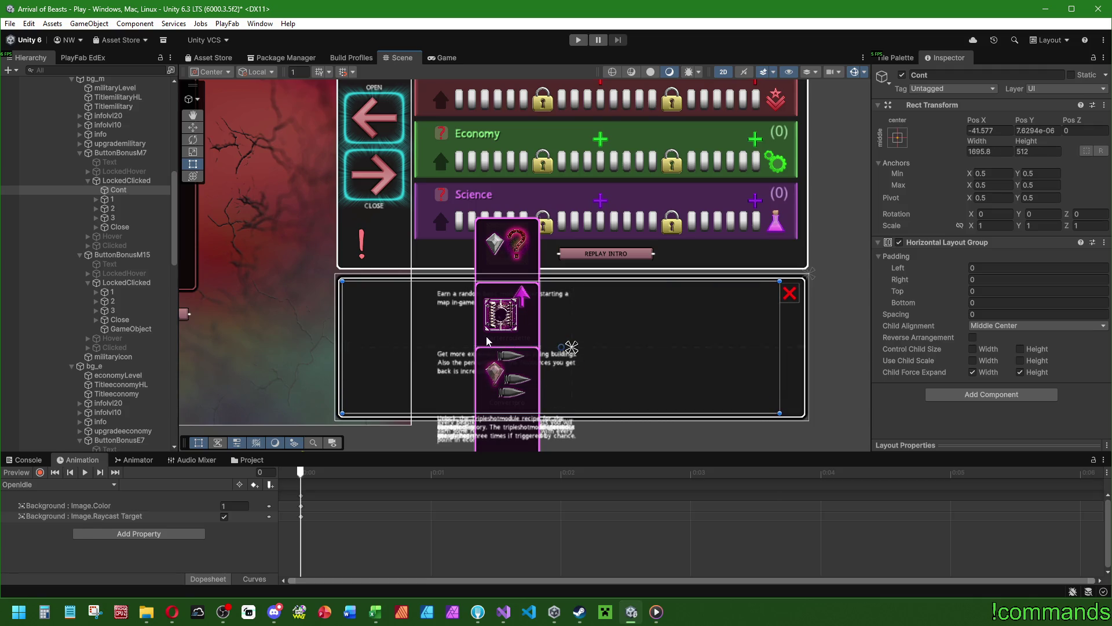
# Move Cont containers into ButtonBonusM15's and ButtonBonusE7's LockedClicked as first children.
pyautogui.click(127, 193)
pyautogui.moveTo(163, 311)
pyautogui.mouseDown()
pyautogui.moveTo(133, 286)
pyautogui.moveTo(119, 339)
pyautogui.mouseUp()
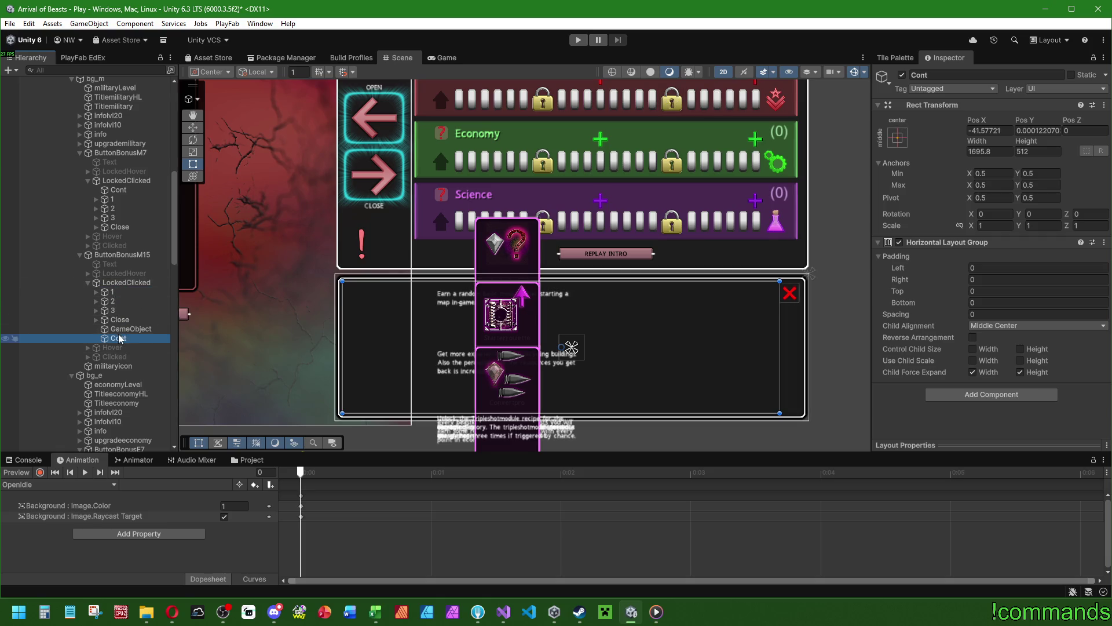
pyautogui.moveTo(113, 299)
pyautogui.mouseDown()
pyautogui.moveTo(115, 289)
pyautogui.moveTo(117, 359)
pyautogui.mouseUp()
pyautogui.scroll(-5, 114, 301)
pyautogui.moveTo(117, 318); pyautogui.dragTo(117, 310)
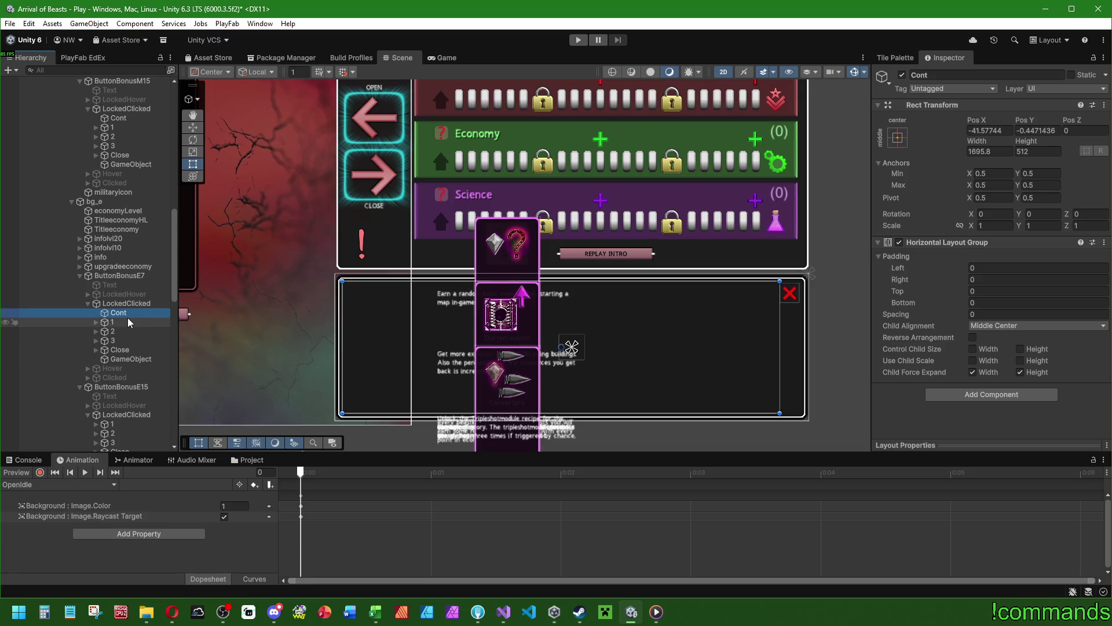
# Delete the leftover empty GameObjects under ButtonBonusM15 and E7's popup.
pyautogui.click(139, 165)
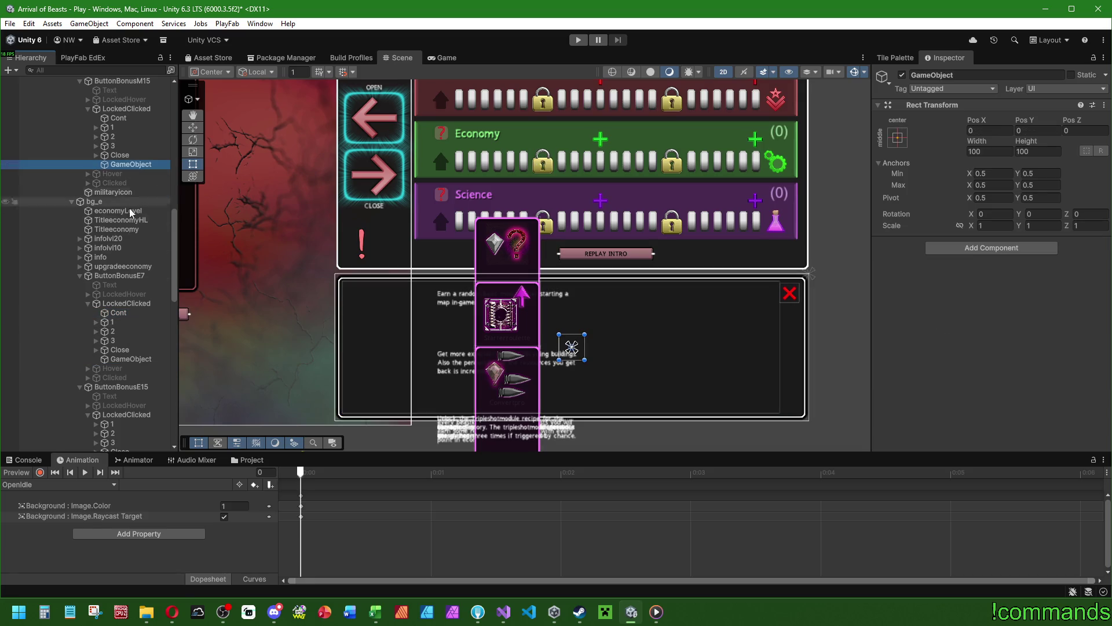
pyautogui.scroll(5, 127, 197)
pyautogui.press('Delete')
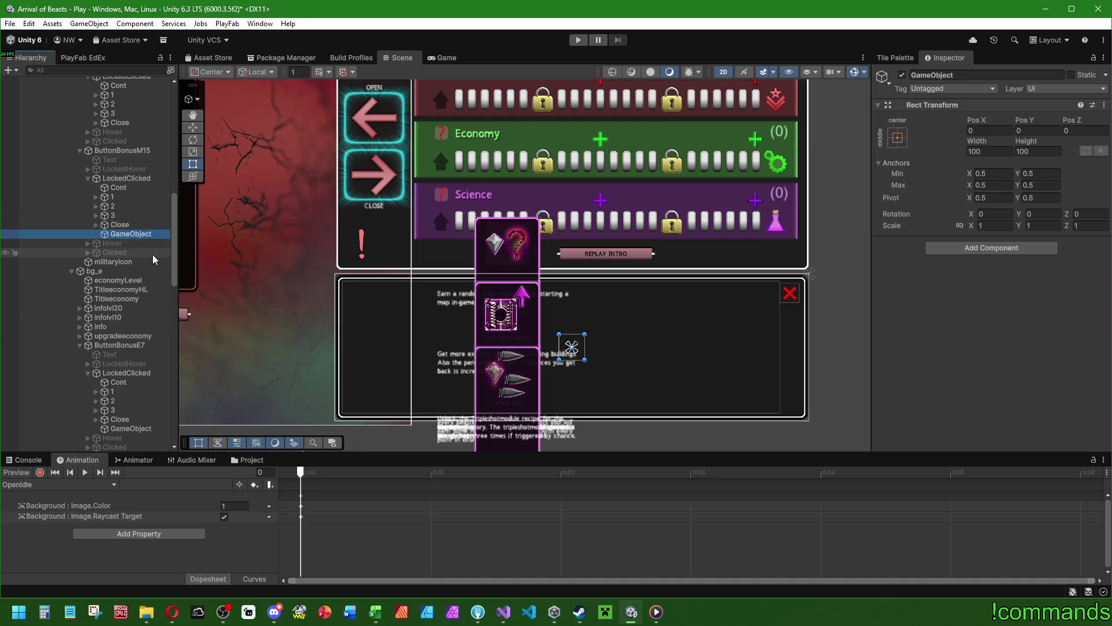
pyautogui.scroll(-6, 145, 257)
pyautogui.click(133, 315)
pyautogui.press('Delete')
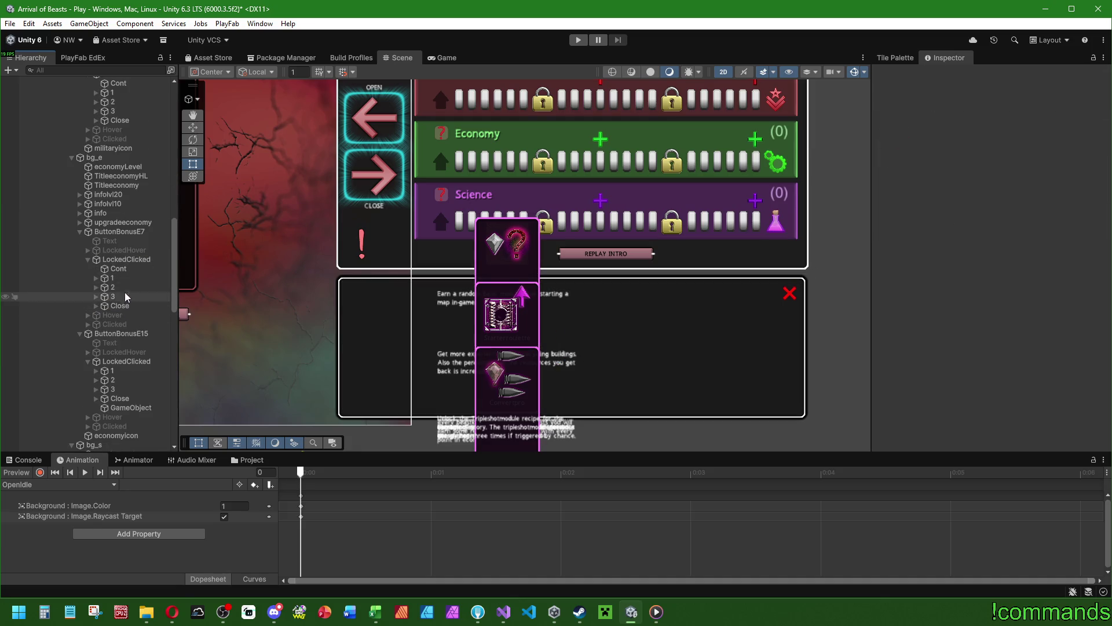
# Copy Cont into ButtonBonusE15's LockedClicked and delete its leftover GameObject.
pyautogui.click(130, 269)
pyautogui.click(138, 360)
pyautogui.hotkey('ctrl', 'v')
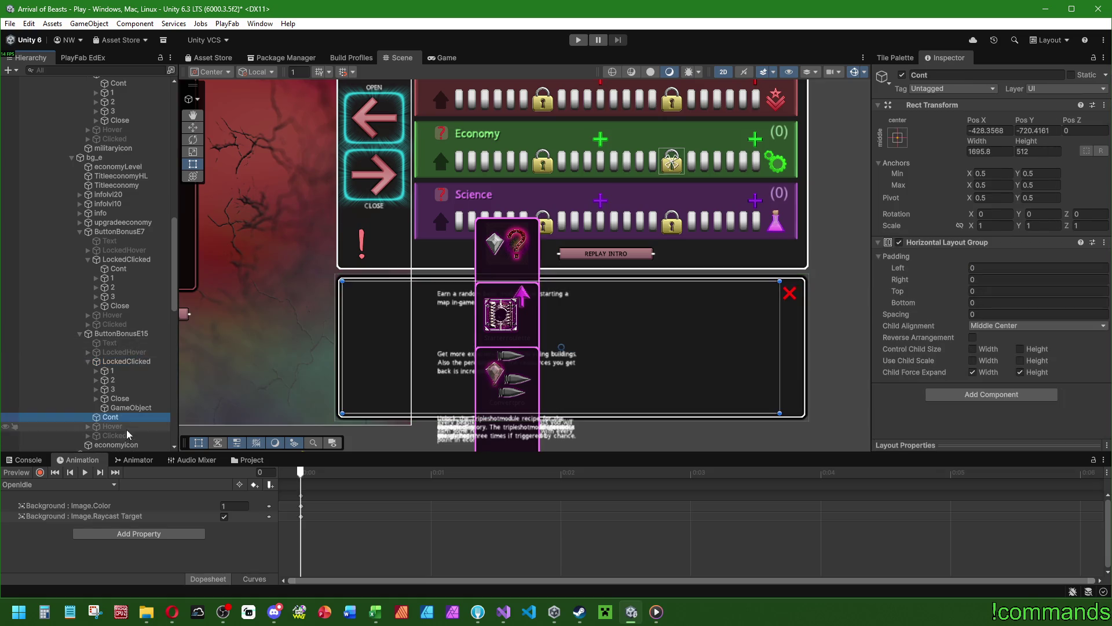
pyautogui.moveTo(122, 377); pyautogui.dragTo(126, 361)
pyautogui.click(131, 417)
pyautogui.press('Delete')
# Paste Cont into the S7 and S15 popups, placing it first, and remove leftovers.
pyautogui.scroll(-5, 125, 346)
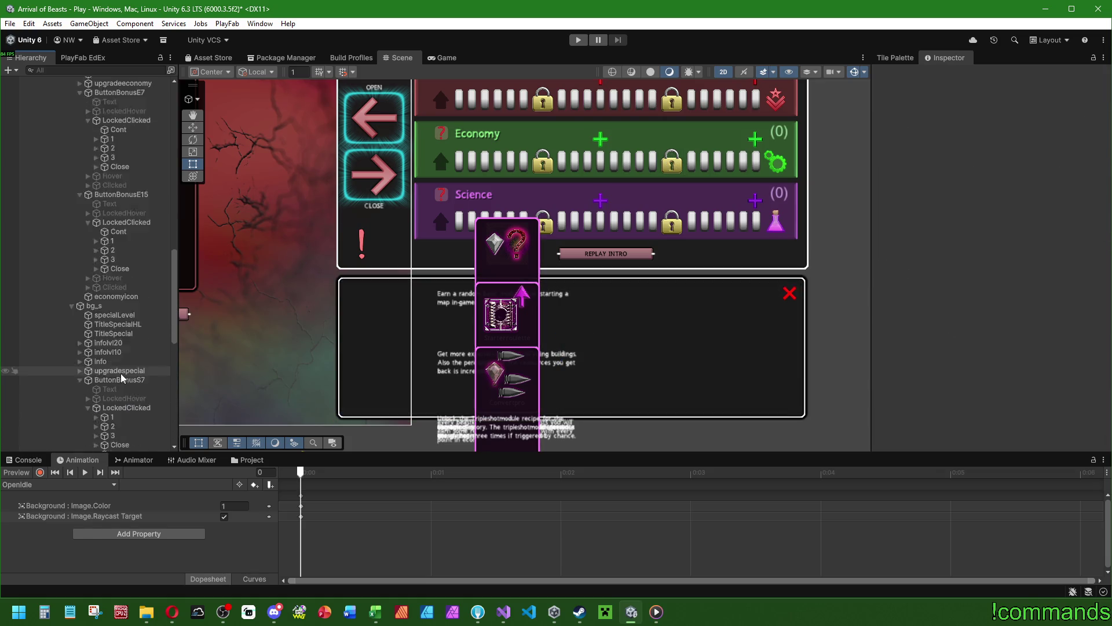
pyautogui.click(126, 372)
pyautogui.hotkey('ctrl', 'v')
pyautogui.moveTo(124, 428); pyautogui.dragTo(122, 378)
pyautogui.click(131, 428)
pyautogui.scroll(-6, 125, 347)
pyautogui.moveTo(131, 219)
pyautogui.mouseDown()
pyautogui.moveTo(131, 315)
pyautogui.moveTo(127, 278)
pyautogui.mouseUp()
pyautogui.press('Delete')
pyautogui.click(130, 266)
pyautogui.hotkey('ctrl', 'shift', 'v')
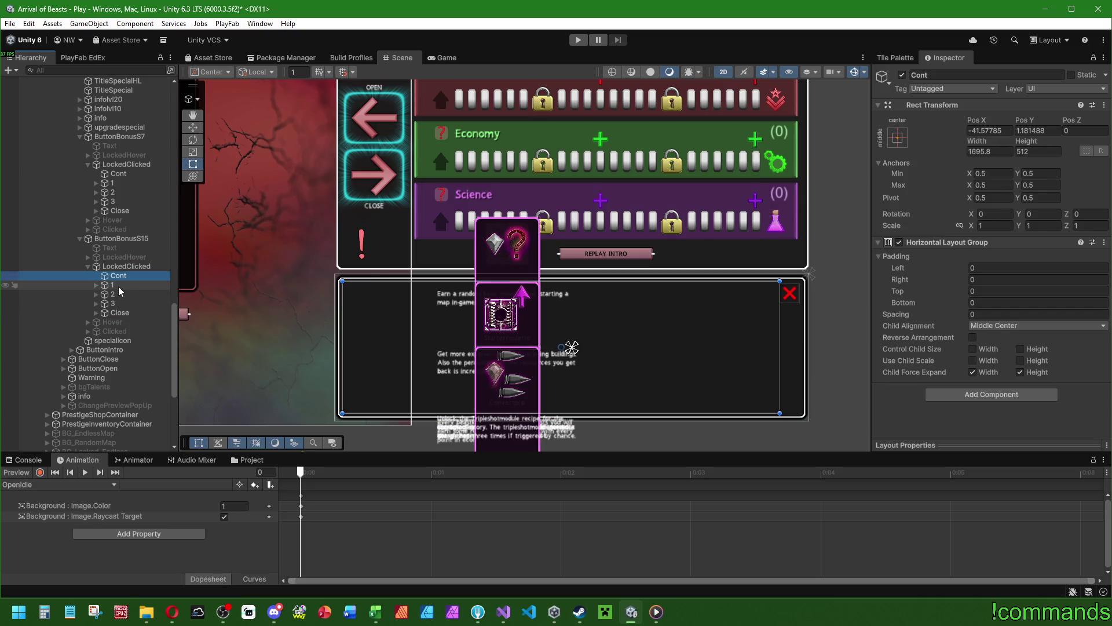
pyautogui.click(119, 304)
# Move the S15, S7 and E15 popups' three skill cards into their Cont containers.
pyautogui.keyDown('shift'); pyautogui.click(120, 285); pyautogui.keyUp('shift')
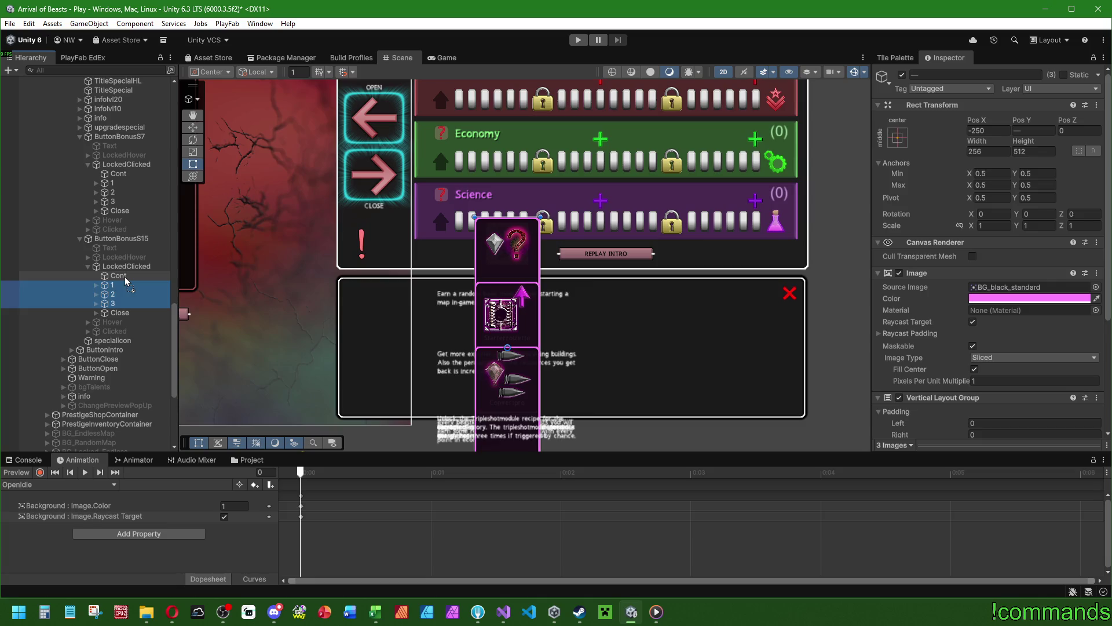
pyautogui.press('Delete')
pyautogui.click(117, 201)
pyautogui.keyDown('shift'); pyautogui.click(113, 182); pyautogui.keyUp('shift')
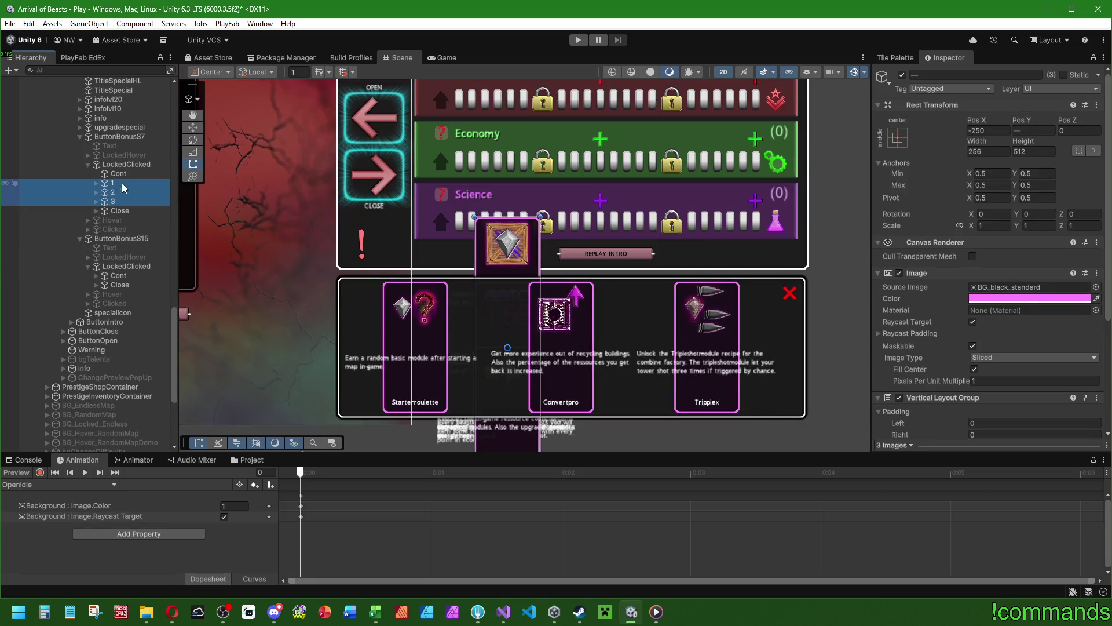
pyautogui.moveTo(112, 192); pyautogui.dragTo(127, 266)
pyautogui.scroll(10, 124, 329)
pyautogui.click(112, 224)
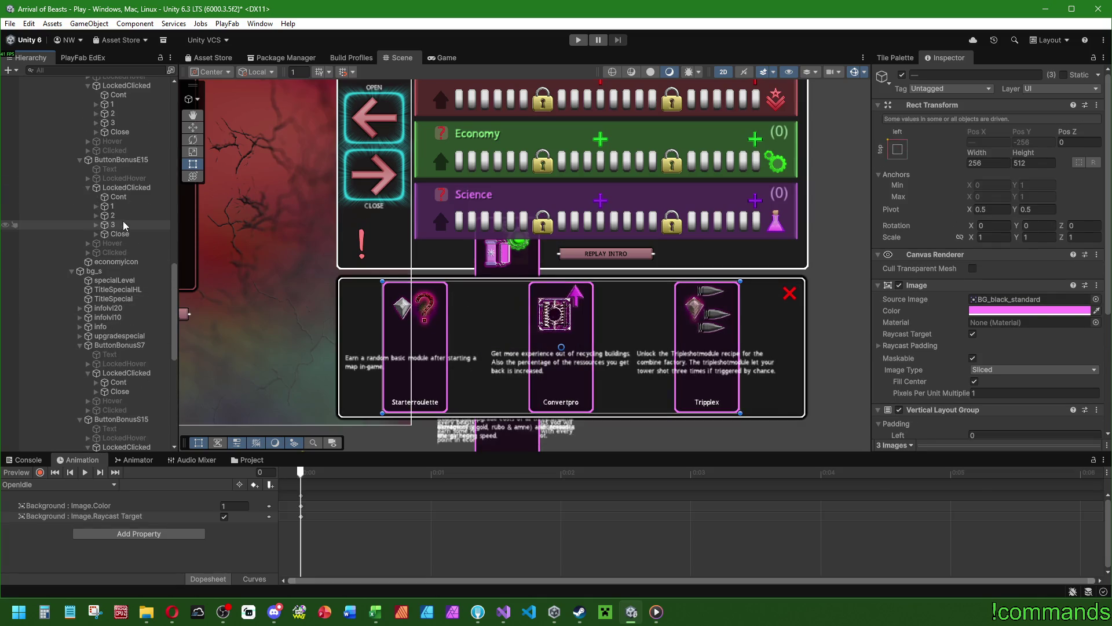
pyautogui.keyDown('shift'); pyautogui.click(112, 206); pyautogui.keyUp('shift')
pyautogui.moveTo(112, 205); pyautogui.dragTo(118, 197)
# Move the E7 and M15 popups' three skill cards into their Cont containers.
pyautogui.scroll(3, 128, 236)
pyautogui.scroll(6, 129, 236)
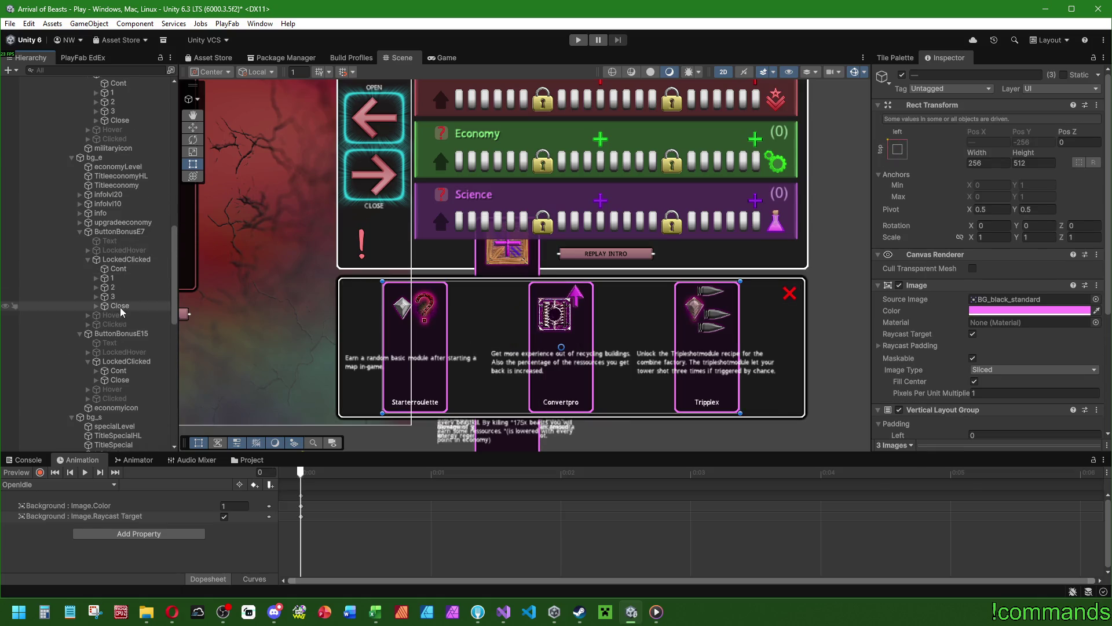
pyautogui.click(112, 296)
pyautogui.keyDown('shift'); pyautogui.click(112, 278); pyautogui.keyUp('shift')
pyautogui.moveTo(112, 277); pyautogui.dragTo(119, 270)
pyautogui.scroll(5, 119, 258)
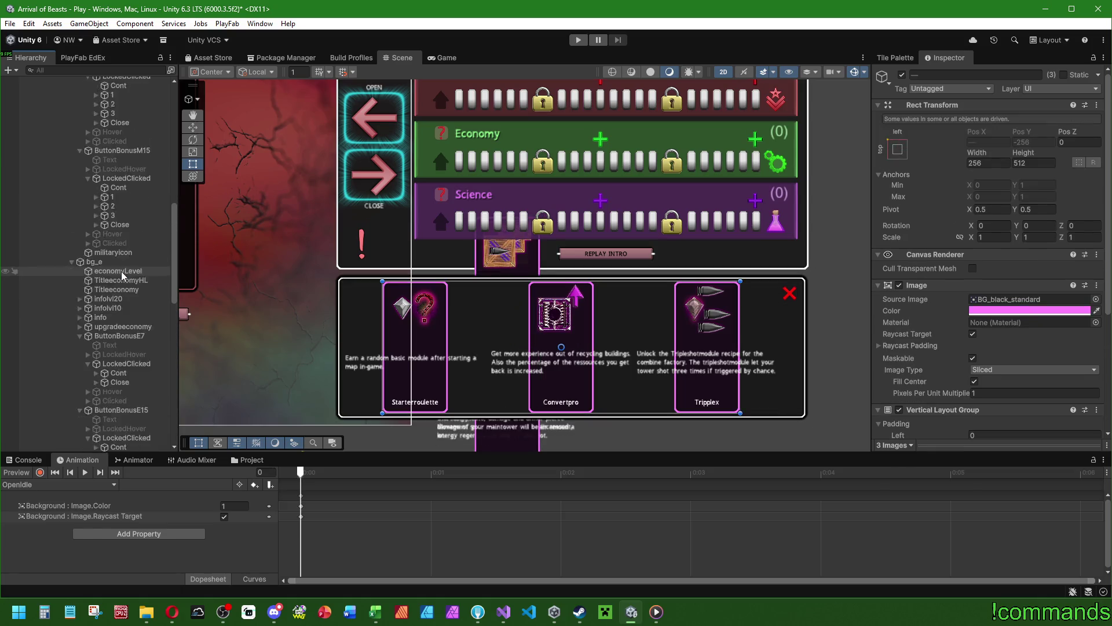
pyautogui.click(113, 250)
pyautogui.keyDown('shift'); pyautogui.click(112, 232); pyautogui.keyUp('shift')
pyautogui.moveTo(113, 231); pyautogui.dragTo(119, 223)
# Select M7's three cards and check the layout settings of M7's Cont container.
pyautogui.scroll(4, 123, 211)
pyautogui.click(112, 252)
pyautogui.keyDown('shift'); pyautogui.click(112, 234); pyautogui.keyUp('shift')
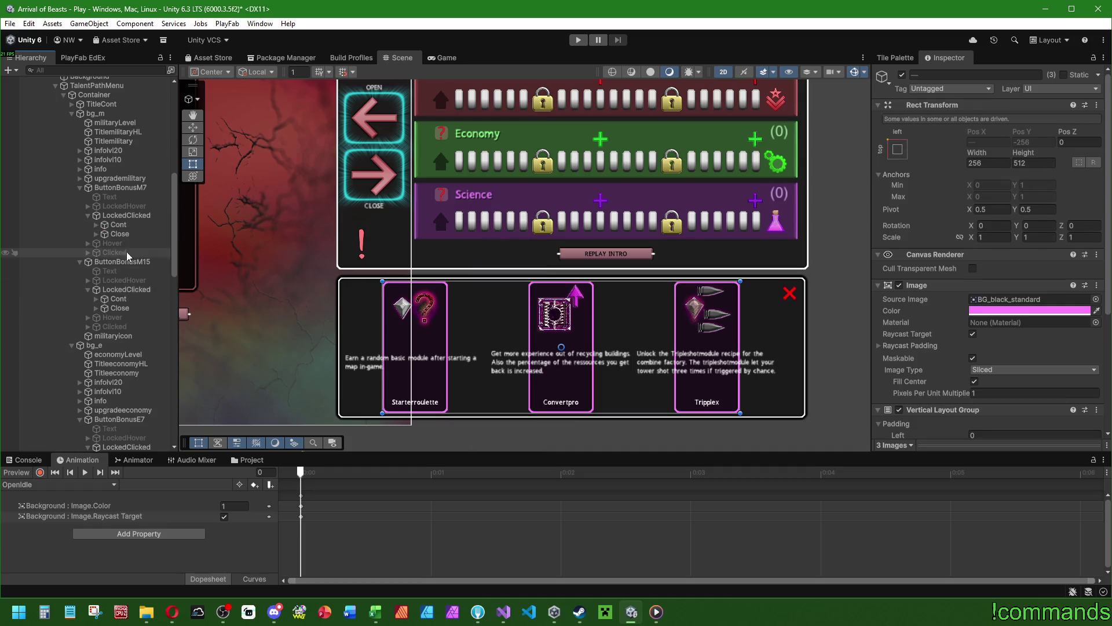
pyautogui.click(118, 225)
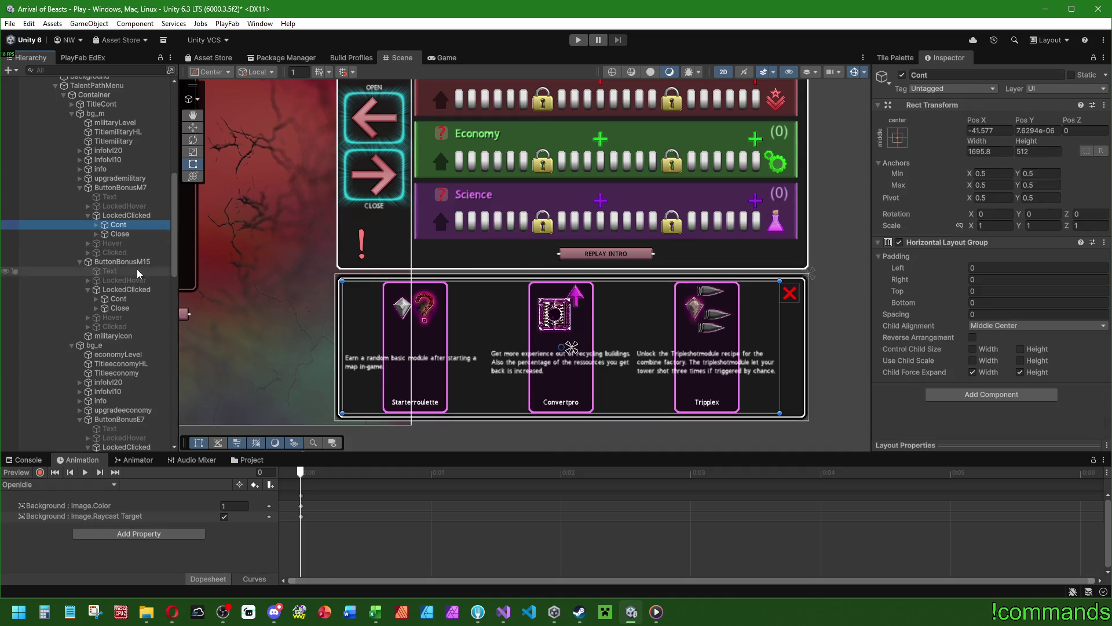
pyautogui.scroll(-10, 139, 271)
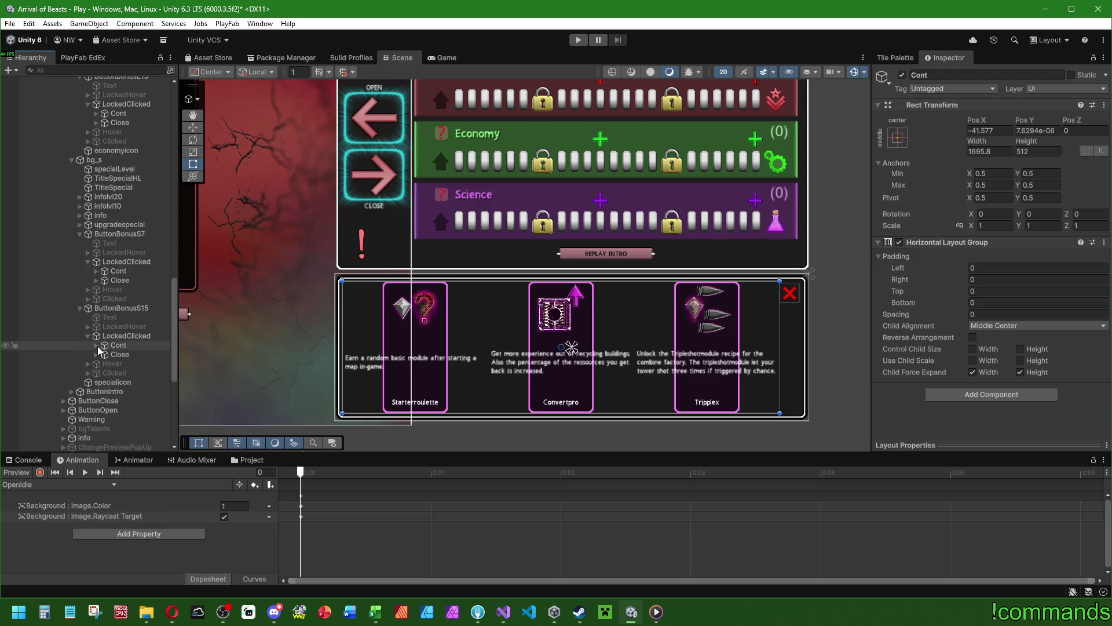
pyautogui.scroll(5, 96, 272)
pyautogui.scroll(7, 98, 298)
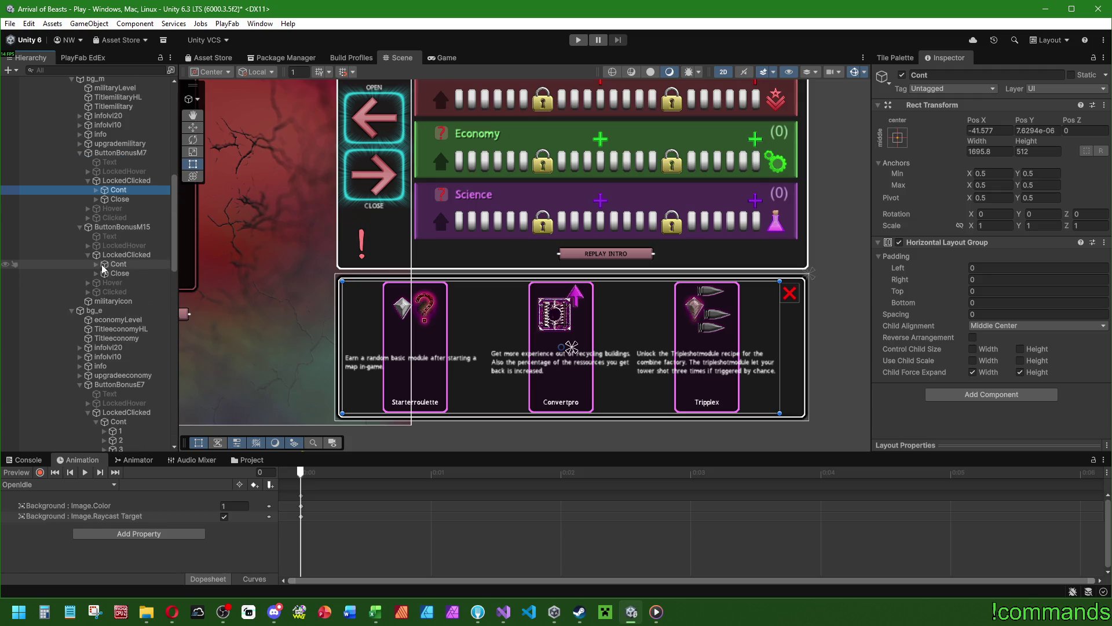
pyautogui.click(96, 264)
pyautogui.click(96, 190)
pyautogui.click(120, 198)
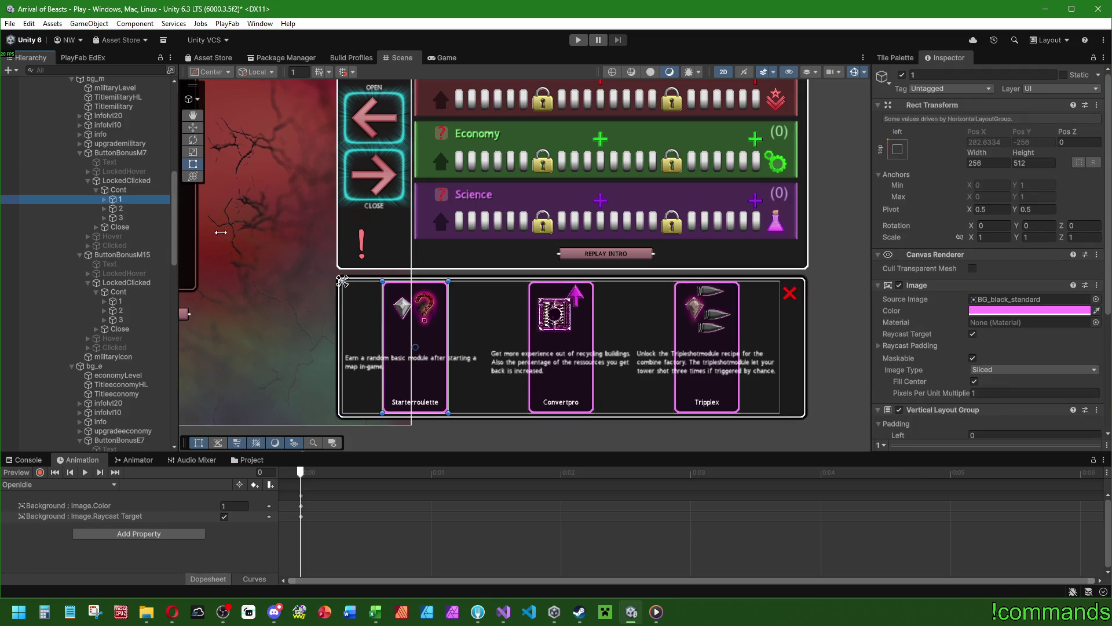
pyautogui.click(104, 199)
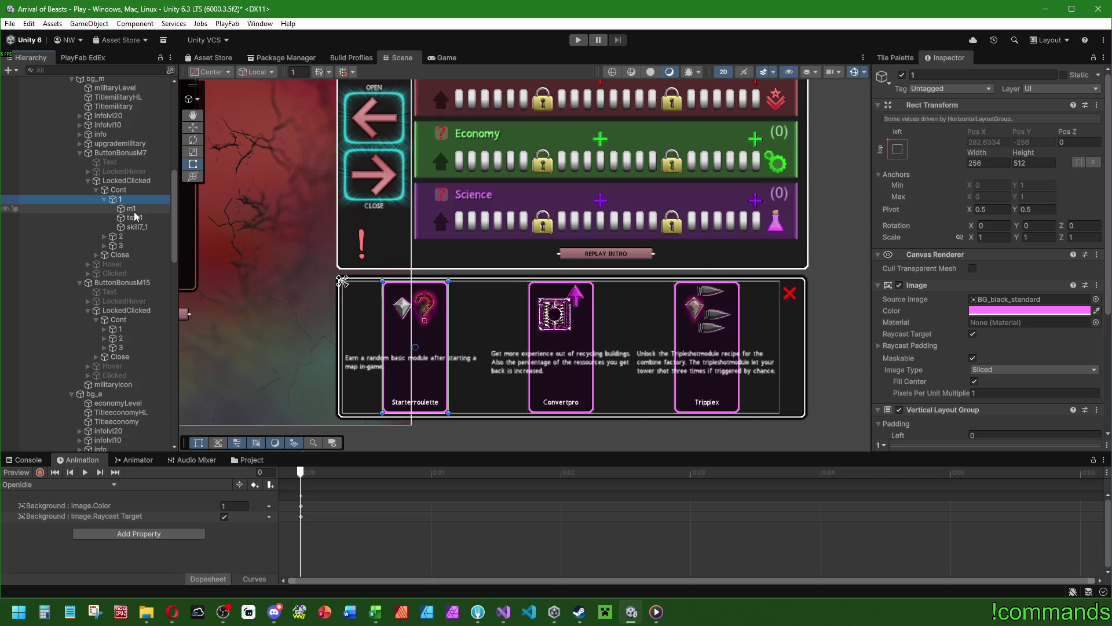
pyautogui.scroll(-10, 106, 201)
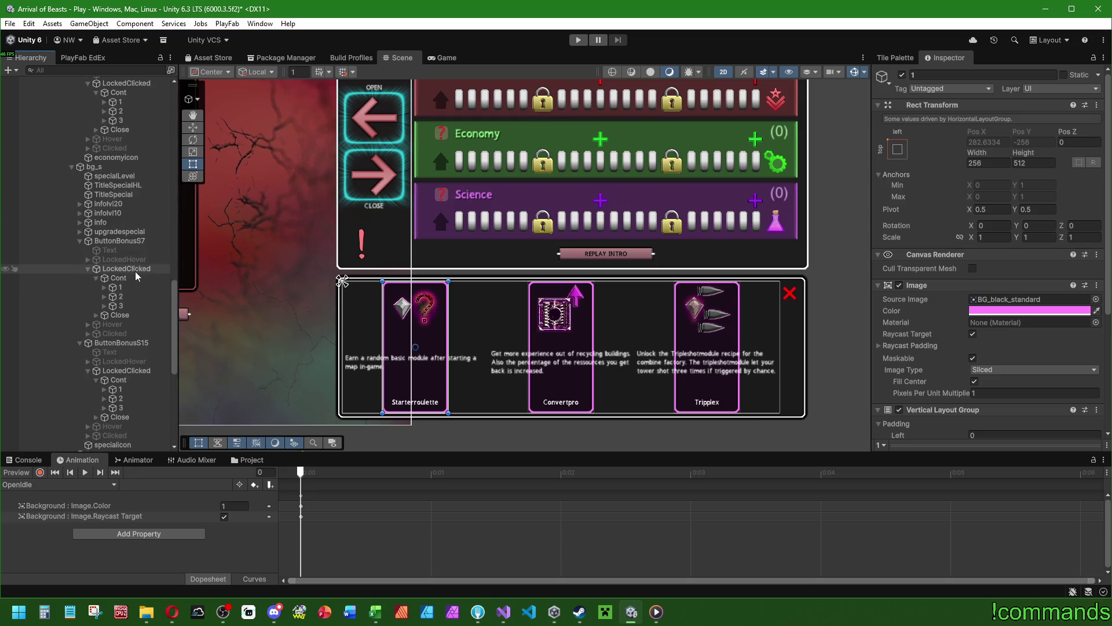
pyautogui.scroll(5, 139, 264)
pyautogui.click(103, 372)
pyautogui.click(103, 363)
pyautogui.click(103, 263)
pyautogui.click(103, 253)
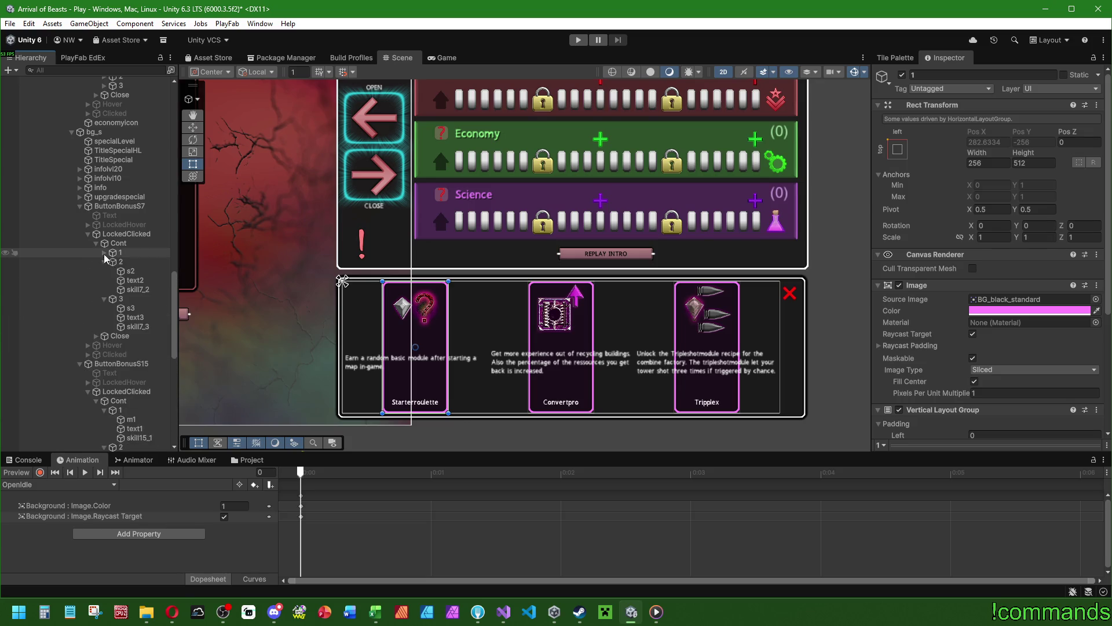
pyautogui.scroll(5, 107, 270)
pyautogui.click(103, 215)
pyautogui.click(104, 205)
pyautogui.scroll(3, 119, 268)
pyautogui.scroll(1, 120, 267)
pyautogui.click(103, 314)
pyautogui.click(103, 305)
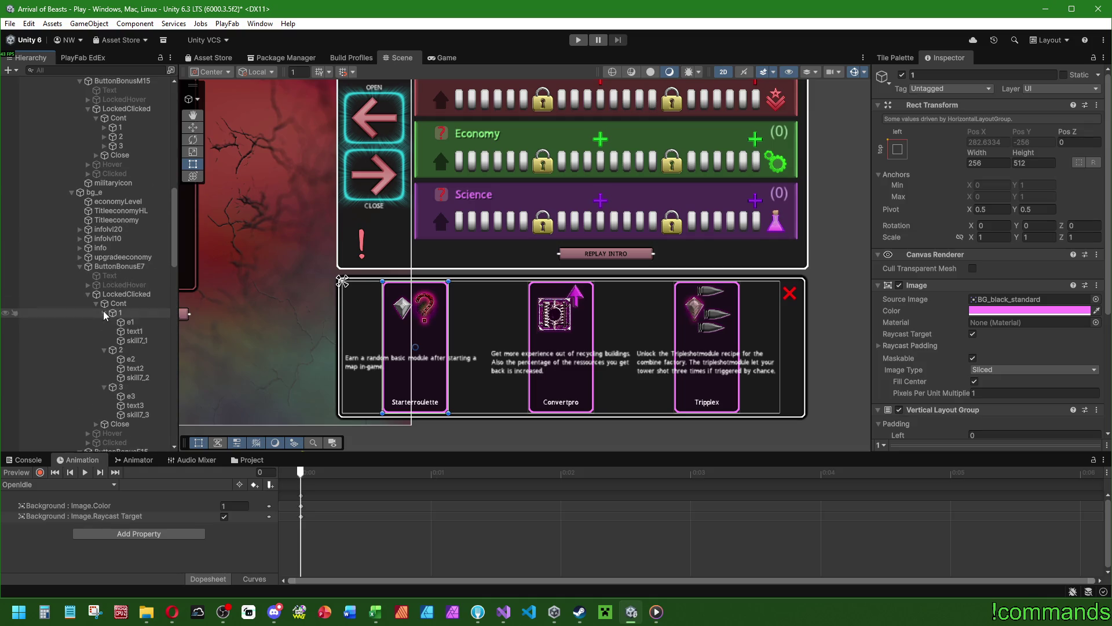
pyautogui.scroll(6, 113, 319)
pyautogui.click(104, 319)
pyautogui.click(105, 310)
pyautogui.click(104, 300)
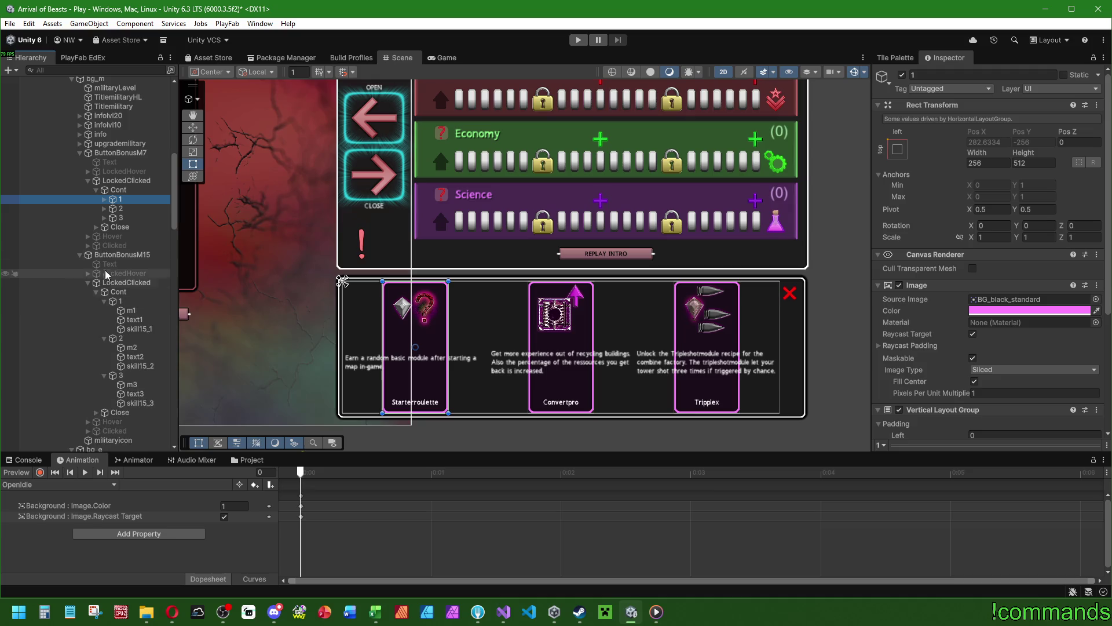
pyautogui.click(105, 217)
pyautogui.click(104, 208)
pyautogui.click(105, 198)
pyautogui.click(133, 209)
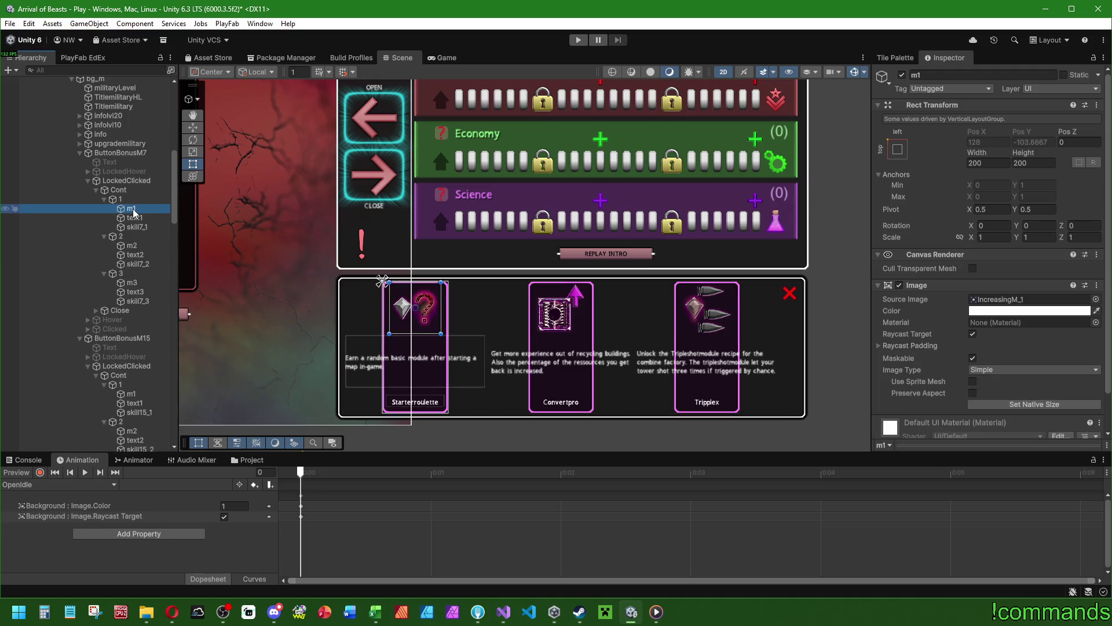
pyautogui.click(135, 217)
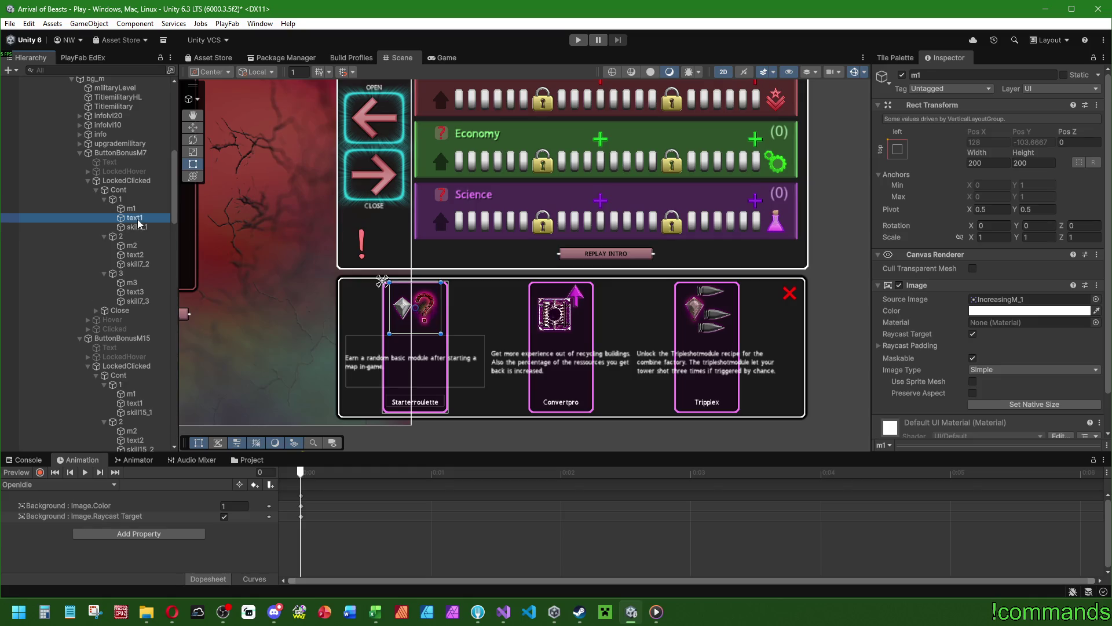
pyautogui.click(139, 208)
pyautogui.click(124, 199)
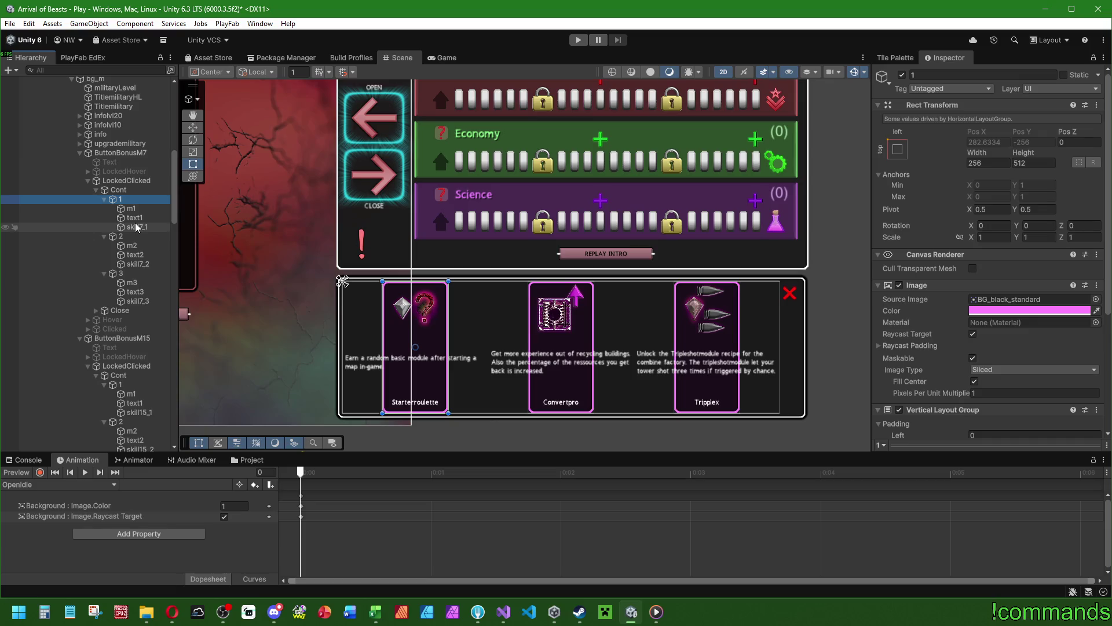
pyautogui.click(142, 219)
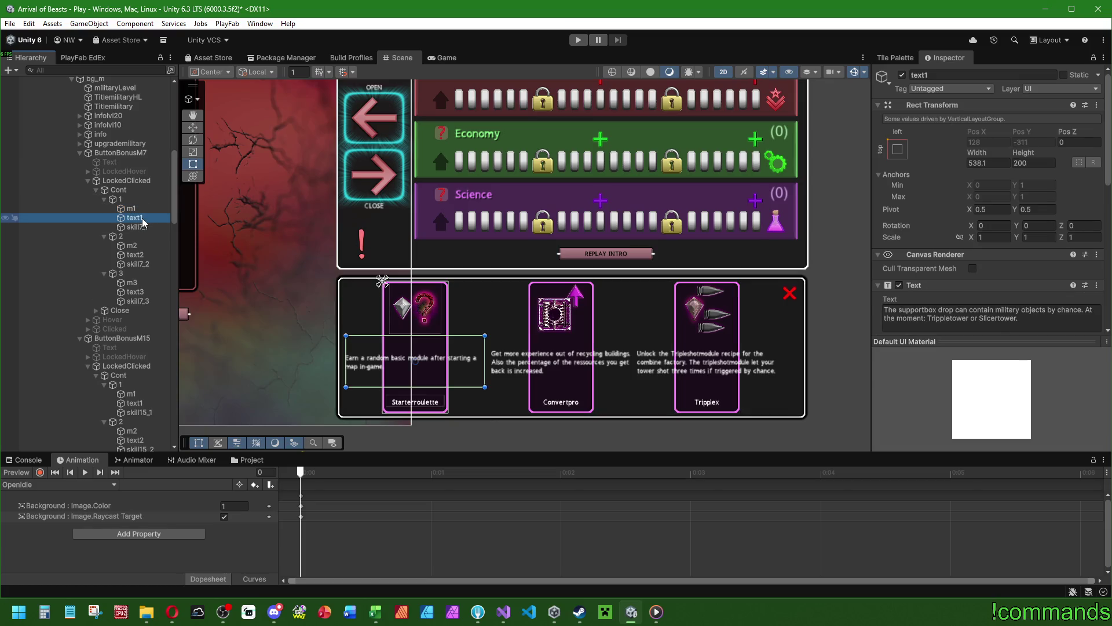
# Multi-select the text1, text2 and text3 descriptions of the M7, M15 and E7 card groups.
pyautogui.click(145, 228)
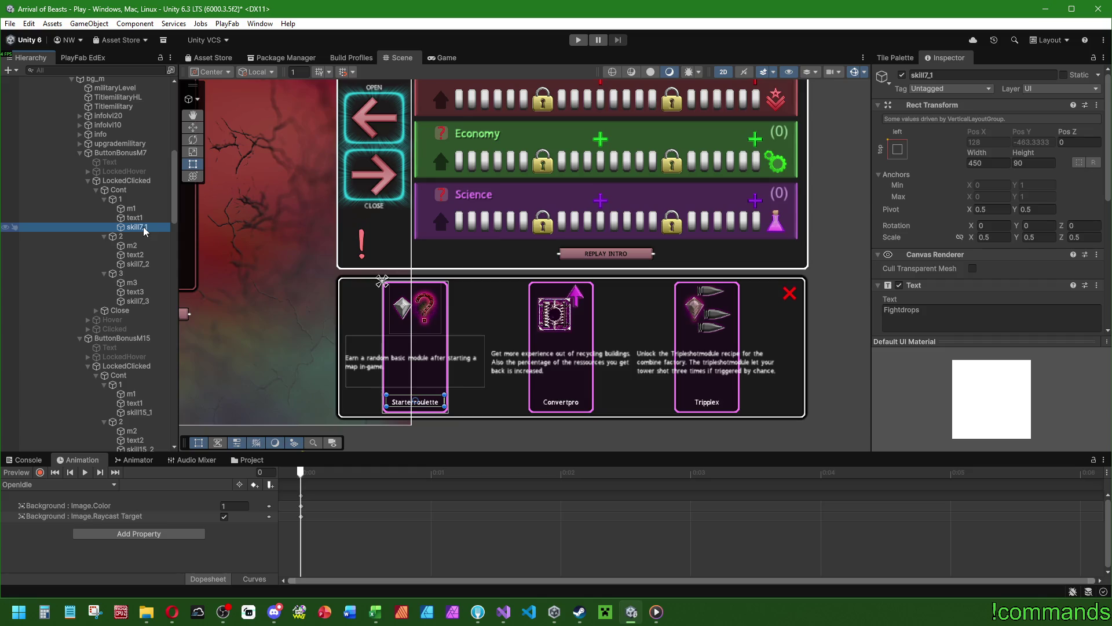
pyautogui.click(134, 218)
pyautogui.keyDown('ctrl'); pyautogui.click(135, 255); pyautogui.keyUp('ctrl')
pyautogui.keyDown('ctrl'); pyautogui.click(136, 292); pyautogui.keyUp('ctrl')
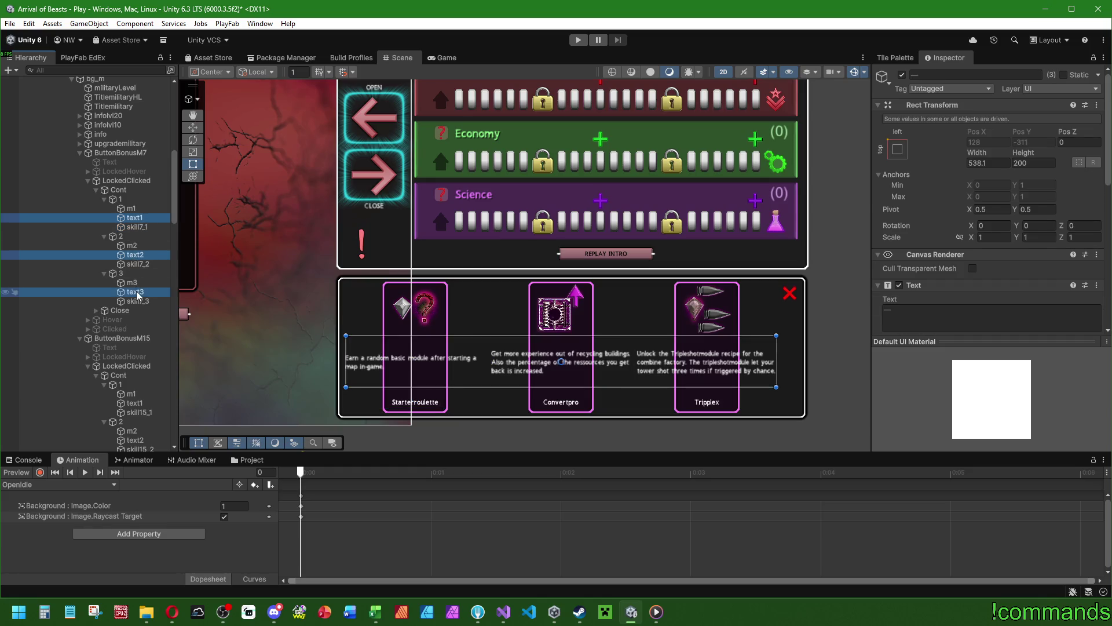
pyautogui.scroll(-5, 137, 294)
pyautogui.keyDown('ctrl'); pyautogui.click(135, 232); pyautogui.keyUp('ctrl')
pyautogui.keyDown('ctrl'); pyautogui.click(135, 269); pyautogui.keyUp('ctrl')
pyautogui.keyDown('ctrl'); pyautogui.click(136, 306); pyautogui.keyUp('ctrl')
pyautogui.scroll(-4, 141, 297)
pyautogui.scroll(-3, 141, 296)
pyautogui.keyDown('ctrl'); pyautogui.click(135, 254); pyautogui.keyUp('ctrl')
pyautogui.keyDown('ctrl'); pyautogui.click(135, 291); pyautogui.keyUp('ctrl')
pyautogui.keyDown('ctrl'); pyautogui.click(135, 328); pyautogui.keyUp('ctrl')
# Add the E15, S7 and remaining groups' text1–text3 descriptions to the selection.
pyautogui.scroll(-7, 137, 300)
pyautogui.scroll(-3, 134, 296)
pyautogui.keyDown('ctrl'); pyautogui.click(134, 162); pyautogui.keyUp('ctrl')
pyautogui.keyDown('ctrl'); pyautogui.click(135, 198); pyautogui.keyUp('ctrl')
pyautogui.keyDown('ctrl'); pyautogui.click(136, 236); pyautogui.keyUp('ctrl')
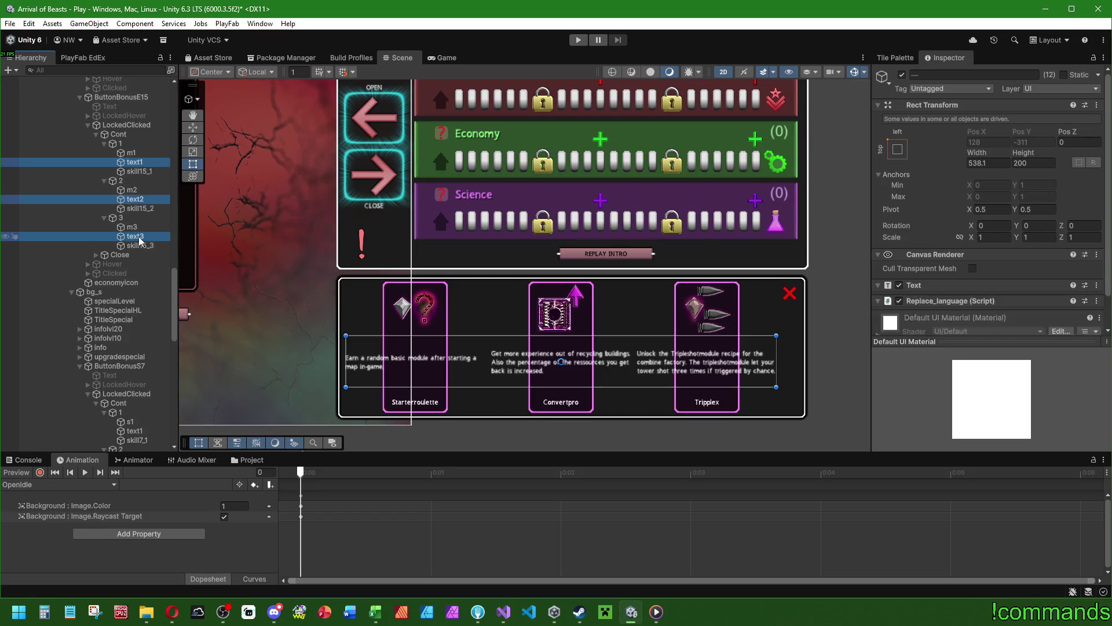
pyautogui.scroll(-5, 139, 240)
pyautogui.keyDown('ctrl'); pyautogui.click(135, 256); pyautogui.keyUp('ctrl')
pyautogui.keyDown('ctrl'); pyautogui.click(135, 294); pyautogui.keyUp('ctrl')
pyautogui.keyDown('ctrl'); pyautogui.click(135, 331); pyautogui.keyUp('ctrl')
pyautogui.scroll(-7, 135, 278)
pyautogui.keyDown('ctrl'); pyautogui.click(134, 198); pyautogui.keyUp('ctrl')
pyautogui.keyDown('ctrl'); pyautogui.click(136, 235); pyautogui.keyUp('ctrl')
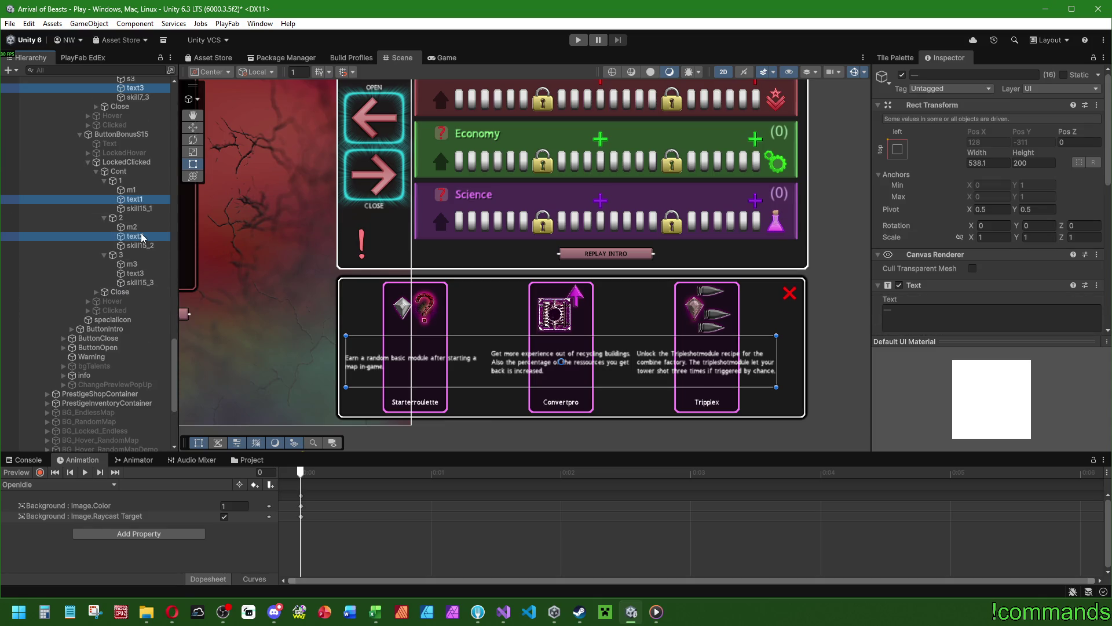
pyautogui.keyDown('ctrl'); pyautogui.click(136, 273); pyautogui.keyUp('ctrl')
# Narrow the selected description boxes to about 230 wide, undoing a mistaken anchor preset.
pyautogui.moveTo(978, 153)
pyautogui.mouseDown()
pyautogui.moveTo(730, 162)
pyautogui.moveTo(793, 164)
pyautogui.mouseUp()
pyautogui.click(897, 149)
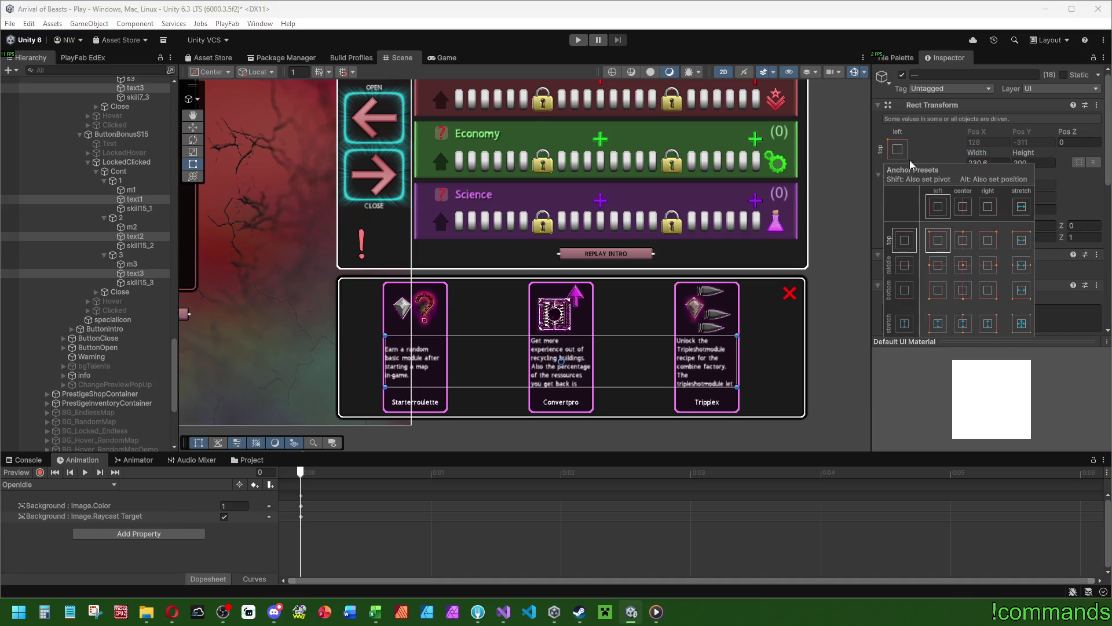
pyautogui.click(1022, 265)
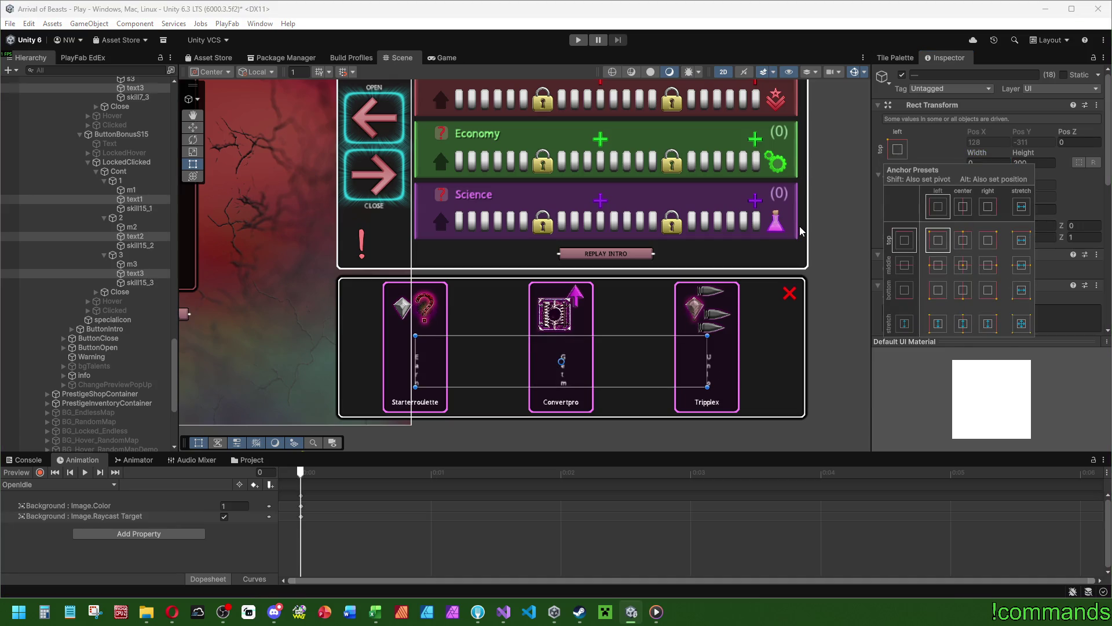
pyautogui.hotkey('ctrl', 'z')
# Reselect the card descriptions and set their Text paragraph alignment to center.
pyautogui.click(139, 273)
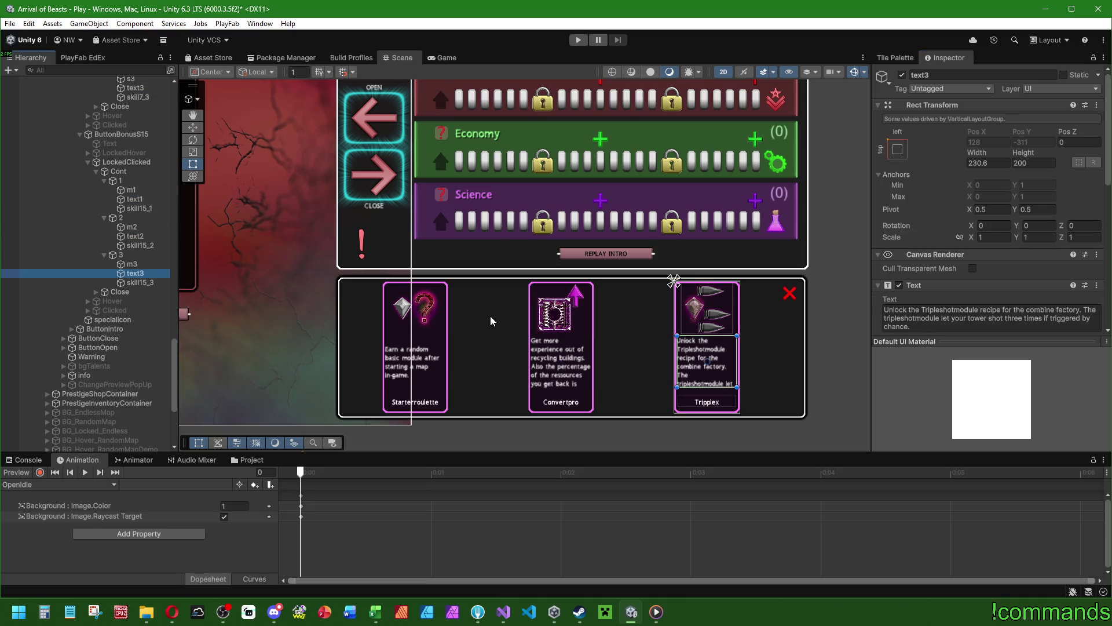
pyautogui.keyDown('ctrl'); pyautogui.click(135, 199); pyautogui.keyUp('ctrl')
pyautogui.keyDown('ctrl'); pyautogui.click(135, 235); pyautogui.keyUp('ctrl')
pyautogui.keyDown('ctrl'); pyautogui.click(135, 87); pyautogui.keyUp('ctrl')
pyautogui.scroll(-2, 985, 174)
pyautogui.click(985, 169)
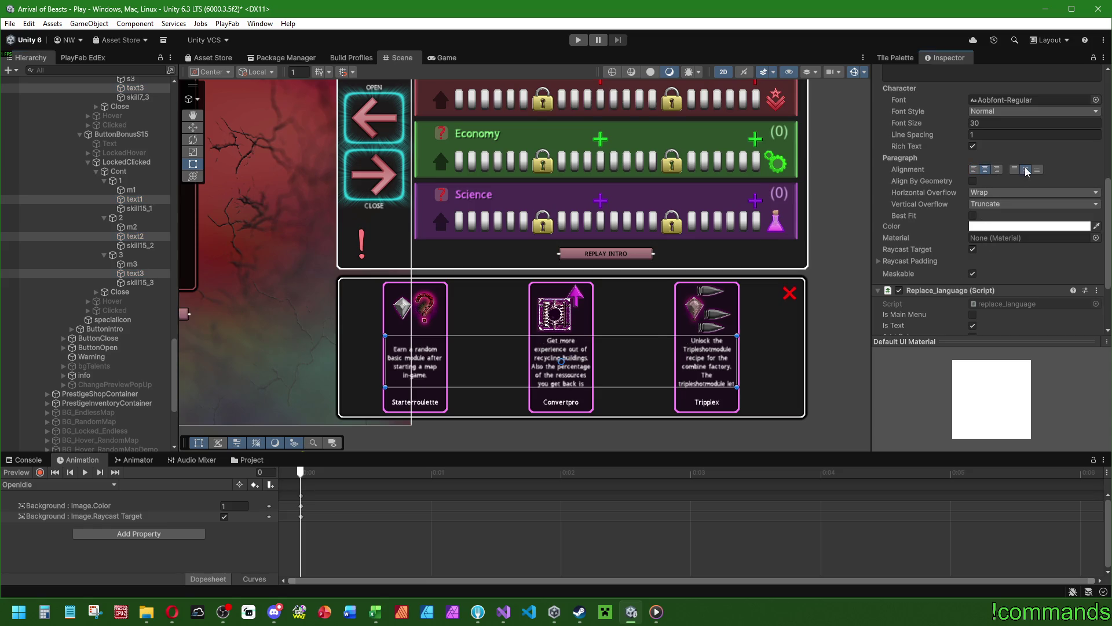
pyautogui.click(990, 124)
pyautogui.click(961, 126)
pyautogui.click(129, 258)
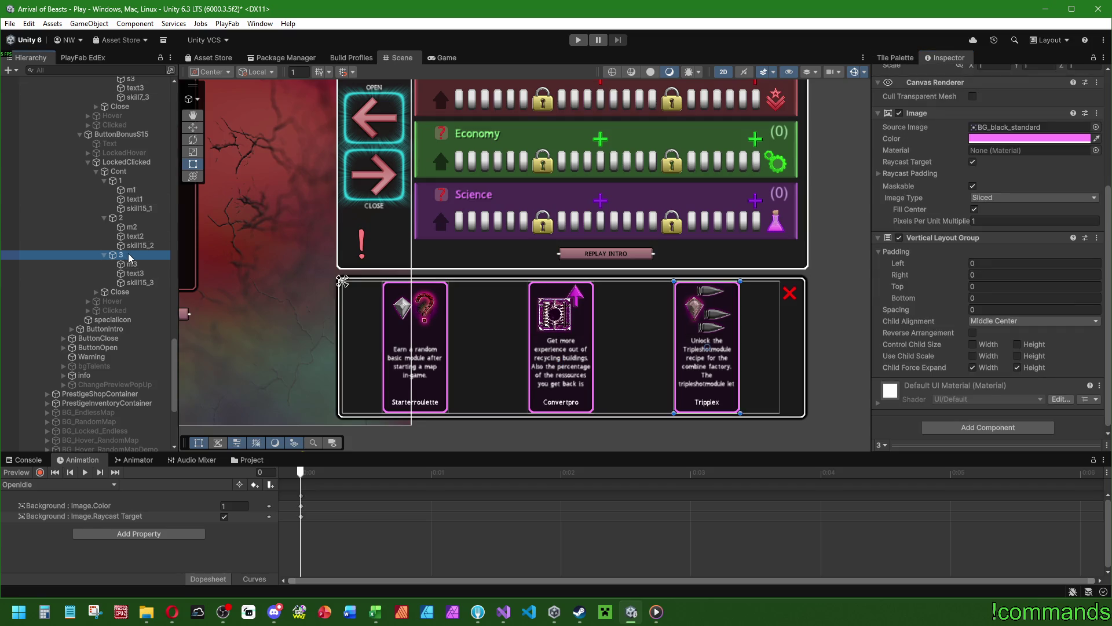
# Multi-select the 1, 2 and 3 card objects of the S15, S7, E15 and E7 groups.
pyautogui.scroll(3, 1049, 266)
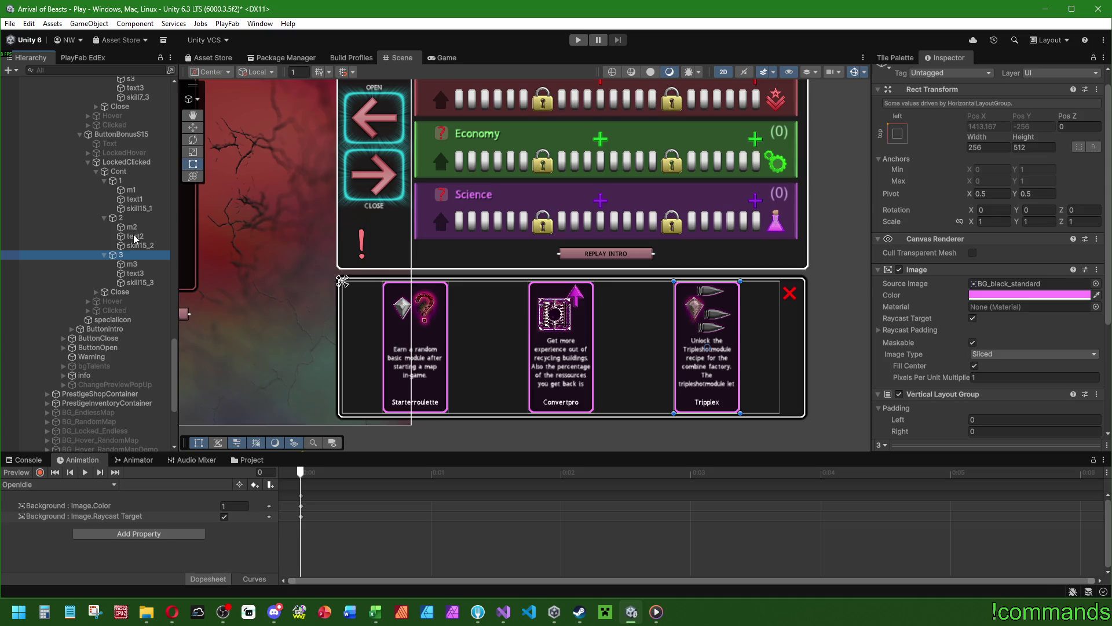
pyautogui.keyDown('ctrl'); pyautogui.click(121, 217); pyautogui.keyUp('ctrl')
pyautogui.keyDown('ctrl'); pyautogui.click(121, 181); pyautogui.keyUp('ctrl')
pyautogui.scroll(6, 134, 309)
pyautogui.keyDown('ctrl'); pyautogui.click(135, 278); pyautogui.keyUp('ctrl')
pyautogui.keyDown('ctrl'); pyautogui.click(133, 242); pyautogui.keyUp('ctrl')
pyautogui.keyDown('ctrl'); pyautogui.click(135, 204); pyautogui.keyUp('ctrl')
pyautogui.scroll(7, 138, 304)
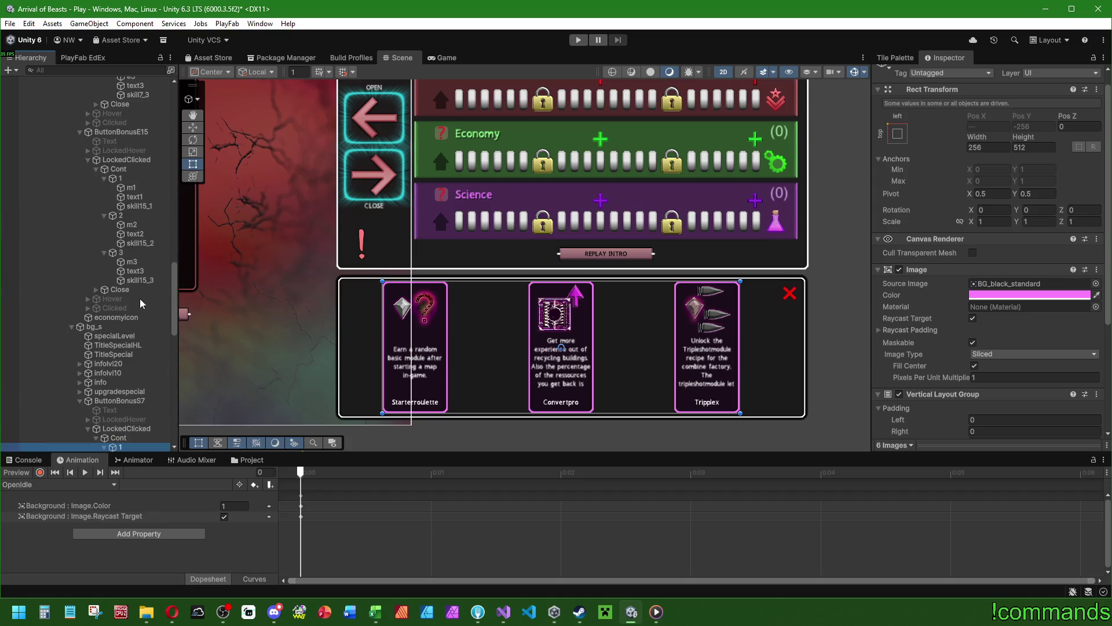
pyautogui.keyDown('ctrl'); pyautogui.click(132, 252); pyautogui.keyUp('ctrl')
pyautogui.keyDown('ctrl'); pyautogui.click(128, 215); pyautogui.keyUp('ctrl')
pyautogui.keyDown('ctrl'); pyautogui.click(127, 178); pyautogui.keyUp('ctrl')
pyautogui.scroll(9, 130, 352)
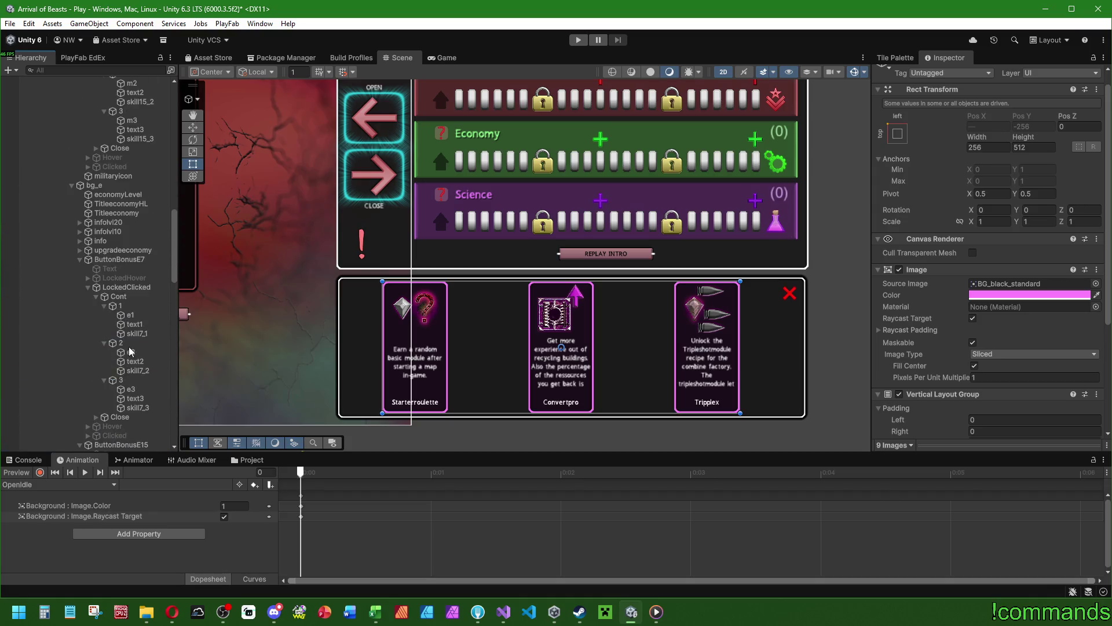
pyautogui.keyDown('ctrl'); pyautogui.click(129, 378); pyautogui.keyUp('ctrl')
pyautogui.keyDown('ctrl'); pyautogui.click(127, 343); pyautogui.keyUp('ctrl')
pyautogui.keyDown('ctrl'); pyautogui.click(129, 307); pyautogui.keyUp('ctrl')
# Add the M15 and M7 groups' three cards to the selection.
pyautogui.scroll(7, 132, 326)
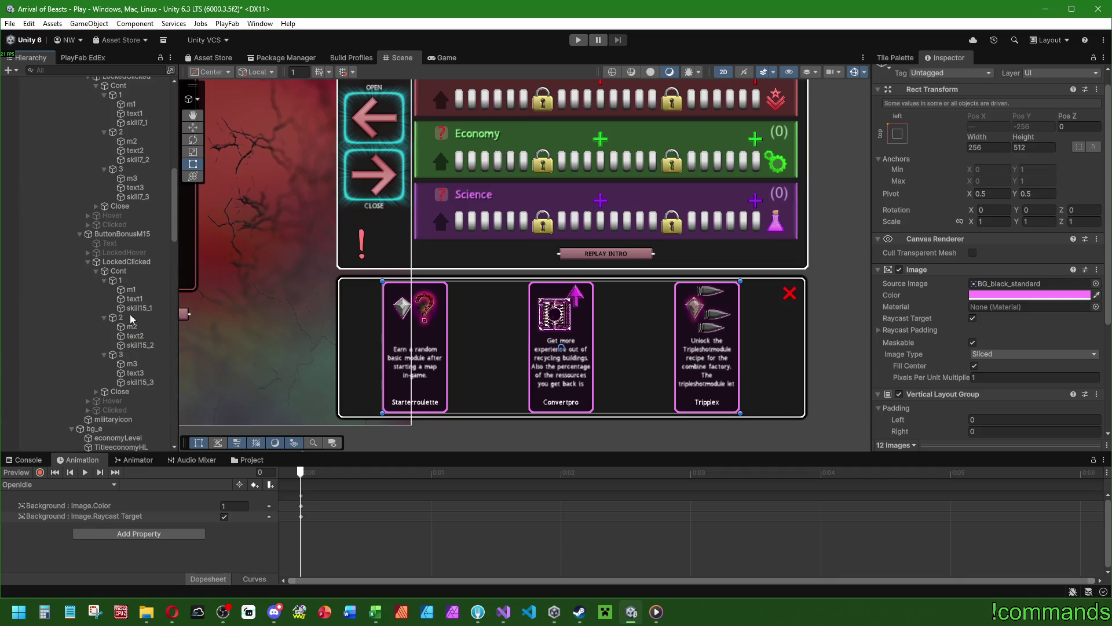
pyautogui.keyDown('ctrl'); pyautogui.click(130, 355); pyautogui.keyUp('ctrl')
pyautogui.keyDown('ctrl'); pyautogui.click(133, 319); pyautogui.keyUp('ctrl')
pyautogui.keyDown('ctrl'); pyautogui.click(130, 282); pyautogui.keyUp('ctrl')
pyautogui.scroll(6, 128, 325)
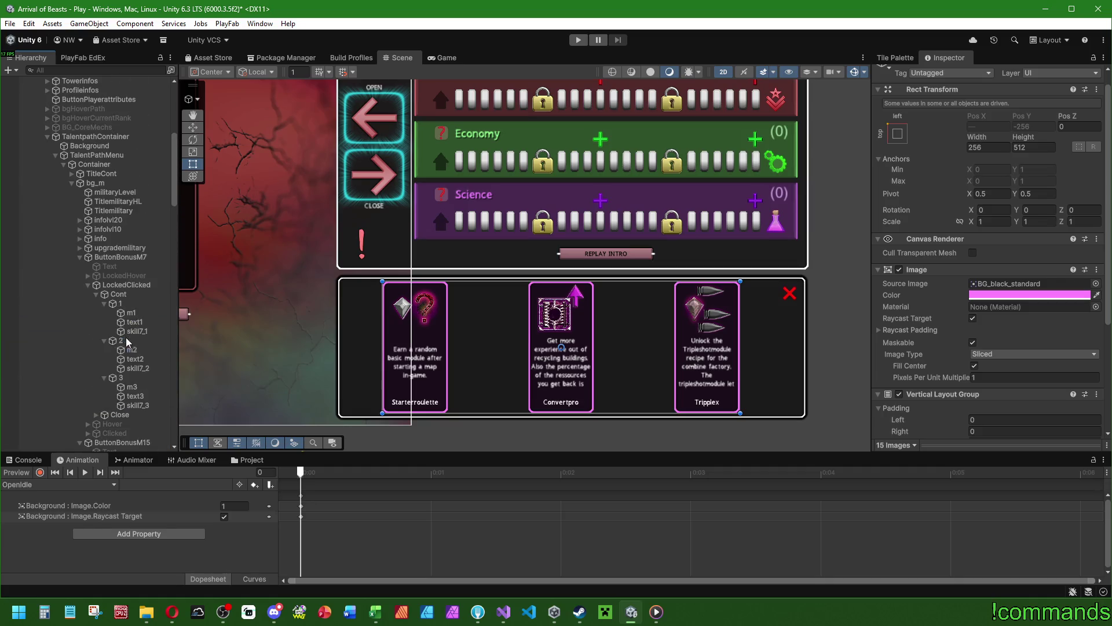
pyautogui.keyDown('ctrl'); pyautogui.click(129, 380); pyautogui.keyUp('ctrl')
pyautogui.keyDown('ctrl'); pyautogui.click(127, 341); pyautogui.keyUp('ctrl')
pyautogui.keyDown('ctrl'); pyautogui.click(130, 304); pyautogui.keyUp('ctrl')
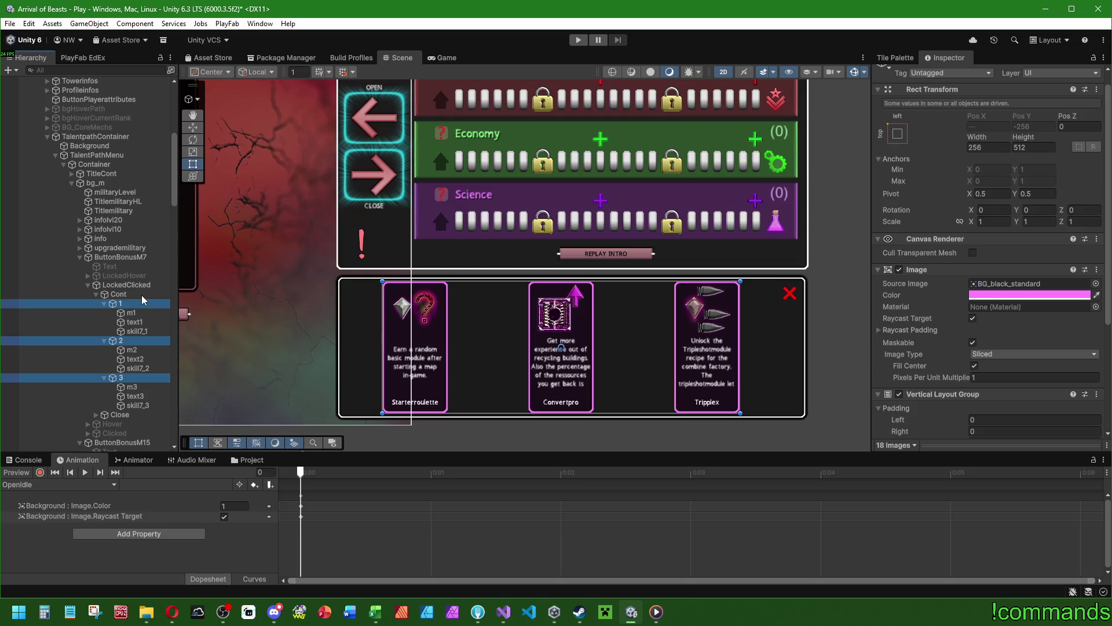
# Set the selected cards' Rect Transform Width and Height to 480.
pyautogui.moveTo(977, 137)
pyautogui.mouseDown()
pyautogui.moveTo(1107, 142)
pyautogui.moveTo(1035, 145)
pyautogui.mouseUp()
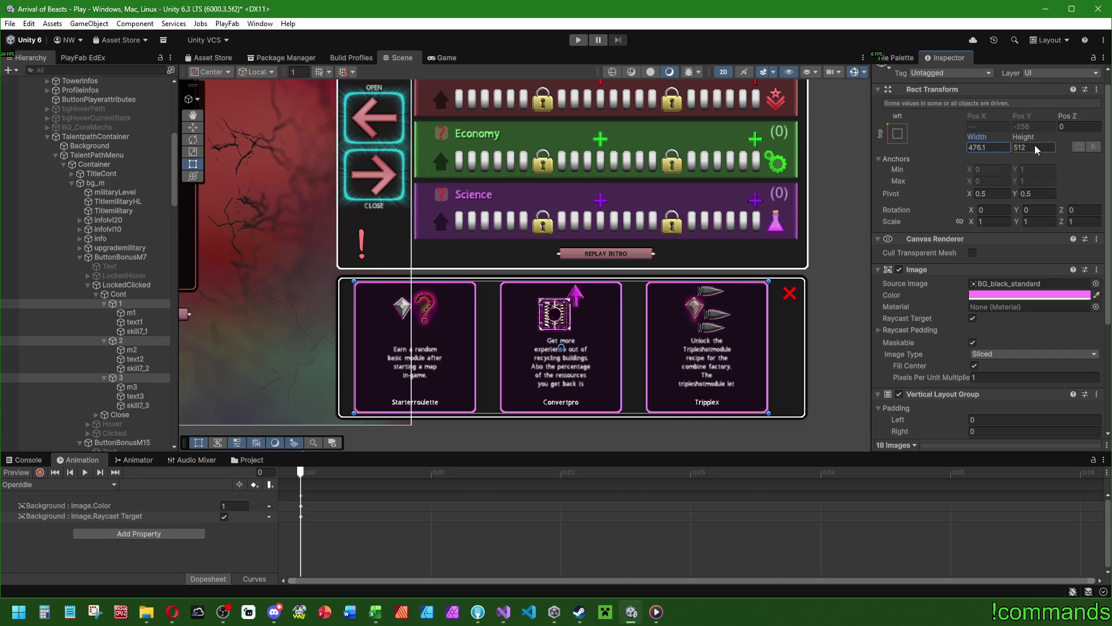
pyautogui.write('-32')
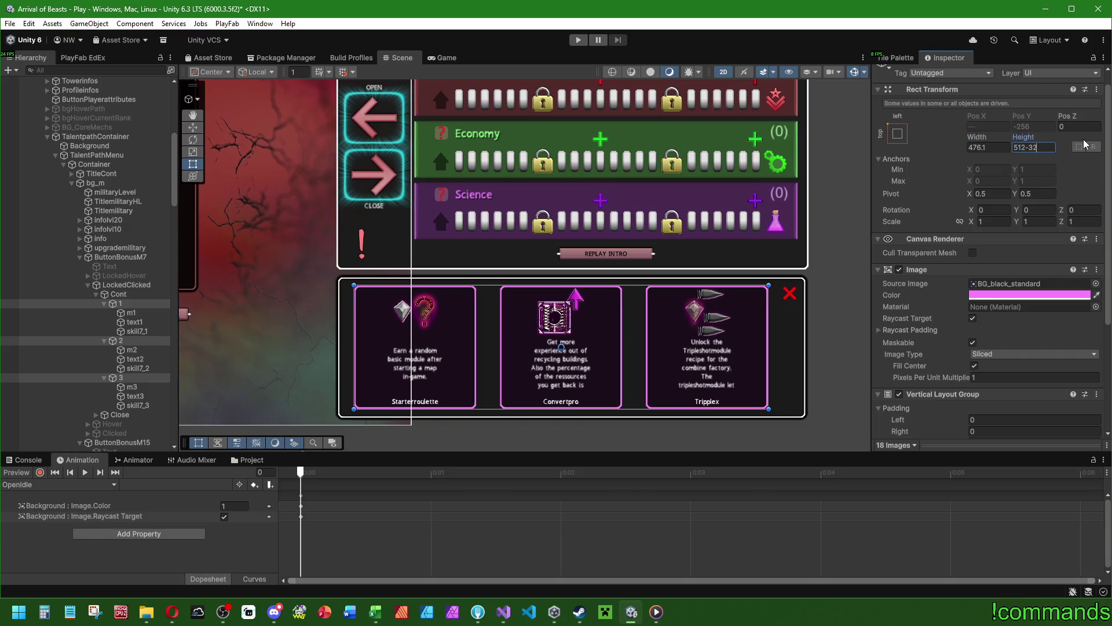
pyautogui.click(1001, 150)
pyautogui.write('480')
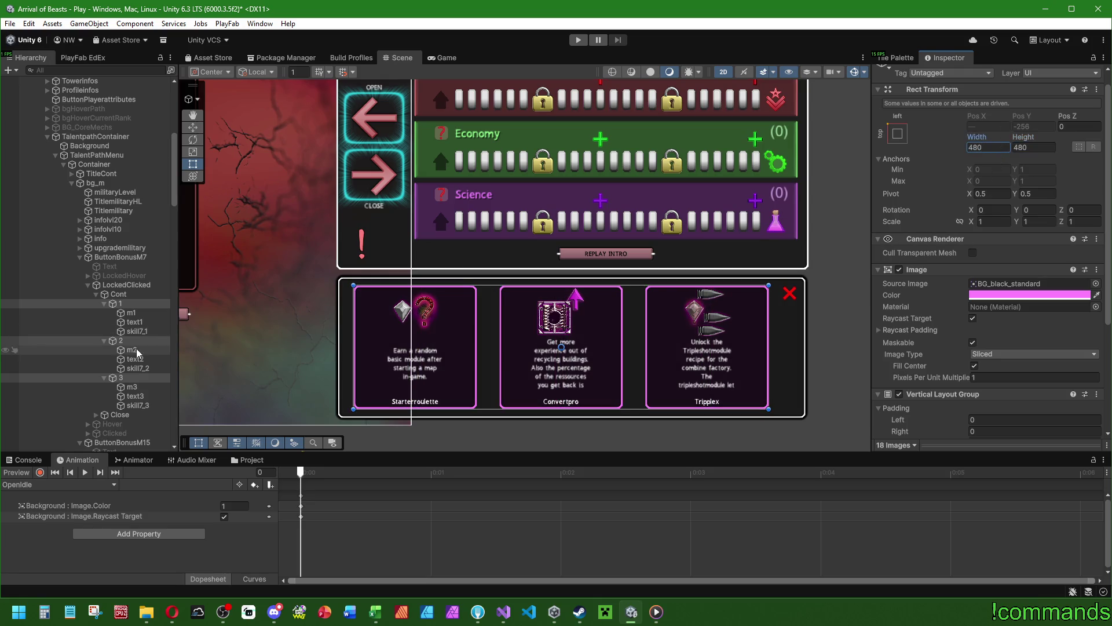
pyautogui.click(132, 322)
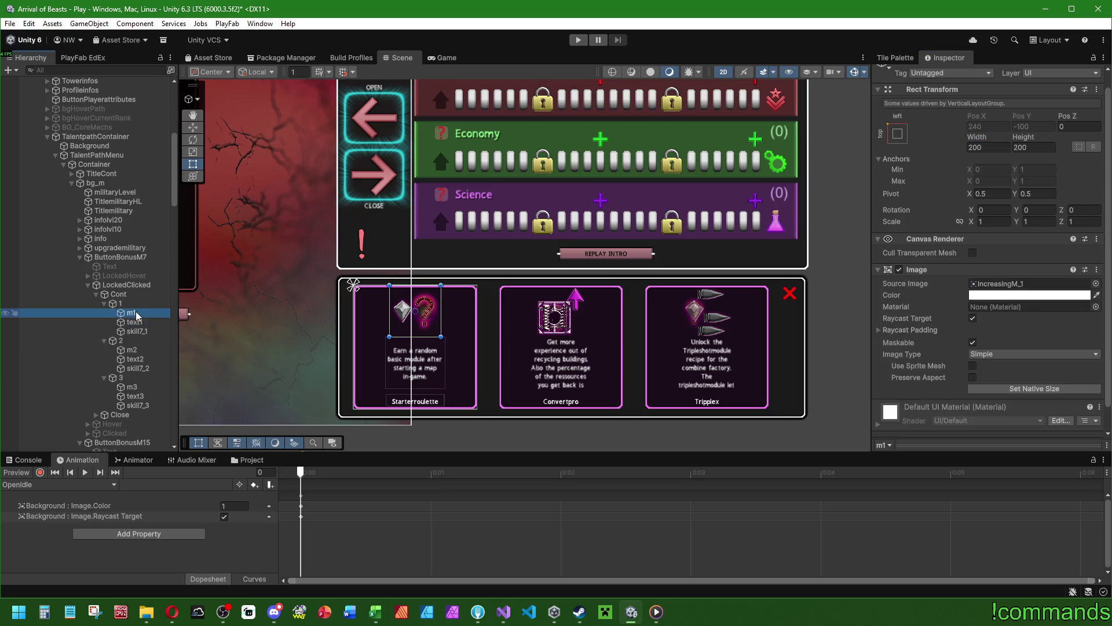
# Multi-select the skill name labels of the M7, M15 and E7 groups.
pyautogui.click(137, 332)
pyautogui.keyDown('ctrl'); pyautogui.click(137, 368); pyautogui.keyUp('ctrl')
pyautogui.keyDown('ctrl'); pyautogui.click(138, 405); pyautogui.keyUp('ctrl')
pyautogui.scroll(-8, 144, 389)
pyautogui.keyDown('ctrl'); pyautogui.click(139, 273); pyautogui.keyUp('ctrl')
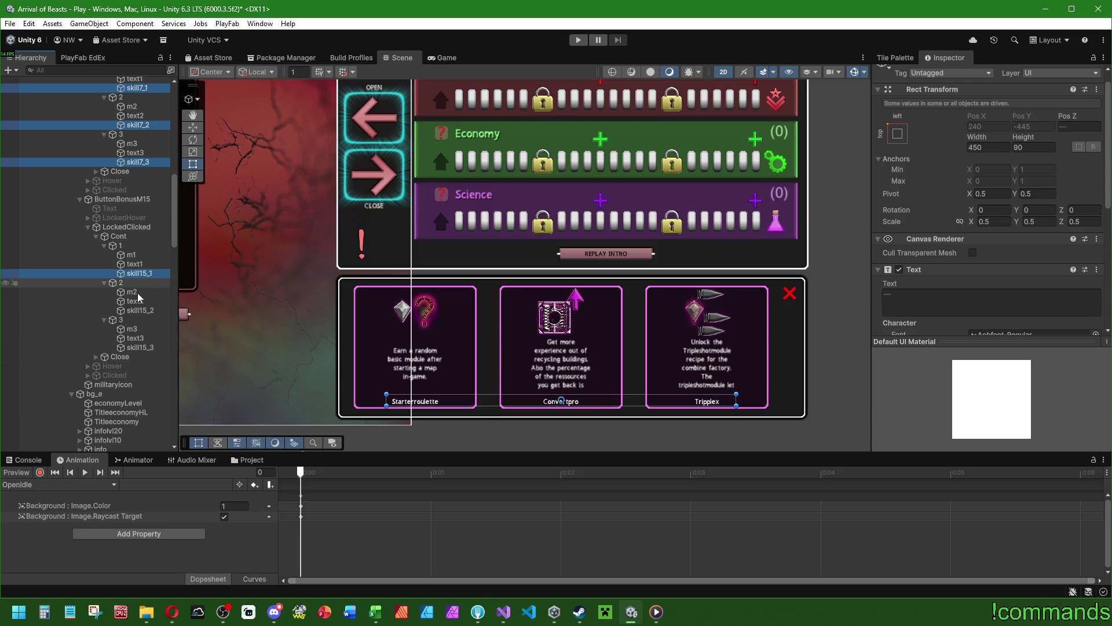
pyautogui.keyDown('ctrl'); pyautogui.click(139, 309); pyautogui.keyUp('ctrl')
pyautogui.keyDown('ctrl'); pyautogui.click(139, 347); pyautogui.keyUp('ctrl')
pyautogui.scroll(-8, 139, 341)
pyautogui.keyDown('ctrl'); pyautogui.click(137, 298); pyautogui.keyUp('ctrl')
pyautogui.keyDown('ctrl'); pyautogui.click(135, 336); pyautogui.keyUp('ctrl')
pyautogui.keyDown('ctrl'); pyautogui.click(138, 372); pyautogui.keyUp('ctrl')
# Add the E15, S7 and S15 groups' skill labels to the selection.
pyautogui.scroll(-8, 138, 372)
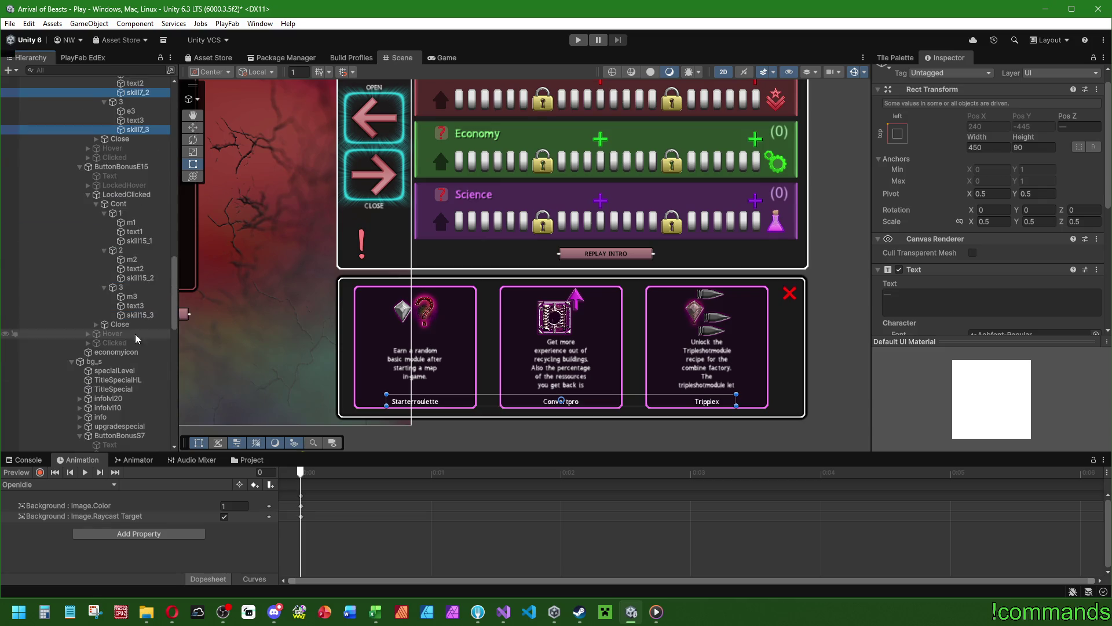
pyautogui.keyDown('ctrl'); pyautogui.click(139, 240); pyautogui.keyUp('ctrl')
pyautogui.keyDown('ctrl'); pyautogui.click(139, 277); pyautogui.keyUp('ctrl')
pyautogui.keyDown('ctrl'); pyautogui.click(139, 314); pyautogui.keyUp('ctrl')
pyautogui.scroll(-8, 139, 314)
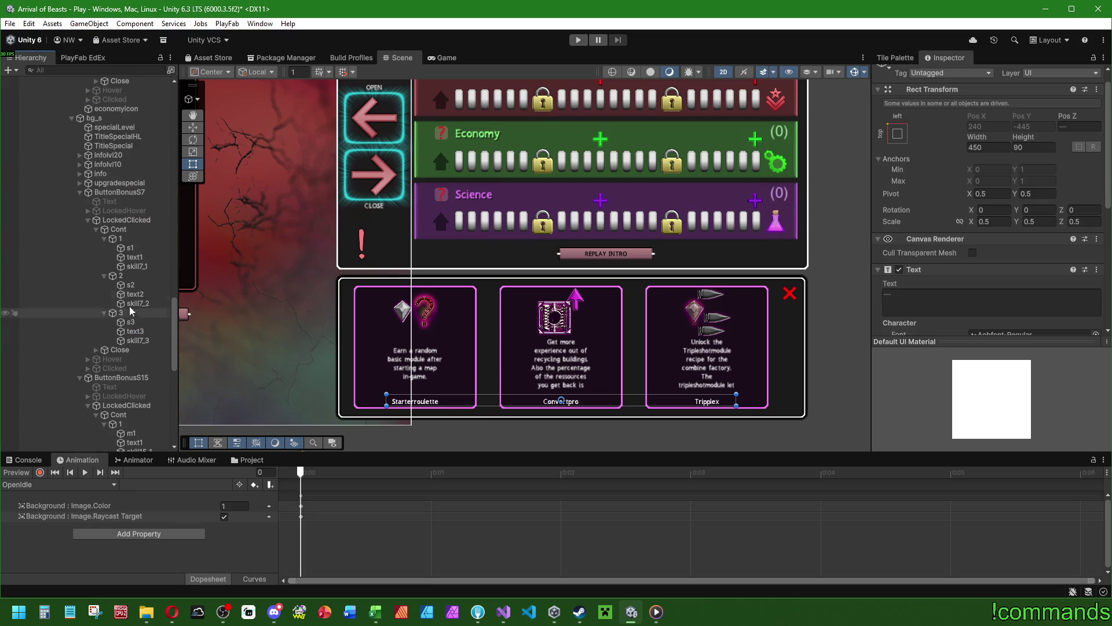
pyautogui.keyDown('ctrl'); pyautogui.click(136, 266); pyautogui.keyUp('ctrl')
pyautogui.keyDown('ctrl'); pyautogui.click(138, 303); pyautogui.keyUp('ctrl')
pyautogui.keyDown('ctrl'); pyautogui.click(137, 340); pyautogui.keyUp('ctrl')
pyautogui.scroll(-7, 138, 340)
pyautogui.keyDown('ctrl'); pyautogui.click(139, 243); pyautogui.keyUp('ctrl')
pyautogui.keyDown('ctrl'); pyautogui.click(139, 280); pyautogui.keyUp('ctrl')
pyautogui.keyDown('ctrl'); pyautogui.click(135, 317); pyautogui.keyUp('ctrl')
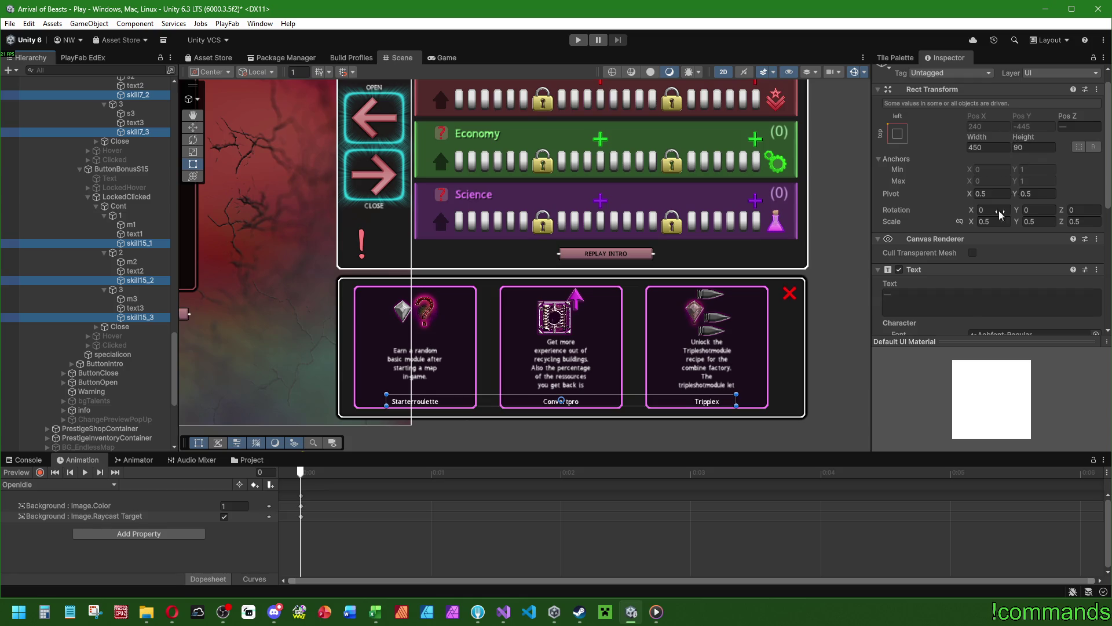
# Centre the skill labels vertically and set their Width to 864.
pyautogui.scroll(-5, 922, 204)
pyautogui.click(1024, 247)
pyautogui.scroll(3, 905, 263)
pyautogui.scroll(3, 909, 272)
pyautogui.doubleClick(988, 163)
pyautogui.write('500')
pyautogui.press('Return')
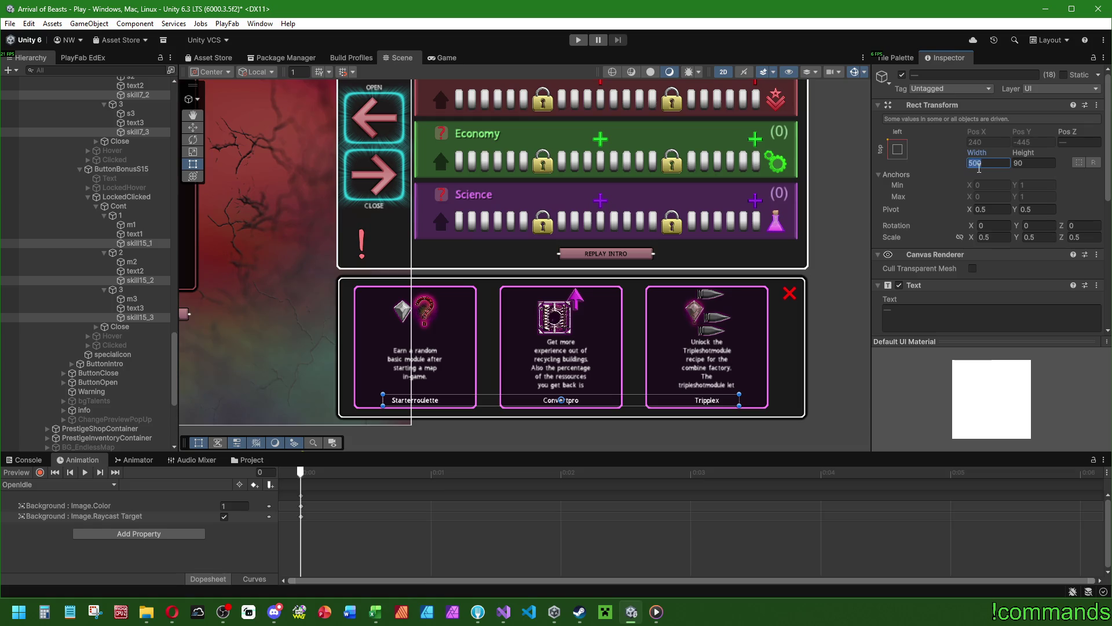
pyautogui.write('512+')
pyautogui.write('128+128')
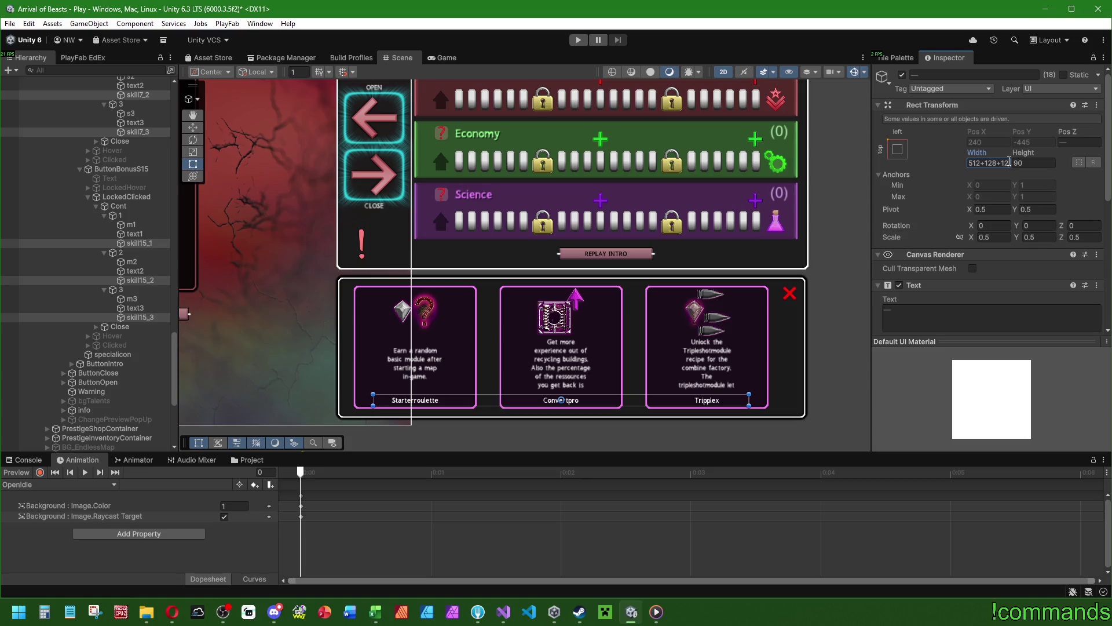
pyautogui.press('Return')
# Restore the label selection and set Height 128 and Font Size 71, then re-adjust the height.
pyautogui.click(139, 318)
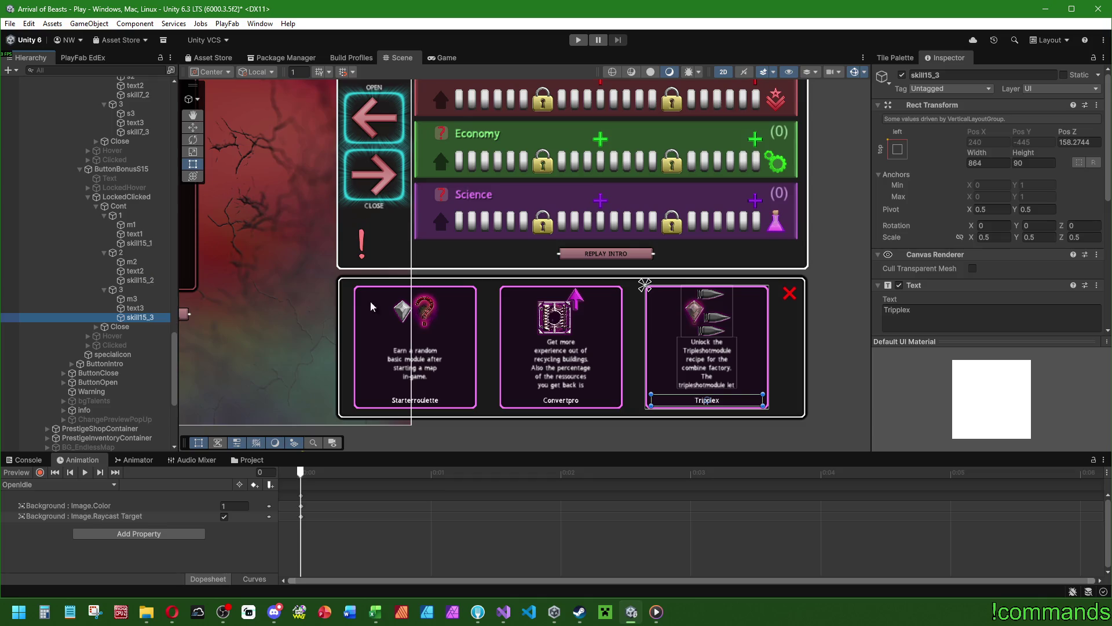
pyautogui.hotkey('ctrl', 'z')
pyautogui.scroll(-2, 940, 307)
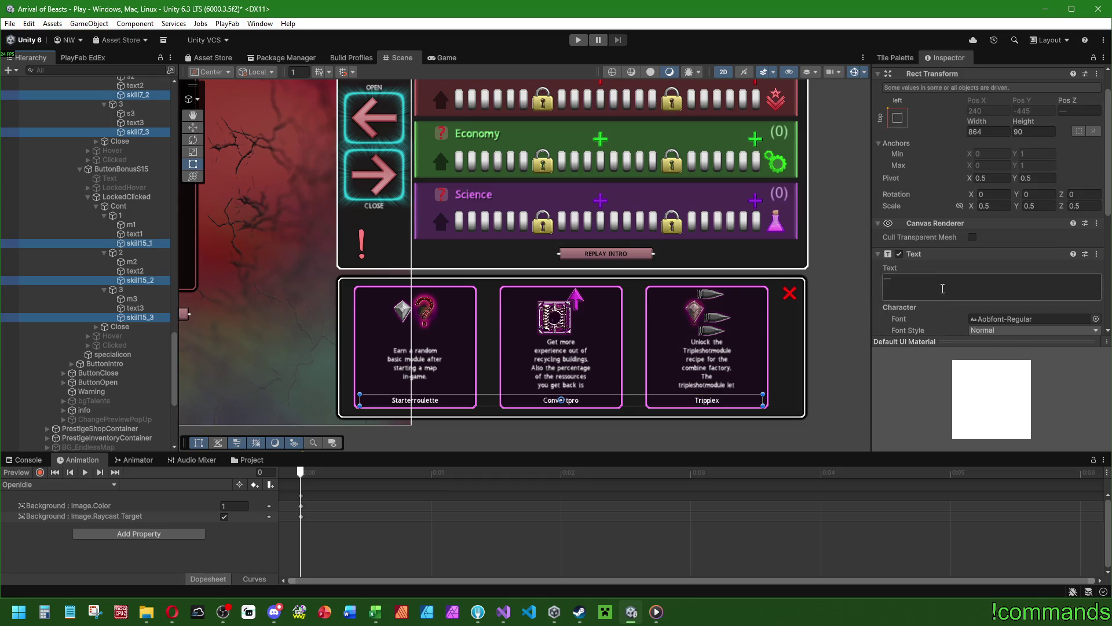
pyautogui.click(1035, 132)
pyautogui.write('128')
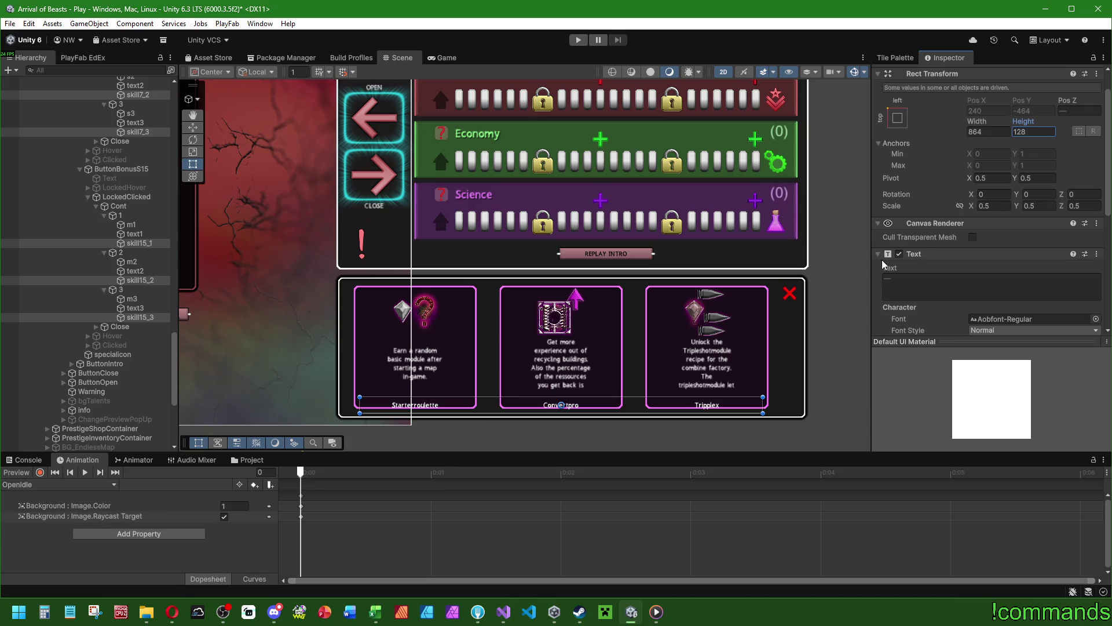
pyautogui.scroll(-10, 887, 266)
pyautogui.scroll(3, 895, 273)
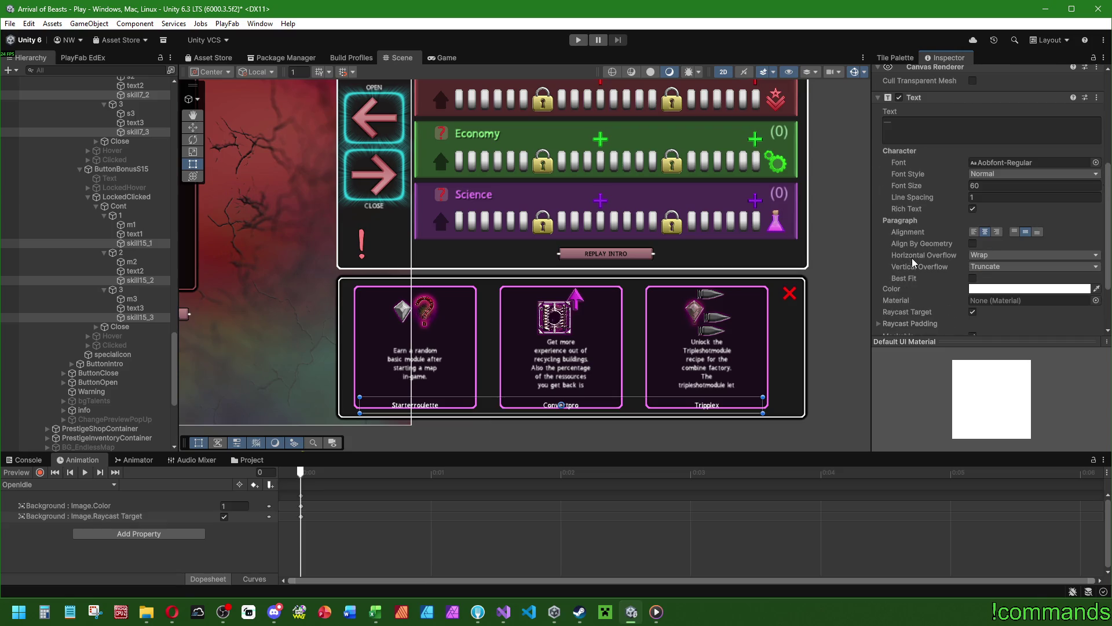
pyautogui.click(993, 188)
pyautogui.write('8')
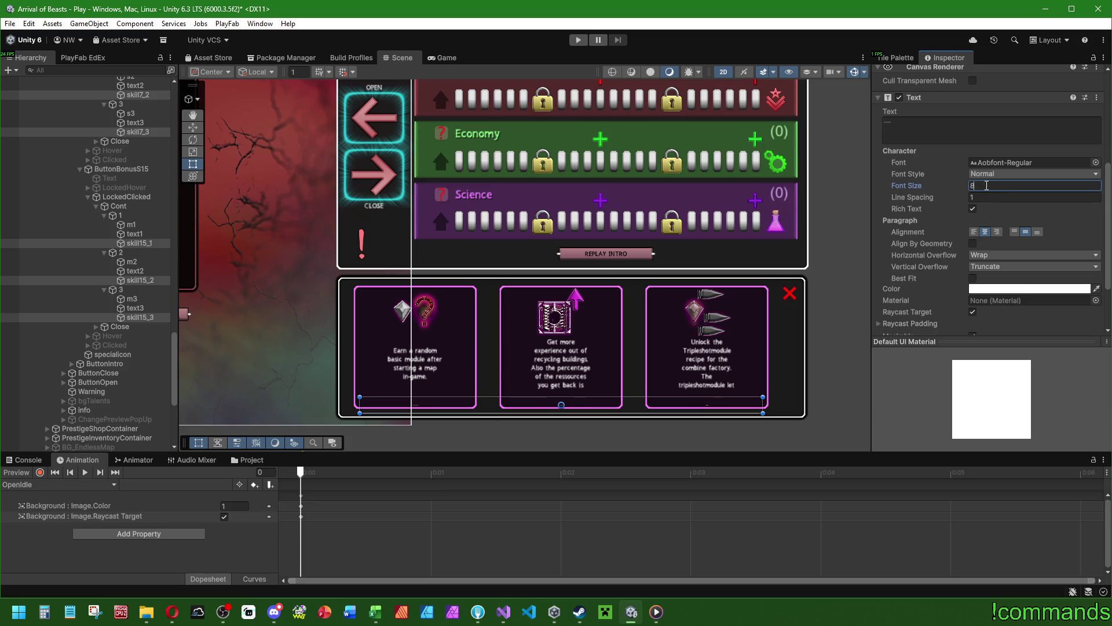
pyautogui.write('70')
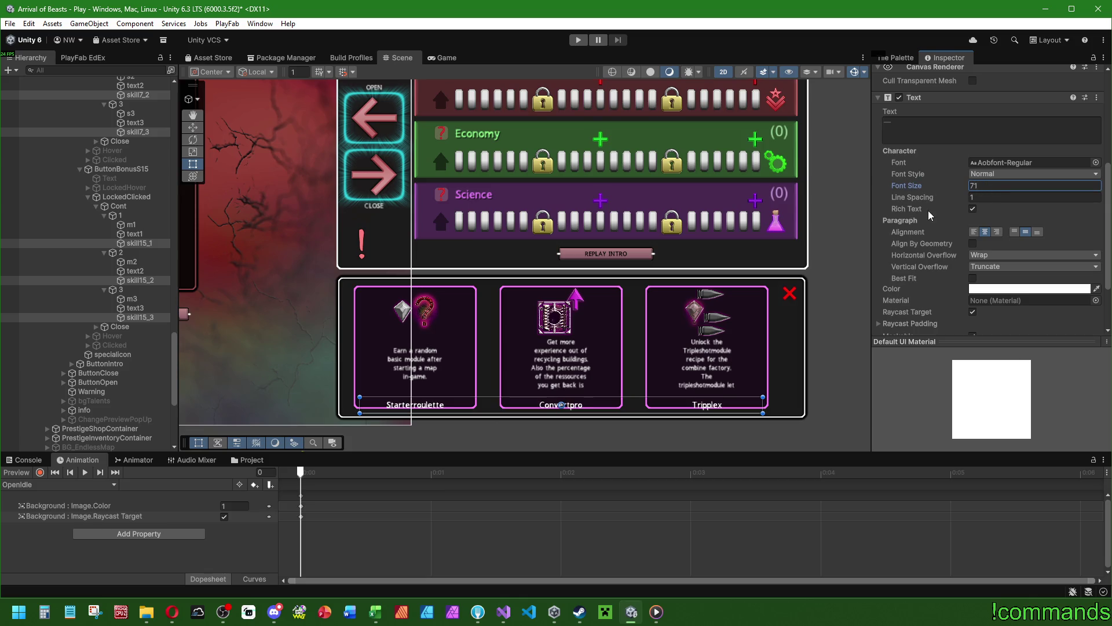
pyautogui.scroll(3, 928, 211)
pyautogui.click(1040, 133)
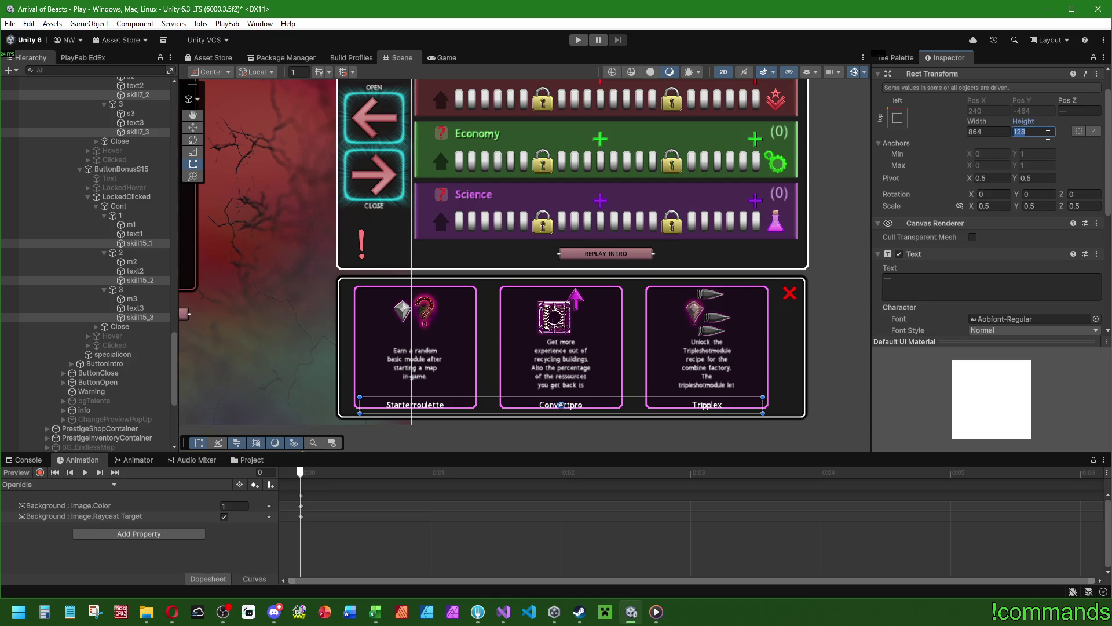
pyautogui.write('72+32')
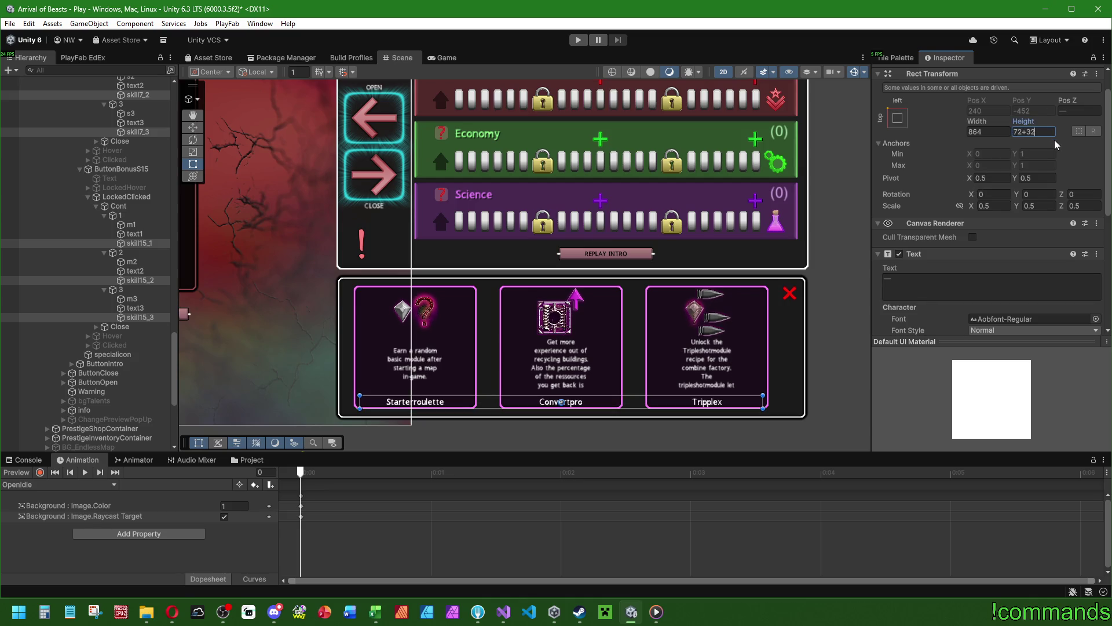
pyautogui.write('+16')
pyautogui.click(130, 215)
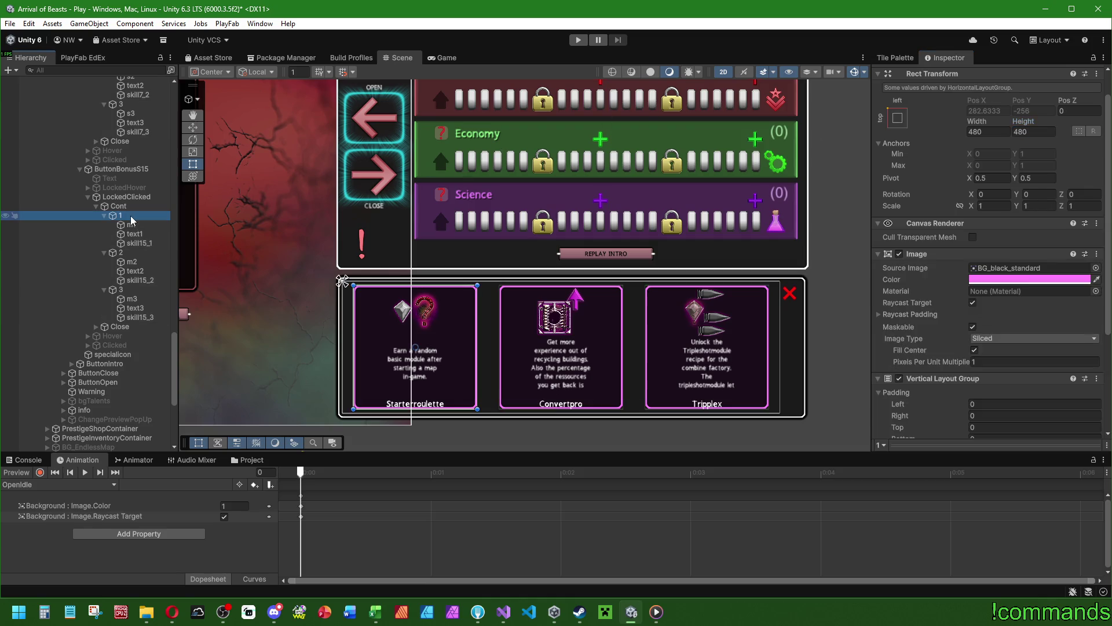
# Check the Starterroulette label, then multi-select the first groups' card containers, including E7's.
pyautogui.click(131, 225)
pyautogui.click(138, 243)
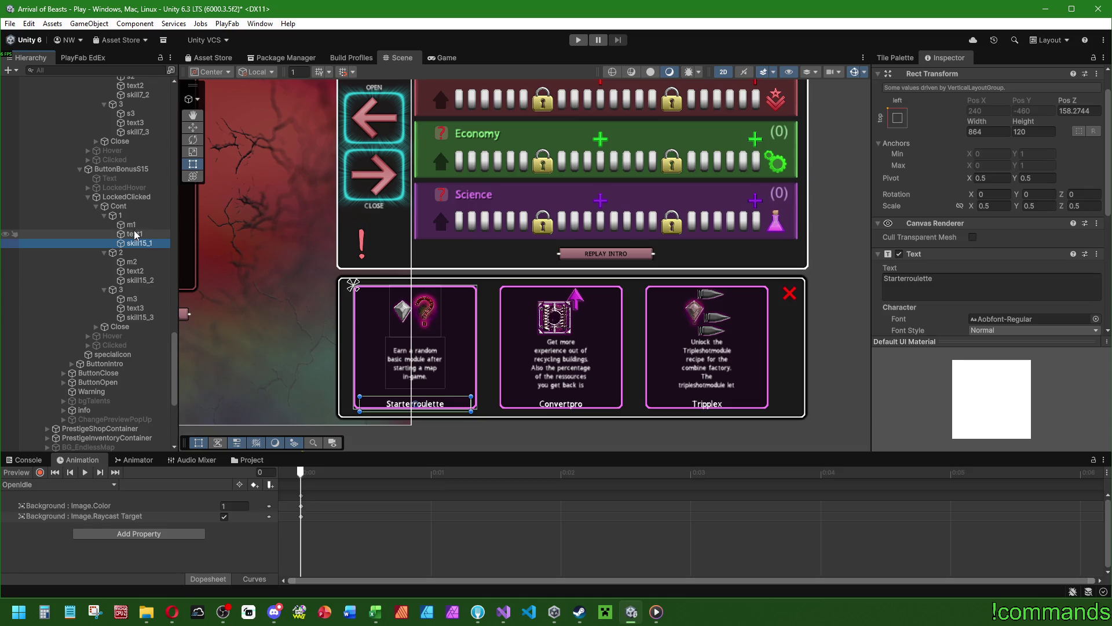
pyautogui.click(120, 215)
pyautogui.keyDown('ctrl'); pyautogui.click(120, 253); pyautogui.keyUp('ctrl')
pyautogui.keyDown('ctrl'); pyautogui.click(121, 289); pyautogui.keyUp('ctrl')
pyautogui.scroll(4, 125, 231)
pyautogui.keyDown('ctrl'); pyautogui.click(120, 241); pyautogui.keyUp('ctrl')
pyautogui.keyDown('ctrl'); pyautogui.click(121, 204); pyautogui.keyUp('ctrl')
pyautogui.keyDown('ctrl'); pyautogui.click(120, 167); pyautogui.keyUp('ctrl')
# Add the M15 and M7 groups' three card containers to the selection.
pyautogui.scroll(8, 128, 243)
pyautogui.keyDown('ctrl'); pyautogui.click(120, 250); pyautogui.keyUp('ctrl')
pyautogui.keyDown('ctrl'); pyautogui.click(121, 213); pyautogui.keyUp('ctrl')
pyautogui.keyDown('ctrl'); pyautogui.click(120, 176); pyautogui.keyUp('ctrl')
pyautogui.scroll(5, 122, 185)
pyautogui.keyDown('ctrl'); pyautogui.click(122, 343); pyautogui.keyUp('ctrl')
pyautogui.keyDown('ctrl'); pyautogui.click(122, 305); pyautogui.keyUp('ctrl')
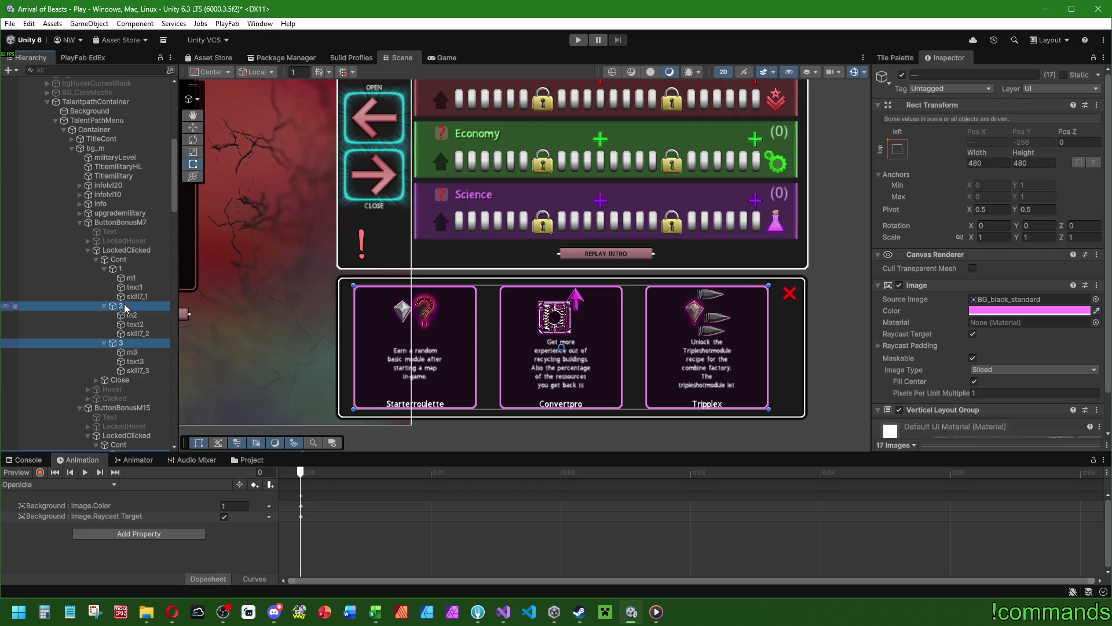
pyautogui.keyDown('ctrl'); pyautogui.click(127, 269); pyautogui.keyUp('ctrl')
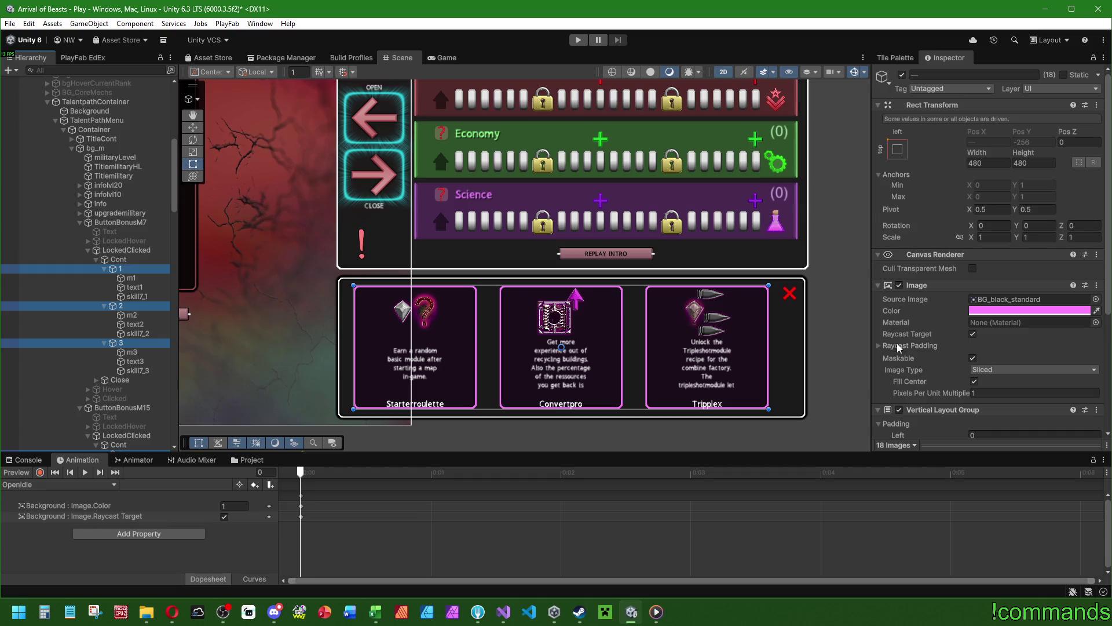
pyautogui.scroll(-5, 939, 332)
# Give the selected cards' vertical layout 16 padding, keeping contents middle-centre aligned.
pyautogui.click(986, 313)
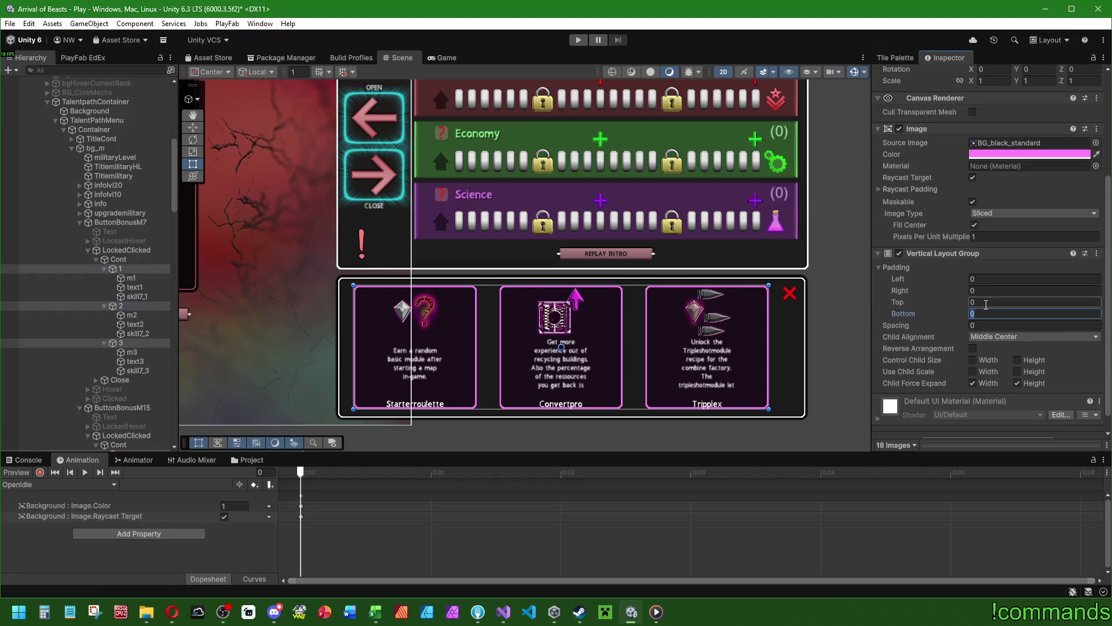
pyautogui.click(985, 302)
pyautogui.write('16')
pyautogui.press('Tab')
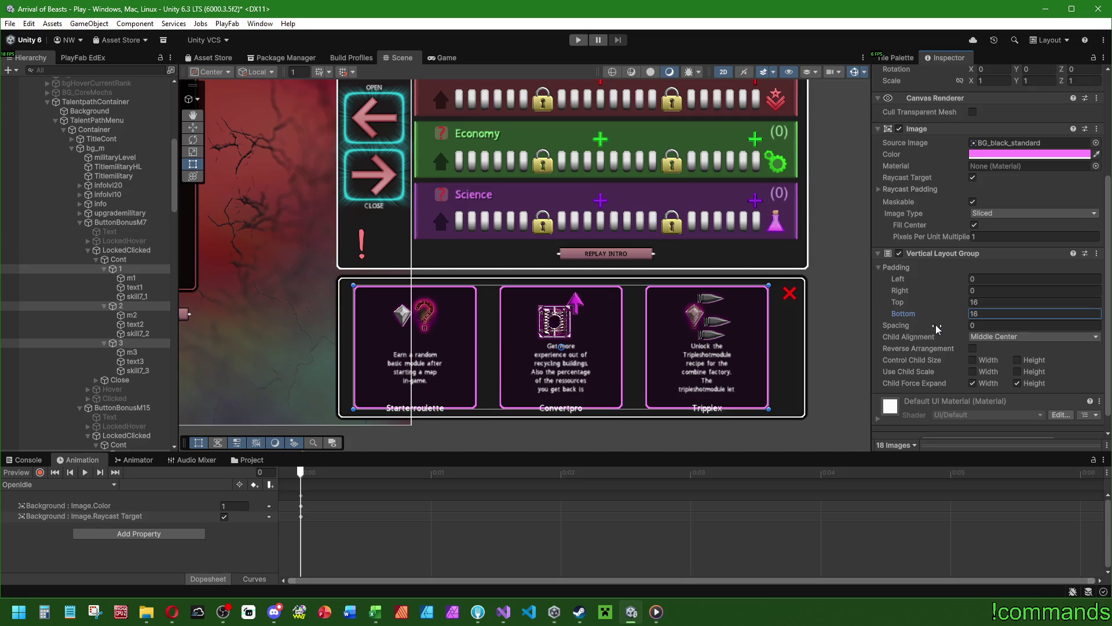
pyautogui.click(987, 337)
pyautogui.click(997, 360)
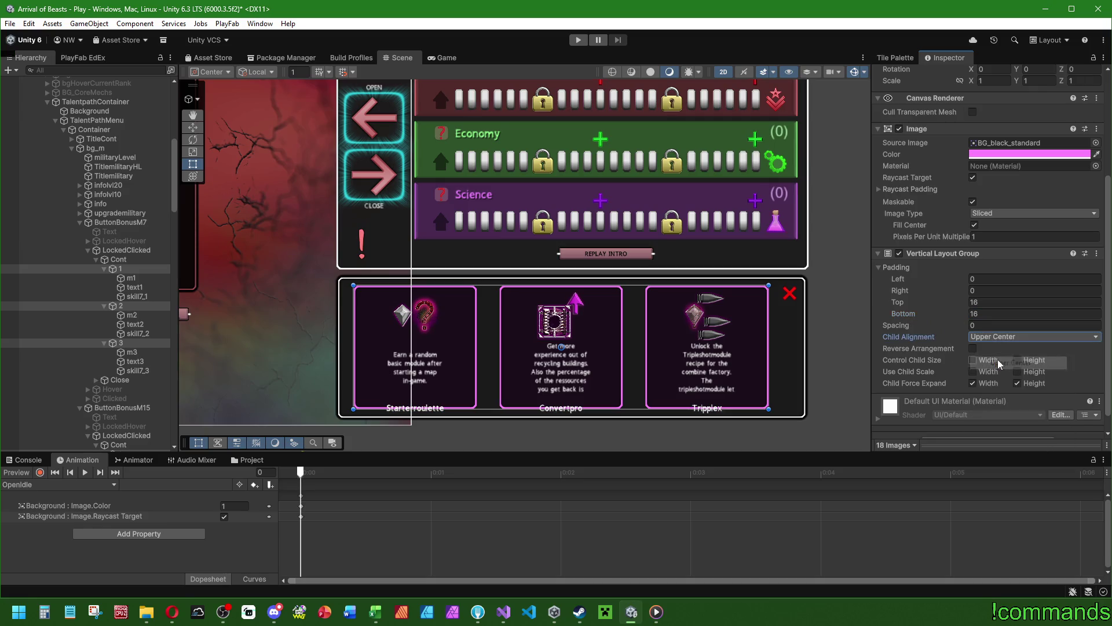
pyautogui.click(990, 337)
pyautogui.click(996, 402)
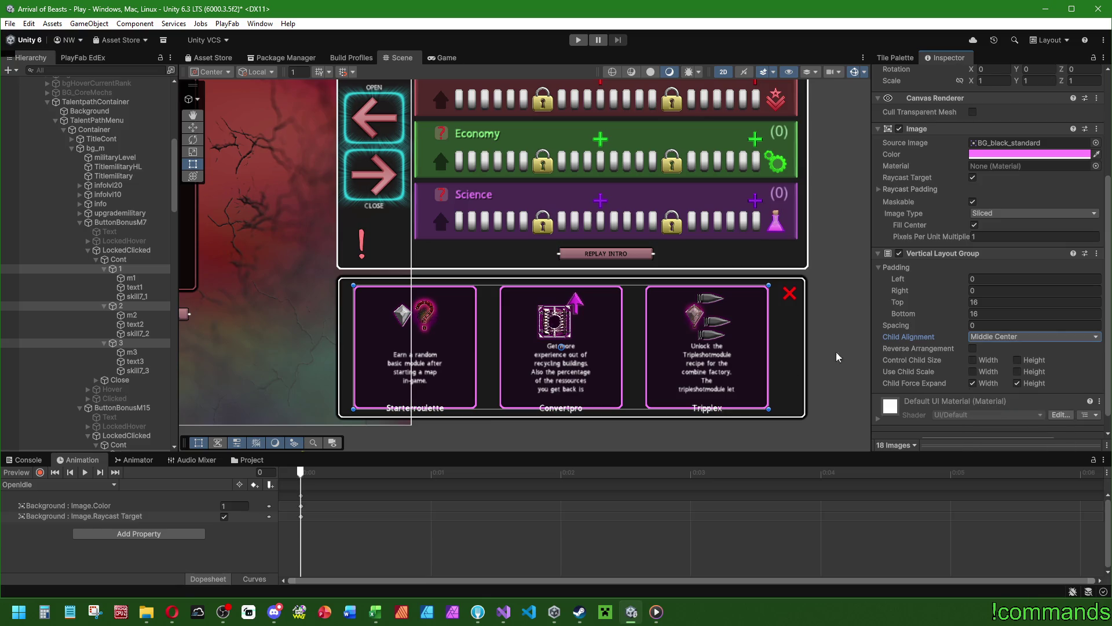
# Select the first card's description text and add the next card's description.
pyautogui.click(138, 297)
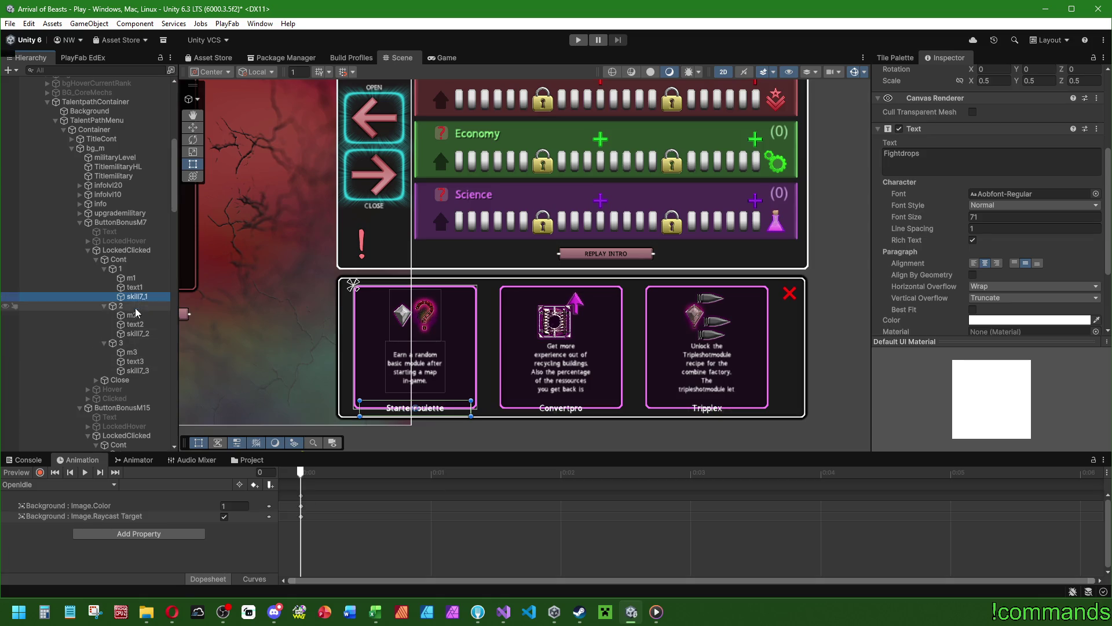
pyautogui.click(137, 288)
pyautogui.scroll(4, 1048, 246)
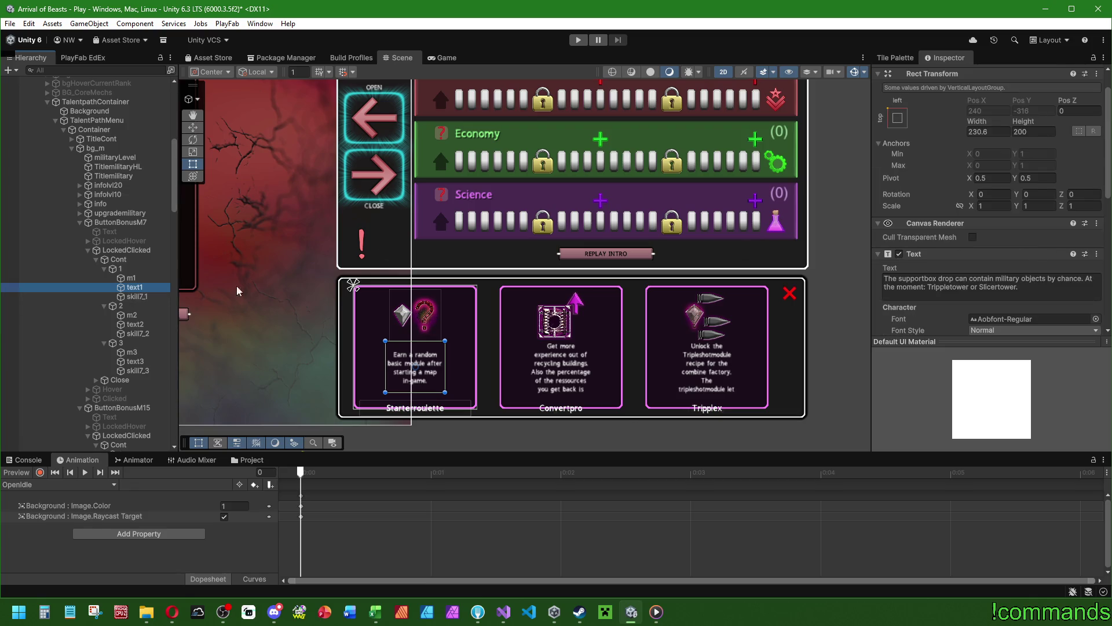
pyautogui.scroll(-3, 113, 285)
pyautogui.click(135, 221)
pyautogui.keyDown('ctrl'); pyautogui.click(134, 183); pyautogui.keyUp('ctrl')
# Add the M15 and E7 groups' description texts to the selection.
pyautogui.keyDown('ctrl'); pyautogui.click(135, 256); pyautogui.keyUp('ctrl')
pyautogui.scroll(-5, 116, 255)
pyautogui.keyDown('ctrl'); pyautogui.click(134, 195); pyautogui.keyUp('ctrl')
pyautogui.keyDown('ctrl'); pyautogui.click(135, 232); pyautogui.keyUp('ctrl')
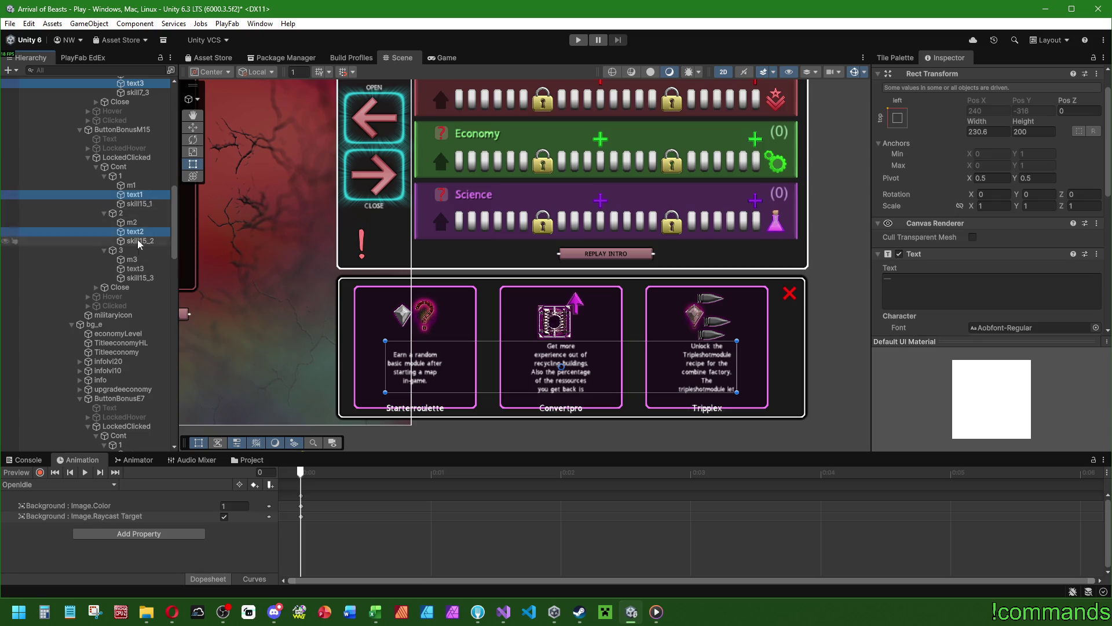
pyautogui.scroll(-7, 138, 238)
pyautogui.click(135, 220)
pyautogui.keyDown('ctrl'); pyautogui.click(135, 257); pyautogui.keyUp('ctrl')
pyautogui.keyDown('ctrl'); pyautogui.click(135, 294); pyautogui.keyUp('ctrl')
pyautogui.scroll(-6, 136, 290)
# Add the E15, S7 and S15 groups' description texts to the selection.
pyautogui.keyDown('ctrl'); pyautogui.click(135, 196); pyautogui.keyUp('ctrl')
pyautogui.keyDown('ctrl'); pyautogui.click(135, 234); pyautogui.keyUp('ctrl')
pyautogui.keyDown('ctrl'); pyautogui.click(135, 271); pyautogui.keyUp('ctrl')
pyautogui.scroll(-7, 136, 272)
pyautogui.keyDown('ctrl'); pyautogui.click(134, 222); pyautogui.keyUp('ctrl')
pyautogui.keyDown('ctrl'); pyautogui.click(135, 259); pyautogui.keyUp('ctrl')
pyautogui.keyDown('ctrl'); pyautogui.click(135, 296); pyautogui.keyUp('ctrl')
pyautogui.scroll(-5, 136, 284)
pyautogui.keyDown('ctrl'); pyautogui.click(135, 233); pyautogui.keyUp('ctrl')
pyautogui.keyDown('ctrl'); pyautogui.click(135, 270); pyautogui.keyUp('ctrl')
pyautogui.keyDown('ctrl'); pyautogui.click(135, 308); pyautogui.keyUp('ctrl')
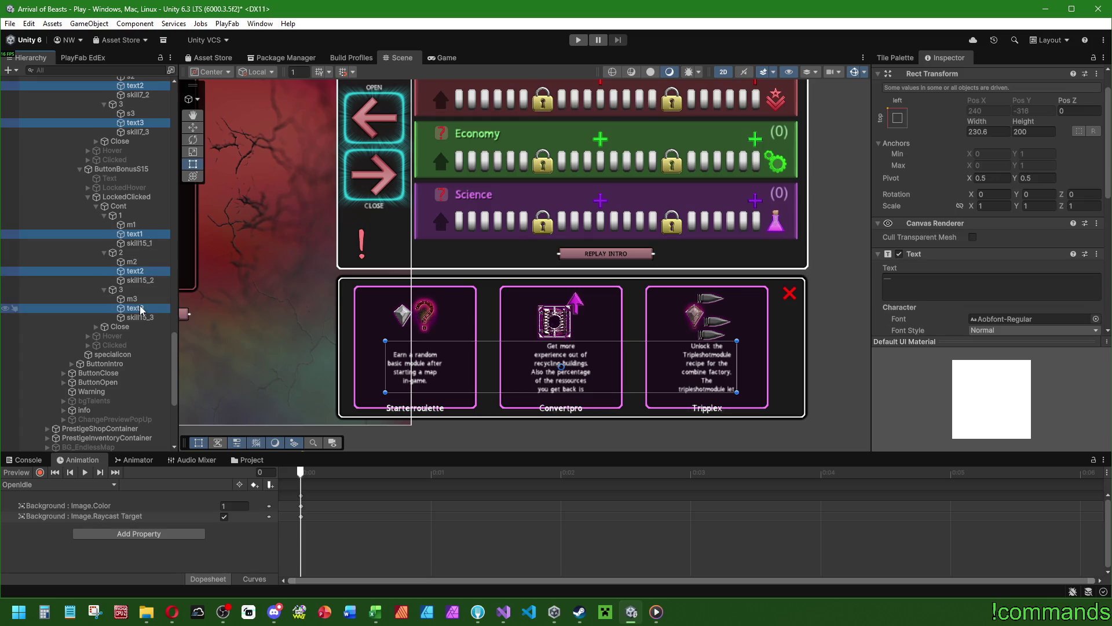
# Set the selected descriptions' scale X and Y to 0.5.
pyautogui.click(994, 206)
pyautogui.write('0.5')
pyautogui.press('Tab')
pyautogui.write('0.5')
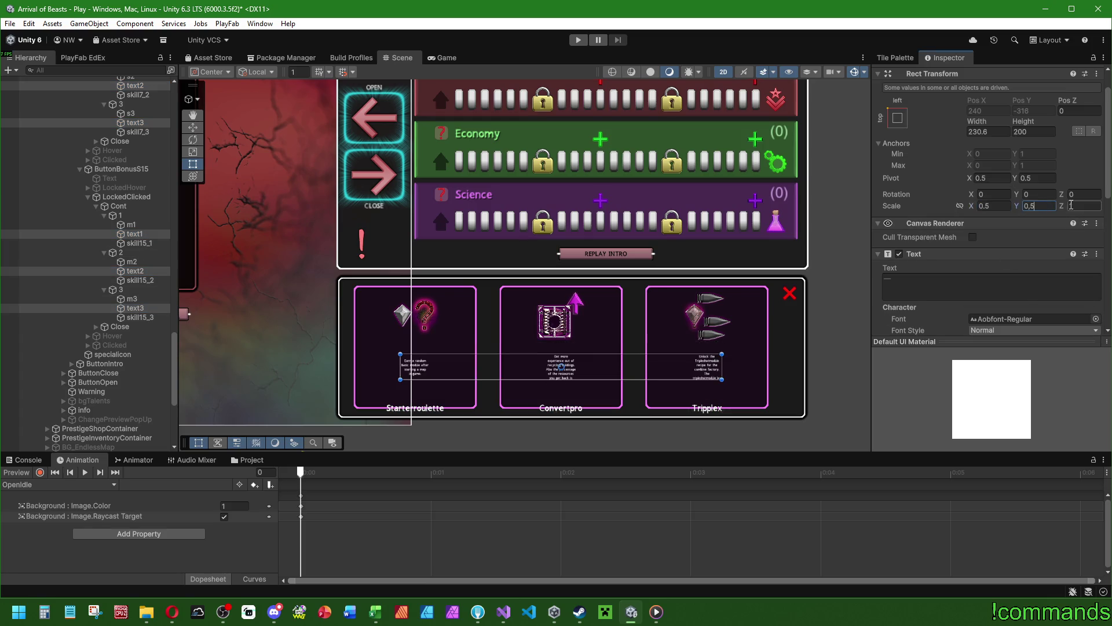
# Resize the description boxes to width 832 and height 192.
pyautogui.click(996, 133)
pyautogui.write('512')
pyautogui.click(1039, 131)
pyautogui.hotkey('shift', 'Tab')
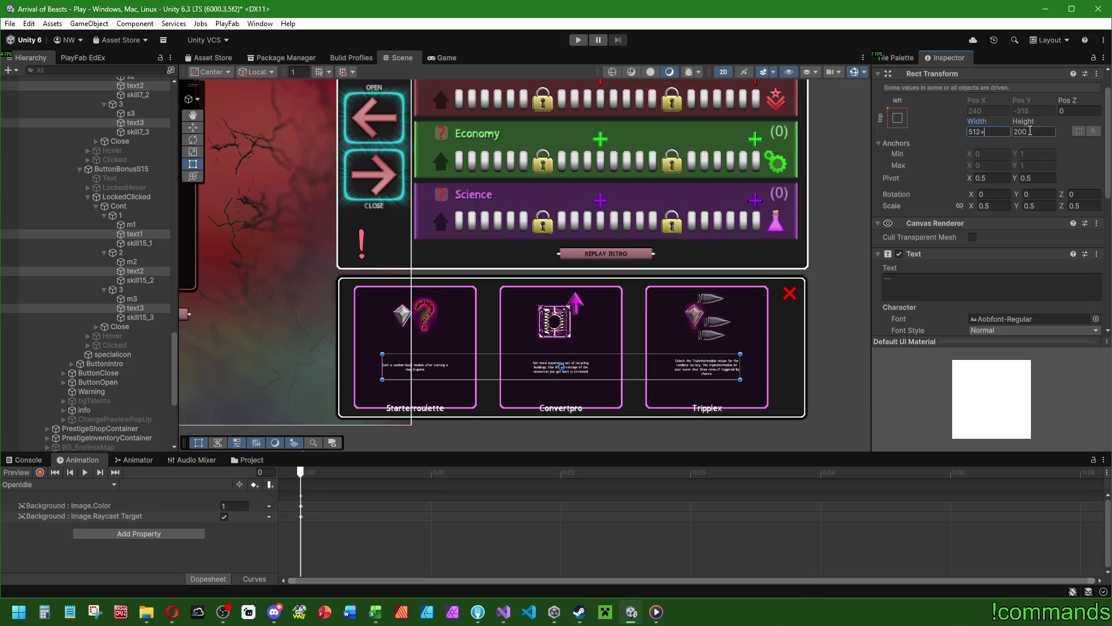
pyautogui.write('128+128')
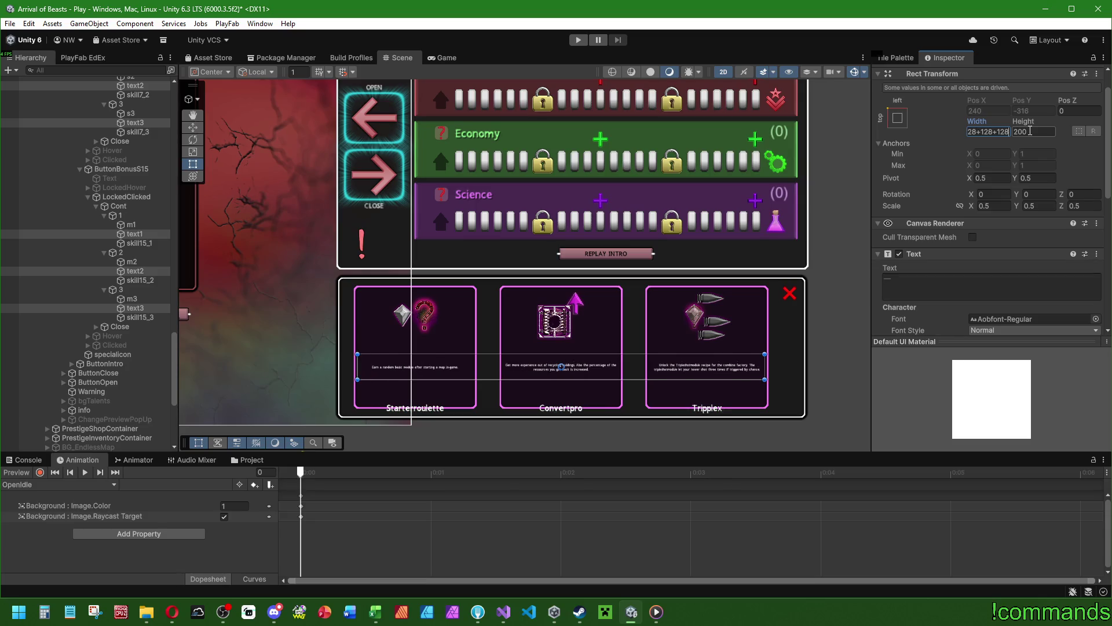
pyautogui.write('+12864')
pyautogui.press('Return')
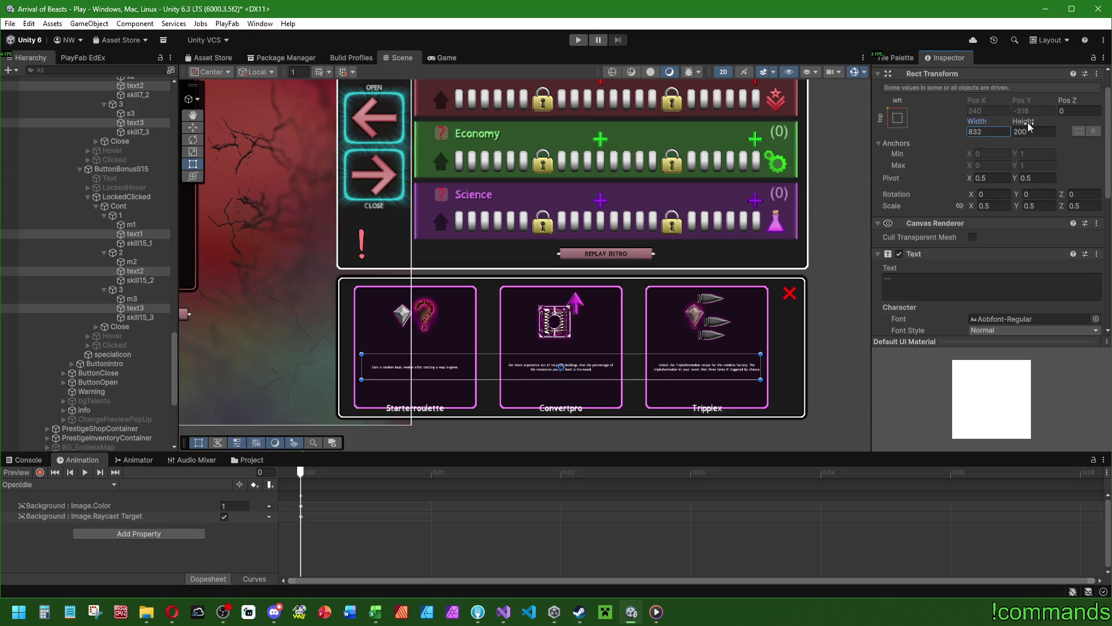
pyautogui.moveTo(1030, 124)
pyautogui.mouseDown()
pyautogui.moveTo(992, 120)
pyautogui.moveTo(1060, 124)
pyautogui.mouseUp()
pyautogui.click(1043, 132)
pyautogui.write('192')
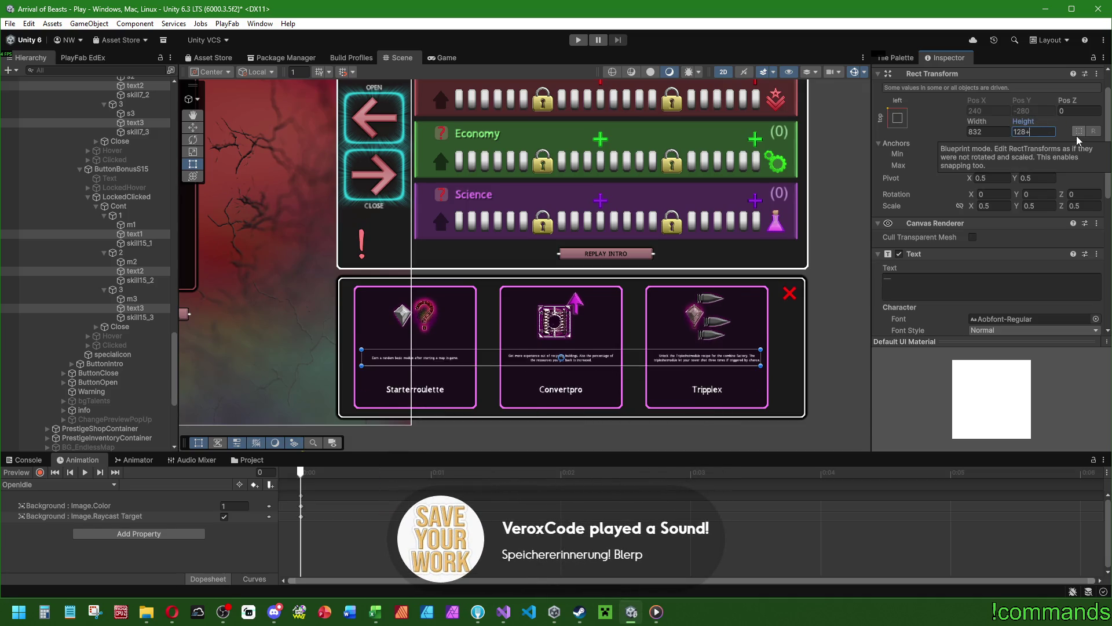
pyautogui.scroll(-5, 968, 277)
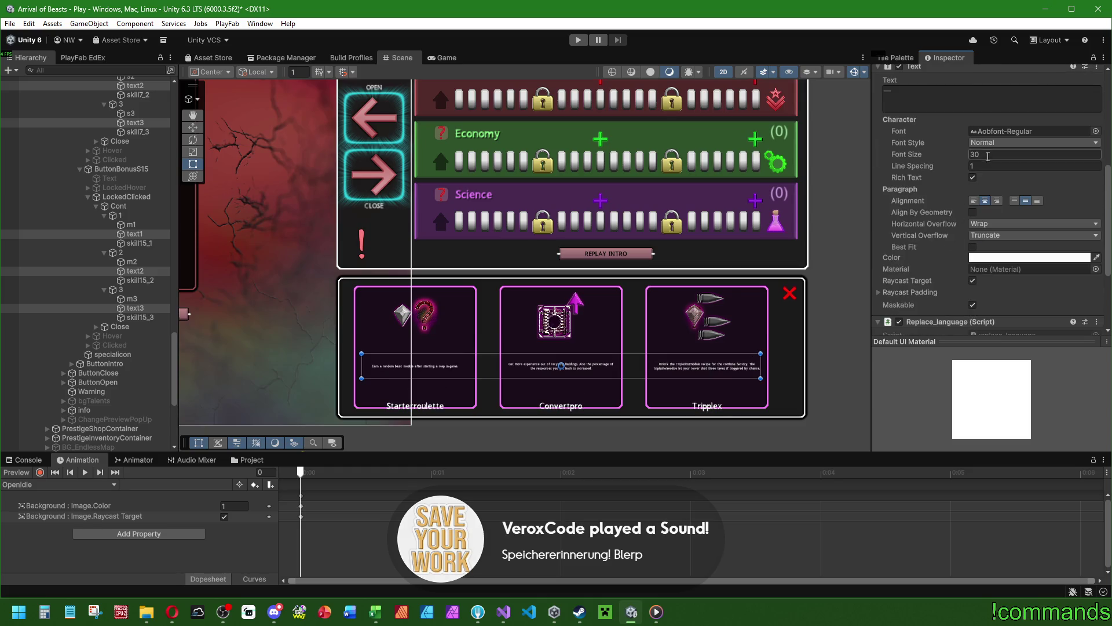
pyautogui.click(996, 154)
# Set the descriptions' font size to 50 and drag their box height taller.
pyautogui.write('72')
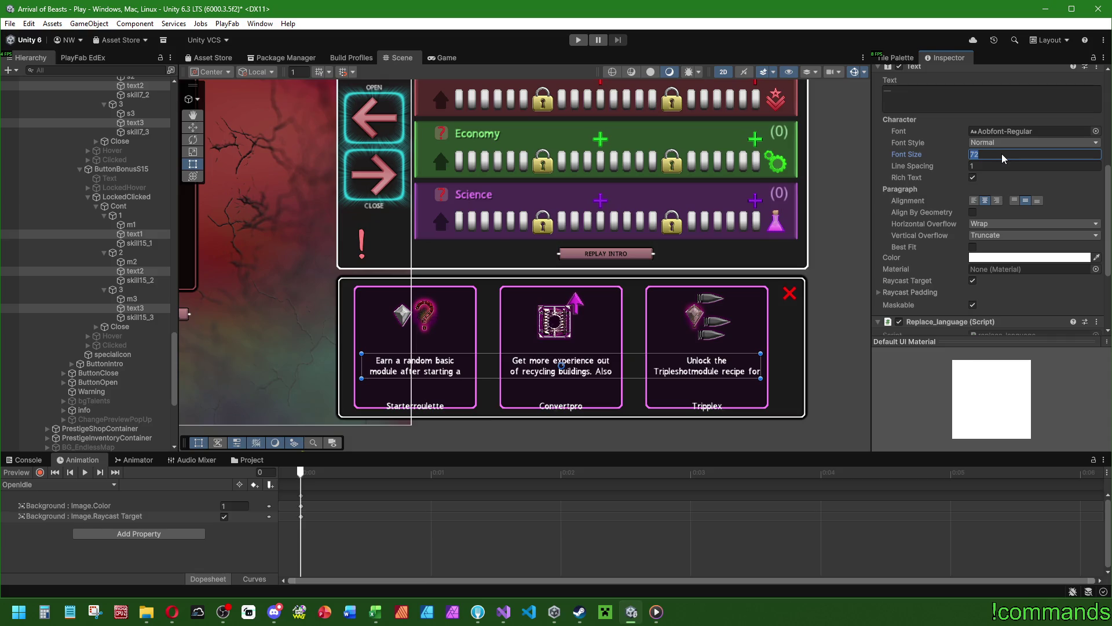
pyautogui.write('50')
pyautogui.press('Return')
pyautogui.scroll(4, 939, 212)
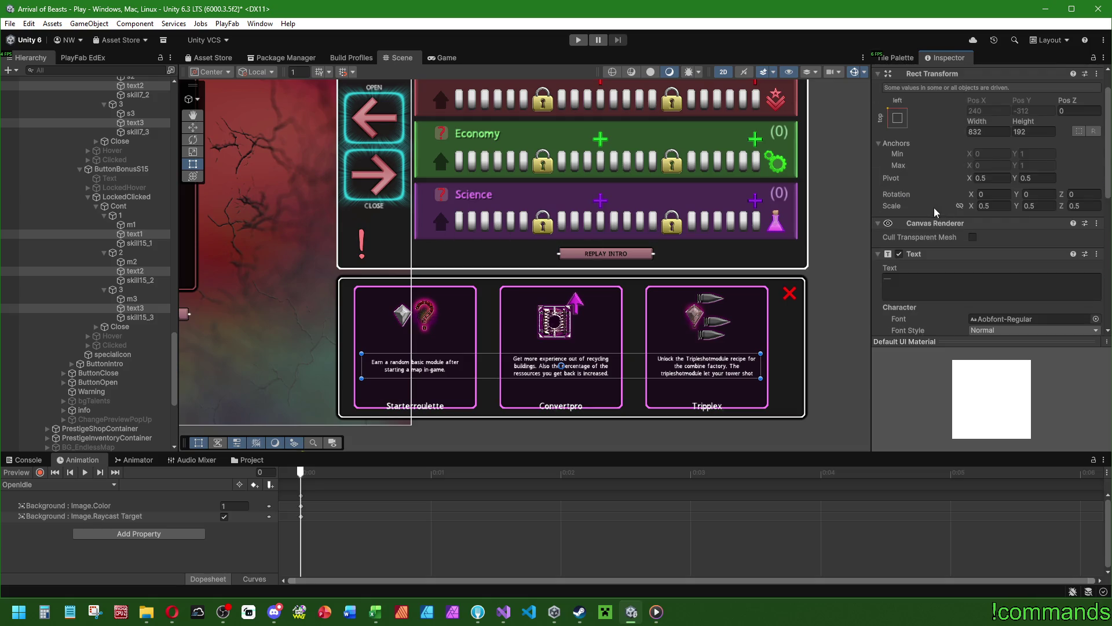
pyautogui.moveTo(1024, 122); pyautogui.dragTo(1071, 126)
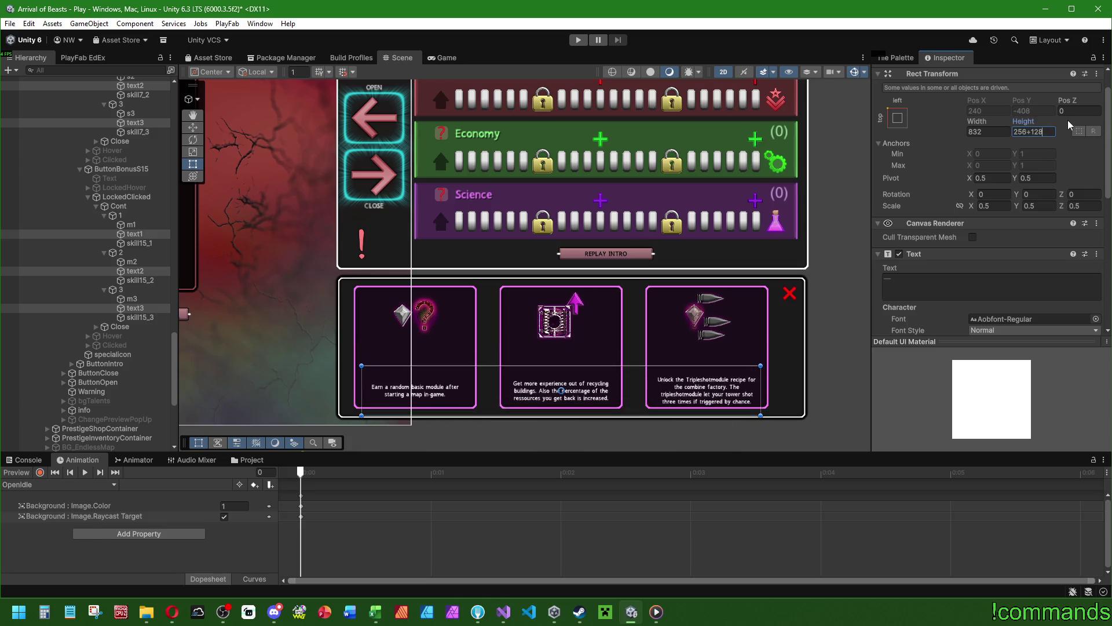
pyautogui.click(135, 225)
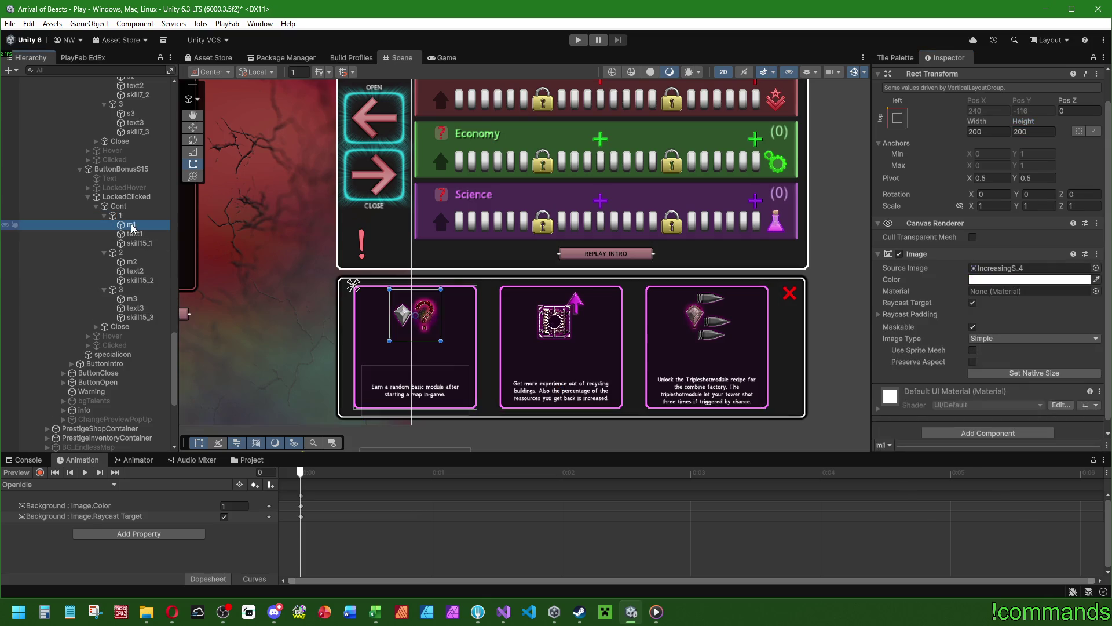
# Raise the popup in view and try -128 spacing on the first card's vertical layout.
pyautogui.click(139, 242)
pyautogui.moveTo(443, 267)
pyautogui.mouseDown()
pyautogui.moveTo(452, 175)
pyautogui.moveTo(453, 200)
pyautogui.mouseUp()
pyautogui.click(120, 215)
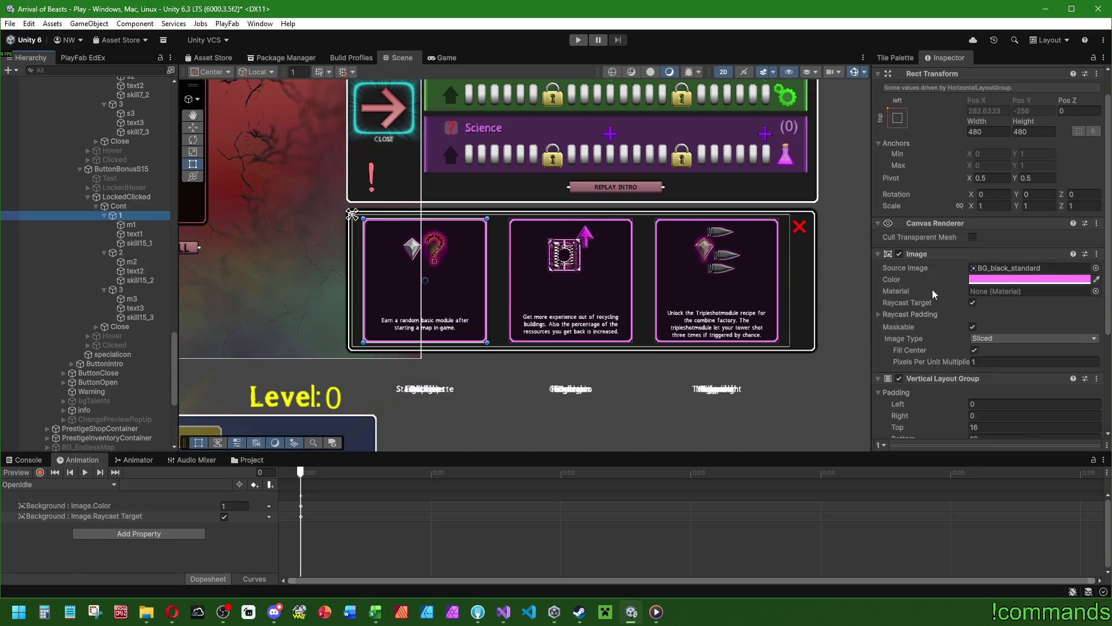
pyautogui.scroll(-4, 1029, 386)
pyautogui.moveTo(911, 325)
pyautogui.mouseDown()
pyautogui.moveTo(665, 297)
pyautogui.moveTo(742, 293)
pyautogui.mouseUp()
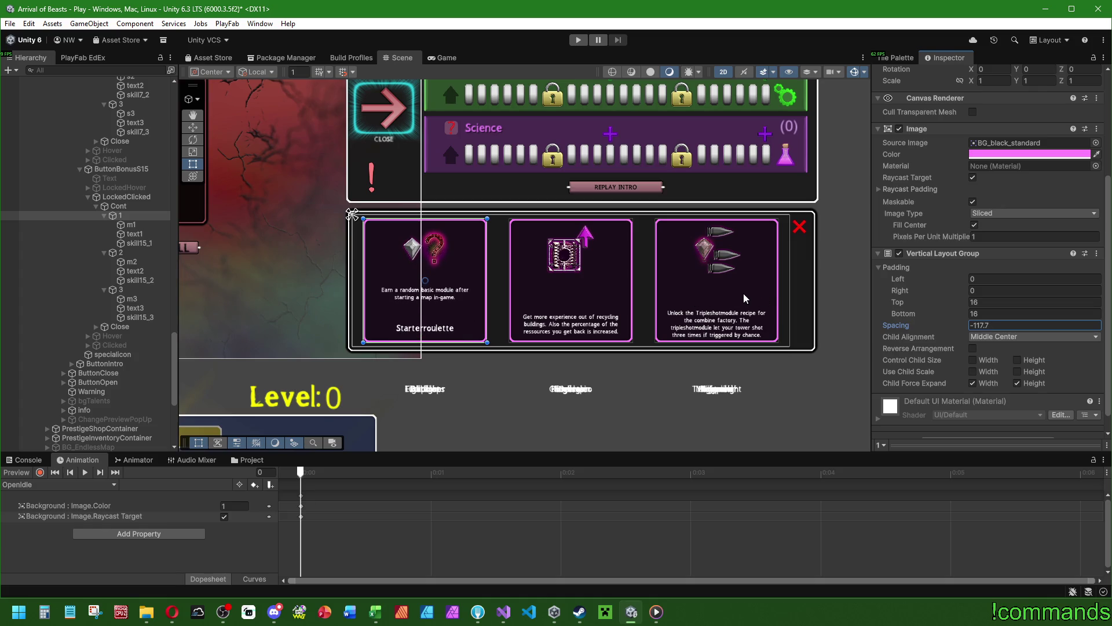
pyautogui.doubleClick(1002, 325)
pyautogui.write('-128')
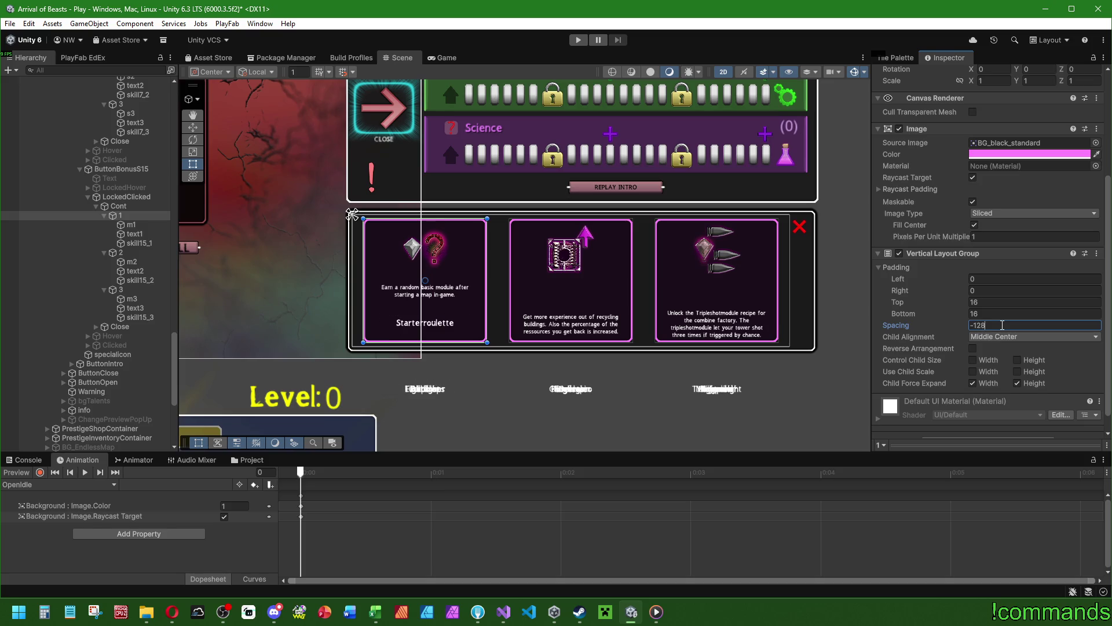
# Change the first card's layout spacing to -96 and check its label and description.
pyautogui.click(134, 234)
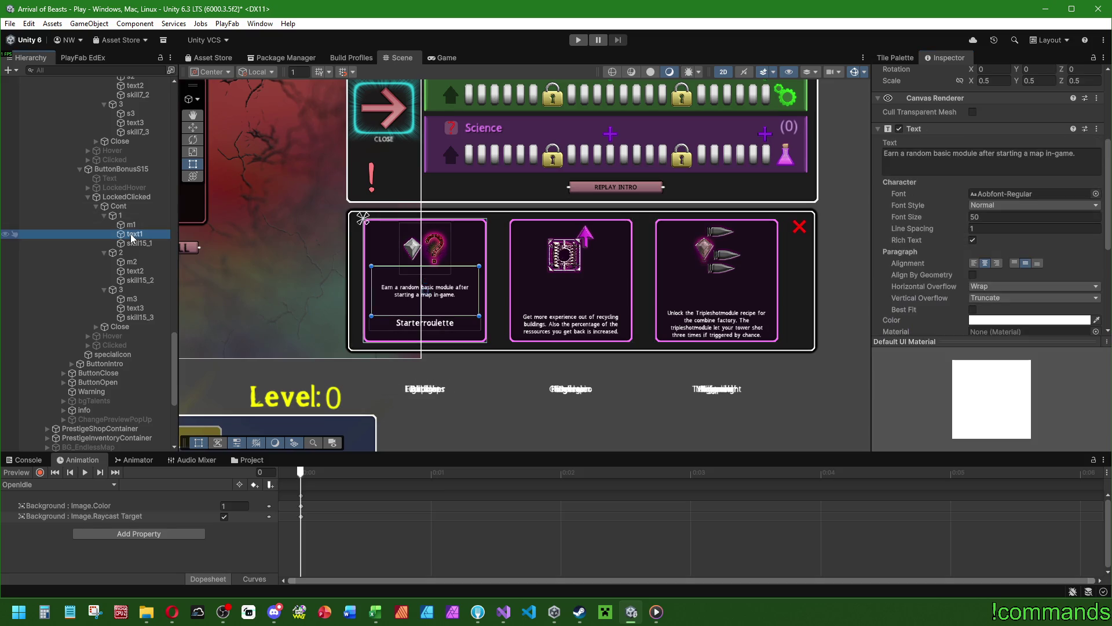
pyautogui.click(120, 216)
pyautogui.click(1008, 319)
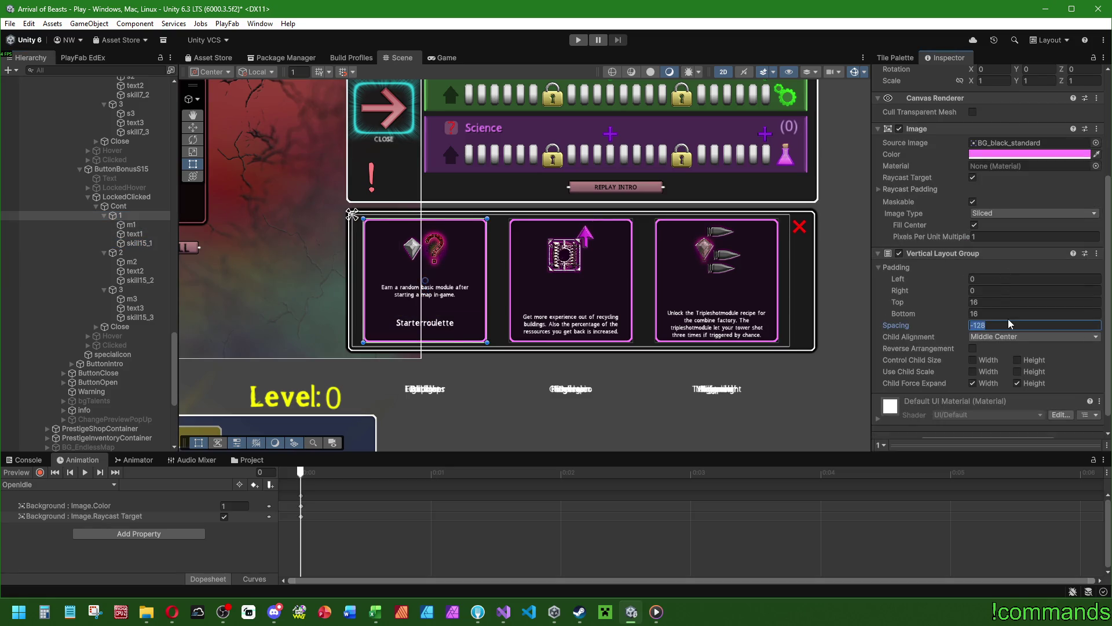
pyautogui.write('-96')
pyautogui.click(142, 234)
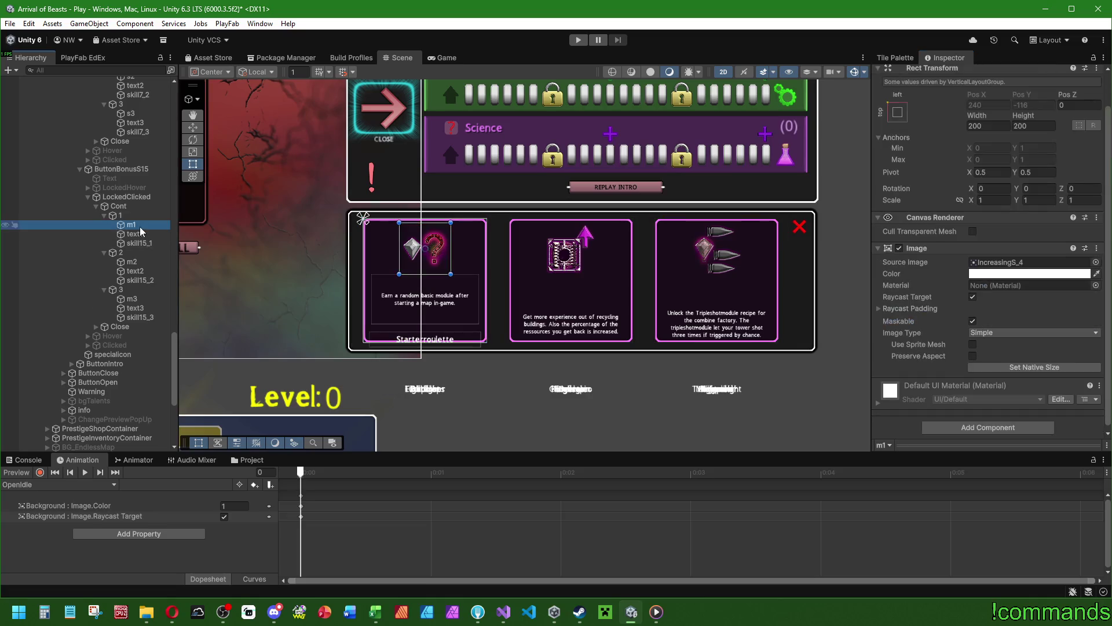
pyautogui.click(147, 244)
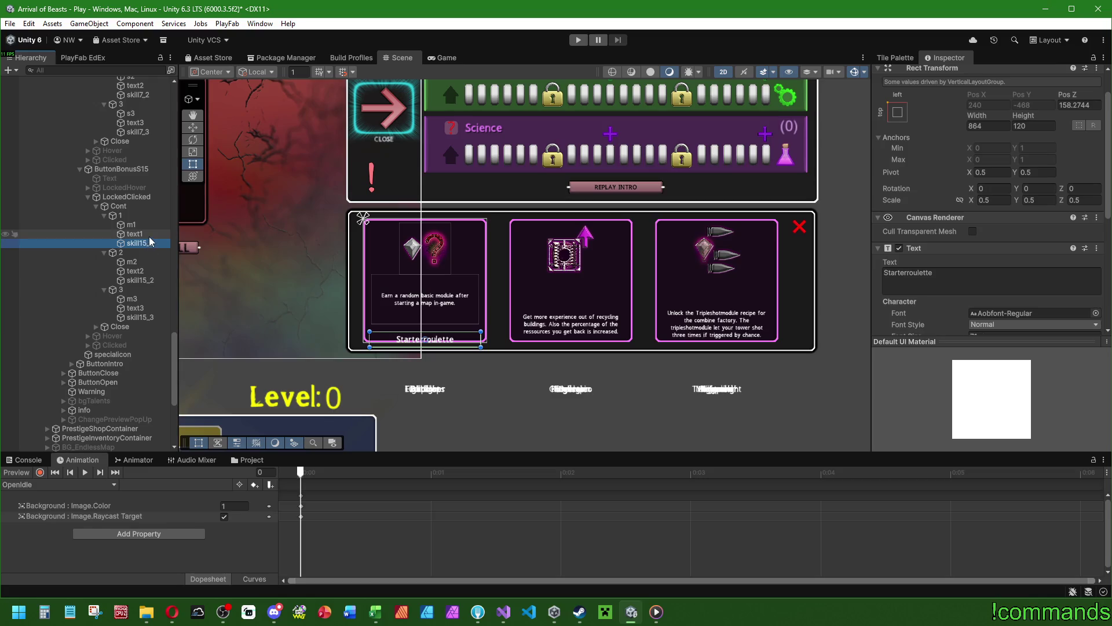
pyautogui.click(154, 235)
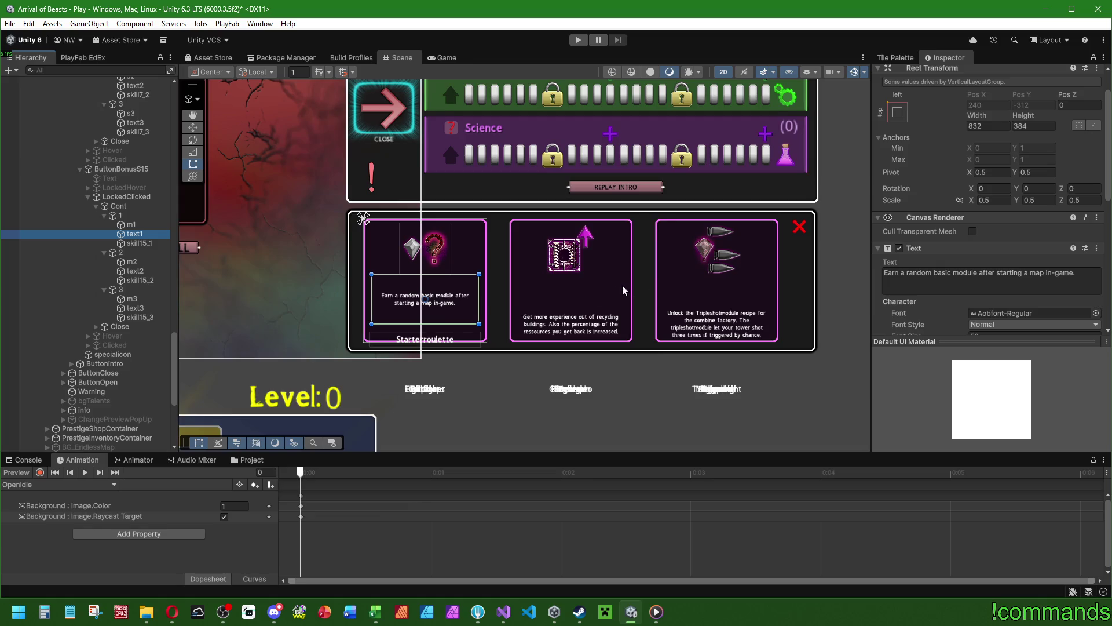
pyautogui.click(125, 214)
# Select the first card's 200 by 200 skill icon image and add other icons.
pyautogui.scroll(-4, 961, 259)
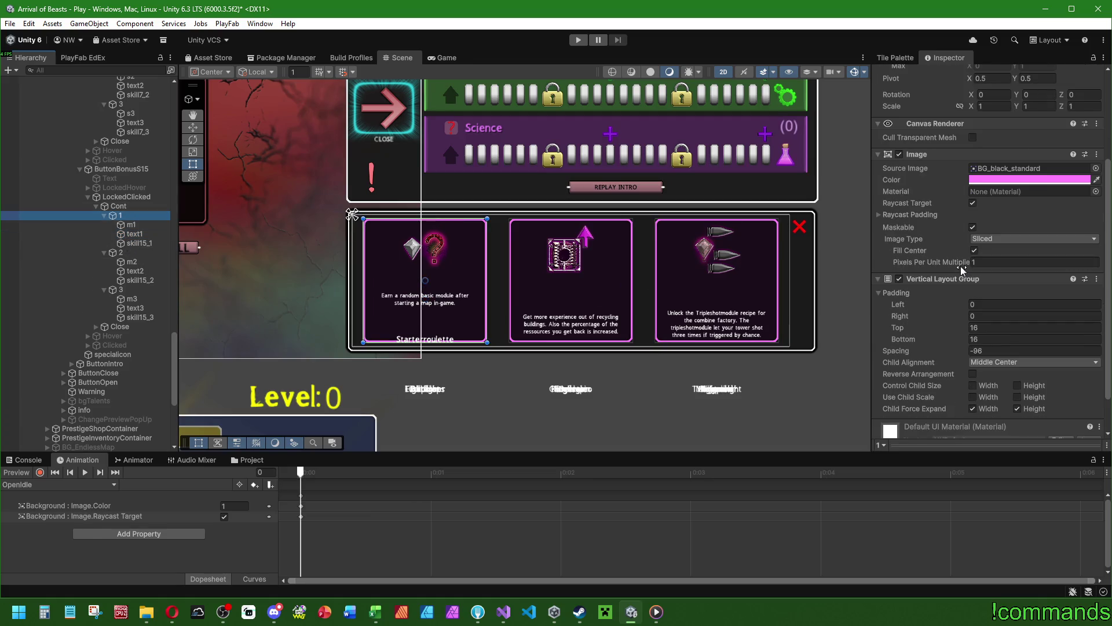
pyautogui.click(132, 225)
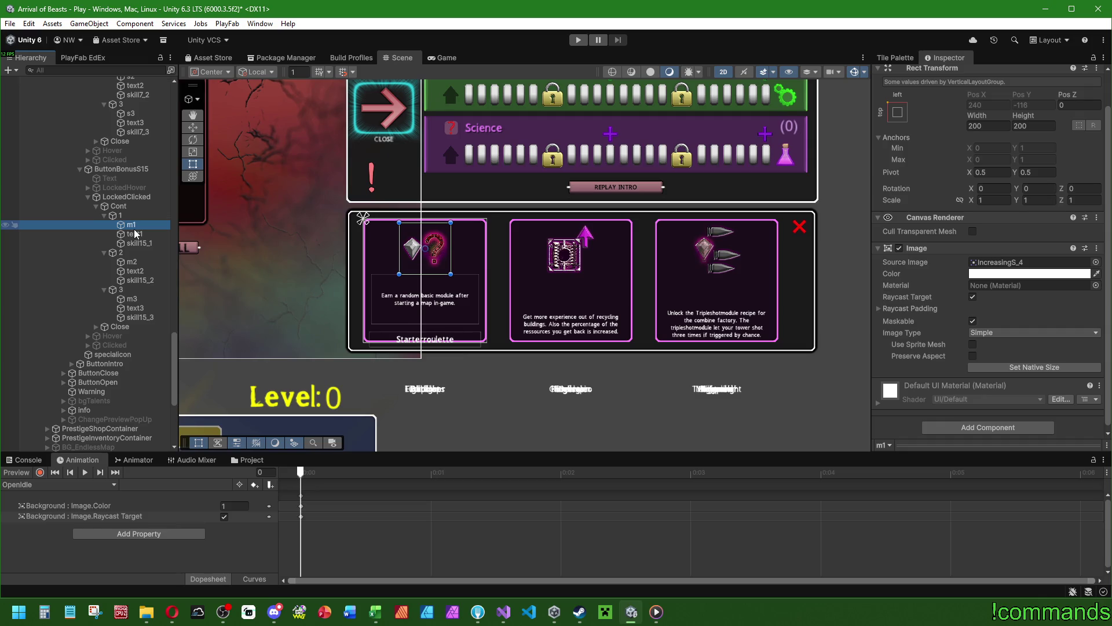
pyautogui.click(132, 299)
pyautogui.keyDown('ctrl'); pyautogui.click(142, 262); pyautogui.keyUp('ctrl')
# Add the lower groups' and ButtonBonusE15 and E7 skill icons to the selection.
pyautogui.keyDown('ctrl'); pyautogui.click(132, 224); pyautogui.keyUp('ctrl')
pyautogui.scroll(6, 133, 260)
pyautogui.keyDown('ctrl'); pyautogui.click(130, 322); pyautogui.keyUp('ctrl')
pyautogui.keyDown('ctrl'); pyautogui.click(133, 285); pyautogui.keyUp('ctrl')
pyautogui.keyDown('ctrl'); pyautogui.click(130, 247); pyautogui.keyUp('ctrl')
pyautogui.scroll(6, 135, 255)
pyautogui.keyDown('ctrl'); pyautogui.click(132, 261); pyautogui.keyUp('ctrl')
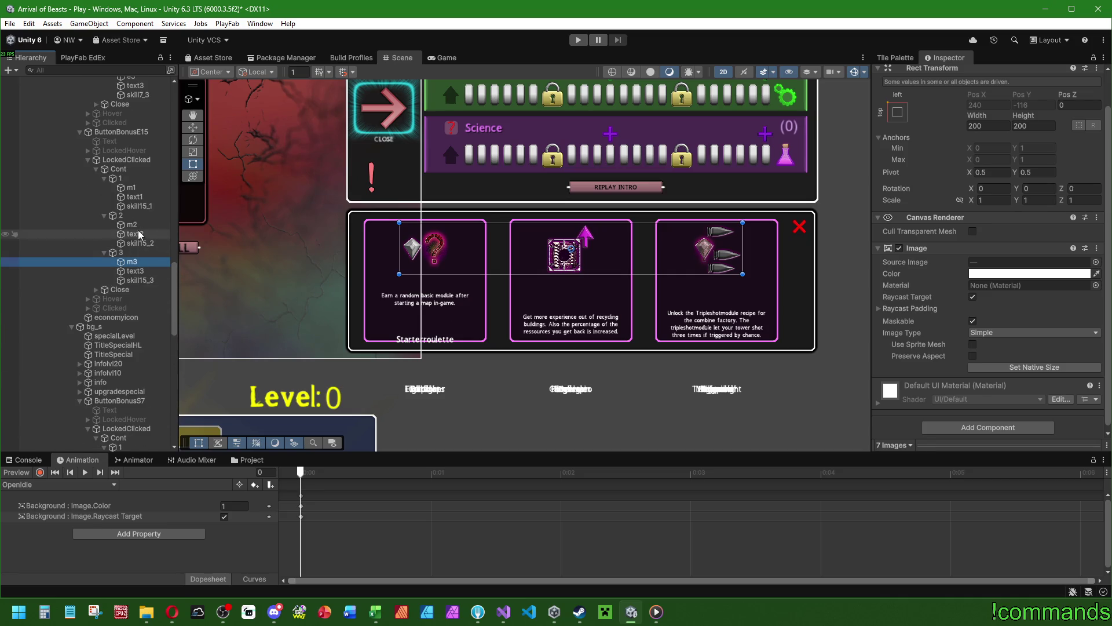
pyautogui.keyDown('ctrl'); pyautogui.click(132, 225); pyautogui.keyUp('ctrl')
pyautogui.keyDown('ctrl'); pyautogui.click(131, 187); pyautogui.keyUp('ctrl')
pyautogui.scroll(6, 135, 272)
pyautogui.keyDown('ctrl'); pyautogui.click(130, 285); pyautogui.keyUp('ctrl')
pyautogui.keyDown('ctrl'); pyautogui.click(131, 248); pyautogui.keyUp('ctrl')
pyautogui.keyDown('ctrl'); pyautogui.click(131, 210); pyautogui.keyUp('ctrl')
# Add the ButtonBonusM15 and M7 skill icons to the selection.
pyautogui.scroll(6, 145, 278)
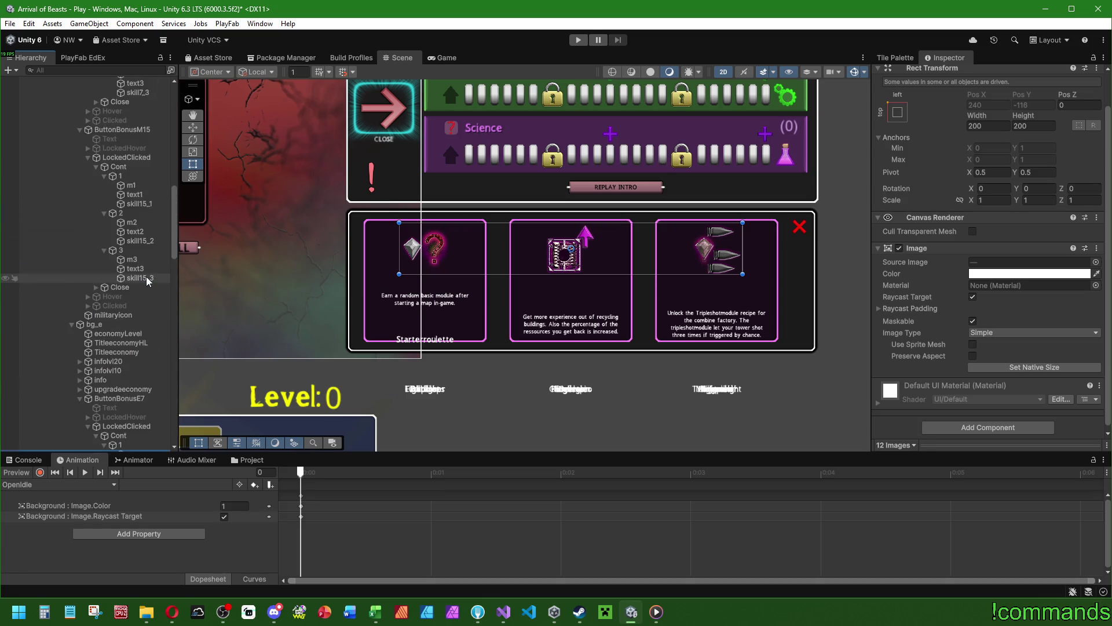
pyautogui.keyDown('ctrl'); pyautogui.click(131, 259); pyautogui.keyUp('ctrl')
pyautogui.keyDown('ctrl'); pyautogui.click(131, 222); pyautogui.keyUp('ctrl')
pyautogui.keyDown('ctrl'); pyautogui.click(131, 185); pyautogui.keyUp('ctrl')
pyautogui.scroll(6, 148, 276)
pyautogui.keyDown('ctrl'); pyautogui.click(132, 317); pyautogui.keyUp('ctrl')
pyautogui.keyDown('ctrl'); pyautogui.click(131, 280); pyautogui.keyUp('ctrl')
pyautogui.keyDown('ctrl'); pyautogui.click(131, 243); pyautogui.keyUp('ctrl')
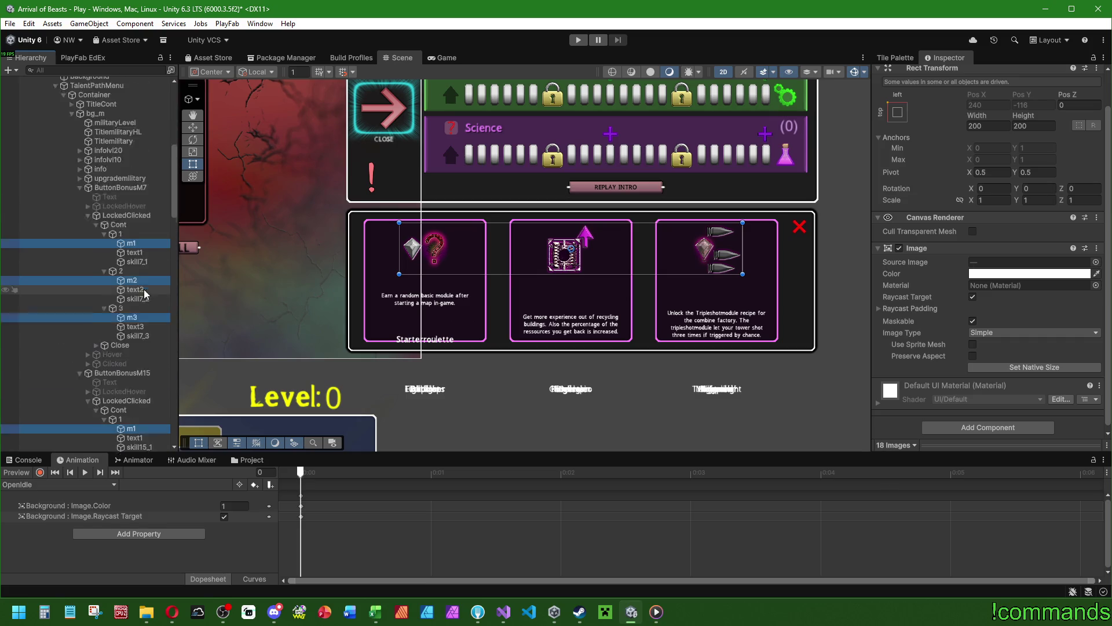
pyautogui.scroll(-1, 141, 294)
# Set all 18 selected icons' width and height to 160.
pyautogui.click(988, 125)
pyautogui.write('128+')
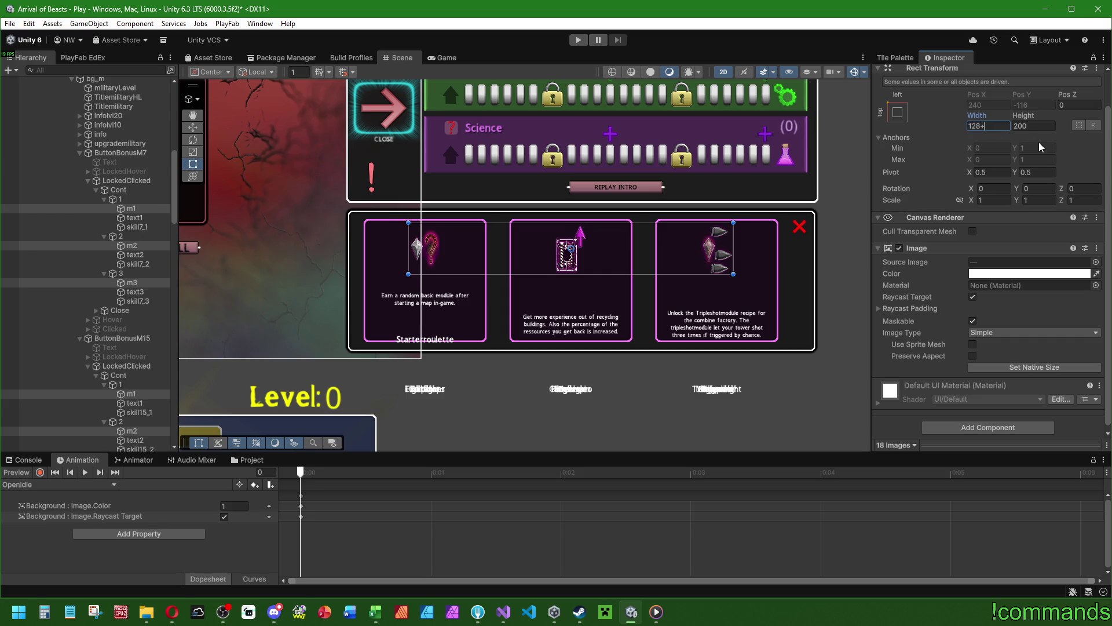
pyautogui.press('BackSpace')
pyautogui.press('BackSpace')
pyautogui.press('BackSpace')
pyautogui.write('60')
pyautogui.press('Tab')
pyautogui.write('160')
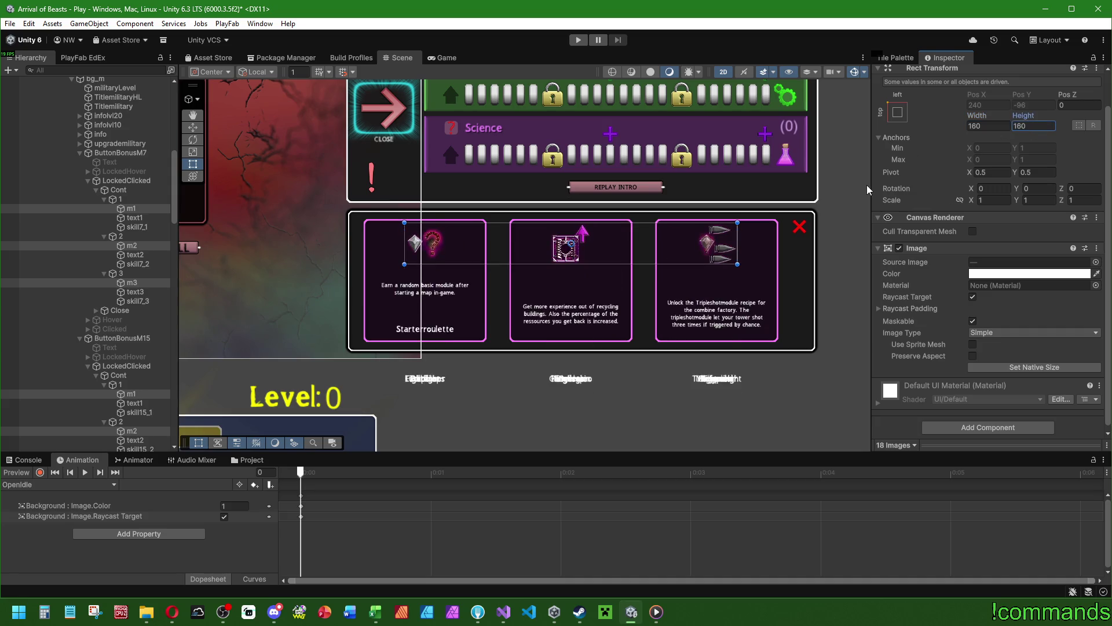
pyautogui.click(1006, 129)
# Select the first talent card container and bring up its Vertical Layout Group options.
pyautogui.click(145, 218)
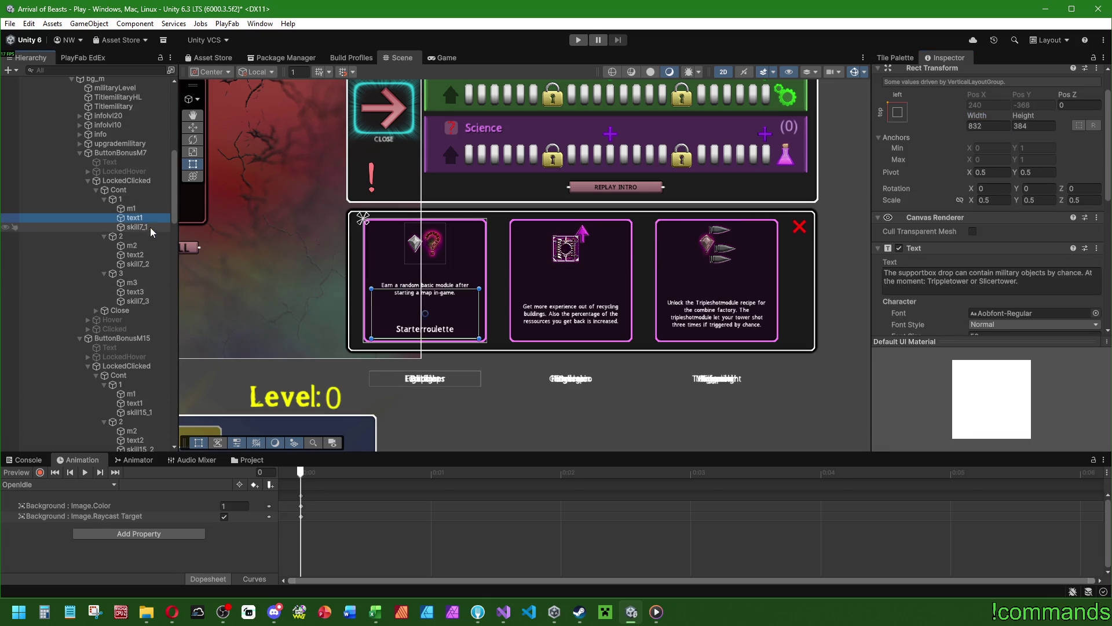
pyautogui.click(151, 230)
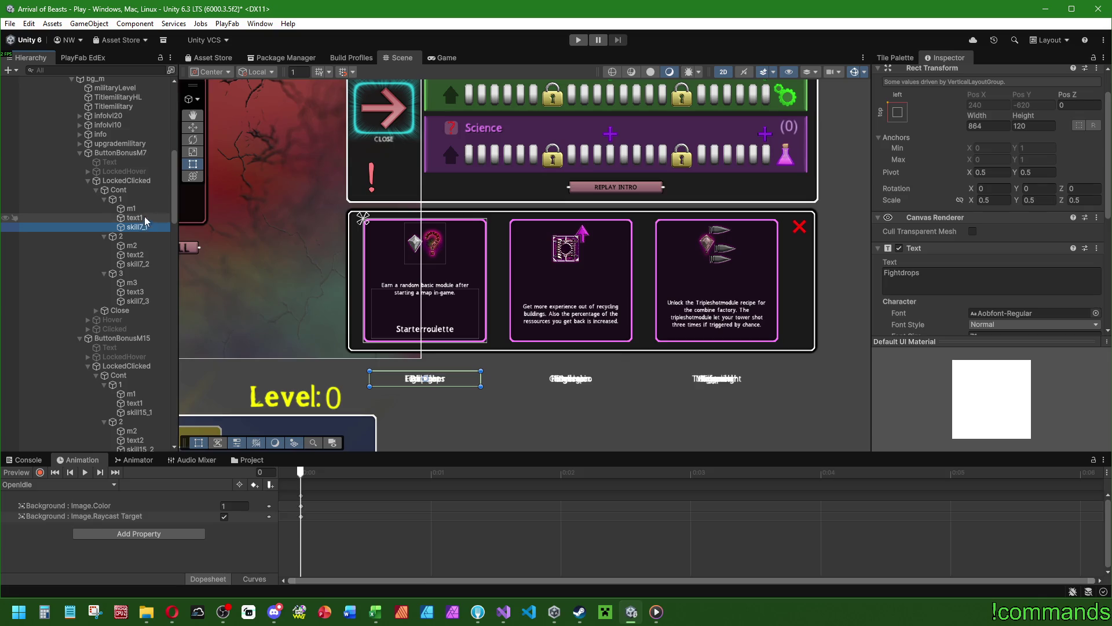
pyautogui.scroll(-10, 125, 284)
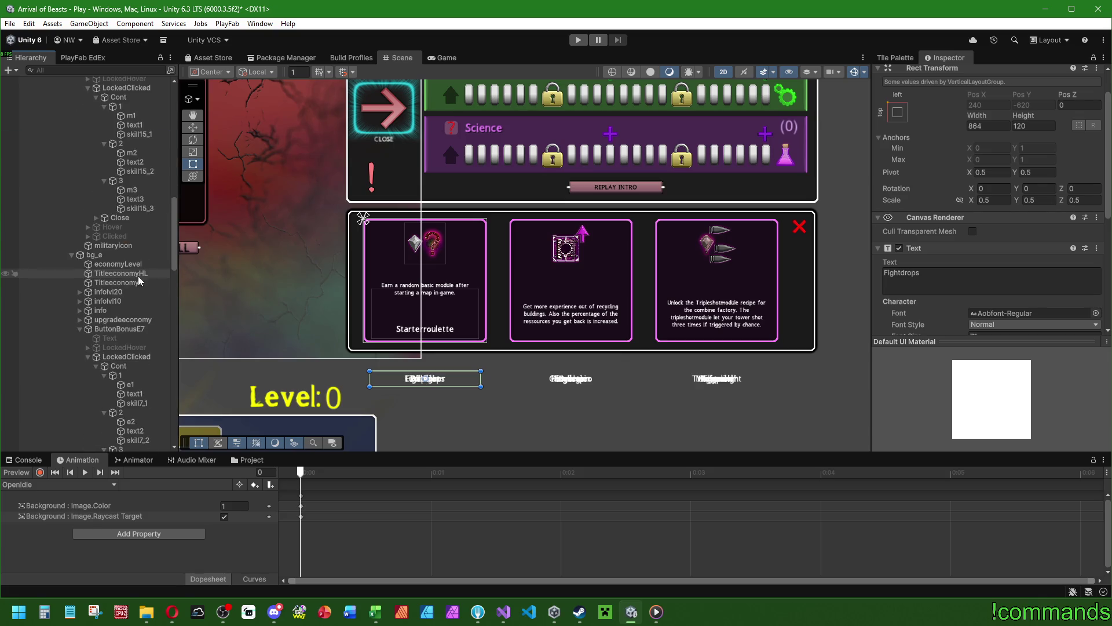
pyautogui.click(120, 146)
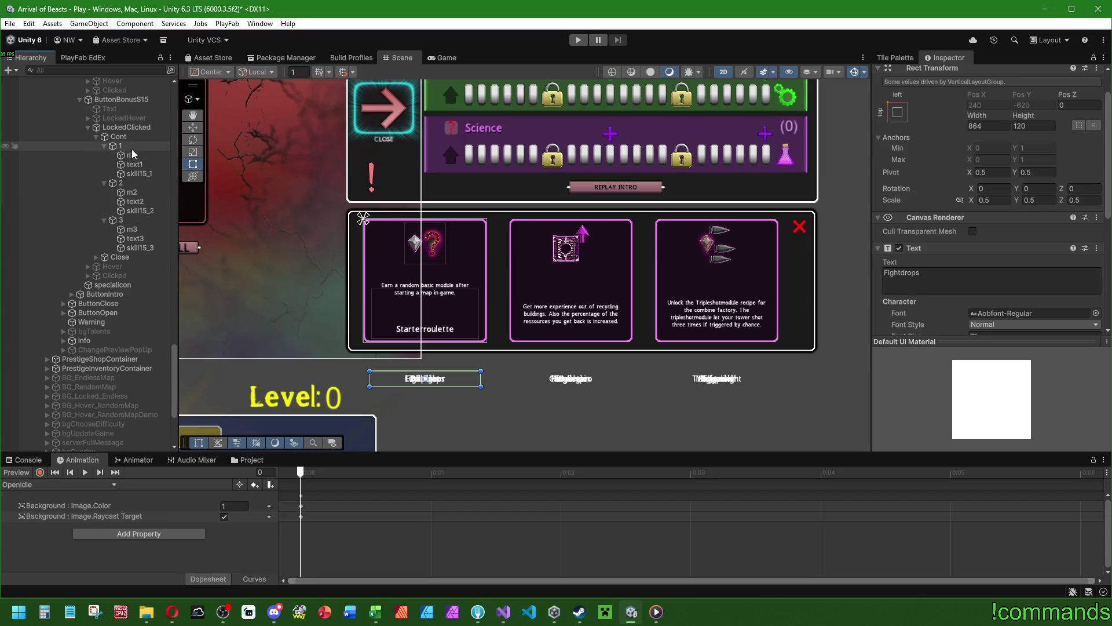
pyautogui.scroll(-4, 949, 297)
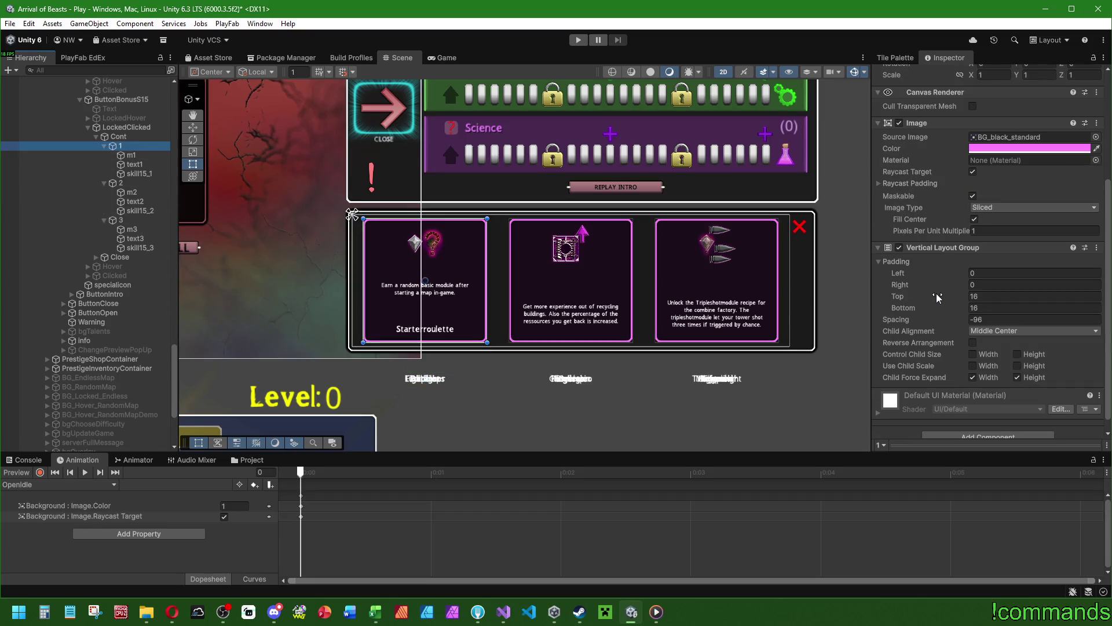
pyautogui.rightClick(946, 247)
# Copy card 1's Vertical Layout Group and multi-select the first groups' cards, including ButtonBonusS7's.
pyautogui.click(985, 311)
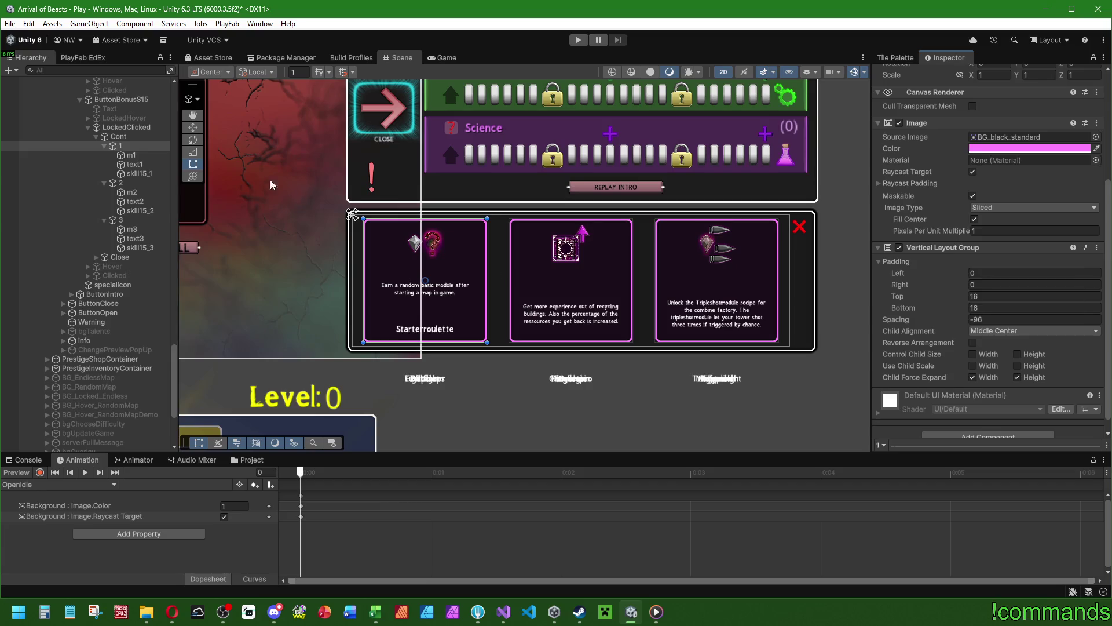
pyautogui.keyDown('ctrl'); pyautogui.click(128, 254); pyautogui.keyUp('ctrl')
pyautogui.keyDown('ctrl'); pyautogui.click(131, 218); pyautogui.keyUp('ctrl')
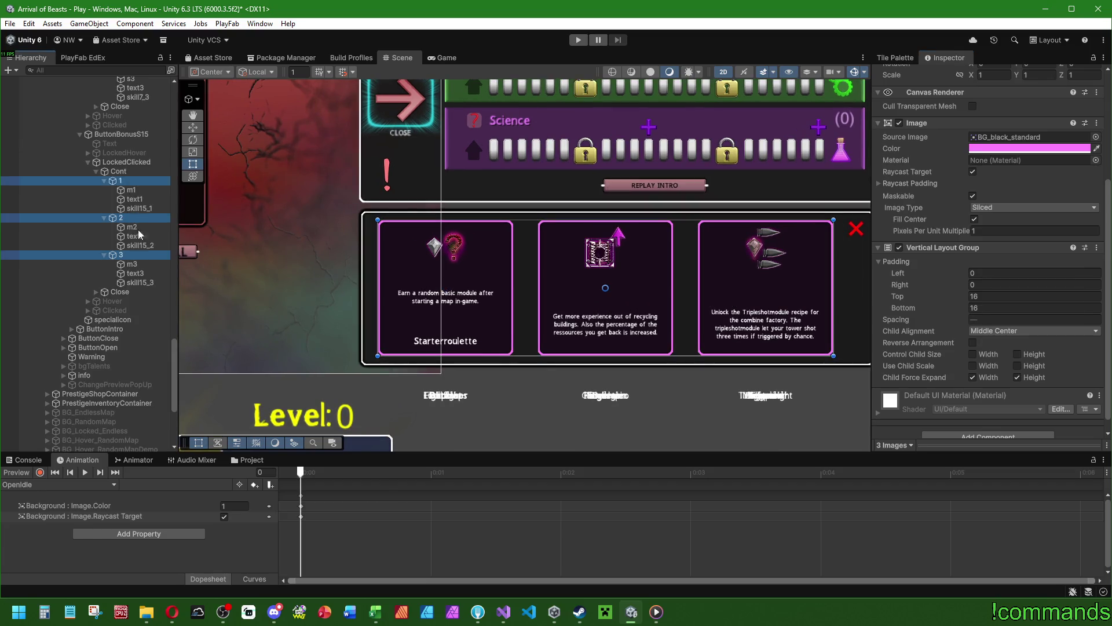
pyautogui.scroll(9, 139, 224)
pyautogui.keyDown('ctrl'); pyautogui.click(130, 314); pyautogui.keyUp('ctrl')
pyautogui.keyDown('ctrl'); pyautogui.click(129, 276); pyautogui.keyUp('ctrl')
pyautogui.keyDown('ctrl'); pyautogui.click(127, 240); pyautogui.keyUp('ctrl')
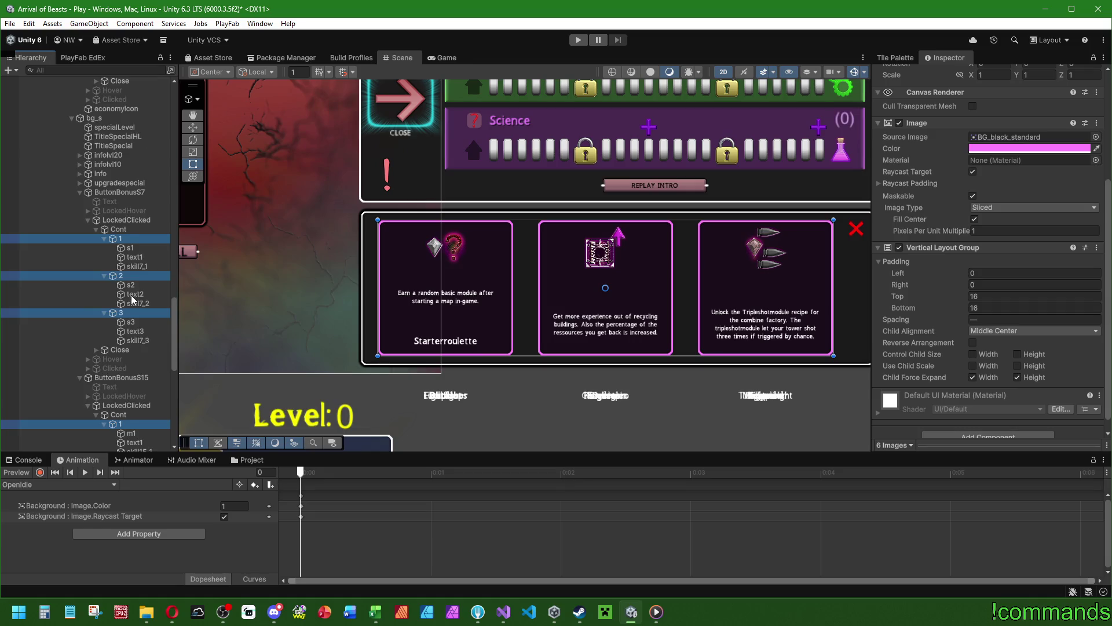
pyautogui.scroll(11, 132, 299)
pyautogui.keyDown('ctrl'); pyautogui.click(123, 356); pyautogui.keyUp('ctrl')
pyautogui.keyDown('ctrl'); pyautogui.click(132, 311); pyautogui.keyUp('ctrl')
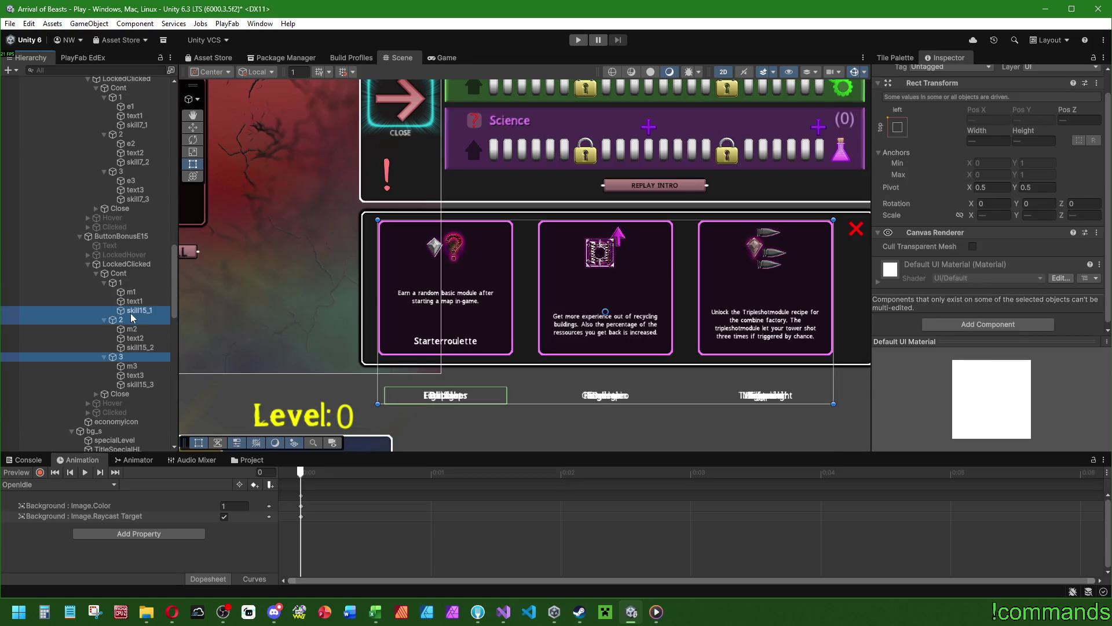
pyautogui.keyDown('ctrl'); pyautogui.click(133, 317); pyautogui.keyUp('ctrl')
pyautogui.keyDown('ctrl'); pyautogui.click(131, 284); pyautogui.keyUp('ctrl')
# Add the ButtonBonusE7, ButtonBonusM15 and ButtonBonusM7 cards to the selection.
pyautogui.scroll(5, 133, 308)
pyautogui.keyDown('ctrl'); pyautogui.click(129, 311); pyautogui.keyUp('ctrl')
pyautogui.keyDown('ctrl'); pyautogui.click(130, 276); pyautogui.keyUp('ctrl')
pyautogui.keyDown('ctrl'); pyautogui.click(129, 240); pyautogui.keyUp('ctrl')
pyautogui.scroll(9, 131, 296)
pyautogui.keyDown('ctrl'); pyautogui.click(130, 285); pyautogui.keyUp('ctrl')
pyautogui.keyDown('ctrl'); pyautogui.click(131, 247); pyautogui.keyUp('ctrl')
pyautogui.keyDown('ctrl'); pyautogui.click(130, 212); pyautogui.keyUp('ctrl')
pyautogui.scroll(7, 132, 243)
pyautogui.keyDown('ctrl'); pyautogui.click(132, 308); pyautogui.keyUp('ctrl')
pyautogui.keyDown('ctrl'); pyautogui.click(133, 272); pyautogui.keyUp('ctrl')
pyautogui.keyDown('ctrl'); pyautogui.click(134, 235); pyautogui.keyUp('ctrl')
pyautogui.scroll(-5, 933, 318)
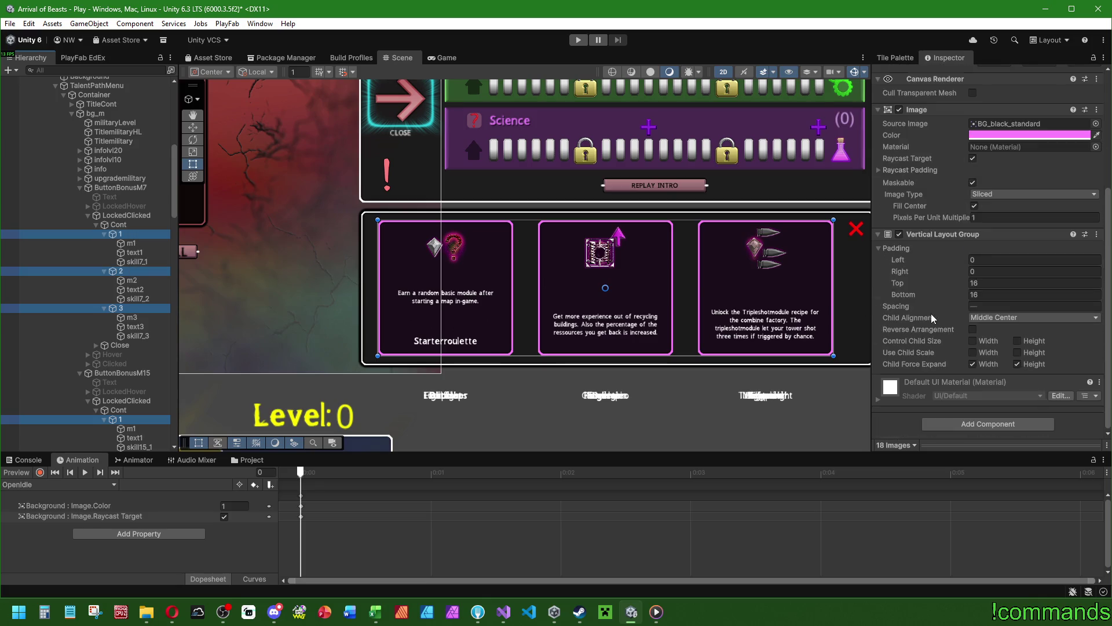
# Paste the -96 spacing, middle-centre layout onto all selected cards, then inspect the first two descriptions.
pyautogui.rightClick(962, 235)
pyautogui.click(1015, 328)
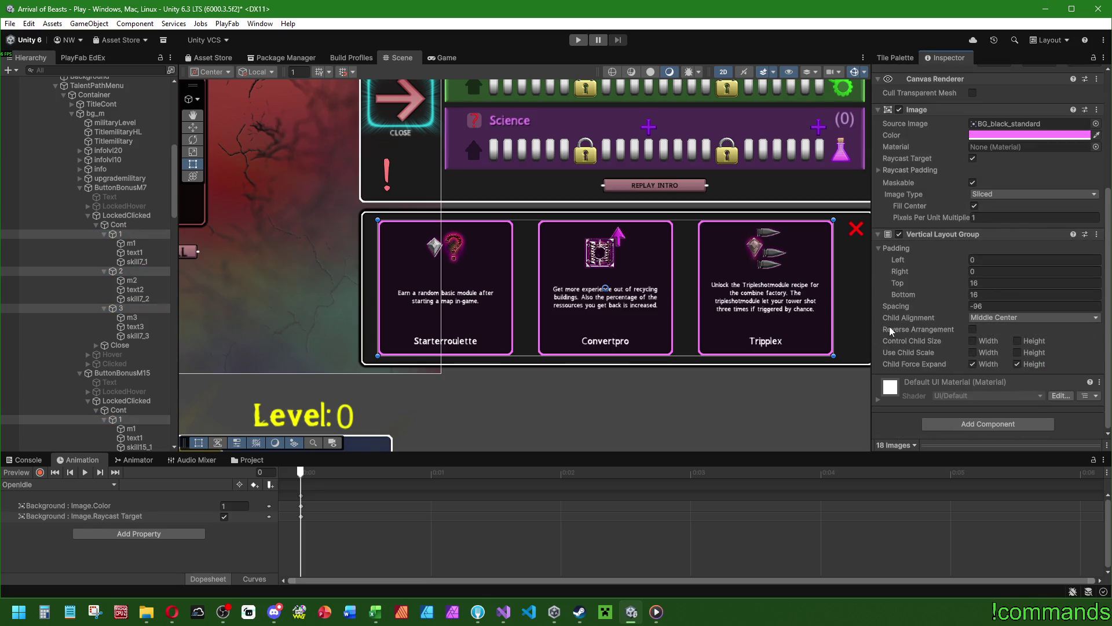
pyautogui.click(135, 253)
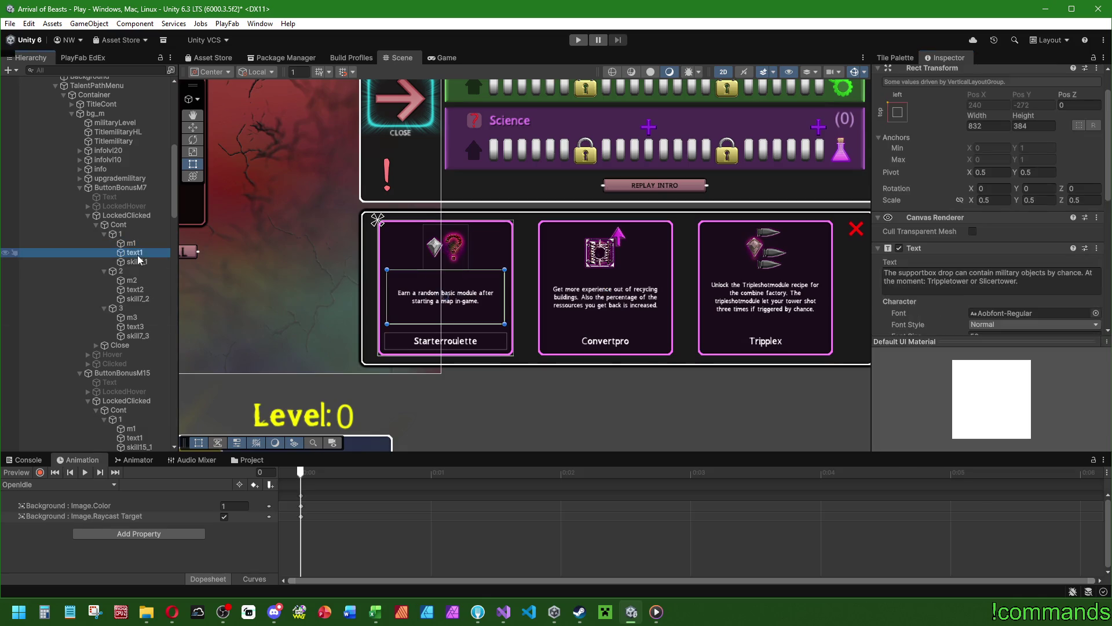
pyautogui.click(135, 289)
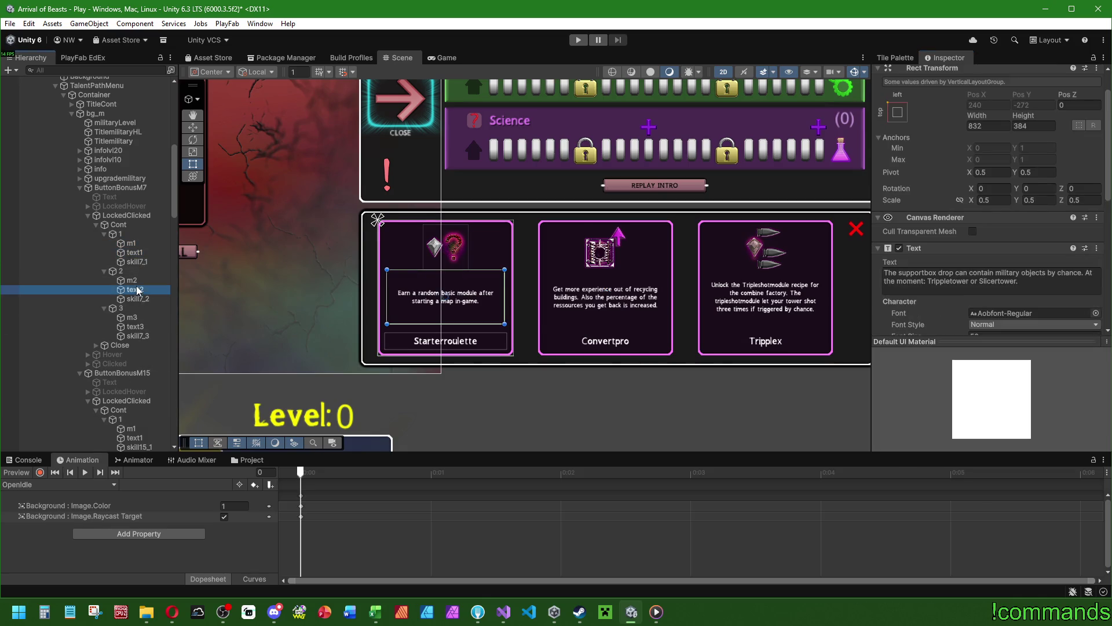
pyautogui.scroll(2, 641, 273)
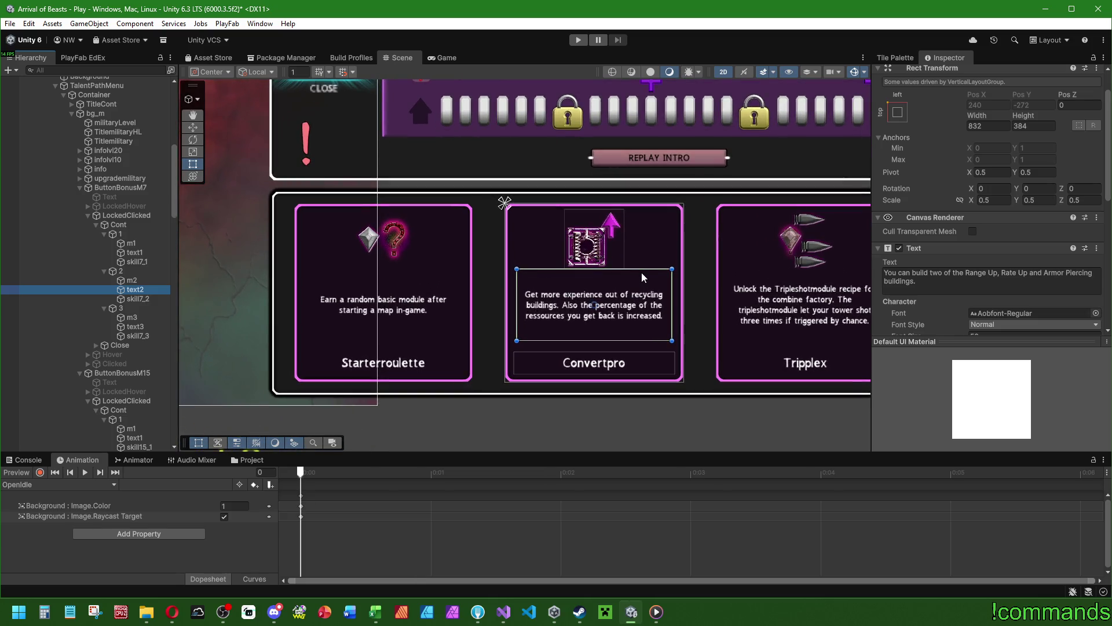
pyautogui.scroll(-3, 644, 273)
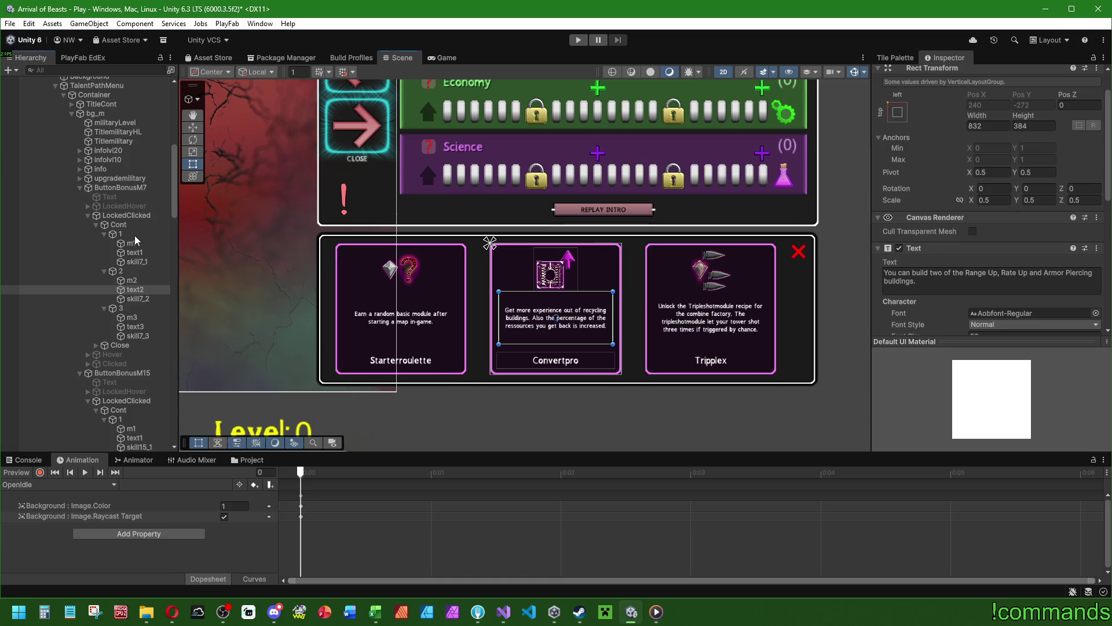
# Preview the purple background sprite on the first talent card, then cancel to keep black.
pyautogui.click(134, 234)
pyautogui.click(1079, 274)
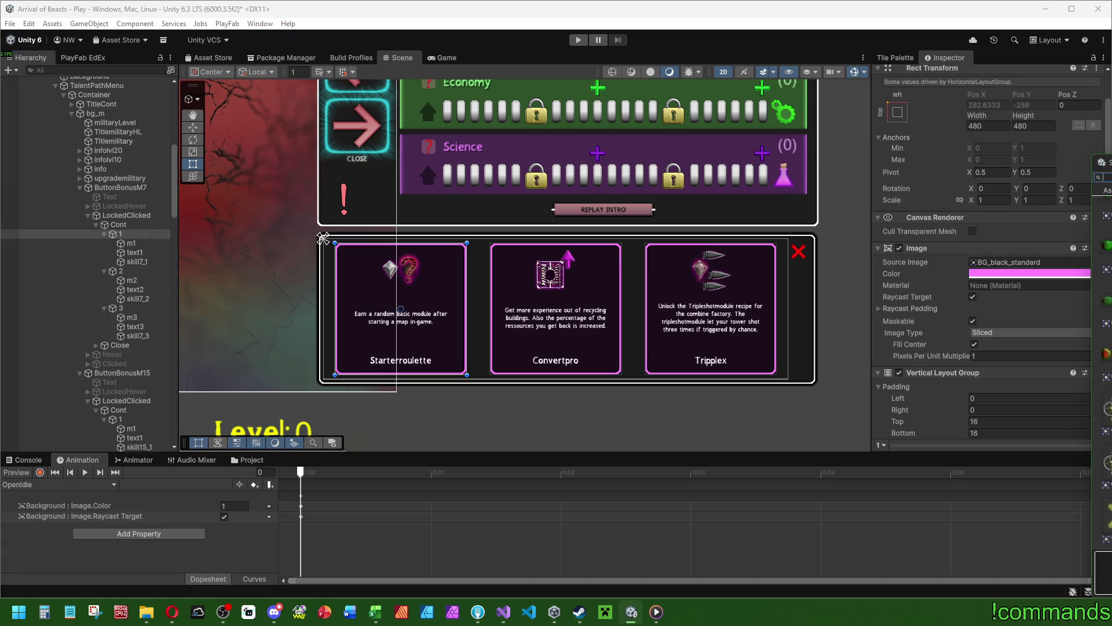
pyautogui.write('bg')
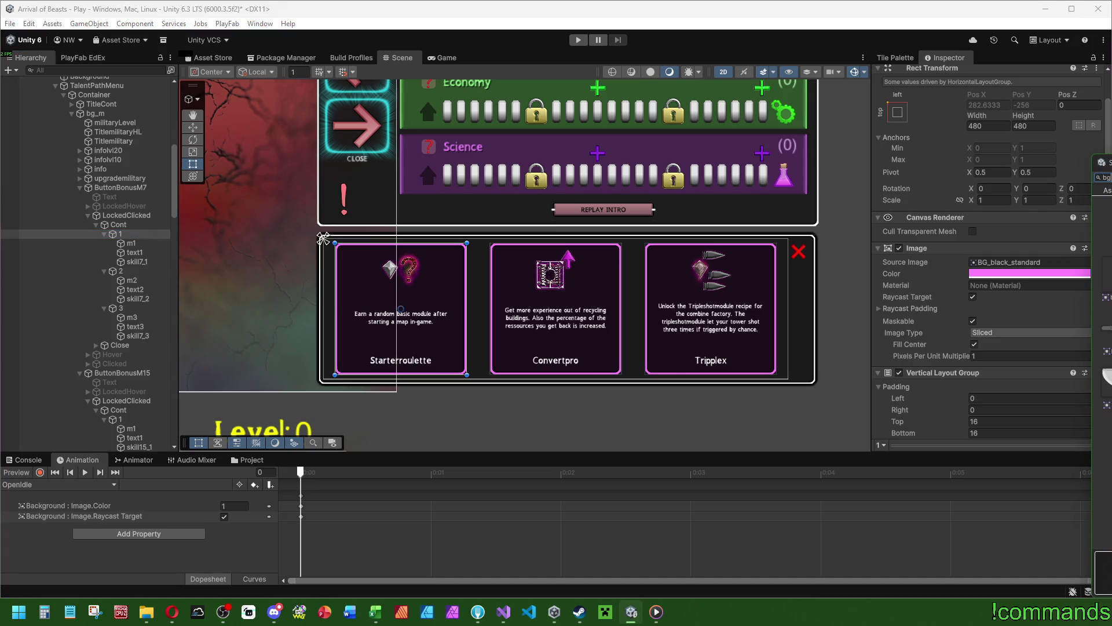
pyautogui.press('Down')
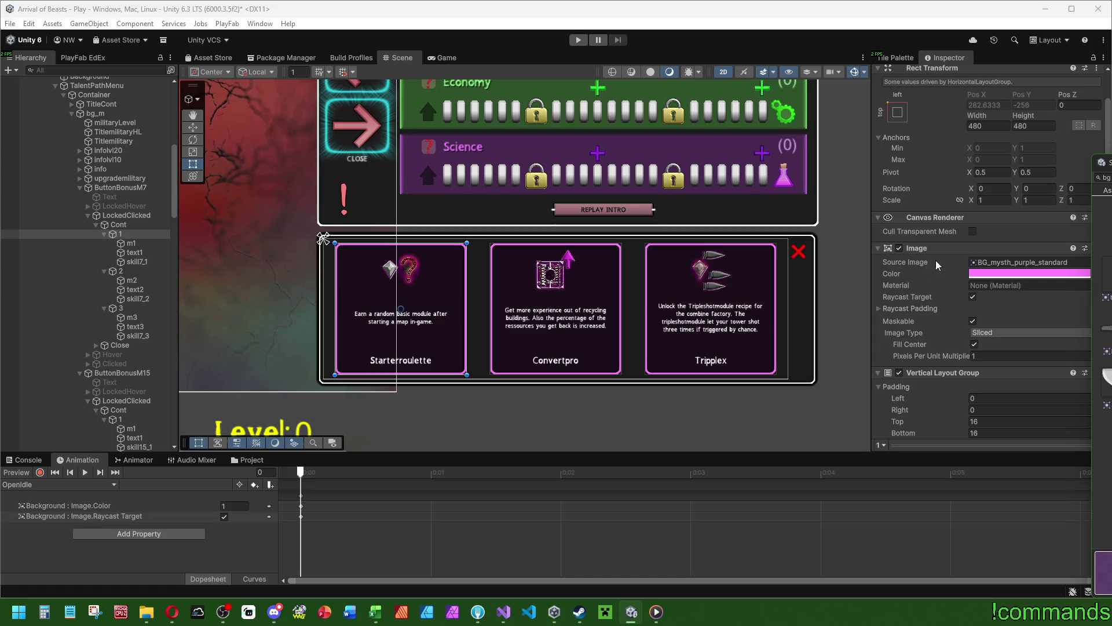
pyautogui.press('Escape')
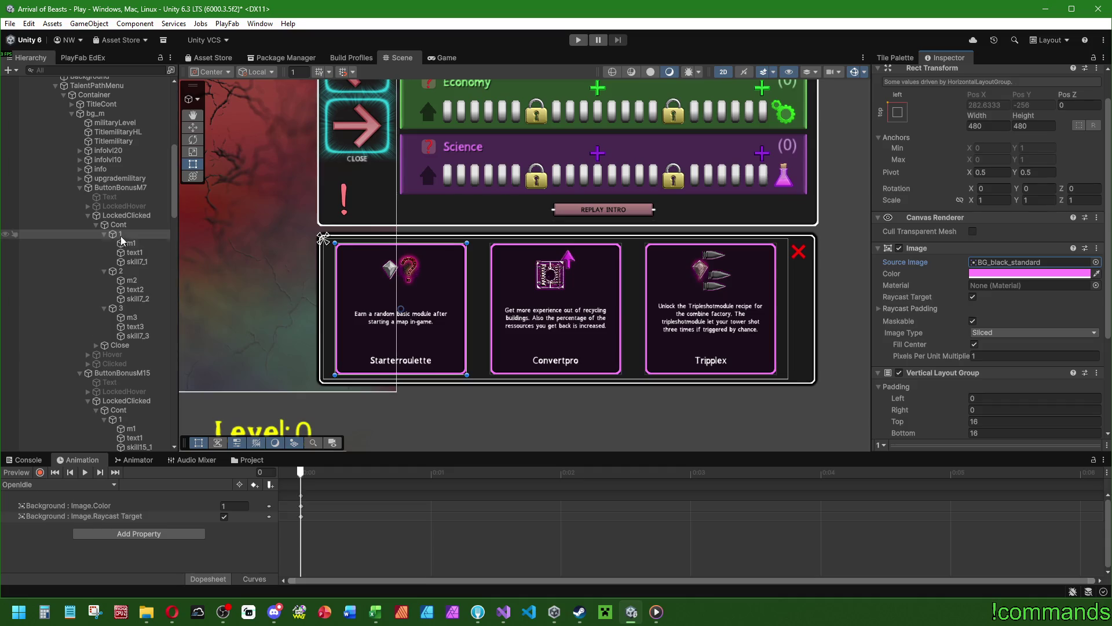
pyautogui.scroll(-10, 125, 238)
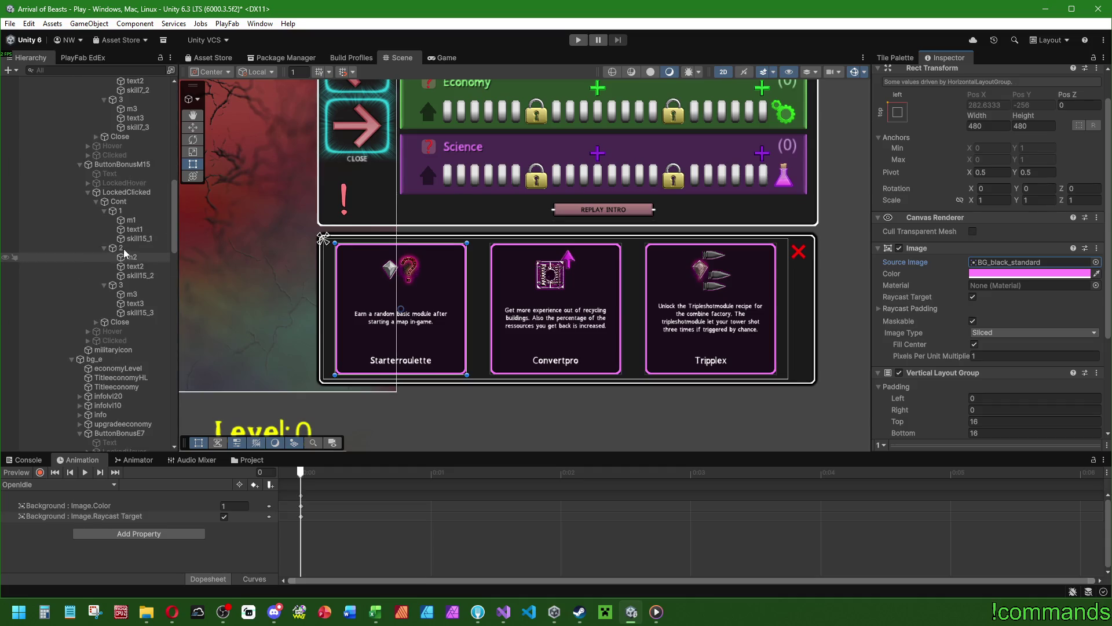
pyautogui.scroll(3, 129, 257)
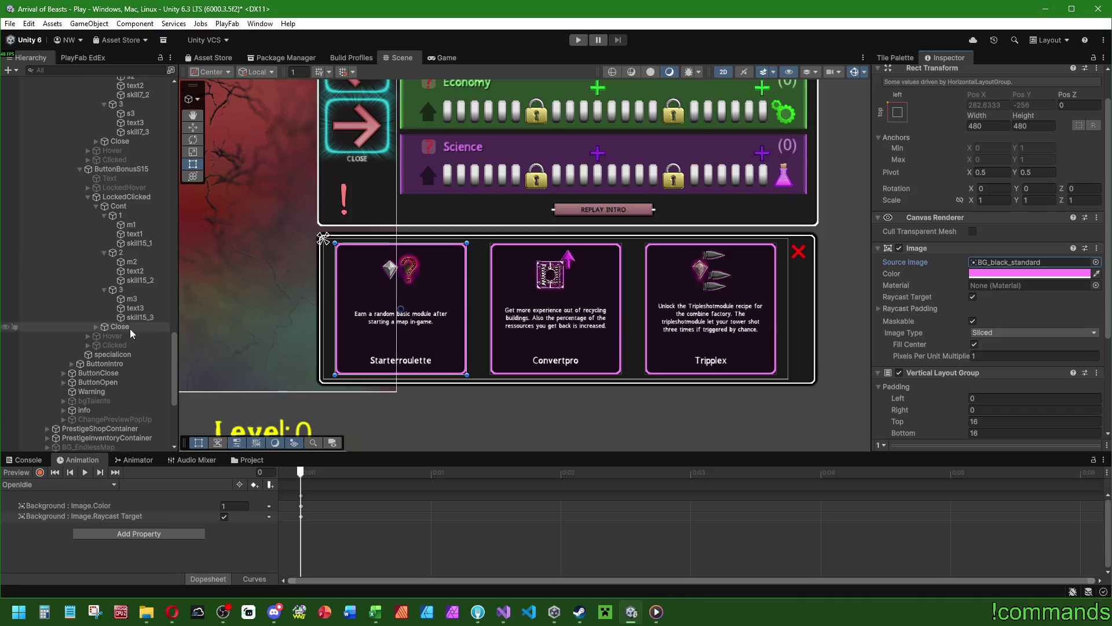
# Try purple and silver card backgrounds, then undo back to the black background sprite.
pyautogui.click(121, 215)
pyautogui.moveTo(1099, 269)
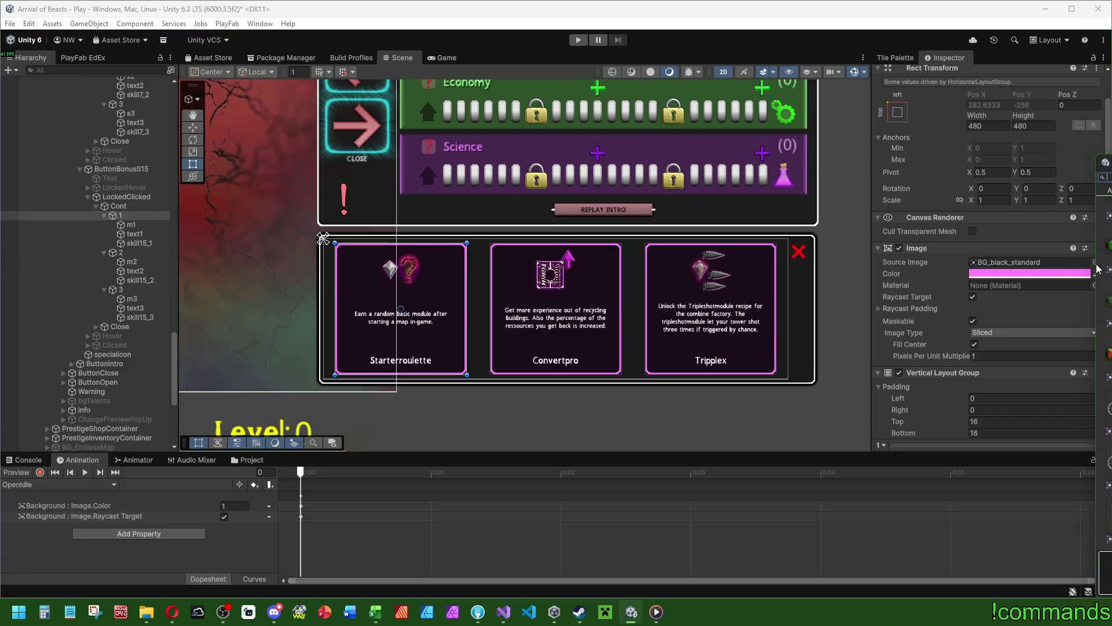
pyautogui.click(1105, 572)
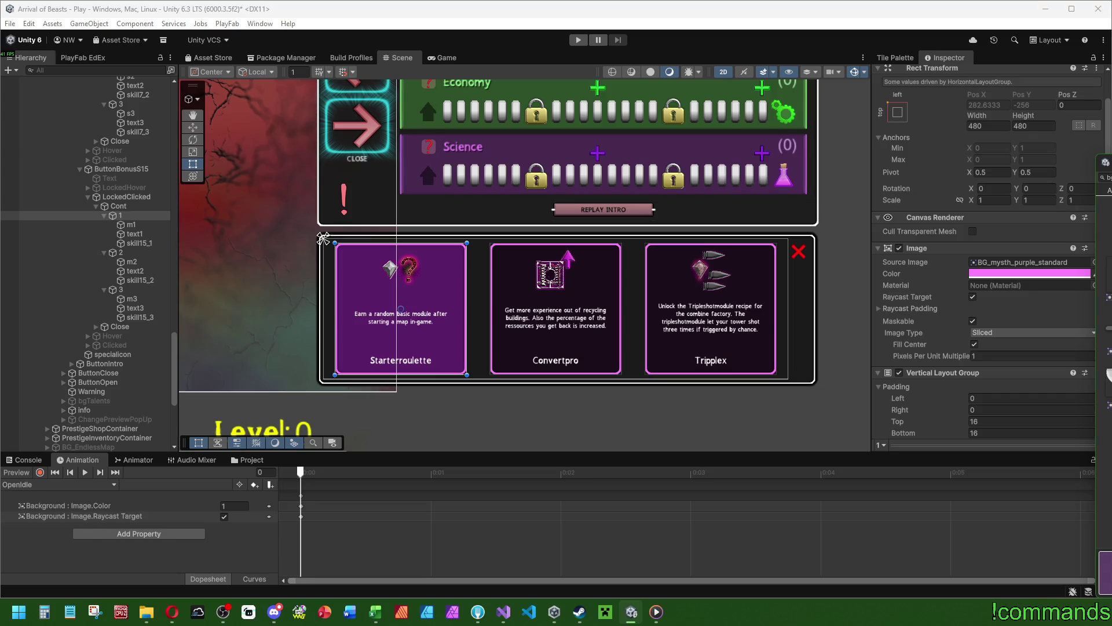
pyautogui.click(1030, 273)
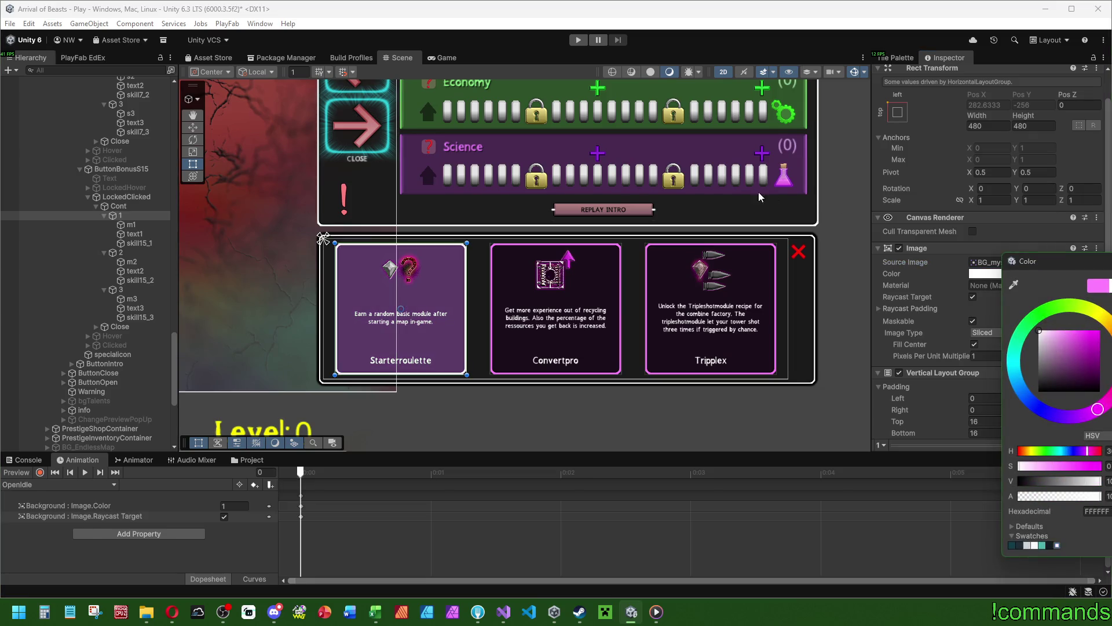
pyautogui.hotkey('ctrl', 'z')
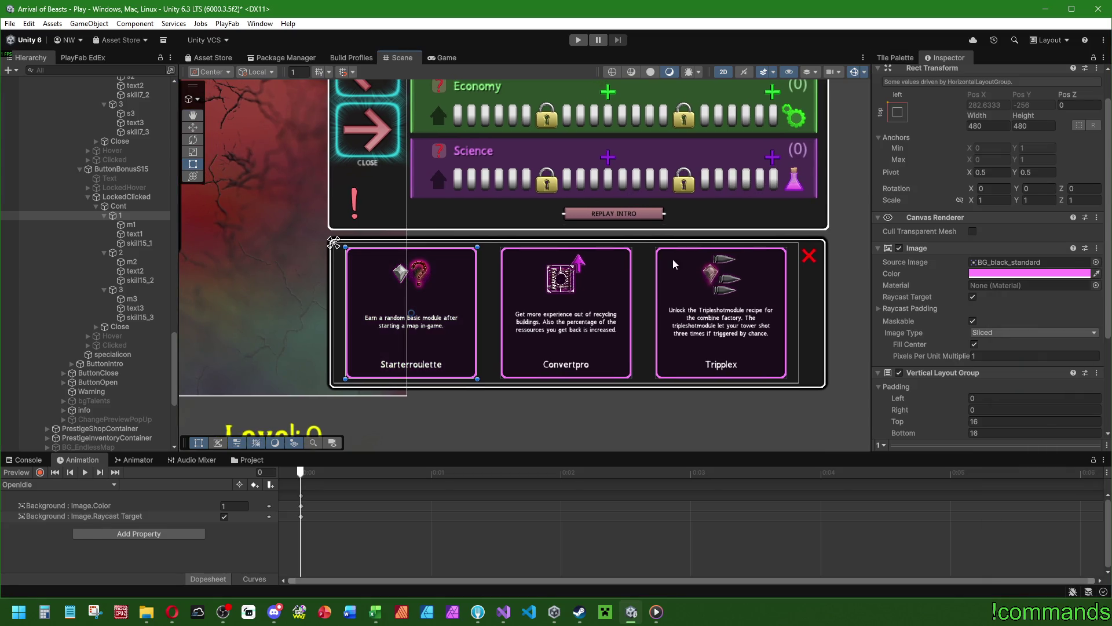
pyautogui.moveTo(1107, 273)
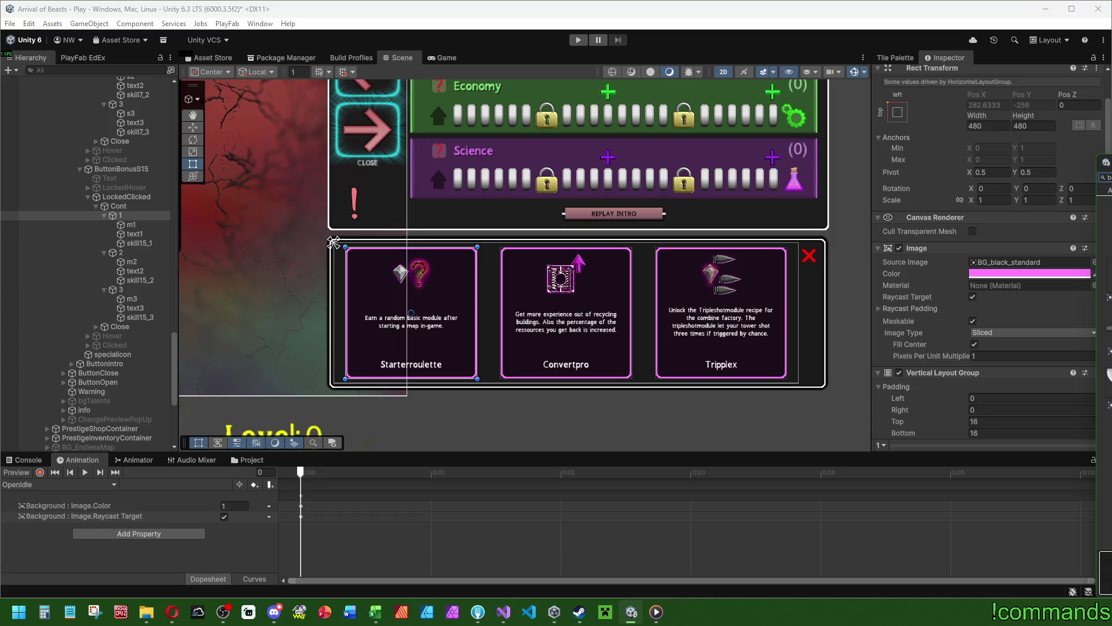
pyautogui.hotkey('ctrl', 'y')
pyautogui.hotkey('ctrl', 'y')
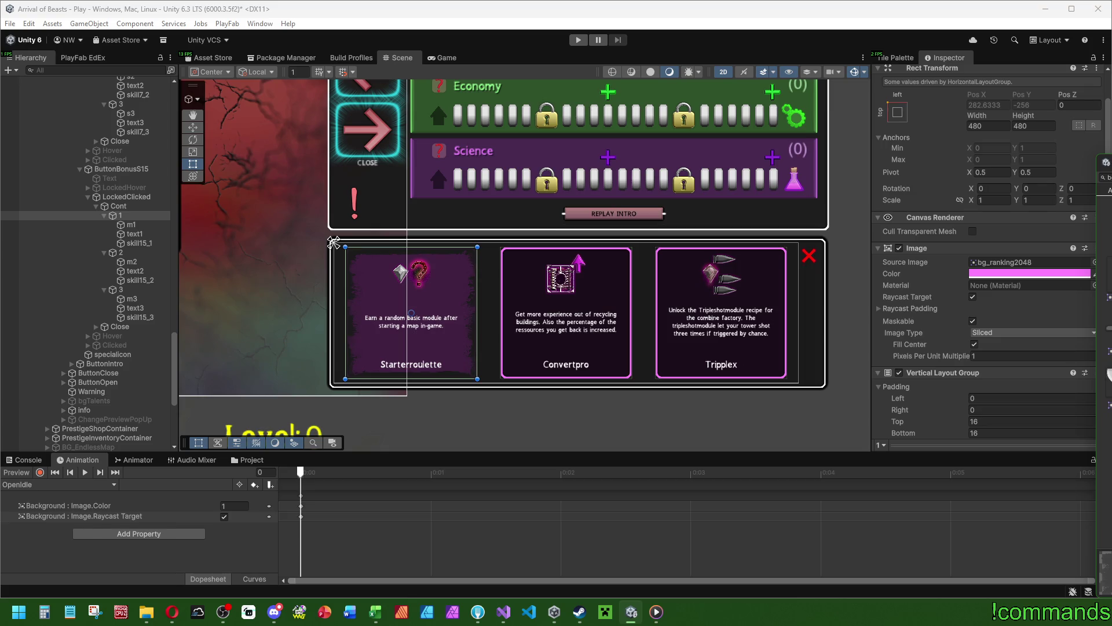
pyautogui.hotkey('ctrl', 'z')
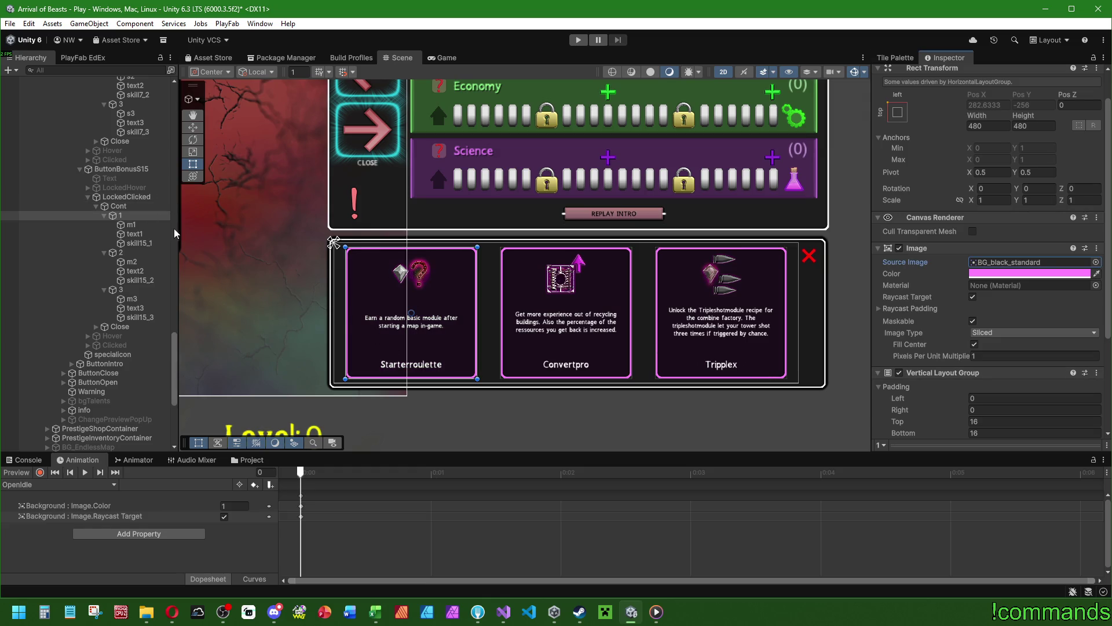
# Select the LockedClicked talent popup and frame it in the scene.
pyautogui.click(128, 201)
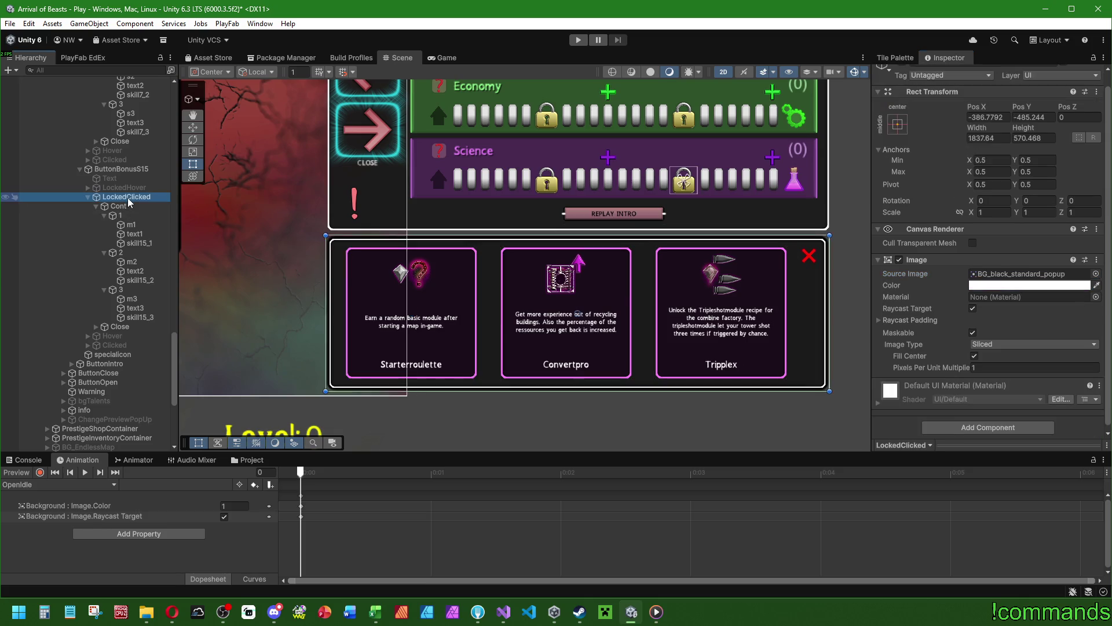
pyautogui.doubleClick(128, 201)
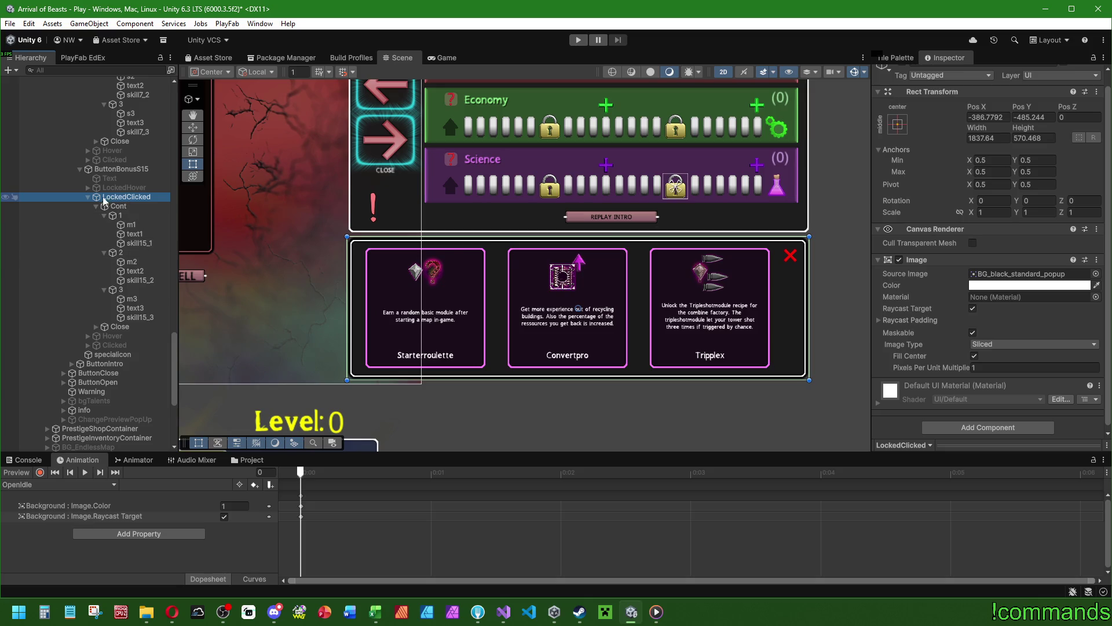
pyautogui.scroll(-3, 516, 220)
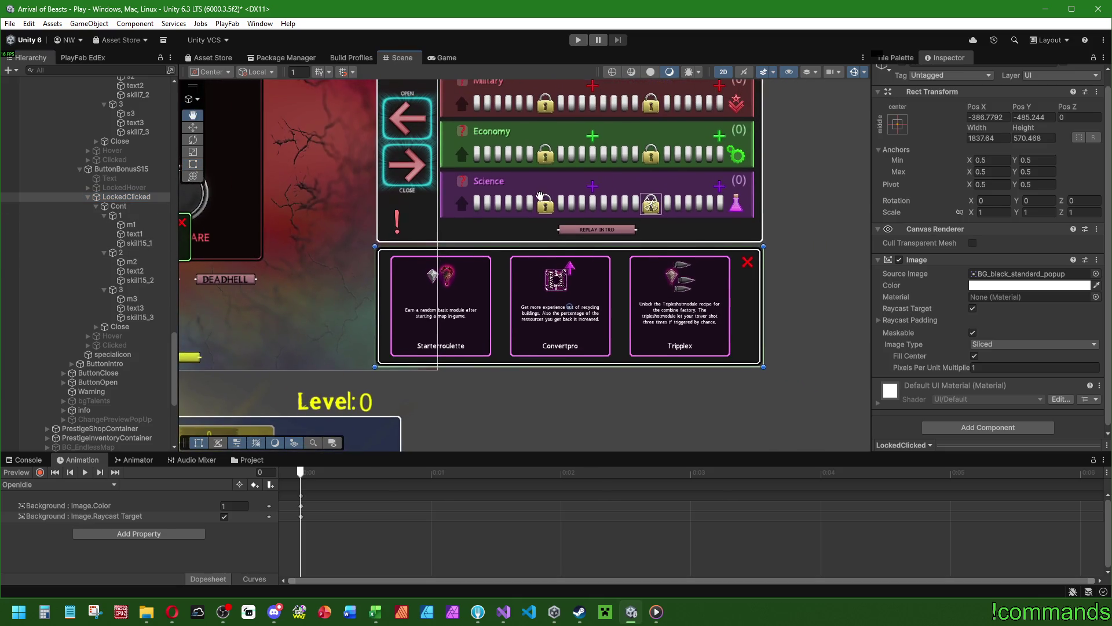
pyautogui.moveTo(794, 231); pyautogui.dragTo(792, 253)
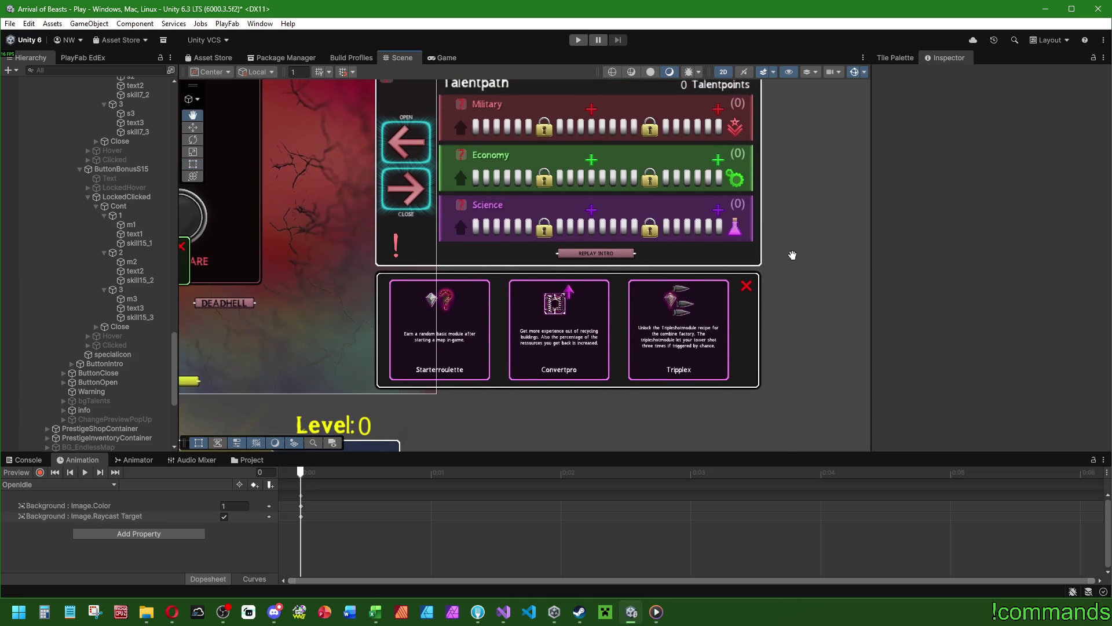
pyautogui.click(131, 197)
pyautogui.scroll(3, 126, 263)
pyautogui.scroll(5, 126, 263)
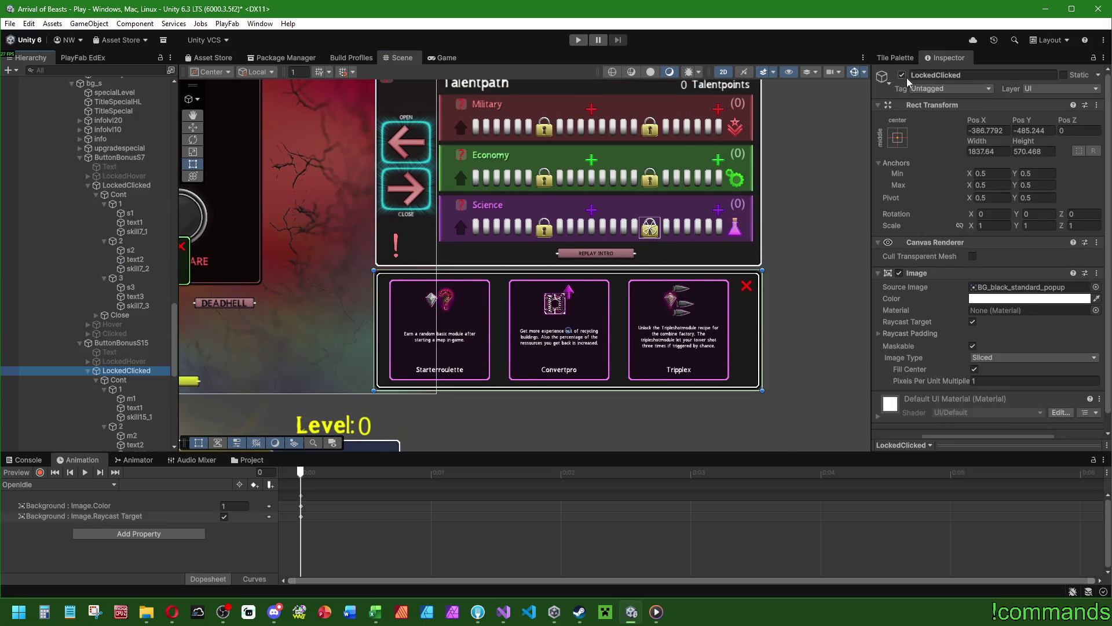
# Deactivate the Starterroulette and Luckpower talent popups and collapse ButtonBonusS7.
pyautogui.click(902, 74)
pyautogui.click(127, 187)
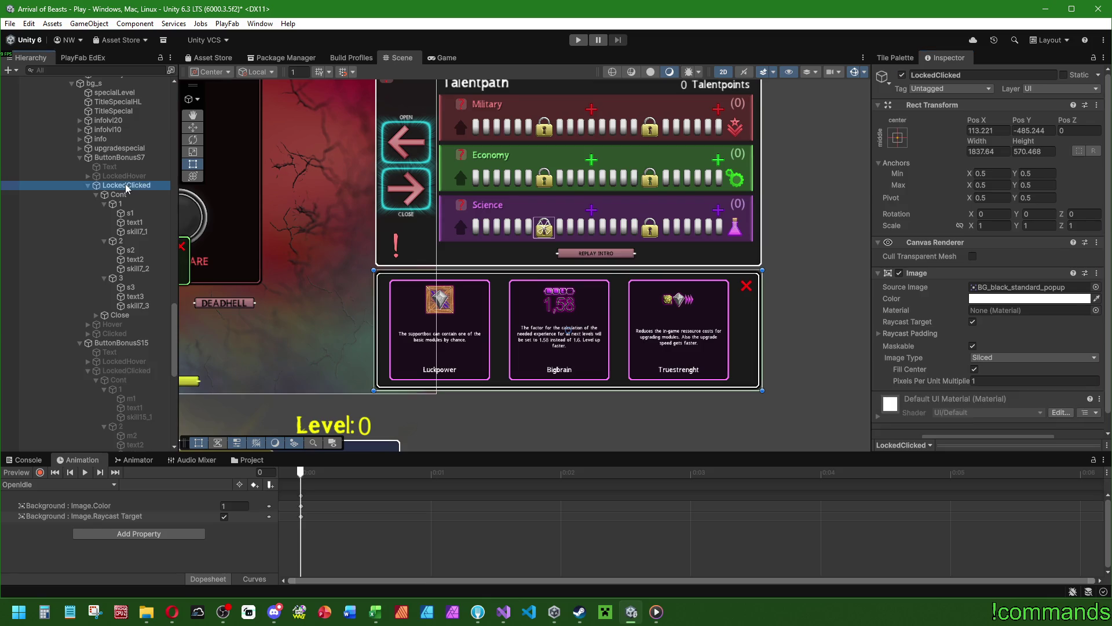
pyautogui.scroll(2, 529, 283)
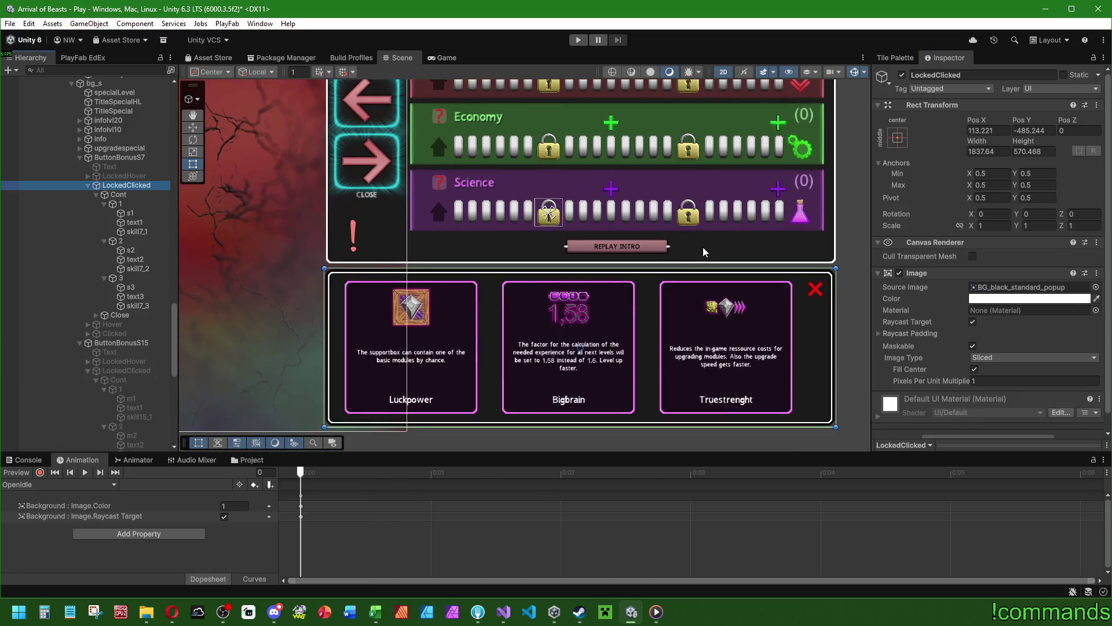
pyautogui.click(136, 214)
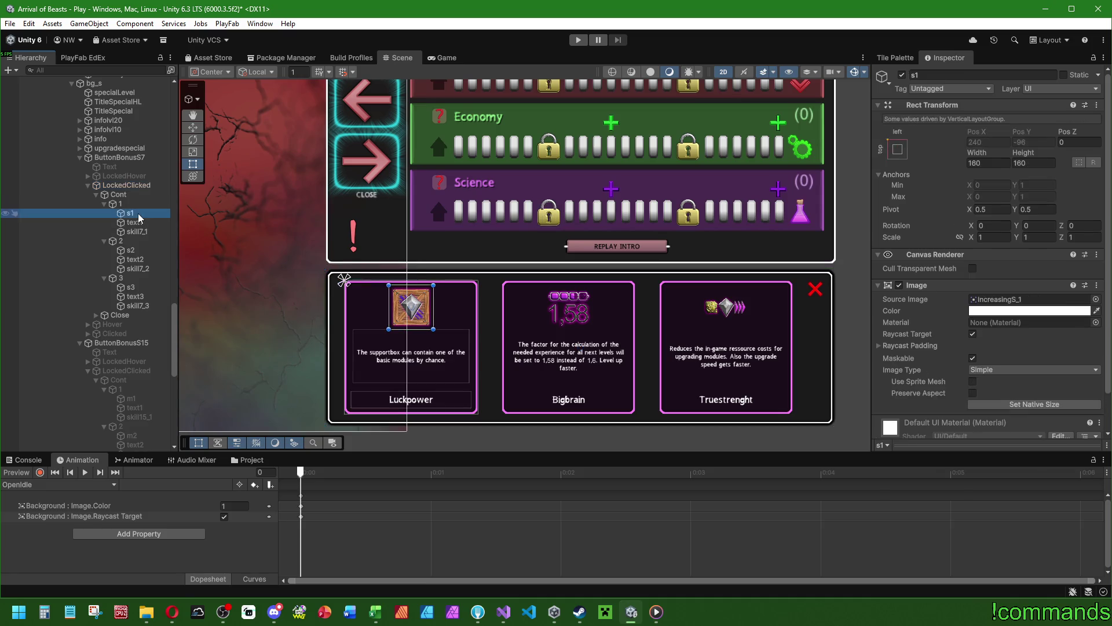
pyautogui.click(128, 185)
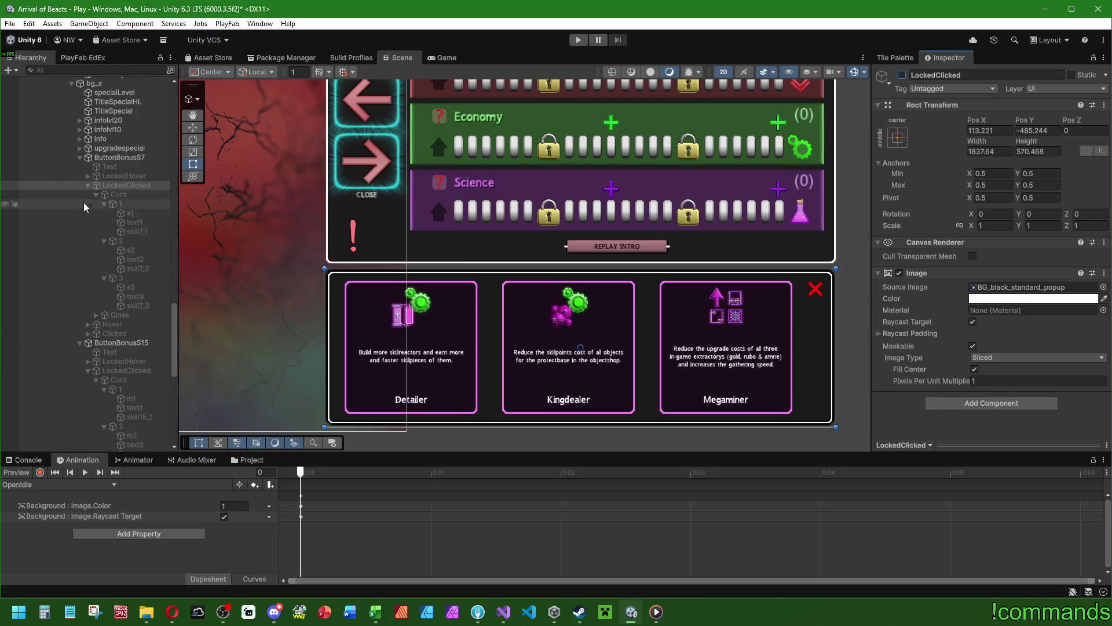
pyautogui.click(88, 185)
pyautogui.scroll(10, 87, 242)
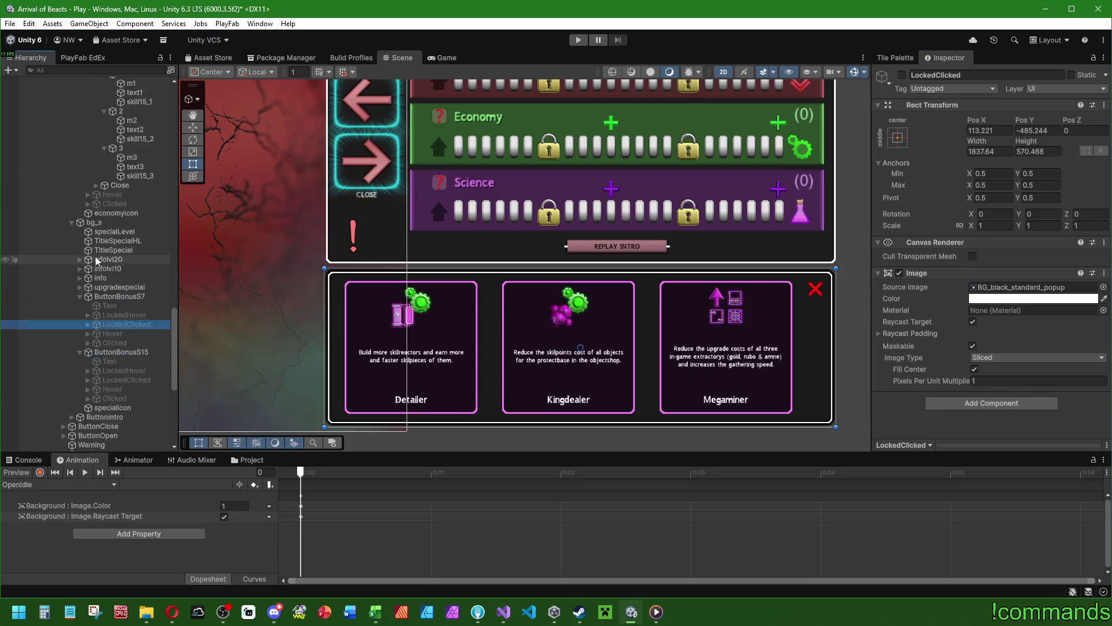
# Deactivate the Detailer (ButtonBonusE15) and Doubler (ButtonBonusE7) talent popups.
pyautogui.click(128, 230)
pyautogui.click(88, 229)
pyautogui.click(901, 75)
pyautogui.click(902, 75)
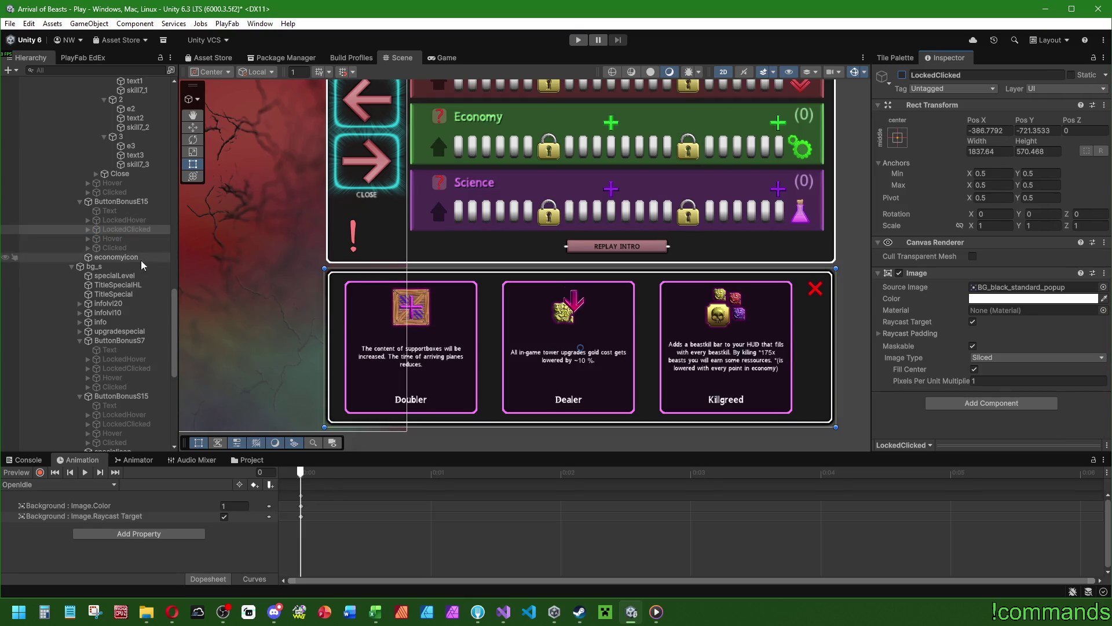
pyautogui.scroll(5, 89, 186)
pyautogui.click(89, 183)
pyautogui.click(116, 183)
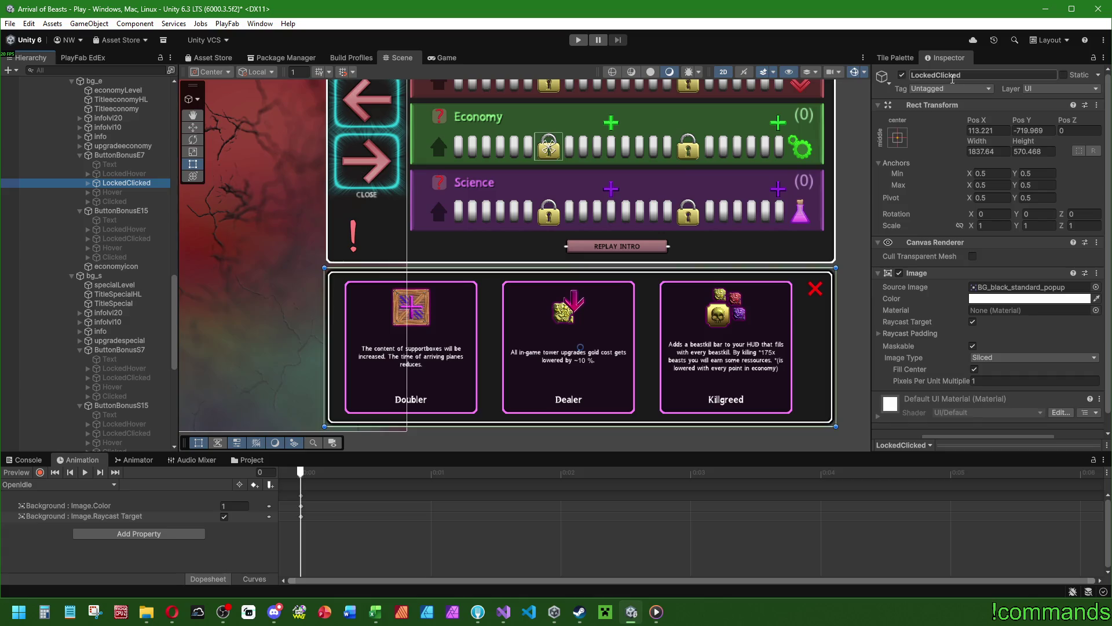
# Deactivate the Fulfight and Fightdrops popups, then select and frame the Hover state object.
pyautogui.scroll(6, 93, 232)
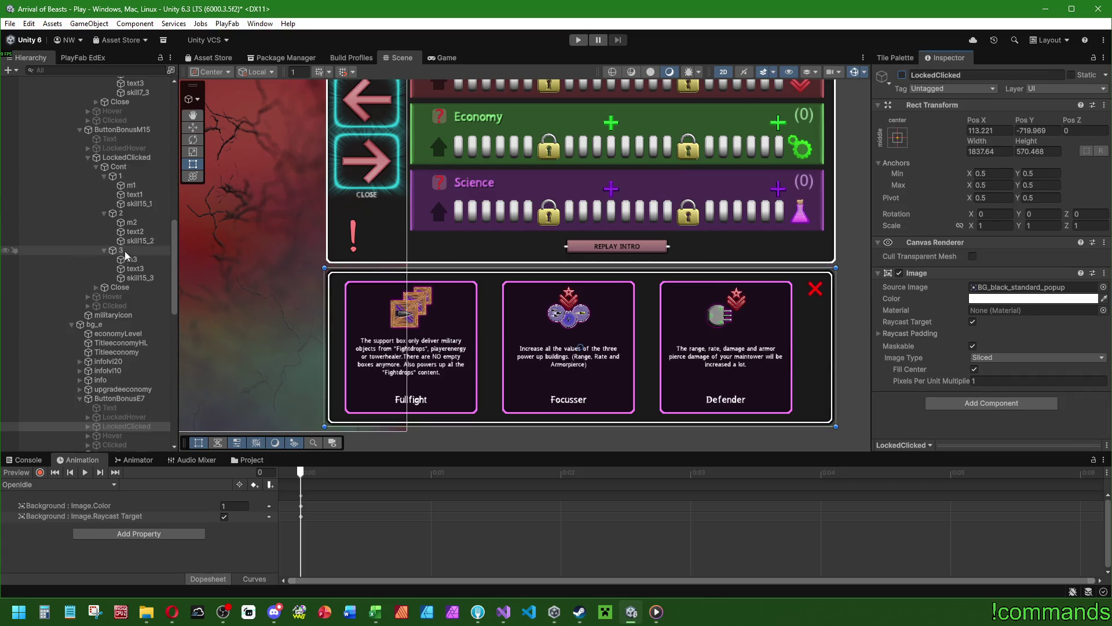
pyautogui.click(104, 227)
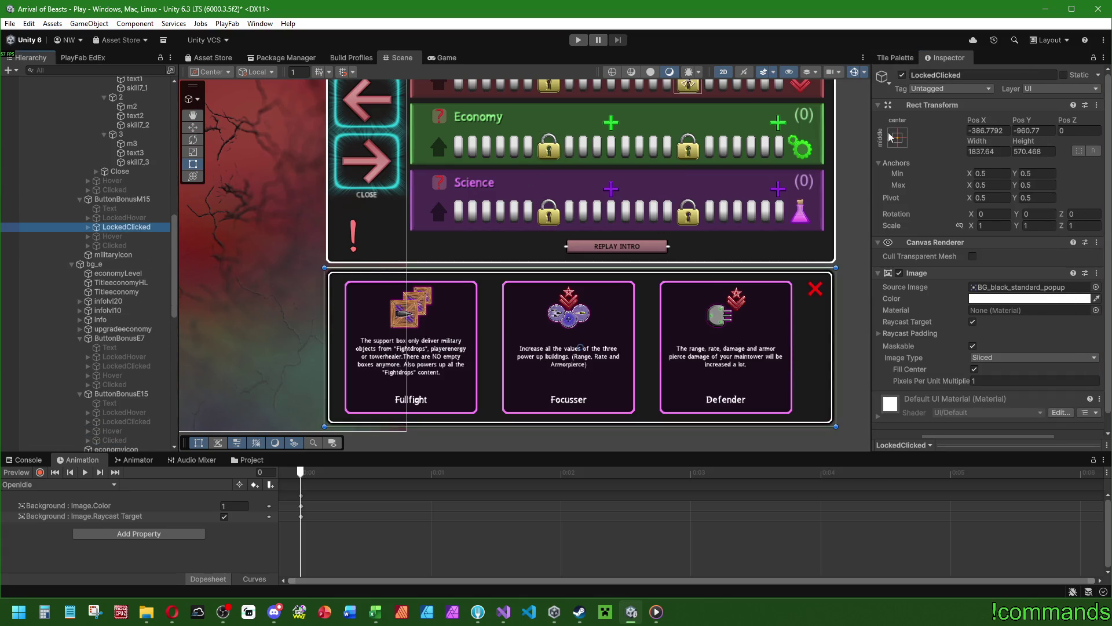
pyautogui.click(901, 76)
pyautogui.scroll(7, 93, 255)
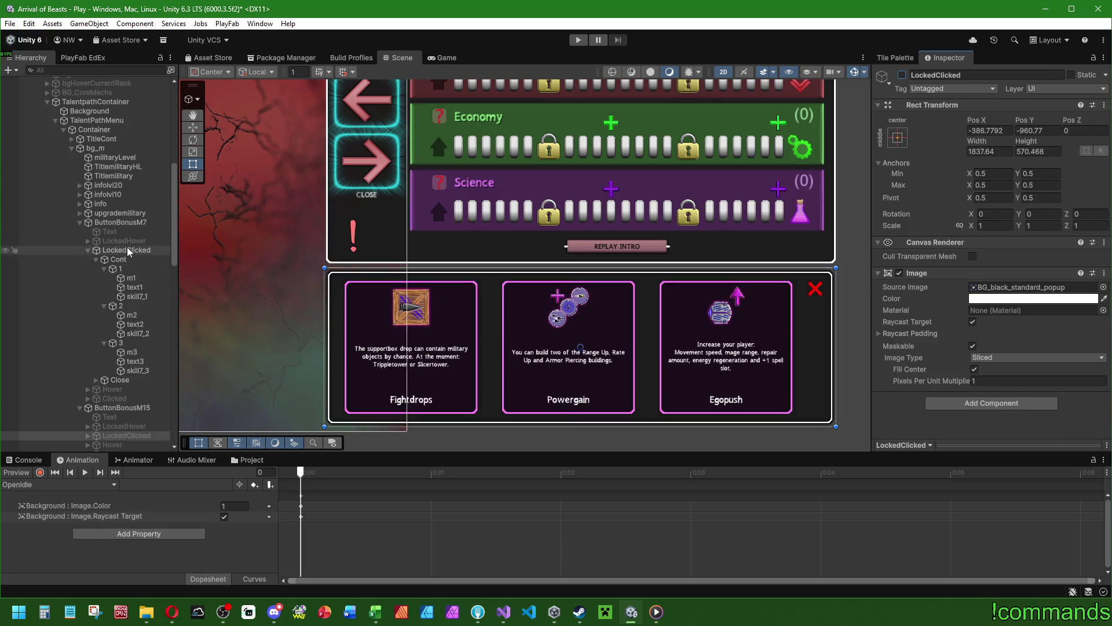
pyautogui.click(90, 250)
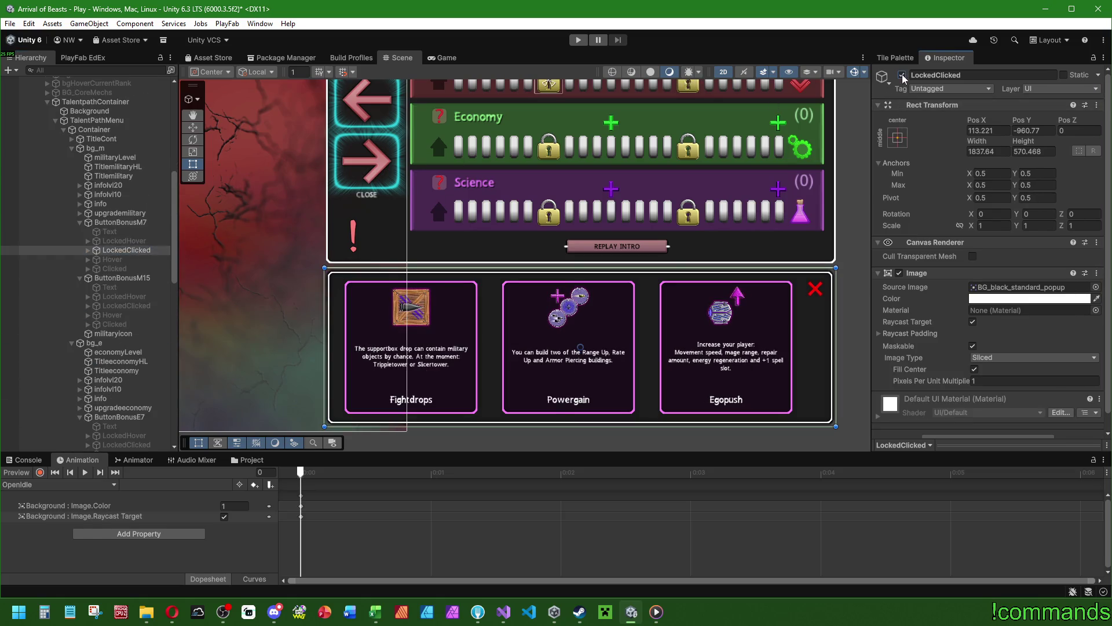
pyautogui.doubleClick(129, 269)
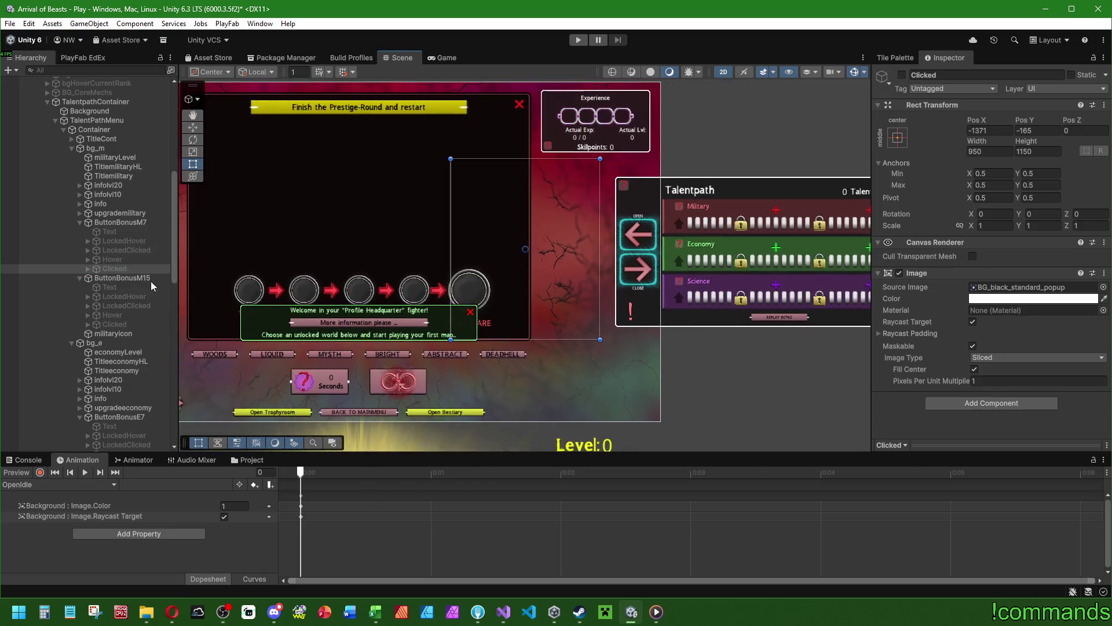
# Multi-select the Clicked popups of M7, M15, E7, E15, S7 and S15 and activate them.
pyautogui.click(125, 266)
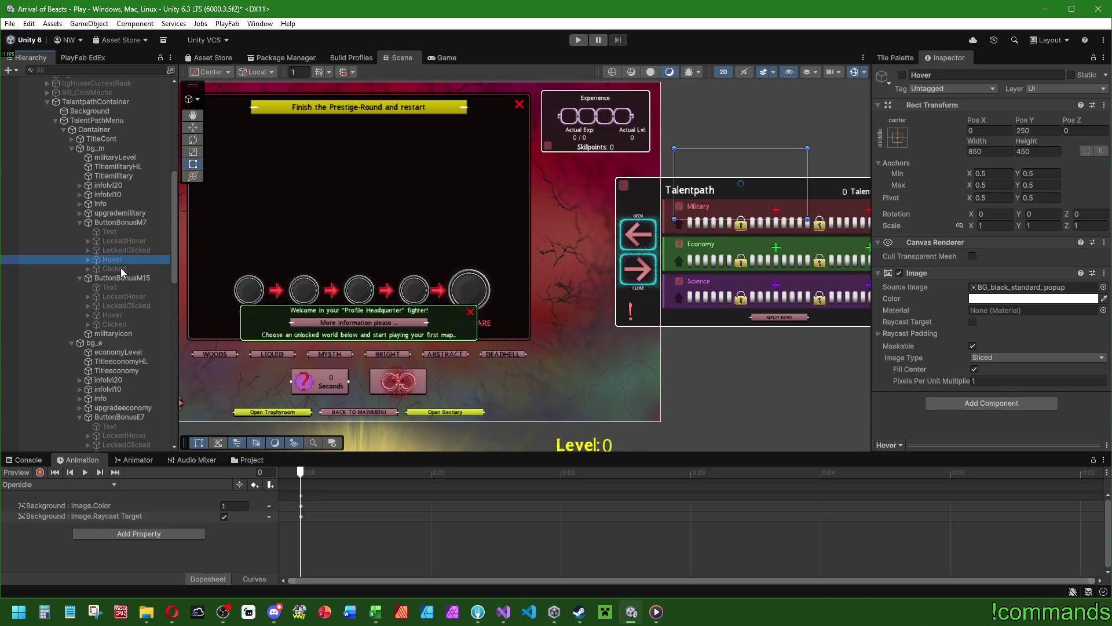
pyautogui.keyDown('ctrl'); pyautogui.click(119, 324); pyautogui.keyUp('ctrl')
pyautogui.scroll(-5, 119, 322)
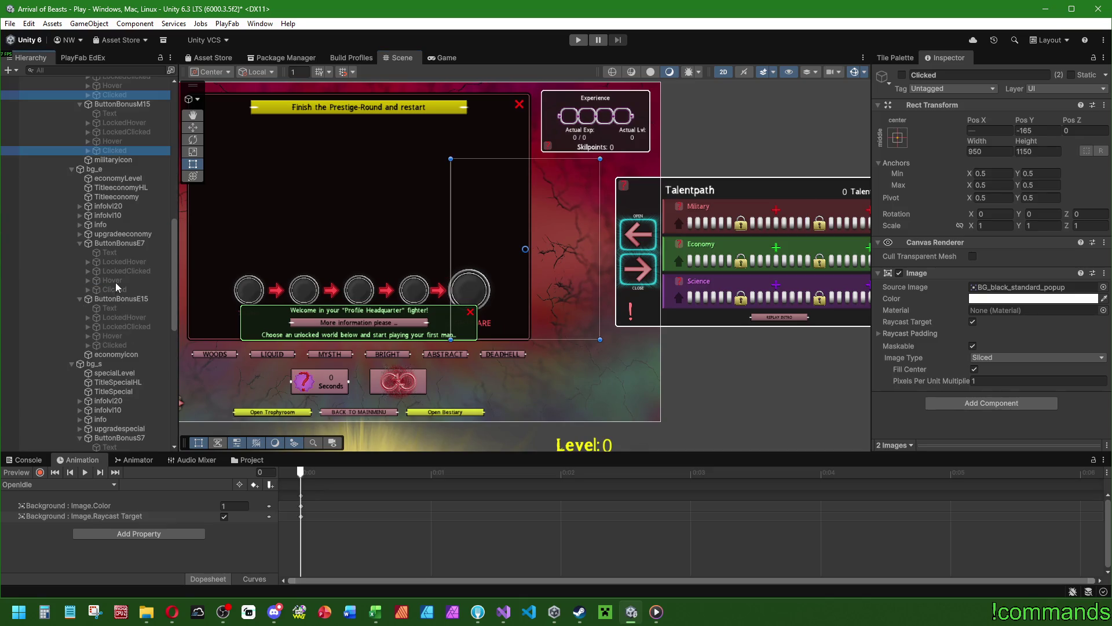
pyautogui.keyDown('ctrl'); pyautogui.click(116, 289); pyautogui.keyUp('ctrl')
pyautogui.keyDown('ctrl'); pyautogui.click(110, 345); pyautogui.keyUp('ctrl')
pyautogui.scroll(-5, 116, 325)
pyautogui.keyDown('ctrl'); pyautogui.click(114, 240); pyautogui.keyUp('ctrl')
pyautogui.keyDown('ctrl'); pyautogui.click(114, 296); pyautogui.keyUp('ctrl')
pyautogui.scroll(5, 119, 299)
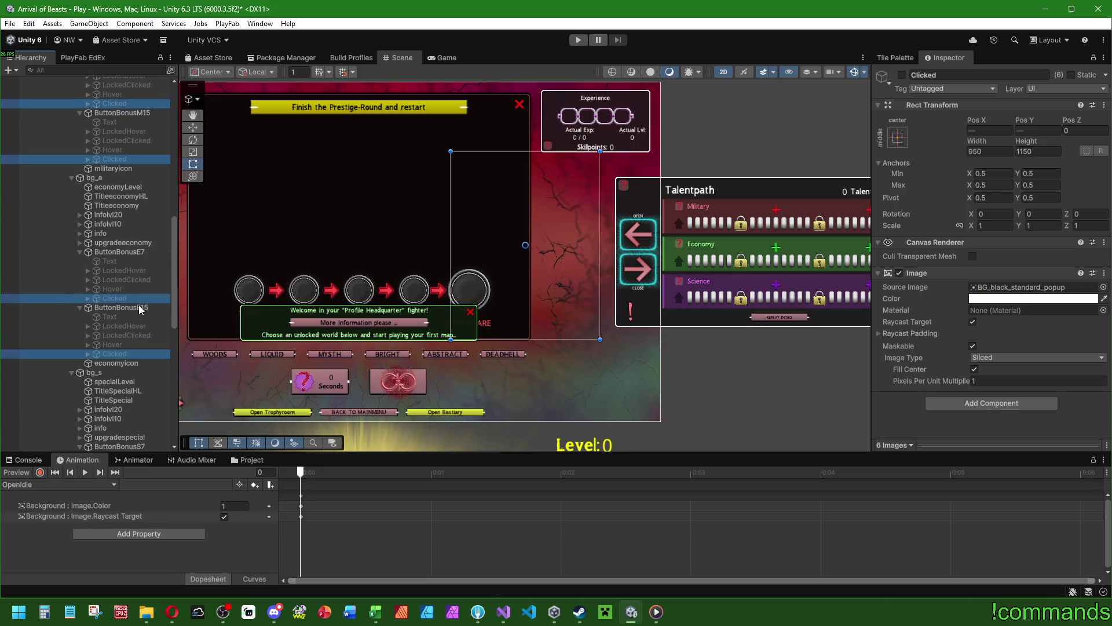
pyautogui.scroll(1, 139, 310)
pyautogui.click(902, 74)
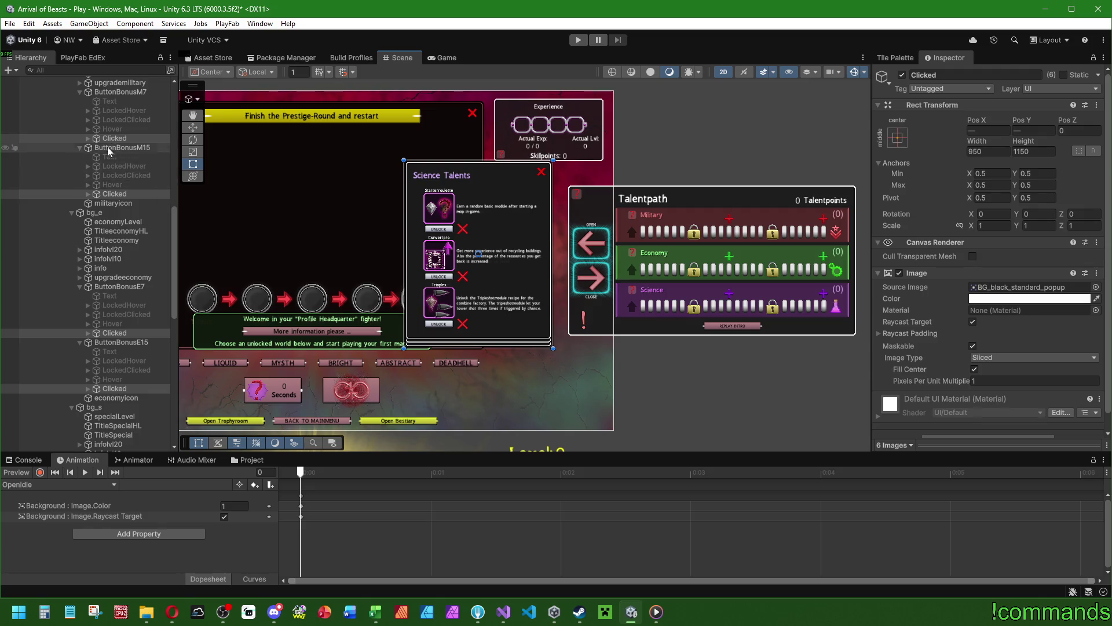
# Expand all six Clicked popups and copy the width of ButtonBonusS15's LockedClicked.
pyautogui.scroll(-5, 99, 243)
pyautogui.click(88, 339)
pyautogui.click(88, 284)
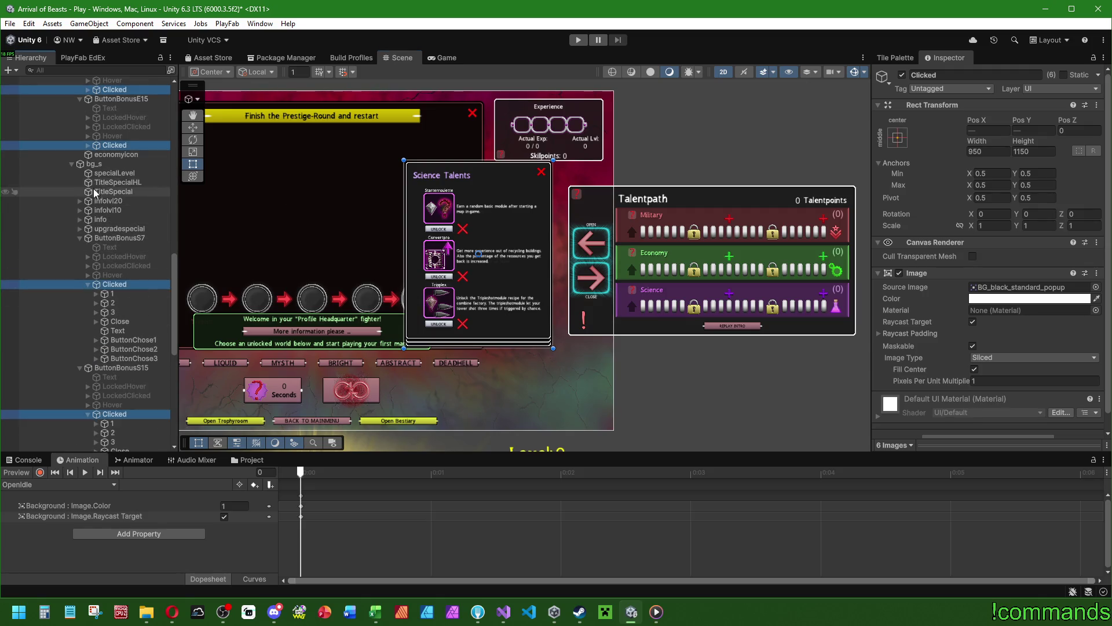
pyautogui.click(88, 145)
pyautogui.click(88, 89)
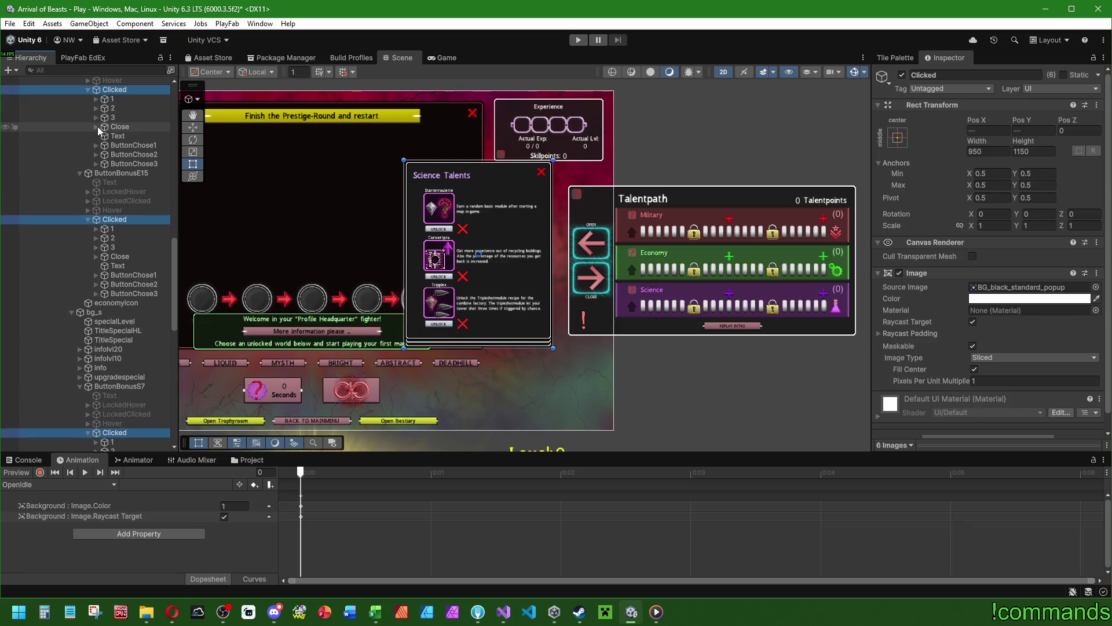
pyautogui.scroll(6, 93, 186)
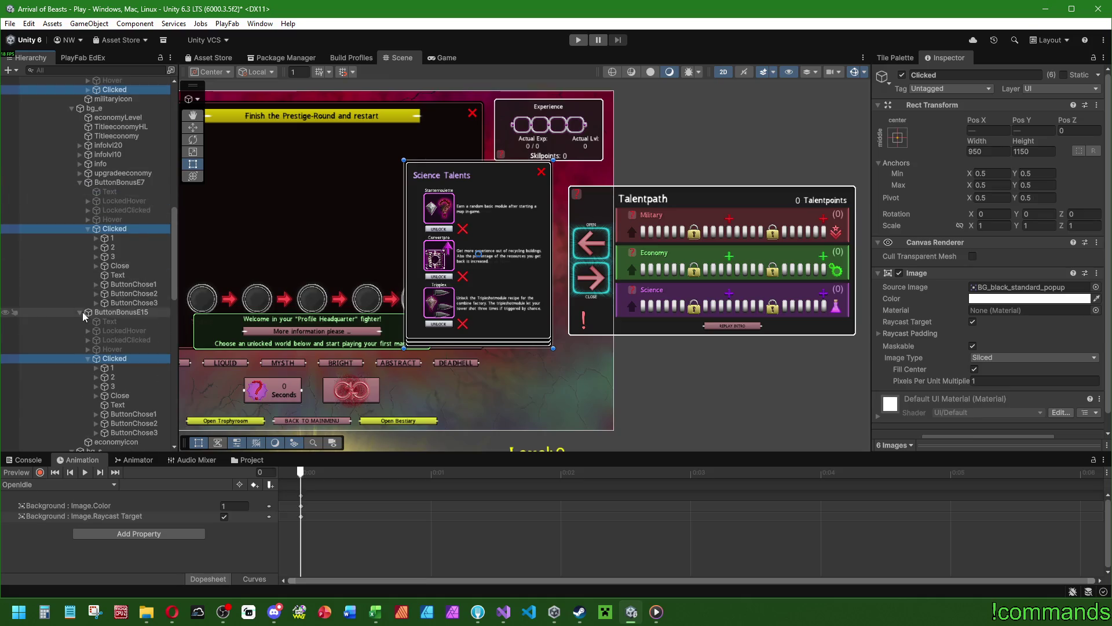
pyautogui.click(88, 228)
pyautogui.click(88, 172)
pyautogui.scroll(3, 99, 243)
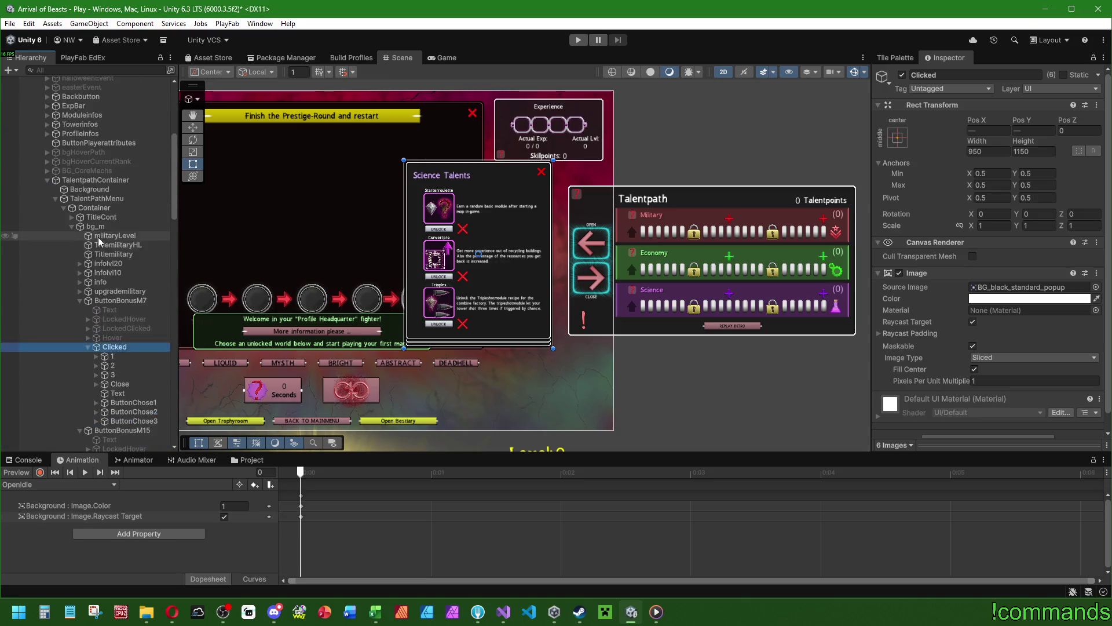
pyautogui.scroll(-7, 96, 243)
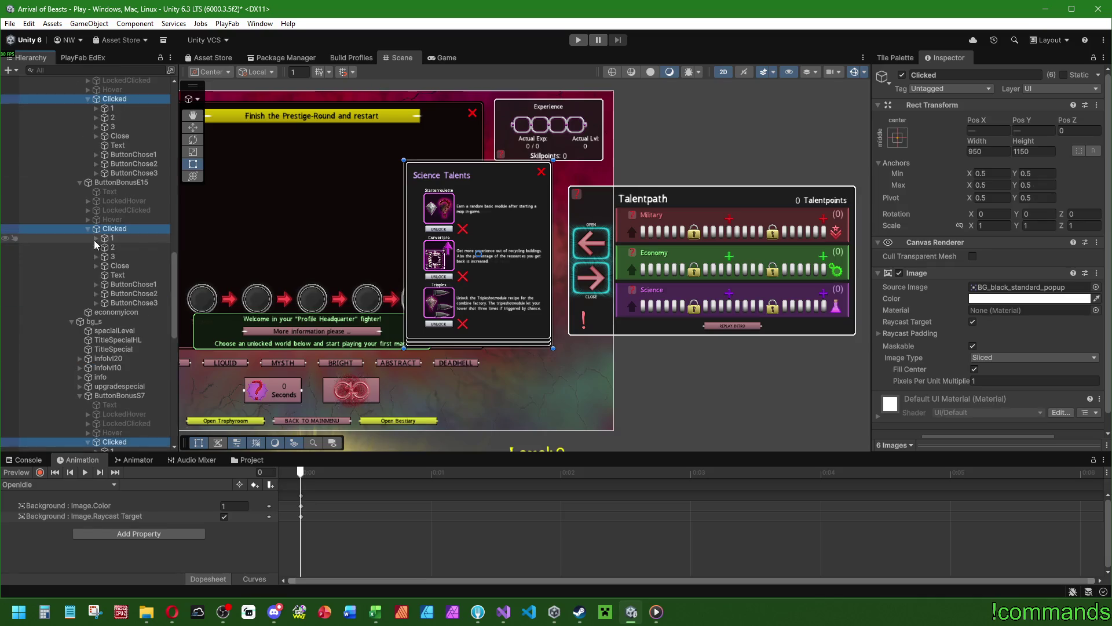
pyautogui.scroll(-6, 91, 249)
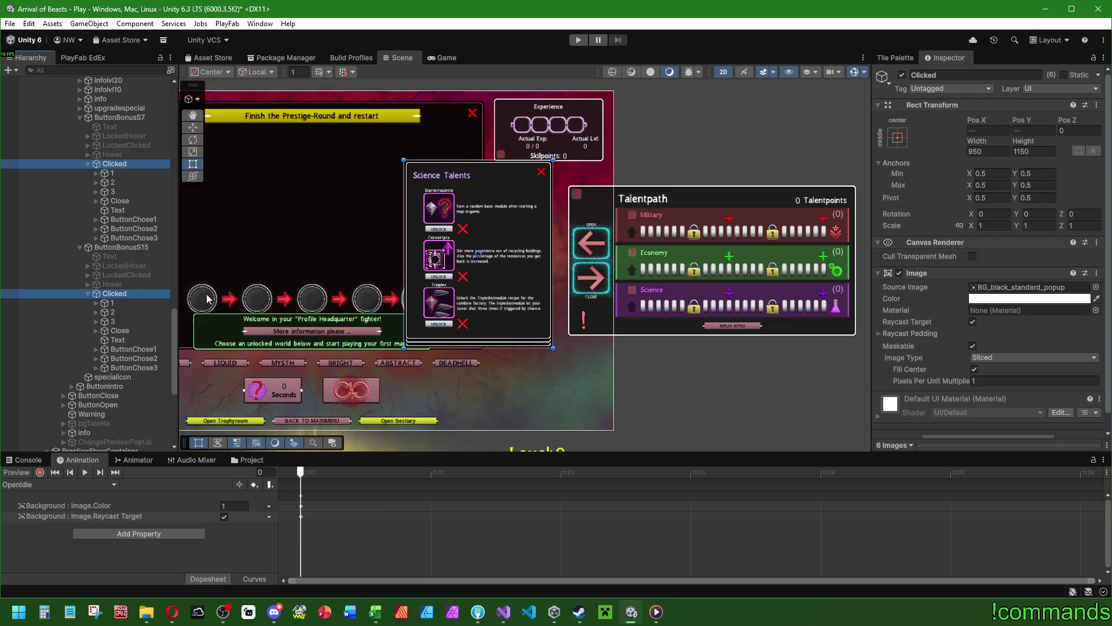
pyautogui.click(137, 276)
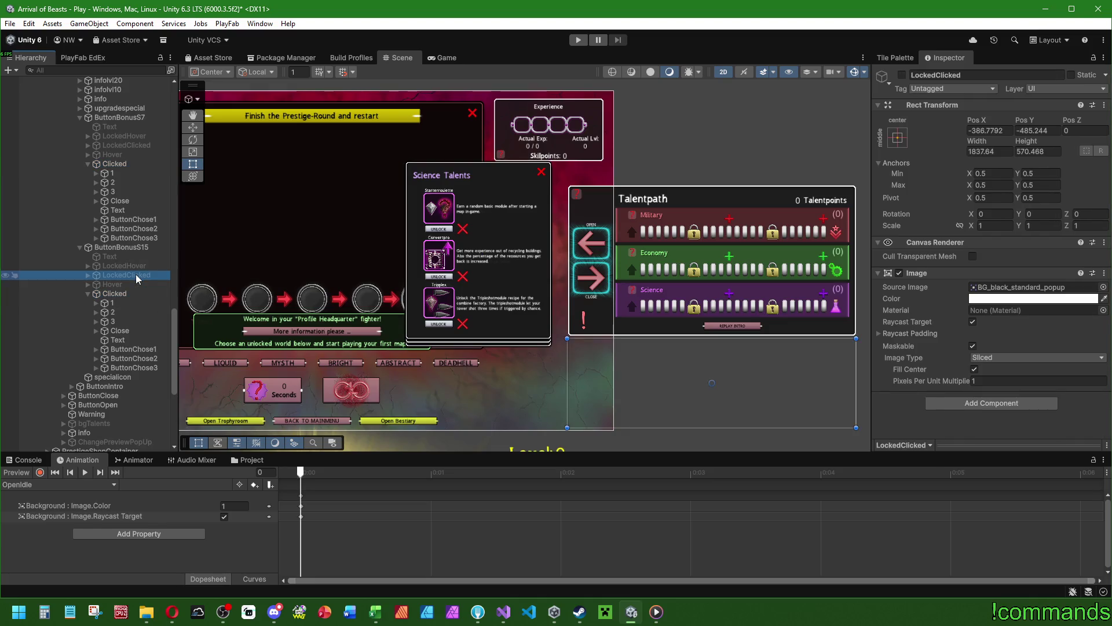
pyautogui.click(1003, 151)
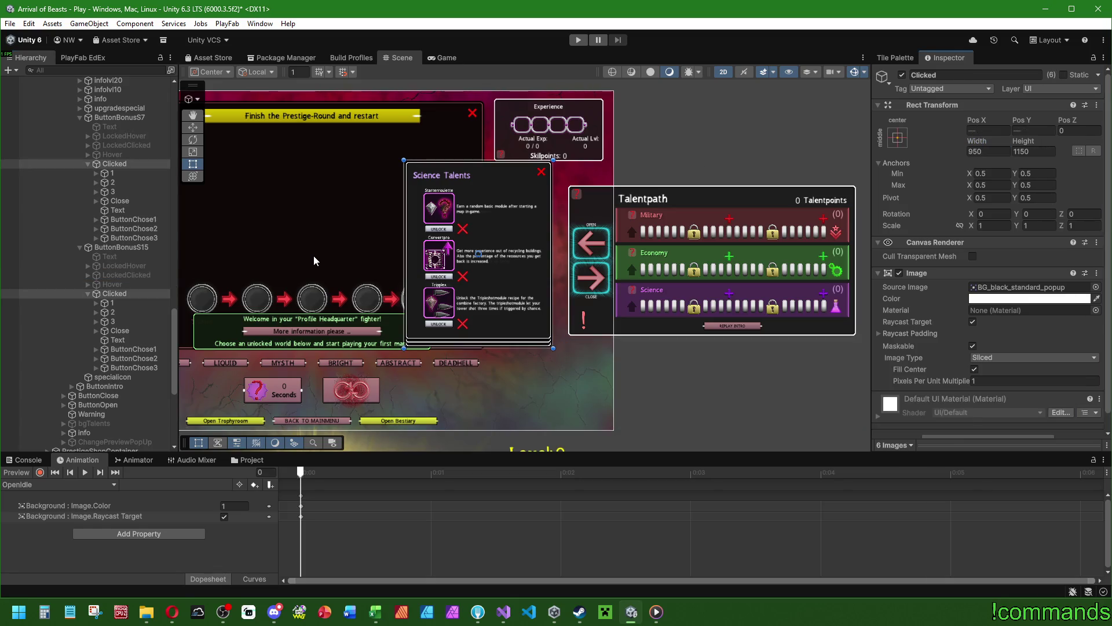
# Give the six Clicked popups LockedClicked's size, width 1837.64 and height 570.468.
pyautogui.click(1008, 154)
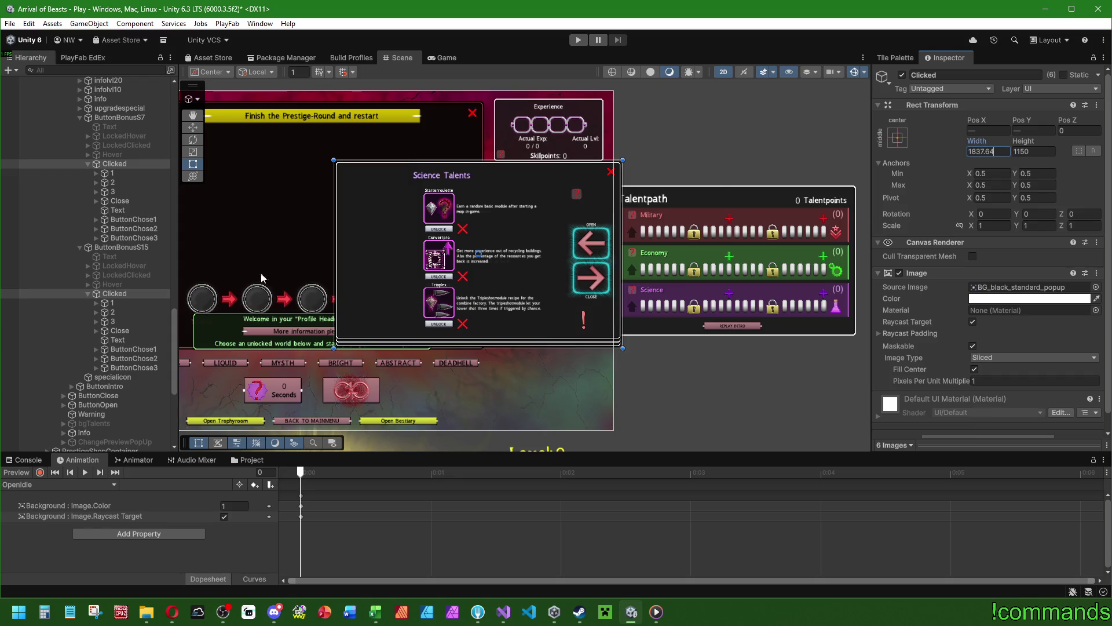
pyautogui.click(134, 144)
pyautogui.click(1052, 151)
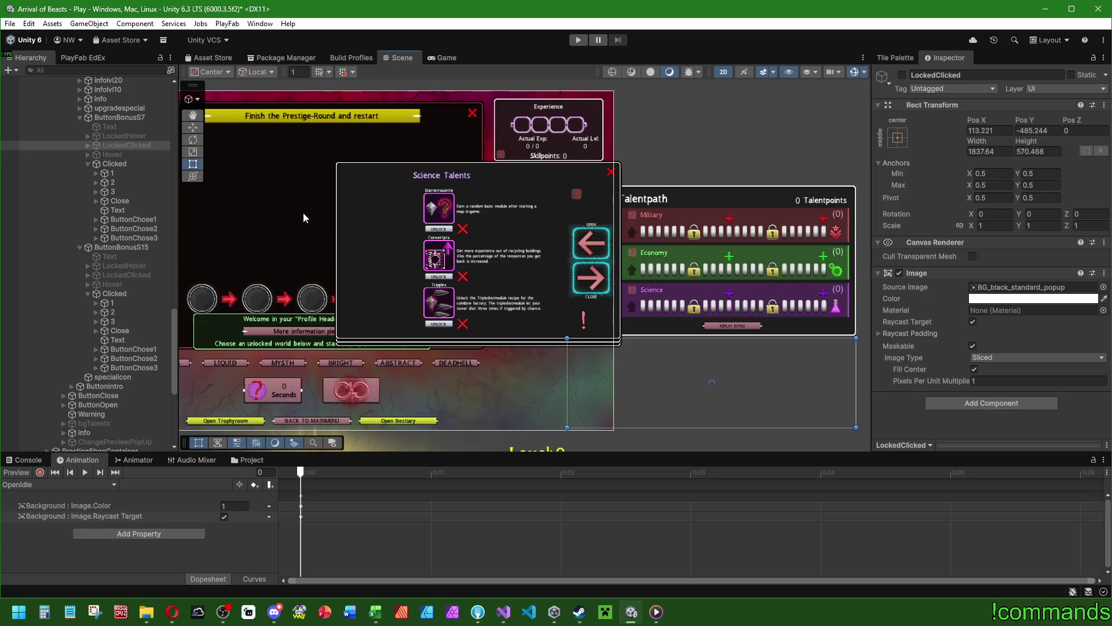
pyautogui.hotkey('ctrl', 'z')
pyautogui.write('570.468')
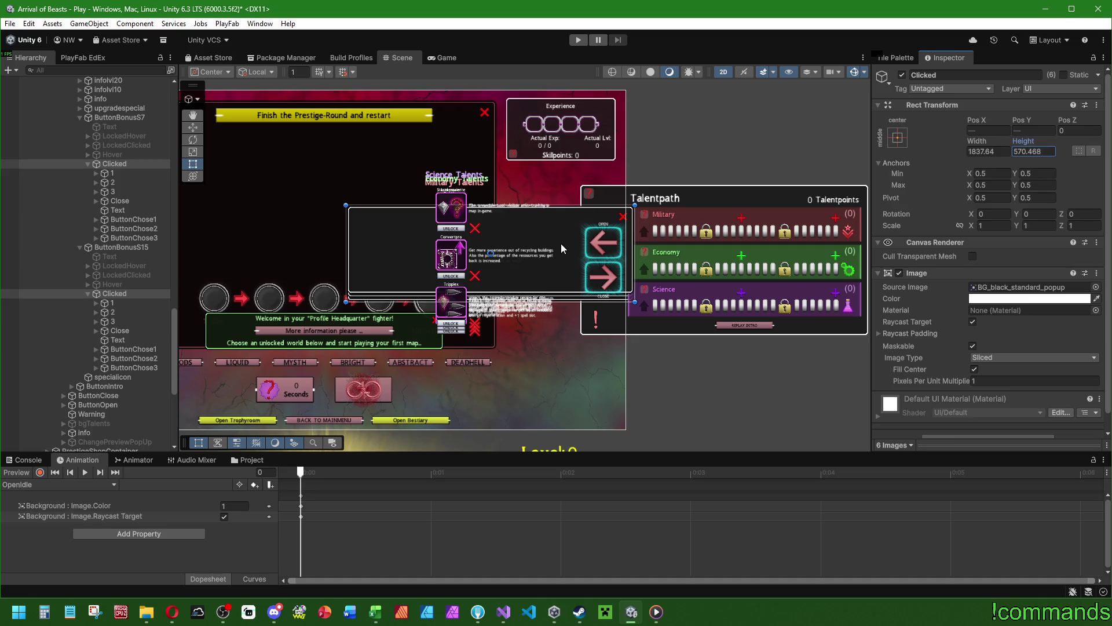
# Copy LockedClicked's position onto the six popups: Pos X 113.221, Pos Y -485.244.
pyautogui.click(132, 145)
pyautogui.click(1004, 130)
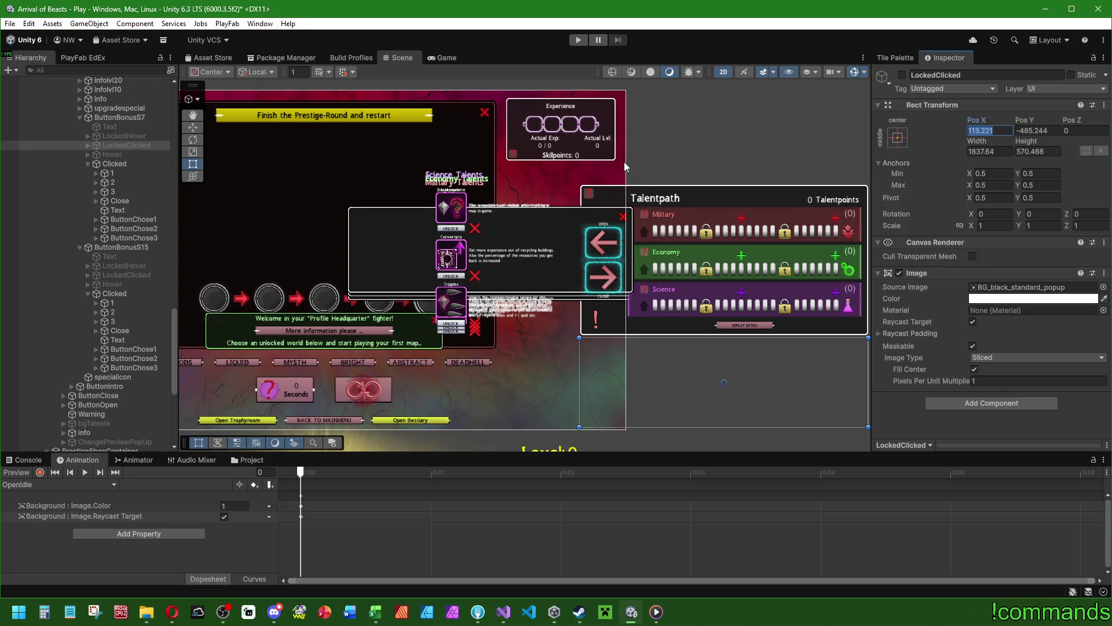
pyautogui.hotkey('ctrl', 'z')
pyautogui.click(993, 131)
pyautogui.write('113.221')
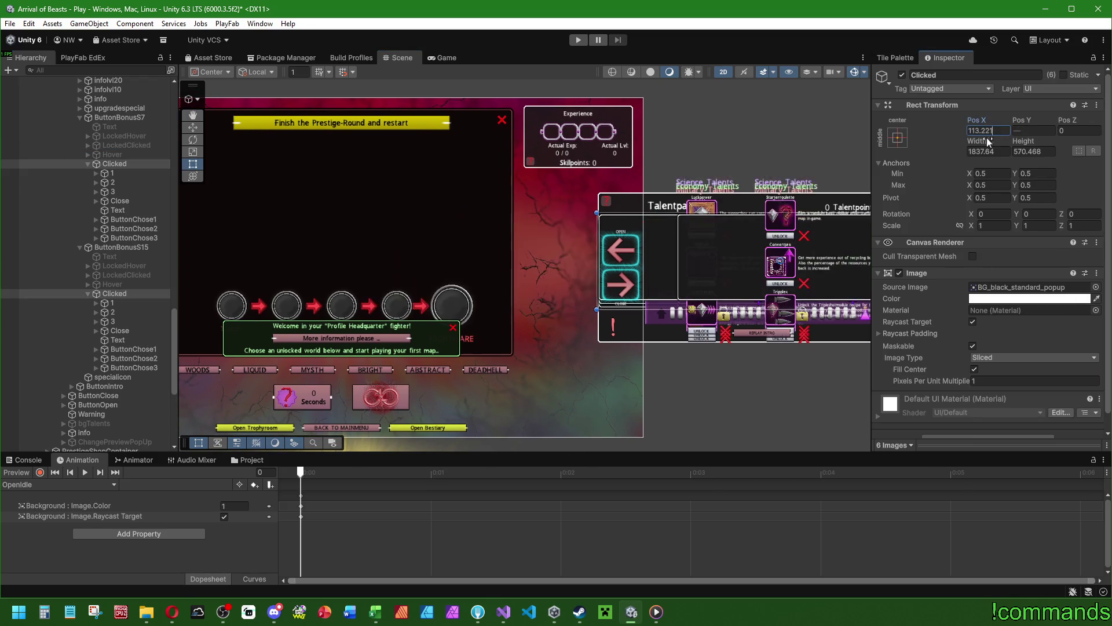
pyautogui.moveTo(687, 173); pyautogui.dragTo(613, 168)
pyautogui.click(125, 146)
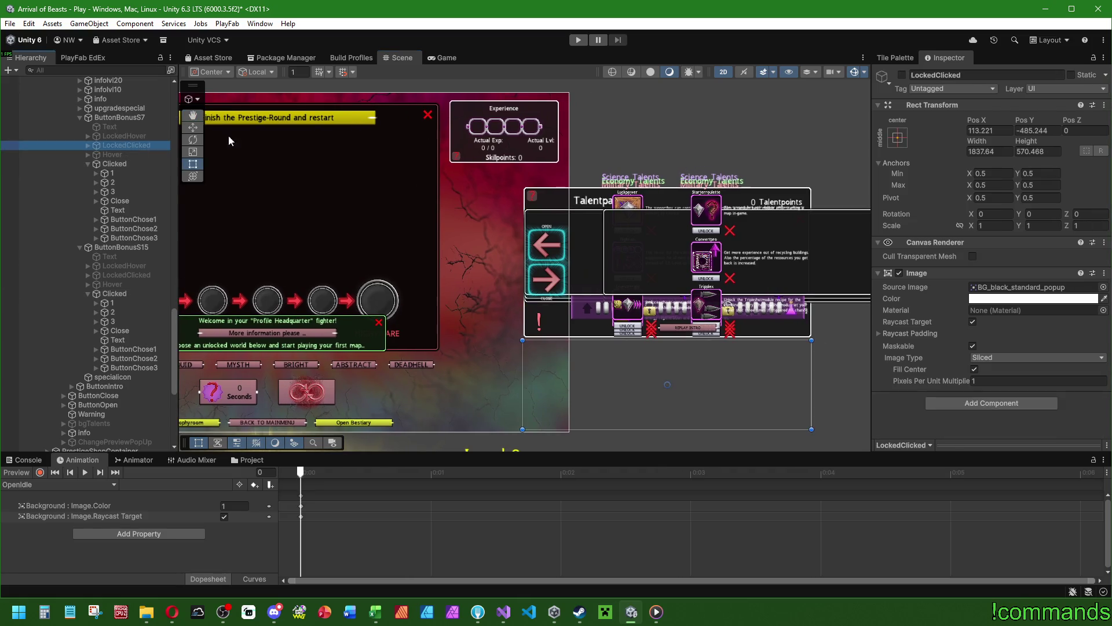
pyautogui.click(1037, 131)
pyautogui.hotkey('ctrl', 'z')
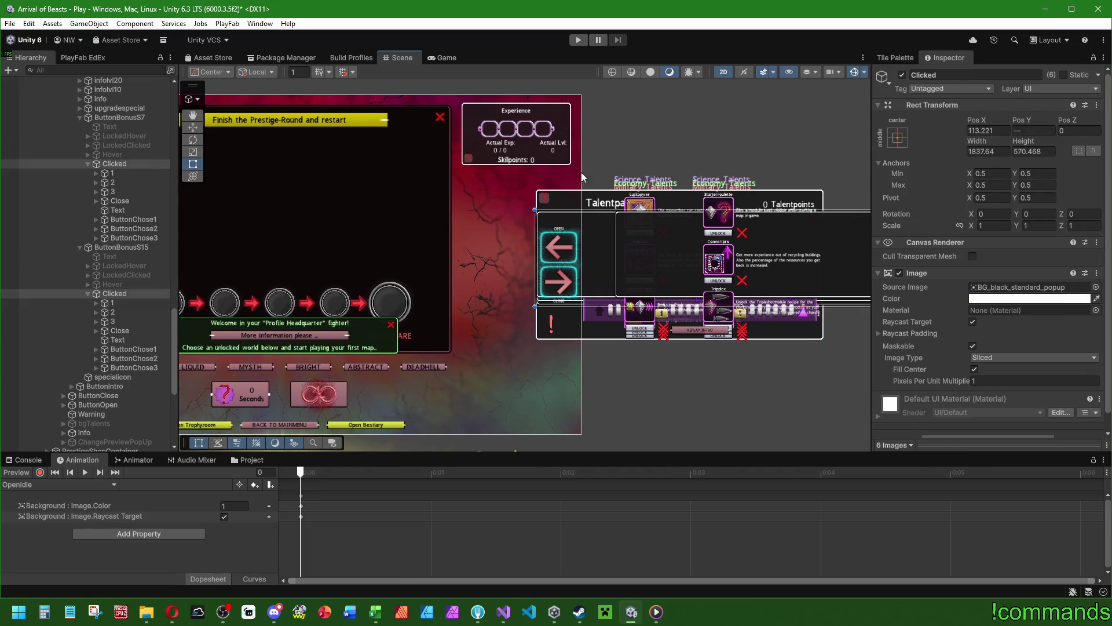
pyautogui.hotkey('ctrl', 'z')
pyautogui.moveTo(691, 186); pyautogui.dragTo(535, 128)
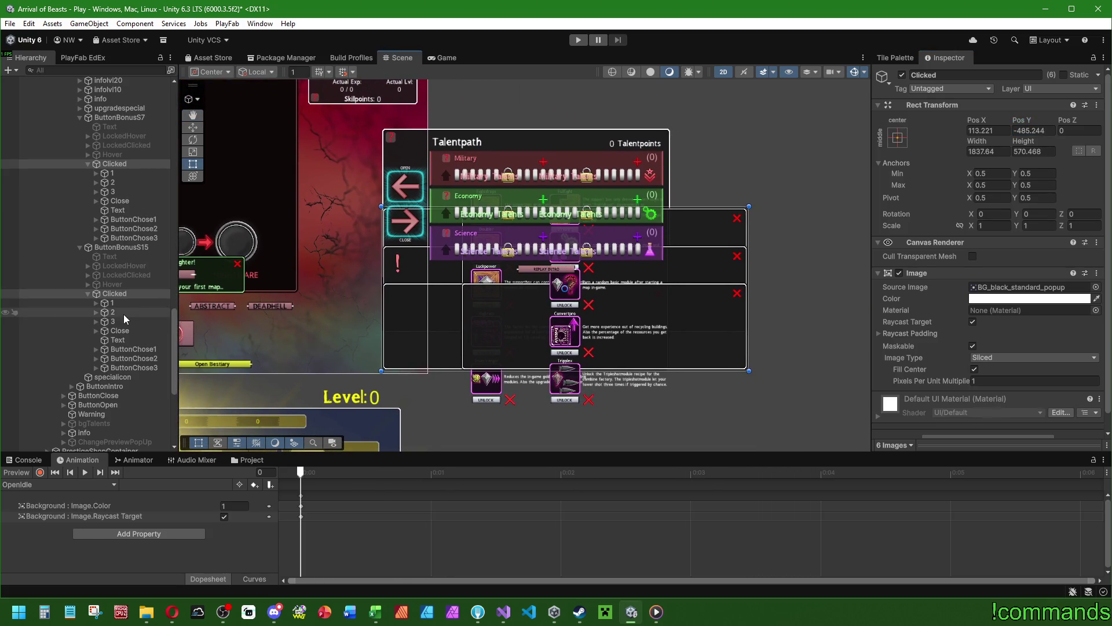
# Compare the S15 and S7 Clicked popups and shift the S15 popup left.
pyautogui.click(115, 293)
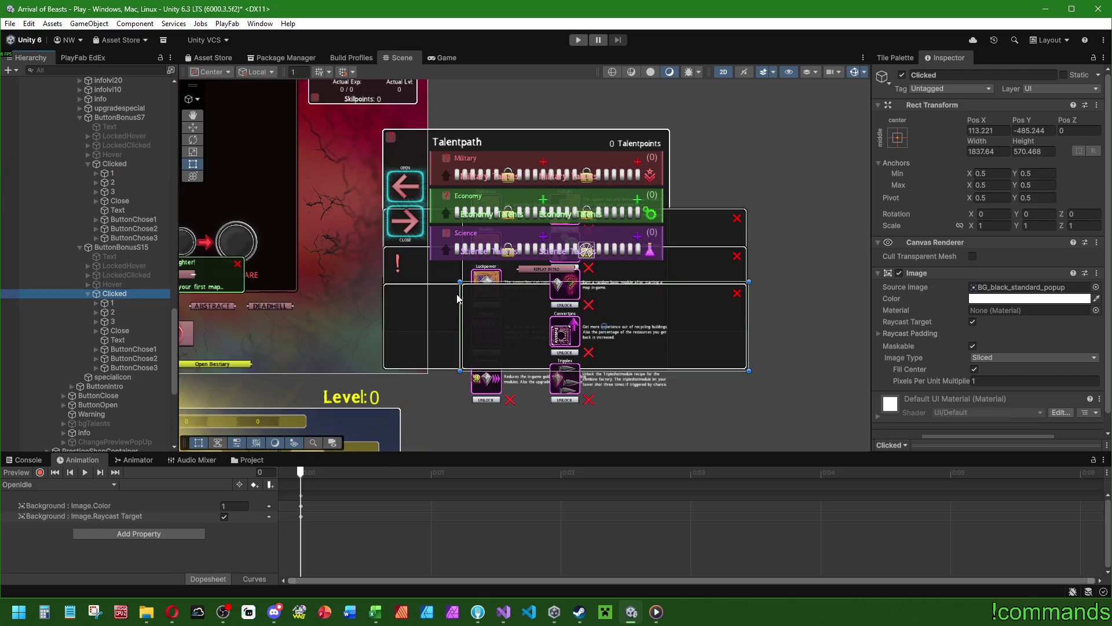
pyautogui.scroll(2, 457, 299)
pyautogui.click(128, 165)
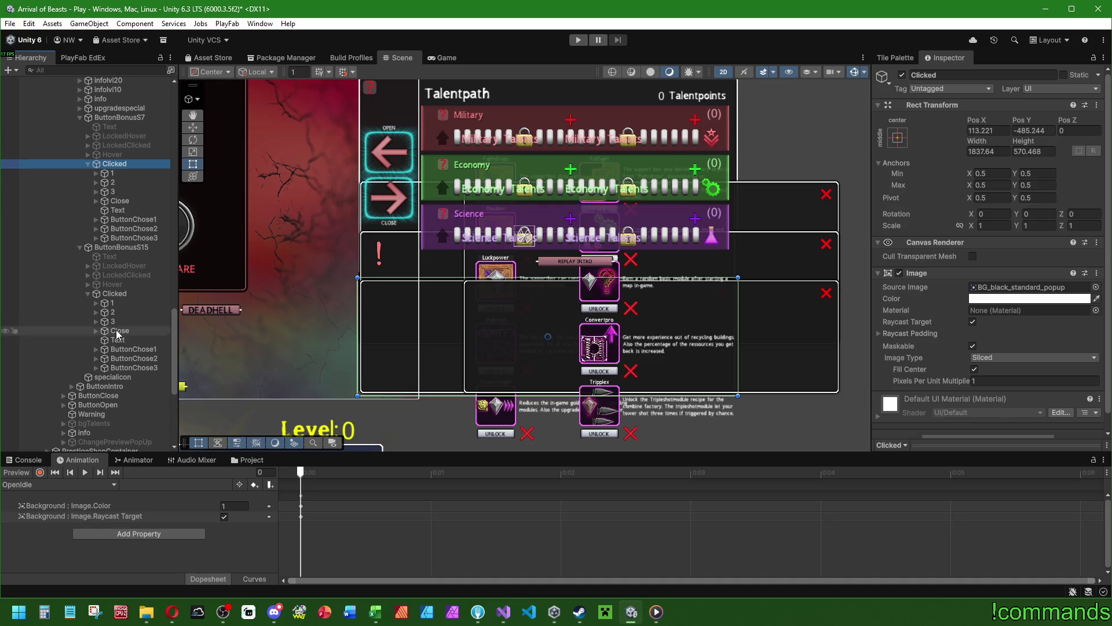
pyautogui.click(124, 293)
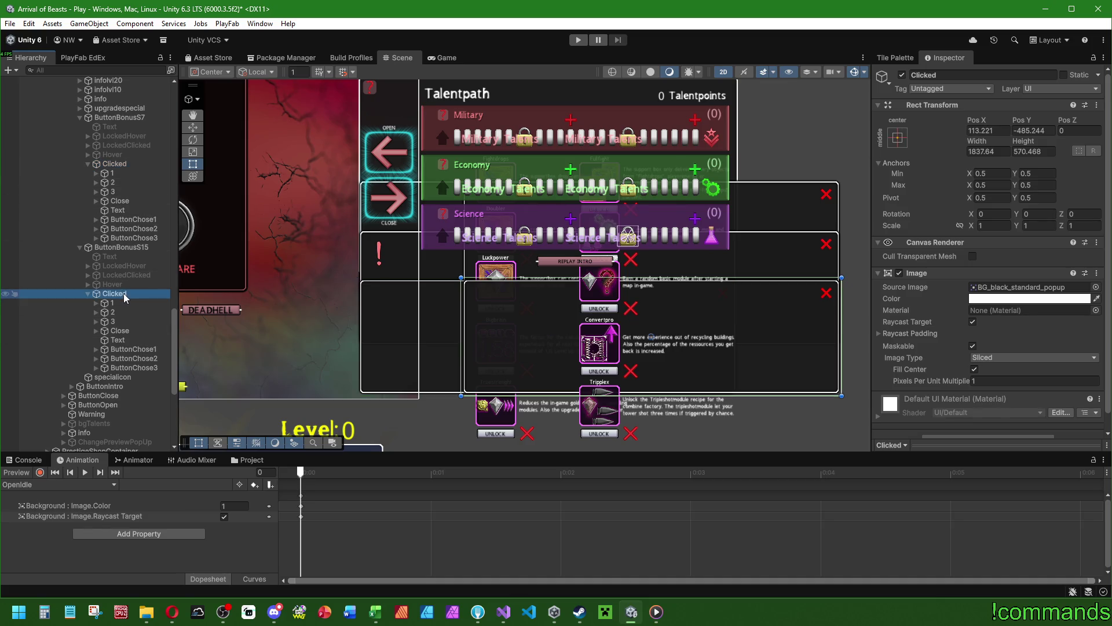
pyautogui.click(122, 165)
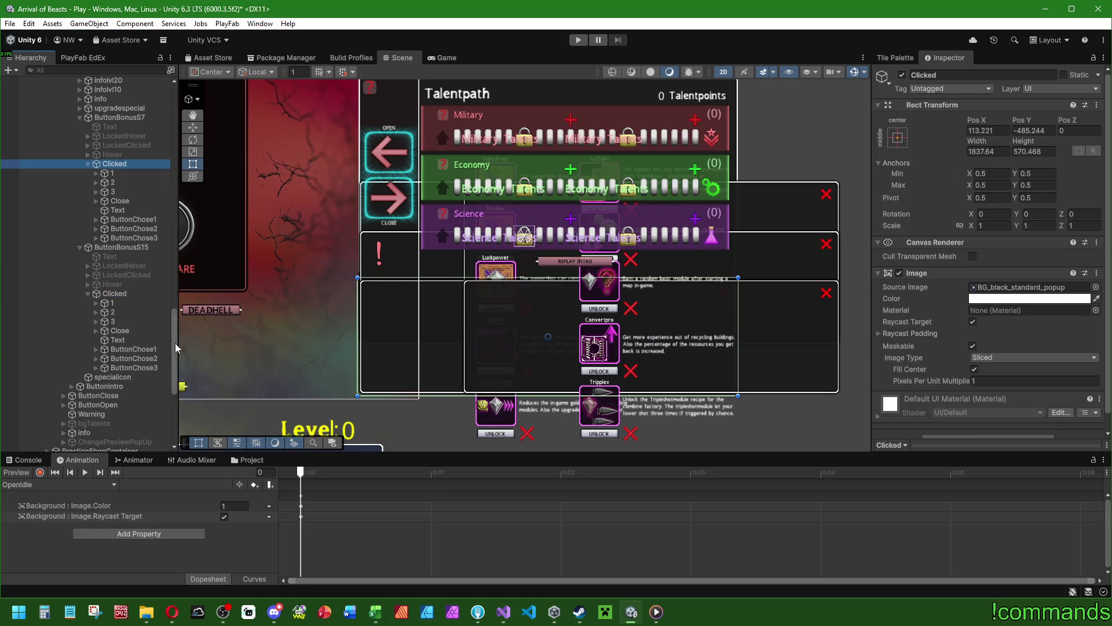
pyautogui.click(139, 295)
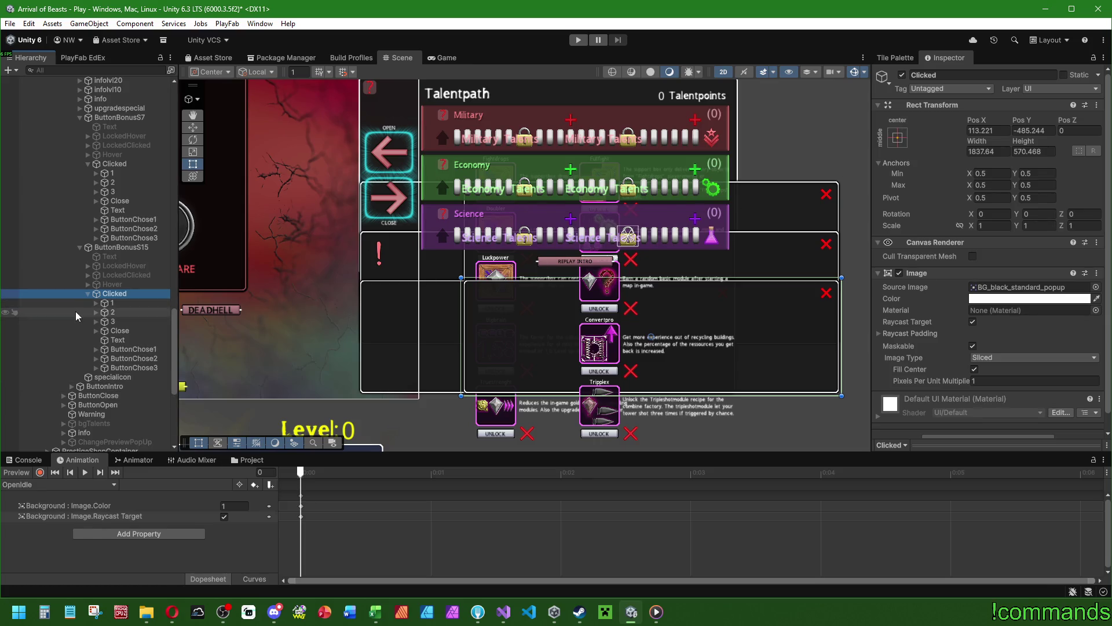
pyautogui.moveTo(1000, 125); pyautogui.dragTo(959, 126)
# Move two Clicked popups down to Pos Y -719, then one left to Pos X -394.
pyautogui.click(115, 163)
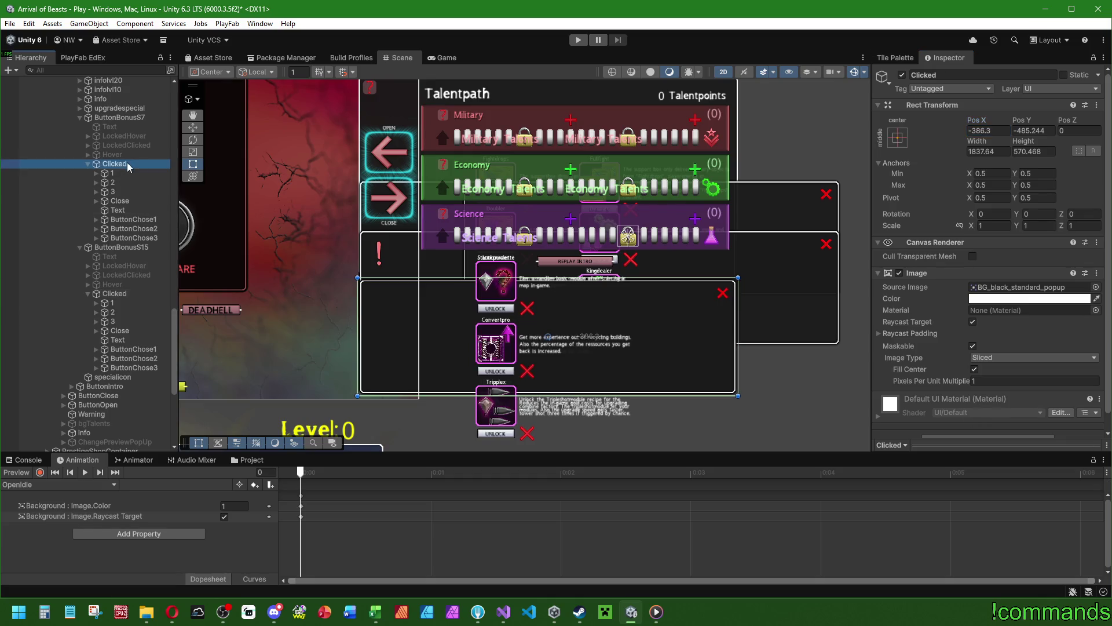
pyautogui.scroll(5, 106, 277)
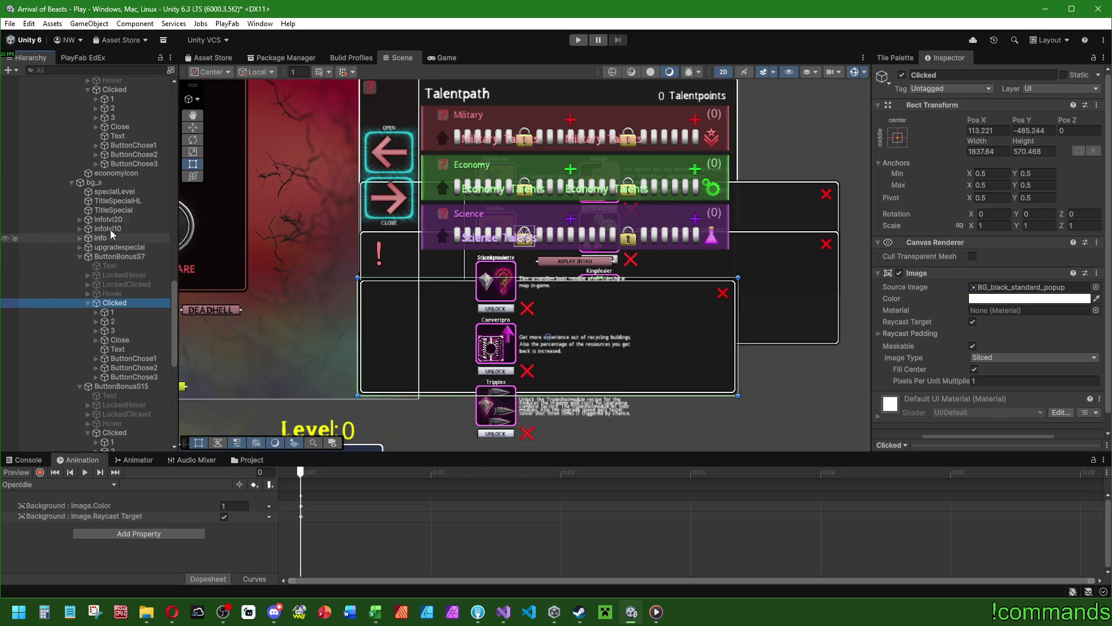
pyautogui.scroll(5, 110, 249)
pyautogui.click(128, 229)
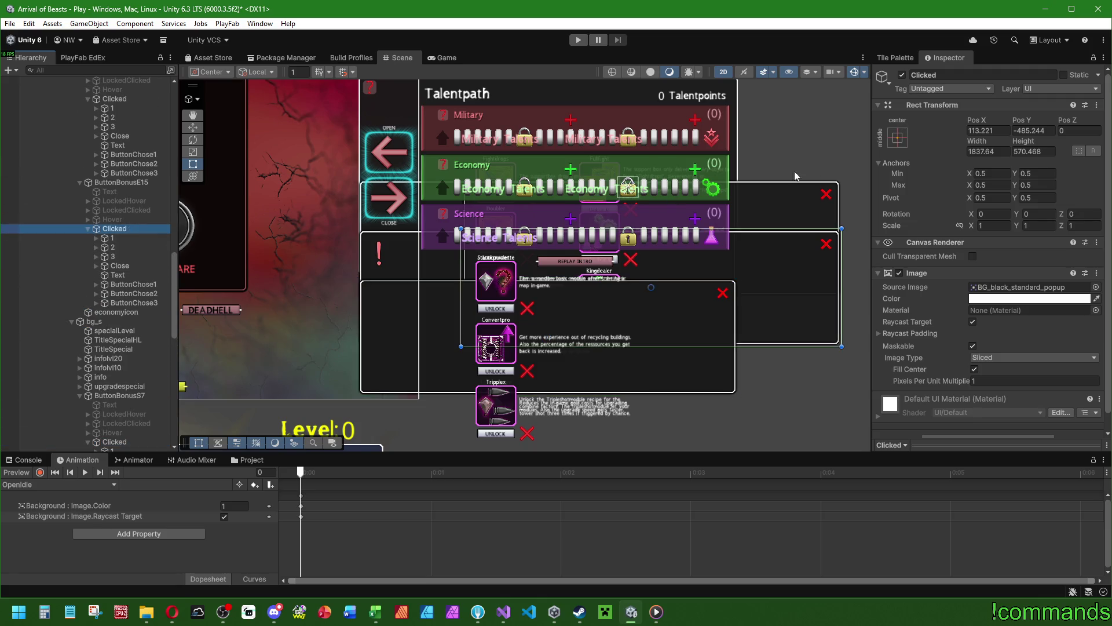
pyautogui.scroll(1, 99, 238)
pyautogui.click(122, 134)
pyautogui.keyDown('ctrl'); pyautogui.click(115, 263); pyautogui.keyUp('ctrl')
pyautogui.scroll(2, 579, 285)
pyautogui.press('w')
pyautogui.moveTo(614, 246); pyautogui.dragTo(601, 310)
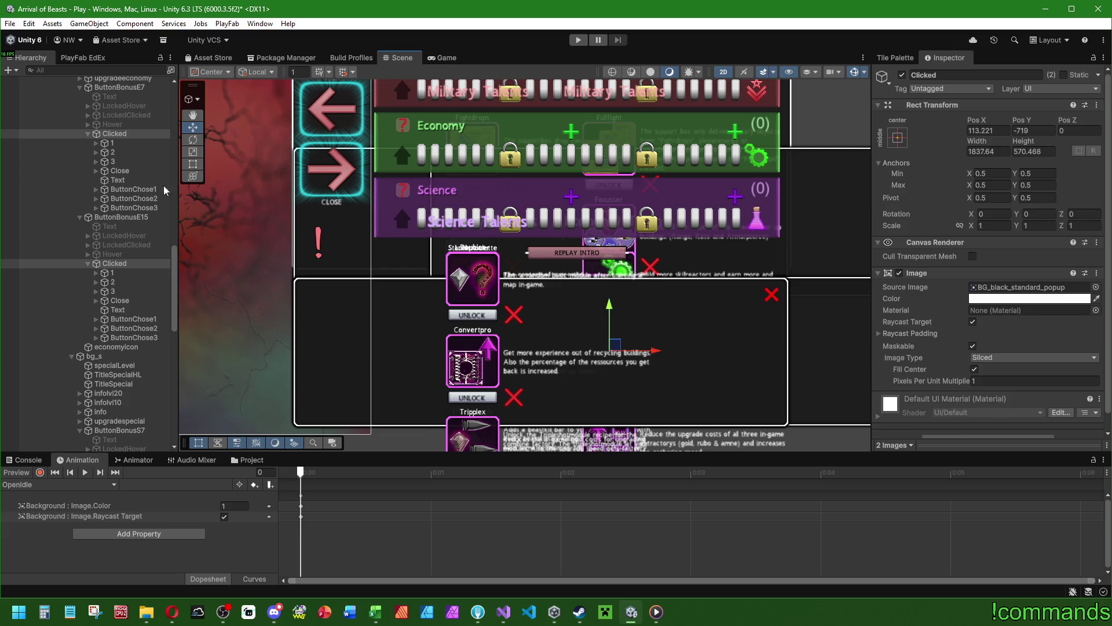
pyautogui.click(126, 263)
pyautogui.moveTo(724, 352); pyautogui.dragTo(588, 350)
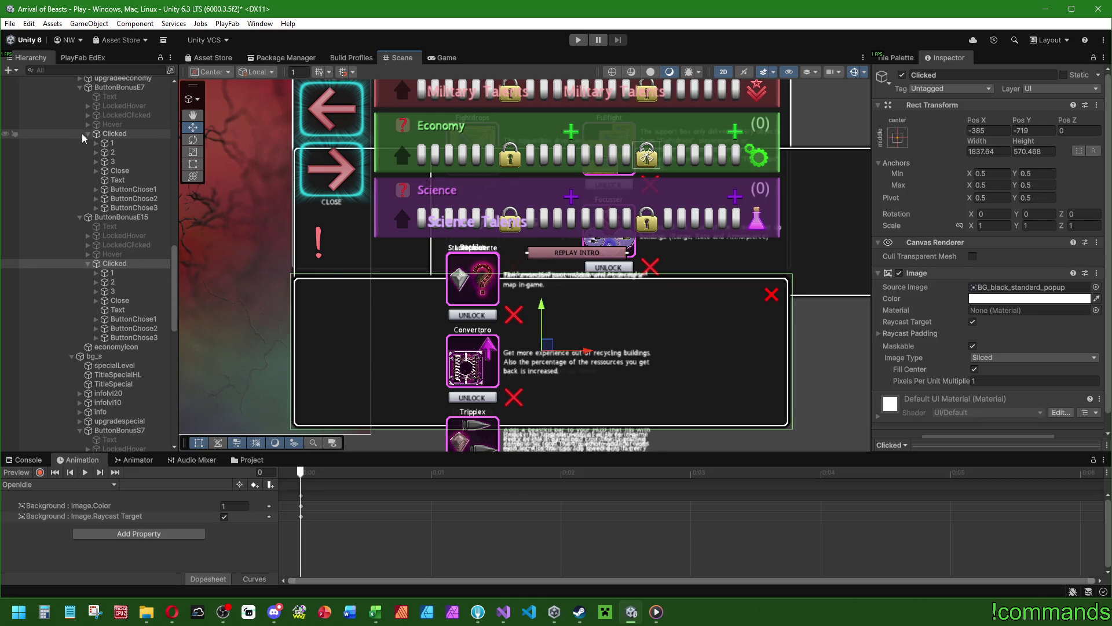
# Drag both popup panels below the talent bars to Pos Y -960, aligned at Pos X -385.
pyautogui.scroll(-5, 131, 259)
pyautogui.scroll(10, 127, 264)
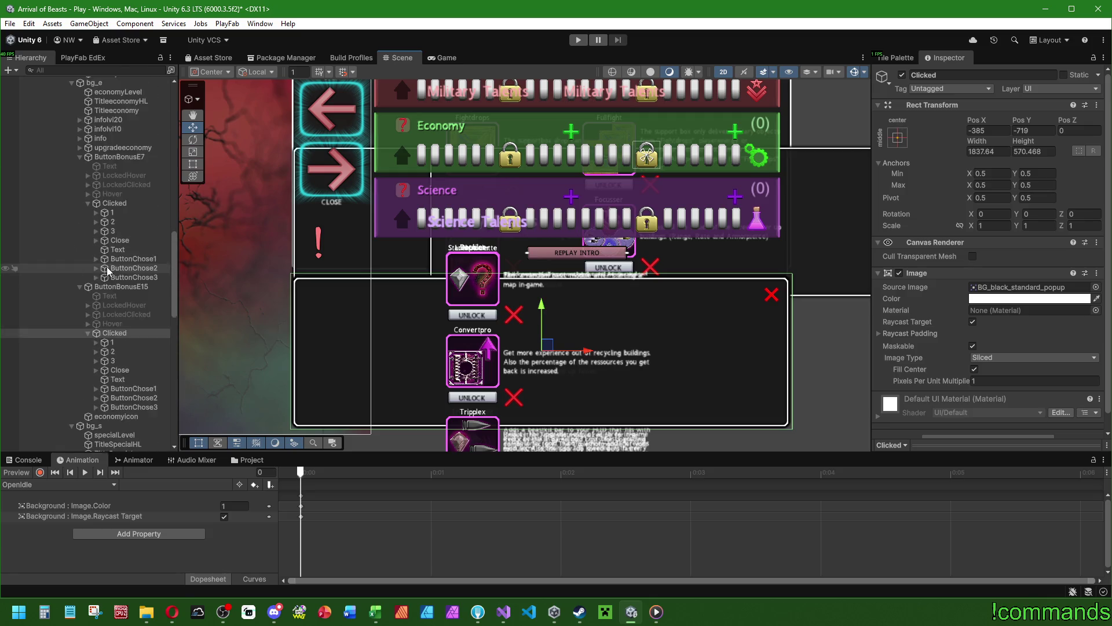
pyautogui.click(114, 342)
pyautogui.scroll(5, 116, 272)
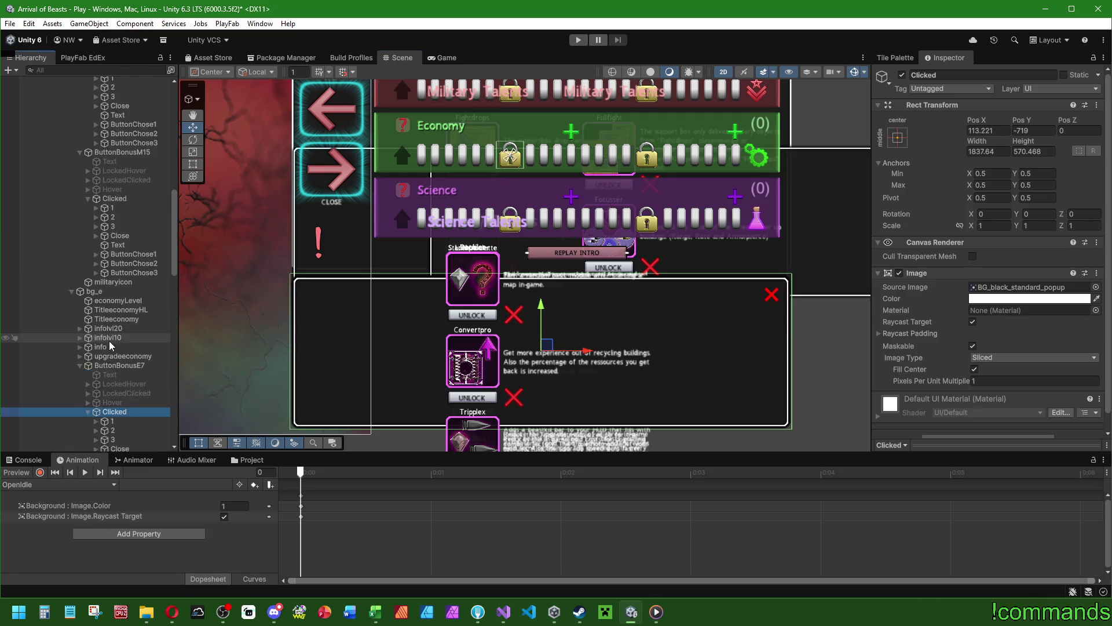
pyautogui.click(118, 270)
pyautogui.keyDown('ctrl'); pyautogui.click(114, 140); pyautogui.keyUp('ctrl')
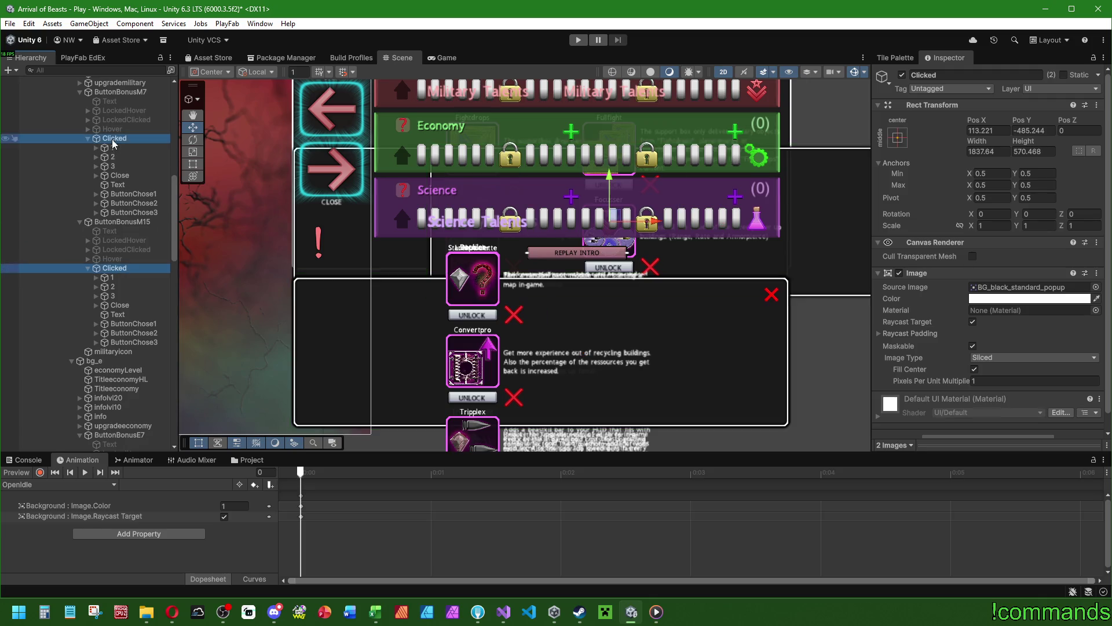
pyautogui.moveTo(601, 181)
pyautogui.mouseDown()
pyautogui.moveTo(594, 312)
pyautogui.moveTo(451, 285)
pyautogui.mouseUp()
pyautogui.click(128, 268)
pyautogui.moveTo(405, 324); pyautogui.dragTo(506, 324)
pyautogui.moveTo(683, 319); pyautogui.dragTo(544, 314)
pyautogui.scroll(-4, 649, 316)
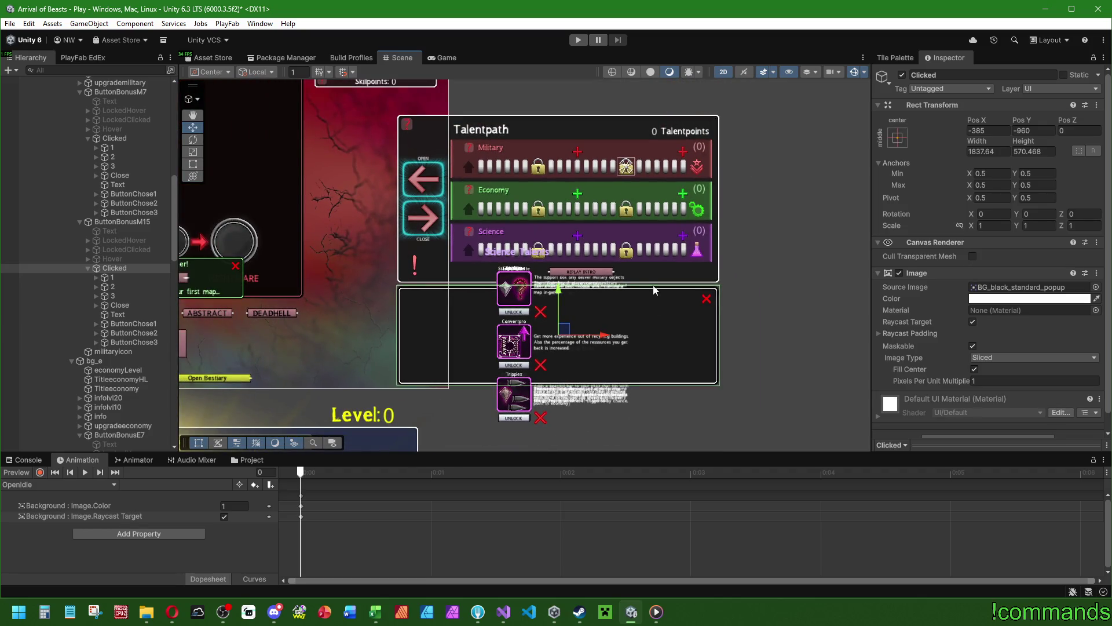
pyautogui.scroll(2, 641, 357)
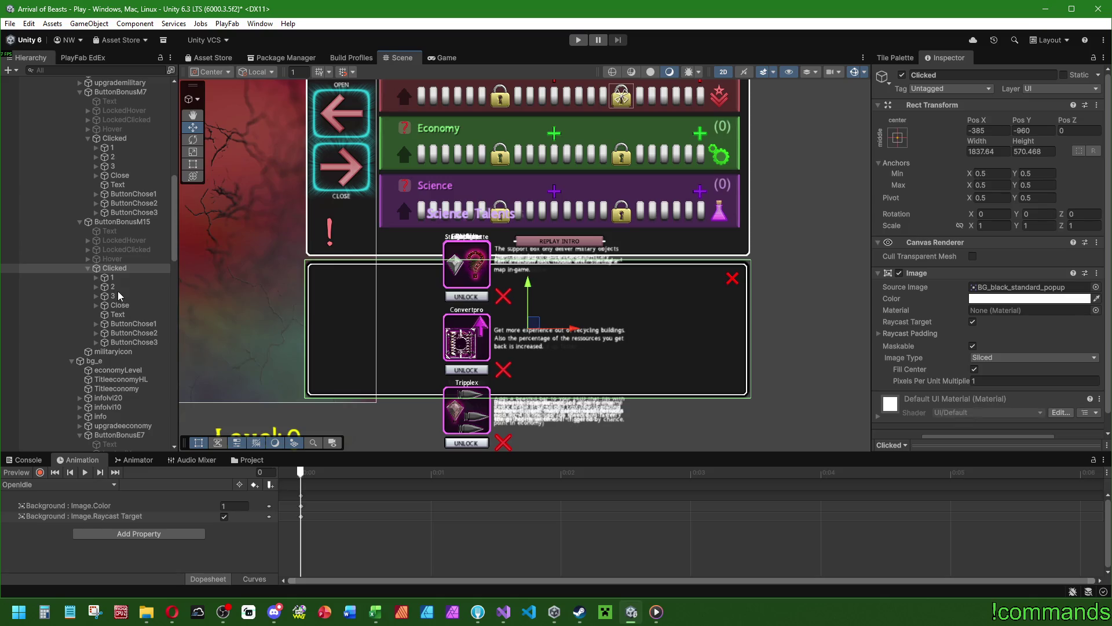
pyautogui.click(125, 326)
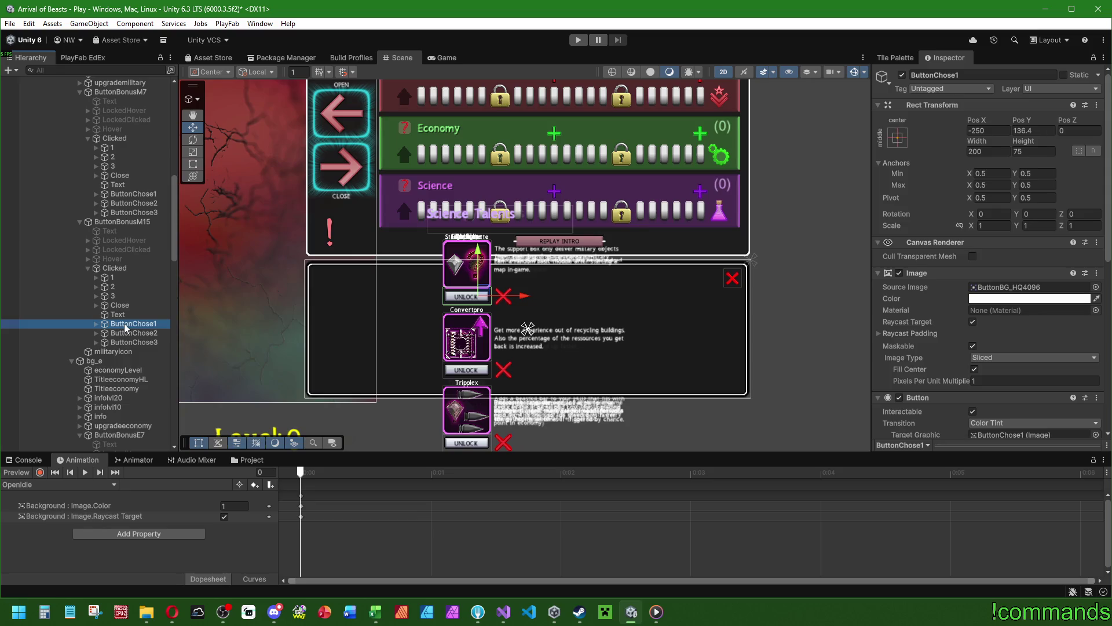
# Move the Close button and title Text above the talent cards in the Military, E7 and E15 popups.
pyautogui.click(118, 315)
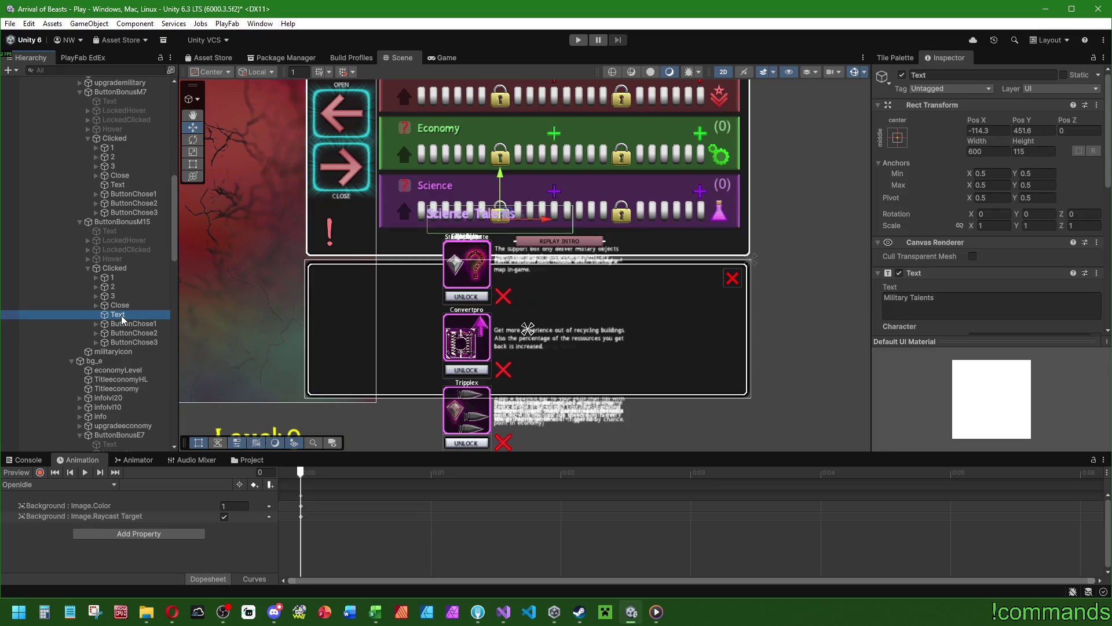
pyautogui.click(127, 306)
pyautogui.click(128, 315)
pyautogui.click(120, 307)
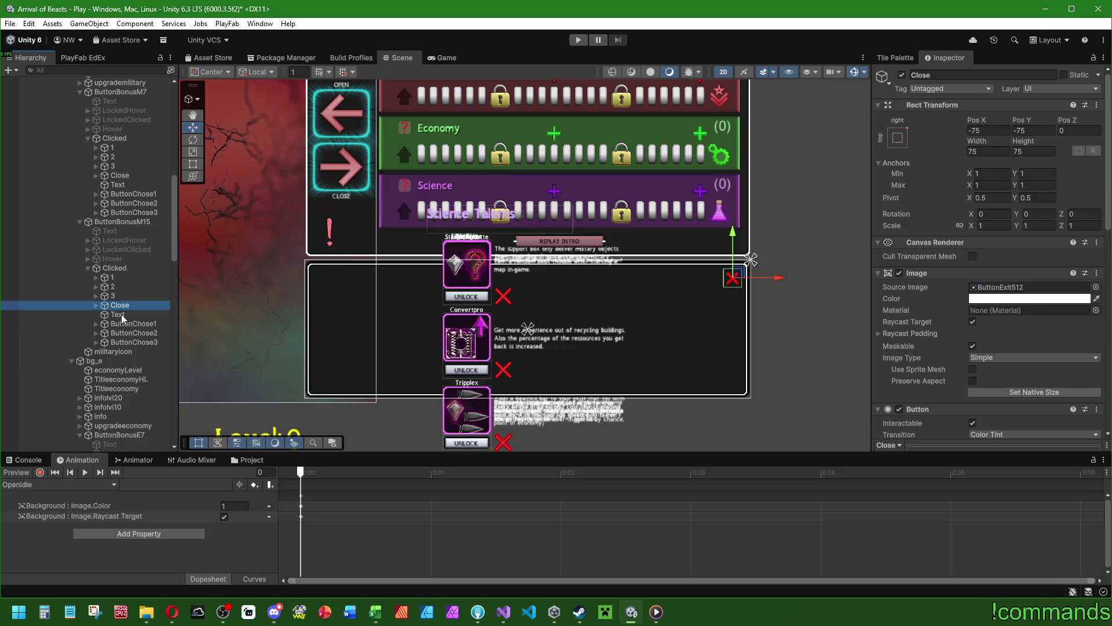
pyautogui.keyDown('ctrl'); pyautogui.click(117, 314); pyautogui.keyUp('ctrl')
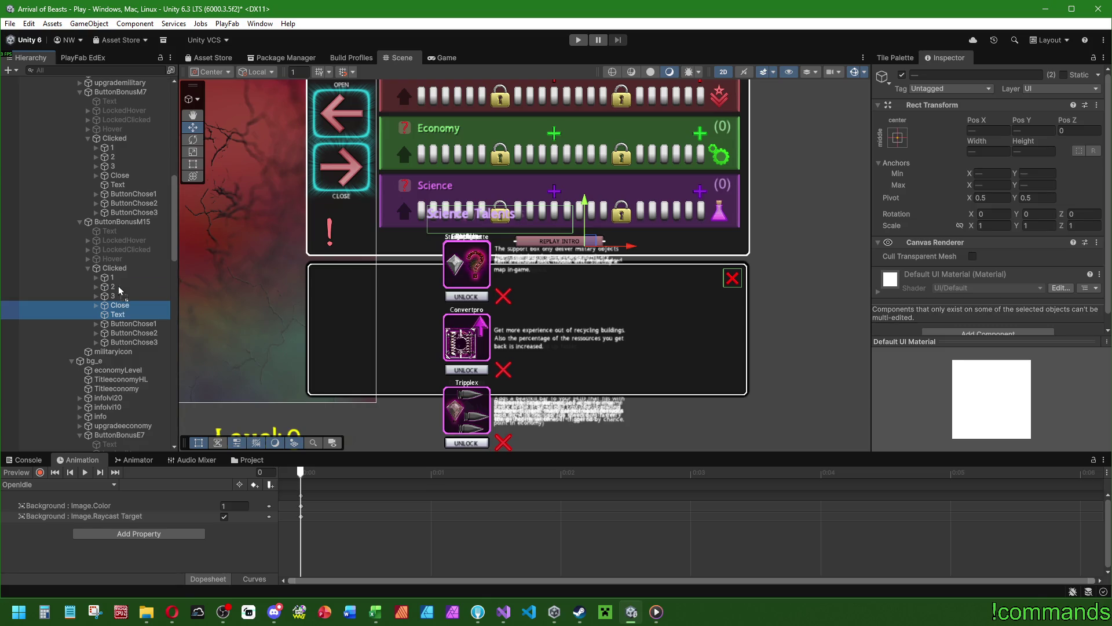
pyautogui.scroll(-4, 132, 323)
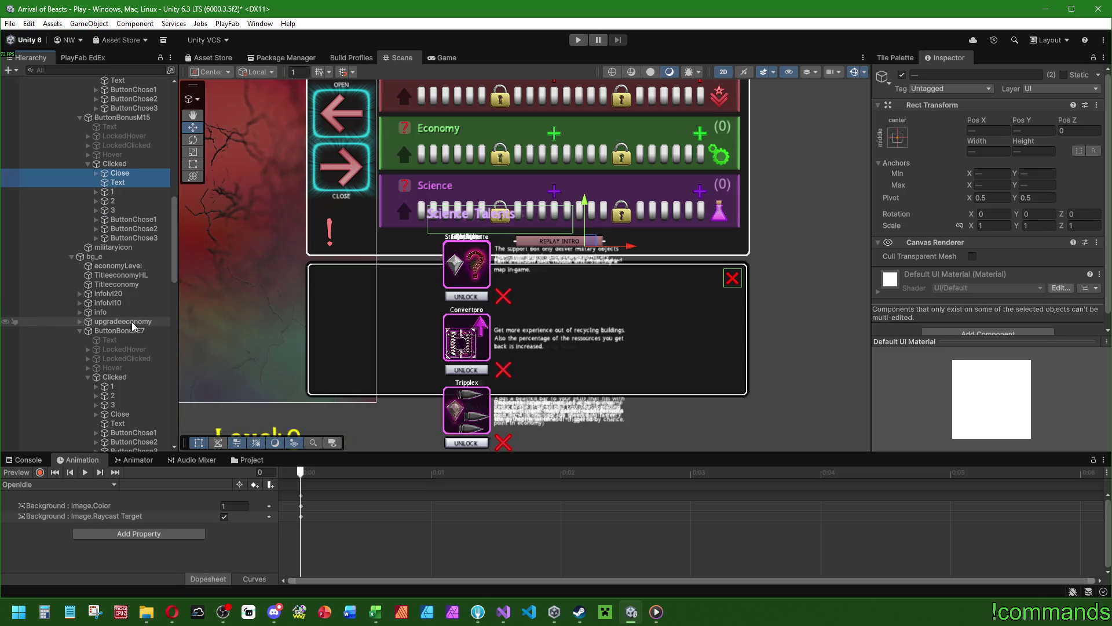
pyautogui.scroll(-2, 131, 322)
pyautogui.click(129, 355)
pyautogui.keyDown('ctrl'); pyautogui.click(124, 345); pyautogui.keyUp('ctrl')
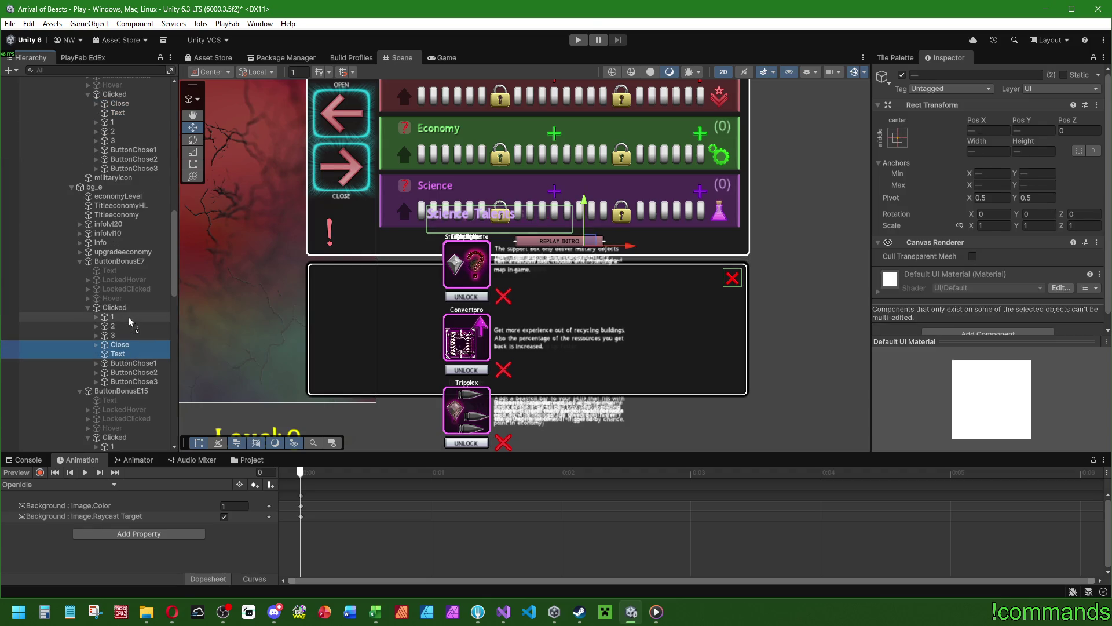
pyautogui.scroll(-6, 130, 324)
pyautogui.click(128, 275)
pyautogui.keyDown('ctrl'); pyautogui.click(127, 266); pyautogui.keyUp('ctrl')
pyautogui.moveTo(128, 266); pyautogui.dragTo(120, 235)
# Move Close and title Text above the talent cards in the ButtonBonusS7 and S15 popups.
pyautogui.scroll(-4, 132, 261)
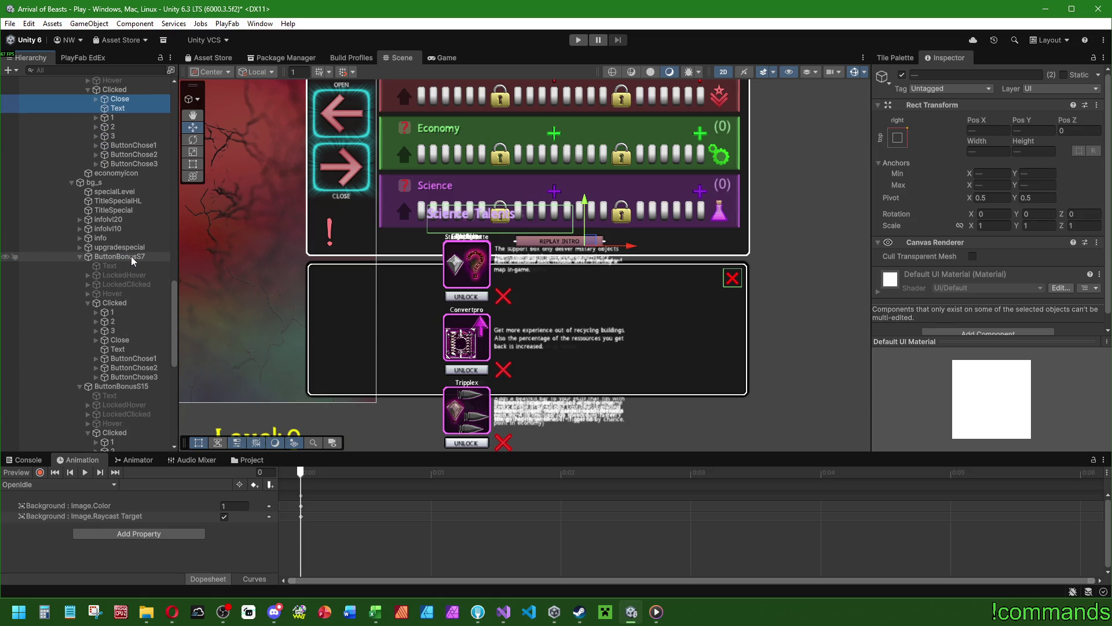
pyautogui.click(120, 339)
pyautogui.keyDown('ctrl'); pyautogui.click(119, 349); pyautogui.keyUp('ctrl')
pyautogui.moveTo(119, 348); pyautogui.dragTo(119, 302)
pyautogui.scroll(-4, 121, 308)
pyautogui.click(120, 330)
pyautogui.keyDown('ctrl'); pyautogui.click(118, 339); pyautogui.keyUp('ctrl')
pyautogui.scroll(-3, 120, 298)
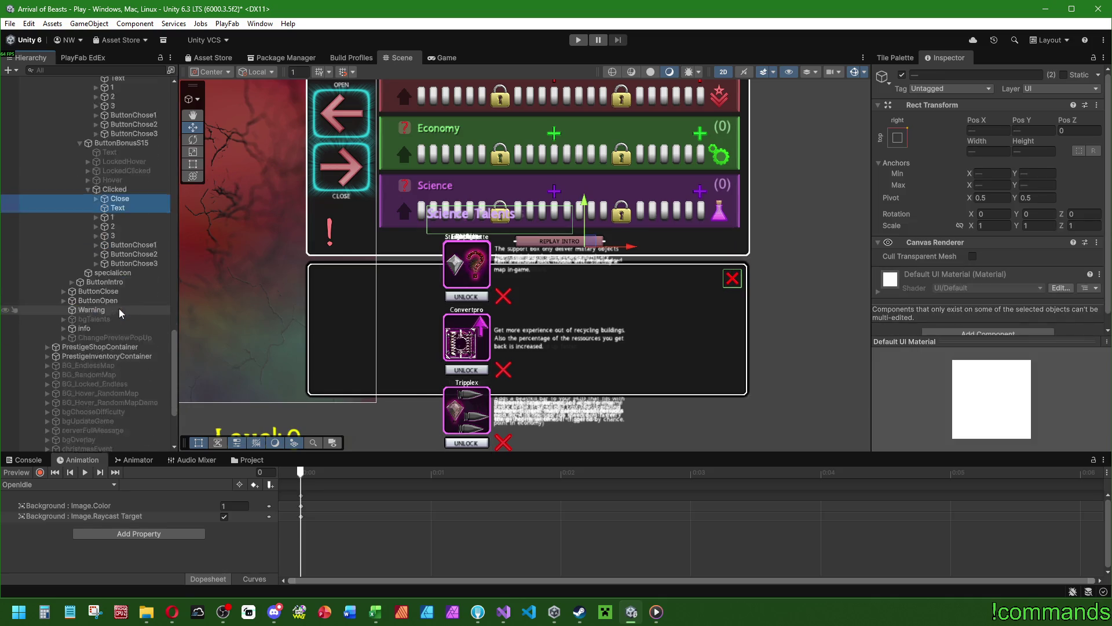
pyautogui.scroll(3, 125, 300)
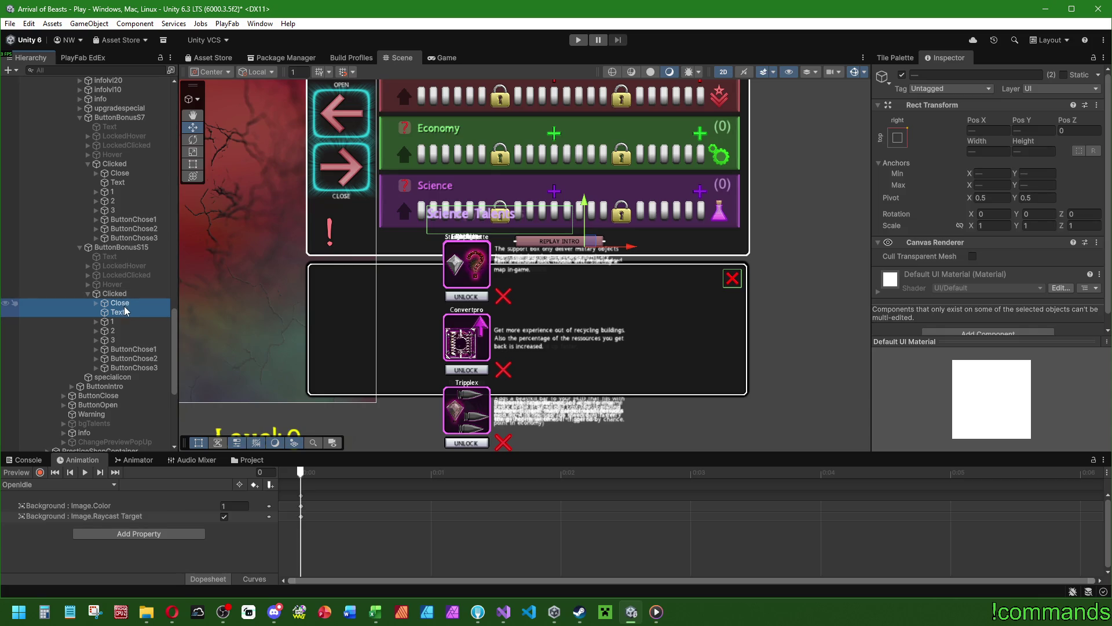
# Multi-select the title Text objects of the popups, including S7, E15 and M7.
pyautogui.click(121, 312)
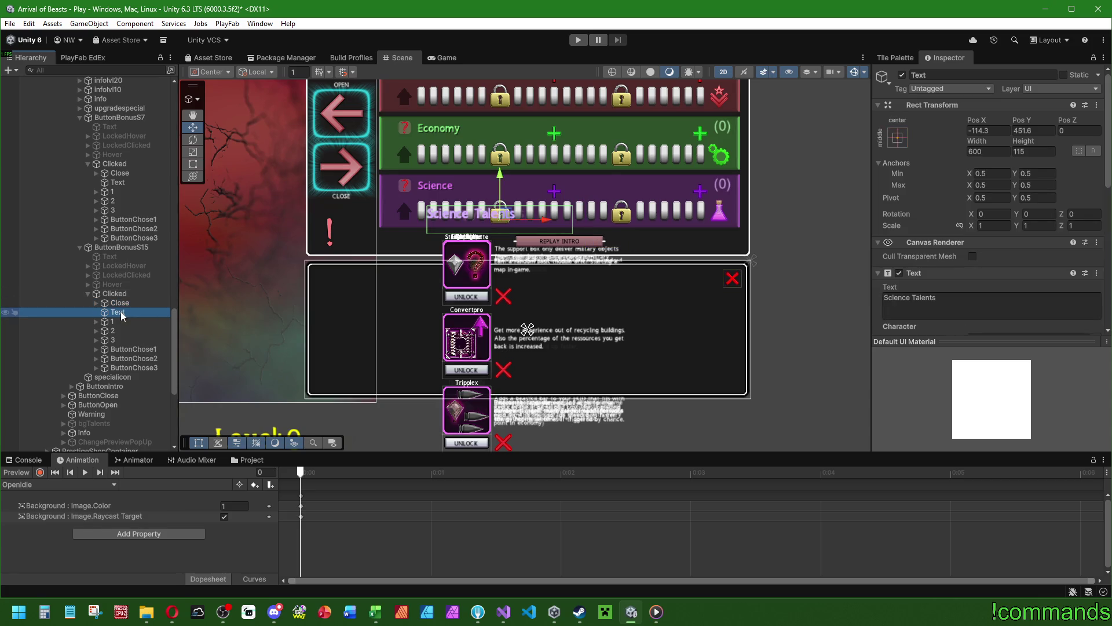
pyautogui.keyDown('ctrl'); pyautogui.click(119, 183); pyautogui.keyUp('ctrl')
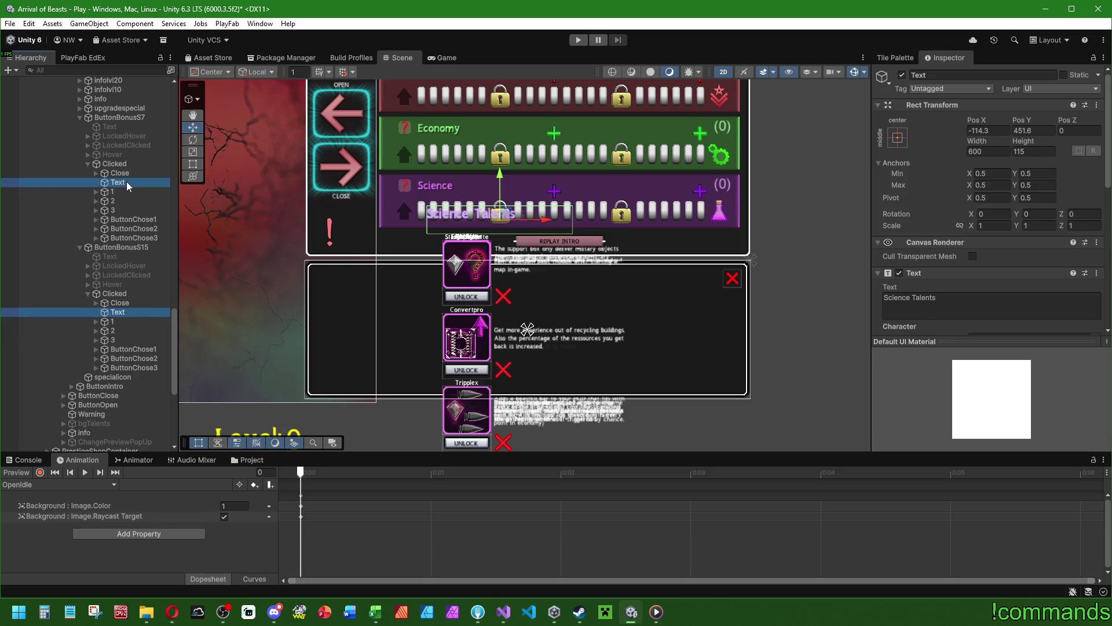
pyautogui.scroll(3, 87, 260)
pyautogui.keyDown('ctrl'); pyautogui.click(119, 180); pyautogui.keyUp('ctrl')
pyautogui.scroll(5, 87, 260)
pyautogui.scroll(8, 128, 298)
pyautogui.keyDown('ctrl'); pyautogui.click(119, 321); pyautogui.keyUp('ctrl')
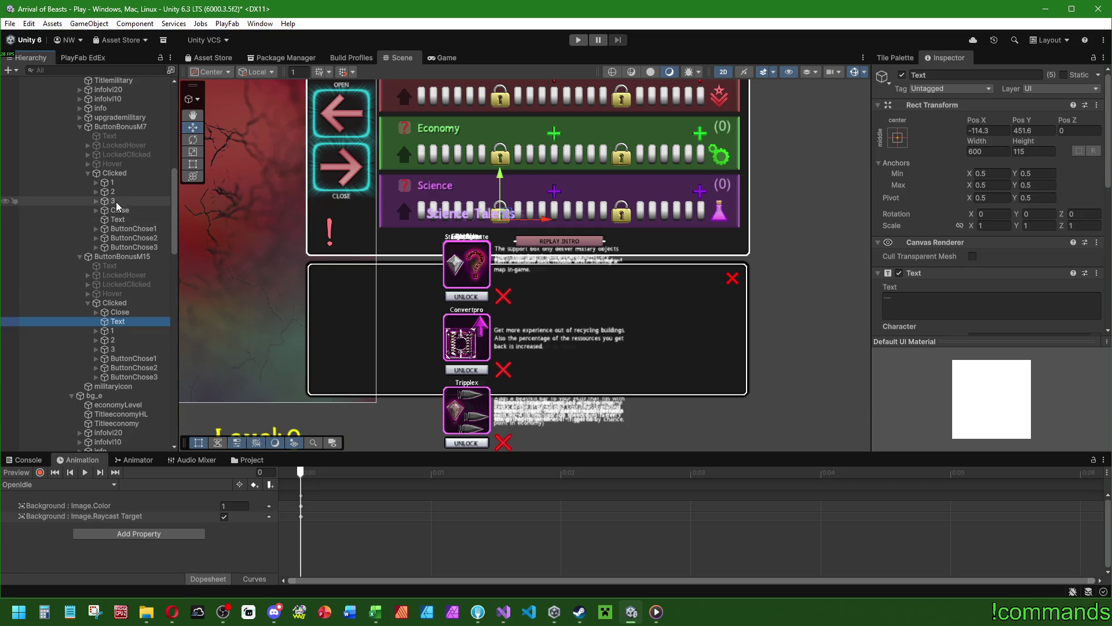
# Add the ButtonBonusM15 title to the selection and anchor all titles to the top-left preset.
pyautogui.keyDown('ctrl'); pyautogui.click(118, 220); pyautogui.keyUp('ctrl')
pyautogui.click(897, 137)
pyautogui.keyDown('alt'); pyautogui.click(927, 177); pyautogui.keyUp('alt')
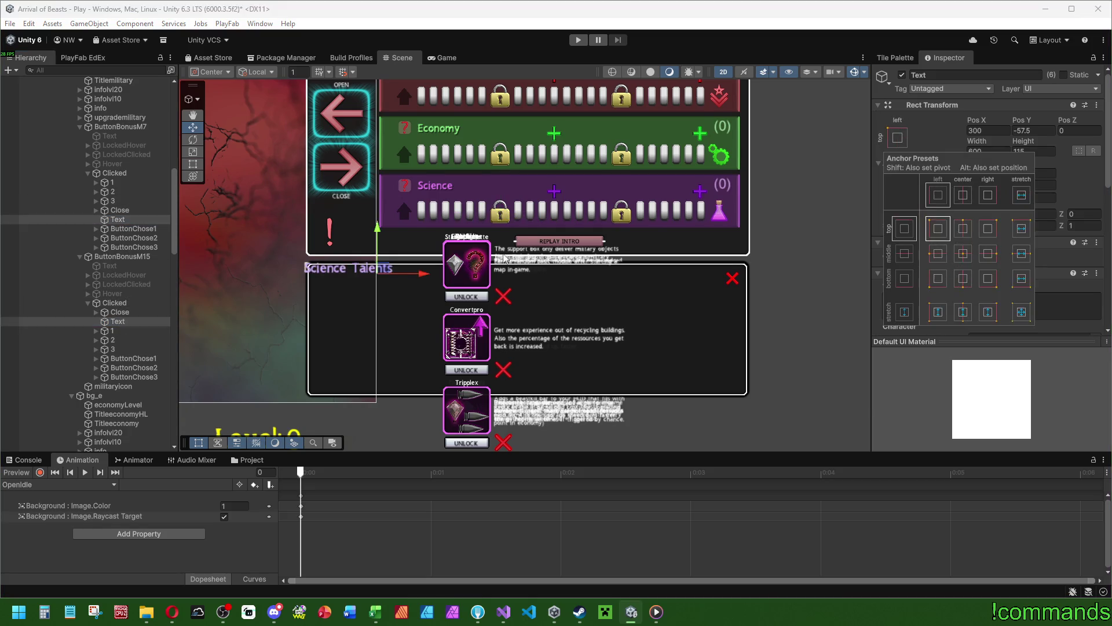
# Widen and shorten the title boxes with the Rect tool, adjusting anchor preset and paragraph alignment.
pyautogui.click(195, 164)
pyautogui.moveTo(473, 284); pyautogui.dragTo(519, 284)
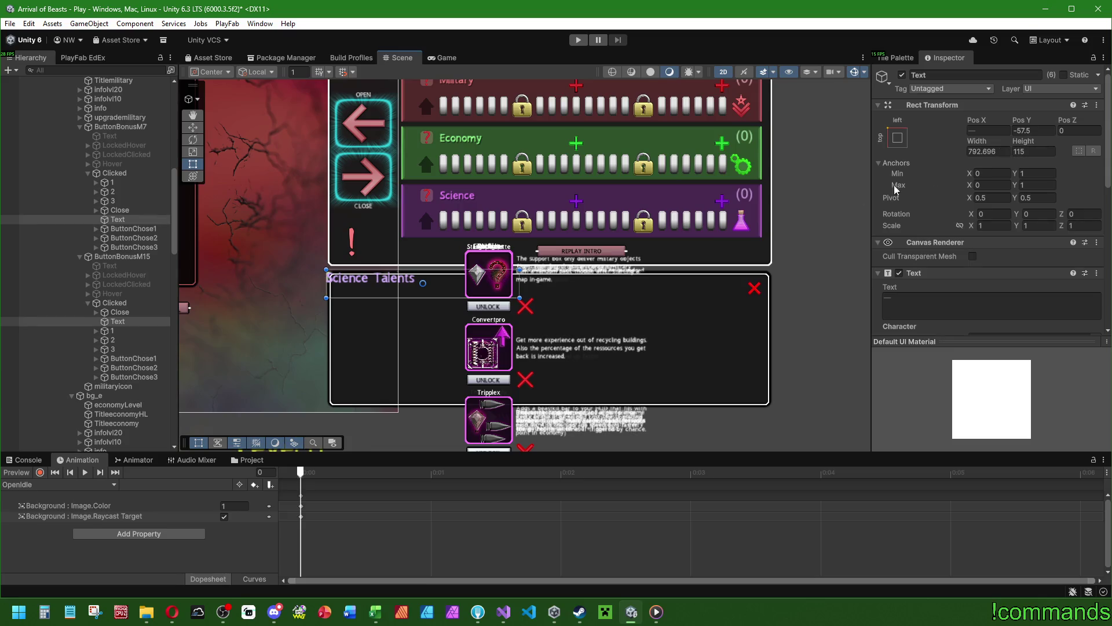
pyautogui.click(897, 137)
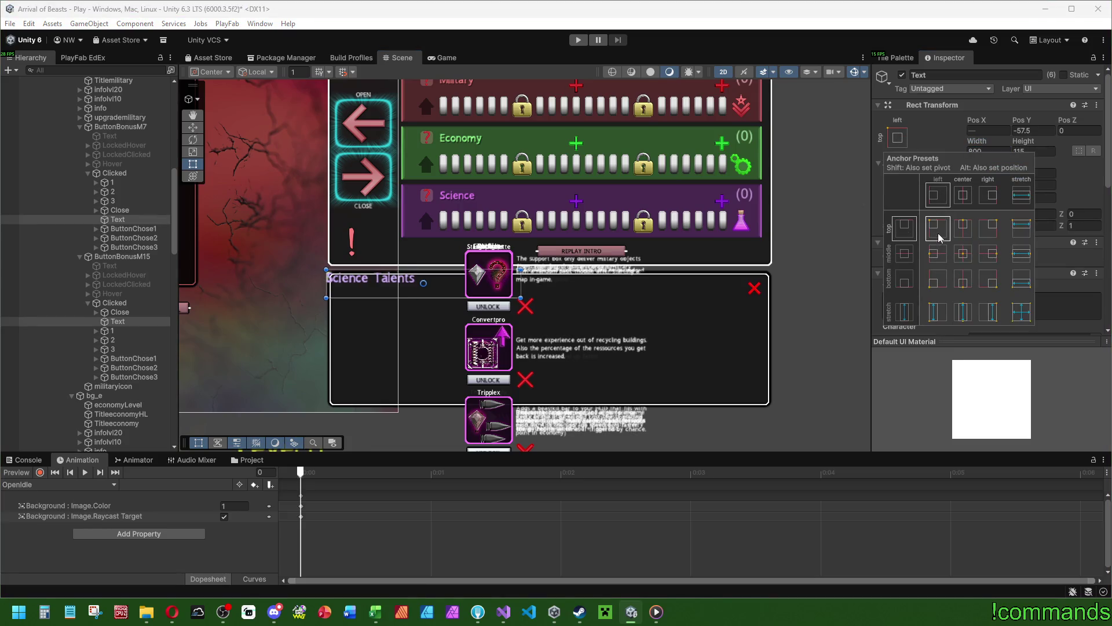
pyautogui.click(1106, 160)
pyautogui.scroll(-5, 1014, 203)
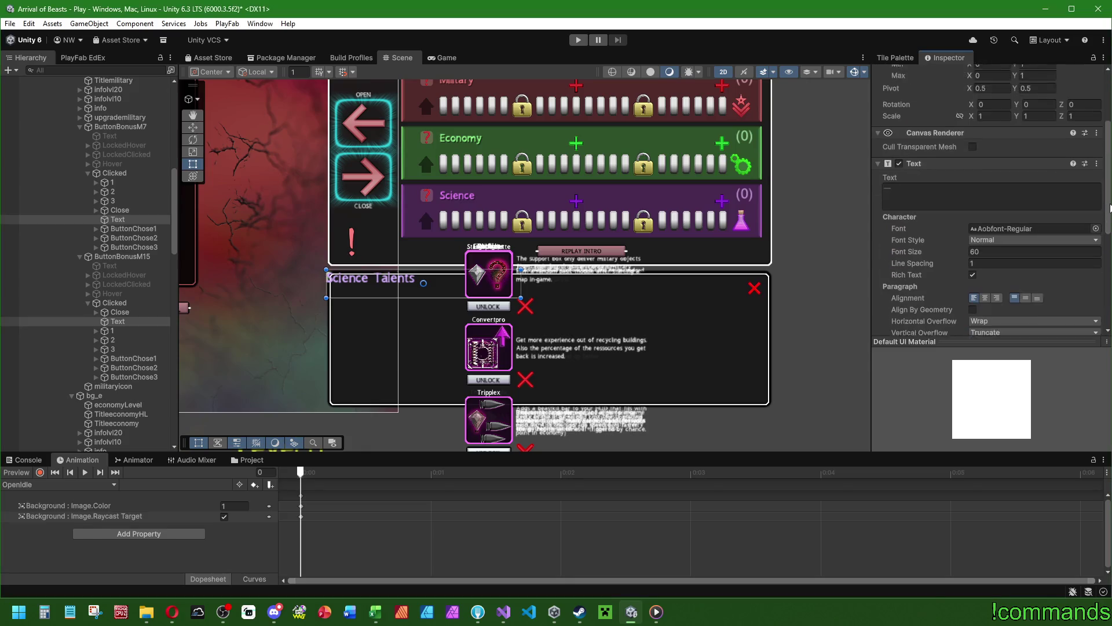
pyautogui.click(1037, 244)
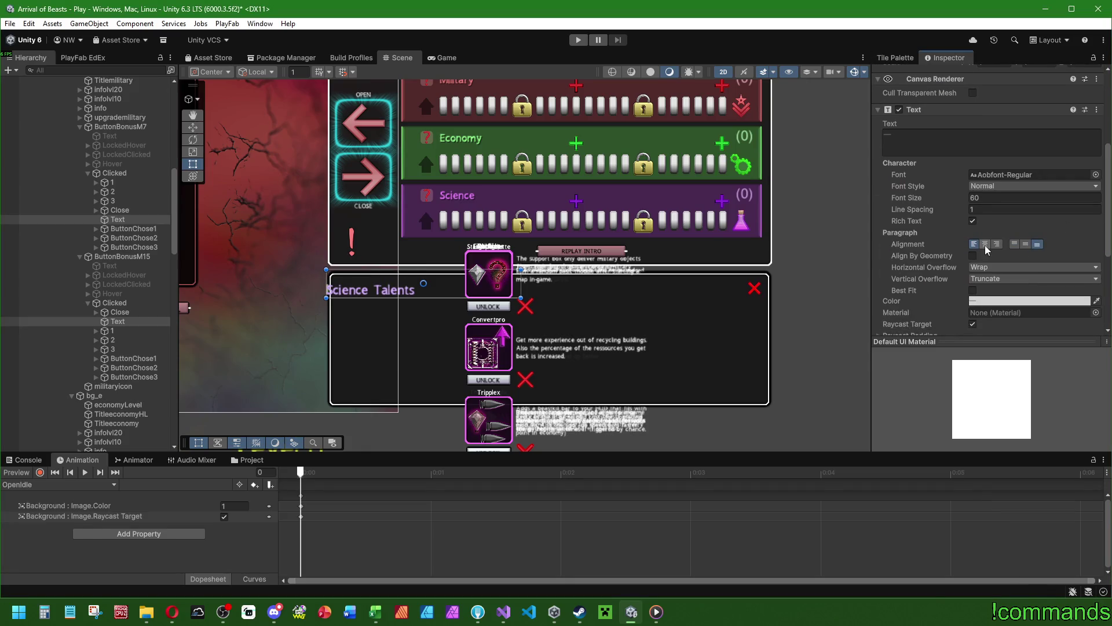
pyautogui.scroll(5, 988, 249)
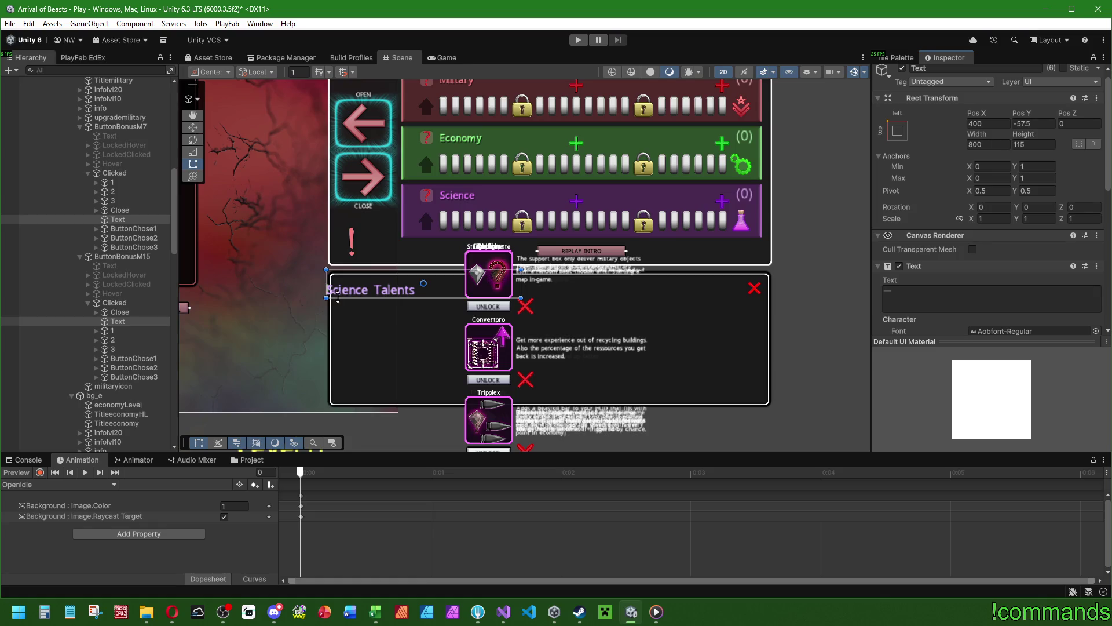
pyautogui.moveTo(354, 299); pyautogui.dragTo(356, 293)
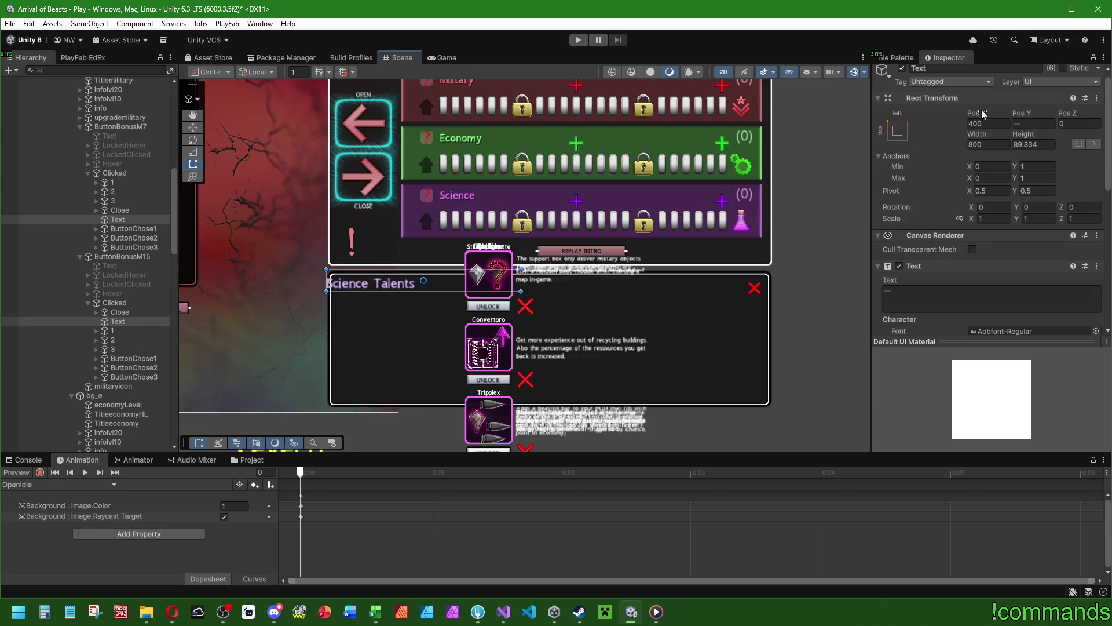
# Shift the Science Talents title right and set its font size to 62.
pyautogui.moveTo(998, 112); pyautogui.dragTo(1018, 112)
pyautogui.scroll(3, 322, 284)
pyautogui.scroll(3, 322, 284)
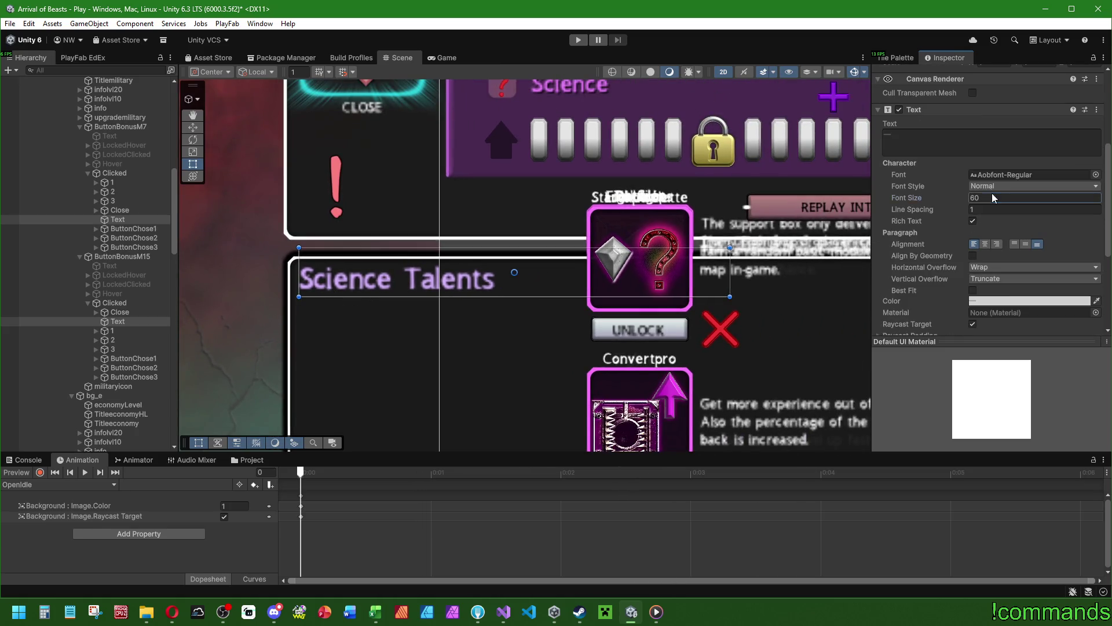
pyautogui.moveTo(943, 201); pyautogui.dragTo(956, 201)
pyautogui.click(995, 204)
pyautogui.write('62')
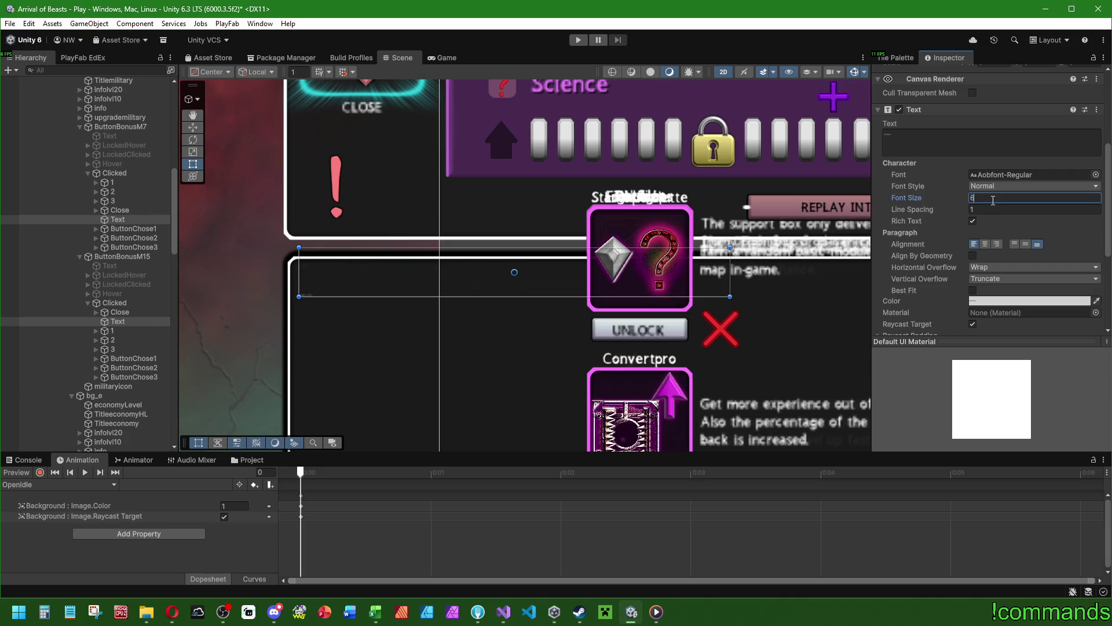
# Widen the Science Talents title box further to the right.
pyautogui.scroll(-3, 558, 290)
pyautogui.scroll(-2, 451, 285)
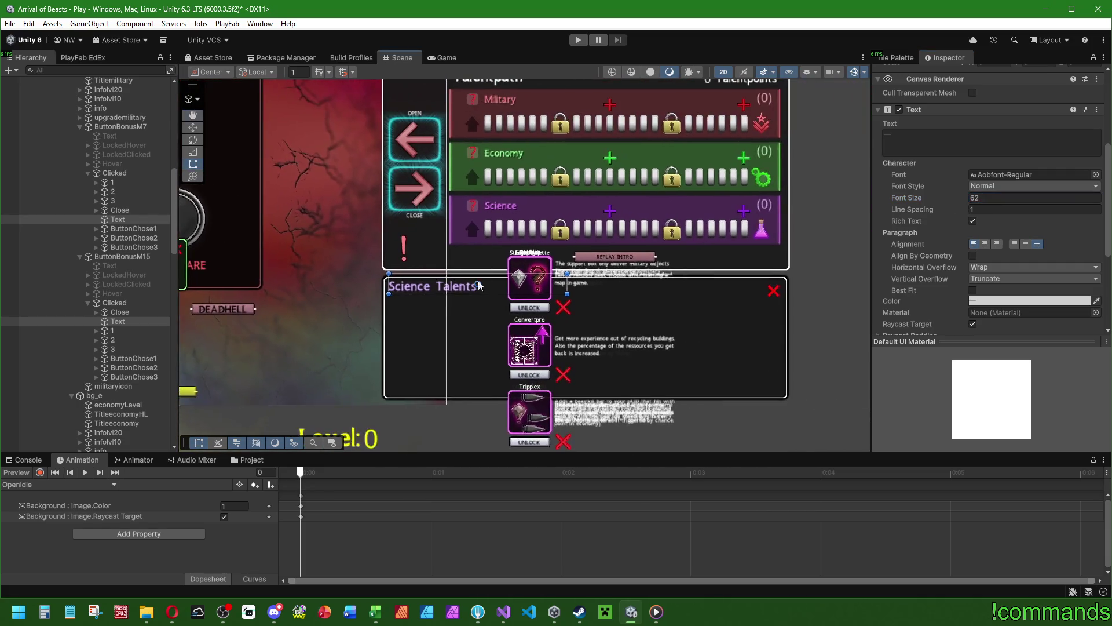
pyautogui.moveTo(569, 281); pyautogui.dragTo(711, 281)
pyautogui.scroll(-2, 964, 222)
pyautogui.moveTo(538, 243); pyautogui.dragTo(416, 248)
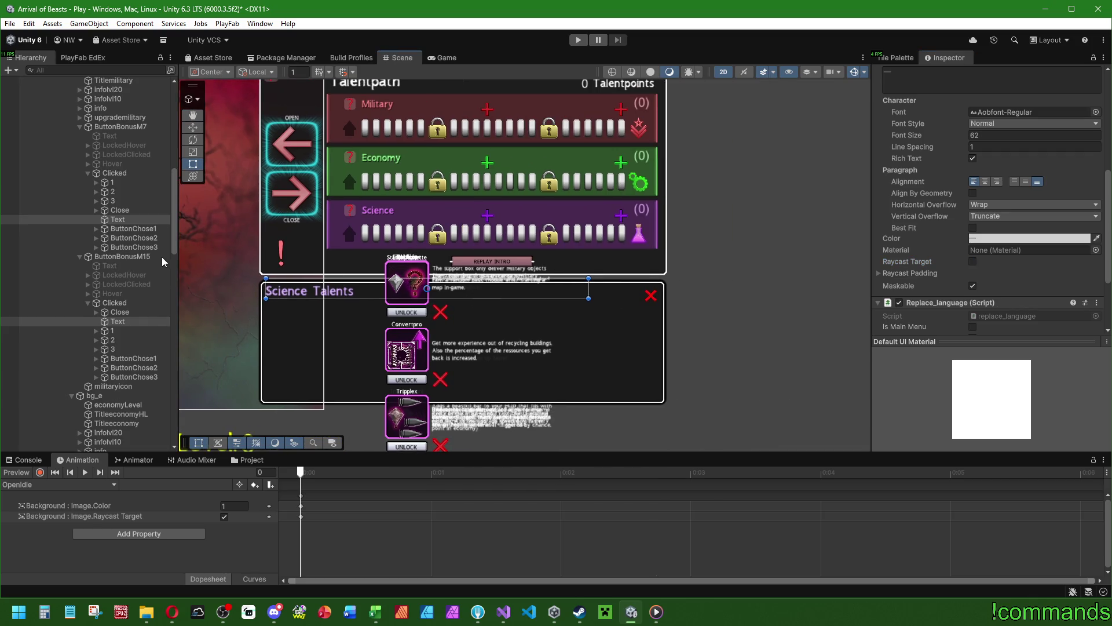
# Inspect talent card 1's parts and unlock button, then bring up increasingattributes.cs in Visual Studio.
pyautogui.click(134, 229)
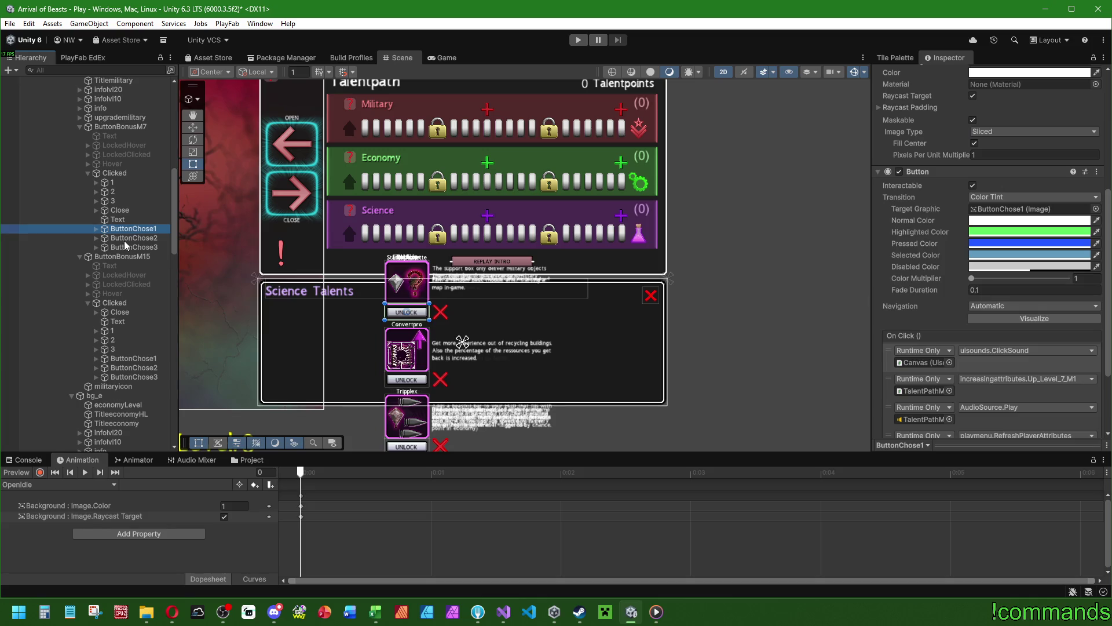
pyautogui.click(118, 183)
pyautogui.click(95, 183)
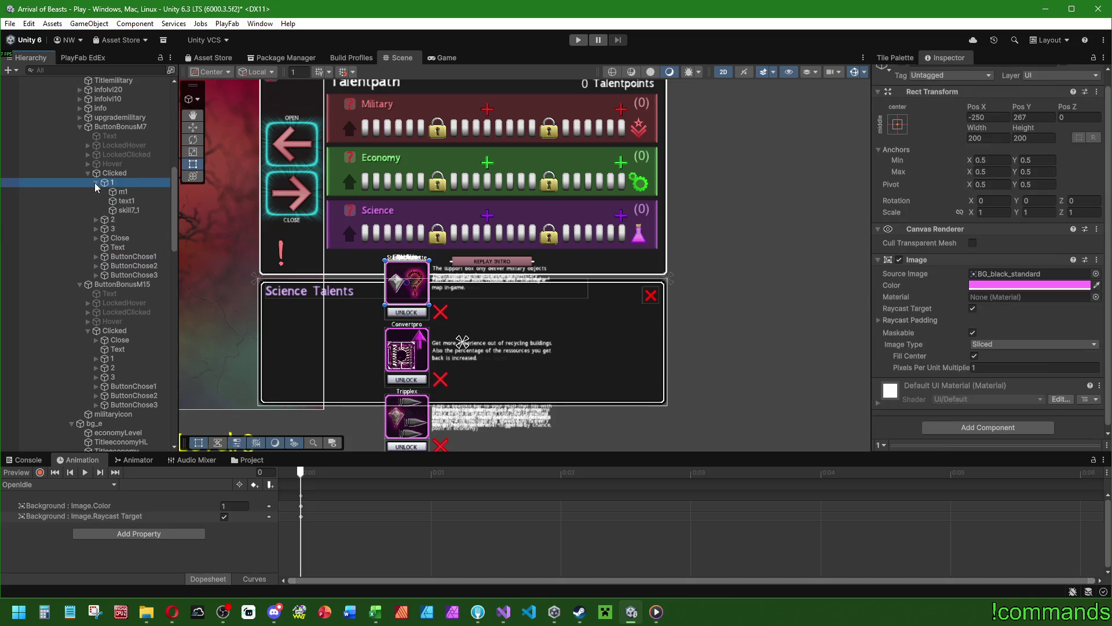
pyautogui.click(95, 182)
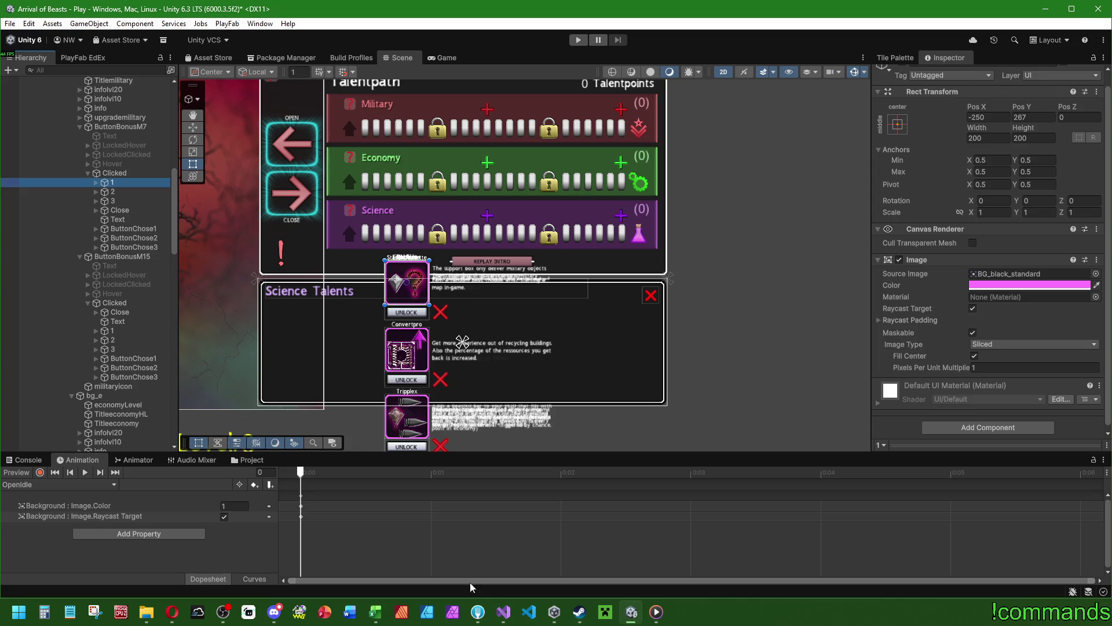
pyautogui.click(503, 611)
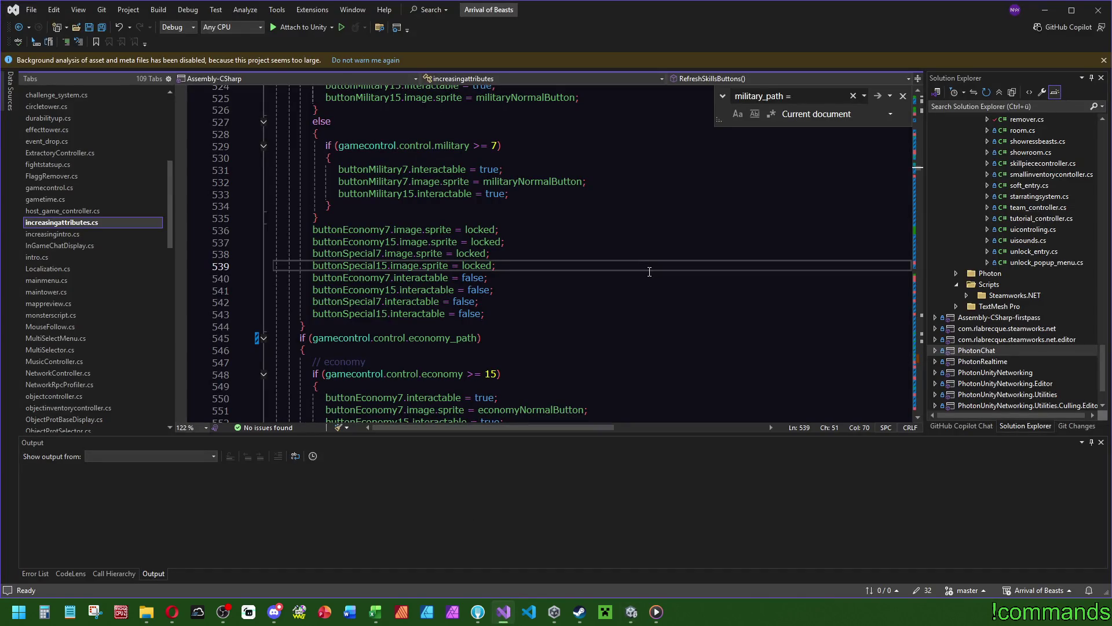
# Search the script for 'ButtonCh' and examine the ButtonChose name checks in SetBtns.
pyautogui.hotkey('ctrl', 'f')
pyautogui.write('bottons')
pyautogui.press('BackSpace')
pyautogui.write('ch')
pyautogui.press('BackSpace')
pyautogui.press('BackSpace')
pyautogui.press('BackSpace')
pyautogui.write('ButtonC')
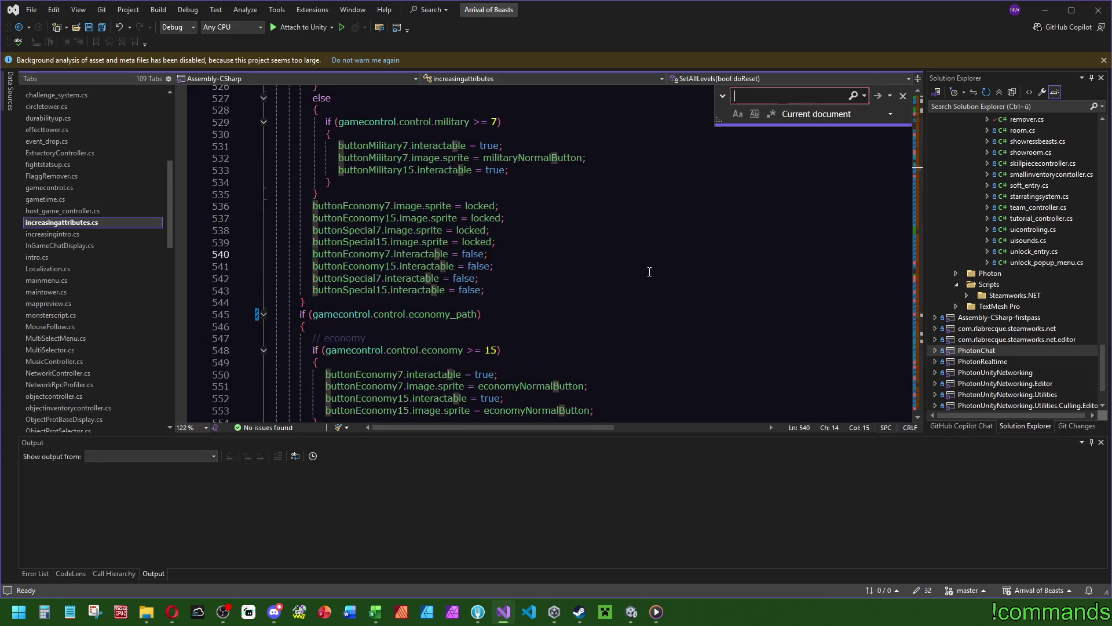
pyautogui.write('h')
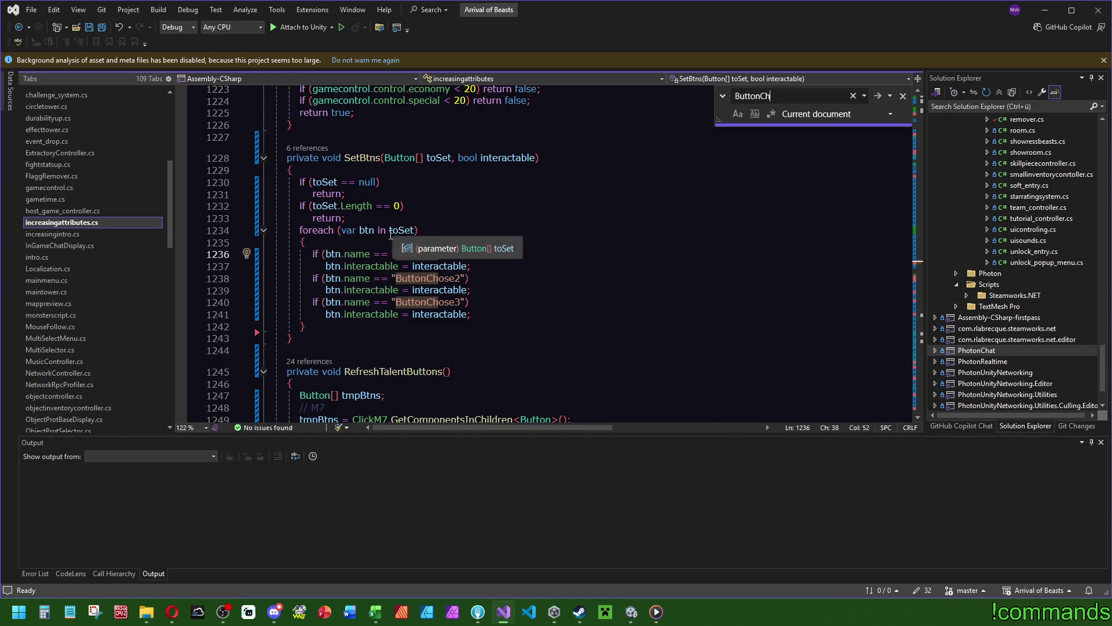
pyautogui.click(337, 255)
# Follow SetBtns' six references to the ClickE7 line in RefreshTalentButtons, then return to Unity.
pyautogui.click(439, 158)
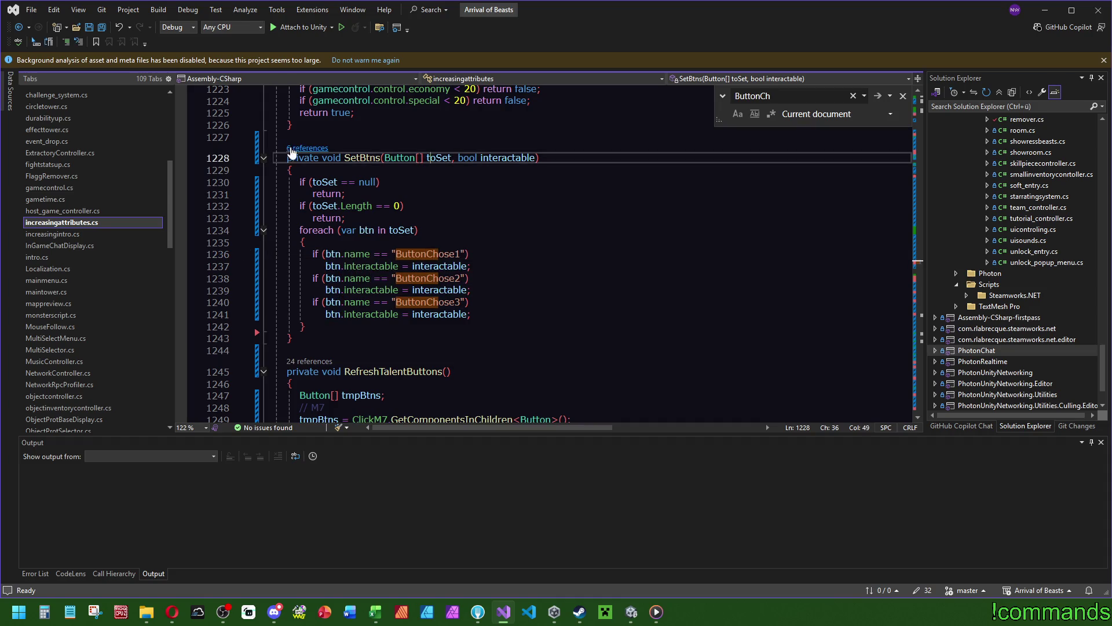
pyautogui.click(307, 148)
pyautogui.click(387, 73)
pyautogui.click(366, 235)
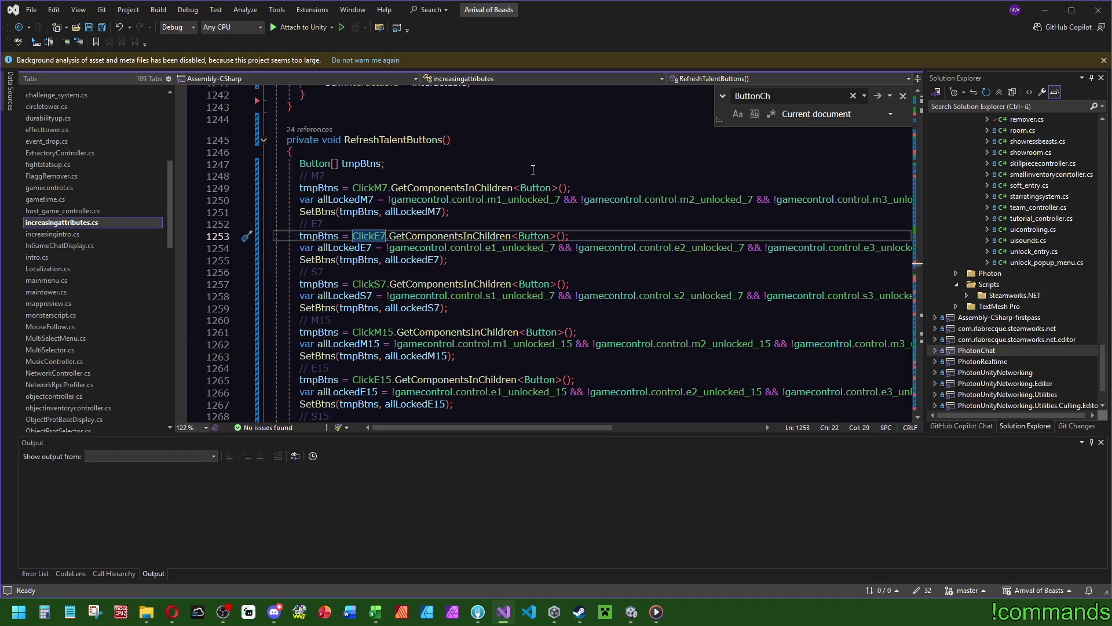
pyautogui.click(631, 612)
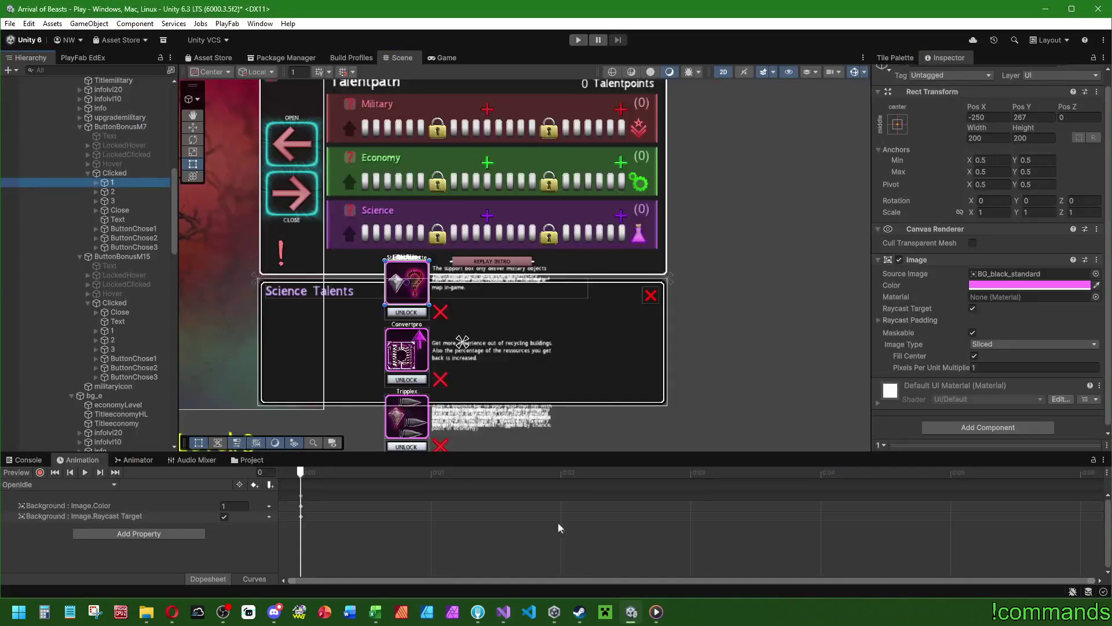
# Take ButtonChose1 out, nest ButtonChose2 in card 2, and move Close and Text above the cards.
pyautogui.click(125, 229)
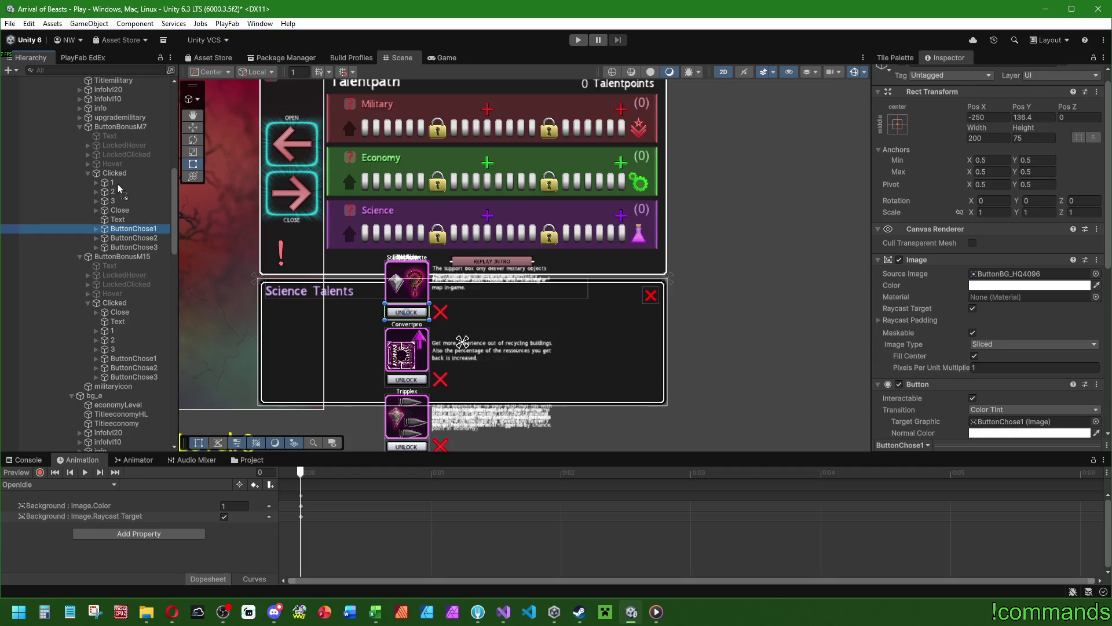
pyautogui.press('Delete')
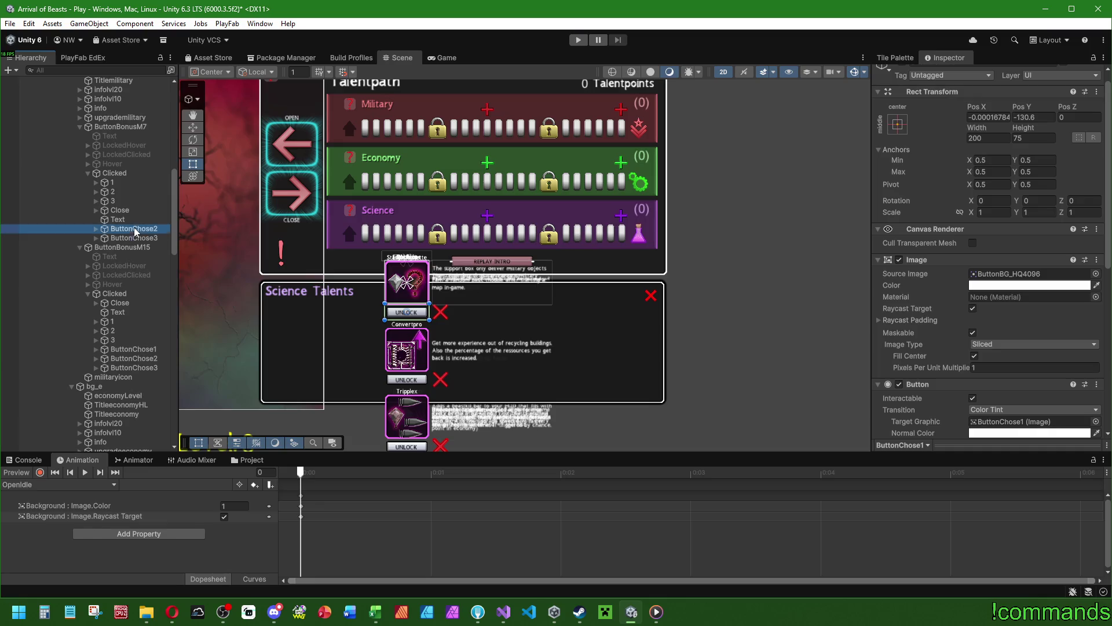
pyautogui.moveTo(121, 190)
pyautogui.mouseDown()
pyautogui.moveTo(134, 238)
pyautogui.moveTo(124, 207)
pyautogui.mouseUp()
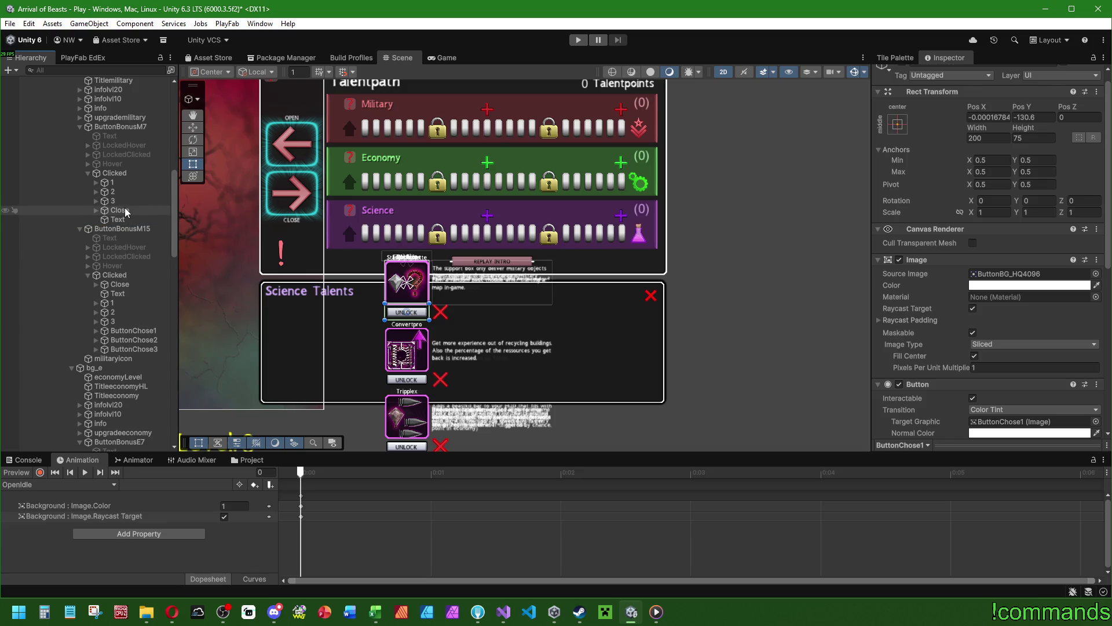
pyautogui.click(124, 209)
pyautogui.keyDown('shift'); pyautogui.click(119, 219); pyautogui.keyUp('shift')
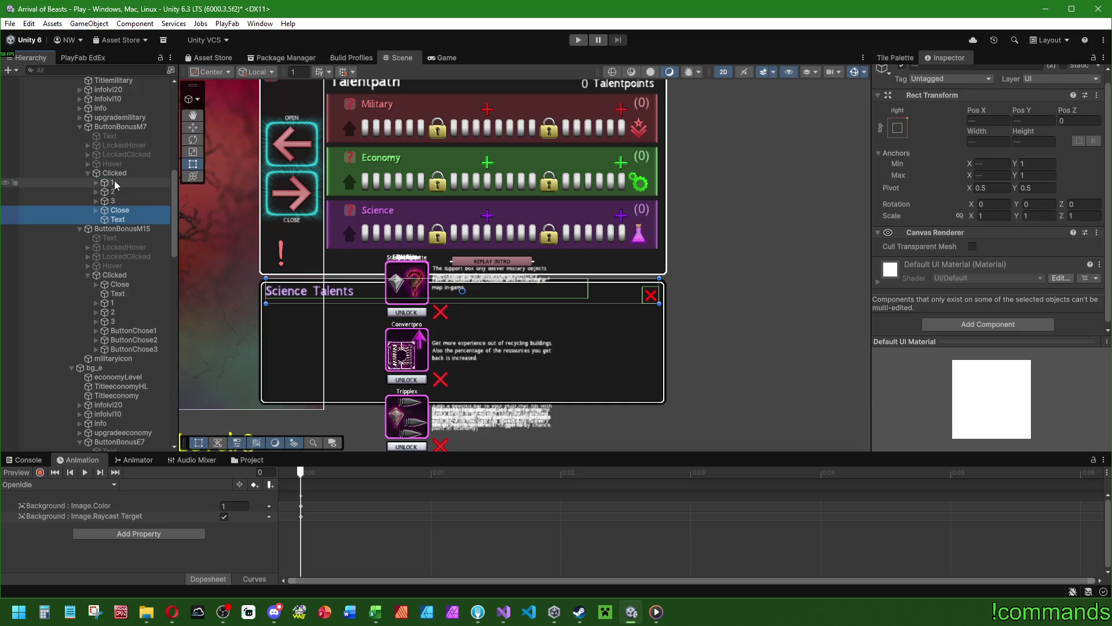
pyautogui.moveTo(115, 184); pyautogui.dragTo(115, 181)
# Nest the remaining ButtonChose buttons into cards 1 and 2, through the S15 popup.
pyautogui.moveTo(125, 330)
pyautogui.mouseDown()
pyautogui.moveTo(117, 281)
pyautogui.moveTo(120, 298)
pyautogui.mouseUp()
pyautogui.scroll(-8, 123, 321)
pyautogui.scroll(-6, 123, 293)
pyautogui.moveTo(123, 235)
pyautogui.mouseDown()
pyautogui.moveTo(121, 208)
pyautogui.moveTo(118, 239)
pyautogui.mouseUp()
pyautogui.scroll(-5, 130, 255)
pyautogui.moveTo(125, 351)
pyautogui.mouseDown()
pyautogui.moveTo(120, 322)
pyautogui.moveTo(119, 339)
pyautogui.mouseUp()
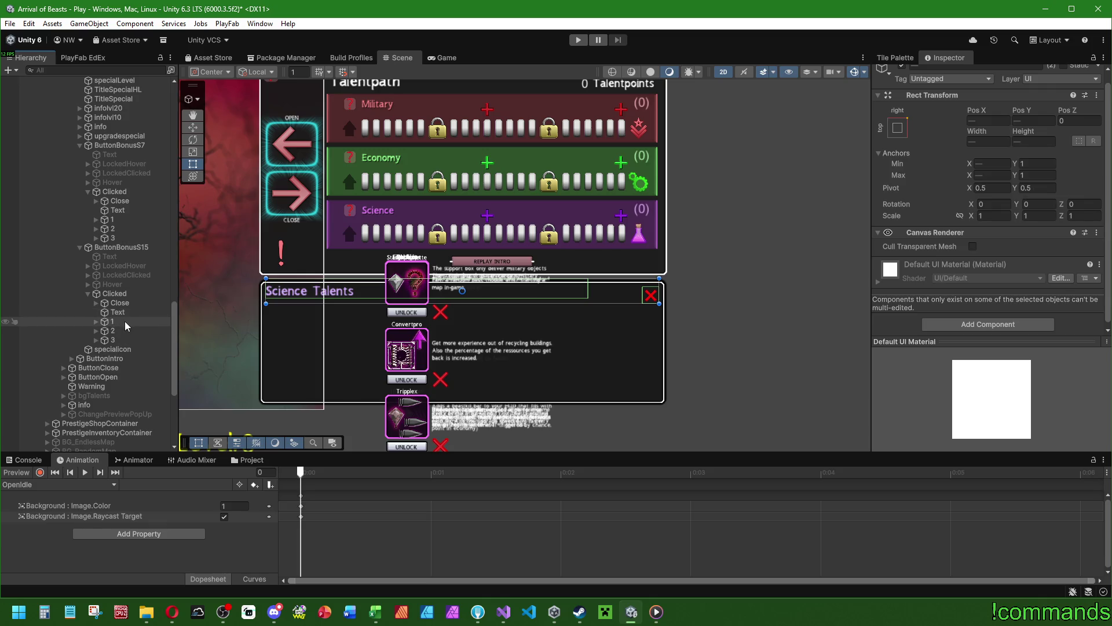
# Create an empty child named Container under the S15 popup's Clicked panel.
pyautogui.rightClick(122, 294)
pyautogui.click(164, 317)
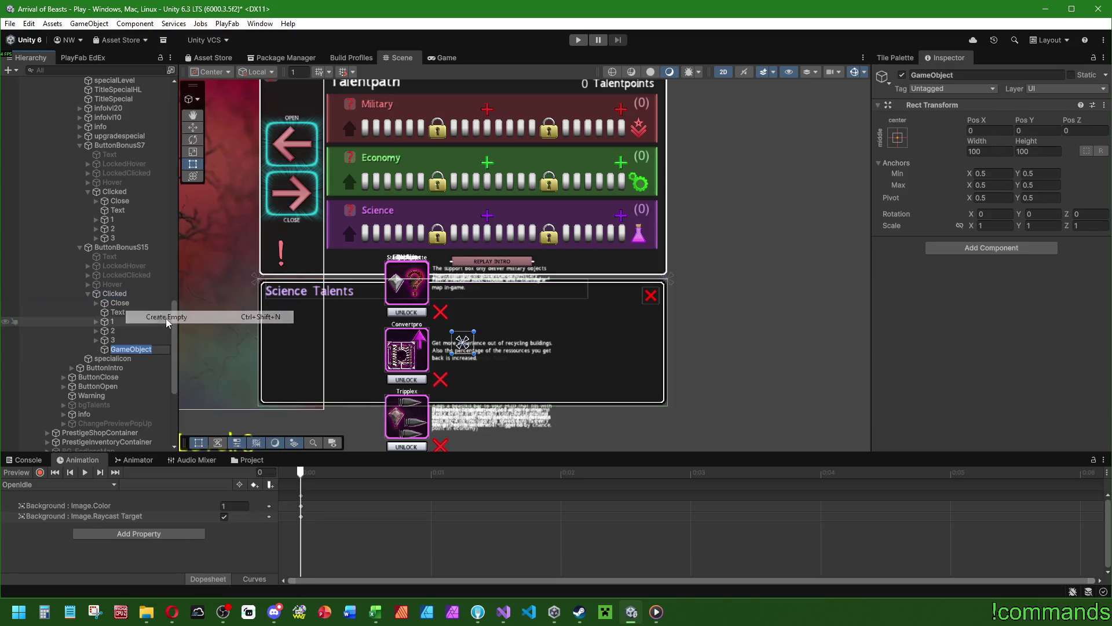
pyautogui.write('Container')
pyautogui.press('Return')
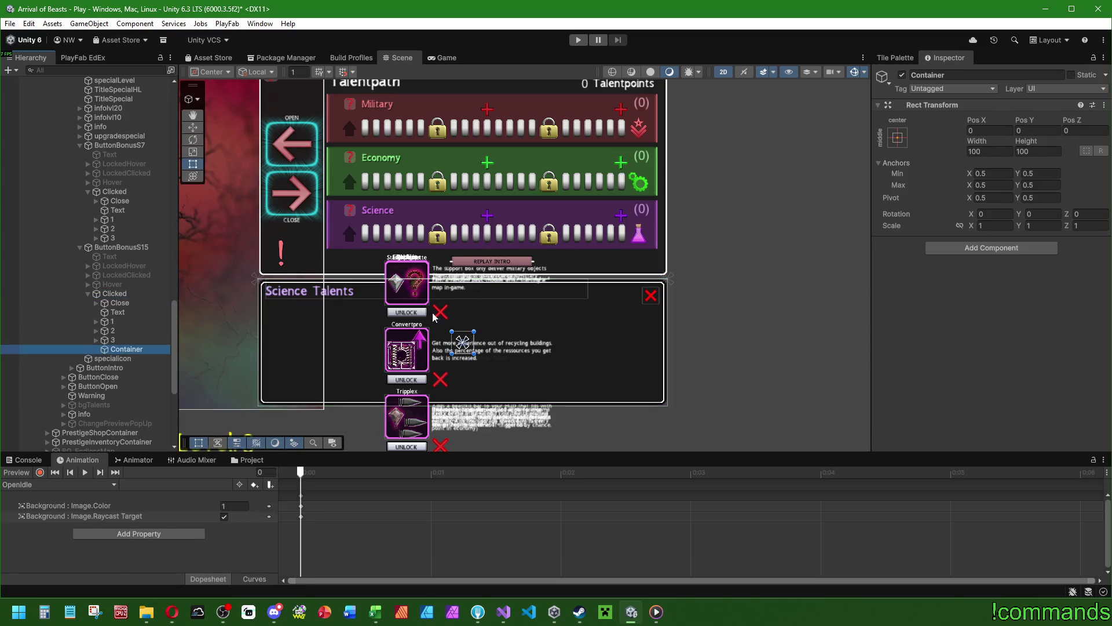
# Stretch Container over the panel to 1784.6 × 456.984 at Pos Y -32.011.
pyautogui.moveTo(479, 340); pyautogui.dragTo(660, 341)
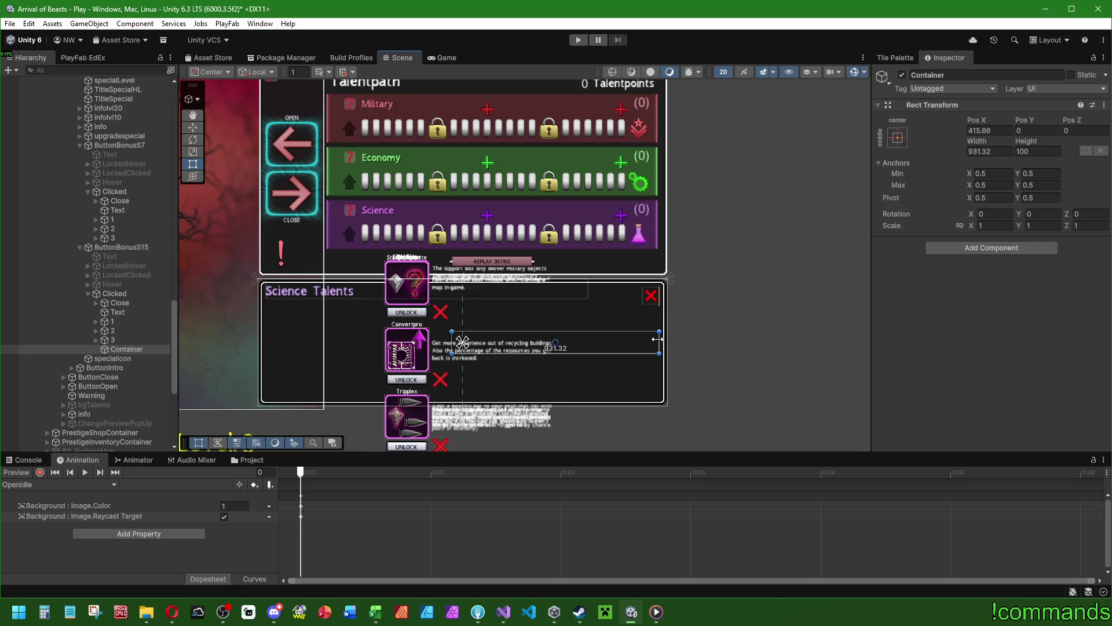
pyautogui.moveTo(448, 343)
pyautogui.mouseDown()
pyautogui.moveTo(266, 343)
pyautogui.moveTo(291, 297)
pyautogui.mouseUp()
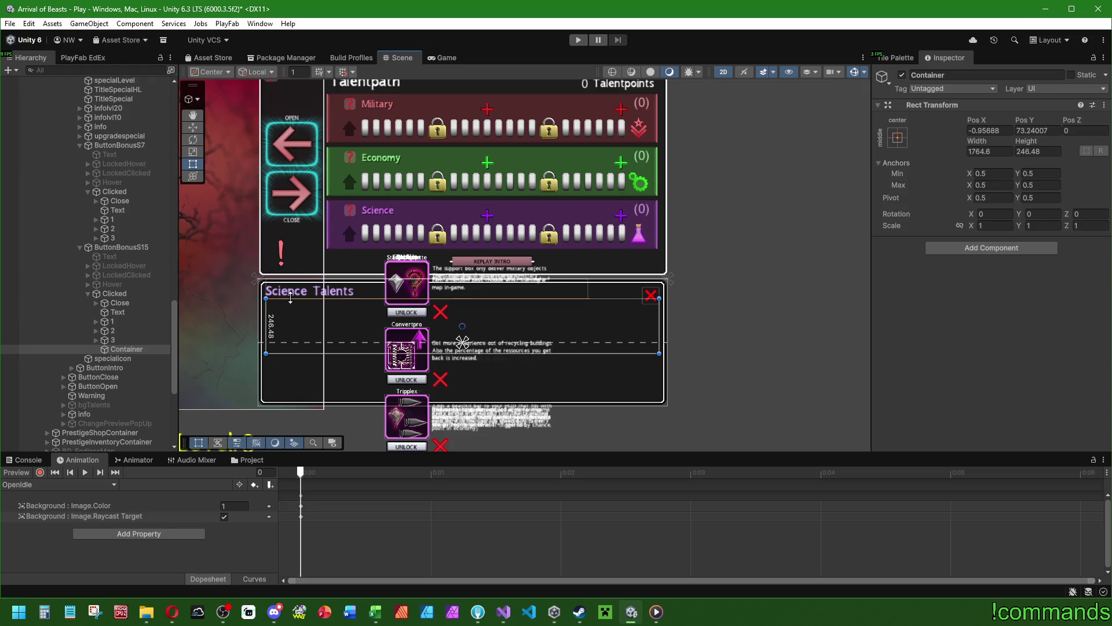
pyautogui.moveTo(288, 352); pyautogui.dragTo(288, 399)
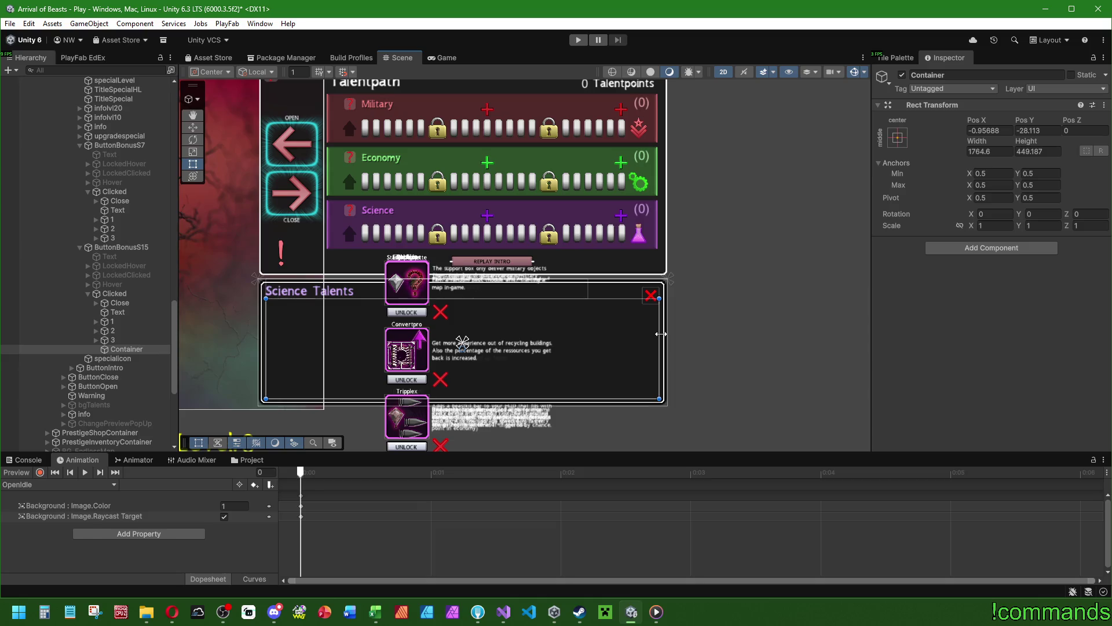
pyautogui.moveTo(282, 398); pyautogui.dragTo(282, 400)
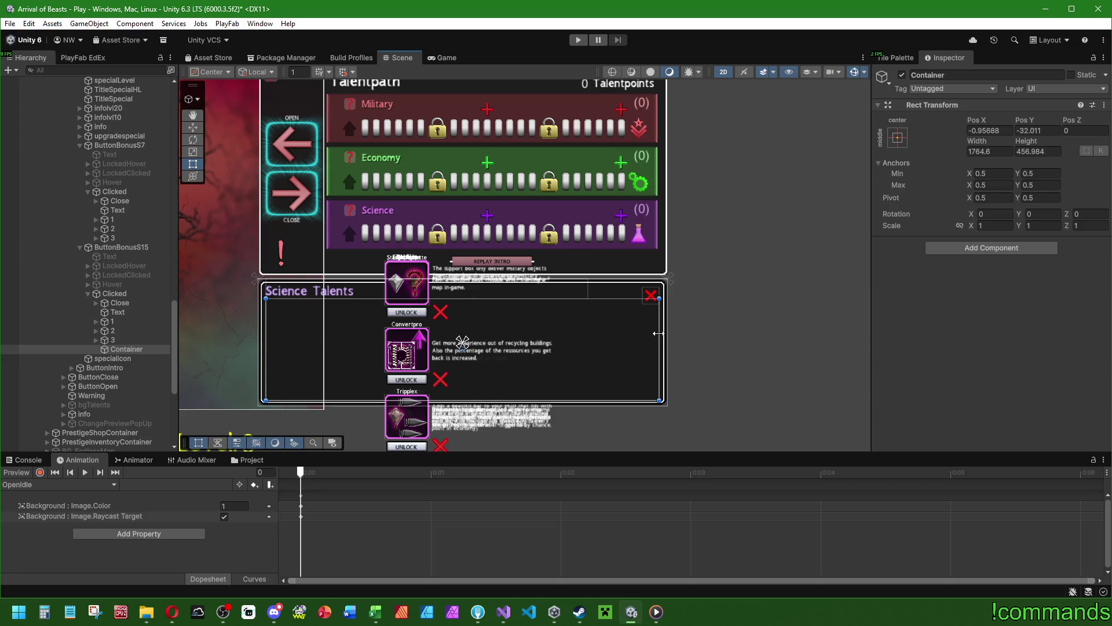
pyautogui.moveTo(658, 333); pyautogui.dragTo(658, 333)
pyautogui.click(124, 349)
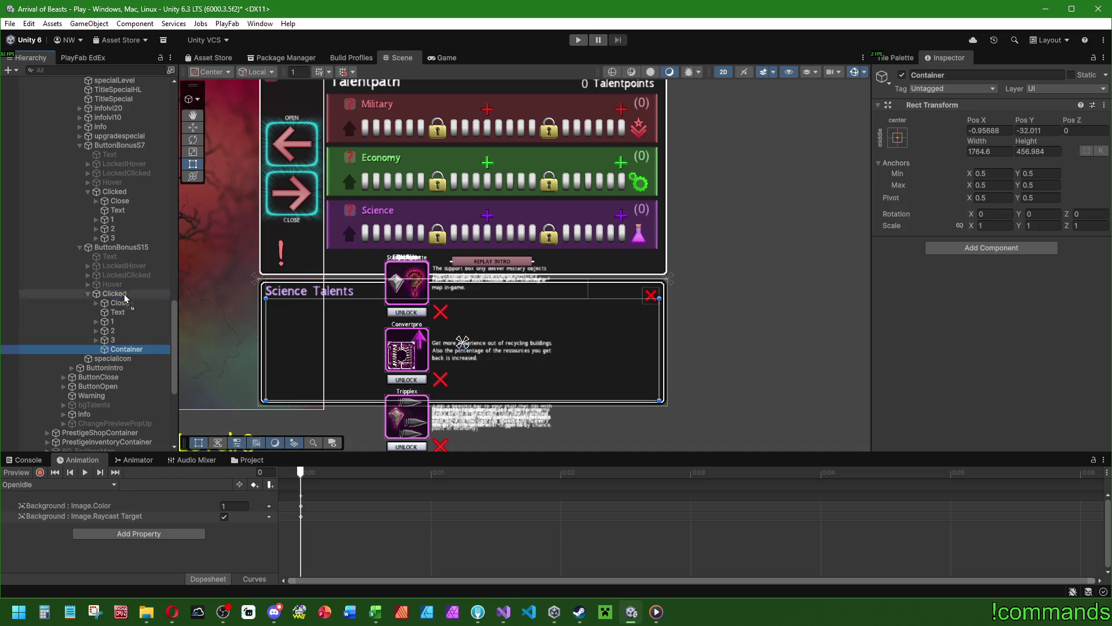
pyautogui.click(989, 248)
# Give Container a Horizontal Layout Group with top and bottom padding 8 and Middle Center alignment.
pyautogui.write('hori')
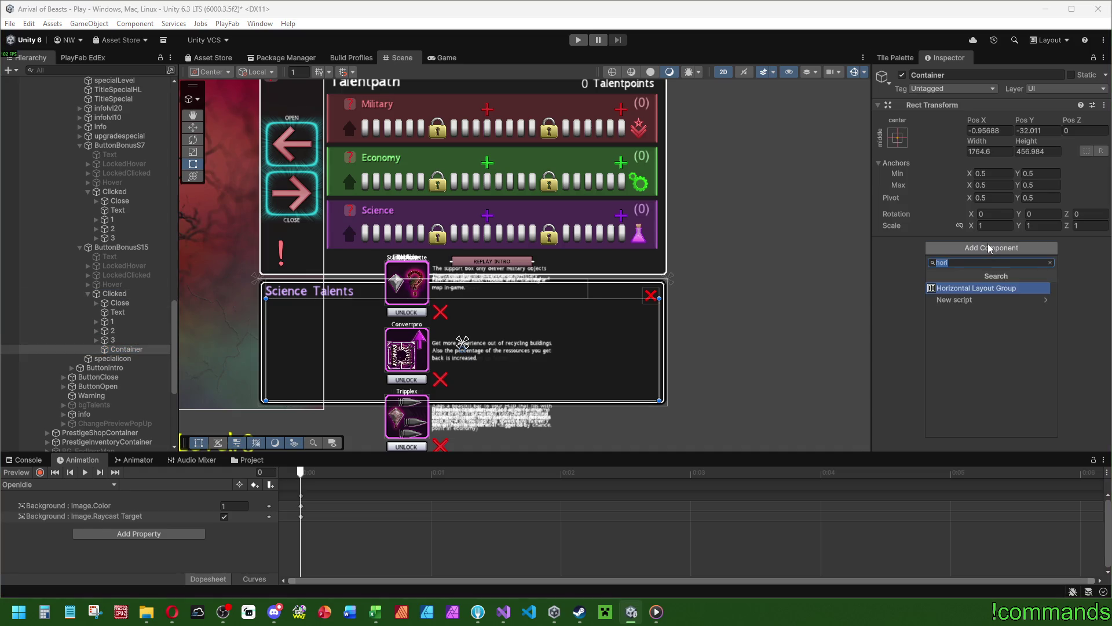
pyautogui.click(1001, 288)
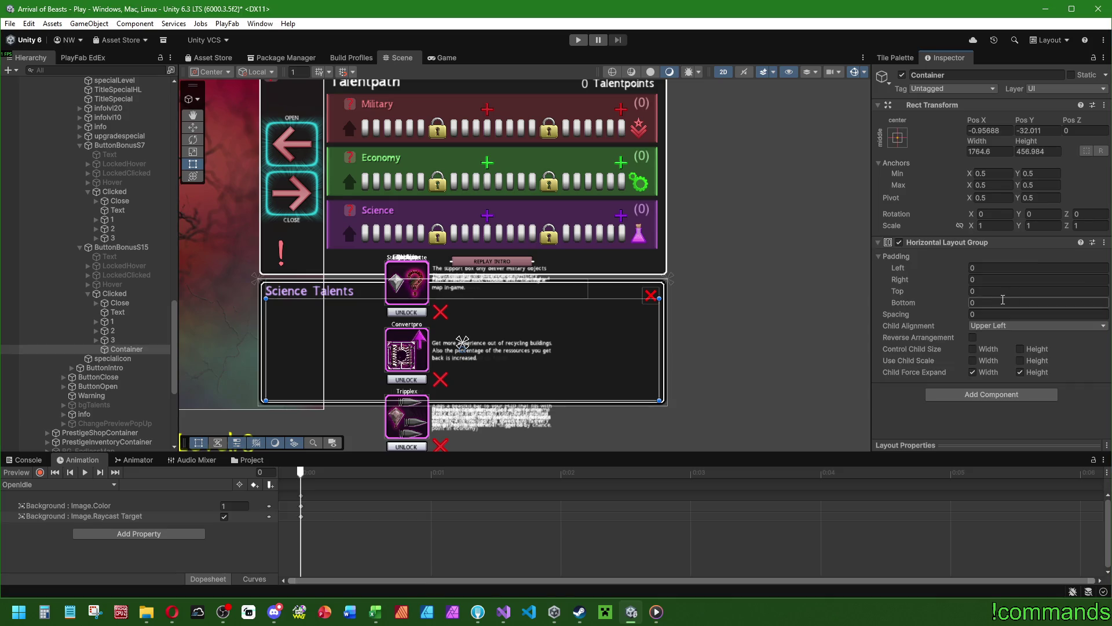
pyautogui.click(986, 268)
pyautogui.press('Tab')
pyautogui.press('Tab')
pyautogui.write('8')
pyautogui.press('Tab')
pyautogui.write('8')
pyautogui.click(990, 325)
pyautogui.click(984, 376)
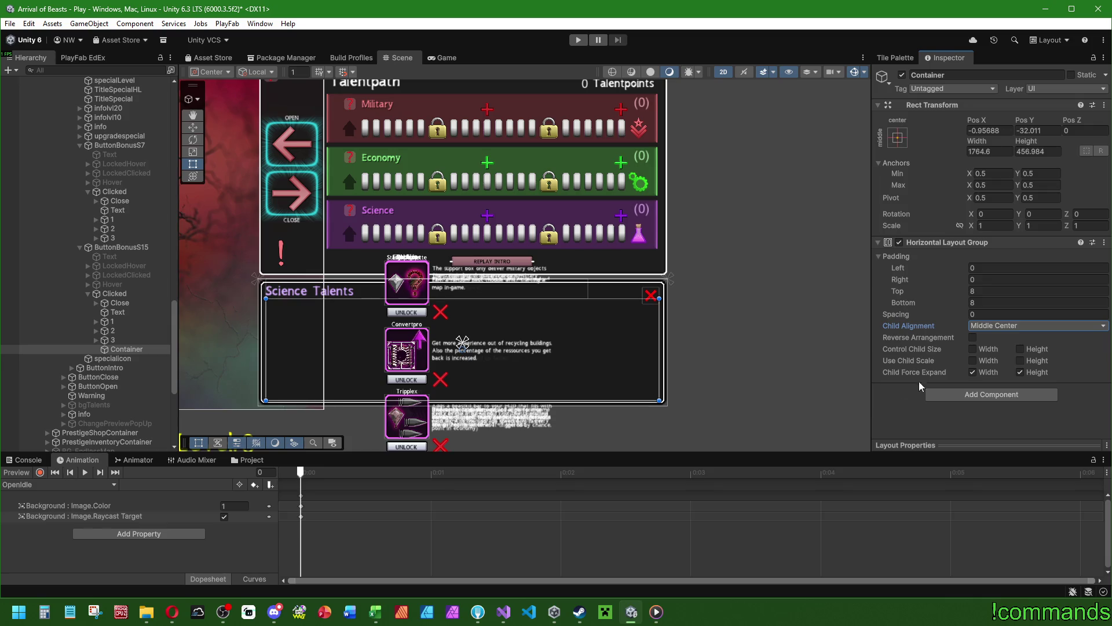
pyautogui.click(116, 349)
pyautogui.click(114, 294)
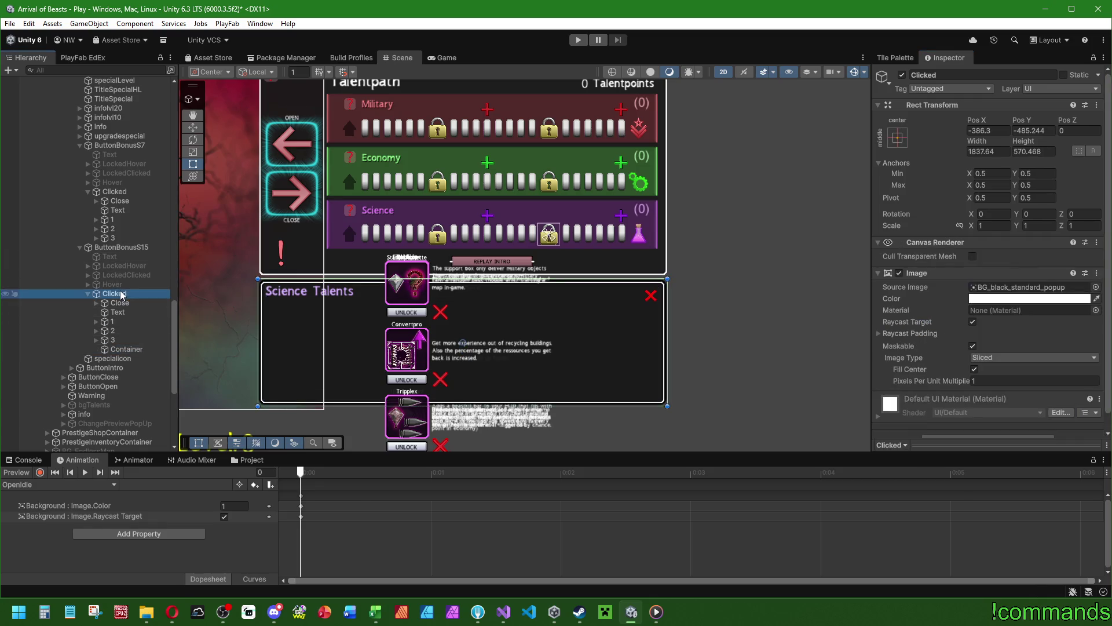
# Paste copies of the layout Container into the Clicked panels of S7, E15 and E7.
pyautogui.click(116, 192)
pyautogui.hotkey('ctrl', 'shift', 'v')
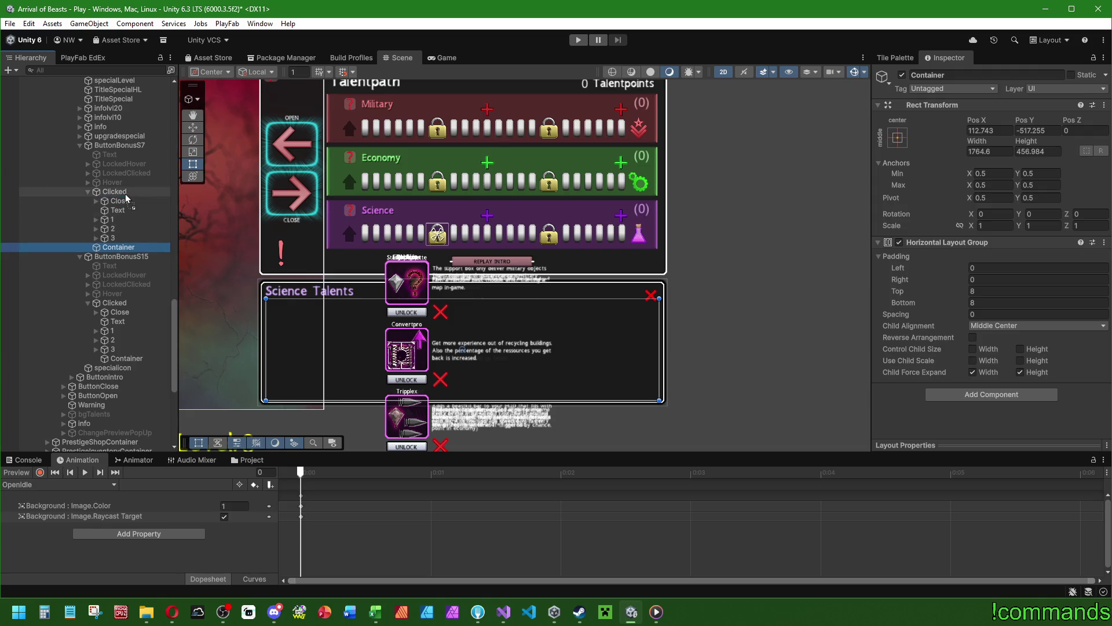
pyautogui.scroll(3, 116, 234)
pyautogui.scroll(6, 116, 234)
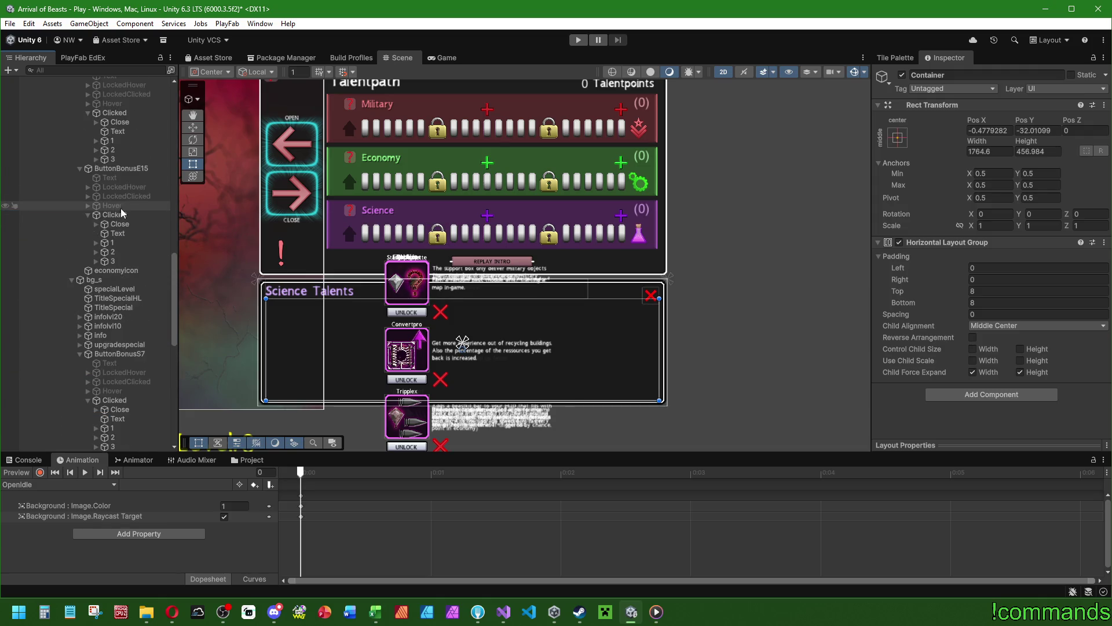
pyautogui.click(117, 270)
pyautogui.scroll(6, 119, 260)
pyautogui.click(115, 252)
pyautogui.hotkey('ctrl', 'shift', 'v')
# Paste Container copies into the remaining Clicked panels, including M15 and M7.
pyautogui.click(115, 251)
pyautogui.hotkey('ctrl', 'shift', 'v')
pyautogui.scroll(7, 124, 279)
pyautogui.click(115, 240)
pyautogui.hotkey('ctrl', 'shift', 'v')
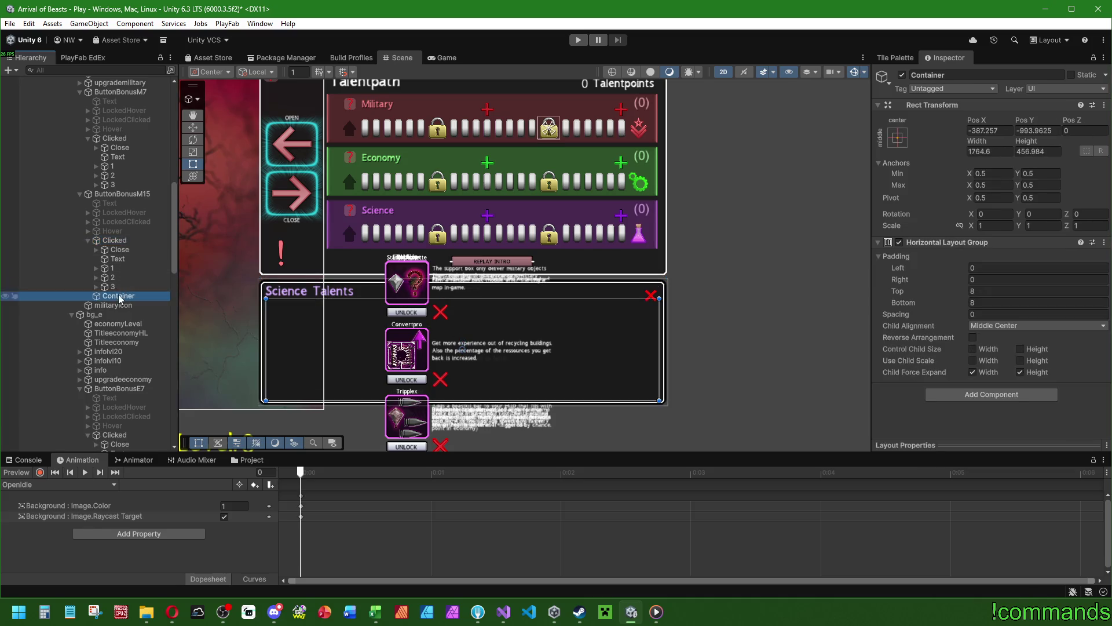
pyautogui.scroll(5, 127, 277)
pyautogui.click(115, 276)
pyautogui.hotkey('ctrl', 'shift', 'v')
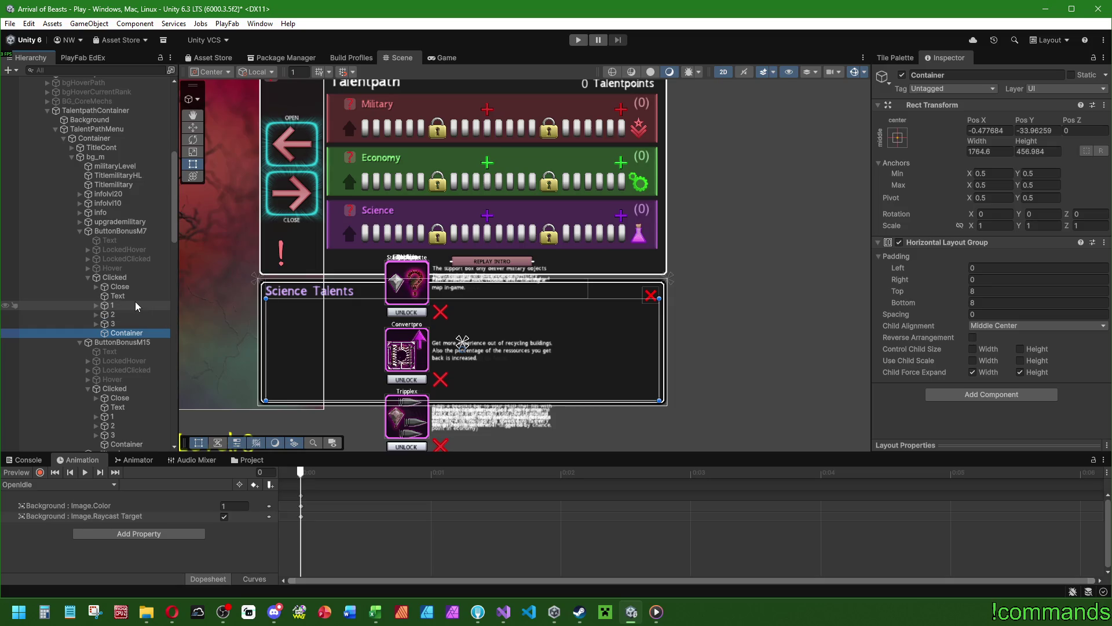
# Move talent cards 1–3 into ButtonBonusM7's Container and expand it to confirm.
pyautogui.click(130, 306)
pyautogui.keyDown('shift'); pyautogui.click(119, 323); pyautogui.keyUp('shift')
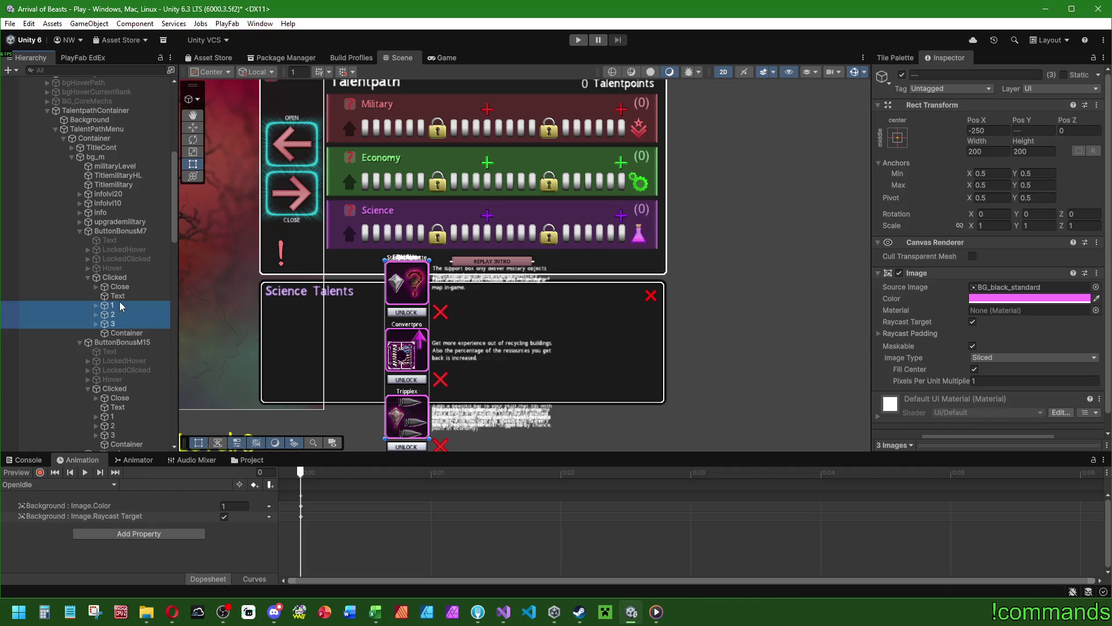
pyautogui.moveTo(127, 334); pyautogui.dragTo(126, 333)
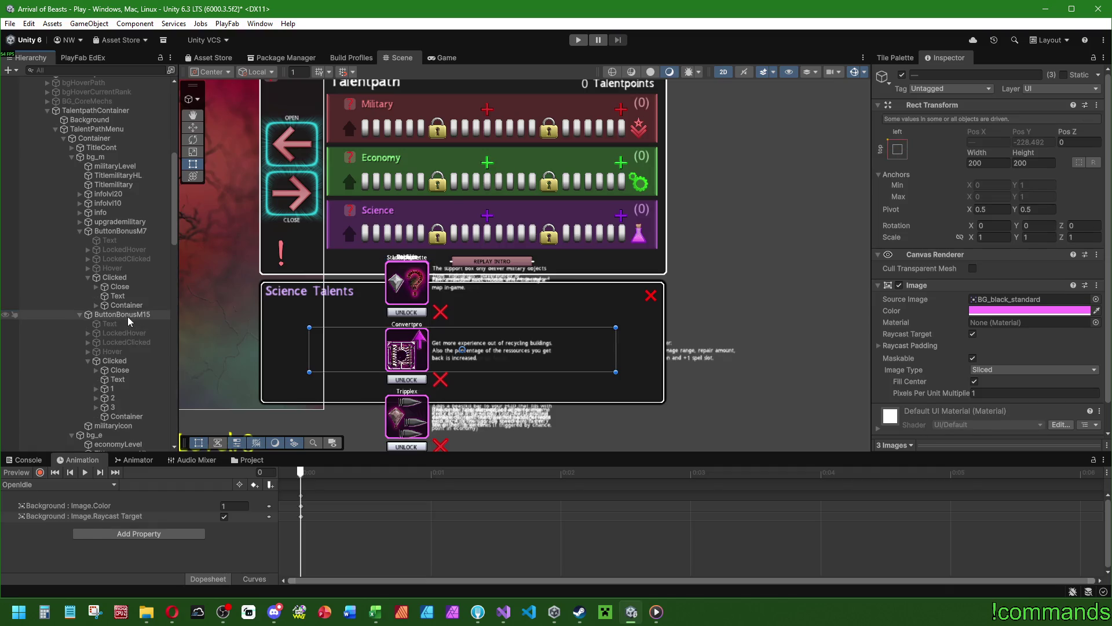
pyautogui.click(127, 277)
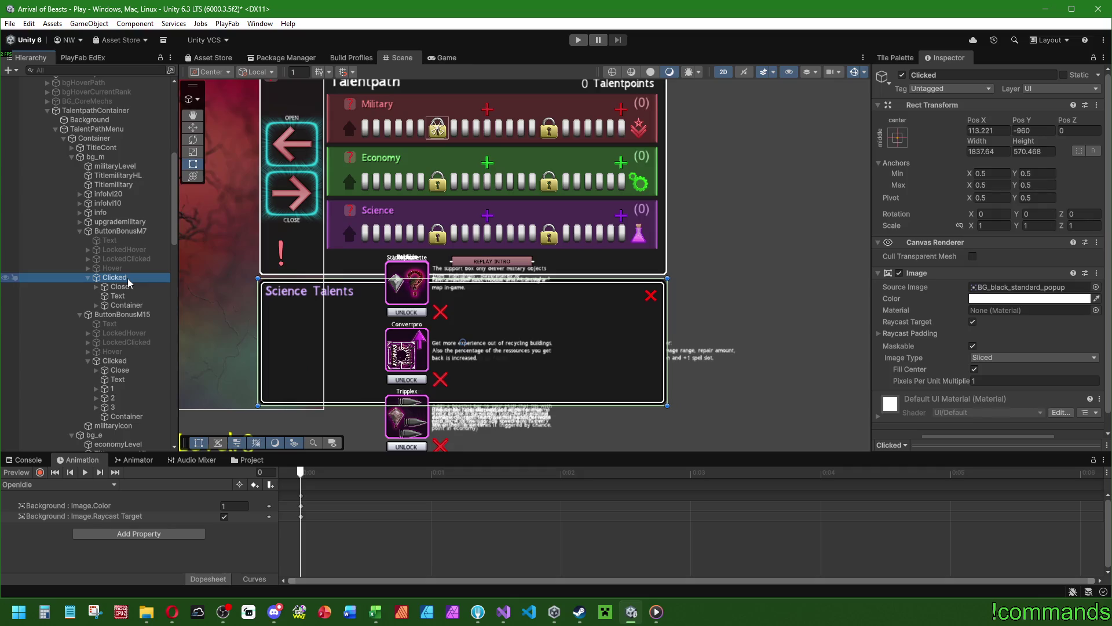
pyautogui.click(114, 305)
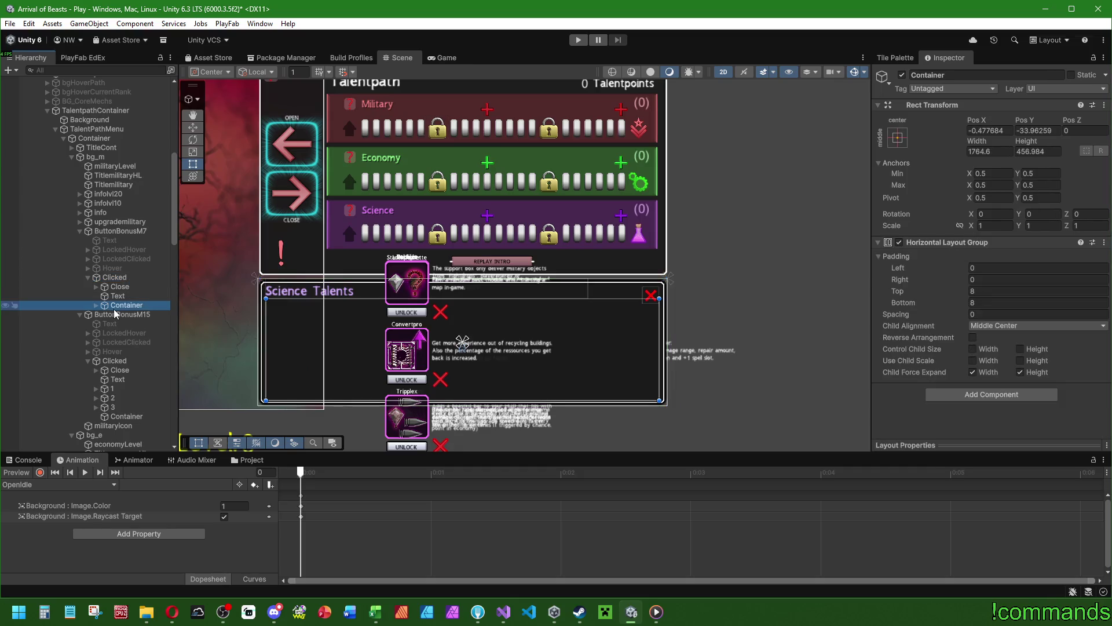
pyautogui.click(97, 305)
pyautogui.press('Down')
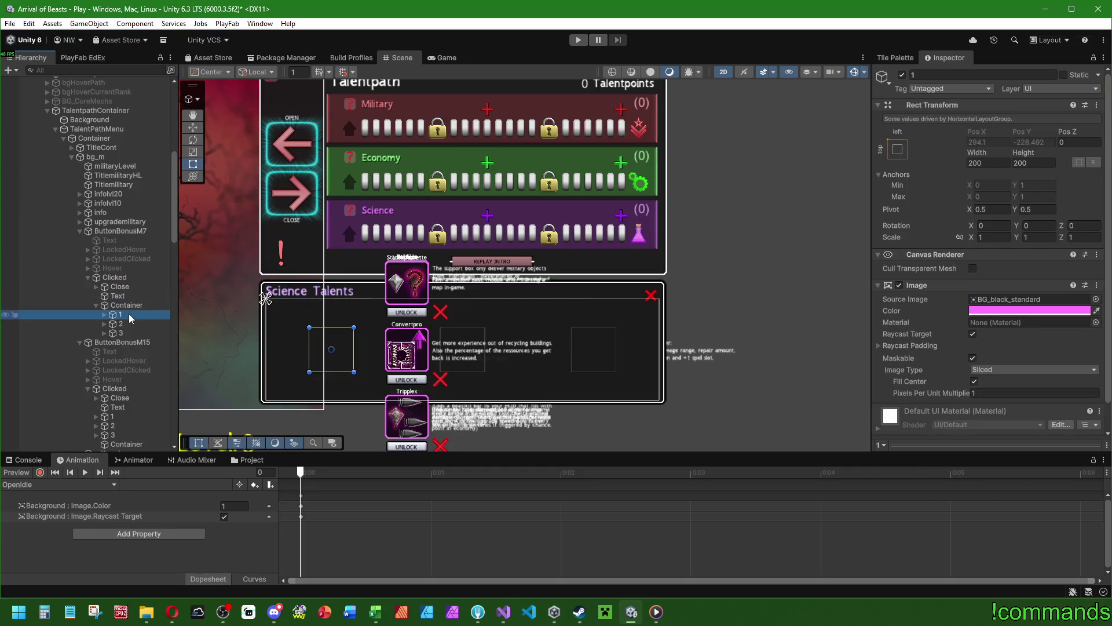
# Move the ButtonBonusM15 and E7 cards 1–3 into their Containers.
pyautogui.click(97, 305)
pyautogui.scroll(-3, 110, 289)
pyautogui.click(118, 284)
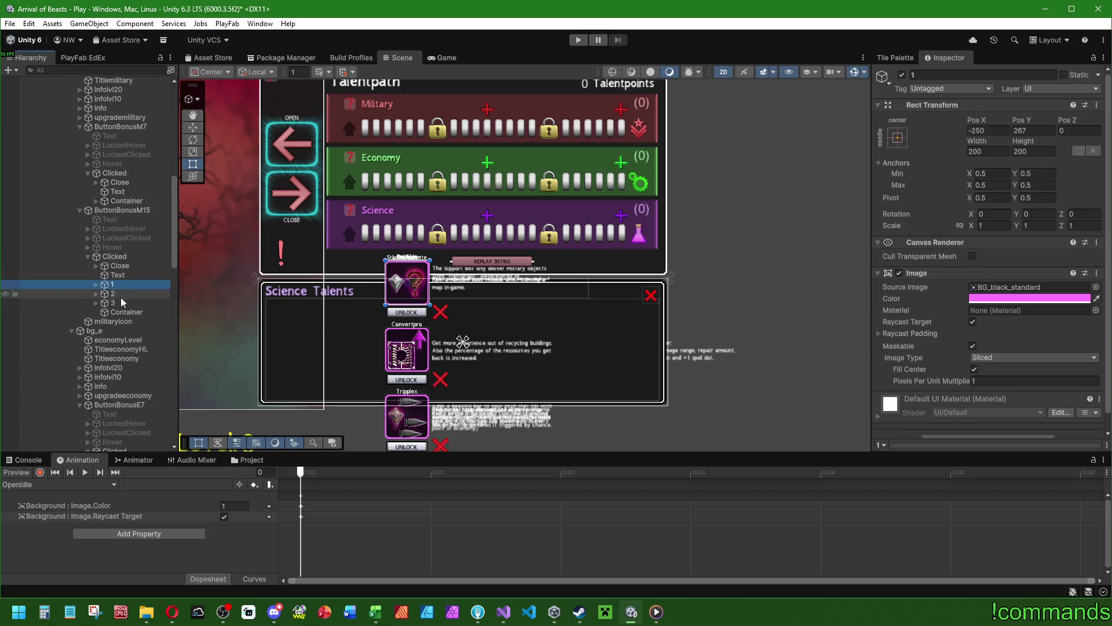
pyautogui.hotkey('shift', 'Down')
pyautogui.hotkey('shift', 'Down')
pyautogui.click(122, 311)
pyautogui.scroll(-5, 121, 311)
pyautogui.click(122, 311)
pyautogui.moveTo(123, 315); pyautogui.dragTo(125, 339)
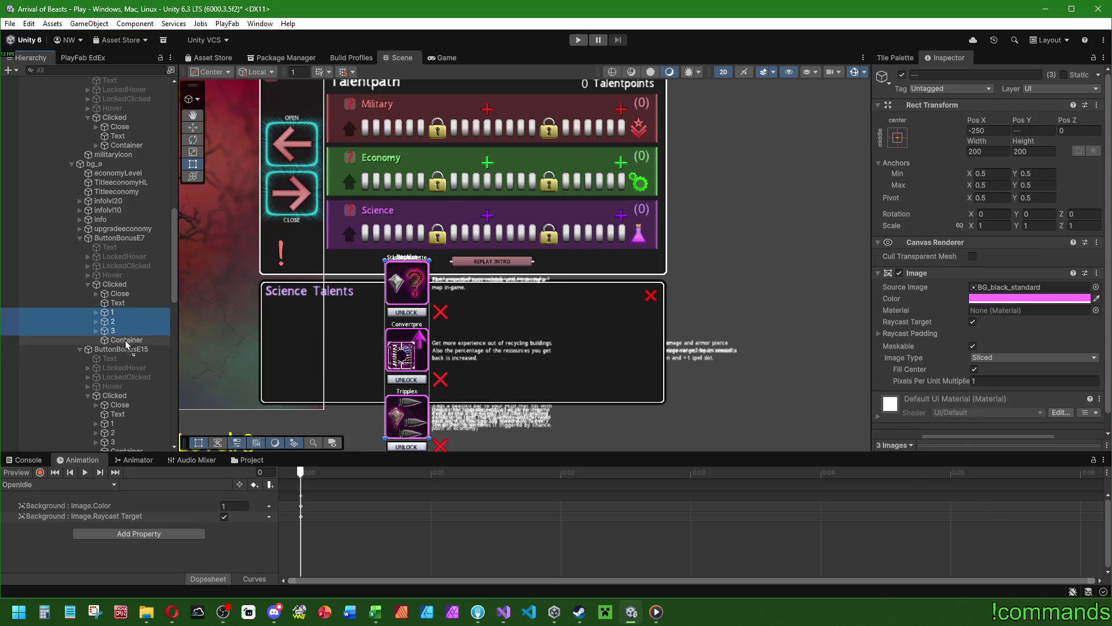
# Move ButtonBonusE15's cards 1–3 into its Container.
pyautogui.scroll(-3, 126, 321)
pyautogui.click(125, 293)
pyautogui.keyDown('shift'); pyautogui.click(123, 308); pyautogui.keyUp('shift')
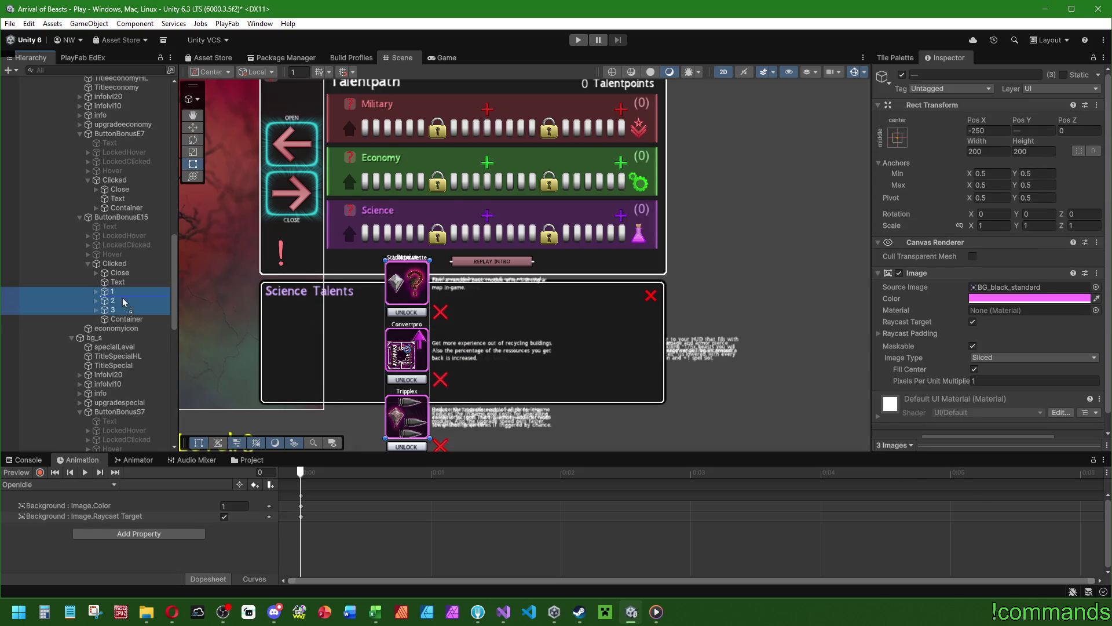
pyautogui.scroll(-5, 127, 328)
pyautogui.moveTo(128, 325); pyautogui.dragTo(124, 342)
# Move the ButtonBonusS7 and S15 cards 1–3 into their Containers.
pyautogui.click(119, 318)
pyautogui.keyDown('shift'); pyautogui.click(118, 338); pyautogui.keyUp('shift')
pyautogui.scroll(-4, 123, 325)
pyautogui.click(122, 291)
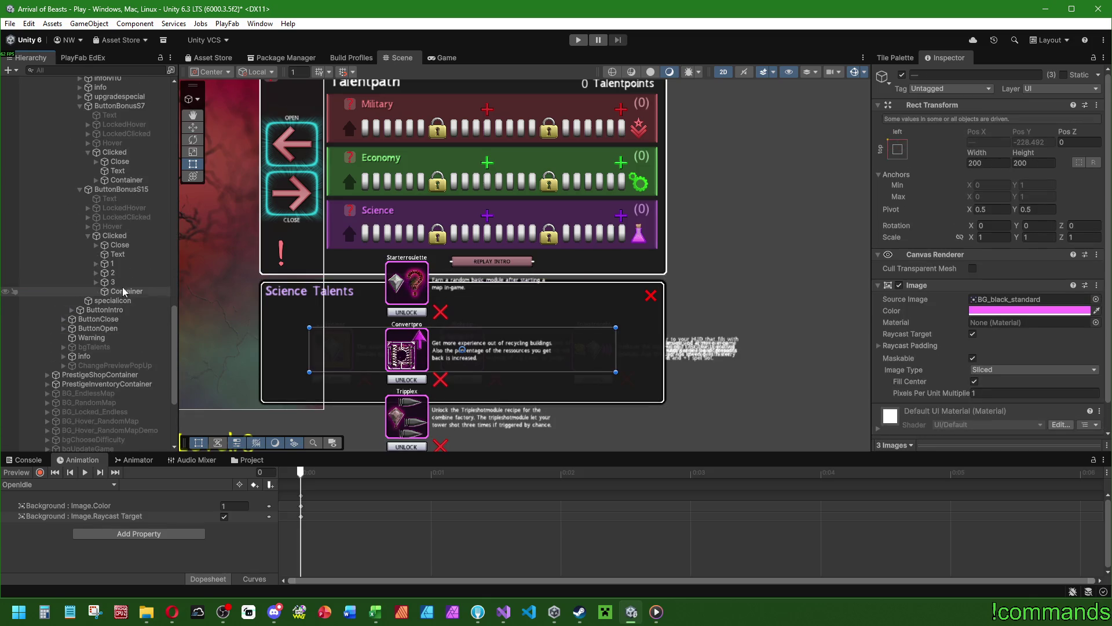
pyautogui.scroll(-1, 120, 284)
pyautogui.keyDown('shift'); pyautogui.click(119, 281); pyautogui.keyUp('shift')
pyautogui.moveTo(120, 281); pyautogui.dragTo(129, 289)
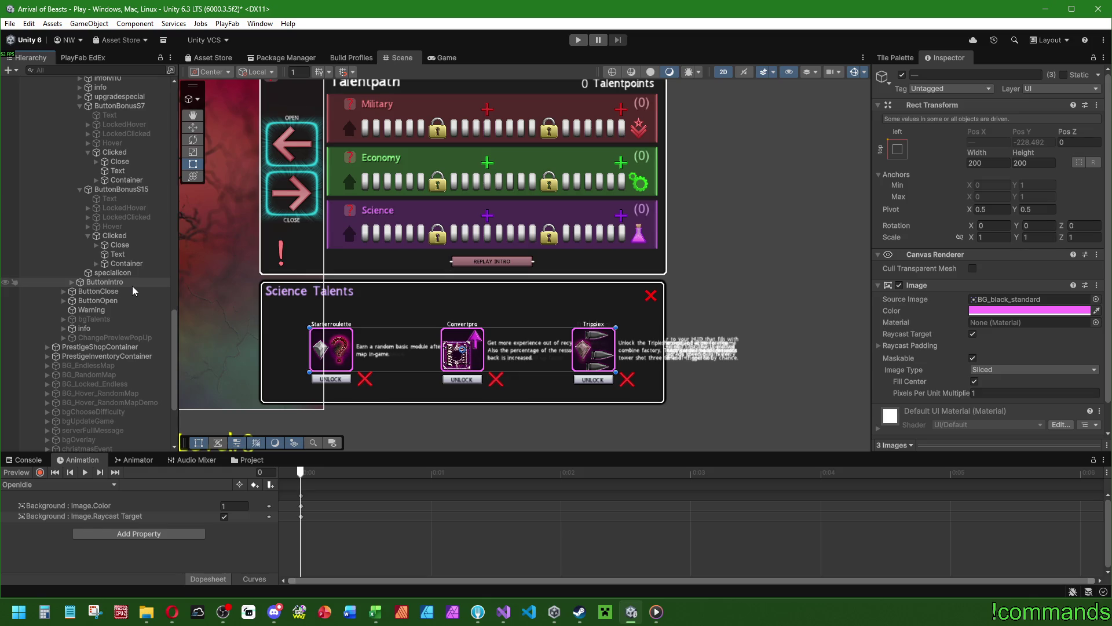
pyautogui.click(124, 265)
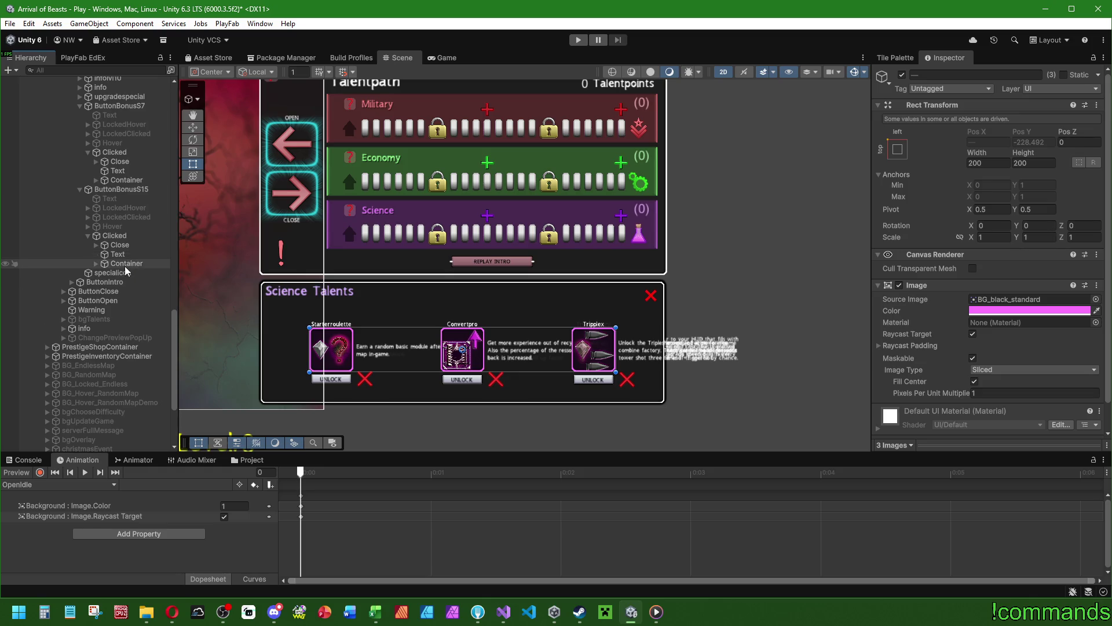
pyautogui.click(96, 264)
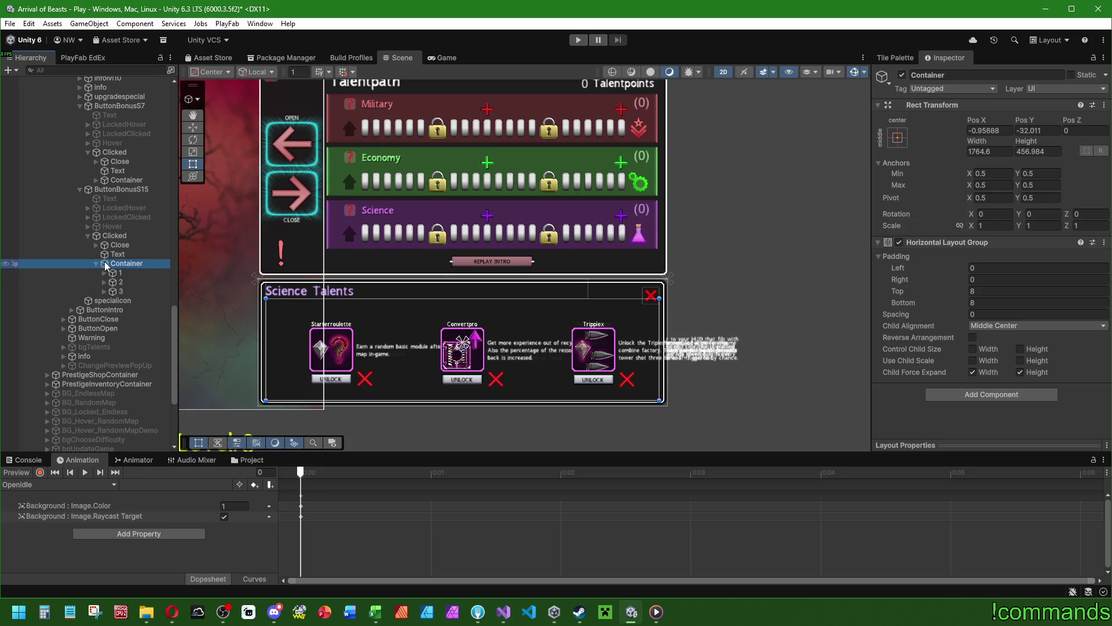
pyautogui.click(117, 274)
pyautogui.click(137, 281)
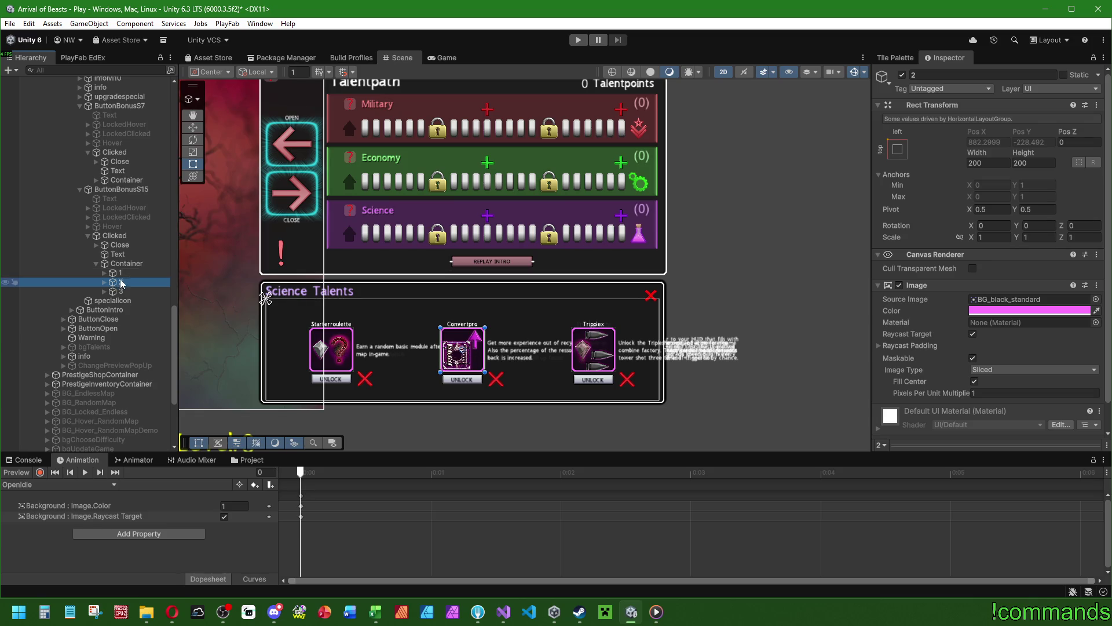
pyautogui.click(127, 273)
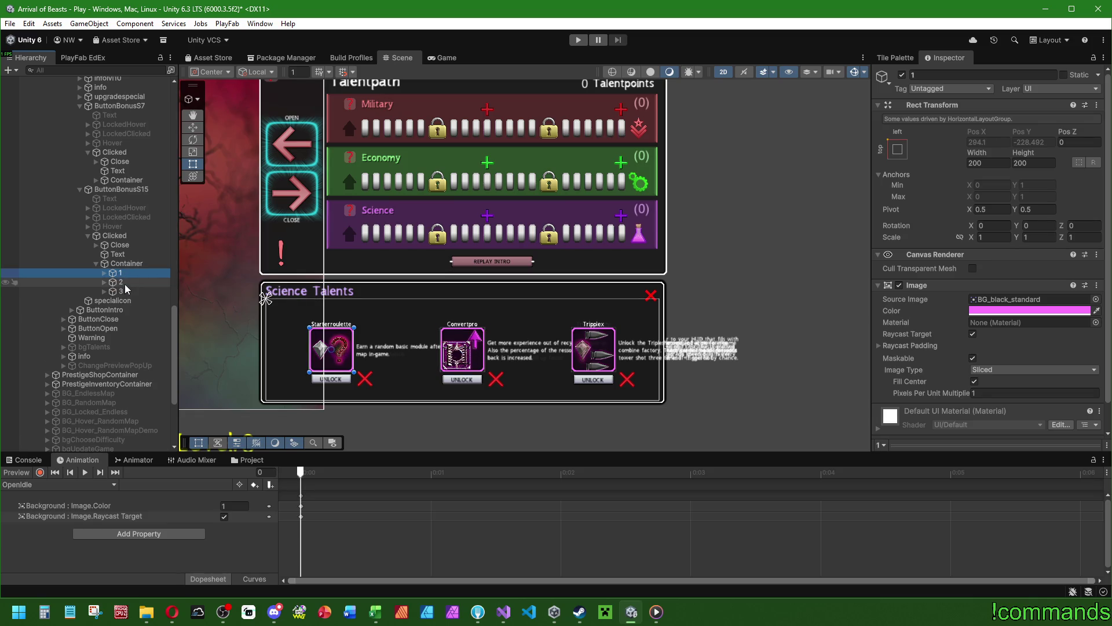
pyautogui.scroll(-2, 992, 318)
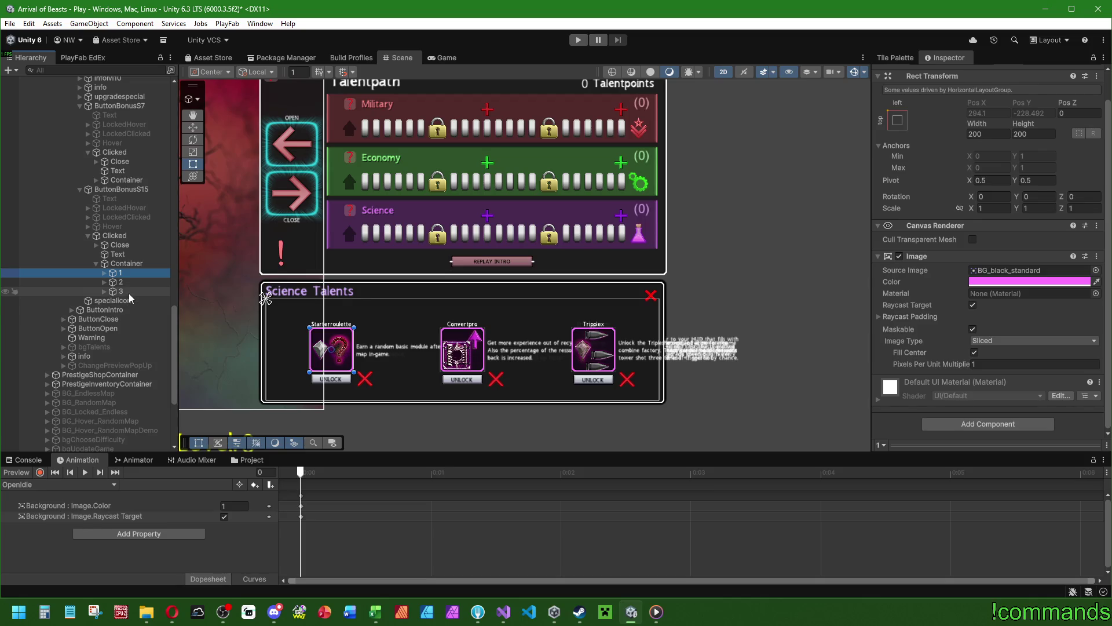
pyautogui.click(128, 292)
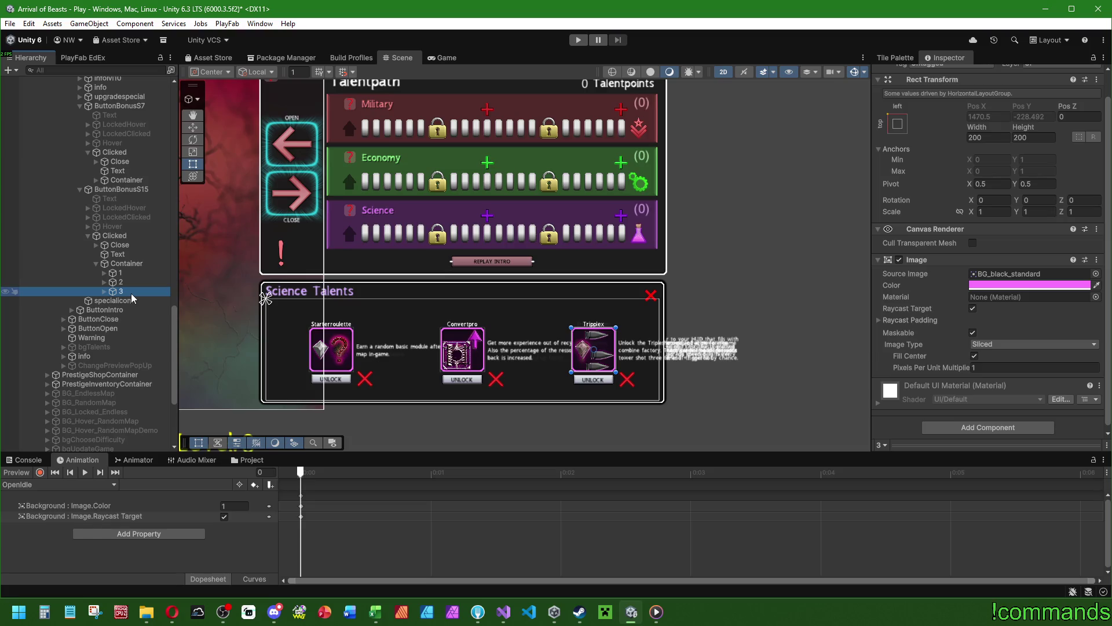
pyautogui.click(104, 273)
pyautogui.click(141, 310)
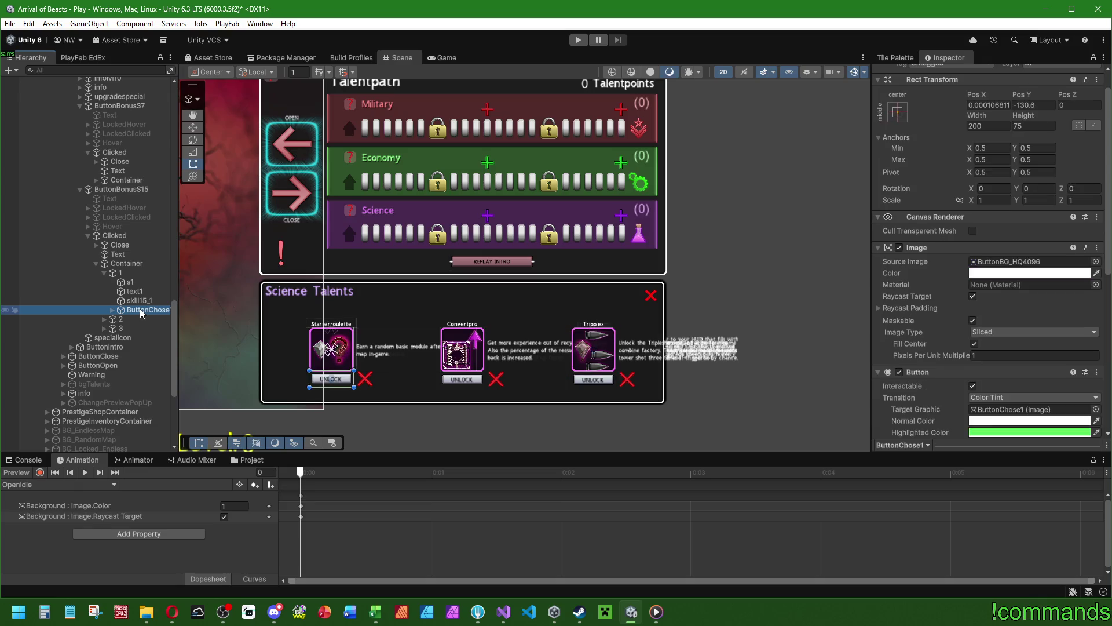
pyautogui.click(113, 310)
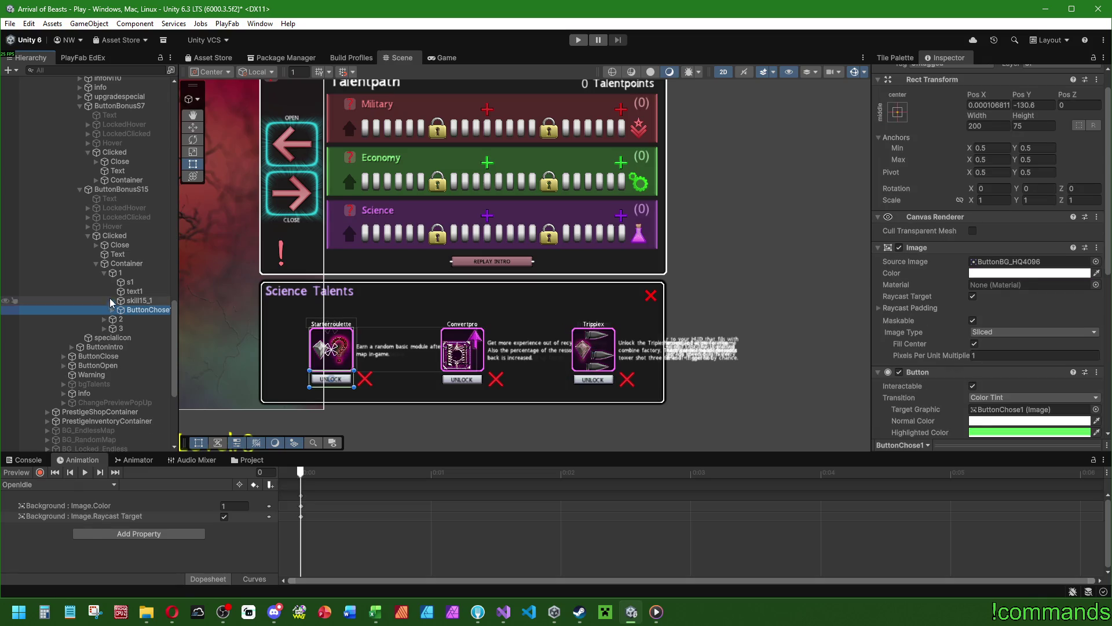
pyautogui.click(105, 274)
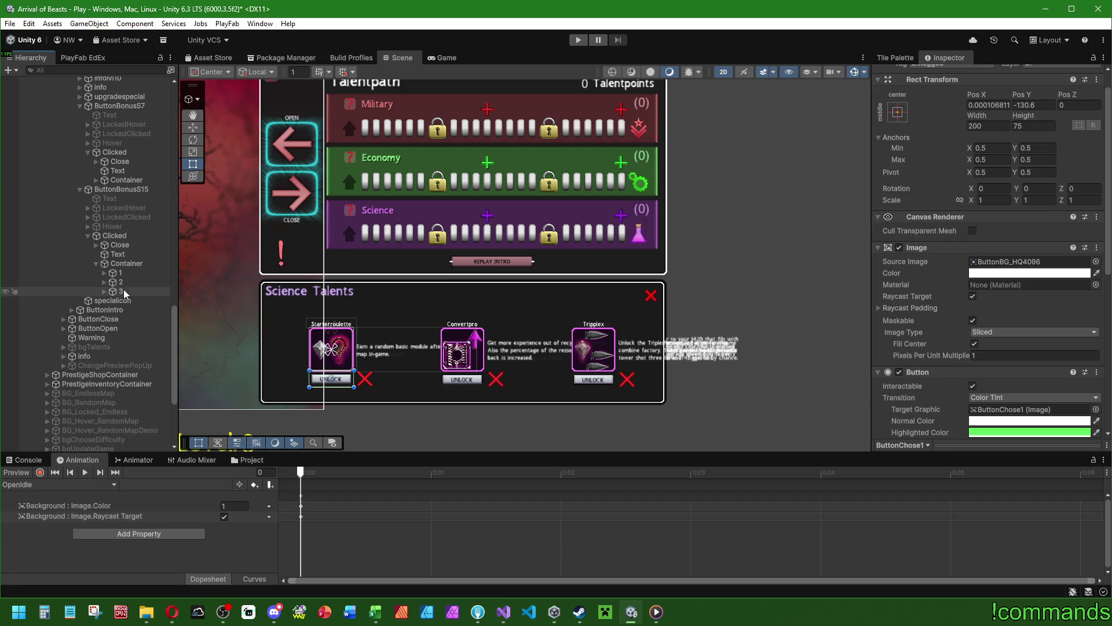
pyautogui.click(125, 292)
pyautogui.keyDown('shift'); pyautogui.click(123, 273); pyautogui.keyUp('shift')
pyautogui.scroll(6, 132, 272)
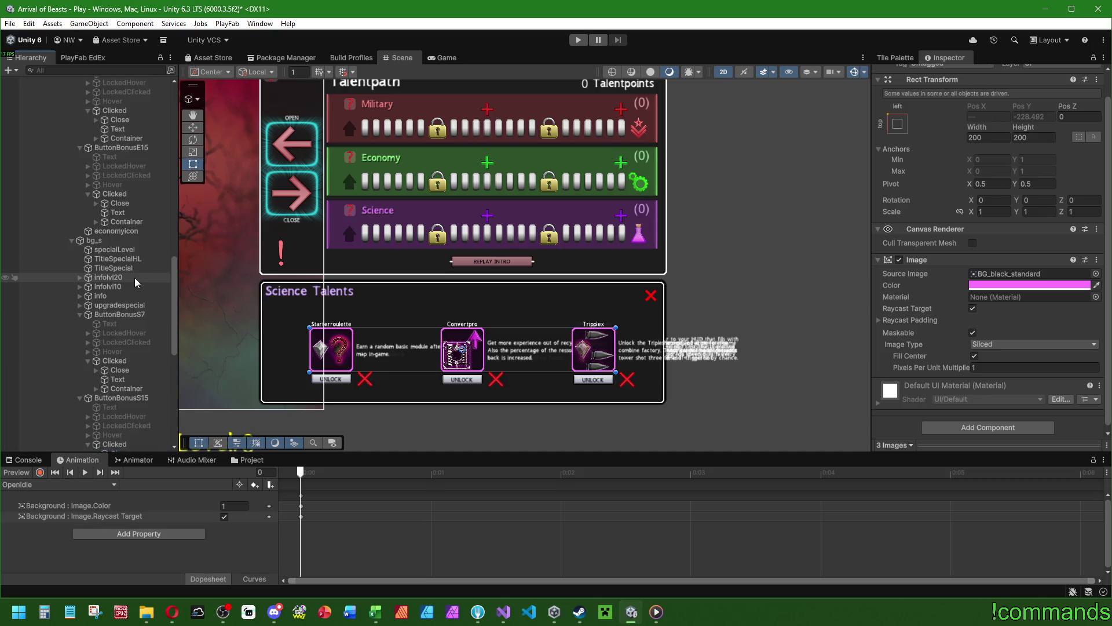
# Multi-select the military and ButtonBonusE7 talent cards in the Hierarchy.
pyautogui.scroll(-3, 134, 278)
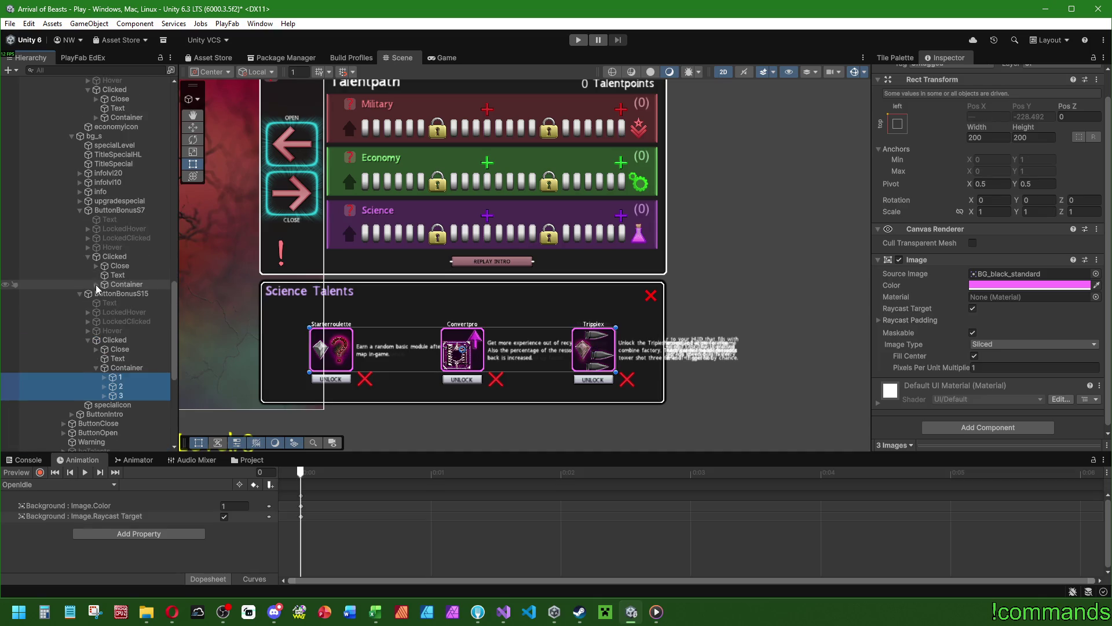
pyautogui.scroll(5, 97, 278)
pyautogui.scroll(8, 105, 229)
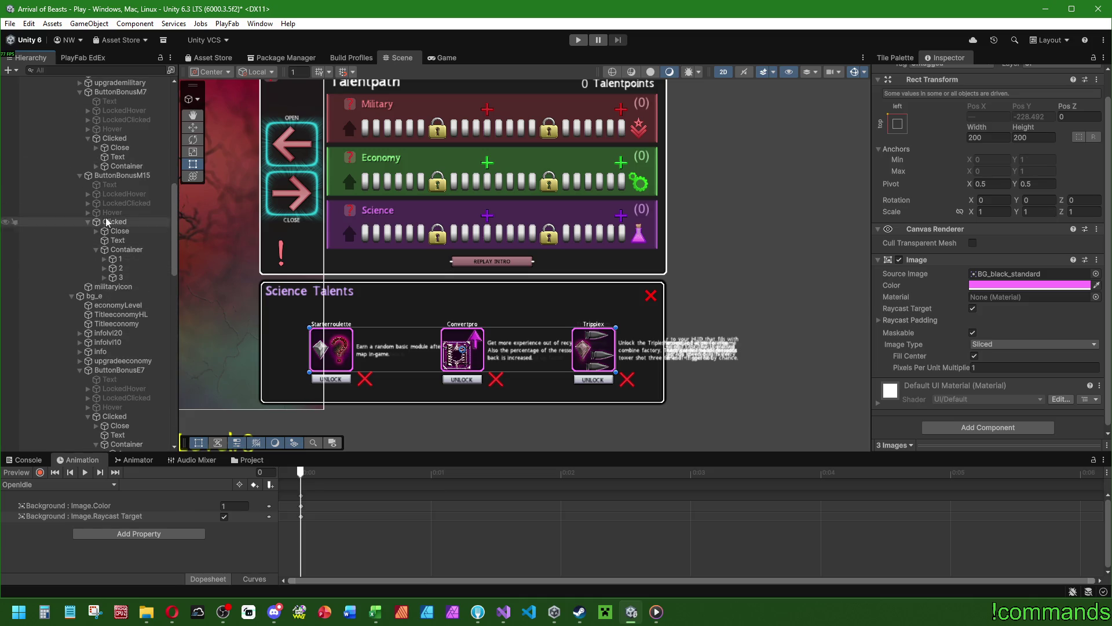
pyautogui.click(96, 165)
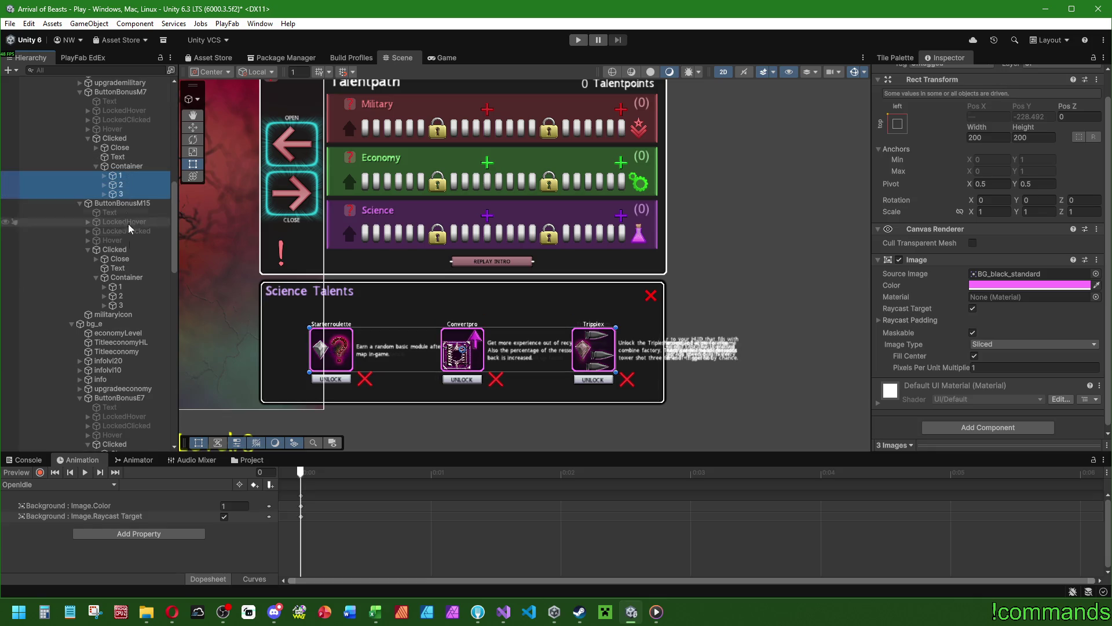
pyautogui.keyDown('ctrl'); pyautogui.click(119, 286); pyautogui.keyUp('ctrl')
pyautogui.keyDown('shift'); pyautogui.click(121, 305); pyautogui.keyUp('shift')
pyautogui.scroll(-7, 124, 249)
pyautogui.keyDown('ctrl'); pyautogui.click(124, 238); pyautogui.keyUp('ctrl')
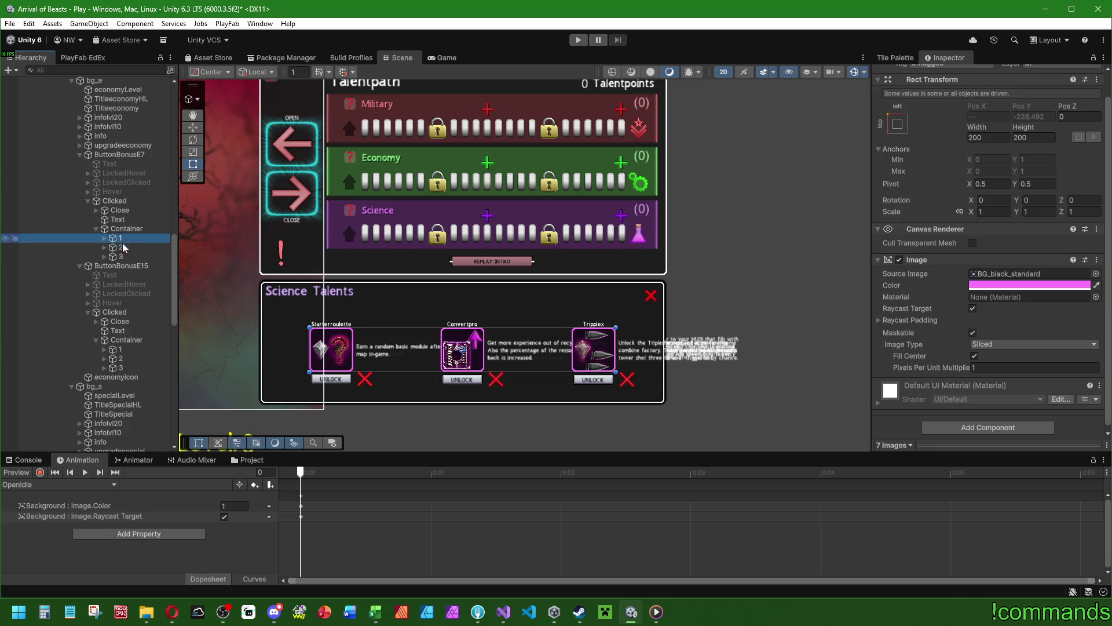
# Add the E15, S7 and S15 cards to the selection and open Add Component.
pyautogui.keyDown('shift'); pyautogui.click(120, 257); pyautogui.keyUp('shift')
pyautogui.keyDown('ctrl'); pyautogui.click(132, 350); pyautogui.keyUp('ctrl')
pyautogui.keyDown('shift'); pyautogui.click(132, 367); pyautogui.keyUp('shift')
pyautogui.scroll(-8, 139, 262)
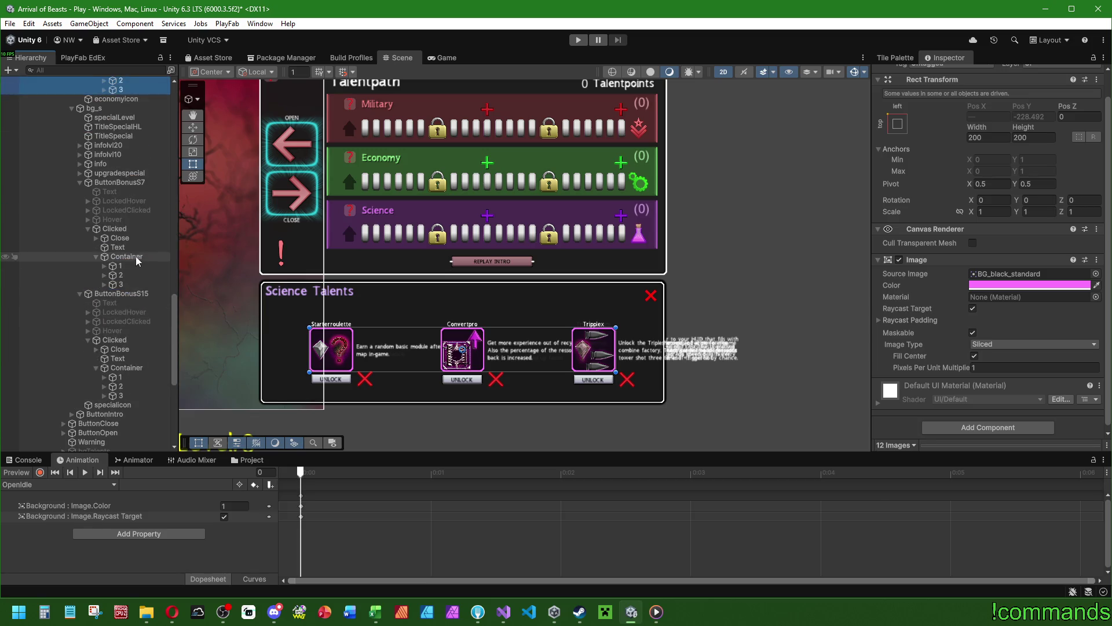
pyautogui.keyDown('ctrl'); pyautogui.click(119, 265); pyautogui.keyUp('ctrl')
pyautogui.keyDown('shift'); pyautogui.click(120, 284); pyautogui.keyUp('shift')
pyautogui.keyDown('ctrl'); pyautogui.click(119, 377); pyautogui.keyUp('ctrl')
pyautogui.keyDown('shift'); pyautogui.click(123, 396); pyautogui.keyUp('shift')
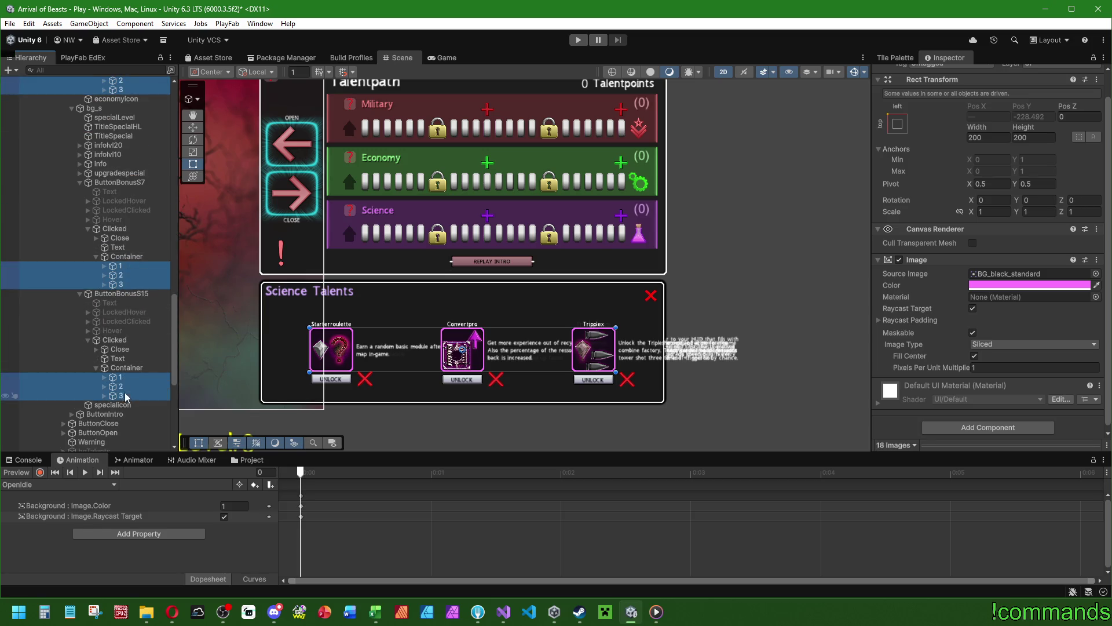
pyautogui.click(995, 427)
# Add a Vertical Layout Group to every selected talent card via the 'ver' search.
pyautogui.write('ver')
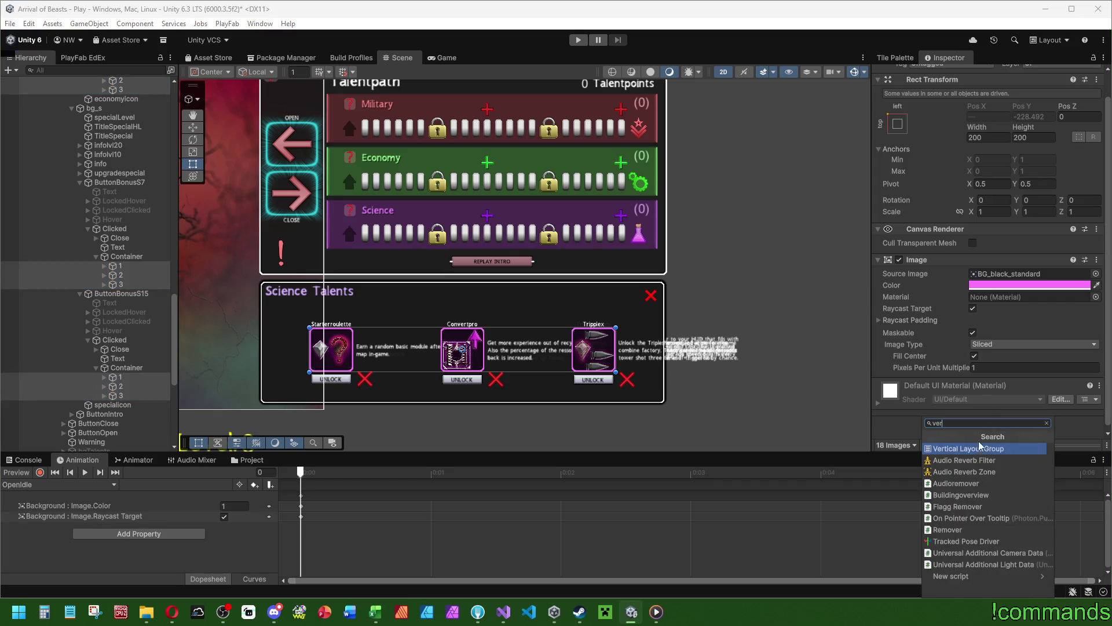
pyautogui.click(976, 450)
pyautogui.scroll(2, 963, 316)
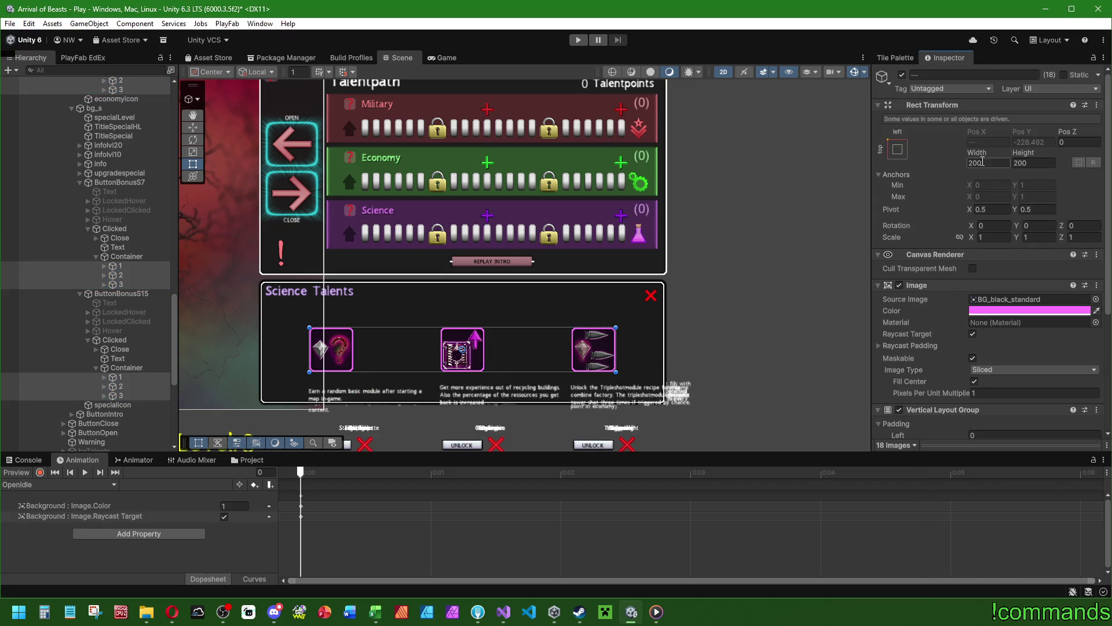
# Resize the talent cards to 448 × 448 in the Rect Transform.
pyautogui.moveTo(977, 155); pyautogui.dragTo(1001, 165)
pyautogui.write('512')
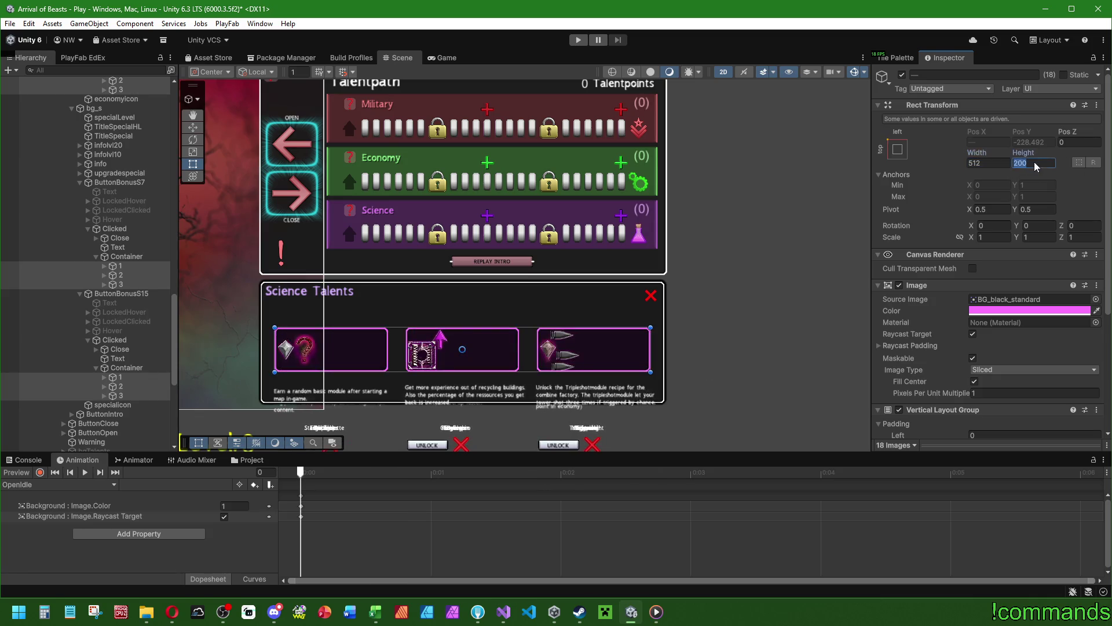
pyautogui.click(1035, 163)
pyautogui.write('512')
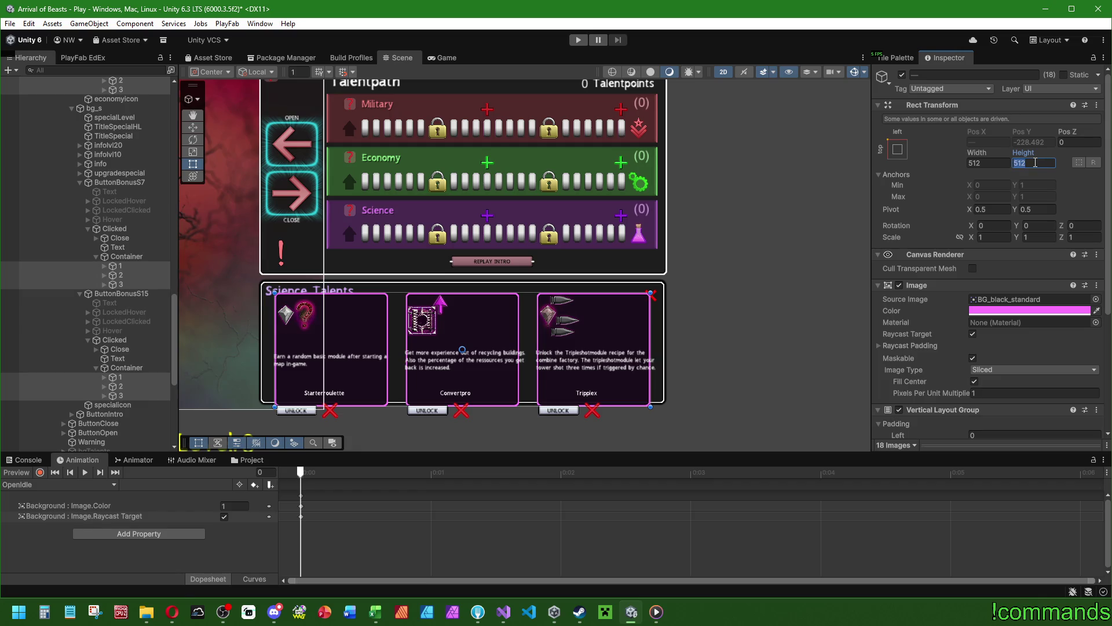
pyautogui.write('-32-32')
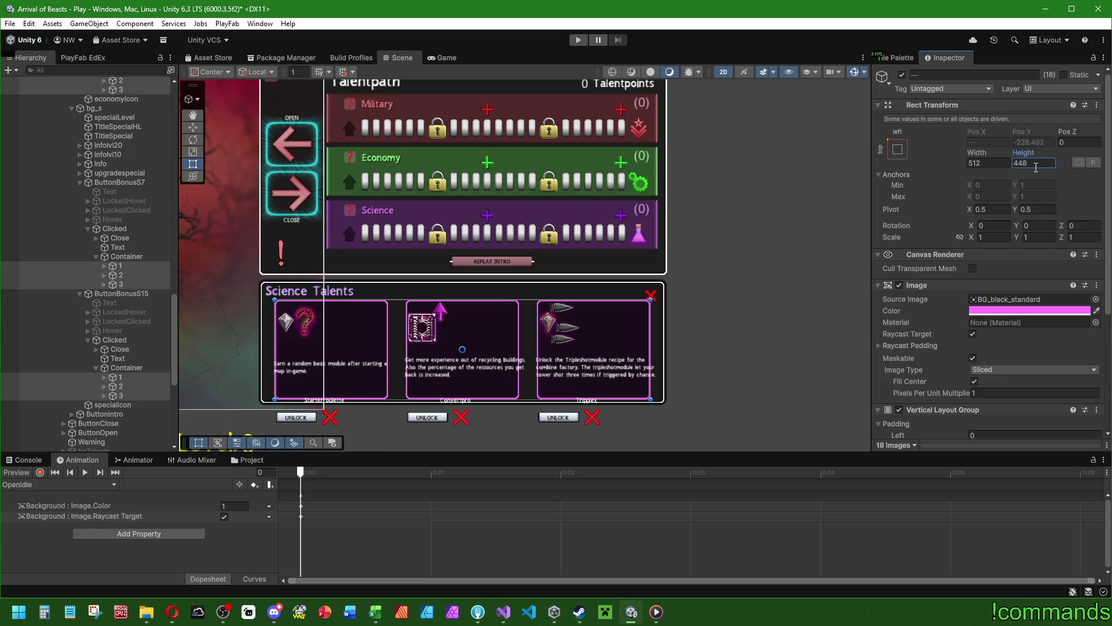
pyautogui.click(993, 166)
pyautogui.click(993, 167)
pyautogui.write('128')
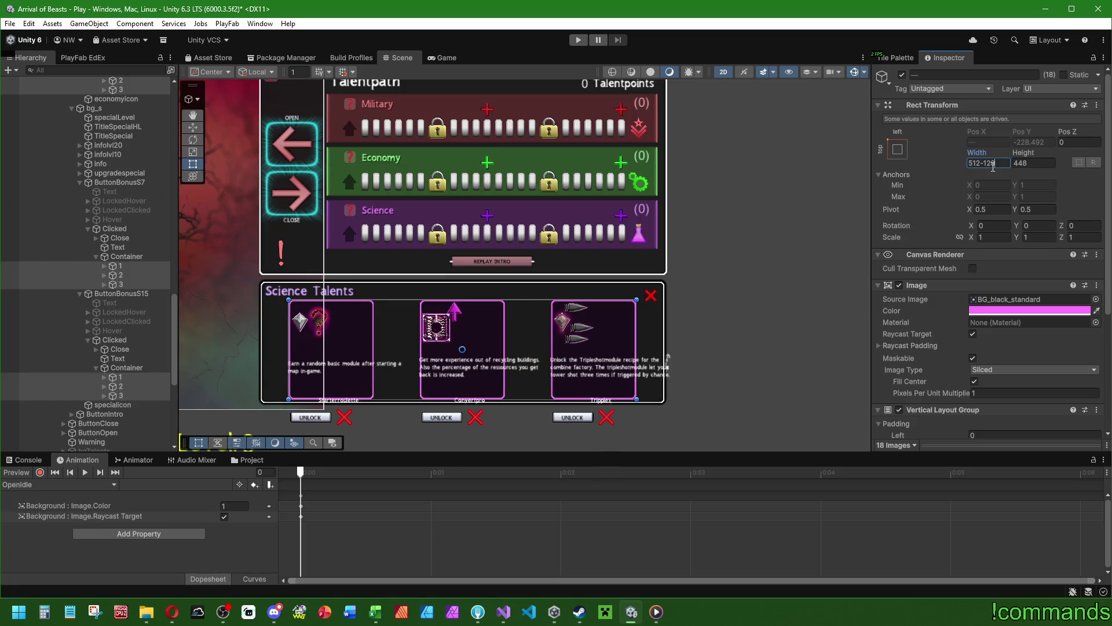
pyautogui.write('+64')
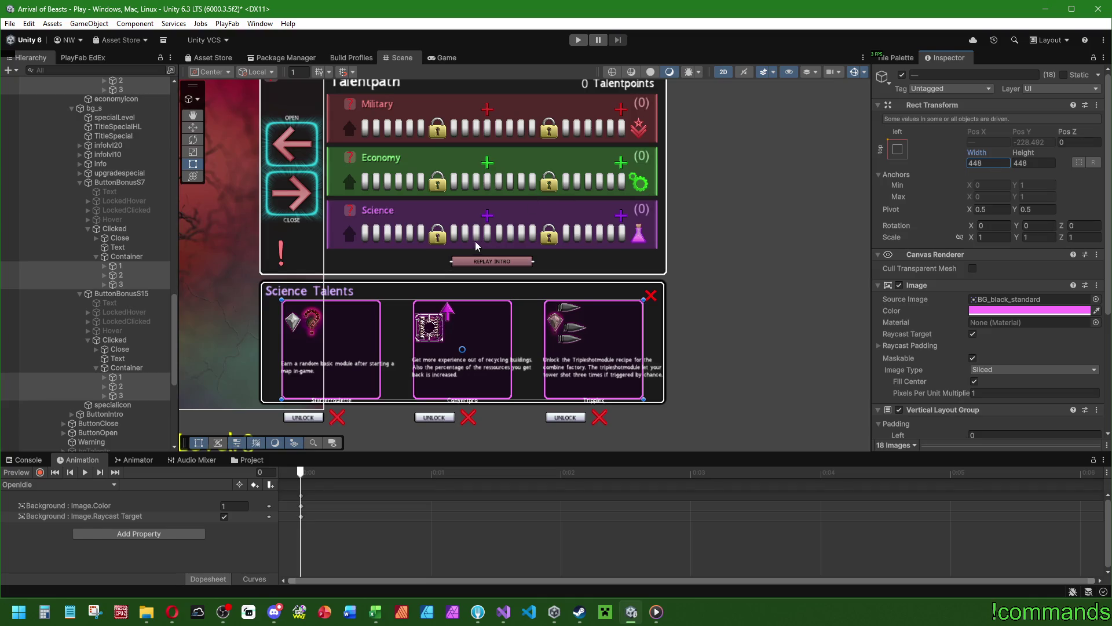
pyautogui.scroll(3, 309, 290)
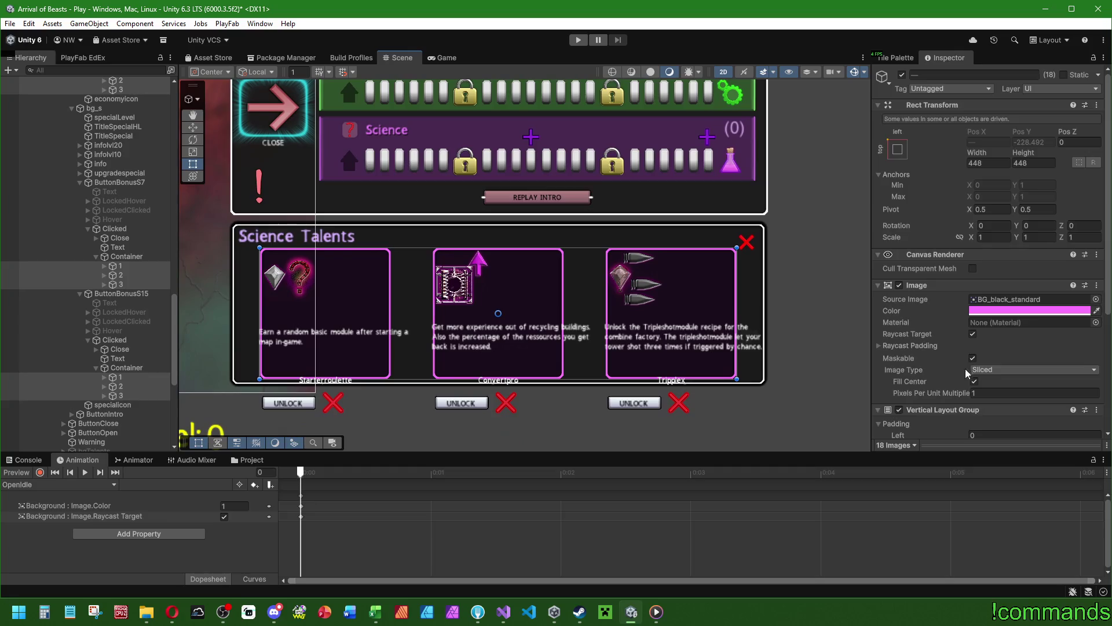
# Set Child Alignment to Middle Center, toggling Control Child Size Height on then off.
pyautogui.scroll(-3, 1000, 270)
pyautogui.click(1017, 319)
pyautogui.click(1011, 381)
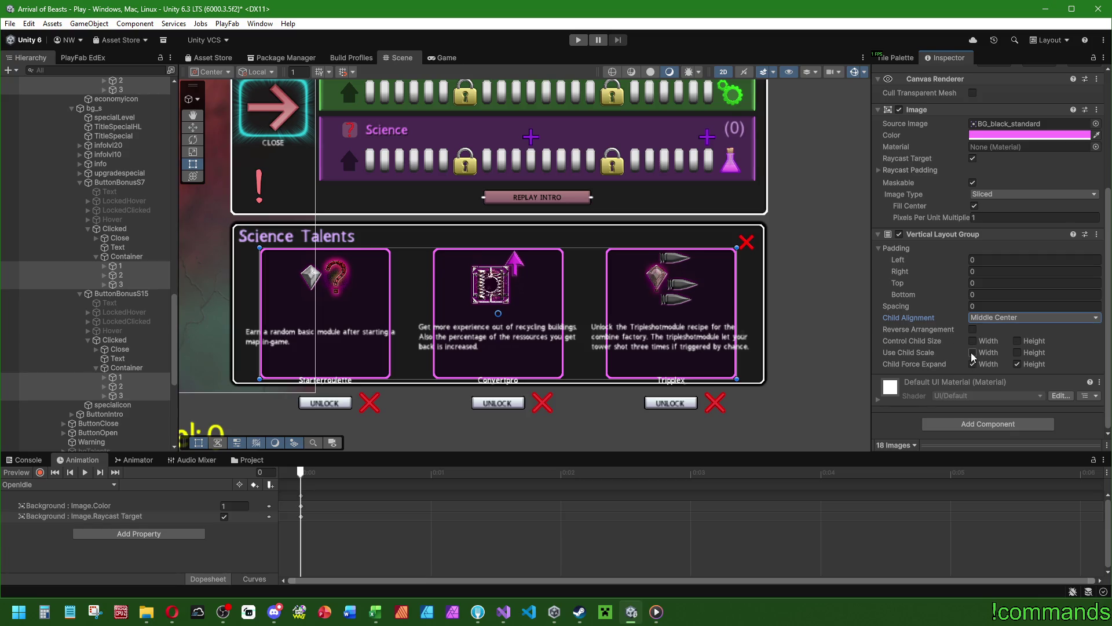
pyautogui.click(1018, 342)
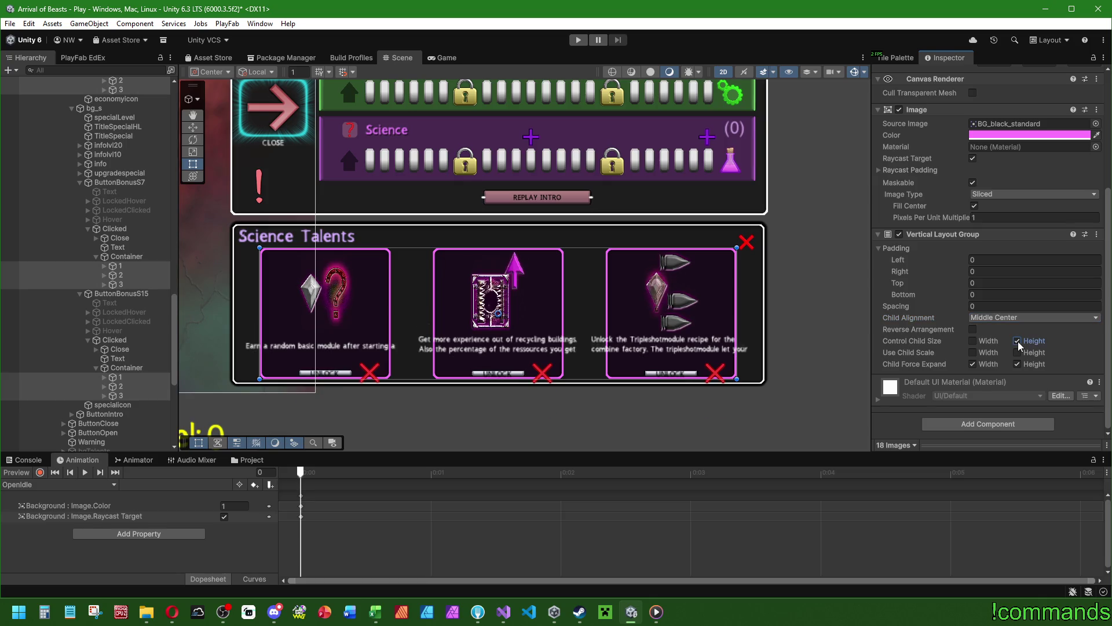
pyautogui.click(1017, 343)
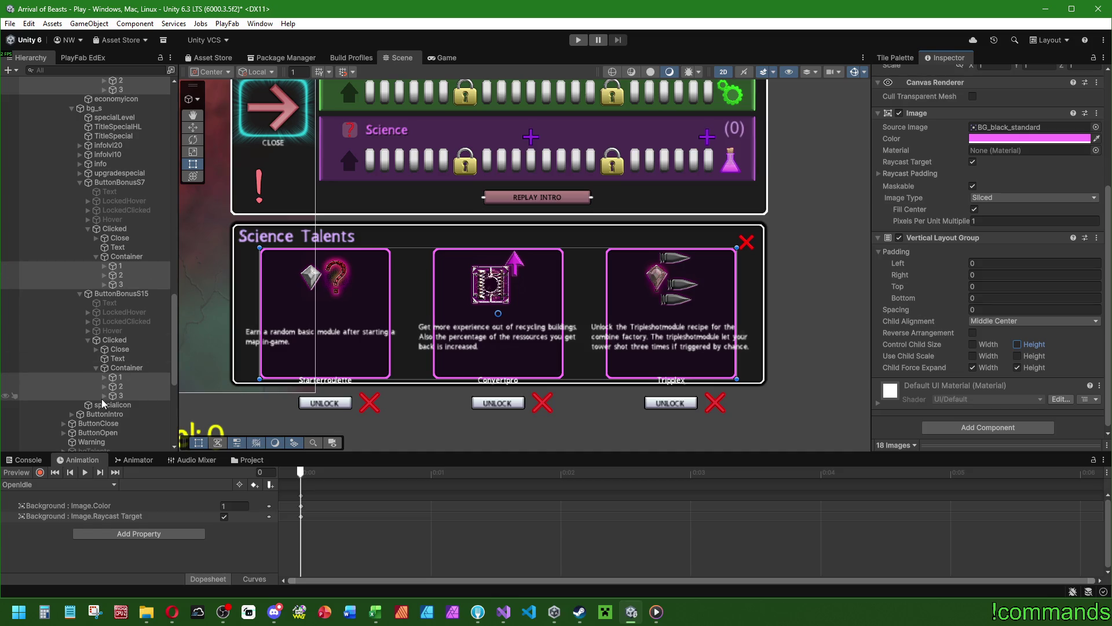
pyautogui.scroll(-3, 103, 384)
pyautogui.click(103, 325)
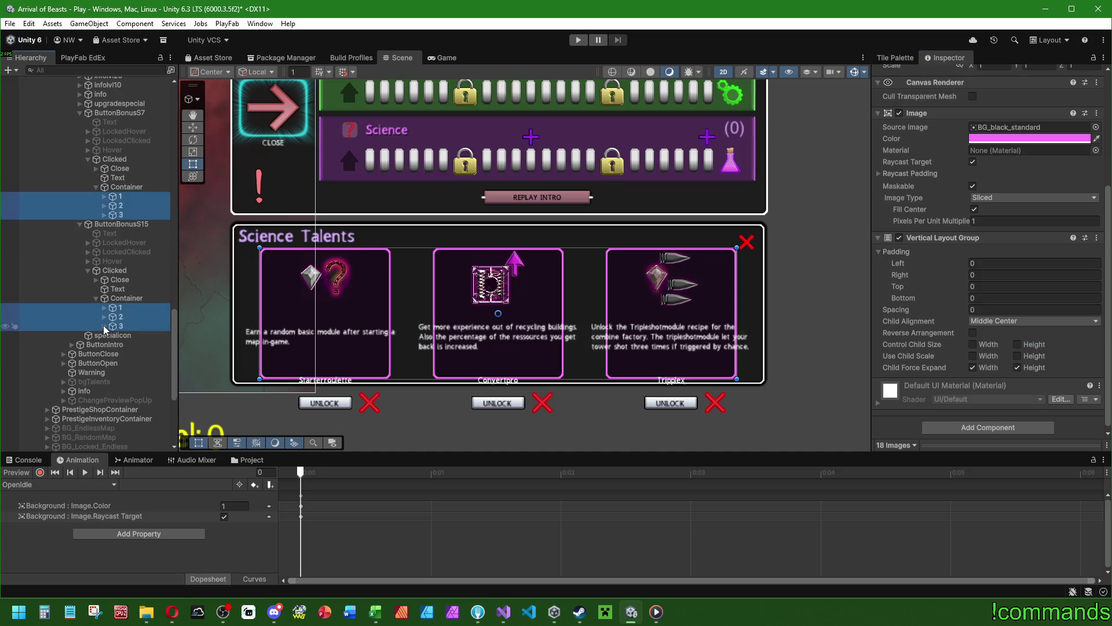
# Expand every card slot under the science, economy and military Containers in the Hierarchy.
pyautogui.click(102, 316)
pyautogui.click(103, 307)
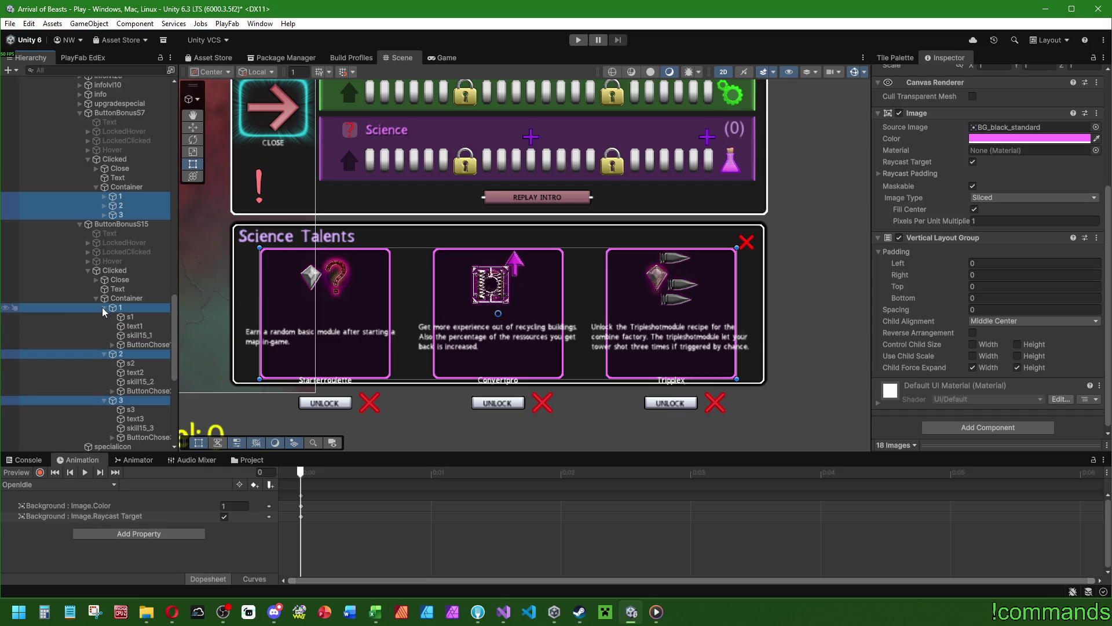
pyautogui.scroll(10, 102, 215)
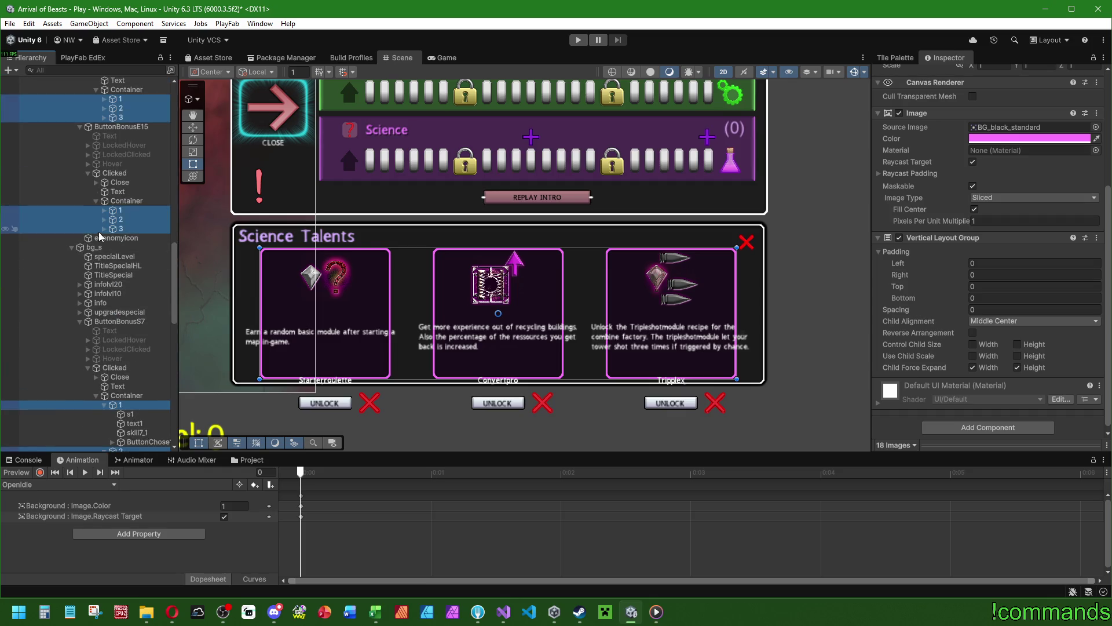
pyautogui.scroll(10, 103, 248)
pyautogui.click(103, 324)
pyautogui.click(103, 316)
pyautogui.click(103, 307)
pyautogui.scroll(5, 103, 284)
pyautogui.click(103, 235)
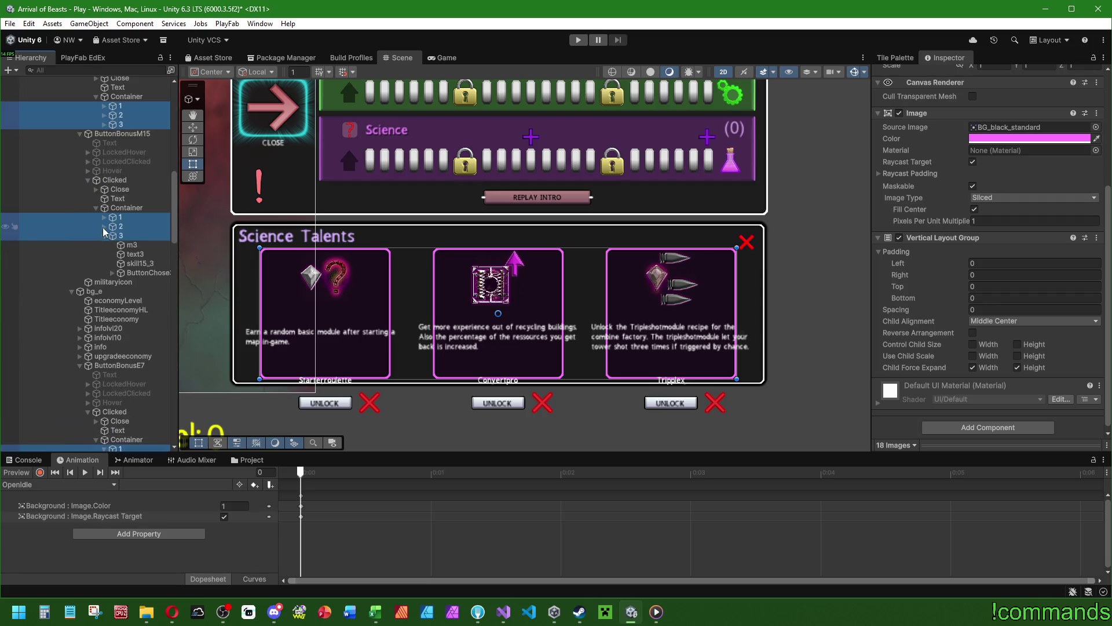
pyautogui.click(103, 226)
pyautogui.click(103, 216)
pyautogui.scroll(6, 103, 237)
pyautogui.click(104, 263)
pyautogui.click(102, 254)
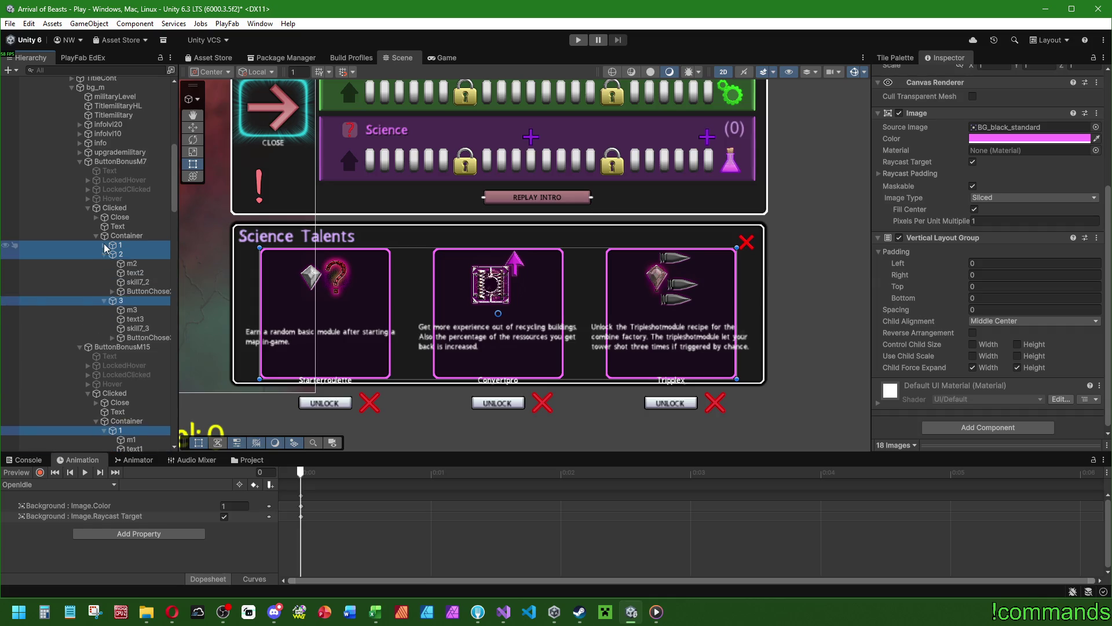
pyautogui.click(103, 245)
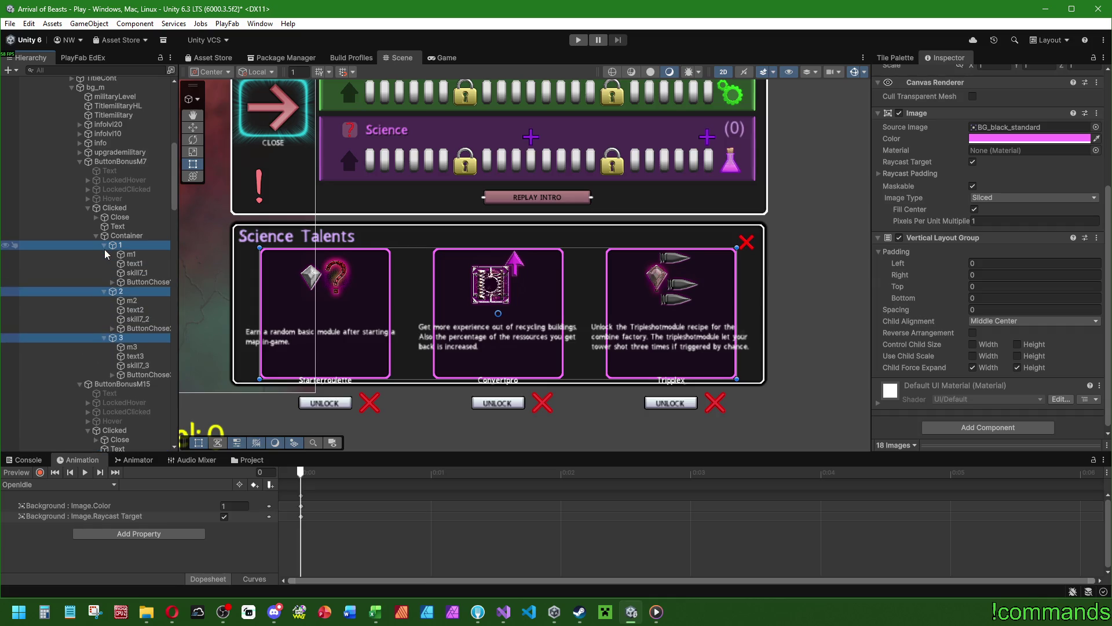
# Ctrl-select both popups' military icons m1–m3 and the first economy icons e1–e3.
pyautogui.click(130, 255)
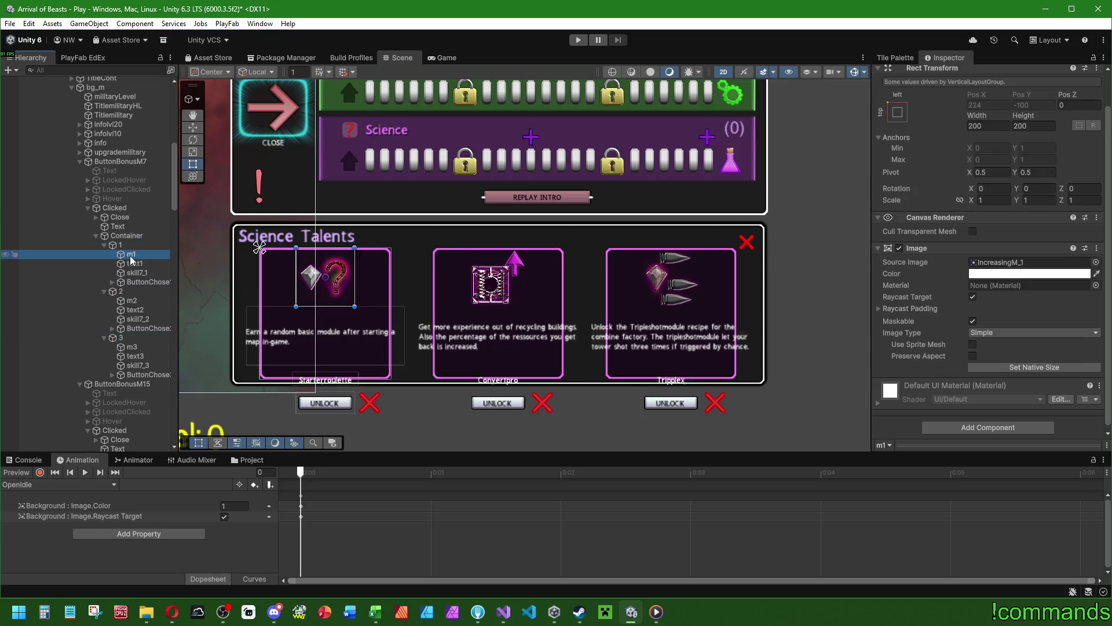
pyautogui.keyDown('ctrl'); pyautogui.click(130, 300); pyautogui.keyUp('ctrl')
pyautogui.keyDown('ctrl'); pyautogui.click(130, 348); pyautogui.keyUp('ctrl')
pyautogui.scroll(-8, 131, 347)
pyautogui.keyDown('ctrl'); pyautogui.click(131, 233); pyautogui.keyUp('ctrl')
pyautogui.keyDown('ctrl'); pyautogui.click(131, 279); pyautogui.keyUp('ctrl')
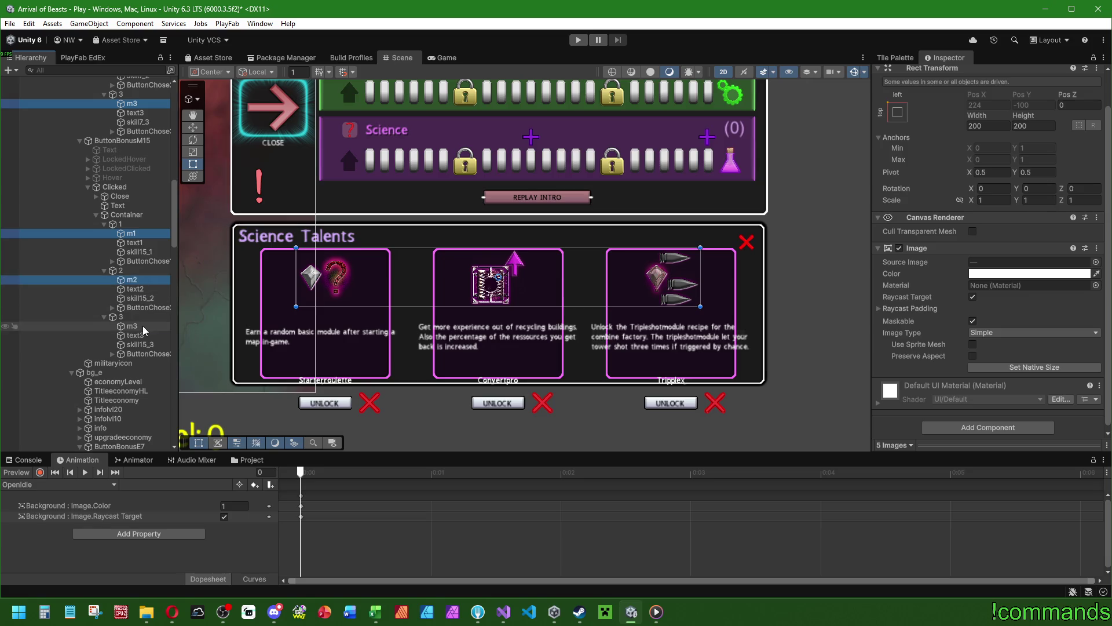
pyautogui.keyDown('ctrl'); pyautogui.click(131, 326); pyautogui.keyUp('ctrl')
pyautogui.scroll(-8, 133, 330)
pyautogui.keyDown('ctrl'); pyautogui.click(130, 261); pyautogui.keyUp('ctrl')
pyautogui.keyDown('ctrl'); pyautogui.click(131, 307); pyautogui.keyUp('ctrl')
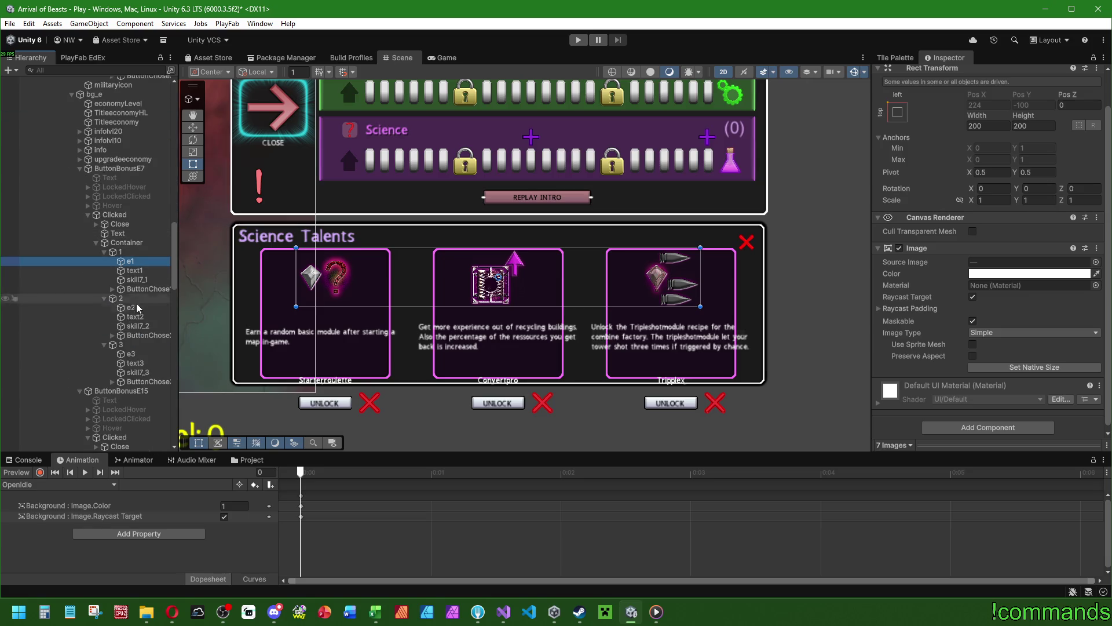
pyautogui.keyDown('ctrl'); pyautogui.click(131, 353); pyautogui.keyUp('ctrl')
pyautogui.scroll(-8, 137, 348)
# Add the other economy popup's icons and all six science icons s1–s3 to the selection.
pyautogui.keyDown('ctrl'); pyautogui.click(133, 250); pyautogui.keyUp('ctrl')
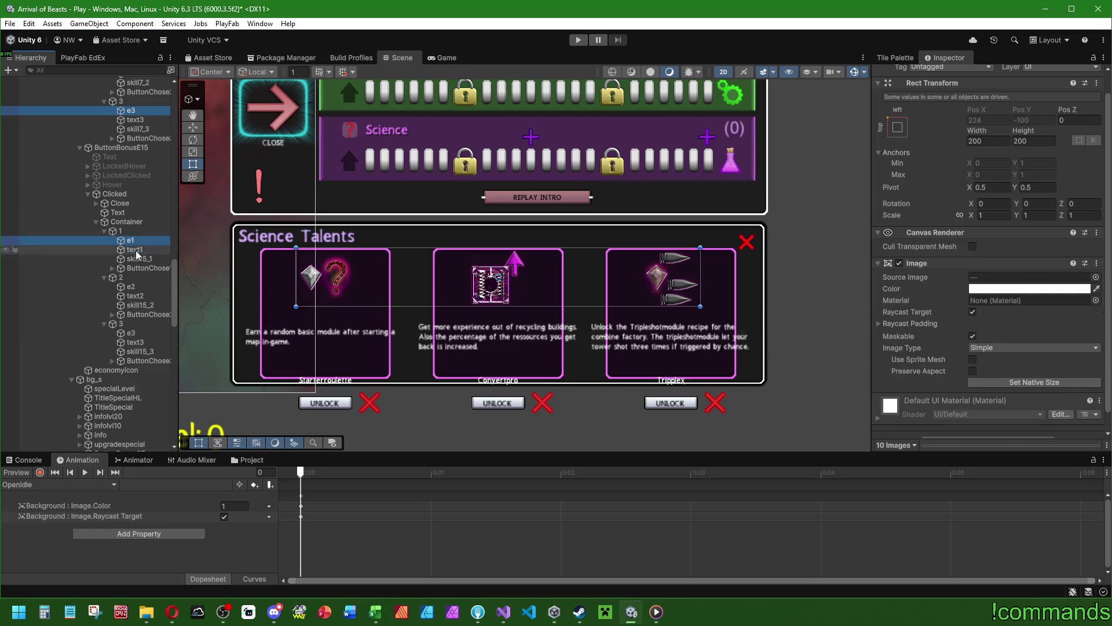
pyautogui.keyDown('ctrl'); pyautogui.click(131, 286); pyautogui.keyUp('ctrl')
pyautogui.keyDown('ctrl'); pyautogui.click(131, 333); pyautogui.keyUp('ctrl')
pyautogui.scroll(-8, 134, 336)
pyautogui.keyDown('ctrl'); pyautogui.click(130, 302); pyautogui.keyUp('ctrl')
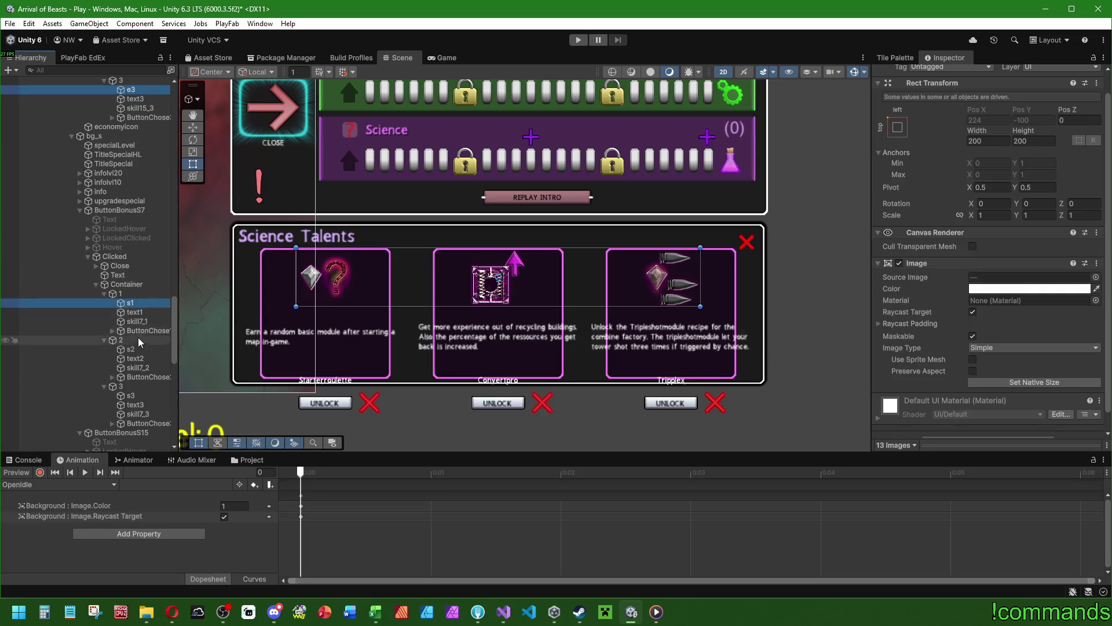
pyautogui.keyDown('ctrl'); pyautogui.click(131, 349); pyautogui.keyUp('ctrl')
pyautogui.keyDown('ctrl'); pyautogui.click(130, 395); pyautogui.keyUp('ctrl')
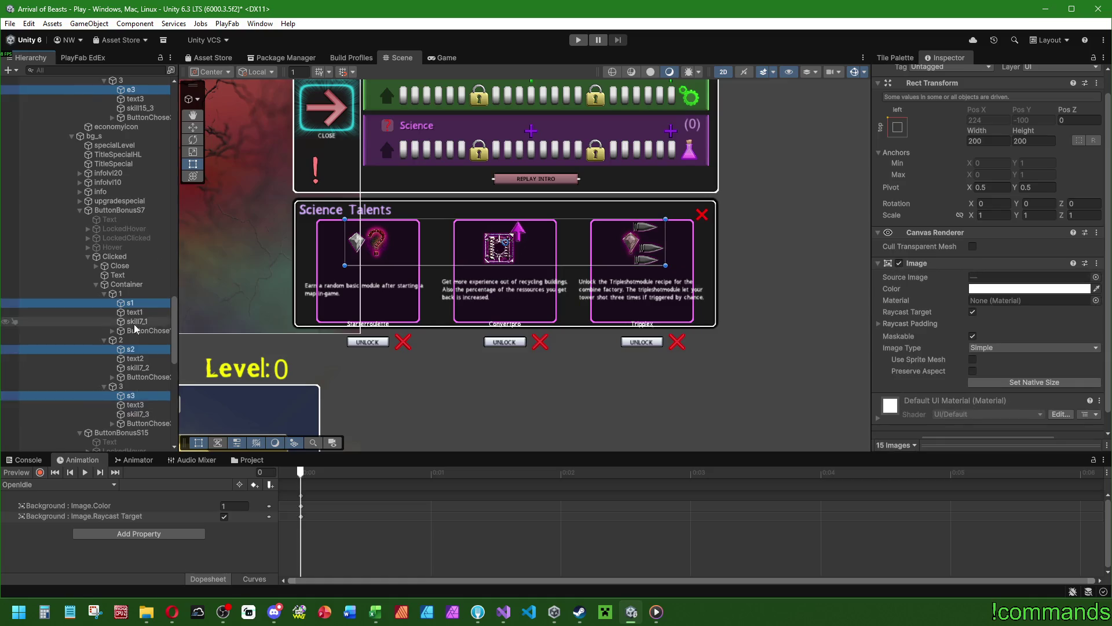
pyautogui.scroll(-8, 135, 329)
pyautogui.keyDown('ctrl'); pyautogui.click(131, 281); pyautogui.keyUp('ctrl')
pyautogui.keyDown('ctrl'); pyautogui.click(131, 328); pyautogui.keyUp('ctrl')
pyautogui.keyDown('ctrl'); pyautogui.click(131, 374); pyautogui.keyUp('ctrl')
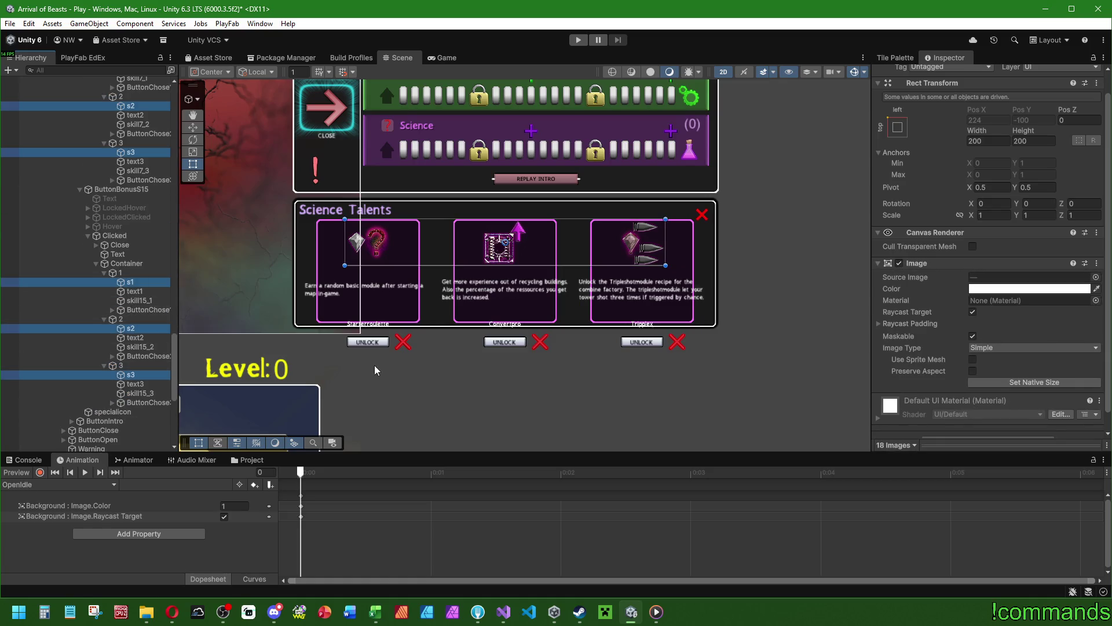
pyautogui.scroll(2, 981, 195)
# Set the selected icons' Width and Height to 160.
pyautogui.doubleClick(995, 162)
pyautogui.write('160')
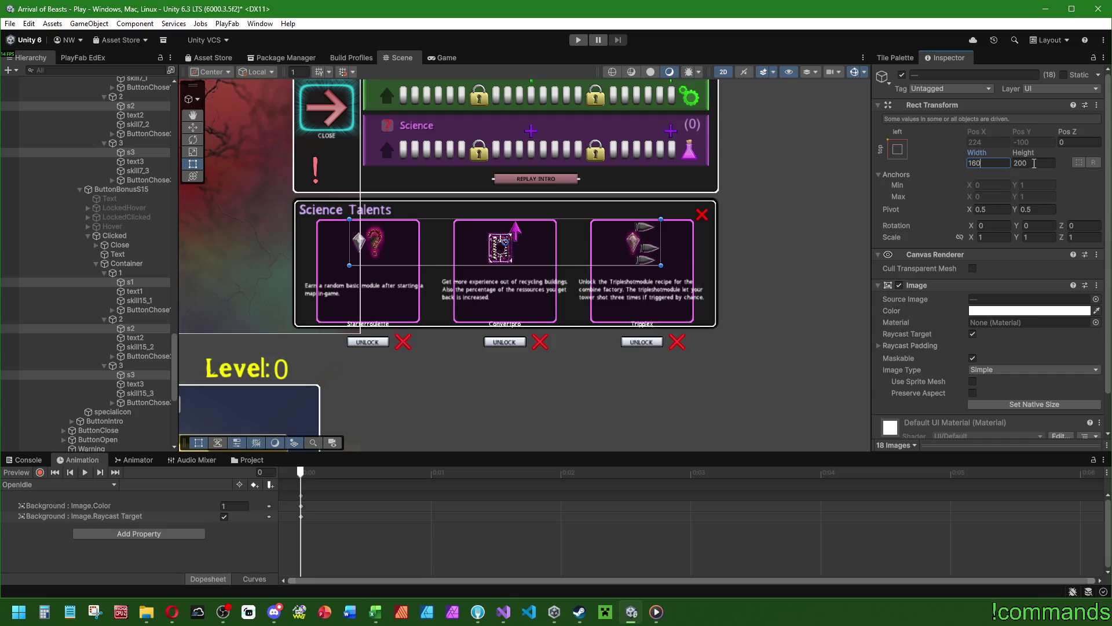
pyautogui.doubleClick(1028, 162)
pyautogui.write('160')
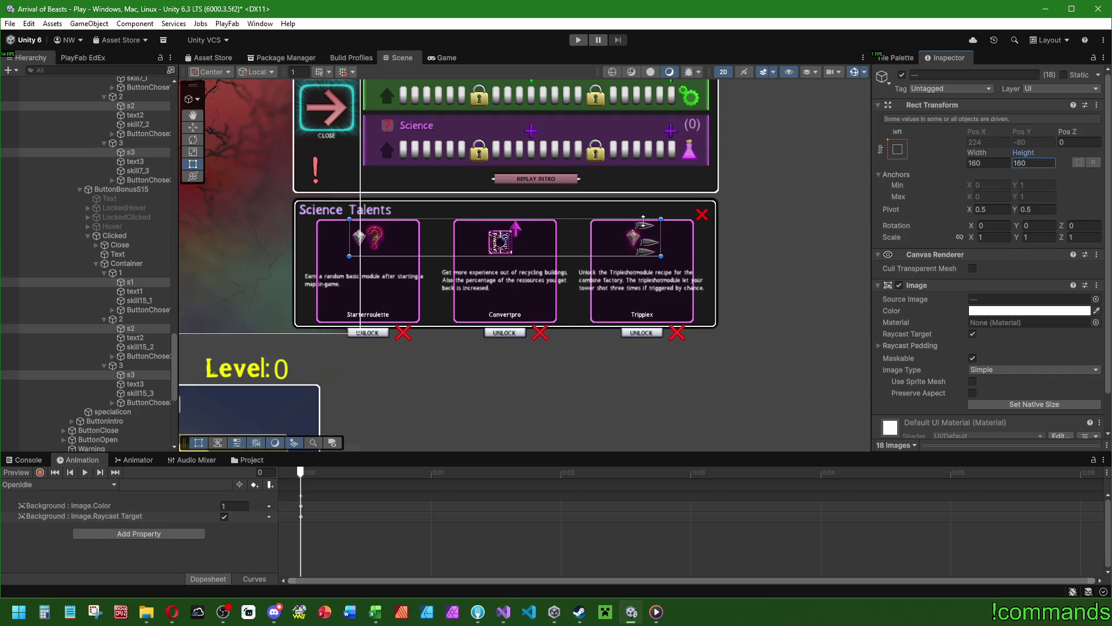
pyautogui.click(134, 290)
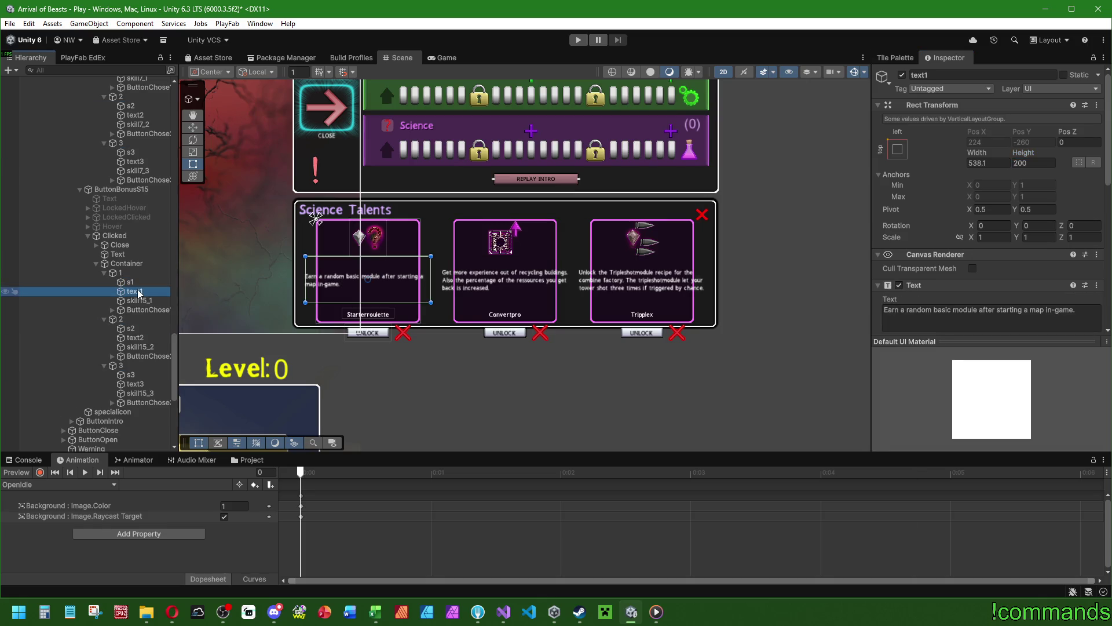
# Add text1, text2 and text3 of both Science popups to the selection.
pyautogui.click(135, 384)
pyautogui.keyDown('ctrl'); pyautogui.click(135, 337); pyautogui.keyUp('ctrl')
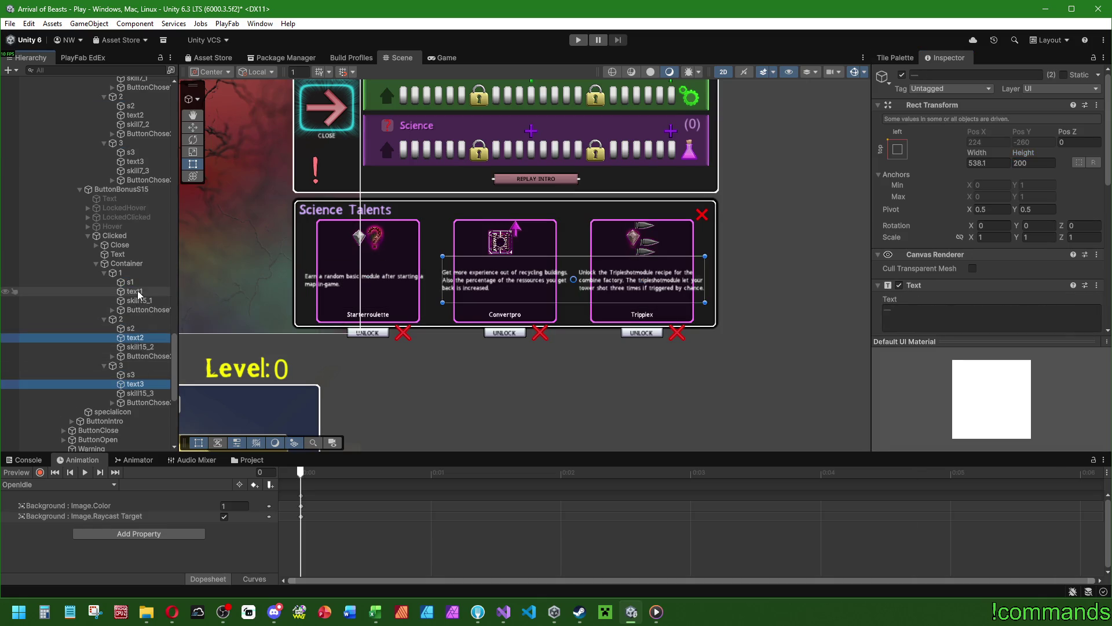
pyautogui.scroll(5, 139, 278)
pyautogui.keyDown('ctrl'); pyautogui.click(135, 335); pyautogui.keyUp('ctrl')
pyautogui.keyDown('ctrl'); pyautogui.click(135, 289); pyautogui.keyUp('ctrl')
pyautogui.keyDown('ctrl'); pyautogui.click(135, 242); pyautogui.keyUp('ctrl')
# Add text1, text2 and text3 of both Economy popups to the selection.
pyautogui.scroll(8, 142, 278)
pyautogui.keyDown('ctrl'); pyautogui.click(135, 307); pyautogui.keyUp('ctrl')
pyautogui.keyDown('ctrl'); pyautogui.click(135, 260); pyautogui.keyUp('ctrl')
pyautogui.keyDown('ctrl'); pyautogui.click(135, 214); pyautogui.keyUp('ctrl')
pyautogui.scroll(7, 141, 260)
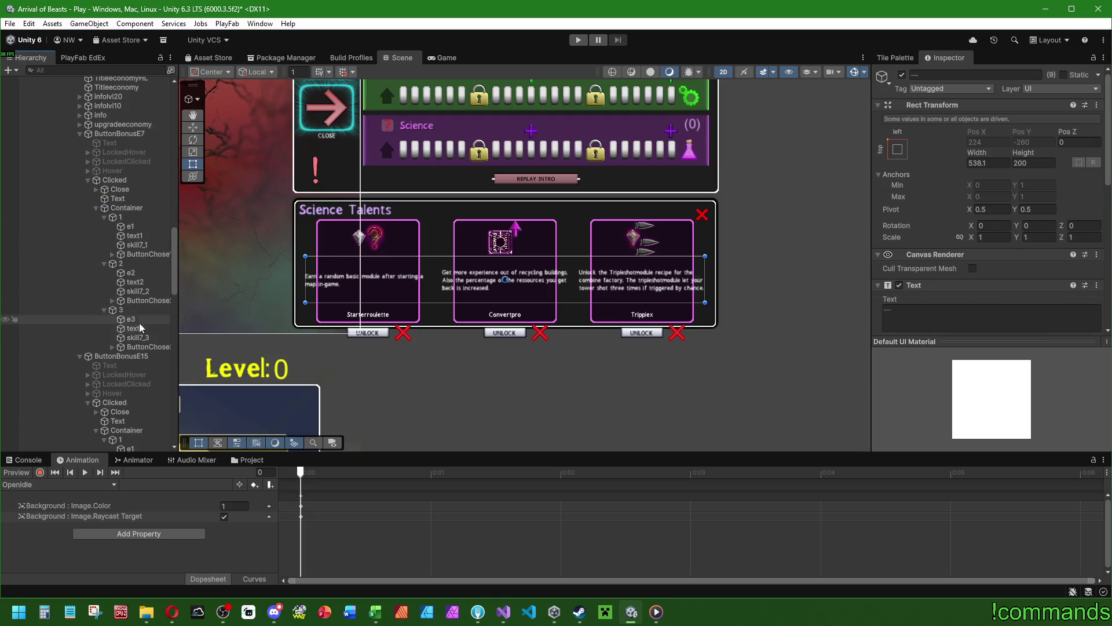
pyautogui.keyDown('ctrl'); pyautogui.click(135, 328); pyautogui.keyUp('ctrl')
pyautogui.keyDown('ctrl'); pyautogui.click(135, 282); pyautogui.keyUp('ctrl')
pyautogui.keyDown('ctrl'); pyautogui.click(135, 235); pyautogui.keyUp('ctrl')
# Add text1, text2 and text3 of both Military popups to the selection.
pyautogui.scroll(7, 145, 278)
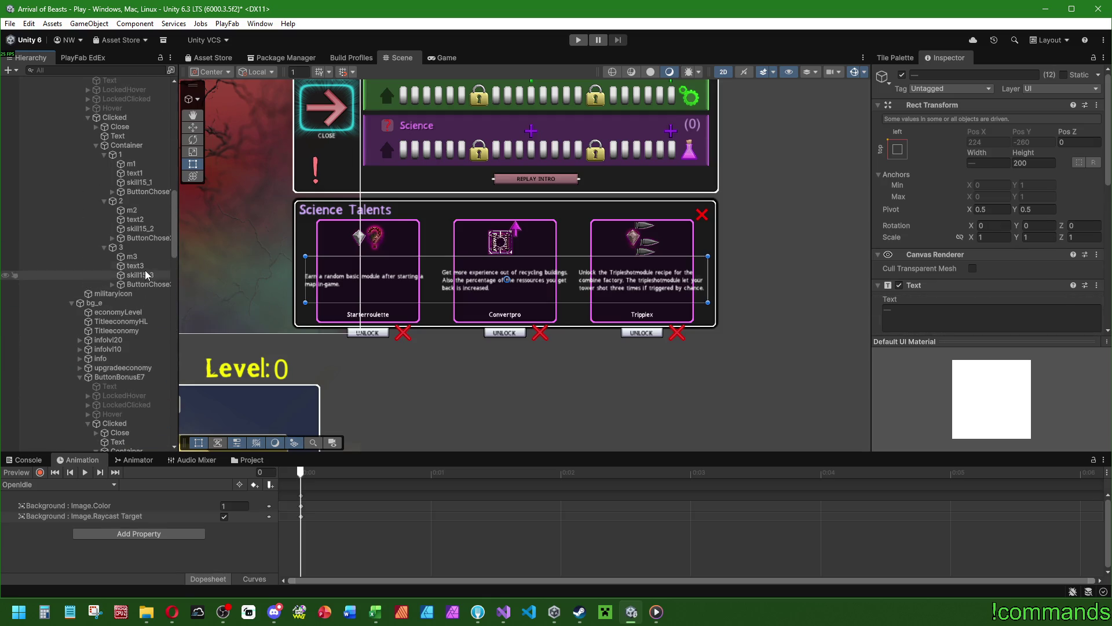
pyautogui.keyDown('ctrl'); pyautogui.click(135, 265); pyautogui.keyUp('ctrl')
pyautogui.keyDown('ctrl'); pyautogui.click(135, 219); pyautogui.keyUp('ctrl')
pyautogui.keyDown('ctrl'); pyautogui.click(135, 172); pyautogui.keyUp('ctrl')
pyautogui.scroll(7, 133, 284)
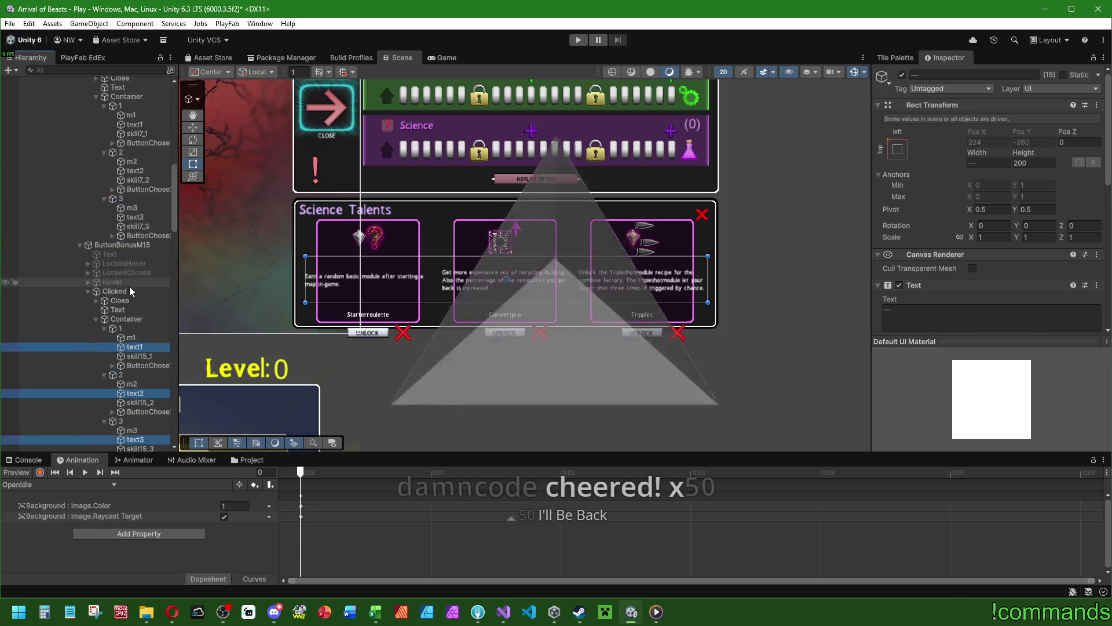
pyautogui.scroll(5, 132, 291)
pyautogui.keyDown('ctrl'); pyautogui.click(135, 286); pyautogui.keyUp('ctrl')
pyautogui.keyDown('ctrl'); pyautogui.click(135, 240); pyautogui.keyUp('ctrl')
pyautogui.keyDown('ctrl'); pyautogui.click(135, 194); pyautogui.keyUp('ctrl')
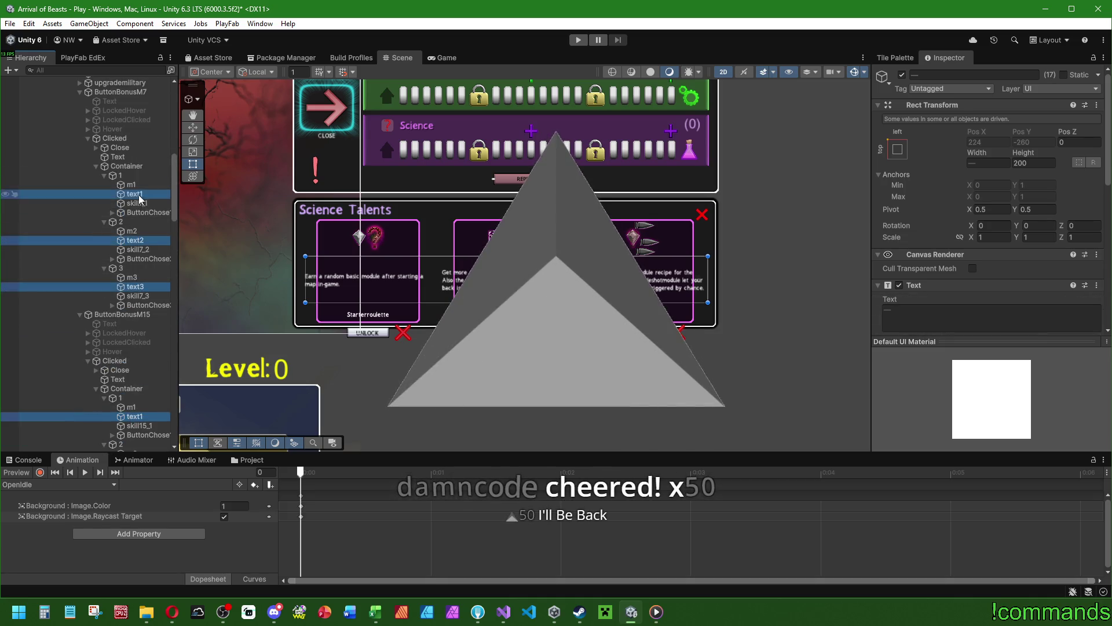
pyautogui.scroll(3, 139, 198)
pyautogui.scroll(-4, 139, 266)
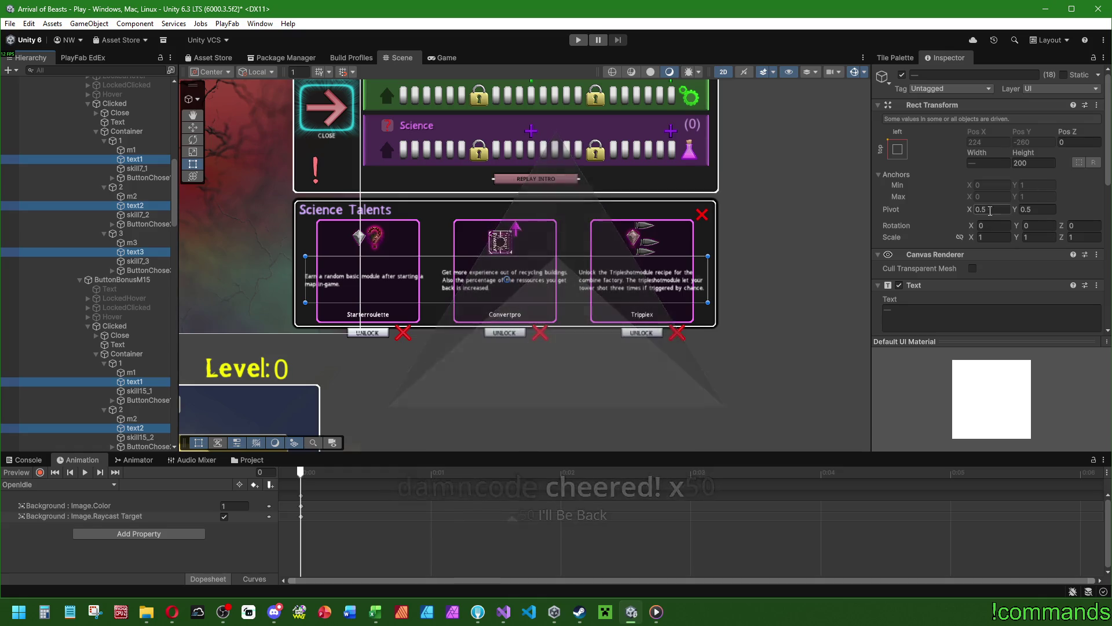
# Set the description texts' Height to 192 and X/Y Scale to 0.5.
pyautogui.click(1032, 162)
pyautogui.write('12')
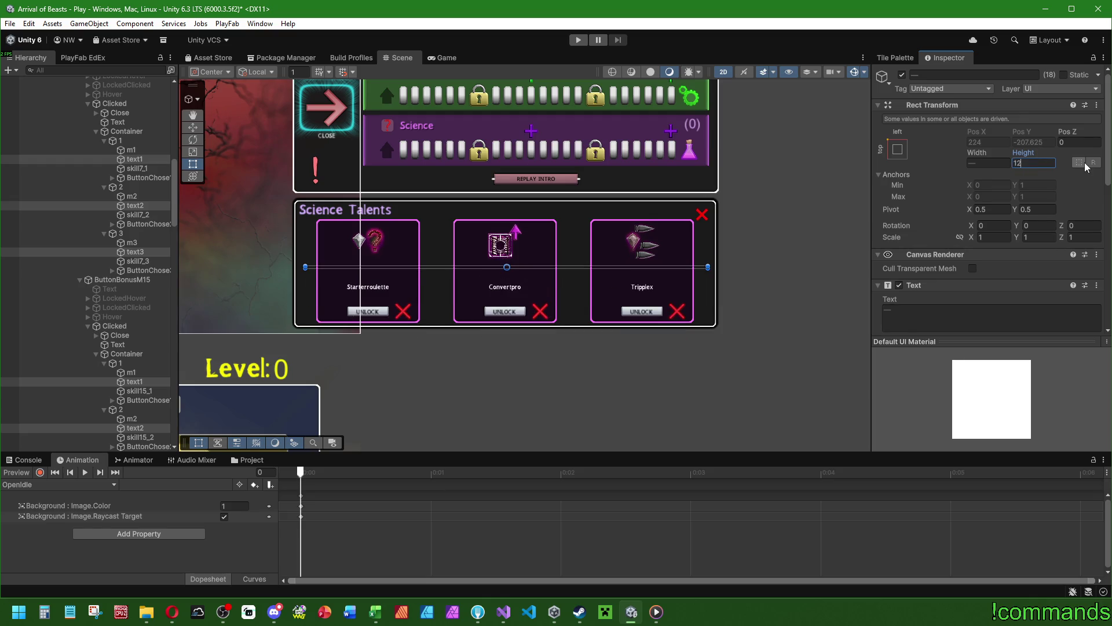
pyautogui.write('8+128')
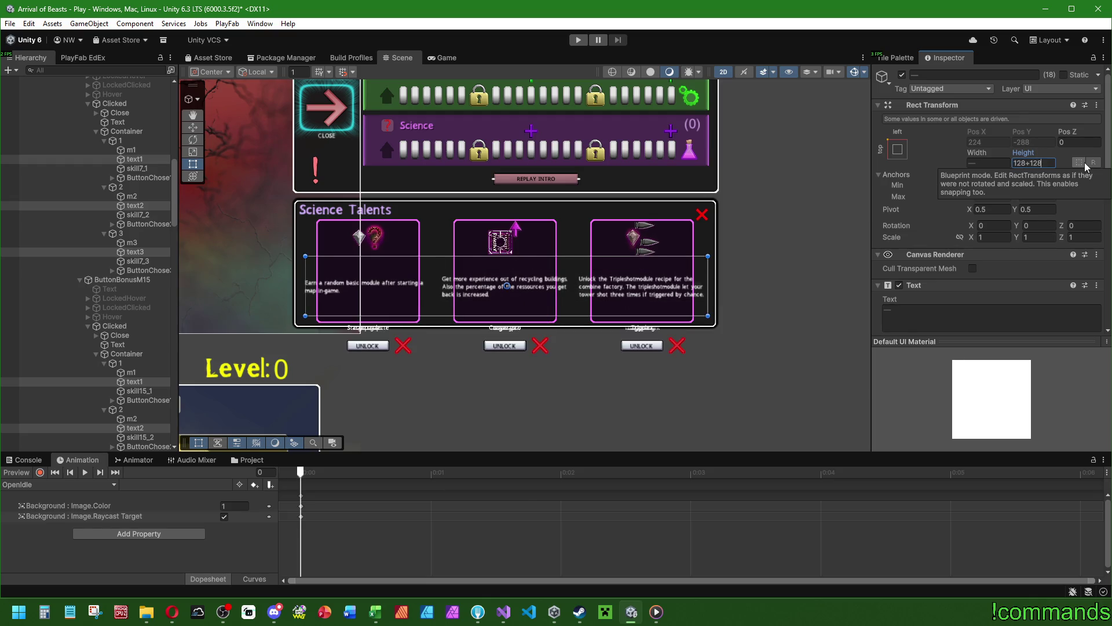
pyautogui.write('-32')
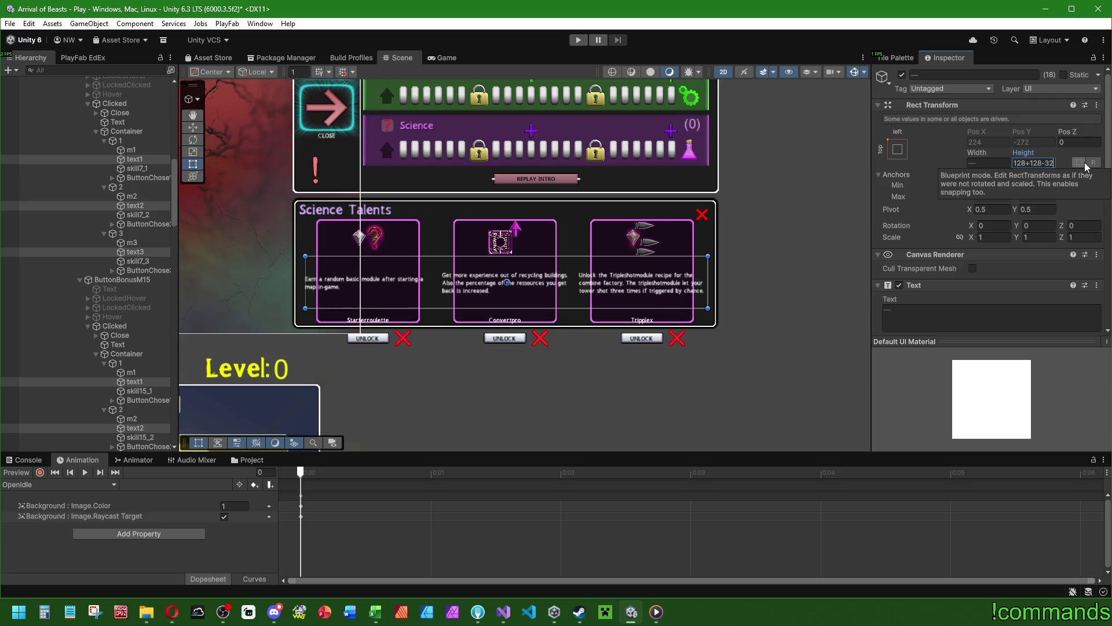
pyautogui.write('32')
pyautogui.press('Return')
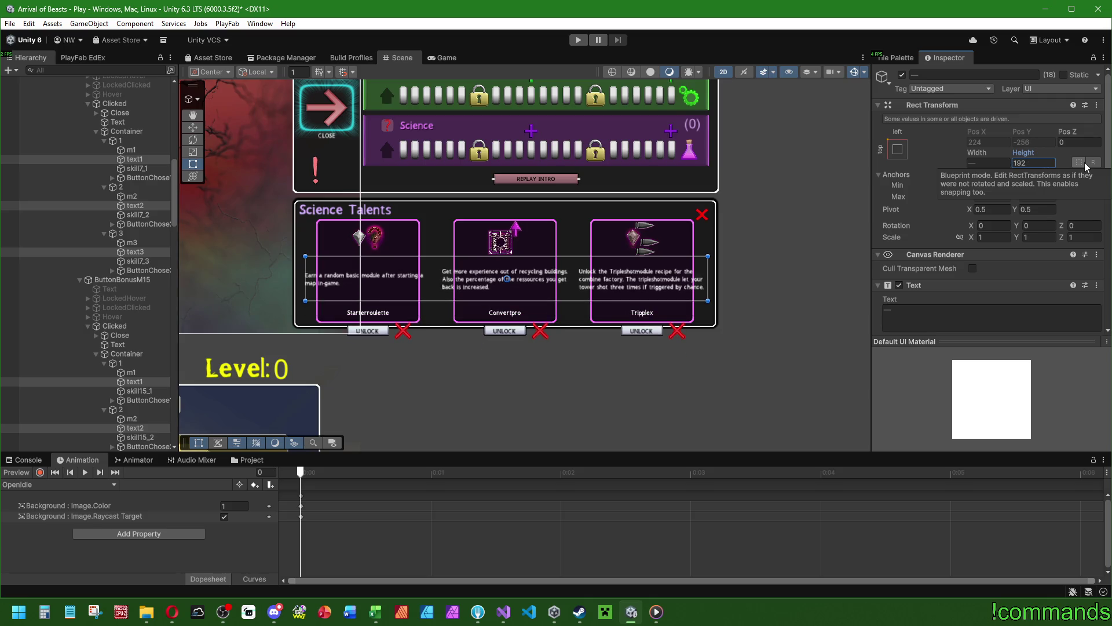
pyautogui.click(993, 237)
pyautogui.write('0,5')
pyautogui.click(1040, 237)
pyautogui.write('0,5')
pyautogui.click(1090, 238)
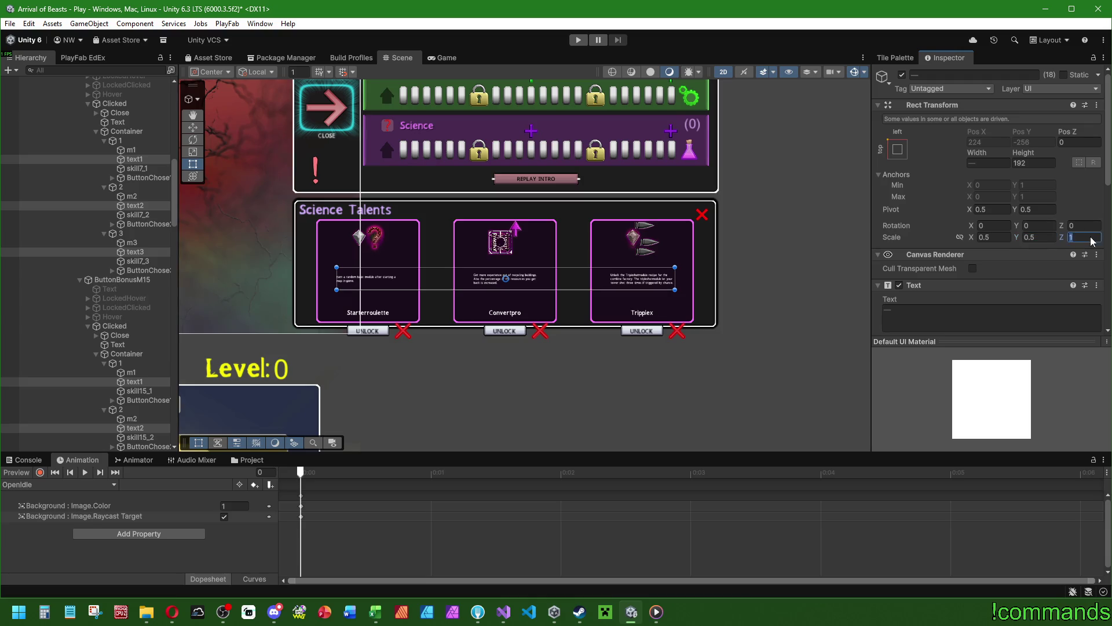
pyautogui.write('0.5')
# Resize the description boxes to 820.65 × 345.6 and set their font size to 50.
pyautogui.click(987, 162)
pyautogui.write('539.5')
pyautogui.moveTo(987, 156); pyautogui.dragTo(995, 160)
pyautogui.click(994, 162)
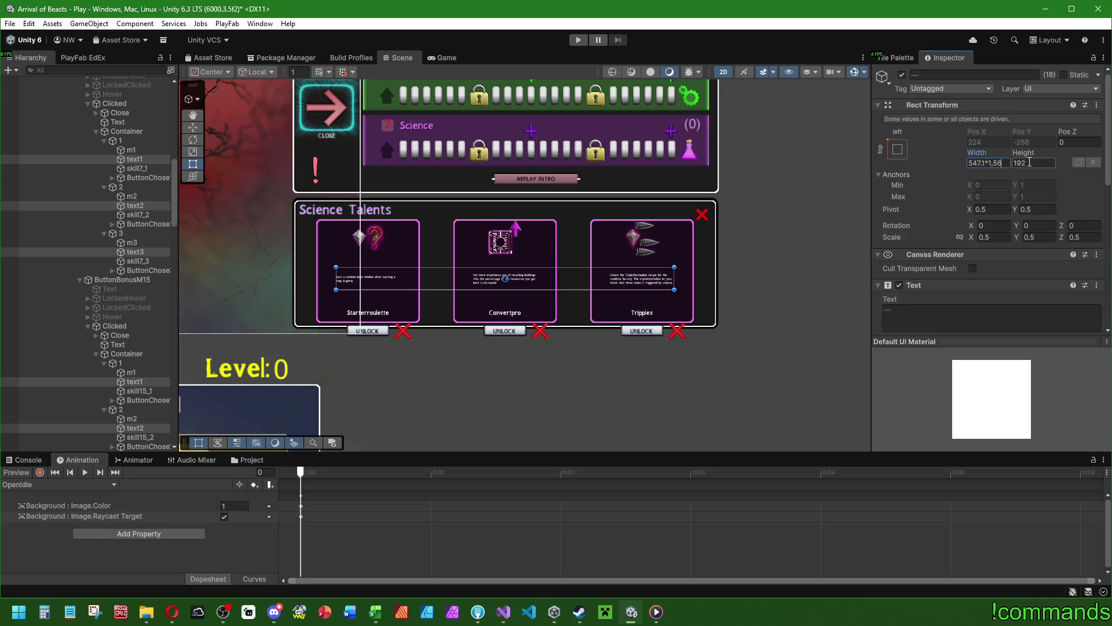
pyautogui.write('5')
pyautogui.press('Return')
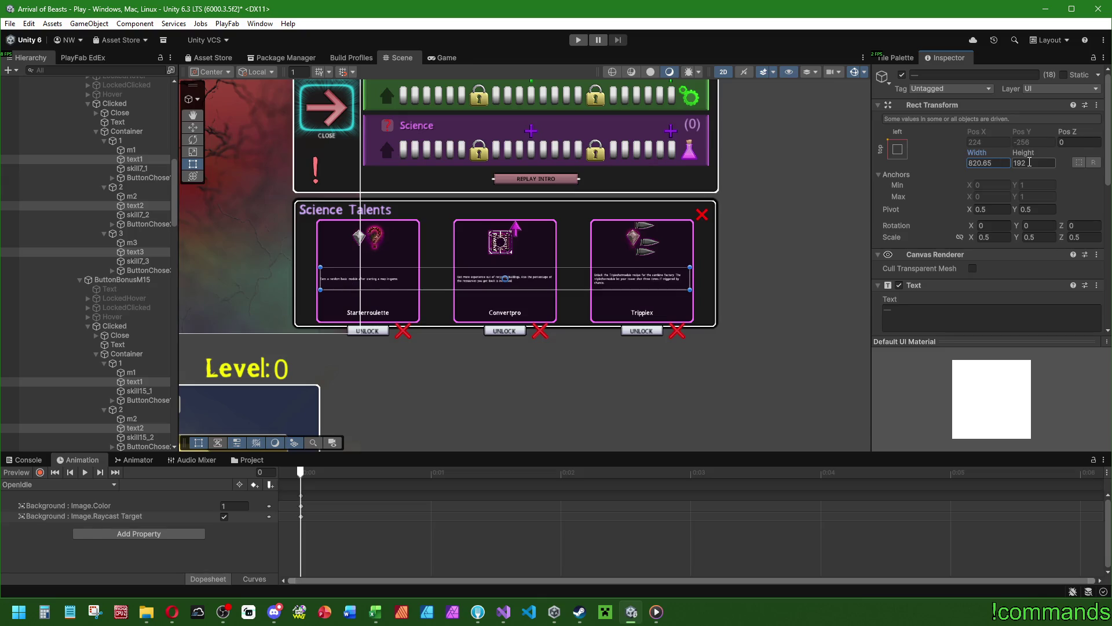
pyautogui.click(1033, 162)
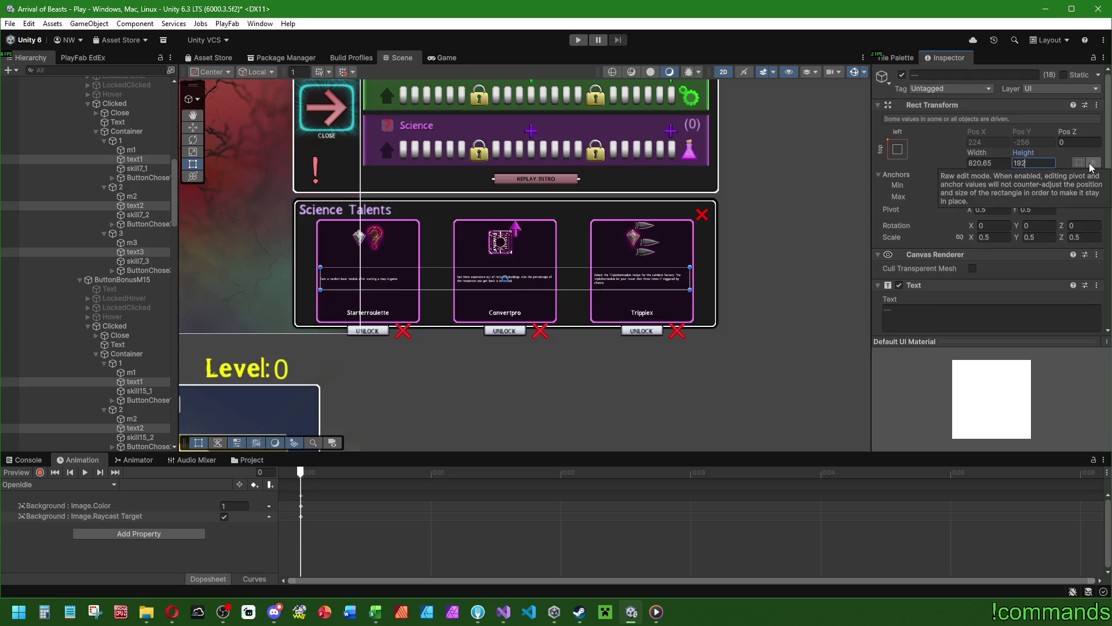
pyautogui.write('*1.8')
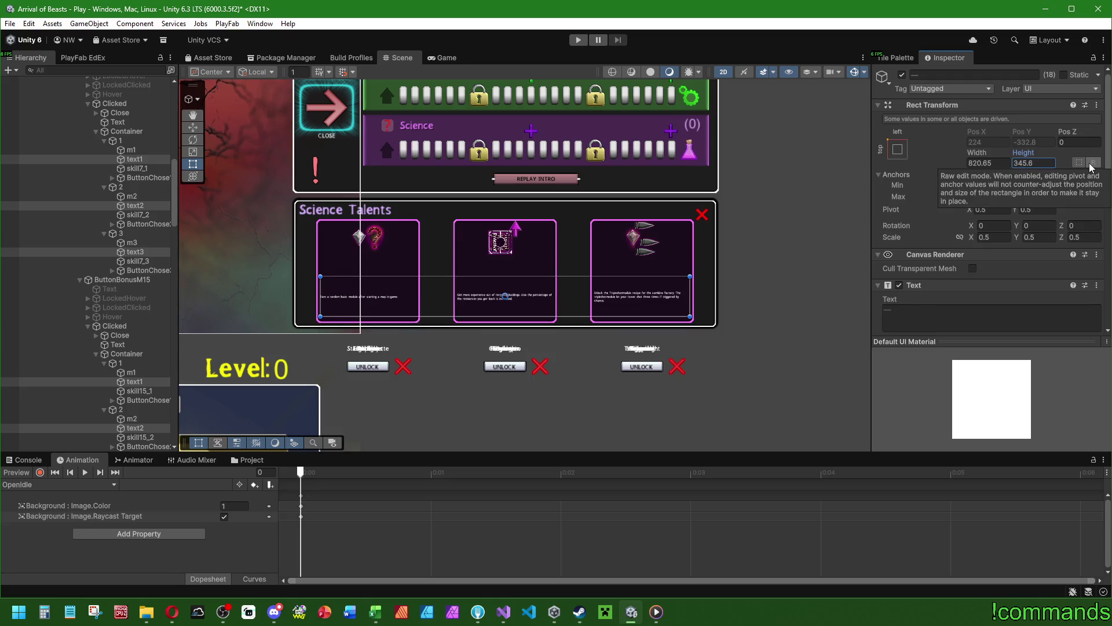
pyautogui.scroll(-5, 963, 261)
pyautogui.click(990, 218)
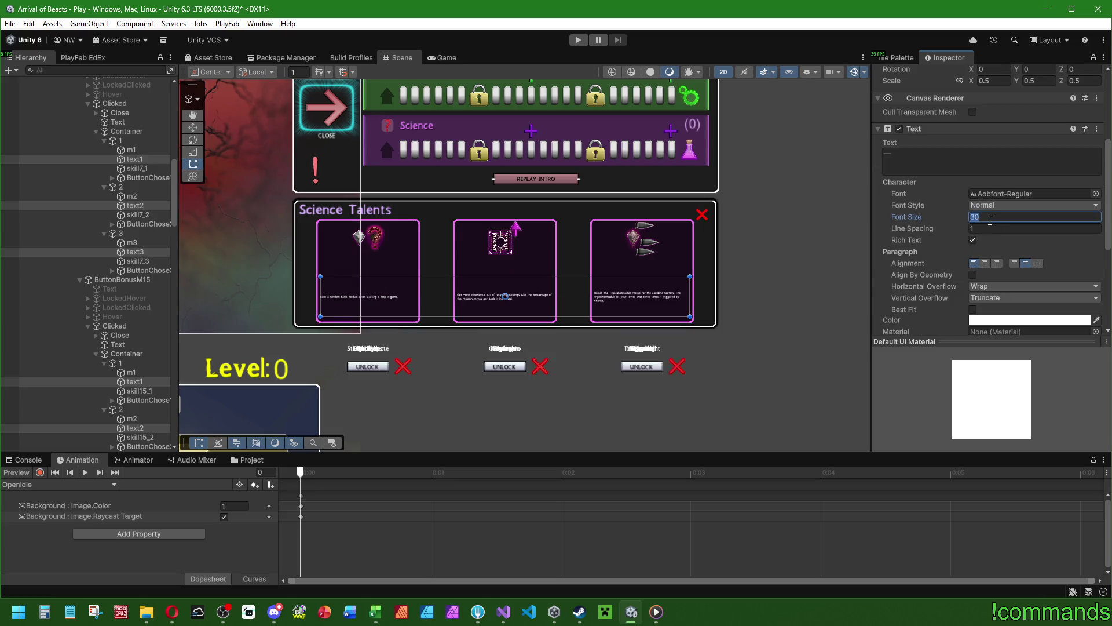
pyautogui.write('50')
pyautogui.scroll(-2, 991, 232)
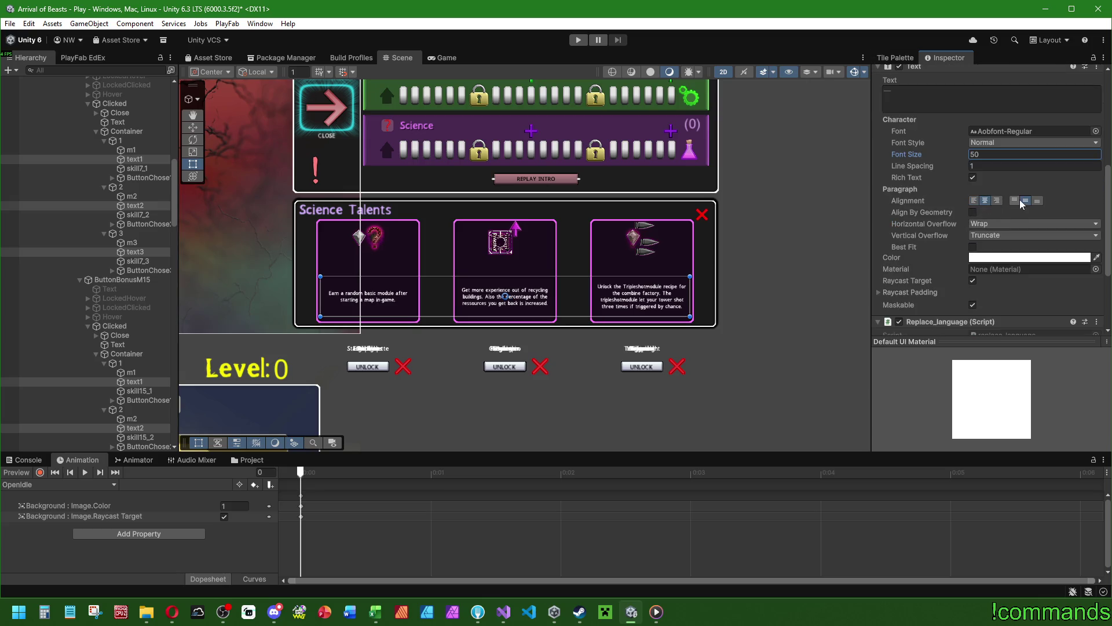
# Select the first talent name label in the Hierarchy, undoing a stray selection.
pyautogui.click(133, 151)
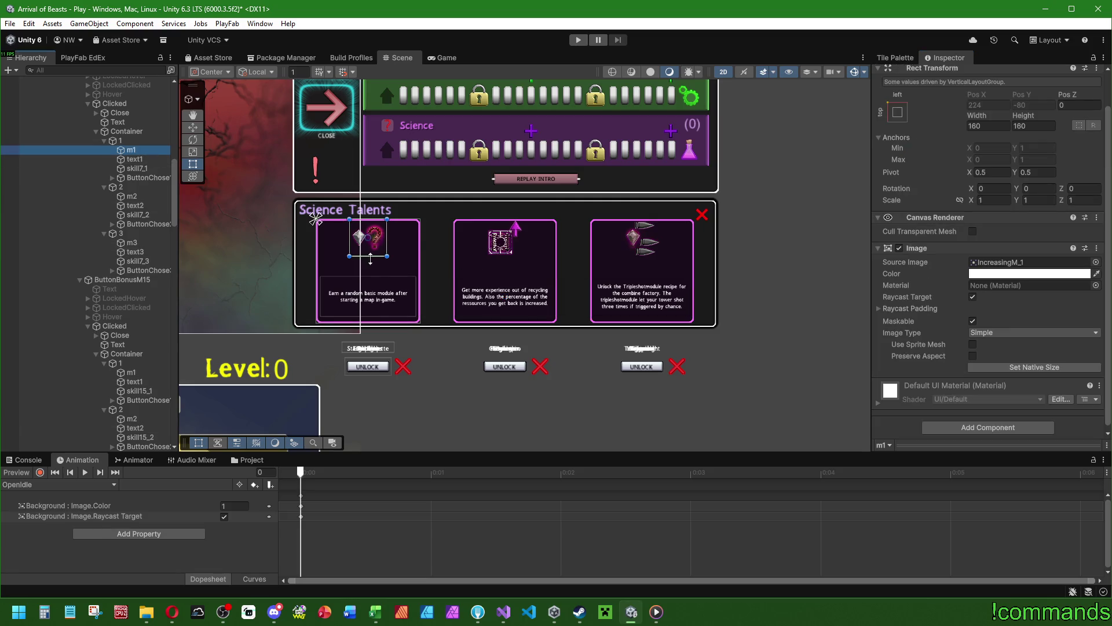
pyautogui.click(426, 293)
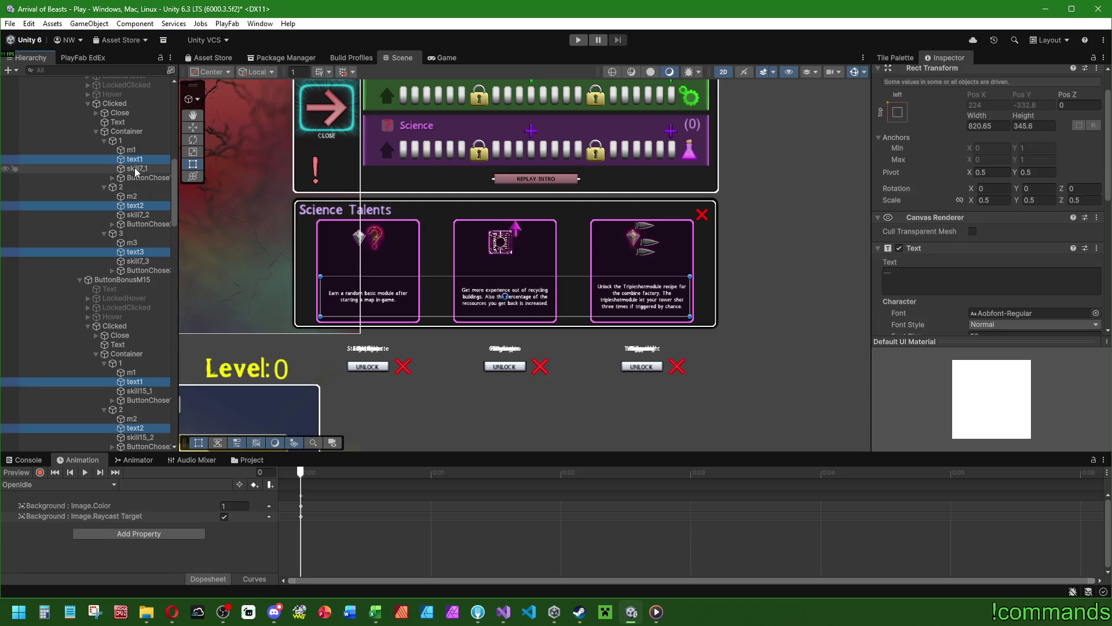
pyautogui.click(137, 168)
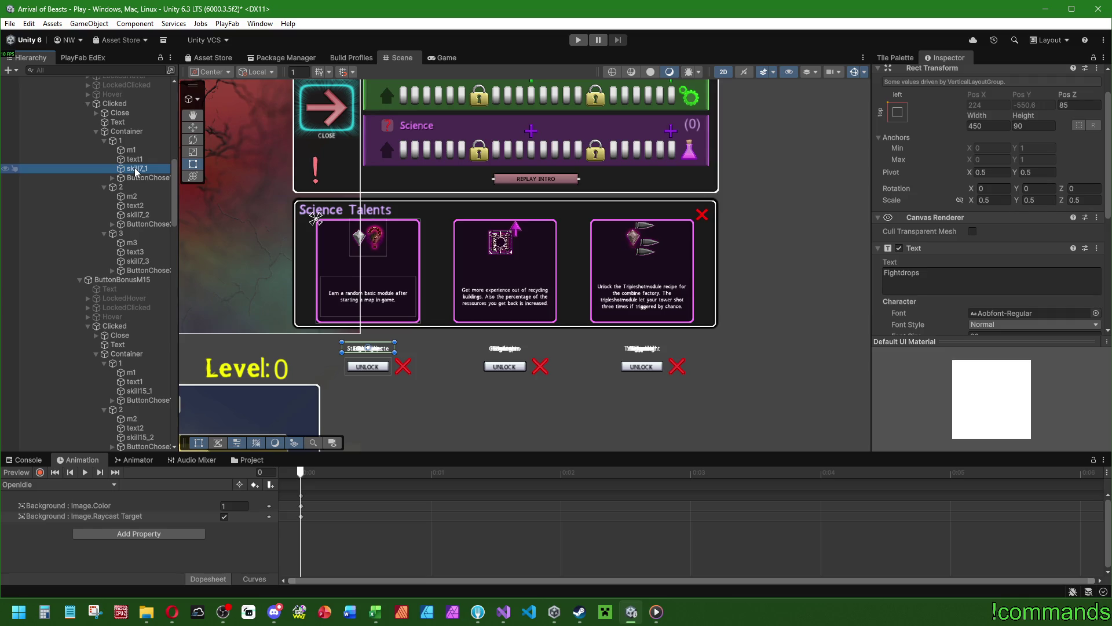
pyautogui.hotkey('ctrl', 'z')
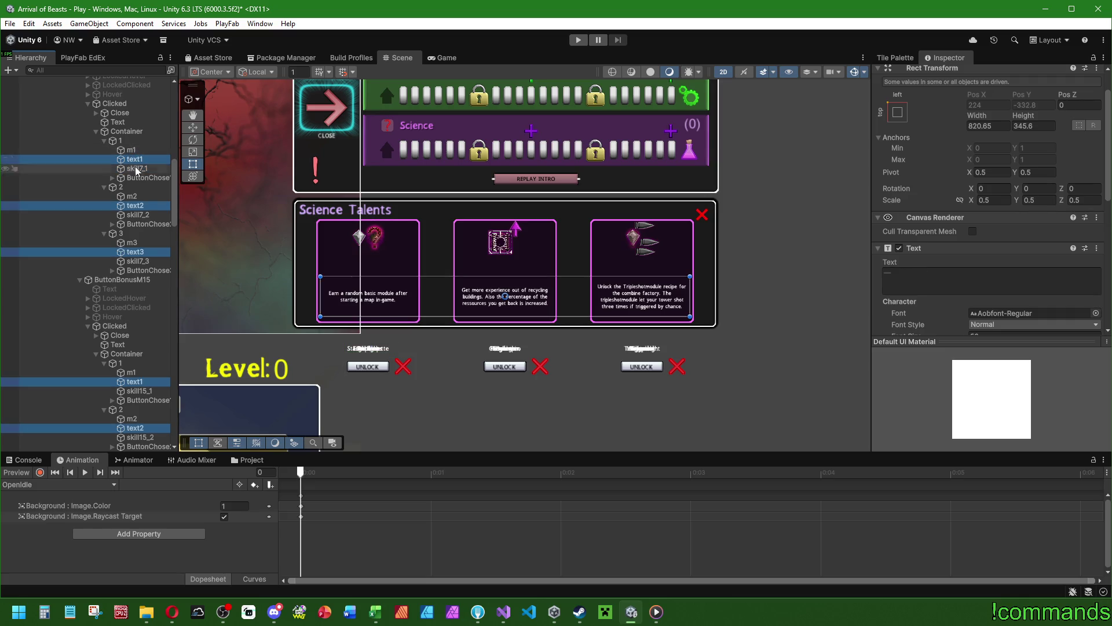
pyautogui.click(137, 168)
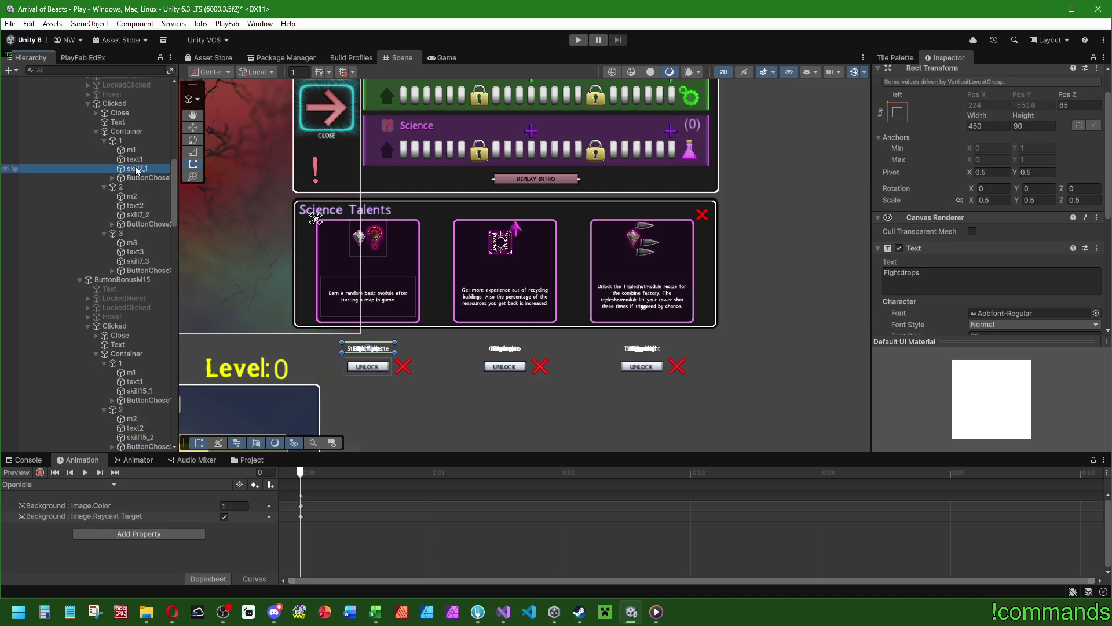
# Add the skill7 and skill15 name labels of the first popups to the selection.
pyautogui.keyDown('ctrl'); pyautogui.click(138, 214); pyautogui.keyUp('ctrl')
pyautogui.keyDown('ctrl'); pyautogui.click(141, 262); pyautogui.keyUp('ctrl')
pyautogui.scroll(-5, 141, 262)
pyautogui.keyDown('ctrl'); pyautogui.click(139, 217); pyautogui.keyUp('ctrl')
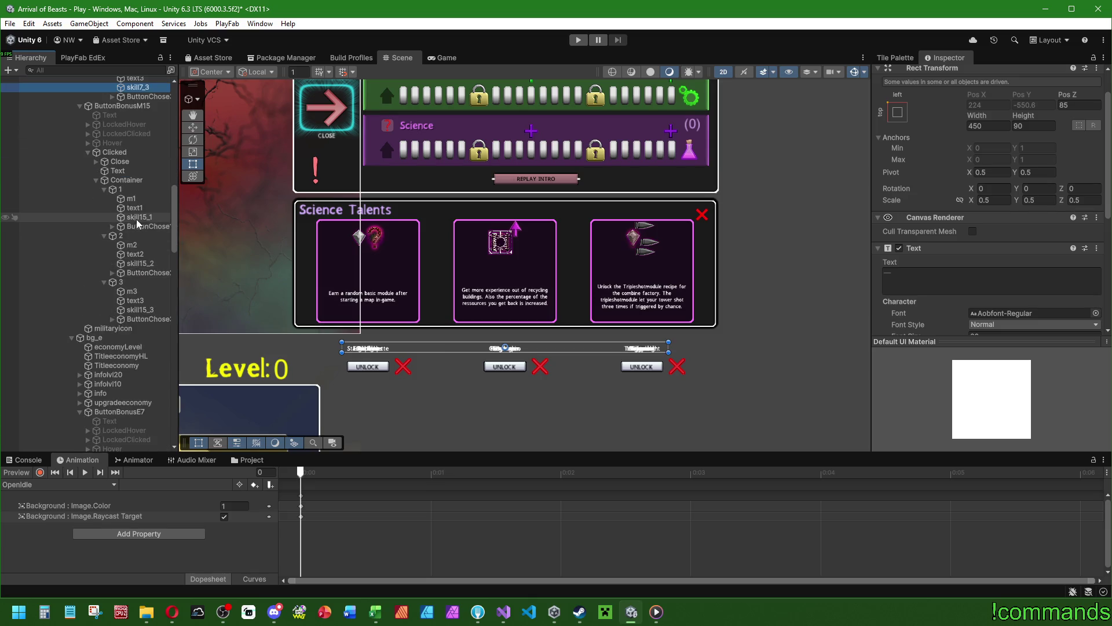
pyautogui.keyDown('ctrl'); pyautogui.click(139, 263); pyautogui.keyUp('ctrl')
pyautogui.keyDown('ctrl'); pyautogui.click(139, 310); pyautogui.keyUp('ctrl')
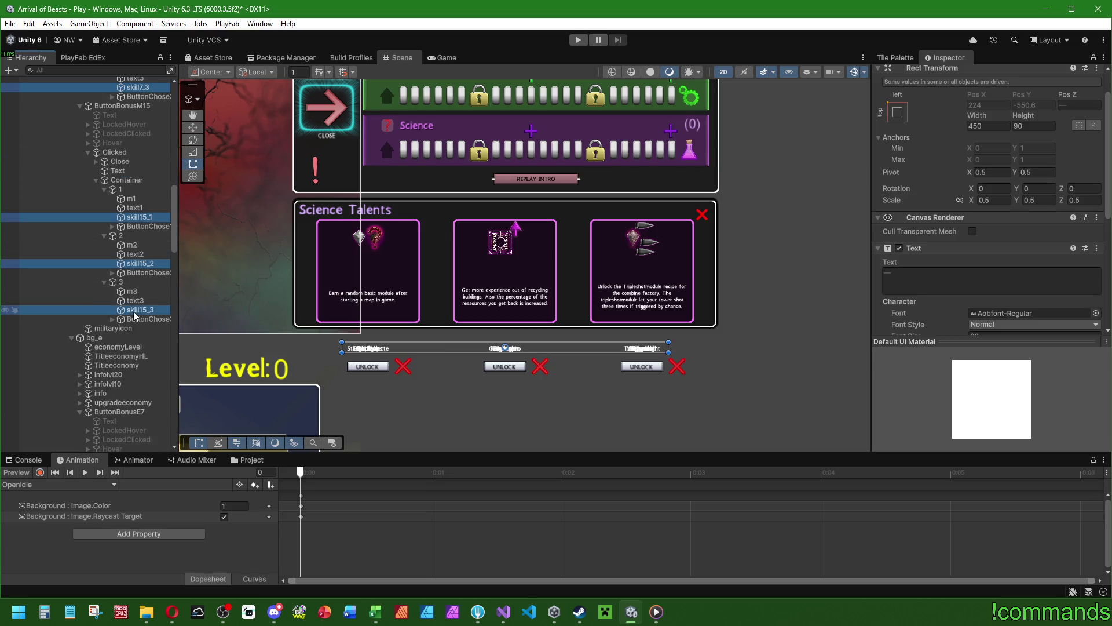
pyautogui.scroll(-8, 130, 272)
pyautogui.keyDown('ctrl'); pyautogui.click(138, 245); pyautogui.keyUp('ctrl')
pyautogui.keyDown('ctrl'); pyautogui.click(138, 291); pyautogui.keyUp('ctrl')
pyautogui.keyDown('ctrl'); pyautogui.click(138, 337); pyautogui.keyUp('ctrl')
pyautogui.scroll(-7, 125, 265)
pyautogui.scroll(-1, 125, 265)
# Add the remaining skill15, ButtonBonusS7 and ButtonBonusS15 name labels to the selection.
pyautogui.keyDown('ctrl'); pyautogui.click(139, 189); pyautogui.keyUp('ctrl')
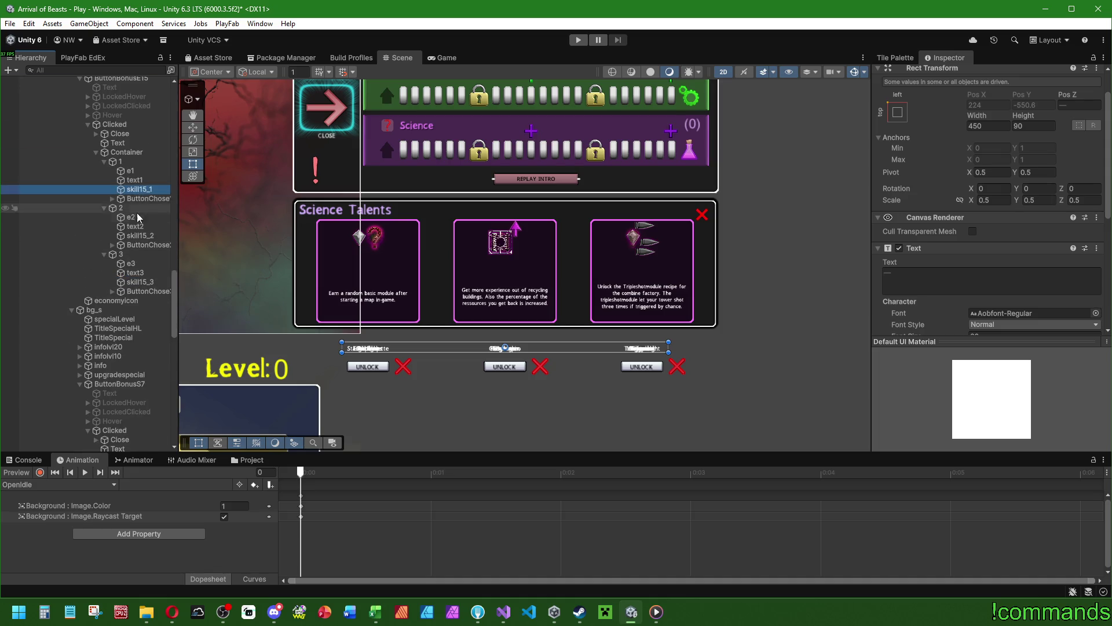
pyautogui.keyDown('ctrl'); pyautogui.click(139, 235); pyautogui.keyUp('ctrl')
pyautogui.keyDown('ctrl'); pyautogui.click(133, 282); pyautogui.keyUp('ctrl')
pyautogui.scroll(-6, 134, 287)
pyautogui.keyDown('ctrl'); pyautogui.click(137, 287); pyautogui.keyUp('ctrl')
pyautogui.keyDown('ctrl'); pyautogui.click(138, 332); pyautogui.keyUp('ctrl')
pyautogui.keyDown('ctrl'); pyautogui.click(137, 379); pyautogui.keyUp('ctrl')
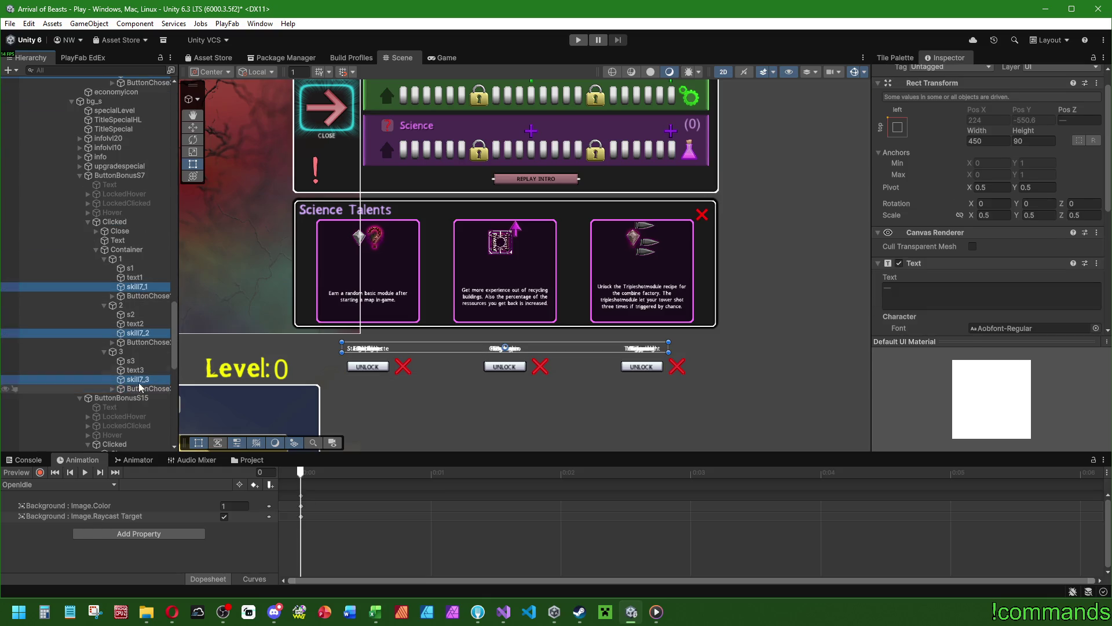
pyautogui.scroll(-8, 139, 380)
pyautogui.keyDown('ctrl'); pyautogui.click(139, 230); pyautogui.keyUp('ctrl')
pyautogui.keyDown('ctrl'); pyautogui.click(139, 277); pyautogui.keyUp('ctrl')
pyautogui.keyDown('ctrl'); pyautogui.click(139, 323); pyautogui.keyUp('ctrl')
pyautogui.scroll(-5, 139, 313)
pyautogui.scroll(6, 138, 288)
# Set the name labels to Width 706, Height 110 and font size 65.
pyautogui.click(993, 141)
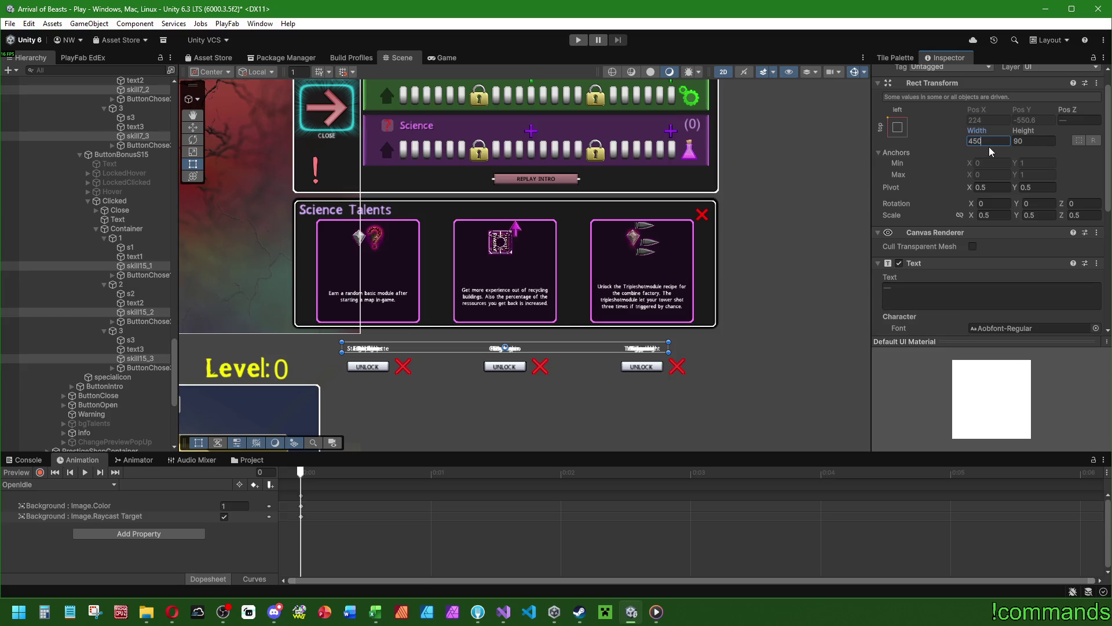
pyautogui.write('+3')
pyautogui.click(1030, 141)
pyautogui.write('.4')
pyautogui.press('Return')
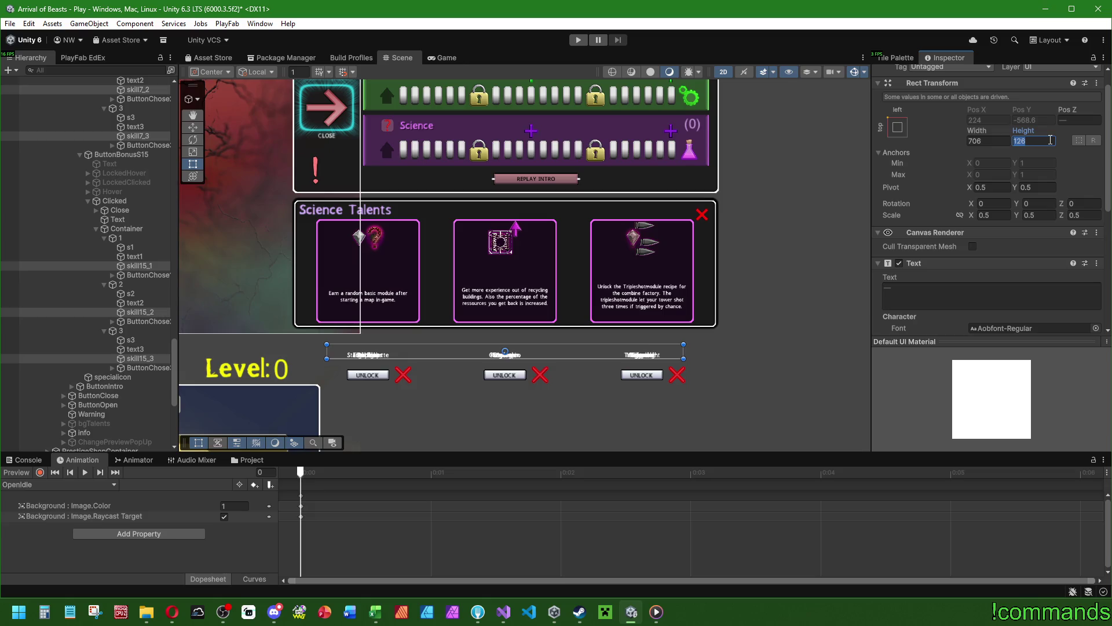
pyautogui.write('-')
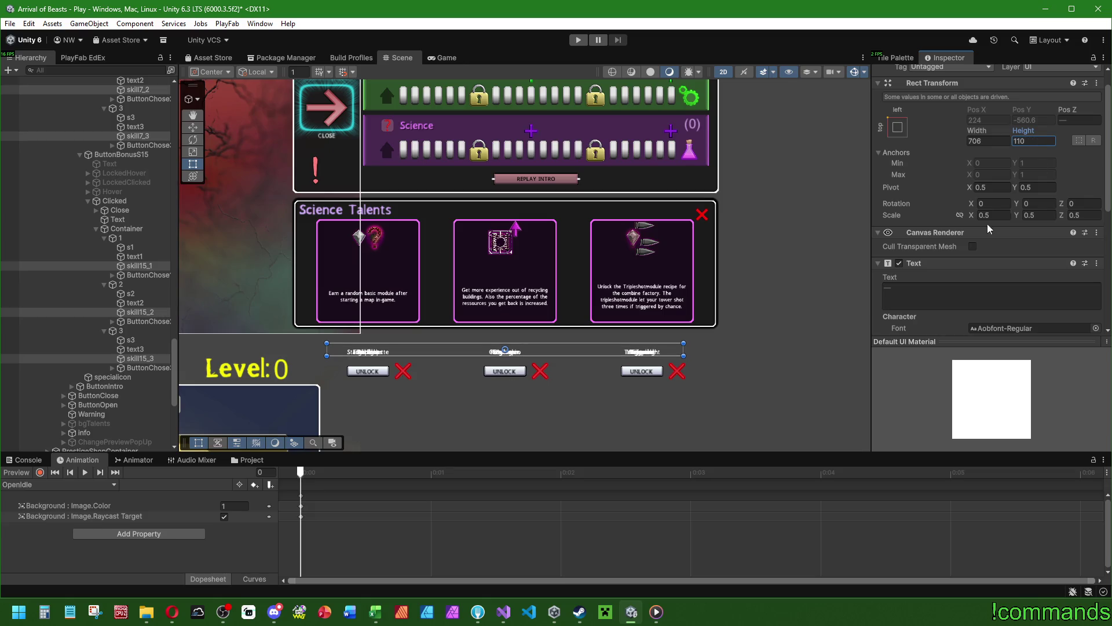
pyautogui.scroll(-3, 991, 214)
pyautogui.click(991, 197)
pyautogui.write('6')
pyautogui.write('4')
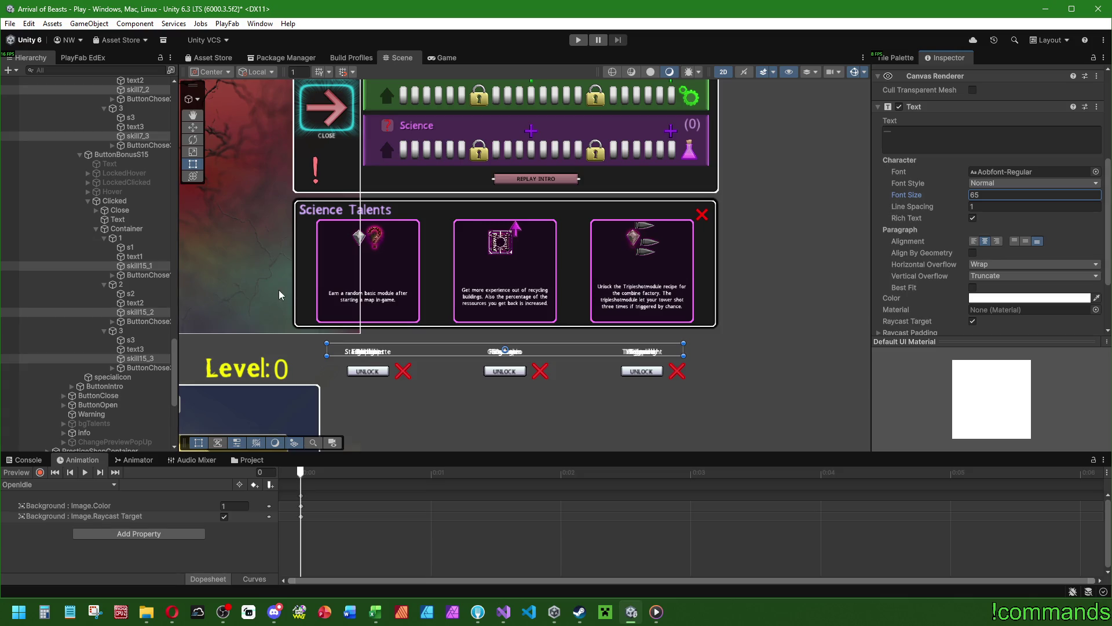
# Select the three Science UNLOCK buttons and the next popups' ButtonChose objects.
pyautogui.click(148, 324)
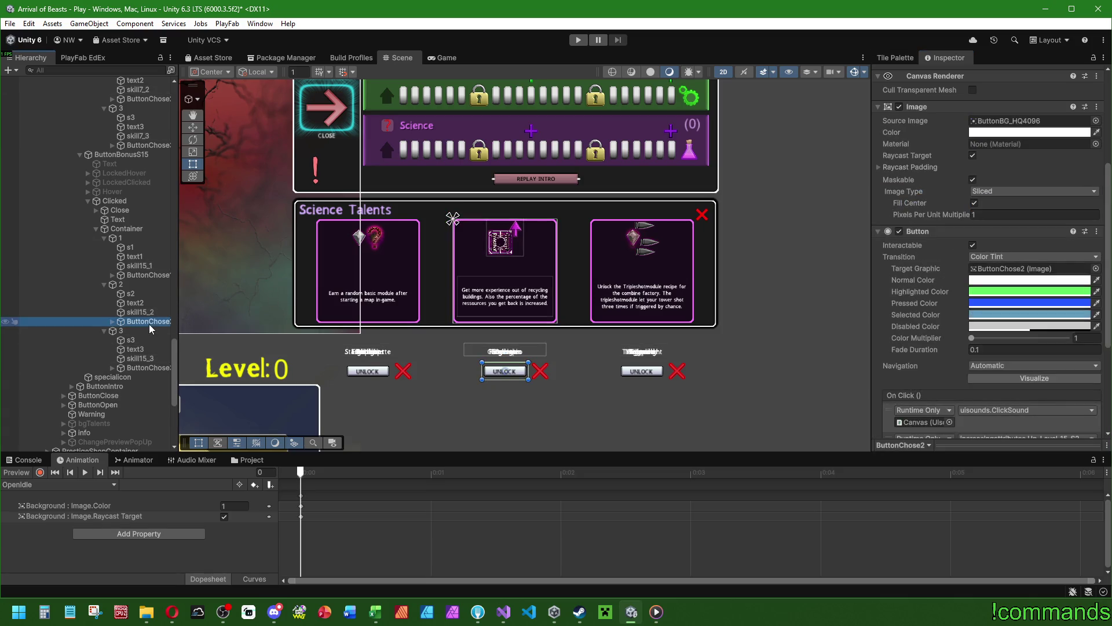
pyautogui.scroll(2, 463, 371)
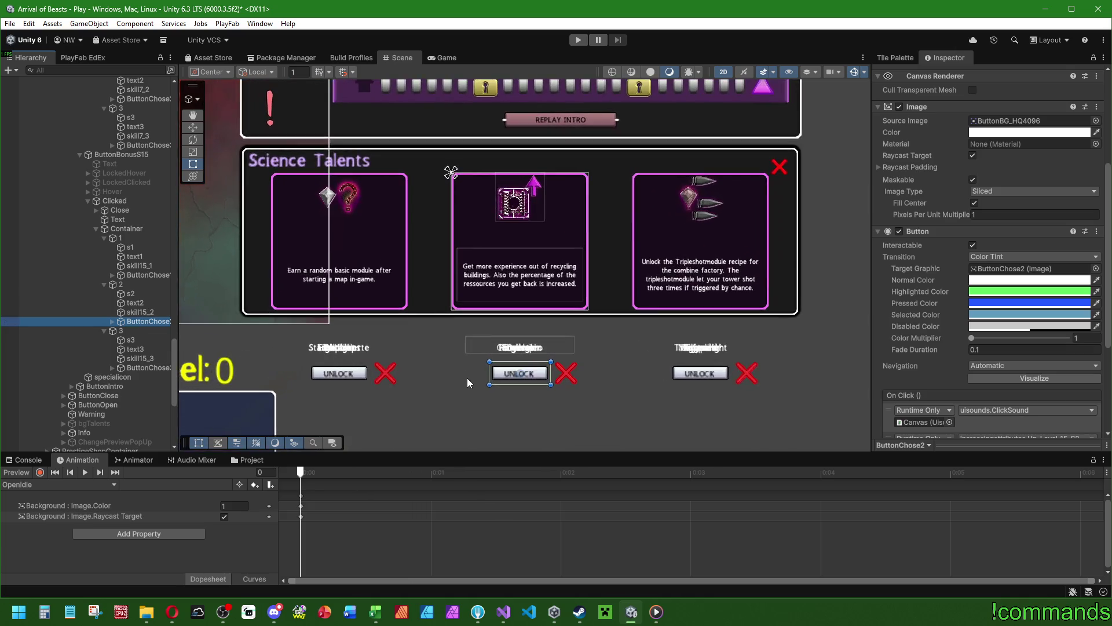
pyautogui.scroll(-1, 467, 377)
pyautogui.click(148, 368)
pyautogui.keyDown('ctrl'); pyautogui.click(148, 321); pyautogui.keyUp('ctrl')
pyautogui.keyDown('ctrl'); pyautogui.click(148, 275); pyautogui.keyUp('ctrl')
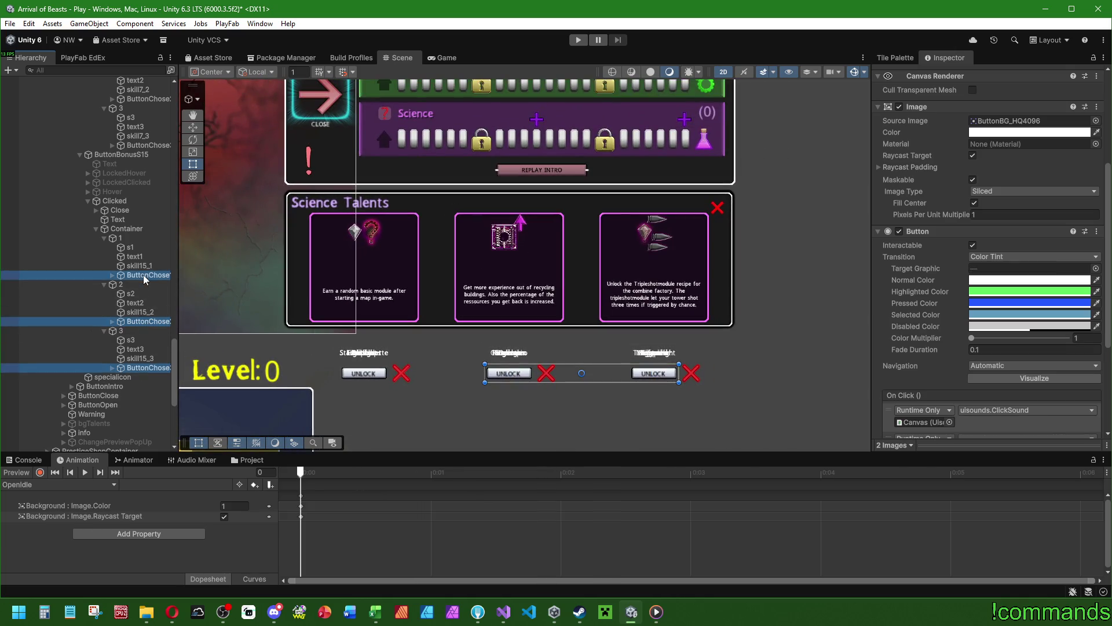
pyautogui.keyDown('ctrl'); pyautogui.click(149, 145); pyautogui.keyUp('ctrl')
pyautogui.keyDown('ctrl'); pyautogui.click(149, 99); pyautogui.keyUp('ctrl')
pyautogui.scroll(8, 139, 231)
pyautogui.keyDown('ctrl'); pyautogui.click(139, 296); pyautogui.keyUp('ctrl')
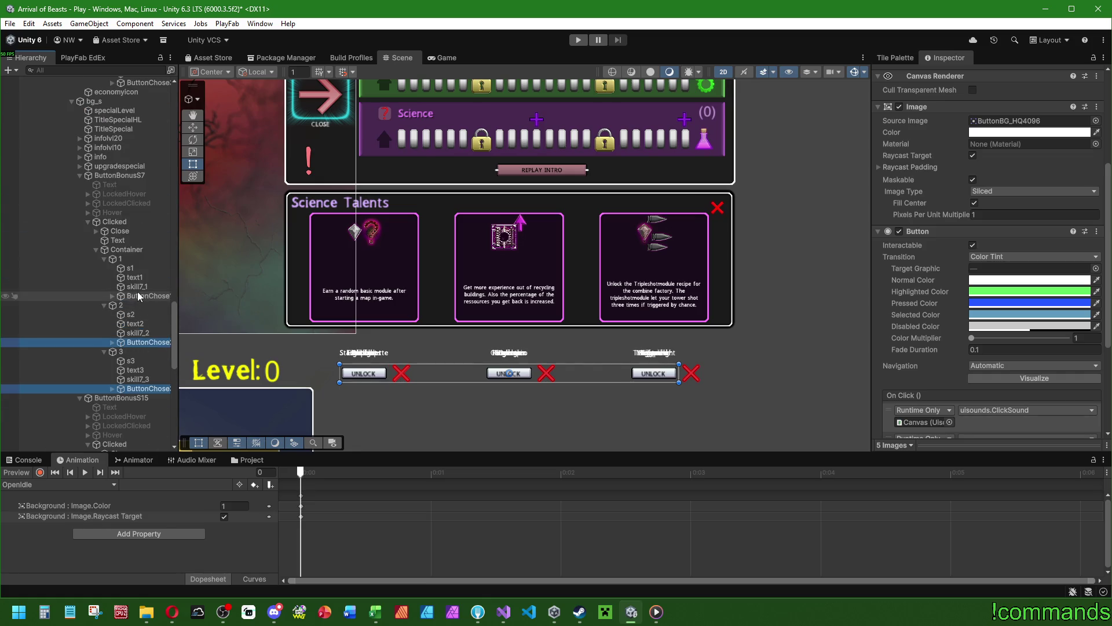
pyautogui.scroll(7, 137, 305)
pyautogui.keyDown('ctrl'); pyautogui.click(148, 291); pyautogui.keyUp('ctrl')
pyautogui.keyDown('ctrl'); pyautogui.click(149, 244); pyautogui.keyUp('ctrl')
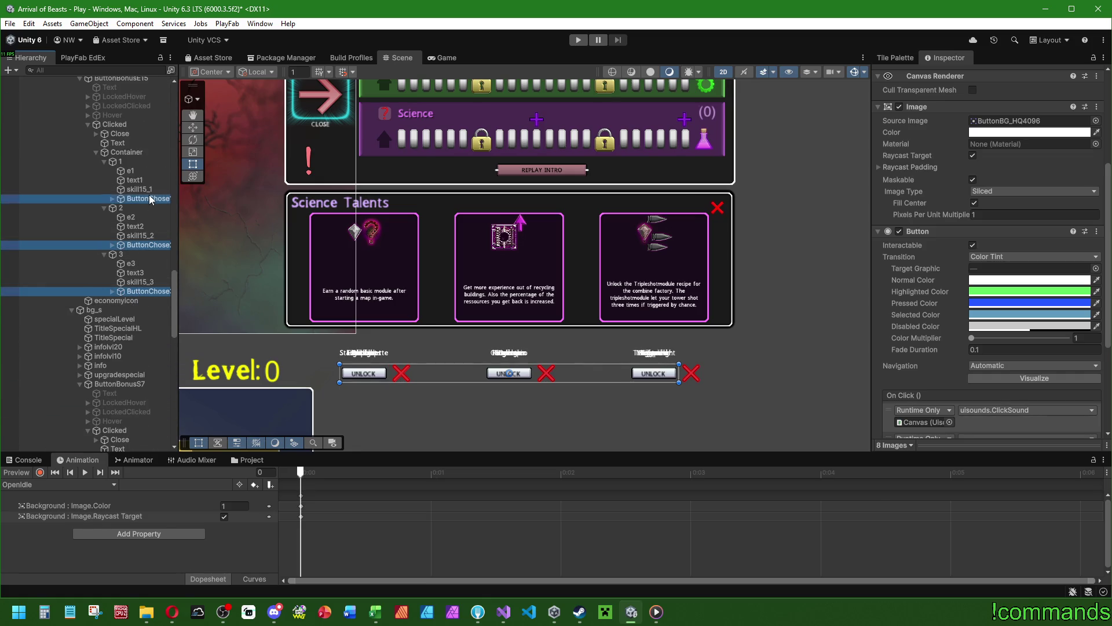
pyautogui.keyDown('ctrl'); pyautogui.click(149, 199); pyautogui.keyUp('ctrl')
# Add the remaining popups' UNLOCK buttons, dropping the stray skill15_1 label.
pyautogui.scroll(7, 136, 307)
pyautogui.keyDown('ctrl'); pyautogui.click(148, 312); pyautogui.keyUp('ctrl')
pyautogui.keyDown('ctrl'); pyautogui.click(148, 266); pyautogui.keyUp('ctrl')
pyautogui.keyDown('ctrl'); pyautogui.click(143, 220); pyautogui.keyUp('ctrl')
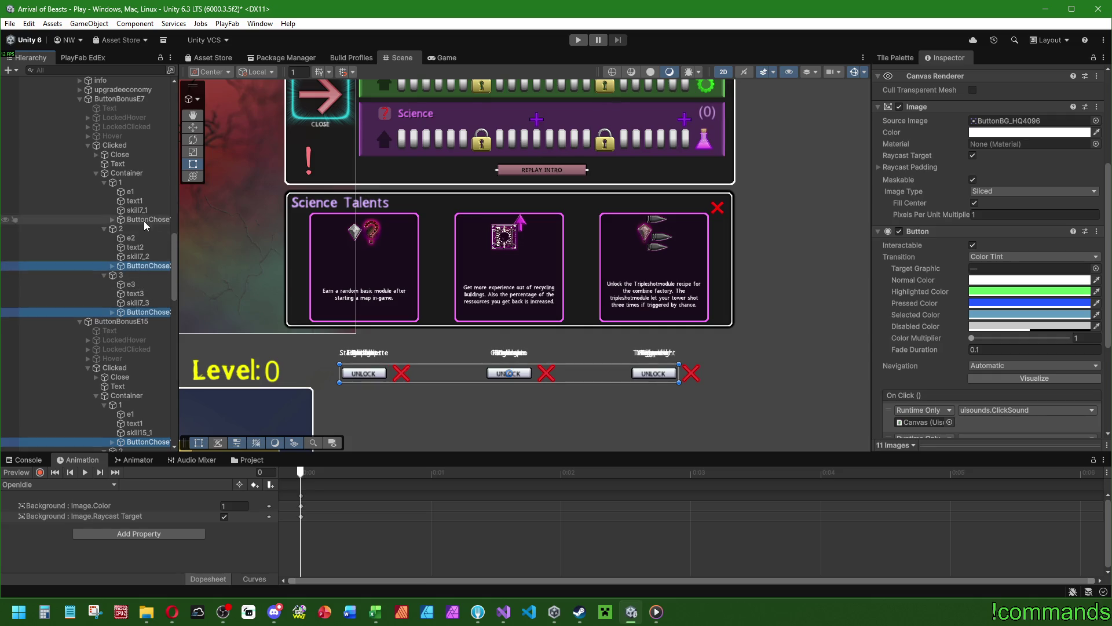
pyautogui.scroll(7, 128, 323)
pyautogui.scroll(7, 127, 323)
pyautogui.keyDown('ctrl'); pyautogui.click(144, 284); pyautogui.keyUp('ctrl')
pyautogui.keyDown('ctrl'); pyautogui.click(148, 237); pyautogui.keyUp('ctrl')
pyautogui.keyDown('ctrl'); pyautogui.click(139, 183); pyautogui.keyUp('ctrl')
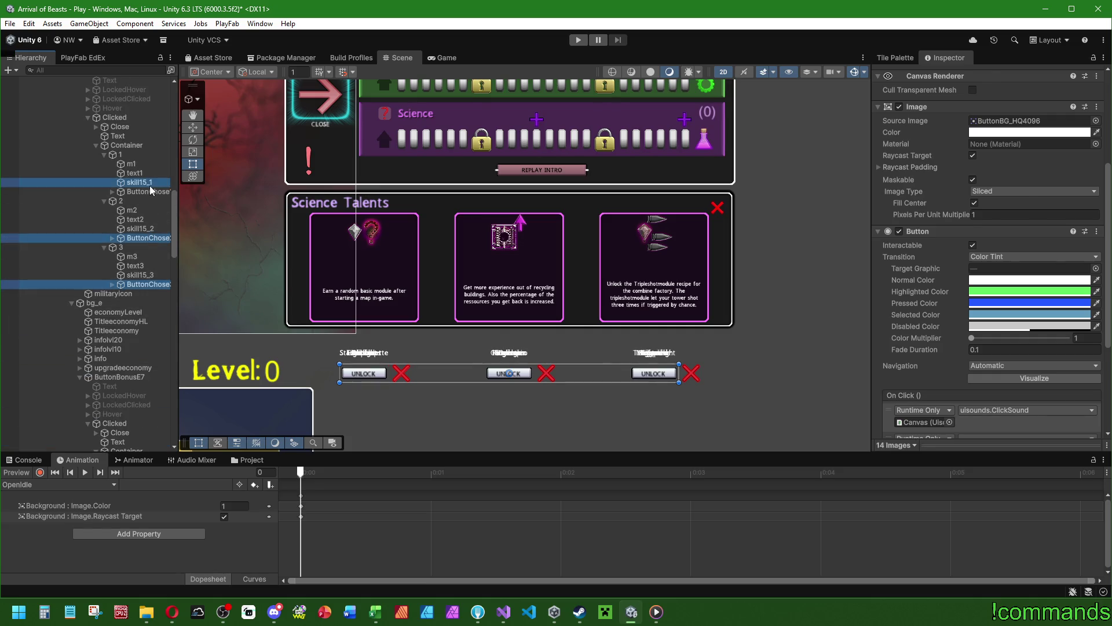
pyautogui.keyDown('ctrl'); pyautogui.click(138, 191); pyautogui.keyUp('ctrl')
pyautogui.keyDown('ctrl'); pyautogui.click(139, 182); pyautogui.keyUp('ctrl')
pyautogui.scroll(5, 130, 290)
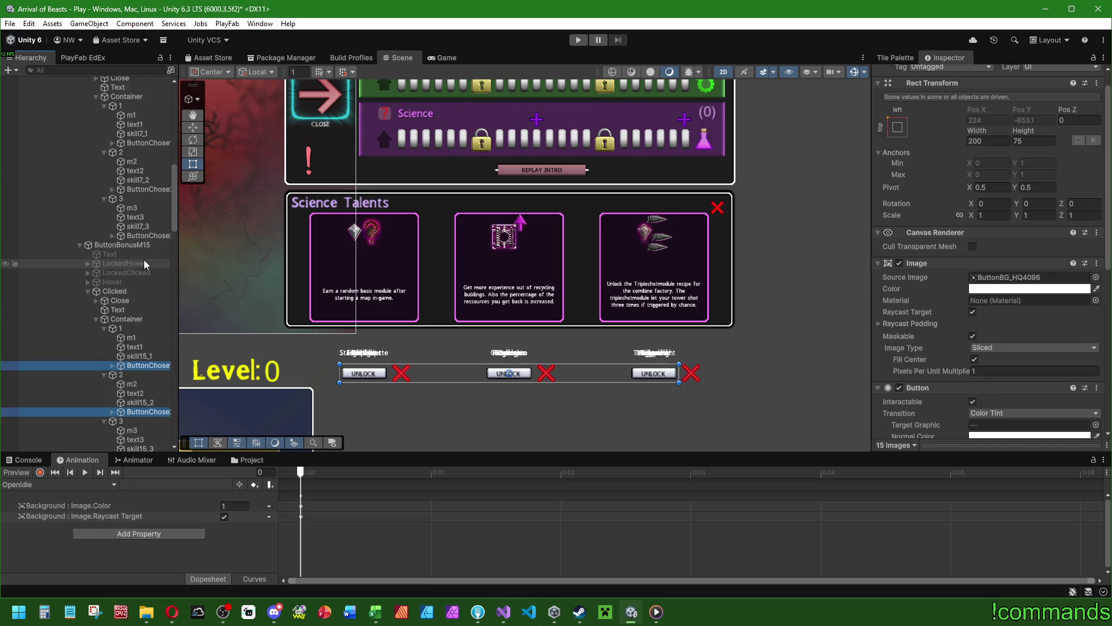
pyautogui.scroll(5, 144, 260)
pyautogui.keyDown('ctrl'); pyautogui.click(138, 305); pyautogui.keyUp('ctrl')
pyautogui.keyDown('ctrl'); pyautogui.click(145, 258); pyautogui.keyUp('ctrl')
pyautogui.keyDown('ctrl'); pyautogui.click(148, 212); pyautogui.keyUp('ctrl')
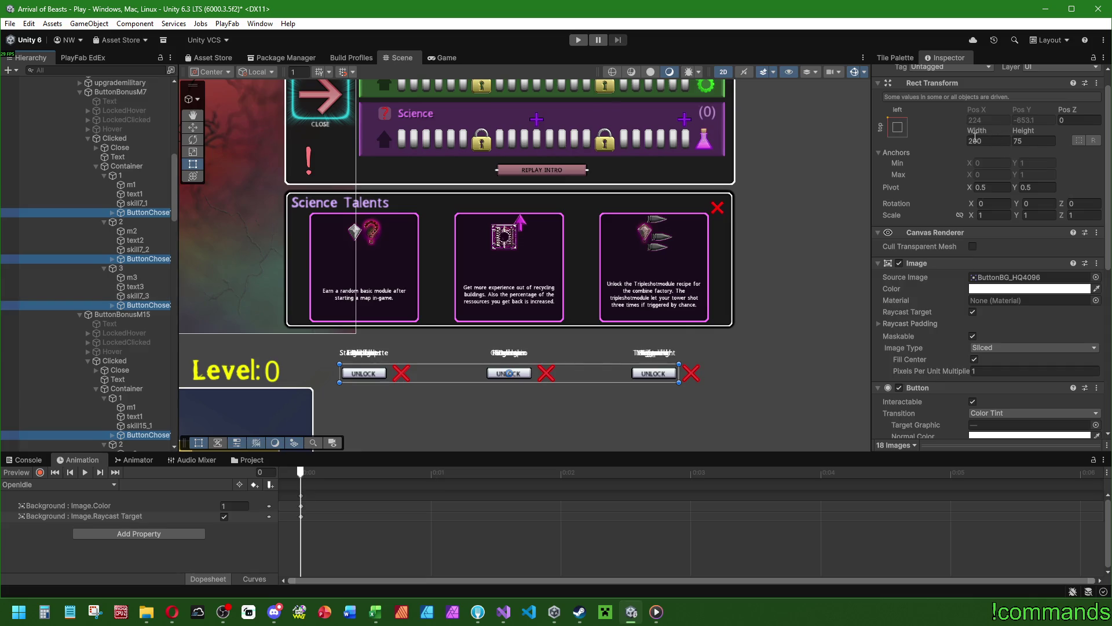
# Set the selected UNLOCK buttons' Width to 240.
pyautogui.moveTo(983, 140); pyautogui.dragTo(1017, 131)
pyautogui.click(999, 141)
pyautogui.write('240')
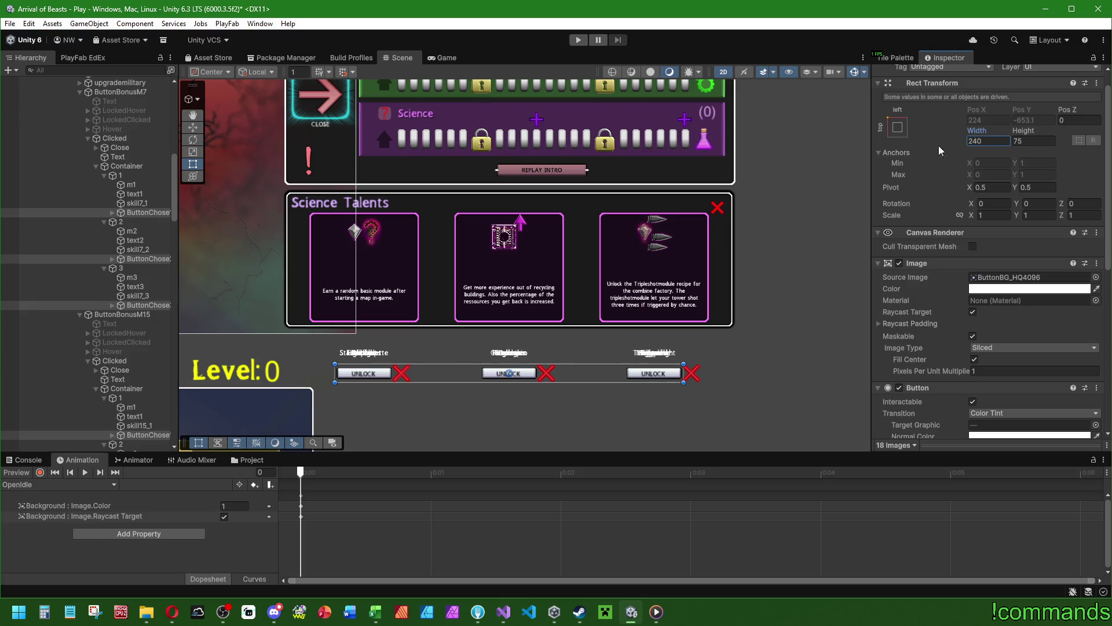
pyautogui.click(112, 259)
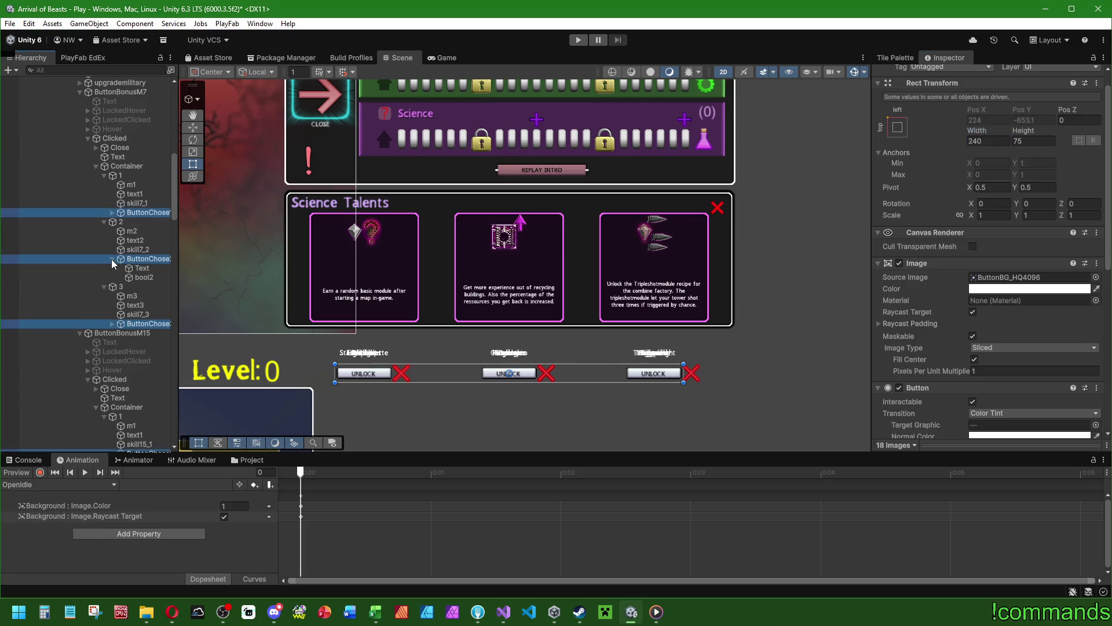
# Expand the first popup's ButtonChose objects to reveal their UNLOCK Text labels.
pyautogui.click(143, 270)
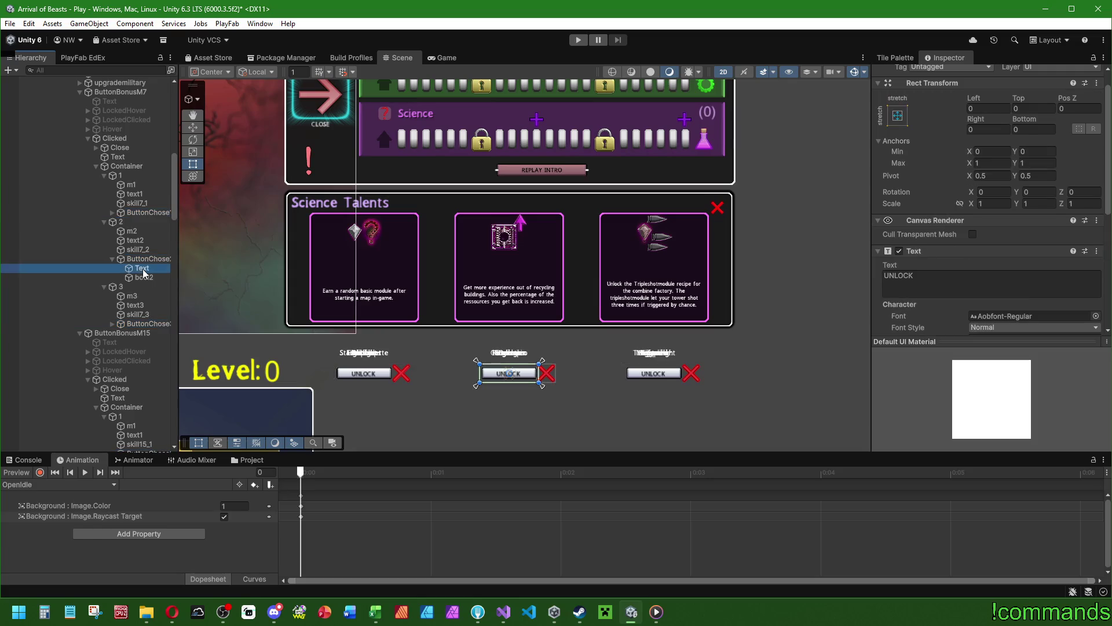
pyautogui.scroll(-5, 946, 302)
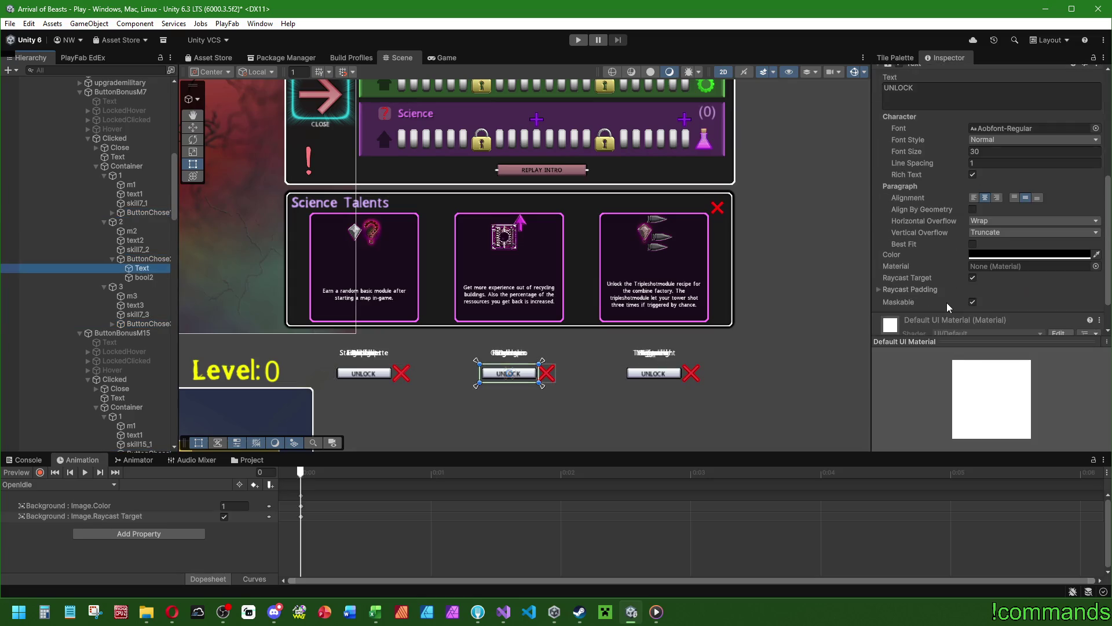
pyautogui.scroll(2, 947, 302)
pyautogui.scroll(-5, 944, 296)
pyautogui.scroll(5, 907, 263)
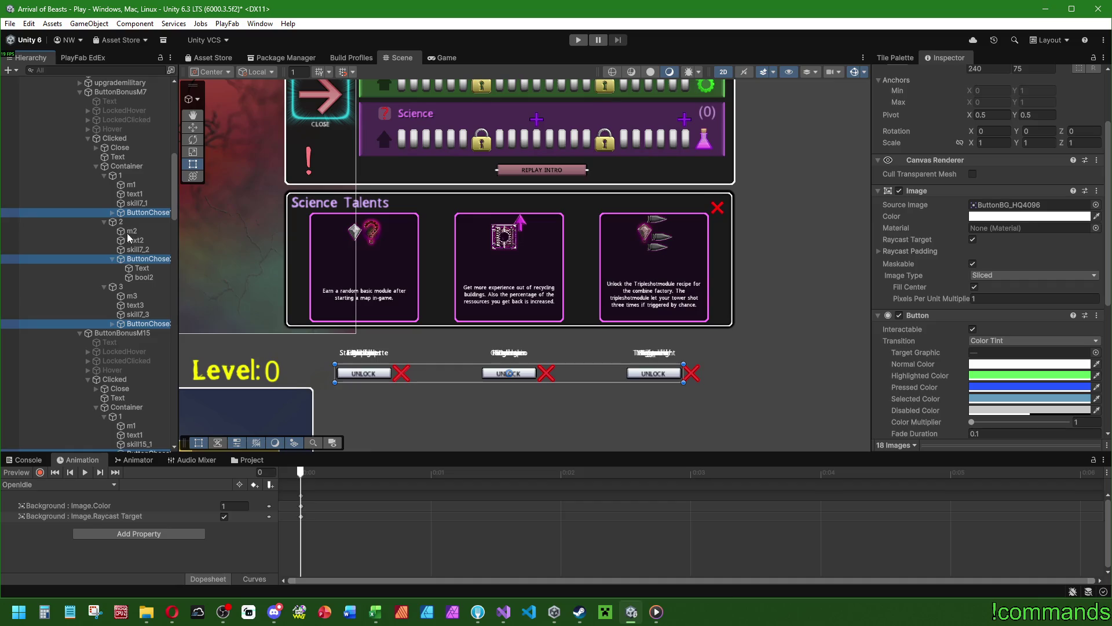
pyautogui.click(112, 212)
pyautogui.click(112, 341)
pyautogui.scroll(-6, 139, 289)
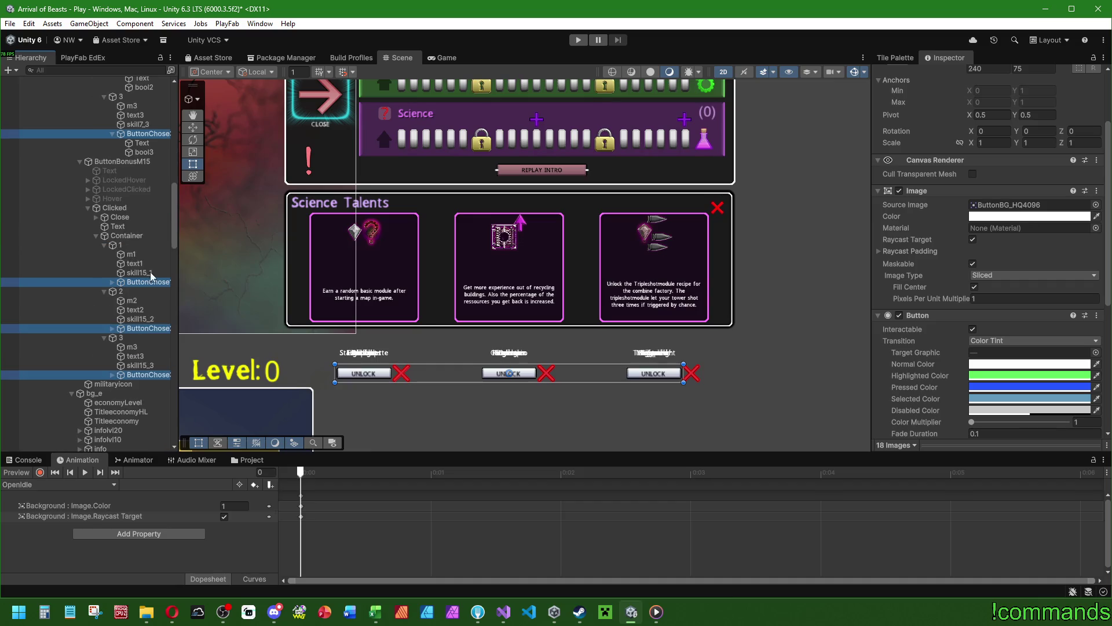
pyautogui.scroll(-10, 115, 348)
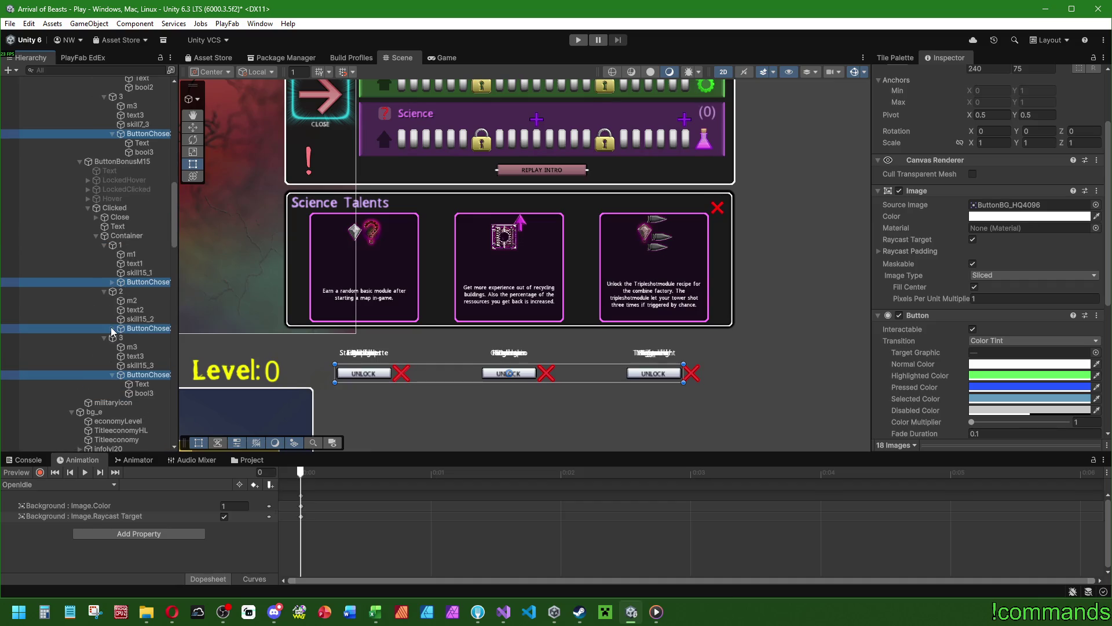
# Expand the ButtonChose objects under ButtonBonusE7, E15, S7 and S15 to show their labels.
pyautogui.click(112, 284)
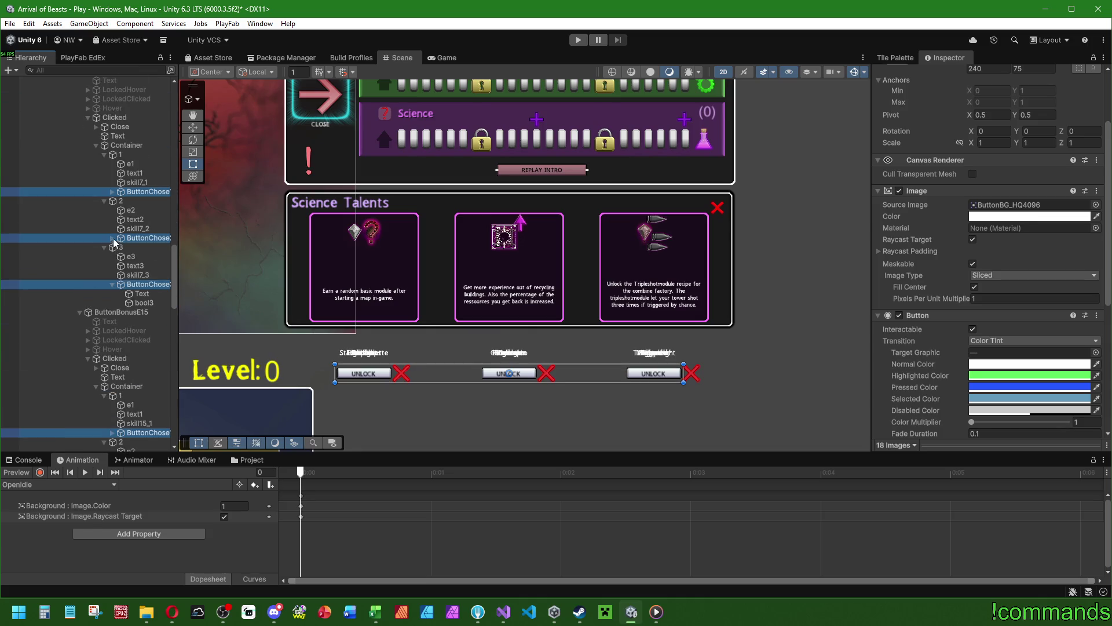
pyautogui.click(112, 238)
pyautogui.click(112, 192)
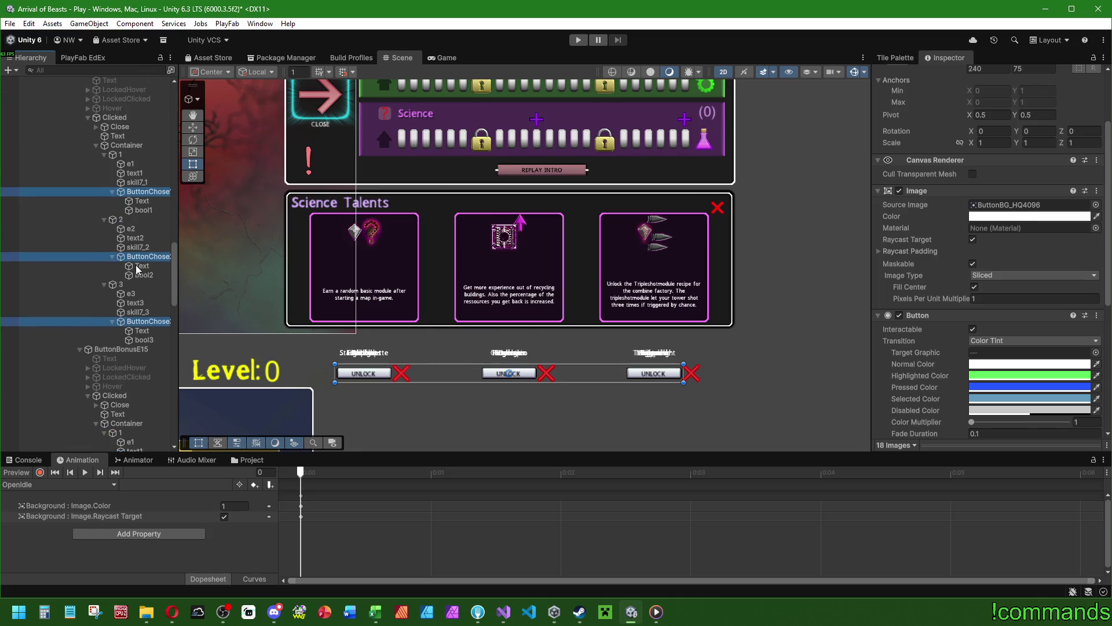
pyautogui.scroll(-7, 86, 258)
pyautogui.click(113, 319)
pyautogui.click(112, 272)
pyautogui.click(112, 226)
pyautogui.scroll(-10, 111, 260)
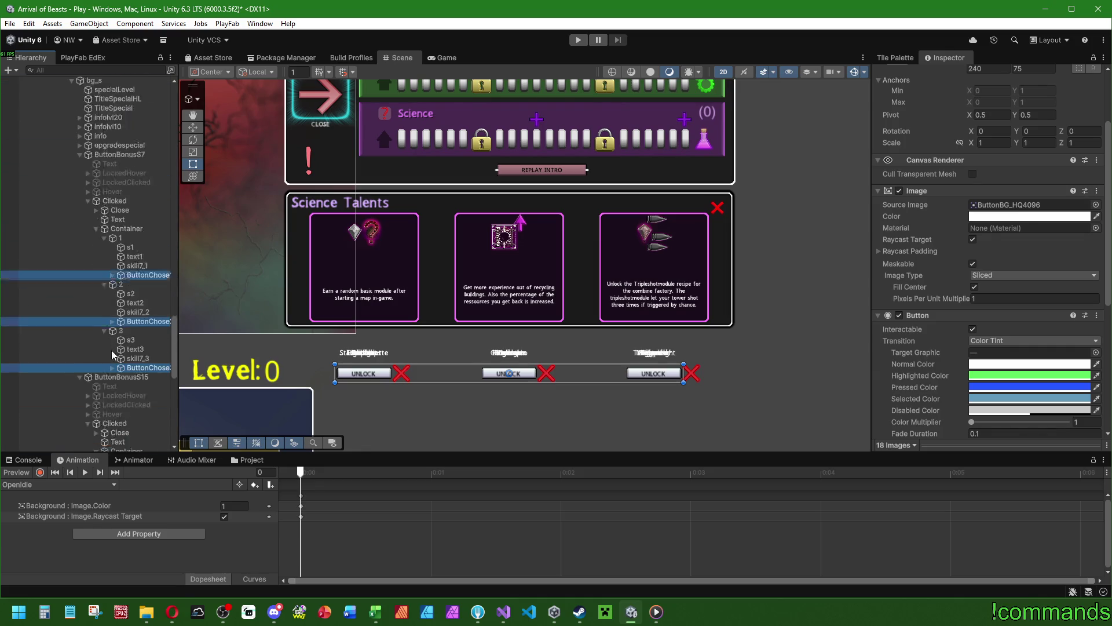
pyautogui.click(112, 333)
pyautogui.scroll(-8, 110, 278)
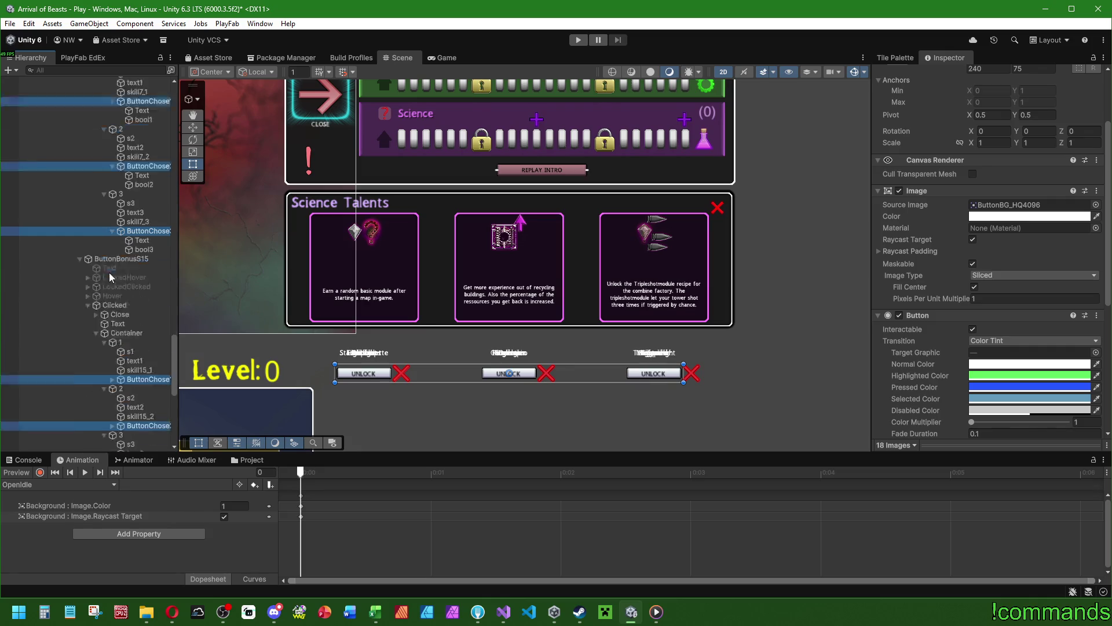
pyautogui.click(112, 333)
pyautogui.click(111, 287)
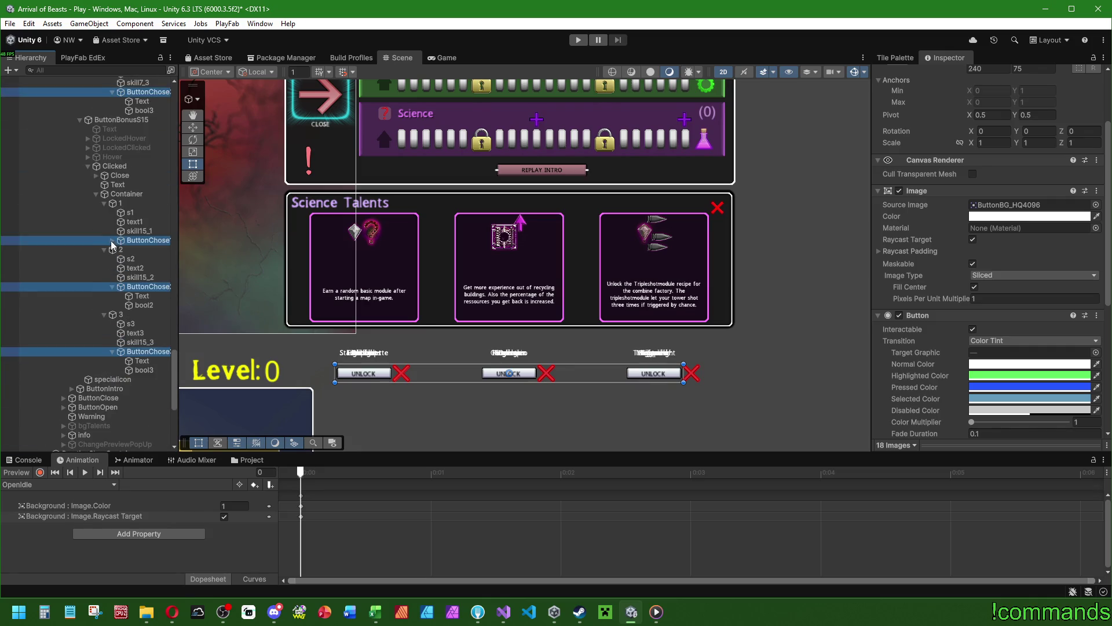
pyautogui.click(111, 241)
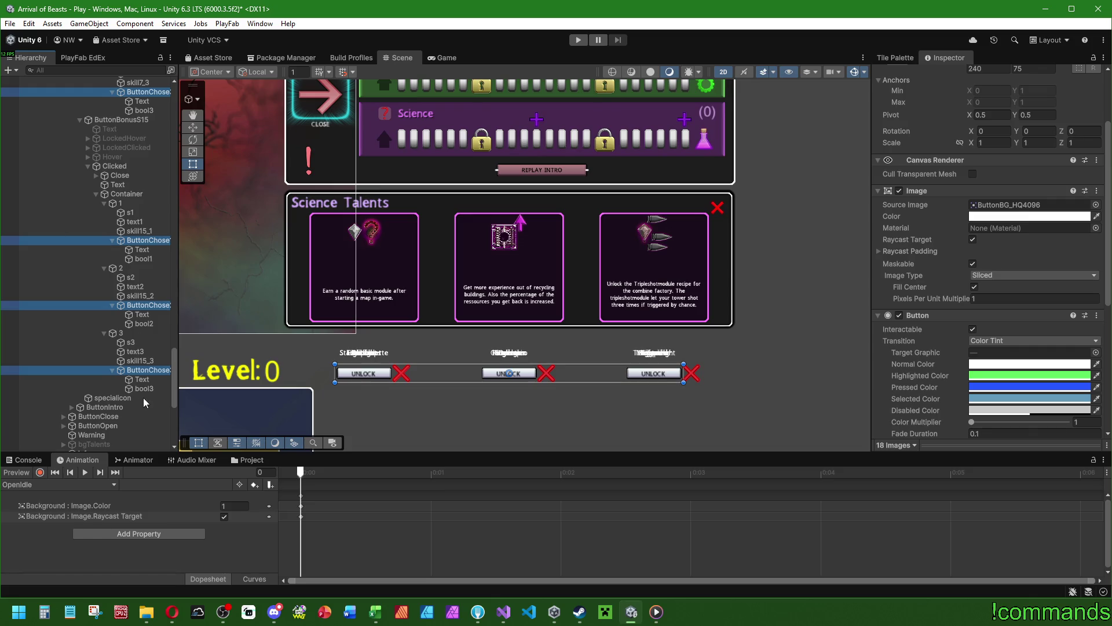
# Ctrl-select UNLOCK Text labels across the expanded popups, including the skill7 labels.
pyautogui.click(142, 379)
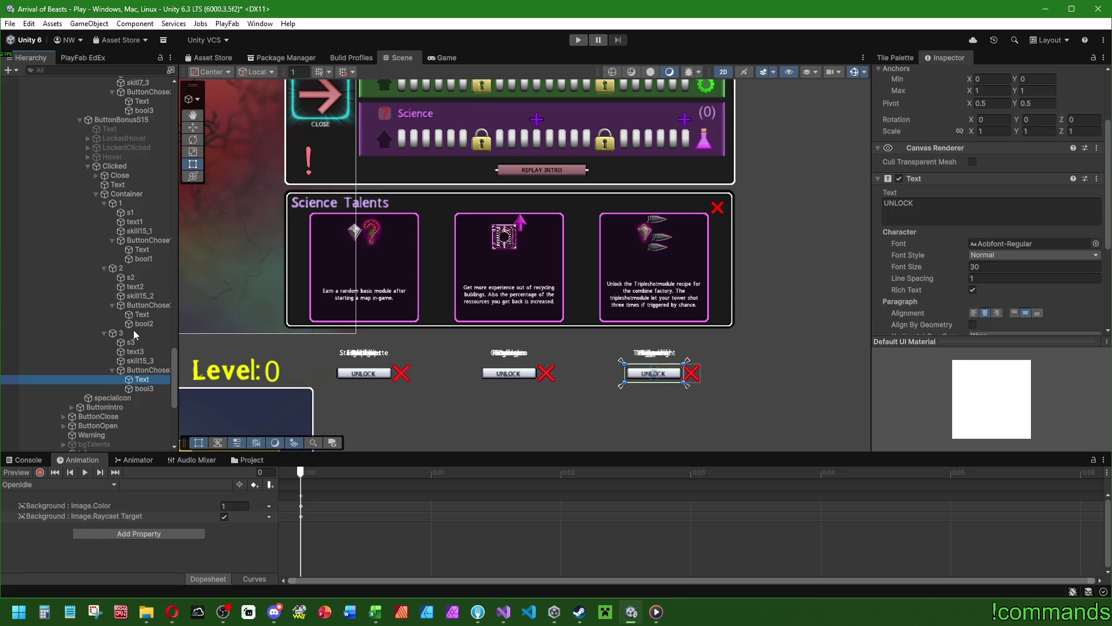
pyautogui.scroll(-3, 924, 263)
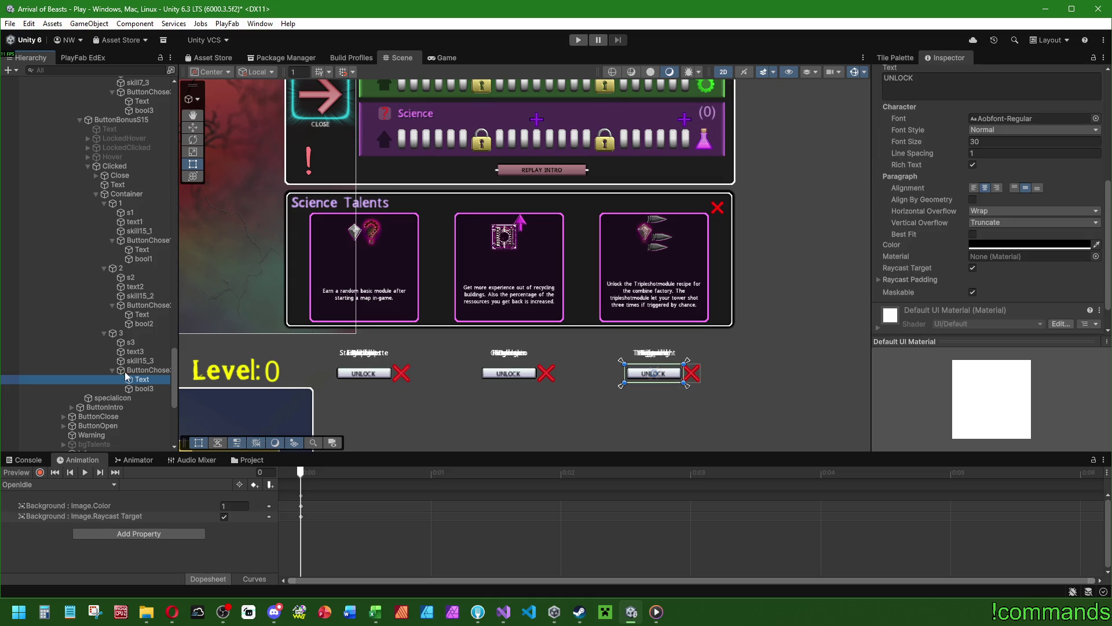
pyautogui.click(143, 316)
pyautogui.click(144, 380)
pyautogui.keyDown('ctrl'); pyautogui.click(147, 317); pyautogui.keyUp('ctrl')
pyautogui.keyDown('ctrl'); pyautogui.click(149, 252); pyautogui.keyUp('ctrl')
pyautogui.scroll(6, 155, 320)
pyautogui.keyDown('ctrl'); pyautogui.click(145, 309); pyautogui.keyUp('ctrl')
pyautogui.keyDown('ctrl'); pyautogui.click(147, 245); pyautogui.keyUp('ctrl')
pyautogui.keyDown('ctrl'); pyautogui.click(149, 180); pyautogui.keyUp('ctrl')
pyautogui.scroll(-8, 151, 262)
# Restart from the skill15_3 label and Ctrl-add every UNLOCK label through ButtonBonusM15 and M7.
pyautogui.click(143, 295)
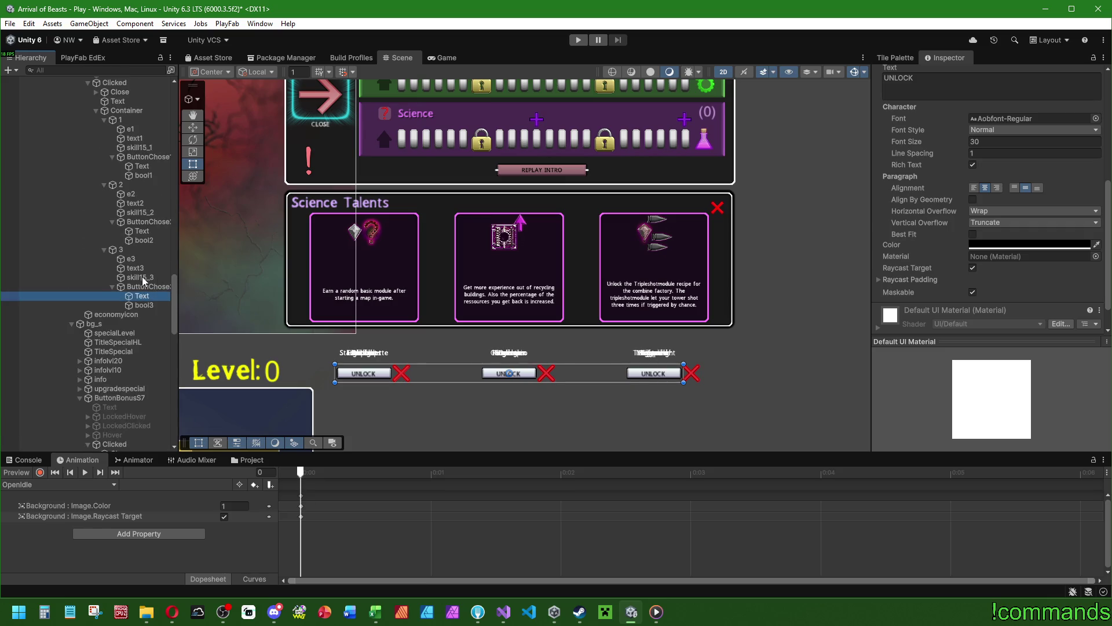
pyautogui.keyDown('ctrl'); pyautogui.click(147, 231); pyautogui.keyUp('ctrl')
pyautogui.keyDown('ctrl'); pyautogui.click(140, 167); pyautogui.keyUp('ctrl')
pyautogui.scroll(7, 141, 295)
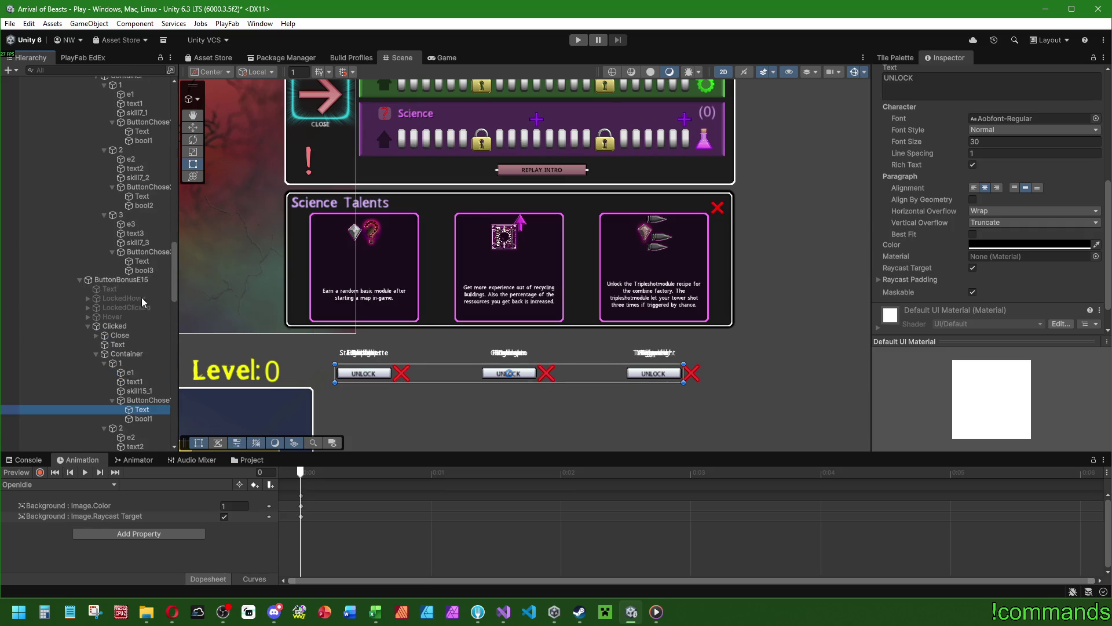
pyautogui.keyDown('ctrl'); pyautogui.click(143, 262); pyautogui.keyUp('ctrl')
pyautogui.keyDown('ctrl'); pyautogui.click(144, 197); pyautogui.keyUp('ctrl')
pyautogui.keyDown('ctrl'); pyautogui.click(148, 133); pyautogui.keyUp('ctrl')
pyautogui.scroll(8, 140, 335)
pyautogui.scroll(6, 142, 322)
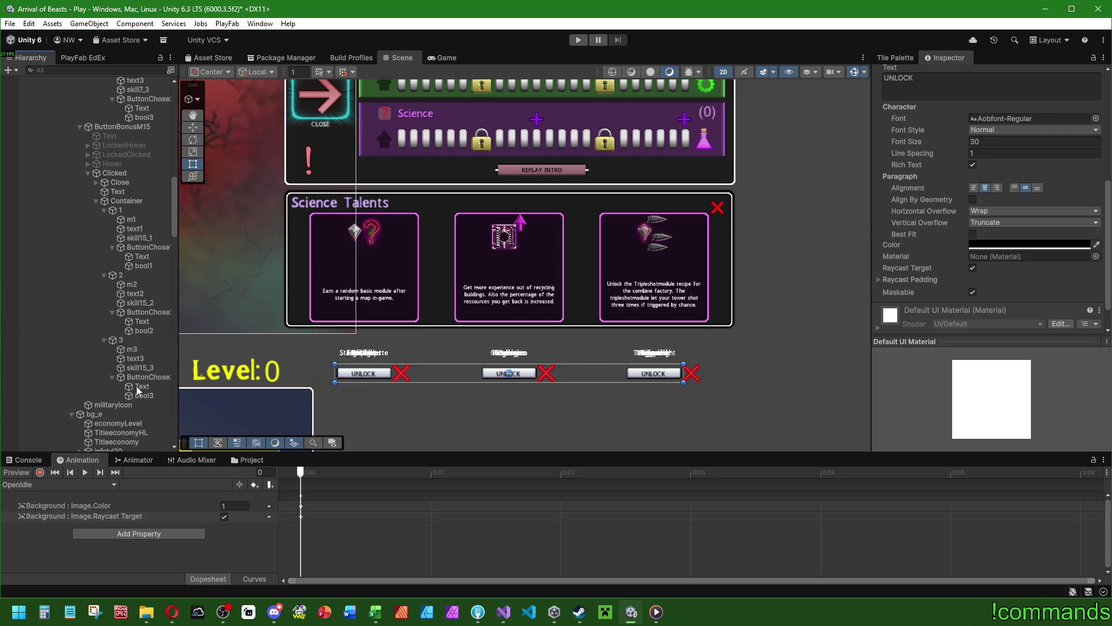
pyautogui.keyDown('ctrl'); pyautogui.click(142, 387); pyautogui.keyUp('ctrl')
pyautogui.keyDown('ctrl'); pyautogui.click(143, 322); pyautogui.keyUp('ctrl')
pyautogui.keyDown('ctrl'); pyautogui.click(142, 256); pyautogui.keyUp('ctrl')
pyautogui.scroll(7, 142, 290)
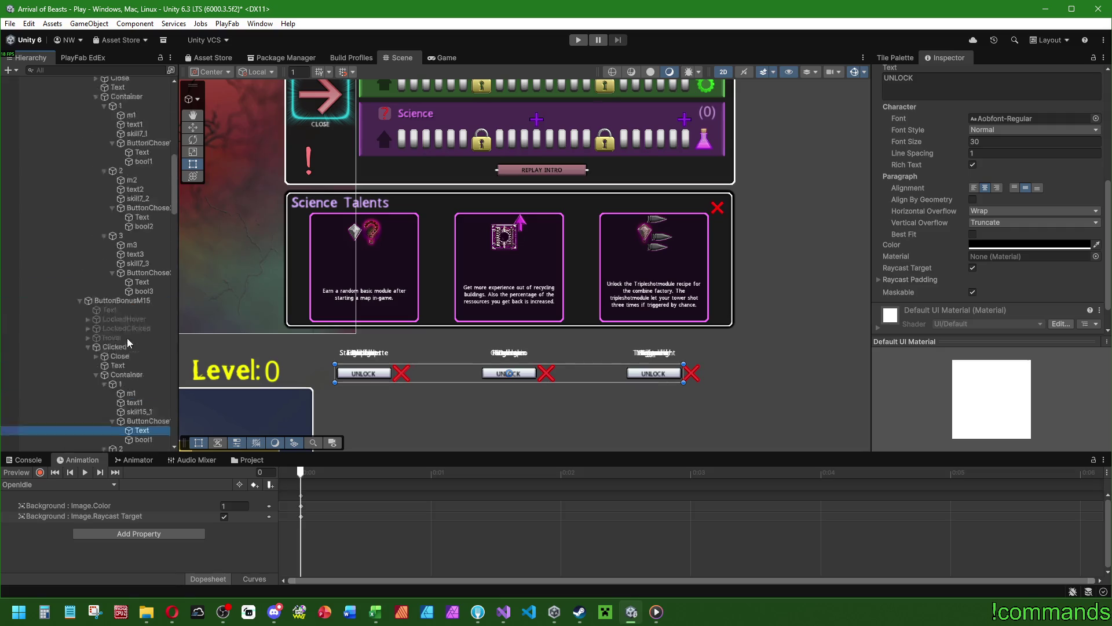
pyautogui.keyDown('ctrl'); pyautogui.click(142, 352); pyautogui.keyUp('ctrl')
pyautogui.keyDown('ctrl'); pyautogui.click(143, 286); pyautogui.keyUp('ctrl')
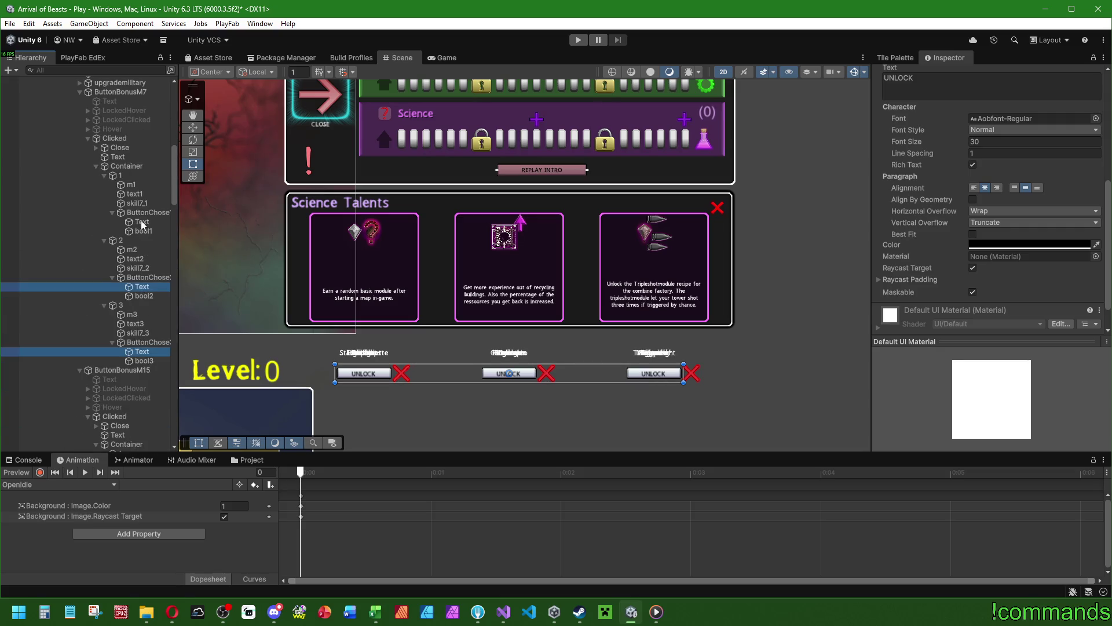
# Finish the label selection, try attaching a Localization script, then remove it.
pyautogui.keyDown('ctrl'); pyautogui.click(142, 223); pyautogui.keyUp('ctrl')
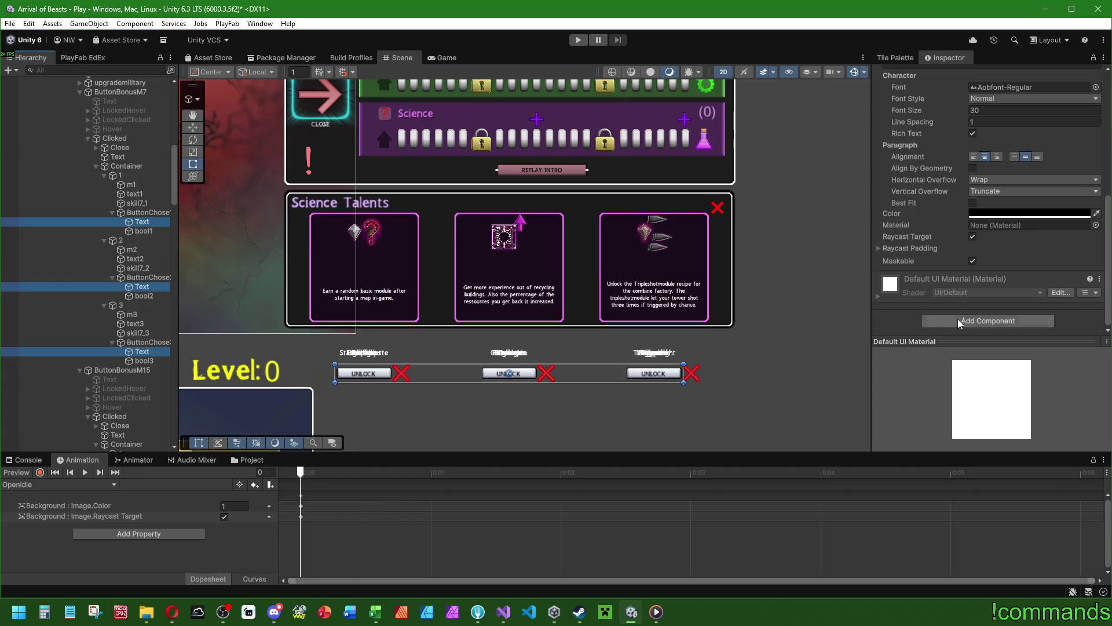
pyautogui.click(957, 316)
pyautogui.write('local')
pyautogui.press('Return')
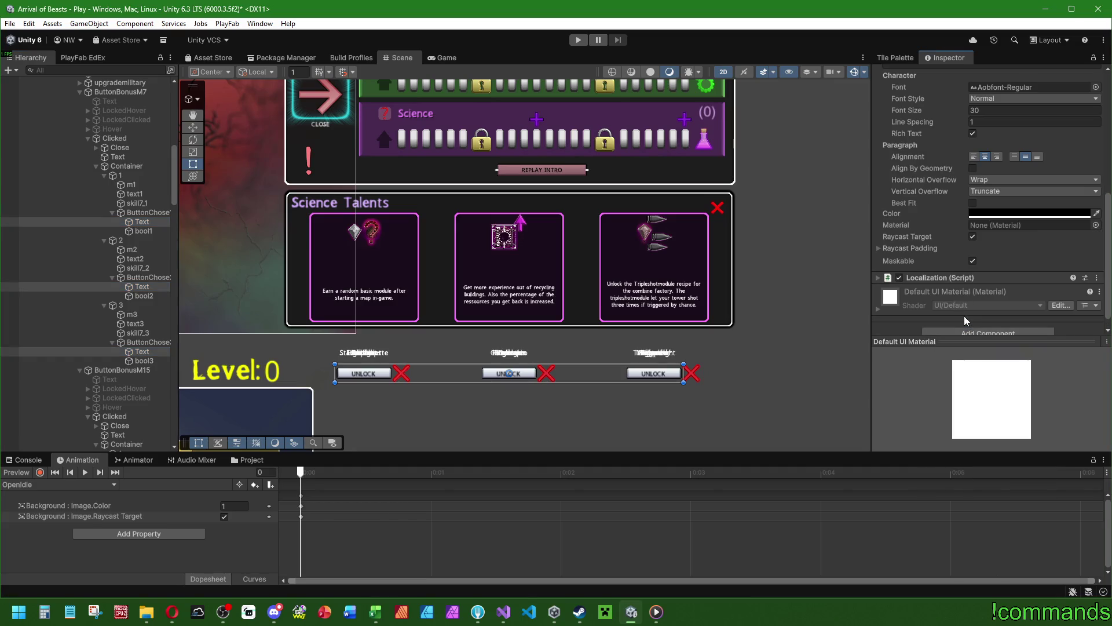
pyautogui.scroll(-1, 962, 301)
pyautogui.click(938, 265)
pyautogui.scroll(-1, 936, 232)
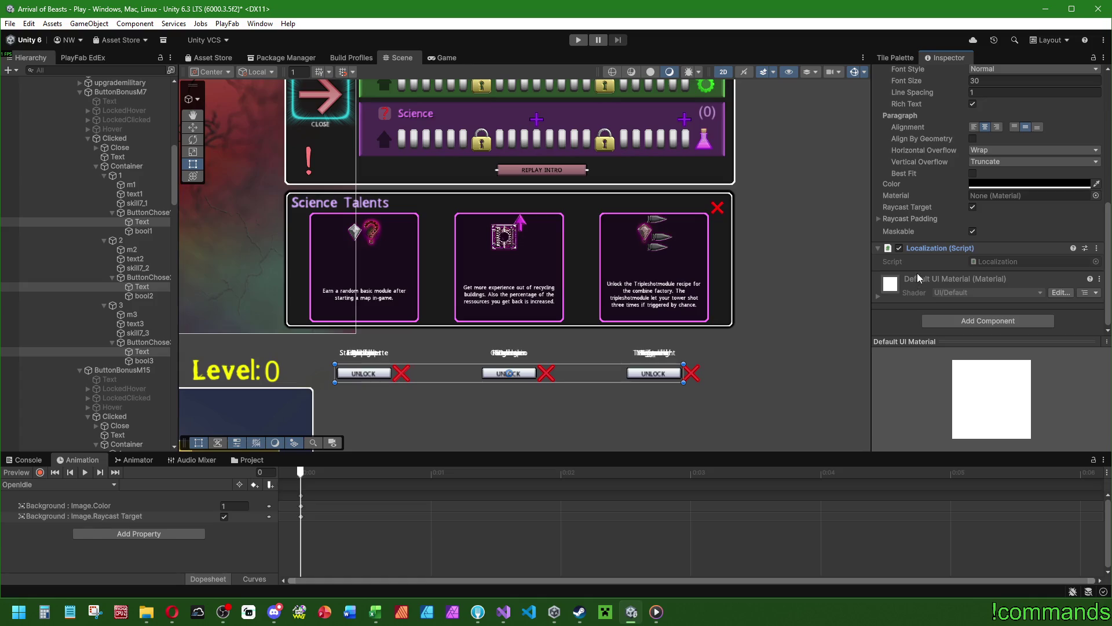
pyautogui.rightClick(924, 248)
pyautogui.click(962, 273)
# Attach the Replace_language script to the labels and set its key to unlock.
pyautogui.click(958, 320)
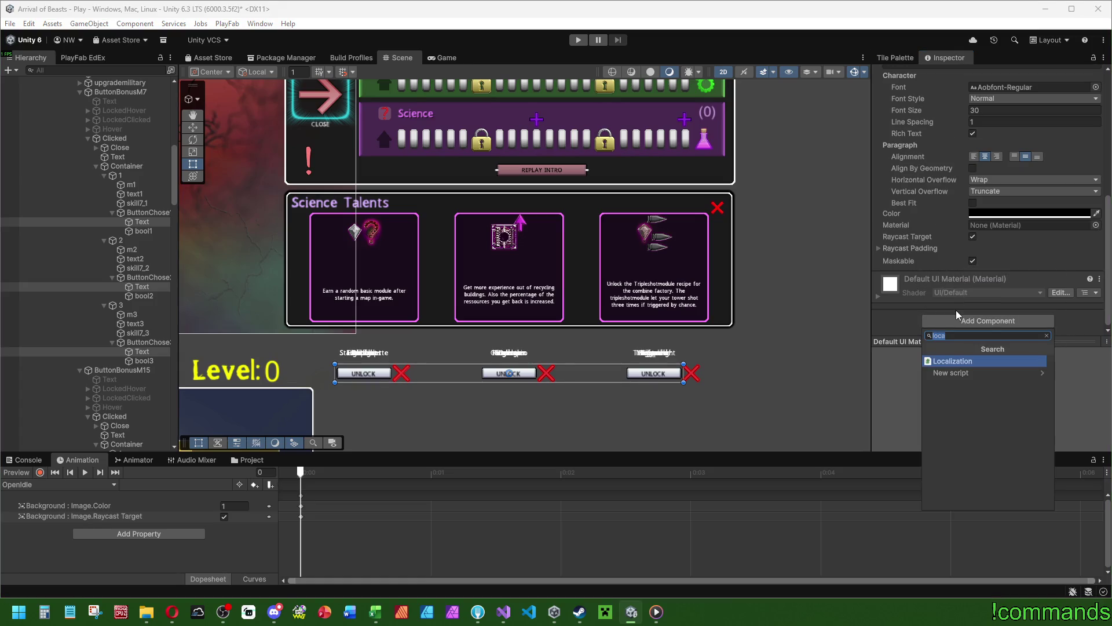
pyautogui.write('loc')
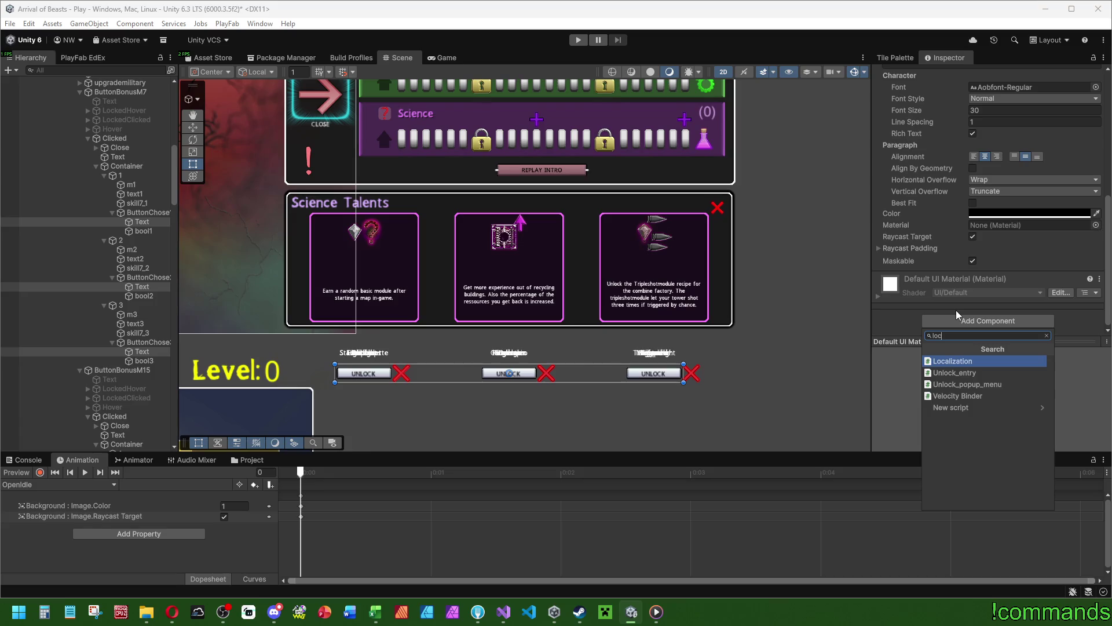
pyautogui.press('BackSpace')
pyautogui.press('BackSpace')
pyautogui.press('BackSpace')
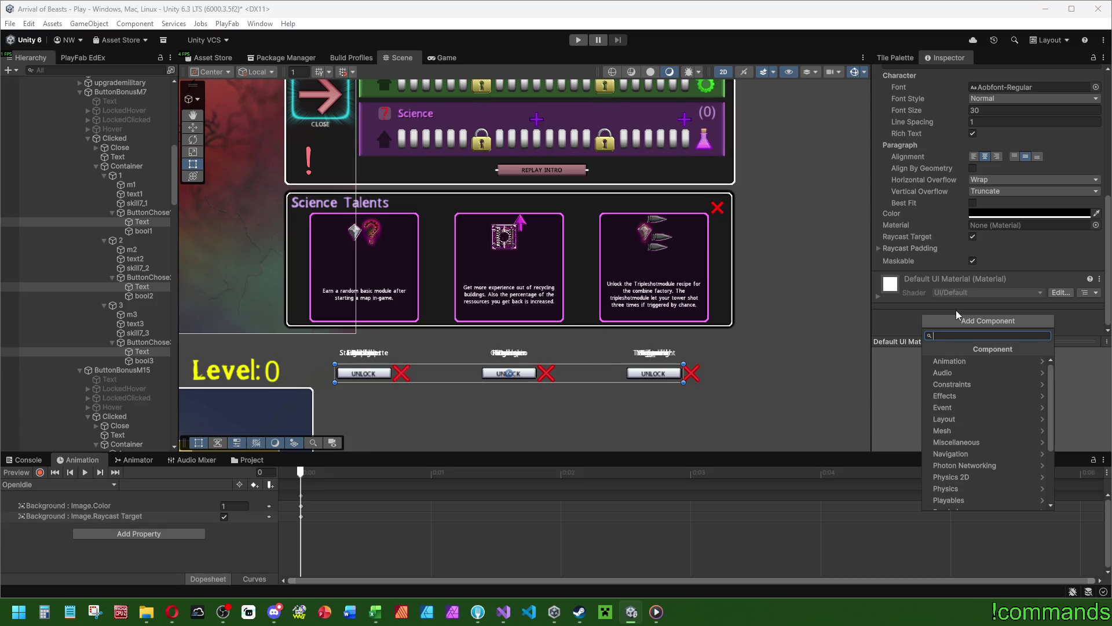
pyautogui.write('replace')
pyautogui.click(979, 374)
pyautogui.click(1000, 262)
pyautogui.write('unlock')
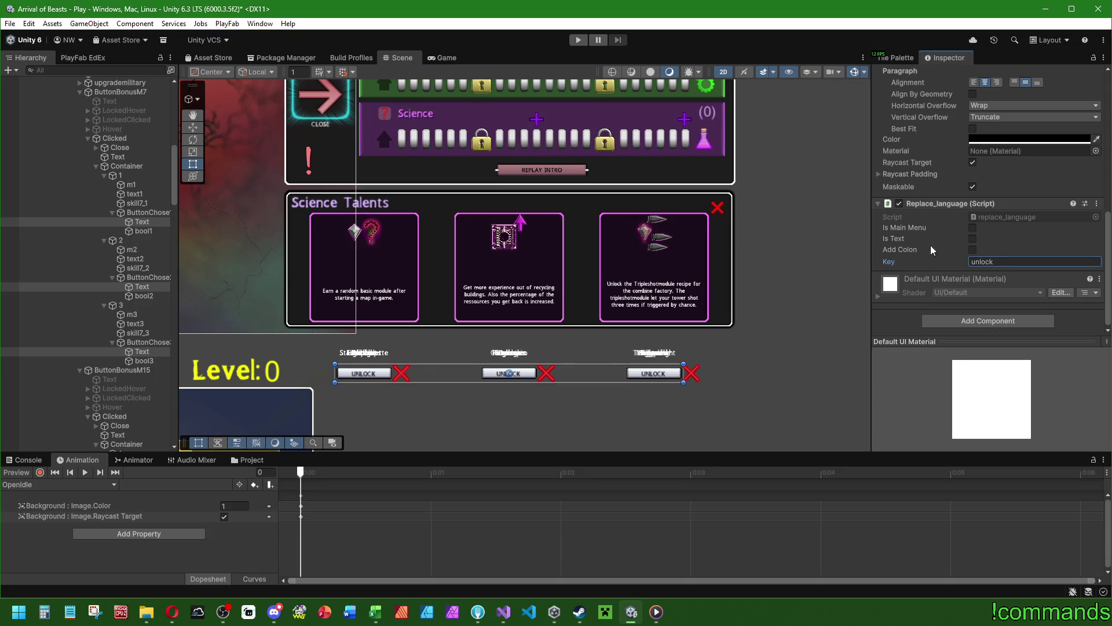
# Scale the UNLOCK labels to 0.5 on X and Y.
pyautogui.scroll(10, 932, 258)
pyautogui.click(993, 225)
pyautogui.write('0.5')
pyautogui.click(1041, 227)
pyautogui.write('0.5')
pyautogui.press('Tab')
# Set the labels' Z scale to 0.5 and anchor them to middle centre.
pyautogui.write('0.5')
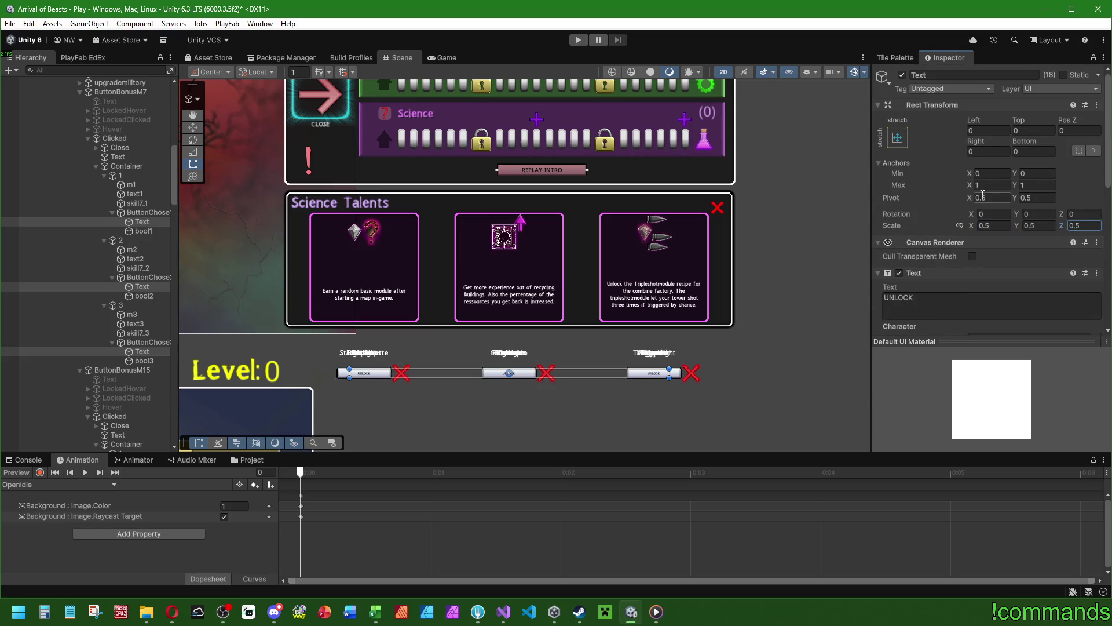
pyautogui.click(898, 137)
pyautogui.click(963, 252)
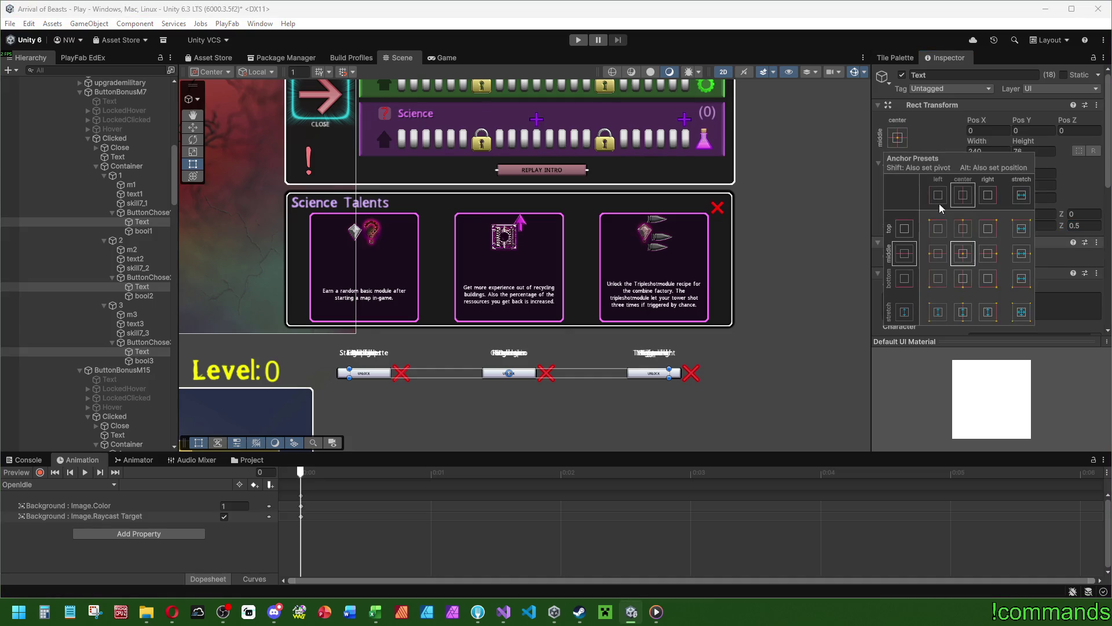
# Resize the UNLOCK buttons to width 240*1.5+32 (392) and height 76+8 (84).
pyautogui.click(995, 150)
pyautogui.click(1000, 150)
pyautogui.write('*1.')
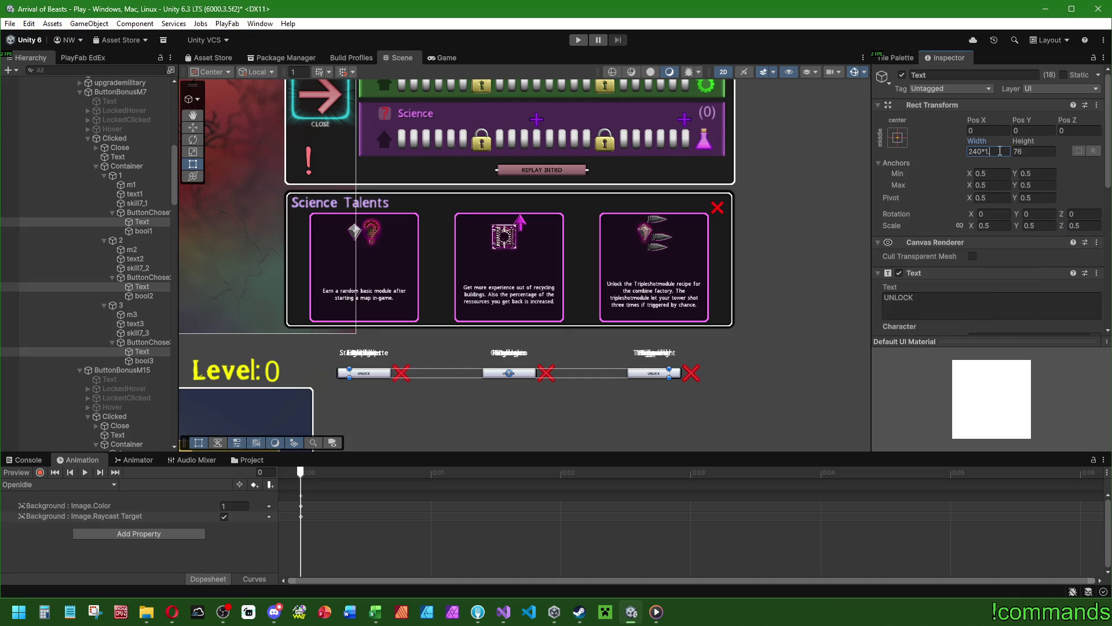
pyautogui.write('5')
pyautogui.press('Return')
pyautogui.click(1000, 152)
pyautogui.write('32')
pyautogui.click(1035, 151)
pyautogui.write('8')
pyautogui.press('Return')
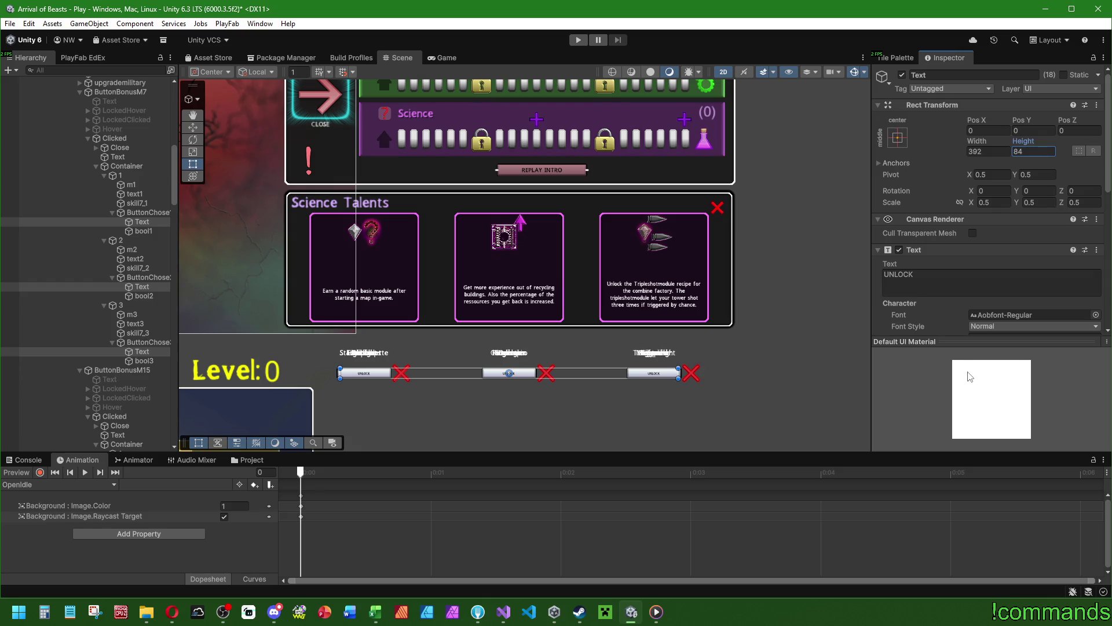
# Set the UNLOCK label font size to 52 after trying 55 and 50.
pyautogui.scroll(-5, 942, 313)
pyautogui.moveTo(914, 151); pyautogui.dragTo(933, 153)
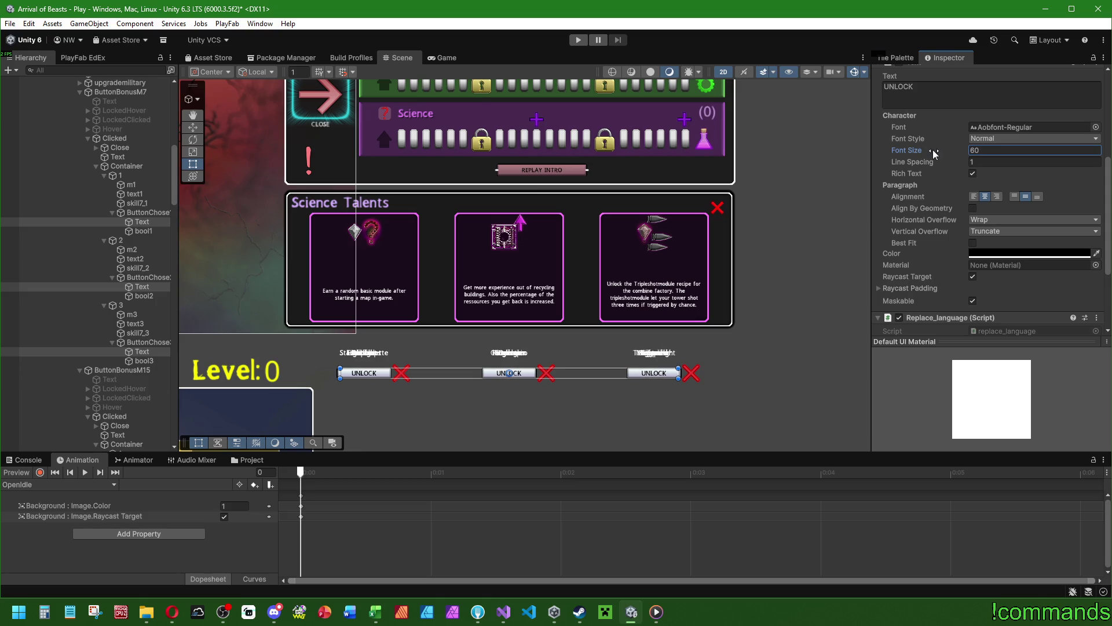
pyautogui.scroll(4, 584, 380)
pyautogui.click(1003, 151)
pyautogui.write('55')
pyautogui.click(983, 149)
pyautogui.write('50')
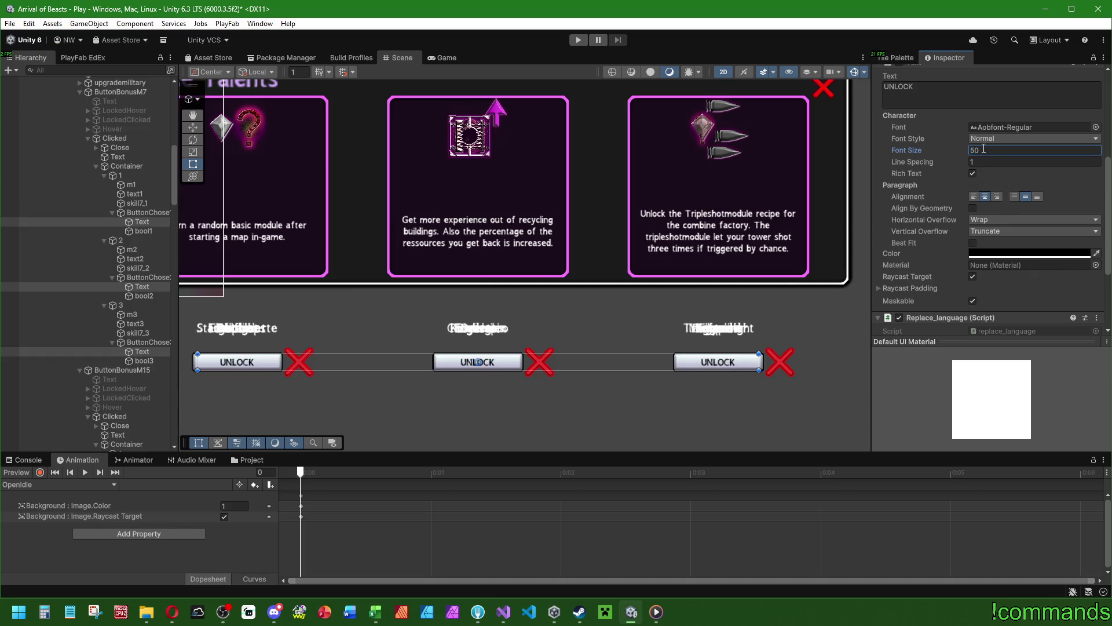
pyautogui.press('BackSpace')
pyautogui.write('2')
pyautogui.scroll(-5, 637, 220)
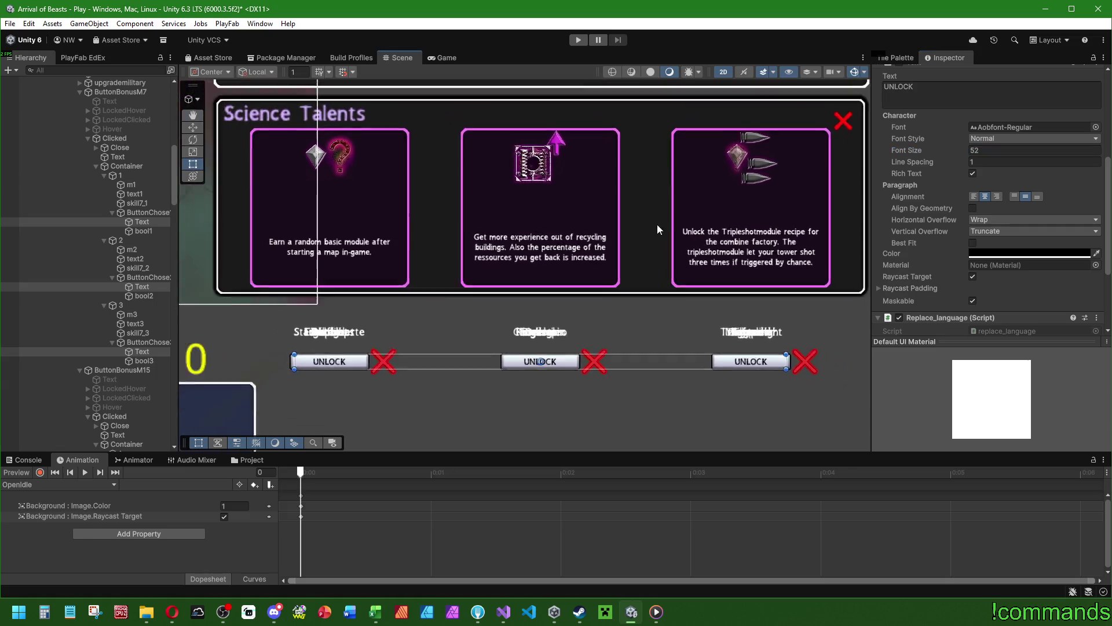
pyautogui.click(145, 231)
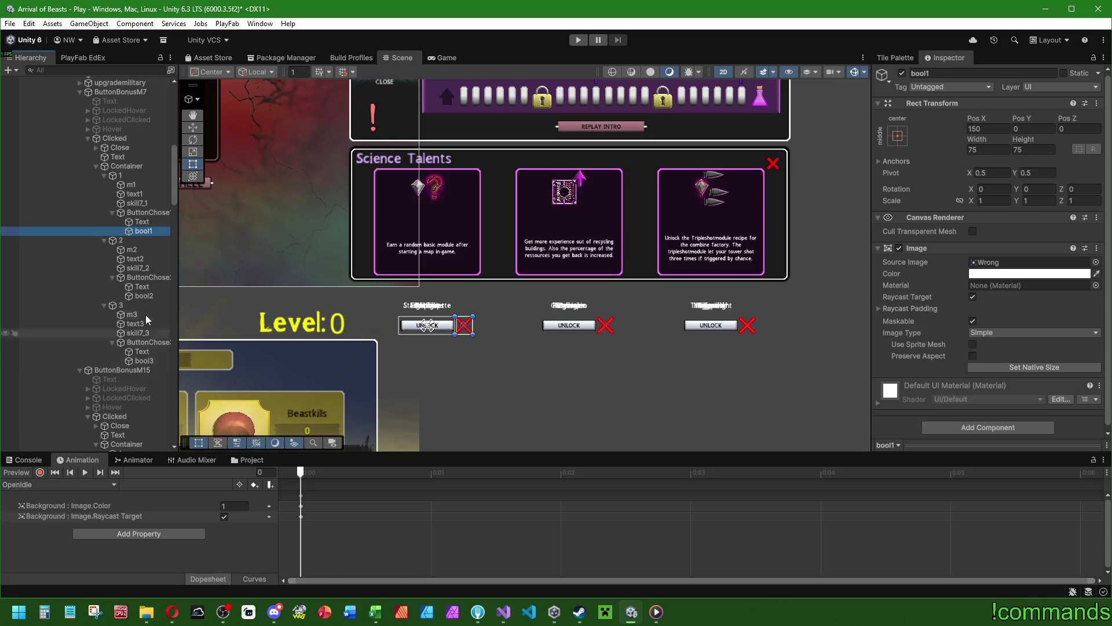
# Ctrl-select the bool1–bool3 red X markers in the groups through ButtonBonusE15.
pyautogui.keyDown('ctrl'); pyautogui.click(144, 296); pyautogui.keyUp('ctrl')
pyautogui.keyDown('ctrl'); pyautogui.click(144, 361); pyautogui.keyUp('ctrl')
pyautogui.scroll(-5, 144, 347)
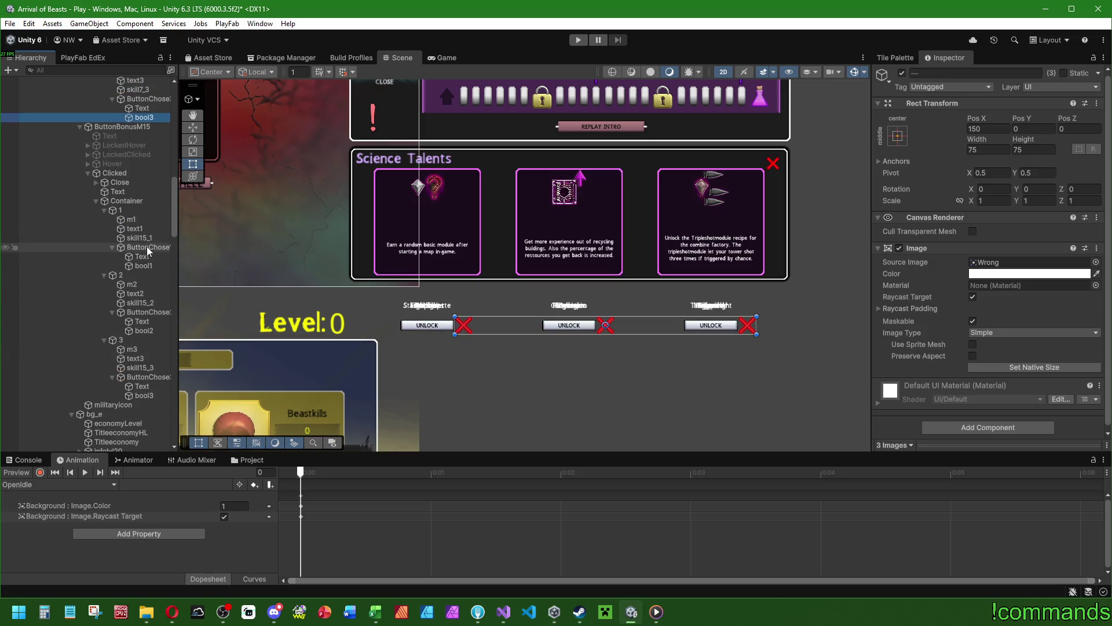
pyautogui.keyDown('ctrl'); pyautogui.click(144, 265); pyautogui.keyUp('ctrl')
pyautogui.keyDown('ctrl'); pyautogui.click(151, 340); pyautogui.keyUp('ctrl')
pyautogui.keyDown('ctrl'); pyautogui.click(145, 331); pyautogui.keyUp('ctrl')
pyautogui.keyDown('ctrl'); pyautogui.click(152, 340); pyautogui.keyUp('ctrl')
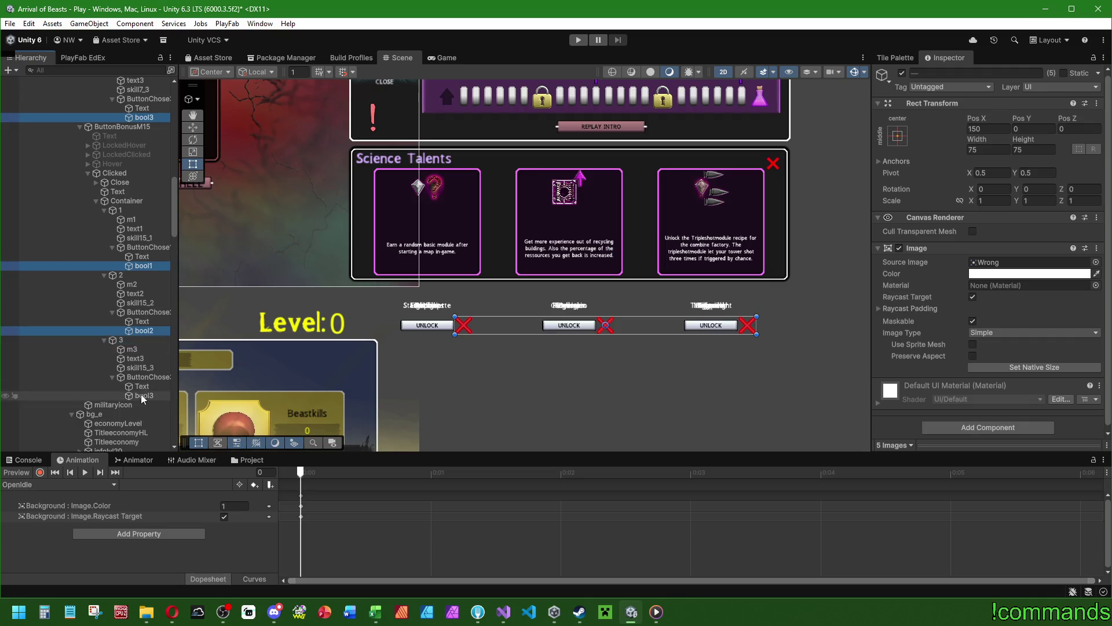
pyautogui.keyDown('ctrl'); pyautogui.click(144, 395); pyautogui.keyUp('ctrl')
pyautogui.scroll(-10, 162, 278)
pyautogui.keyDown('ctrl'); pyautogui.click(151, 378); pyautogui.keyUp('ctrl')
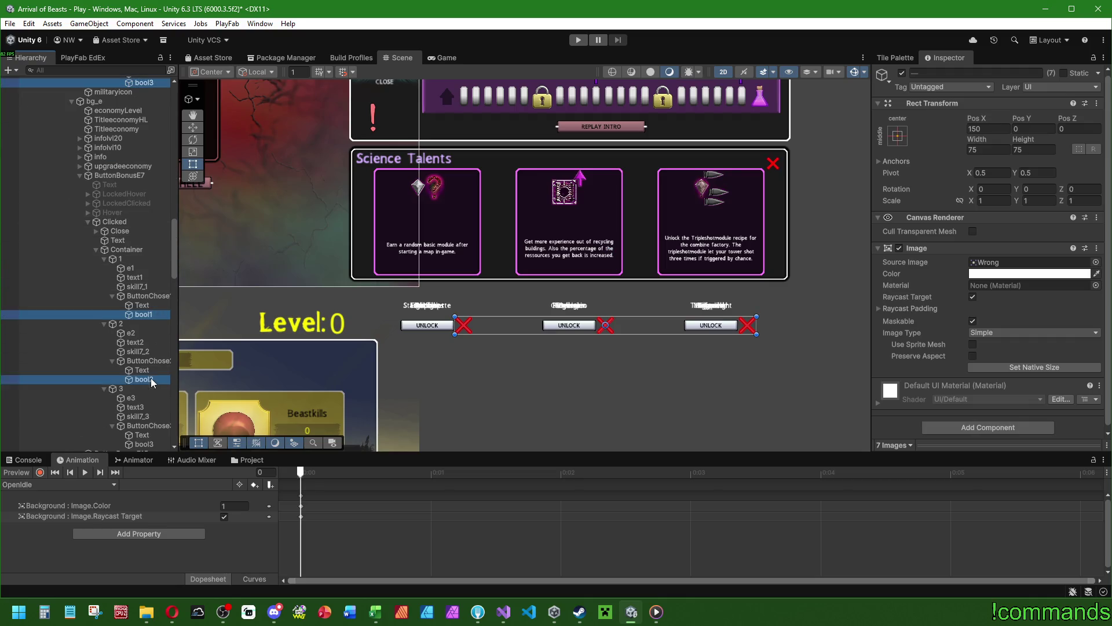
pyautogui.scroll(-10, 148, 319)
pyautogui.keyDown('ctrl'); pyautogui.click(150, 202); pyautogui.keyUp('ctrl')
pyautogui.scroll(-10, 145, 215)
pyautogui.keyDown('ctrl'); pyautogui.click(144, 209); pyautogui.keyUp('ctrl')
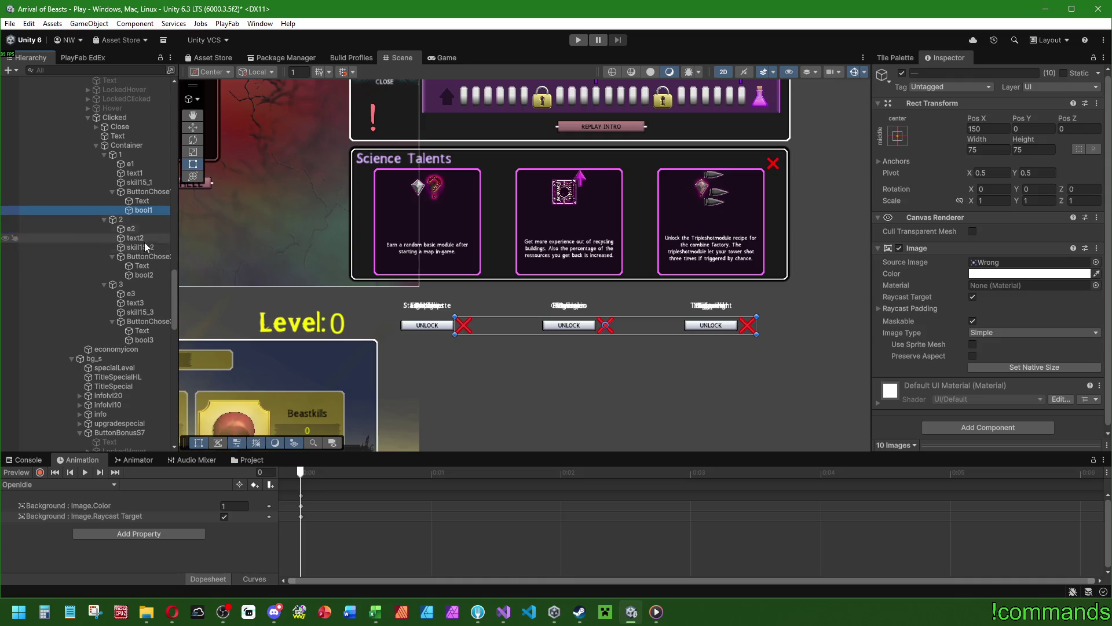
pyautogui.keyDown('ctrl'); pyautogui.click(144, 274); pyautogui.keyUp('ctrl')
pyautogui.keyDown('ctrl'); pyautogui.click(145, 340); pyautogui.keyUp('ctrl')
# Add the remaining groups' bool markers and set their Pos X to 150+5+5 (160).
pyautogui.scroll(-15, 147, 298)
pyautogui.keyDown('ctrl'); pyautogui.click(147, 301); pyautogui.keyUp('ctrl')
pyautogui.keyDown('ctrl'); pyautogui.click(147, 366); pyautogui.keyUp('ctrl')
pyautogui.scroll(-8, 147, 329)
pyautogui.keyDown('ctrl'); pyautogui.click(145, 319); pyautogui.keyUp('ctrl')
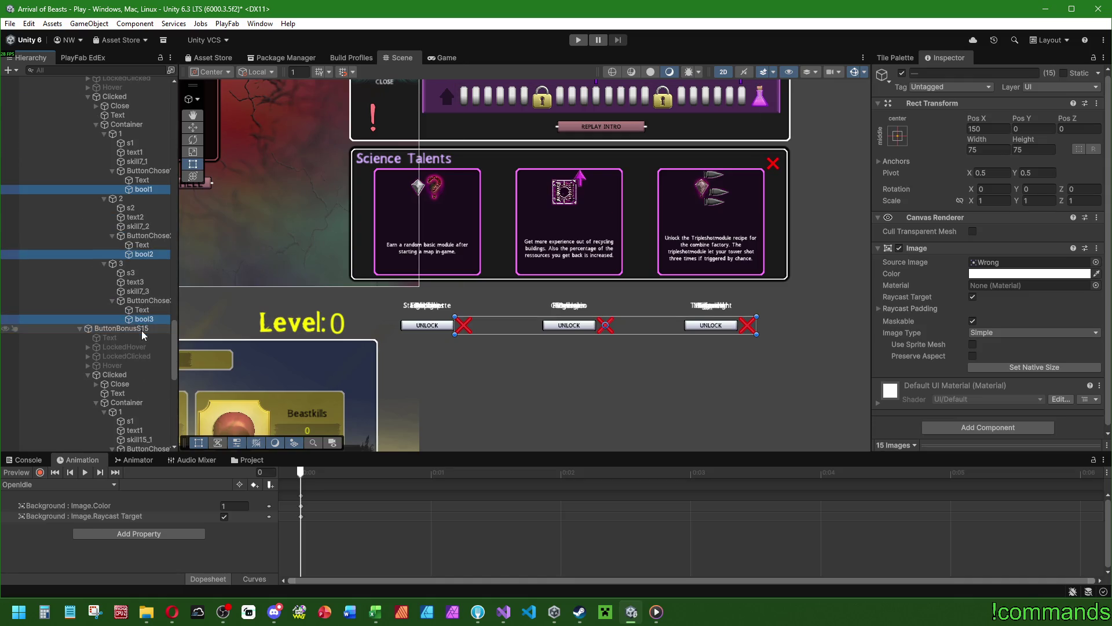
pyautogui.scroll(-15, 145, 290)
pyautogui.keyDown('ctrl'); pyautogui.click(143, 254); pyautogui.keyUp('ctrl')
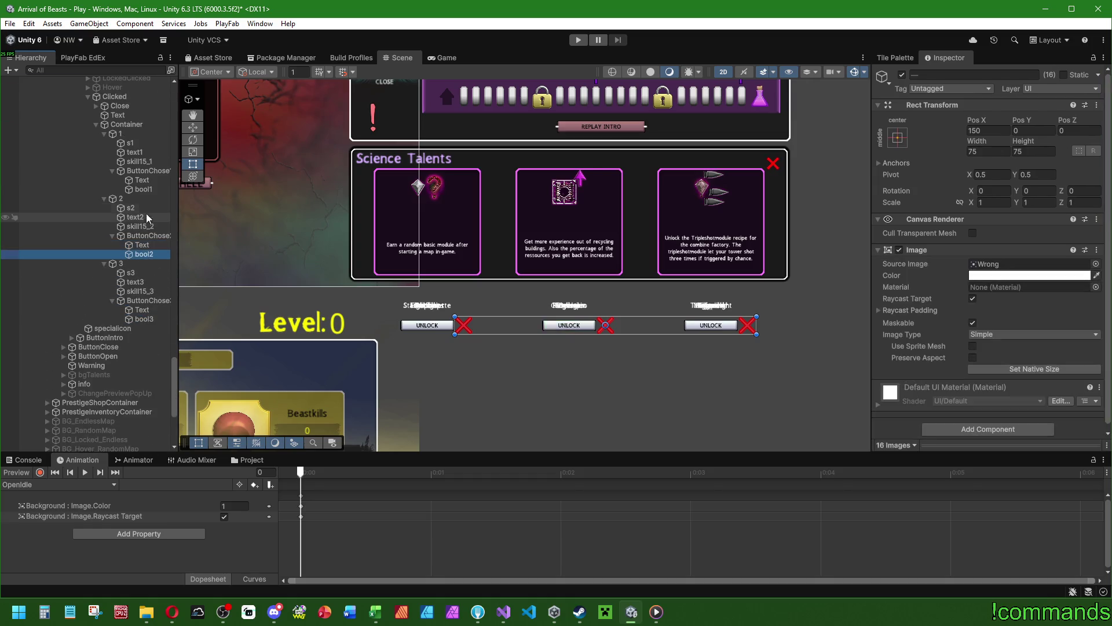
pyautogui.keyDown('ctrl'); pyautogui.click(144, 189); pyautogui.keyUp('ctrl')
pyautogui.keyDown('ctrl'); pyautogui.click(151, 320); pyautogui.keyUp('ctrl')
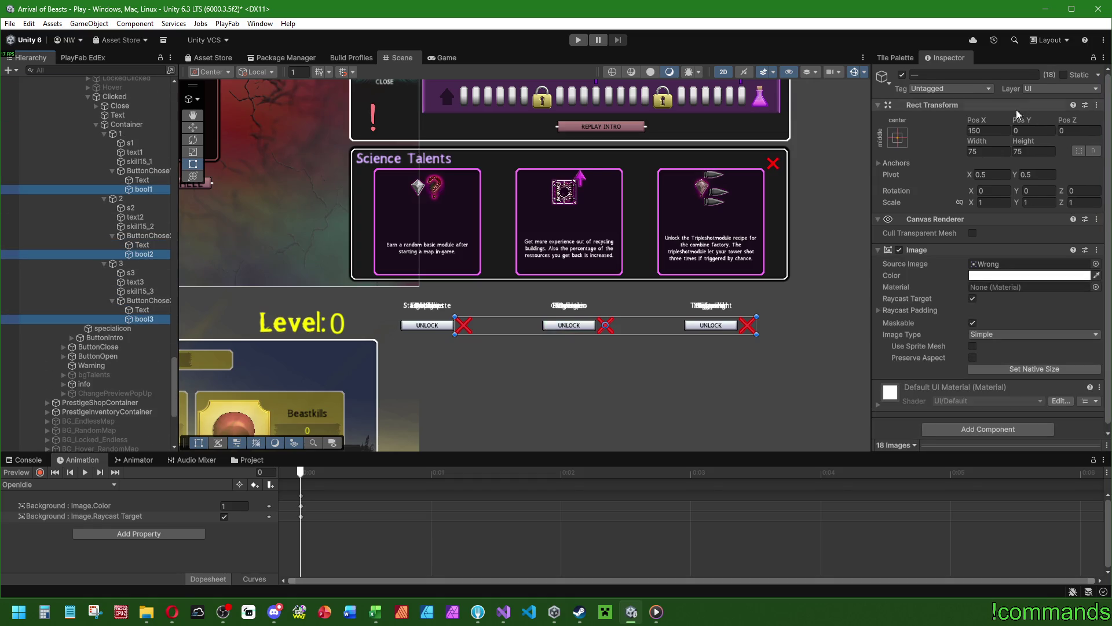
pyautogui.click(985, 130)
pyautogui.write('+5+5')
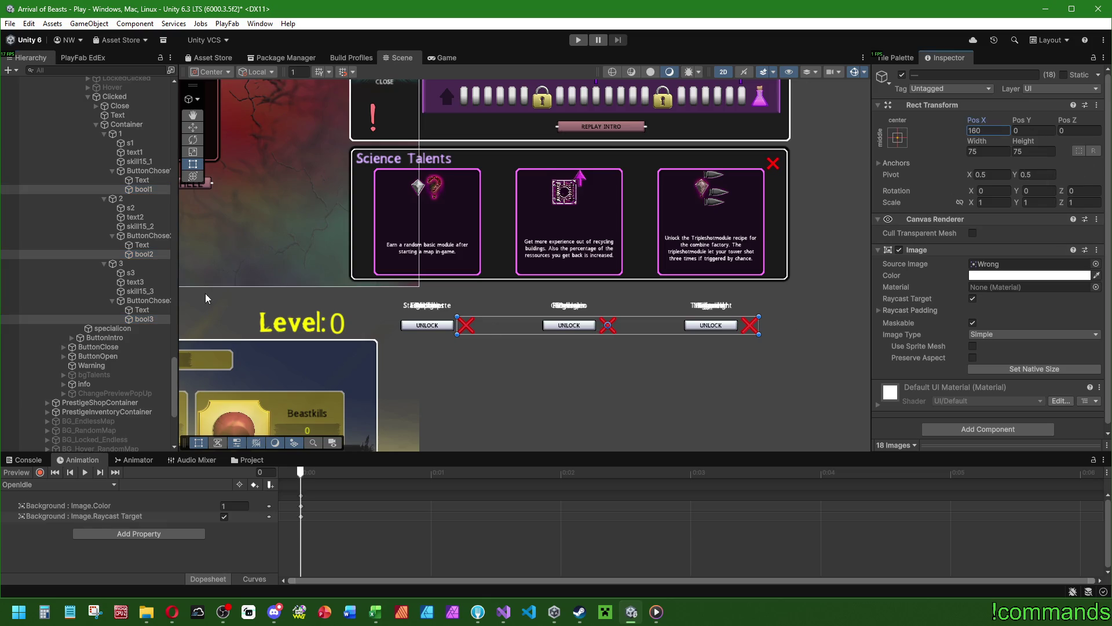
# Begin selecting the talent card objects, starting with cards 3 and 2.
pyautogui.click(124, 264)
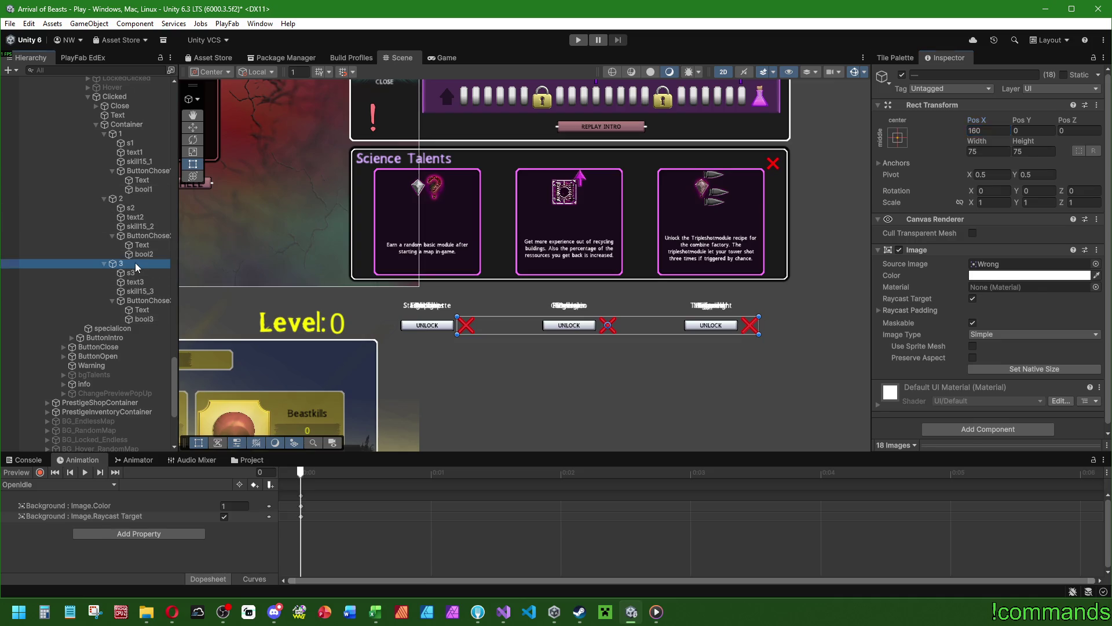
pyautogui.scroll(3, 132, 312)
pyautogui.keyDown('ctrl'); pyautogui.click(120, 303); pyautogui.keyUp('ctrl')
# Add cards 1, 2 and 3 from every Container to the selection.
pyautogui.keyDown('ctrl'); pyautogui.click(120, 238); pyautogui.keyUp('ctrl')
pyautogui.scroll(7, 131, 278)
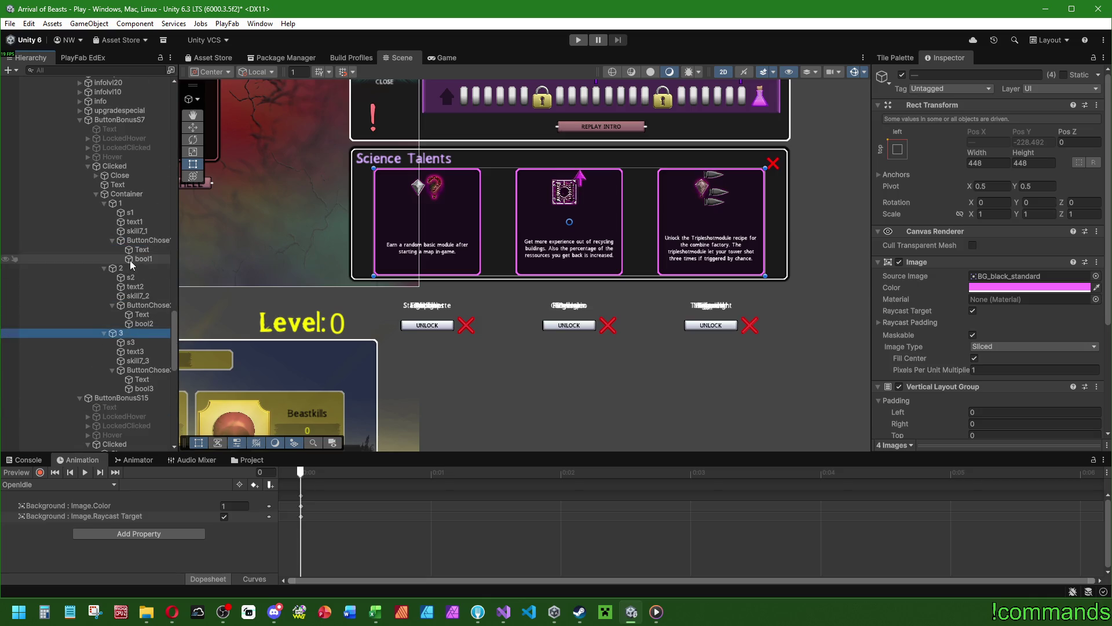
pyautogui.keyDown('ctrl'); pyautogui.click(139, 264); pyautogui.keyUp('ctrl')
pyautogui.keyDown('ctrl'); pyautogui.click(130, 203); pyautogui.keyUp('ctrl')
pyautogui.scroll(9, 139, 241)
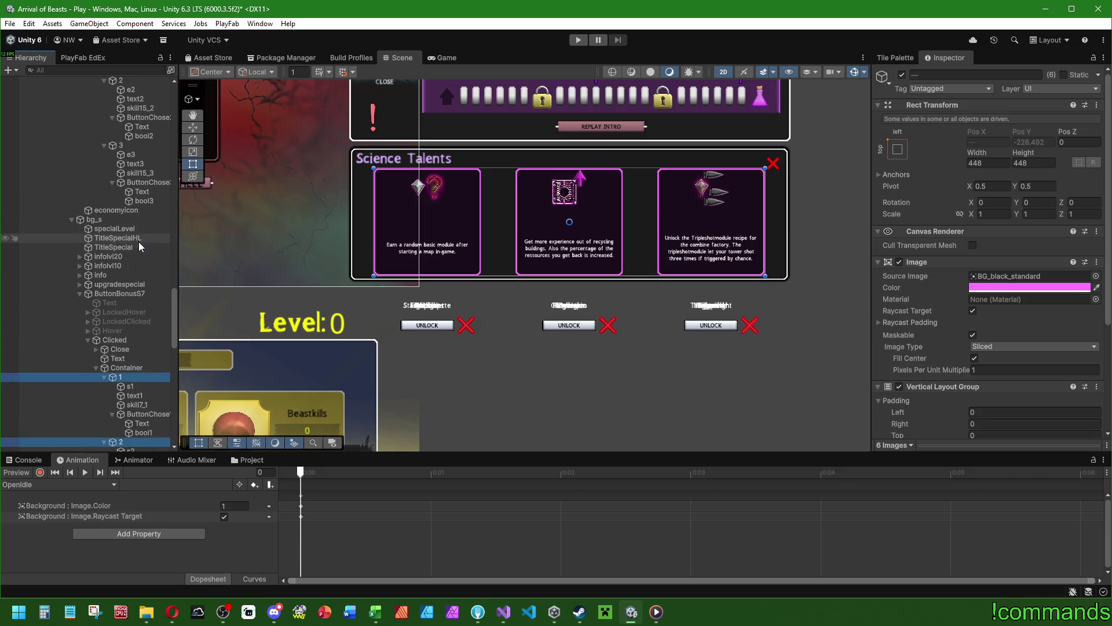
pyautogui.keyDown('ctrl'); pyautogui.click(130, 284); pyautogui.keyUp('ctrl')
pyautogui.scroll(5, 131, 284)
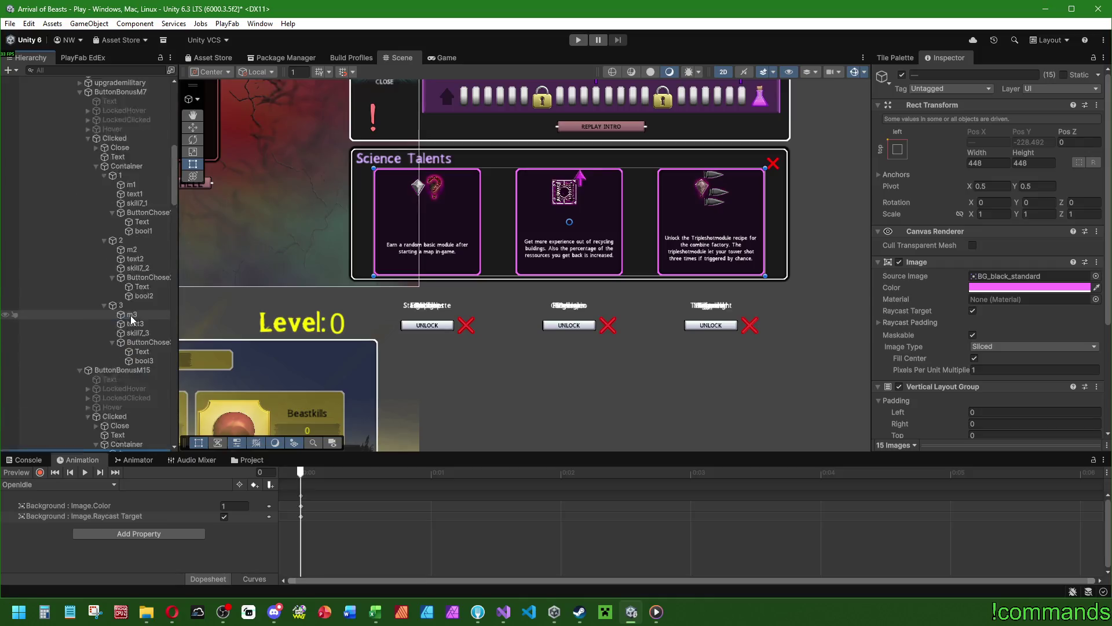
pyautogui.keyDown('ctrl'); pyautogui.click(132, 341); pyautogui.keyUp('ctrl')
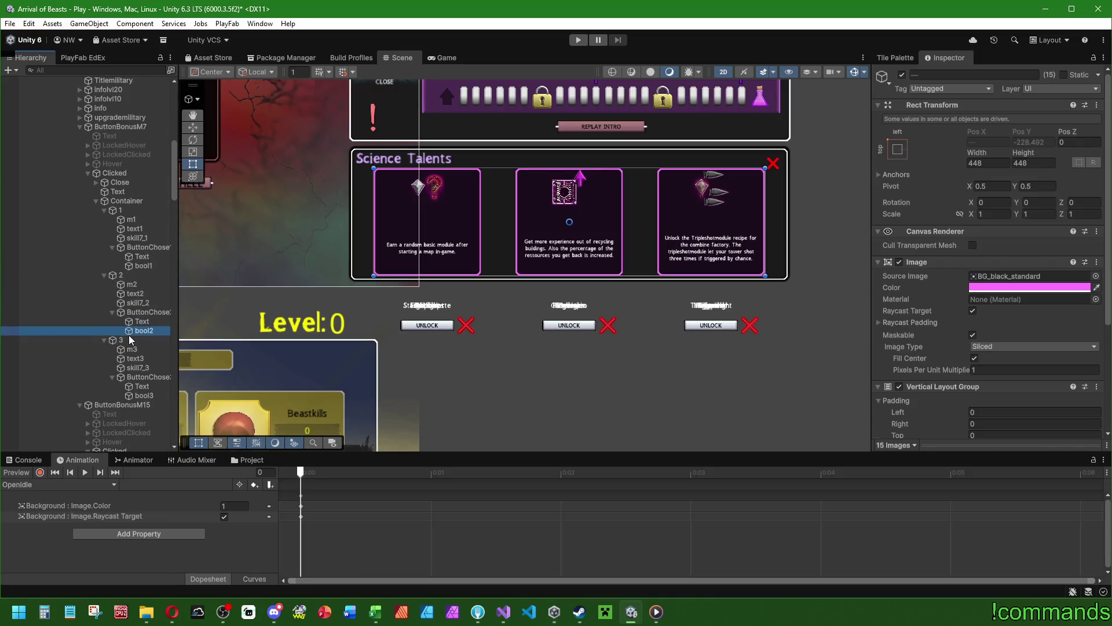
pyautogui.keyDown('ctrl'); pyautogui.click(130, 274); pyautogui.keyUp('ctrl')
pyautogui.keyDown('ctrl'); pyautogui.click(131, 210); pyautogui.keyUp('ctrl')
pyautogui.scroll(5, 132, 280)
pyautogui.scroll(-5, 132, 281)
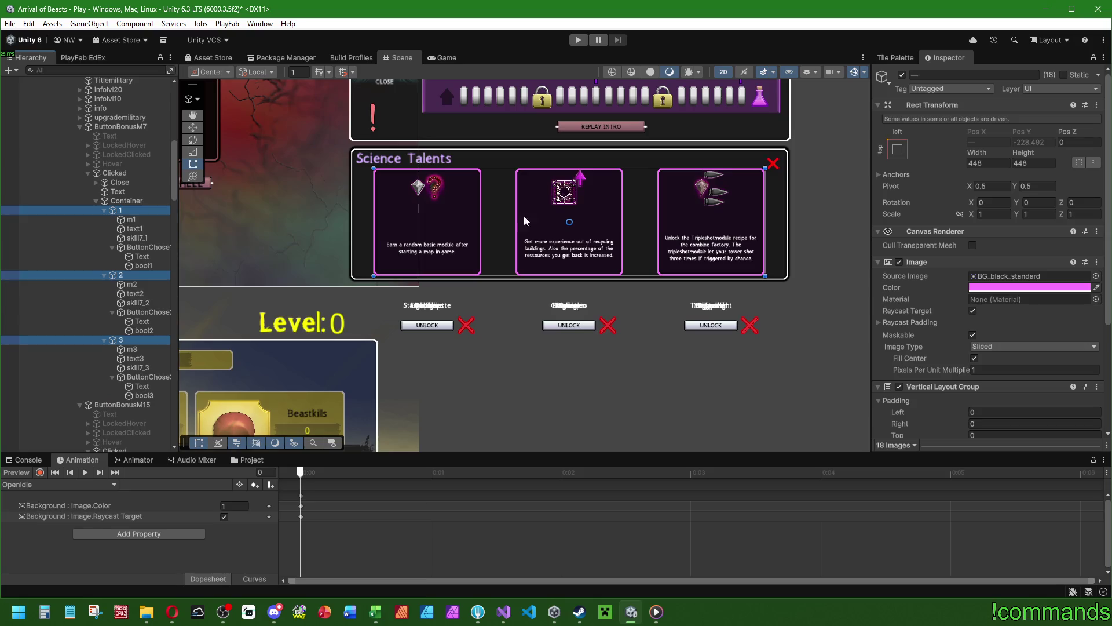
pyautogui.scroll(-5, 1030, 229)
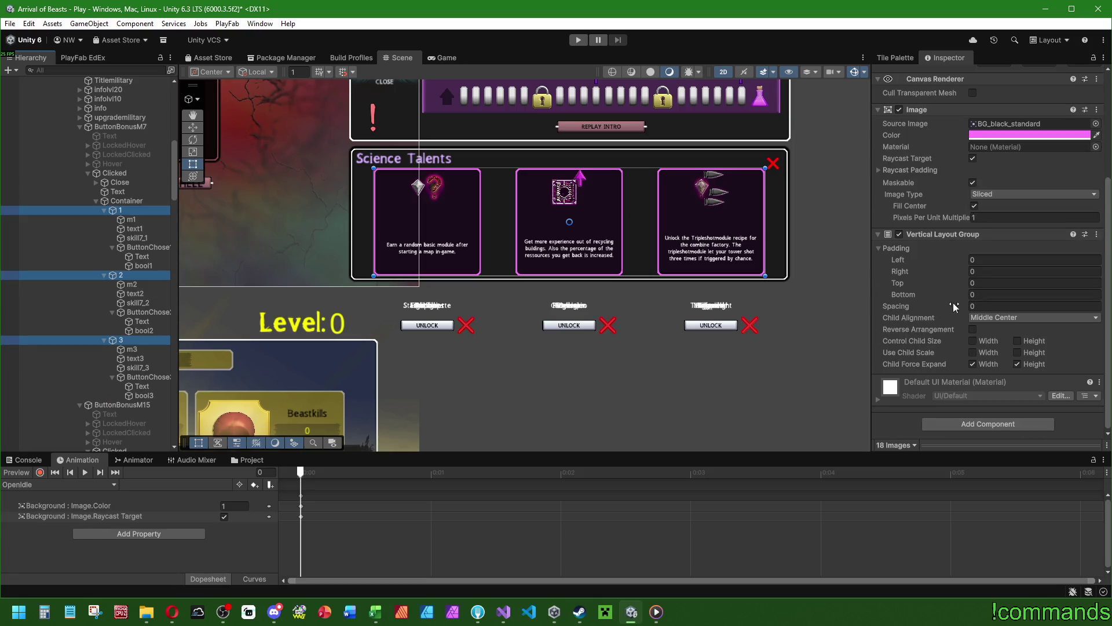
# Set the Vertical Layout Group Spacing to -64-32 (-96).
pyautogui.moveTo(908, 309)
pyautogui.mouseDown()
pyautogui.moveTo(823, 308)
pyautogui.moveTo(1094, 301)
pyautogui.mouseUp()
pyautogui.write('-64')
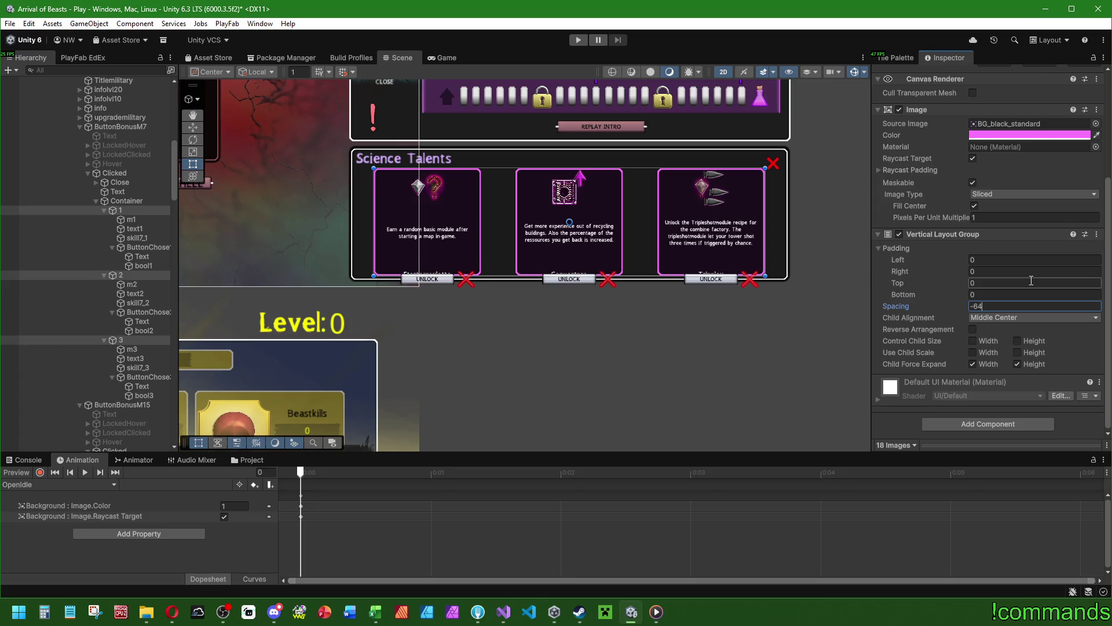
pyautogui.write('-32')
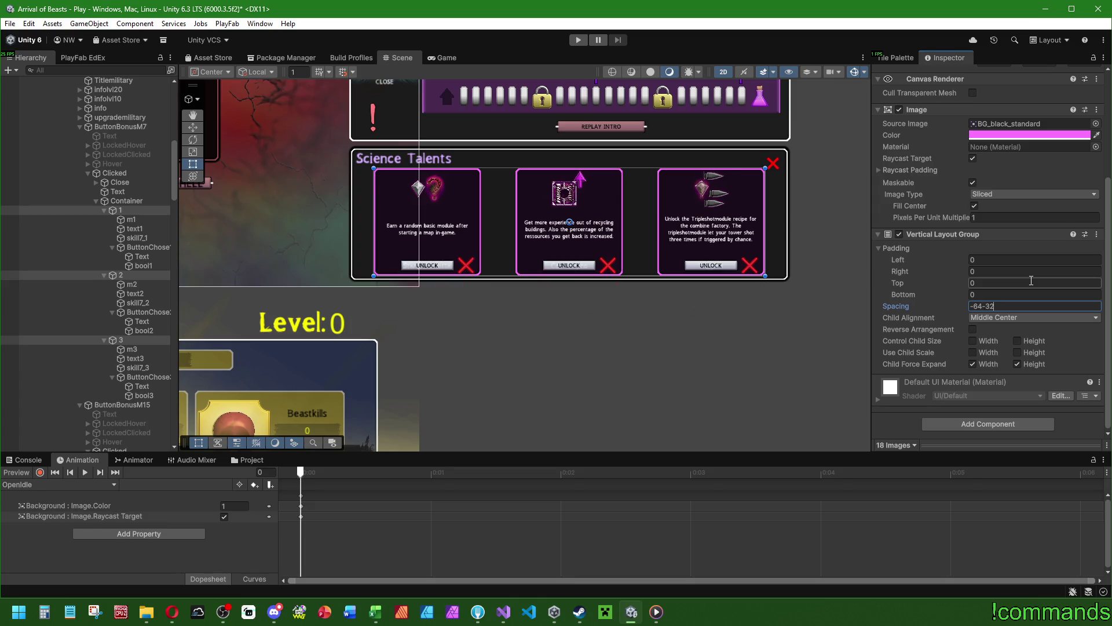
pyautogui.press('Return')
pyautogui.click(152, 230)
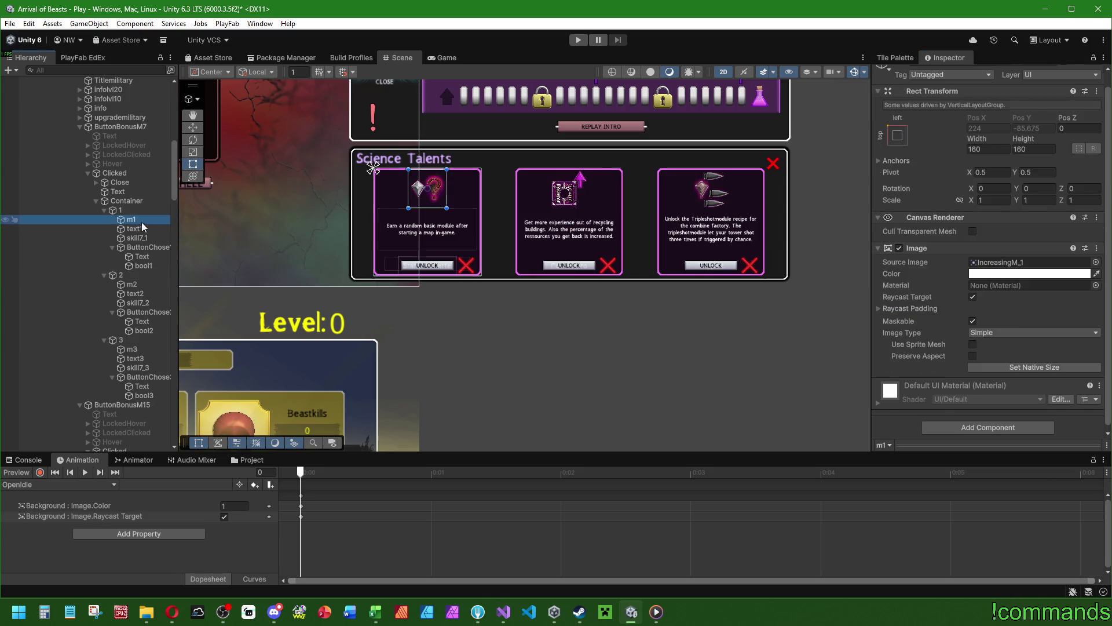
# Inspect the first card's skill7_1 title text and UNLOCK button objects.
pyautogui.click(144, 239)
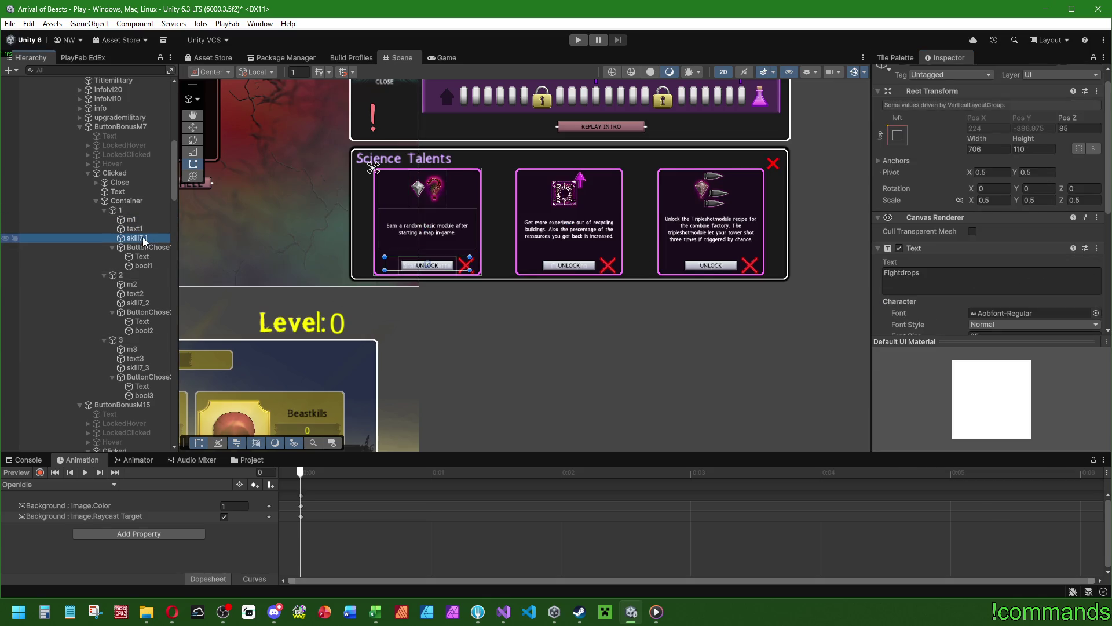
pyautogui.click(147, 247)
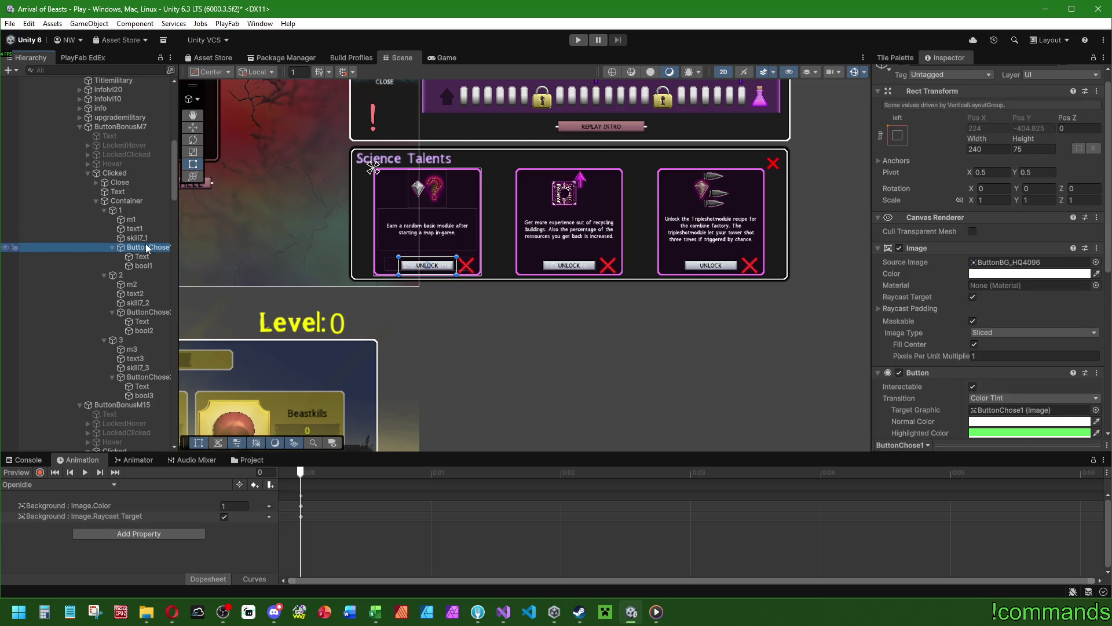
pyautogui.click(146, 239)
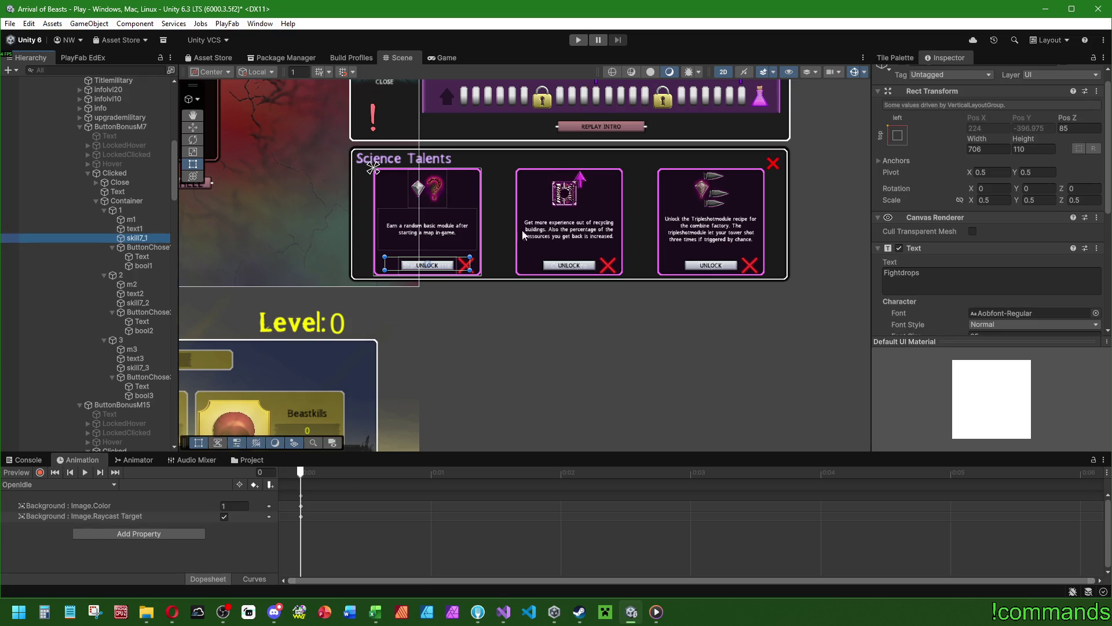
pyautogui.scroll(2, 457, 275)
# Trial-shorten the three cards' description text boxes, then undo the resize.
pyautogui.click(134, 228)
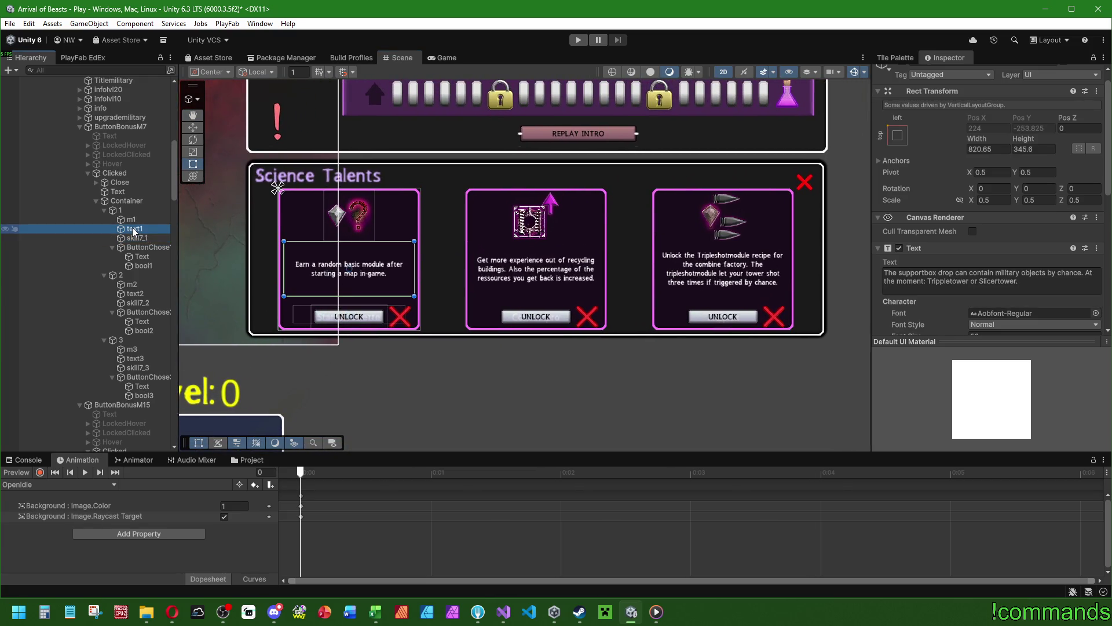
pyautogui.keyDown('ctrl'); pyautogui.click(137, 294); pyautogui.keyUp('ctrl')
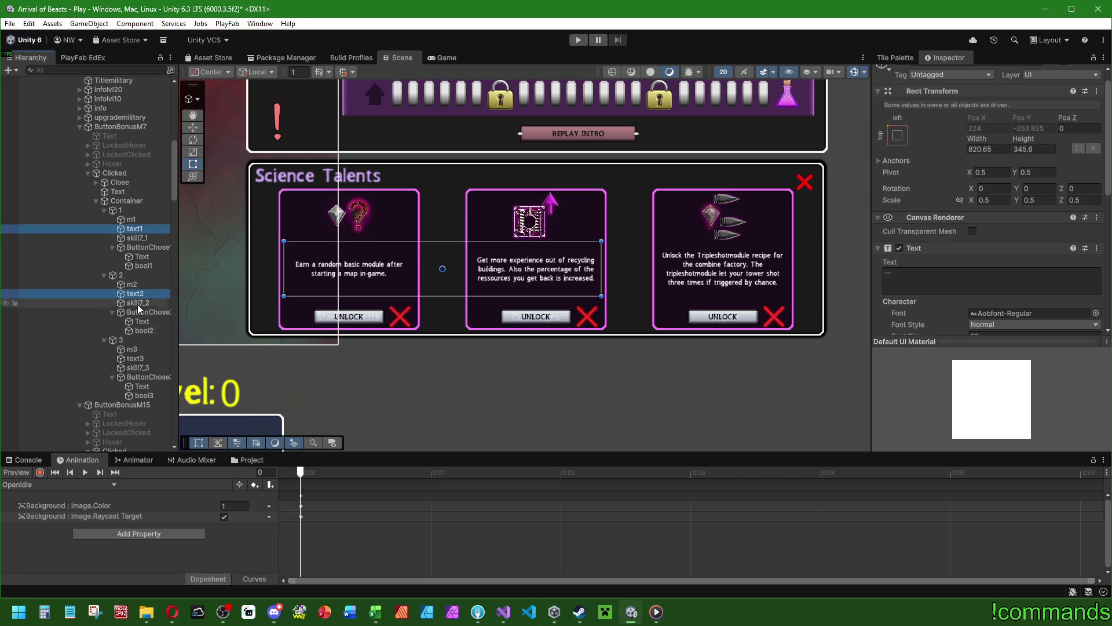
pyautogui.keyDown('ctrl'); pyautogui.click(141, 359); pyautogui.keyUp('ctrl')
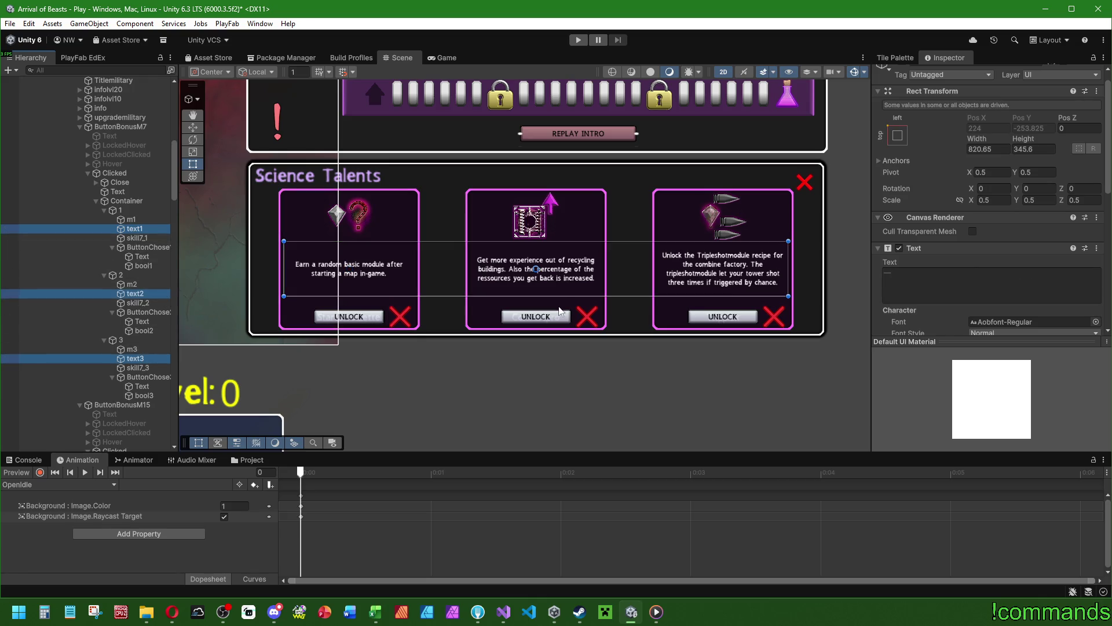
pyautogui.moveTo(559, 294)
pyautogui.mouseDown()
pyautogui.moveTo(559, 240)
pyautogui.moveTo(548, 414)
pyautogui.mouseUp()
pyautogui.hotkey('ctrl', 'z')
# Select the three cards' UNLOCK label objects together.
pyautogui.scroll(-15, 143, 325)
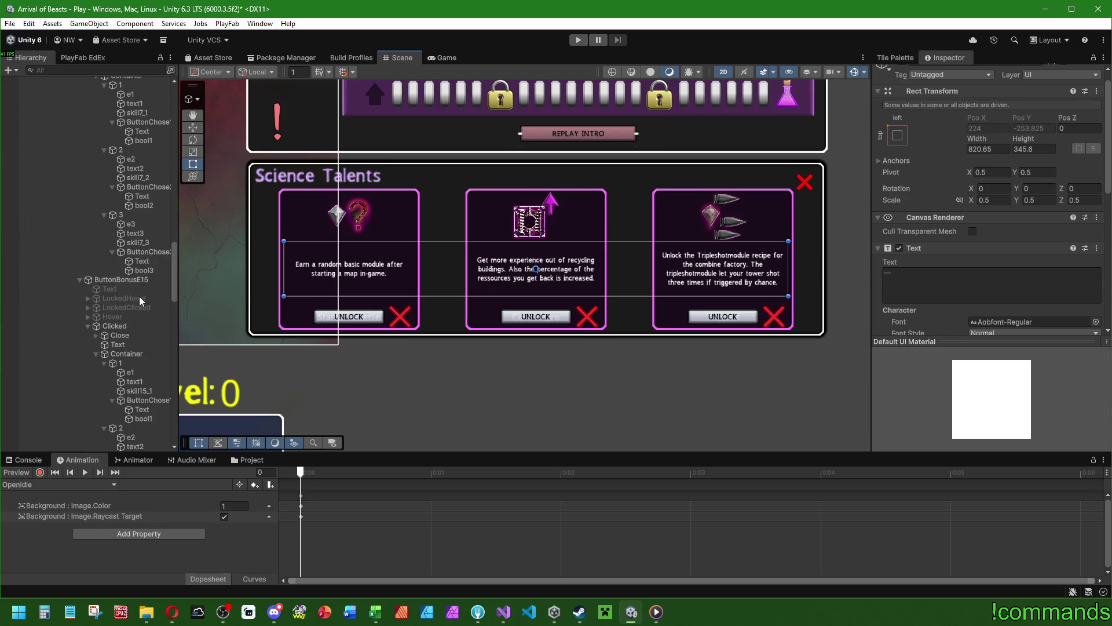
pyautogui.scroll(-8, 144, 296)
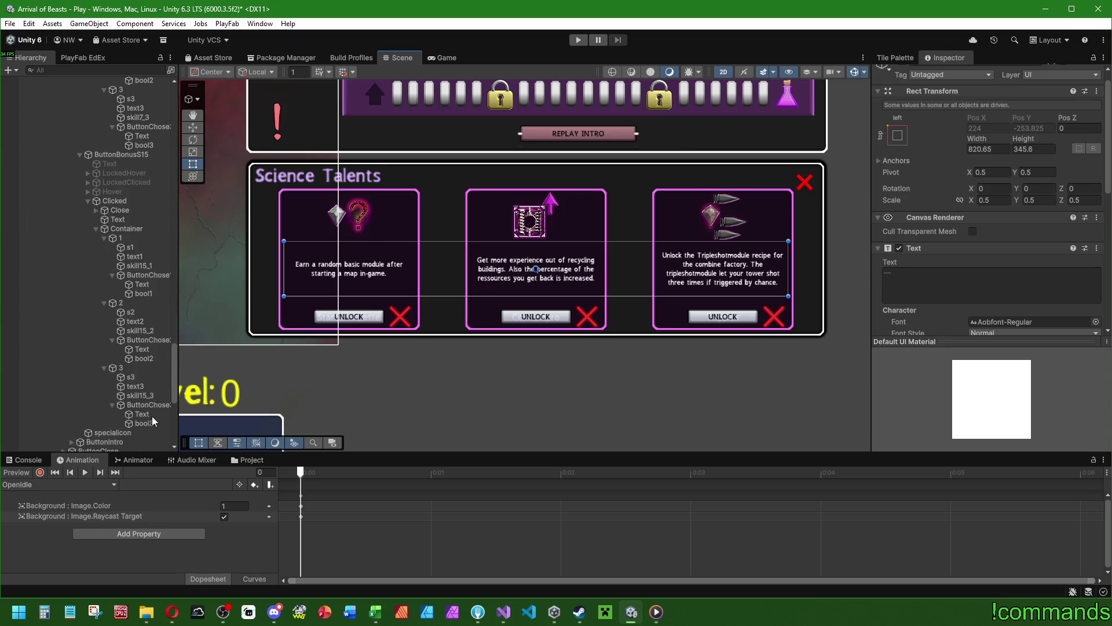
pyautogui.click(150, 414)
pyautogui.keyDown('ctrl'); pyautogui.click(146, 349); pyautogui.keyUp('ctrl')
pyautogui.keyDown('ctrl'); pyautogui.click(152, 286); pyautogui.keyUp('ctrl')
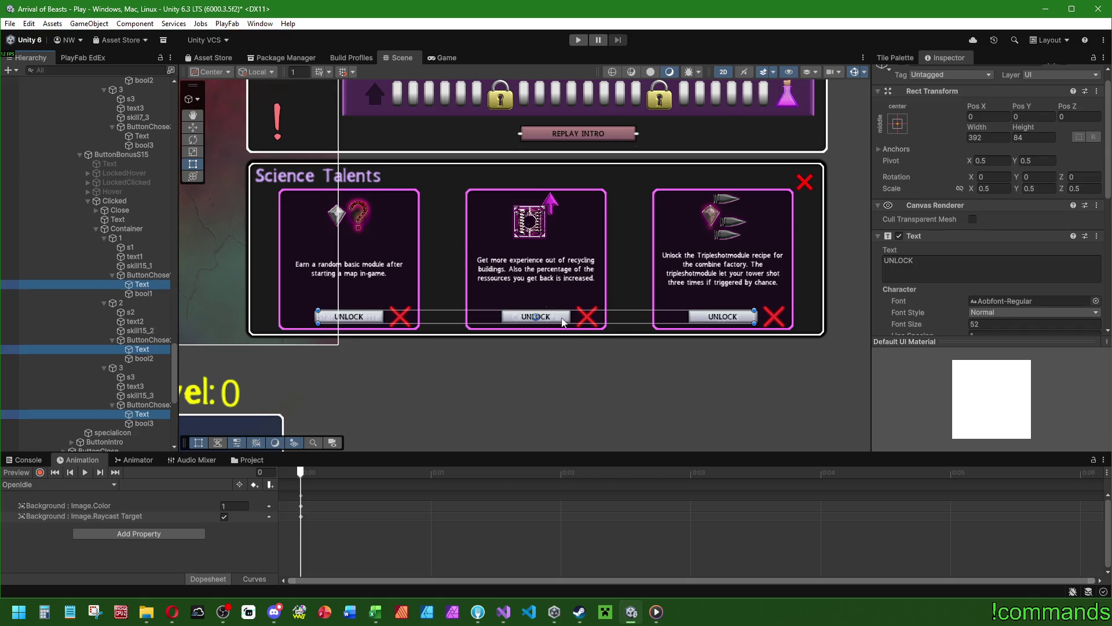
# Shorten the three description texts to reveal the card titles, then undo it.
pyautogui.click(135, 257)
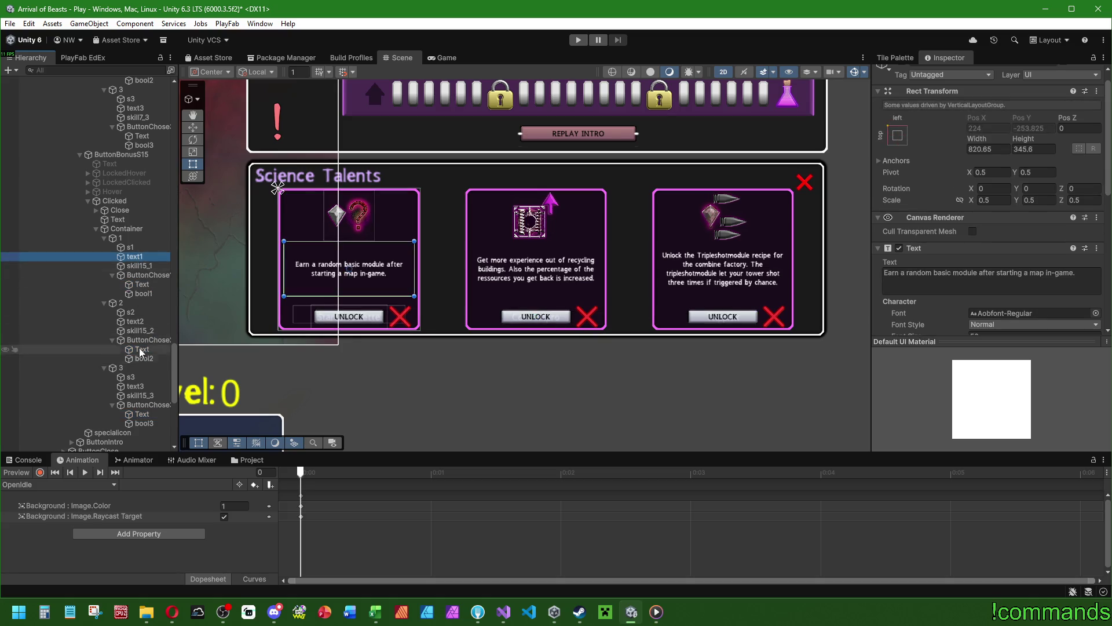
pyautogui.keyDown('ctrl'); pyautogui.click(135, 321); pyautogui.keyUp('ctrl')
pyautogui.keyDown('ctrl'); pyautogui.click(135, 386); pyautogui.keyUp('ctrl')
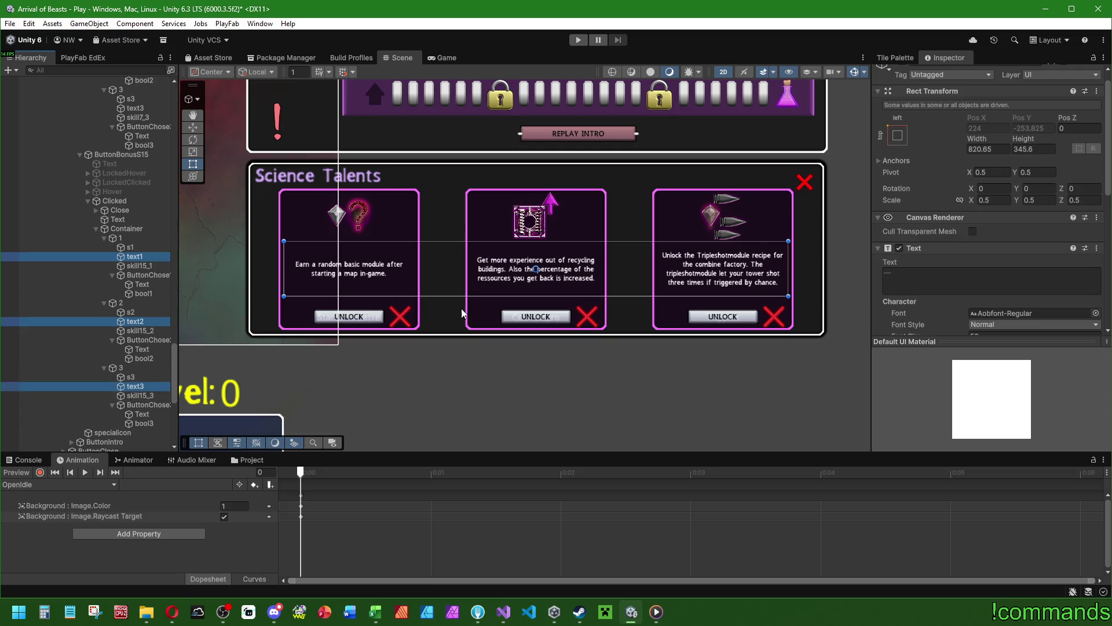
pyautogui.moveTo(467, 297); pyautogui.dragTo(465, 264)
pyautogui.hotkey('ctrl', 'z')
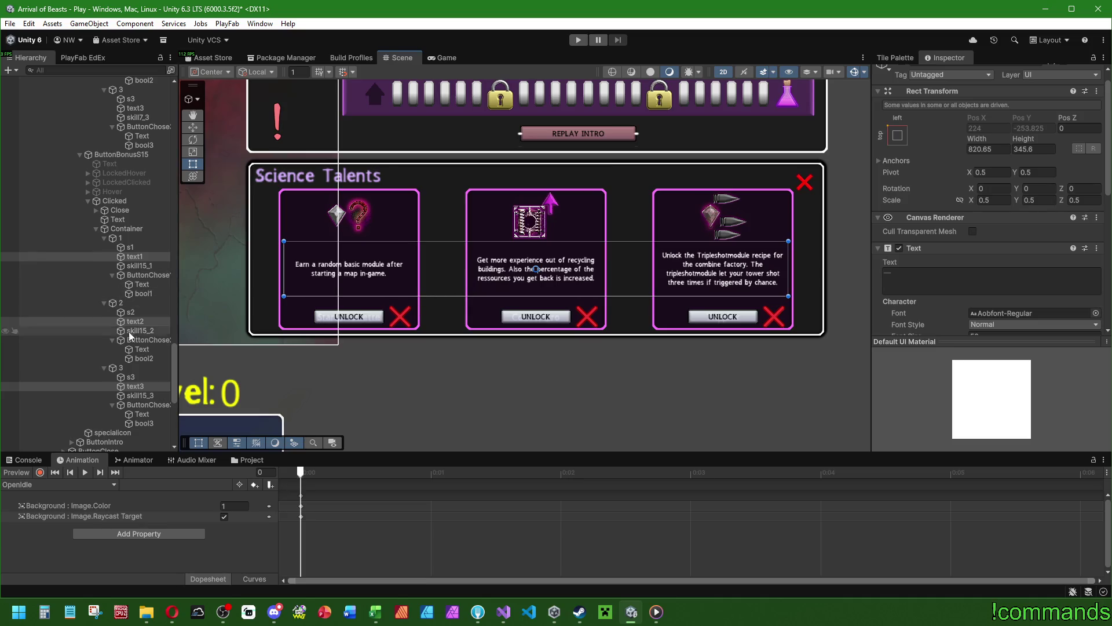
# Narrow the selection to text1, then move to the card containers holding the Vertical Layout Group.
pyautogui.keyDown('ctrl'); pyautogui.click(135, 386); pyautogui.keyUp('ctrl')
pyautogui.keyDown('ctrl'); pyautogui.click(135, 321); pyautogui.keyUp('ctrl')
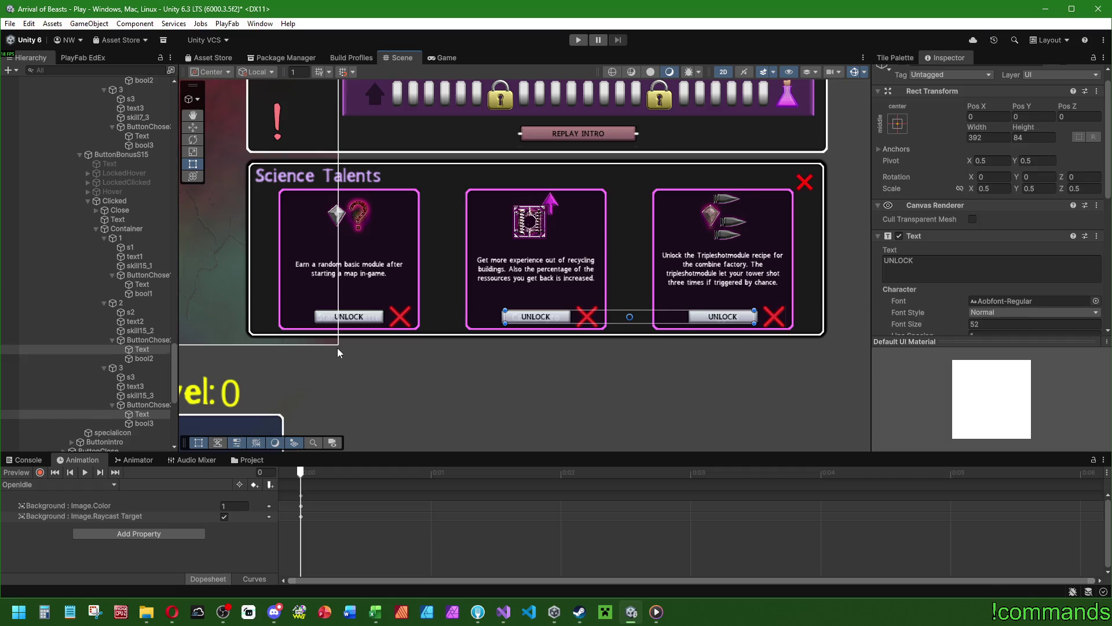
pyautogui.press('Down')
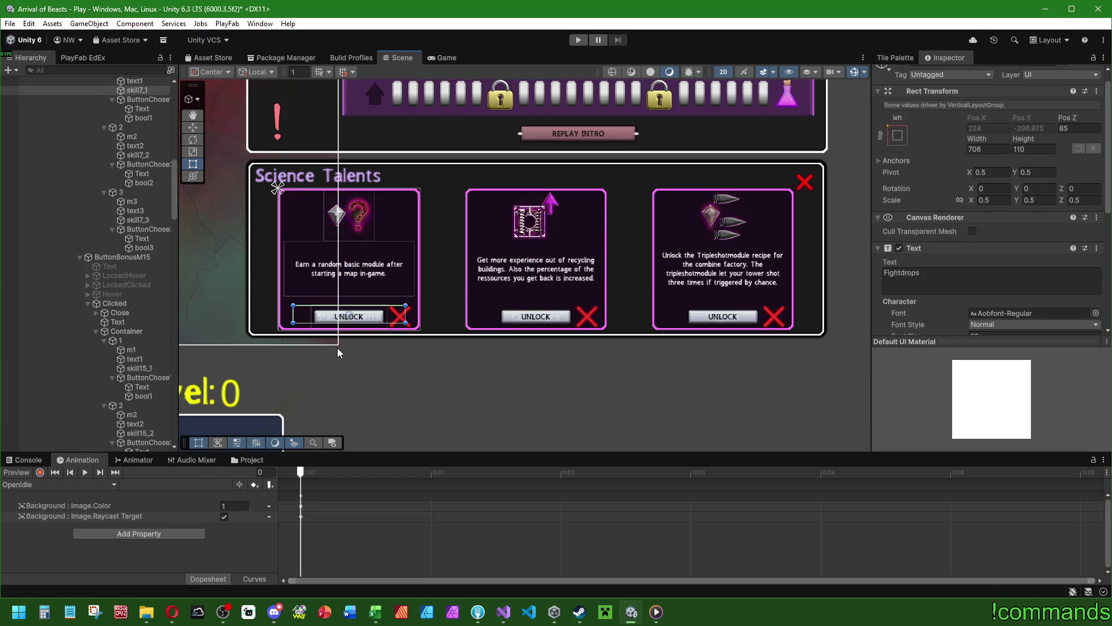
pyautogui.press('Left')
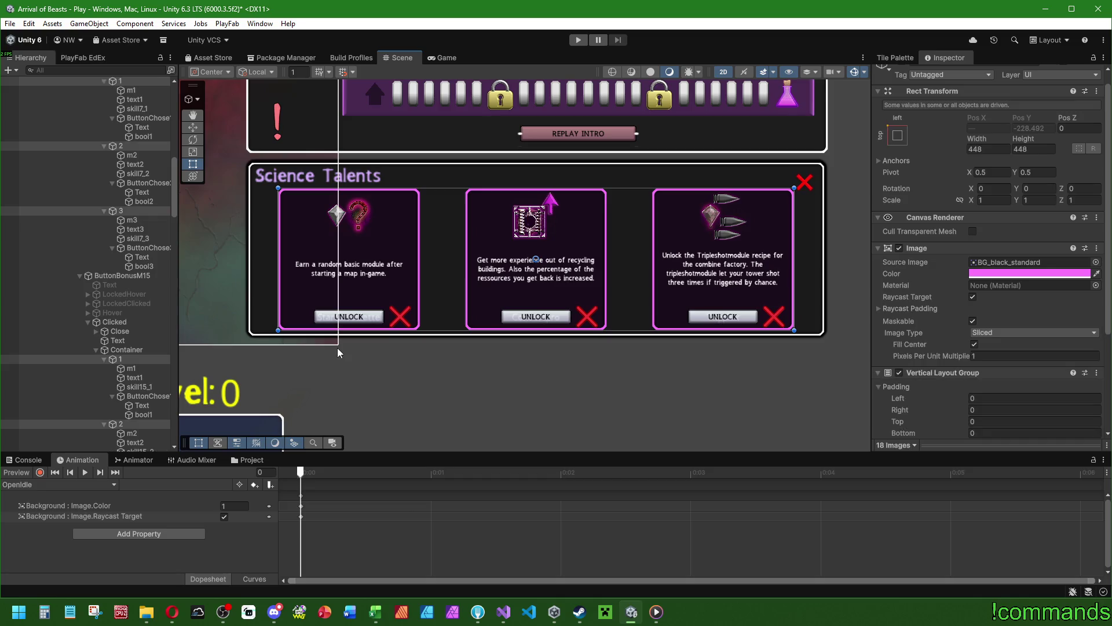
# Scrub the card layout's padding and spacing, then reset Padding Bottom and Spacing to 0.
pyautogui.scroll(-4, 937, 328)
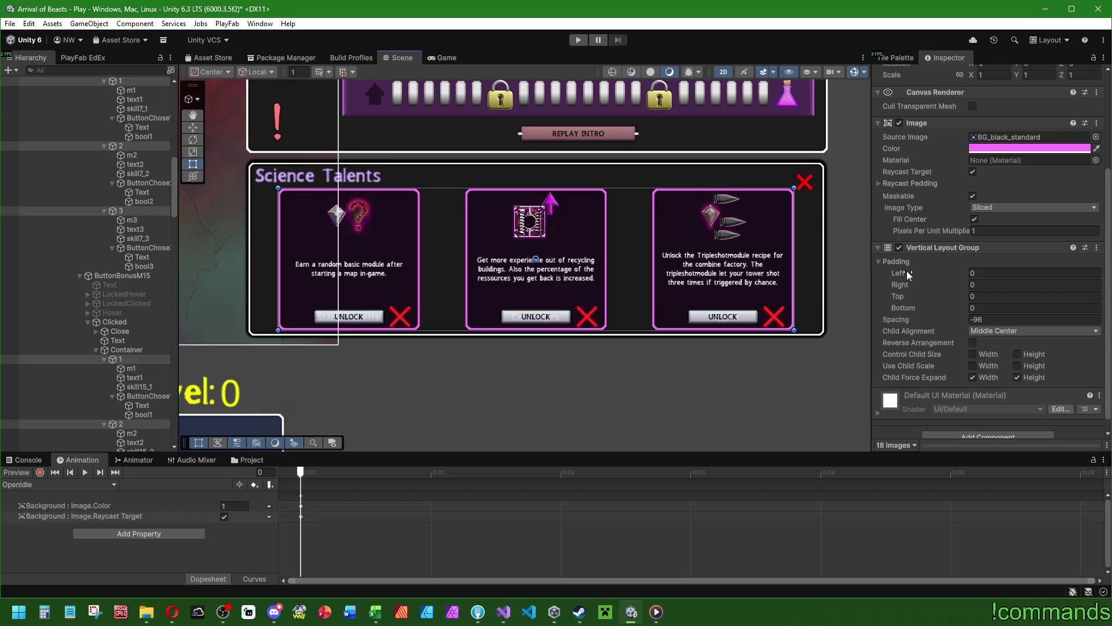
pyautogui.moveTo(905, 296)
pyautogui.mouseDown()
pyautogui.moveTo(952, 307)
pyautogui.moveTo(679, 331)
pyautogui.mouseUp()
pyautogui.moveTo(896, 319); pyautogui.dragTo(840, 320)
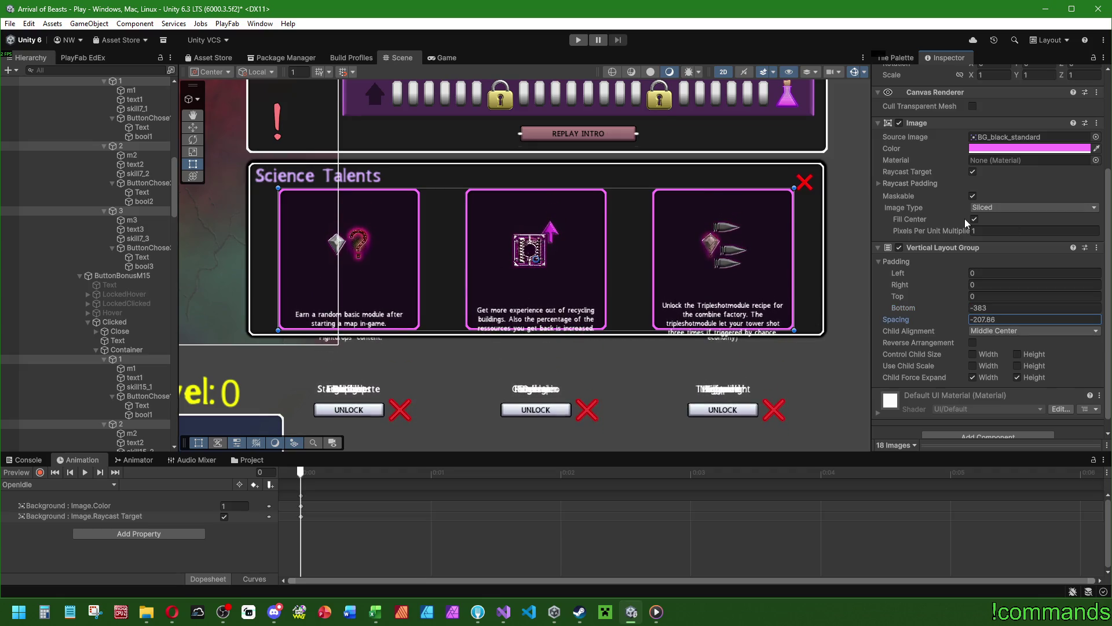
pyautogui.click(1008, 307)
pyautogui.write('0')
pyautogui.click(1008, 319)
pyautogui.write('0')
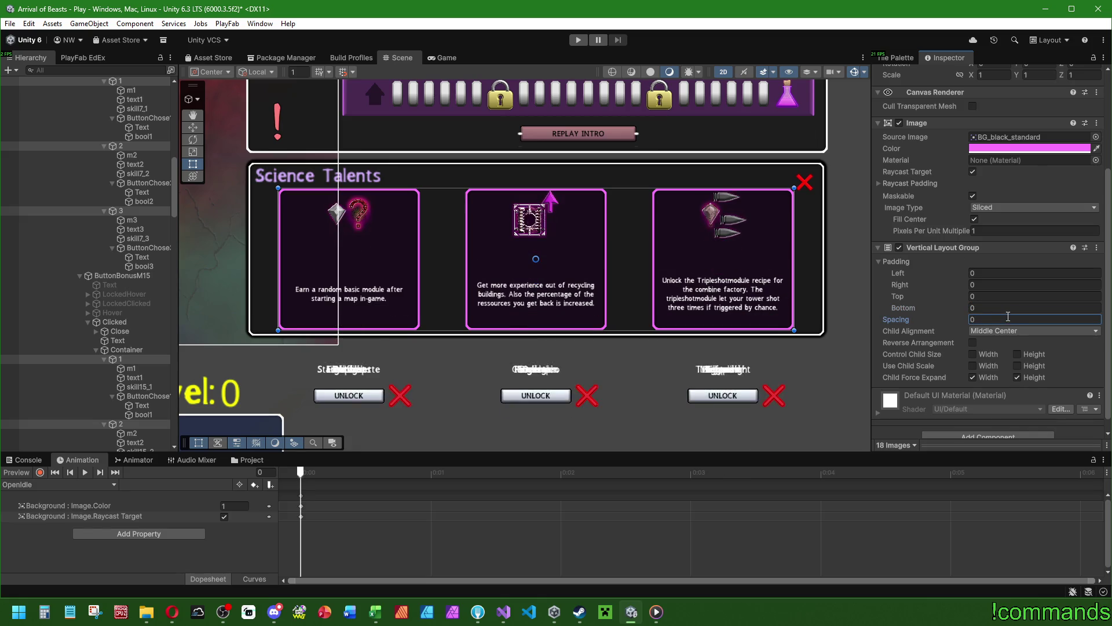
# Set the Vertical Layout Spacing to -84 and check the third card's icon m3.
pyautogui.moveTo(915, 321); pyautogui.dragTo(799, 313)
pyautogui.click(1008, 317)
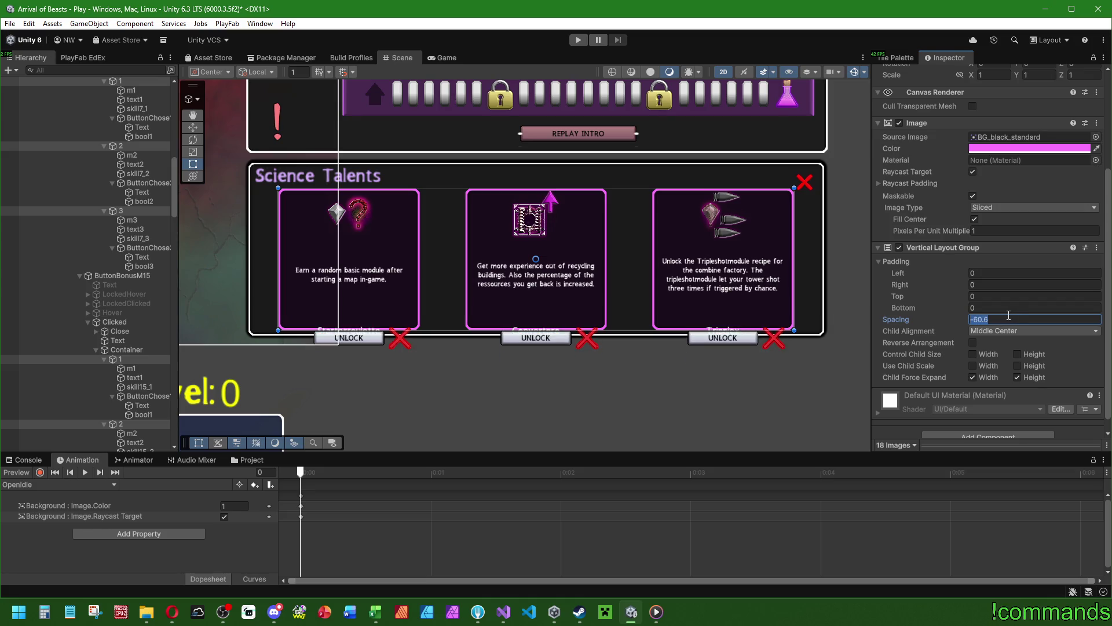
pyautogui.write('-64')
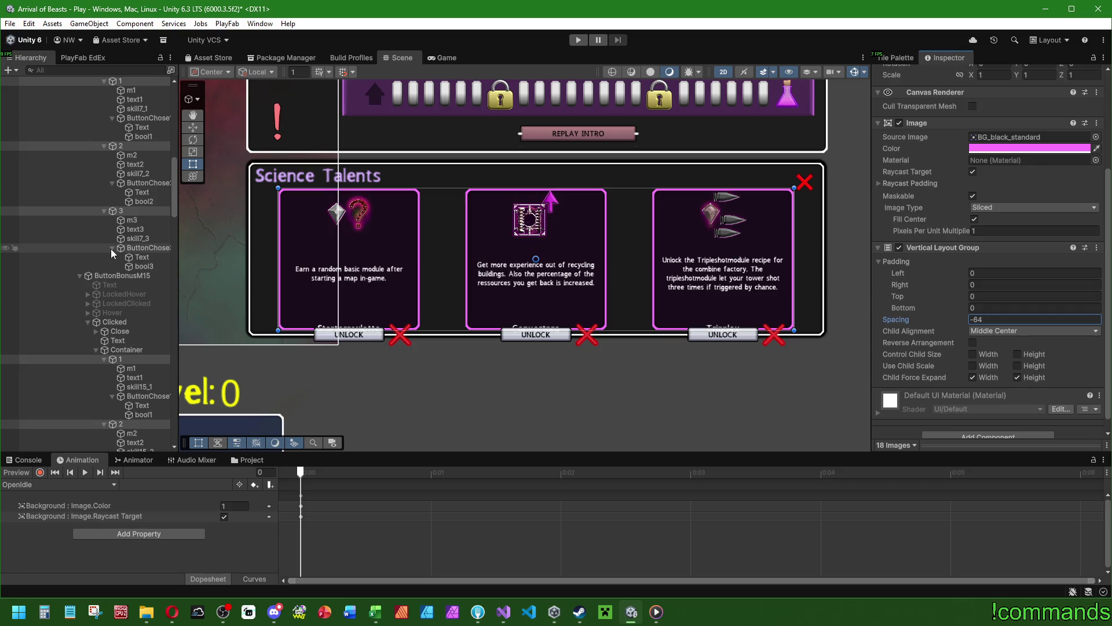
pyautogui.click(131, 220)
pyautogui.scroll(-10, 130, 237)
pyautogui.scroll(-12, 130, 245)
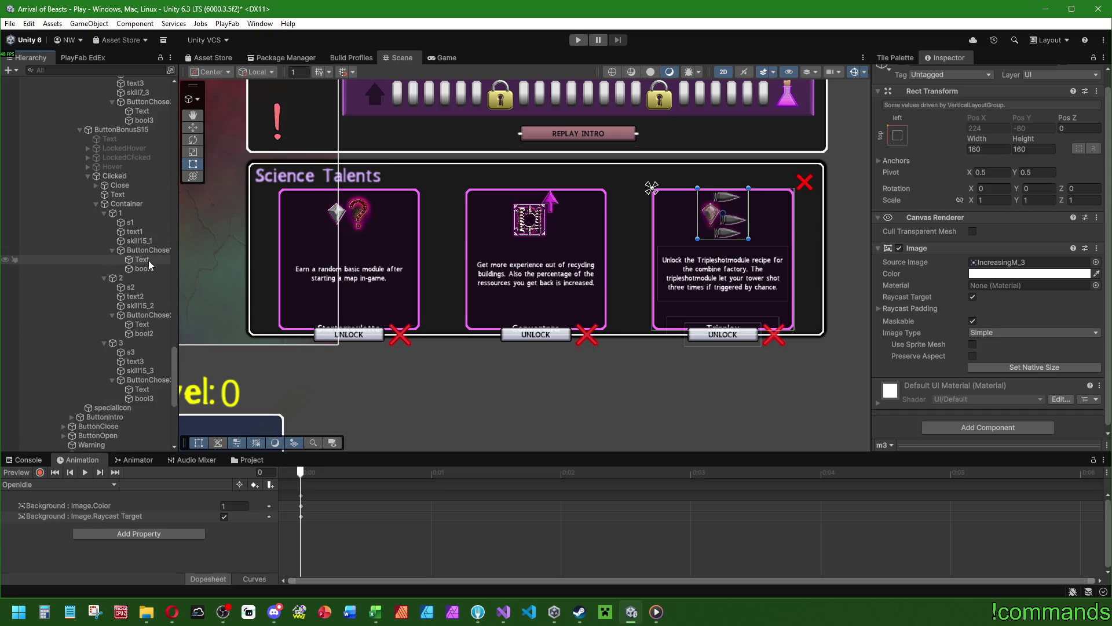
# Inspect the first card's s1 icon, description text and Starterroulette title label.
pyautogui.click(141, 220)
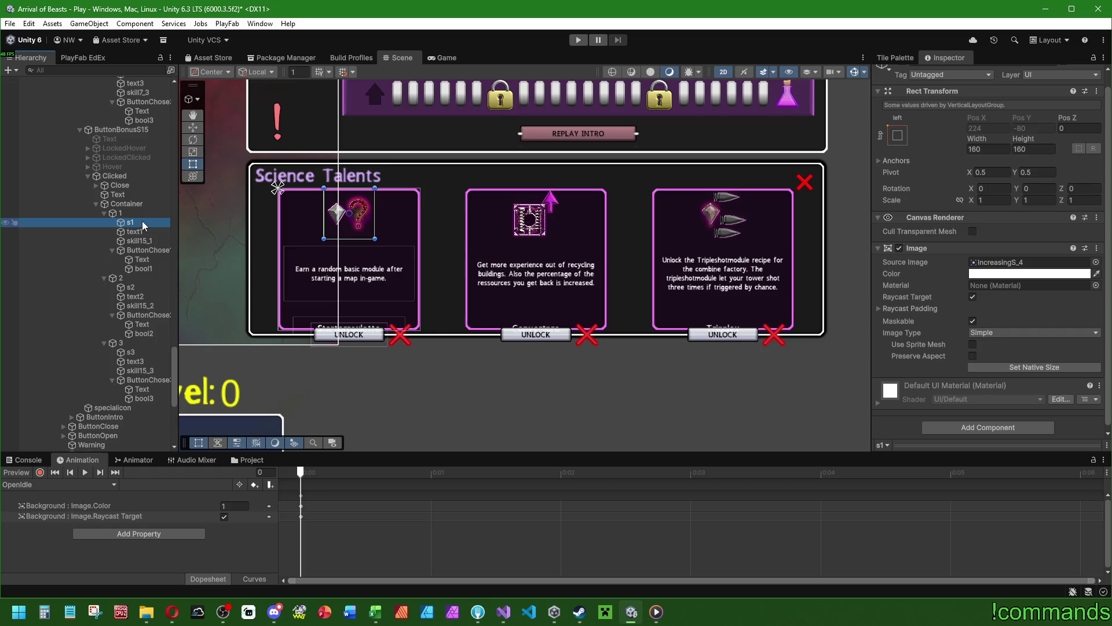
pyautogui.click(141, 230)
pyautogui.click(143, 241)
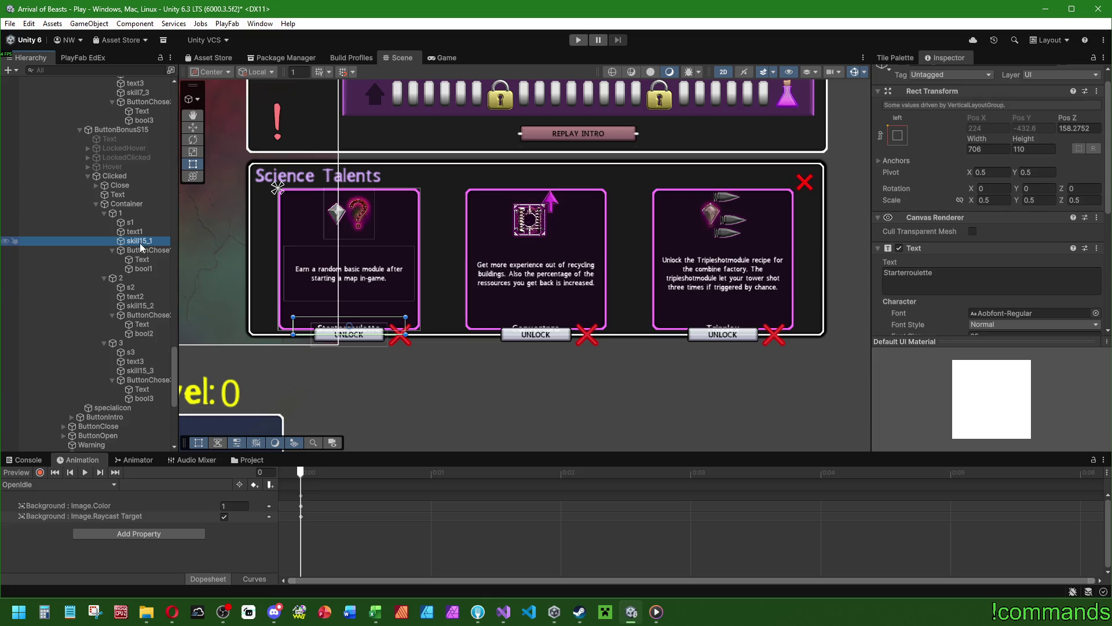
# Select all card containers and try Control Child Size width and height, undoing both.
pyautogui.click(140, 242)
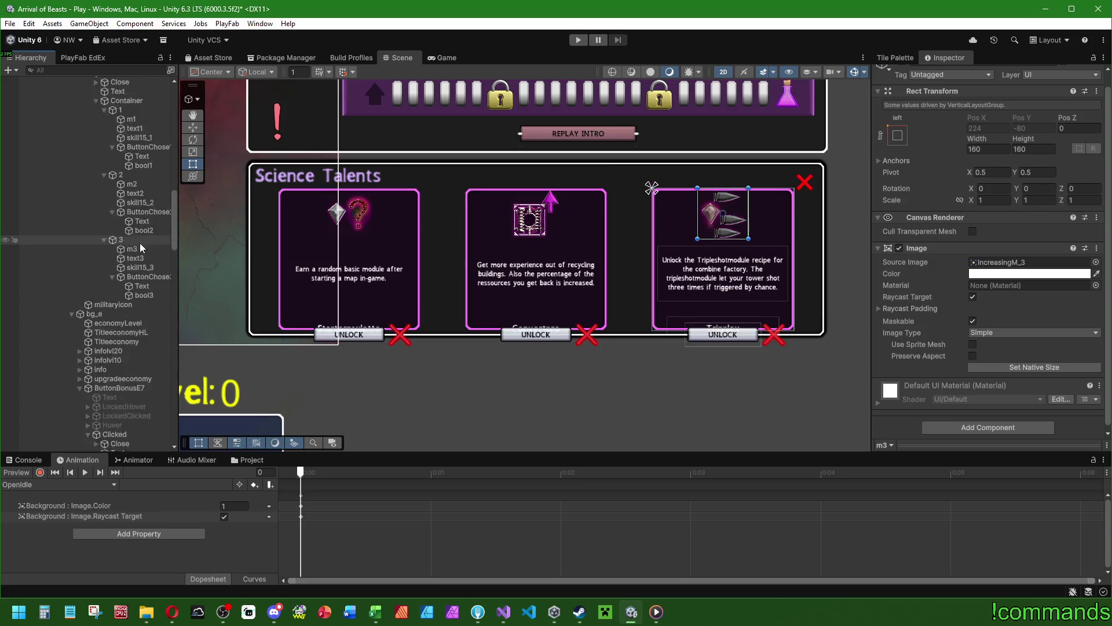
pyautogui.scroll(-5, 1000, 245)
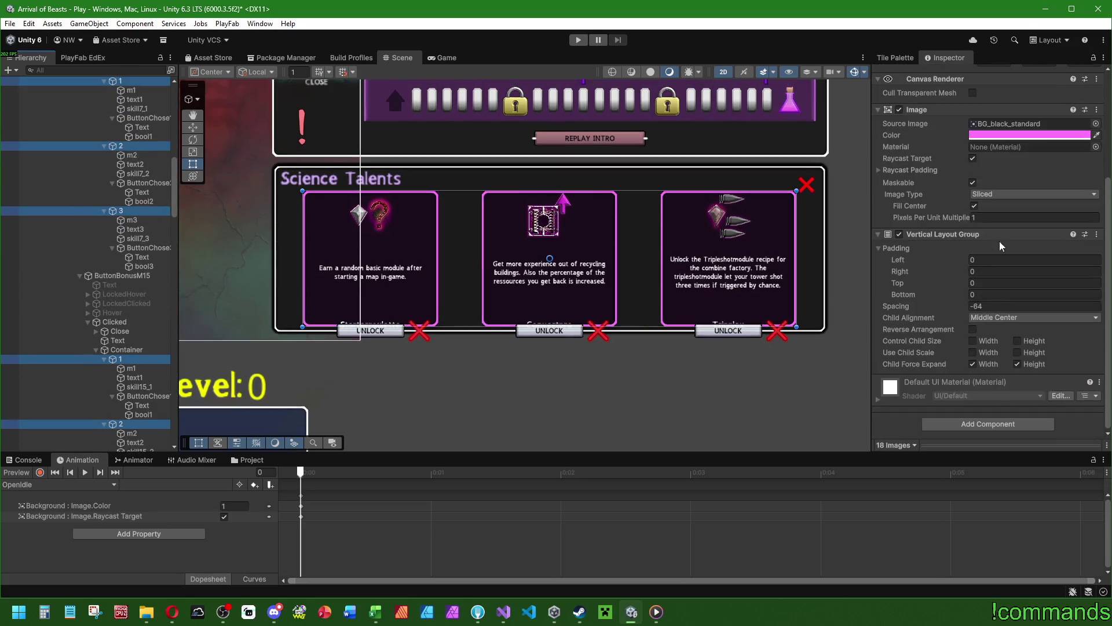
pyautogui.click(972, 341)
pyautogui.click(1018, 340)
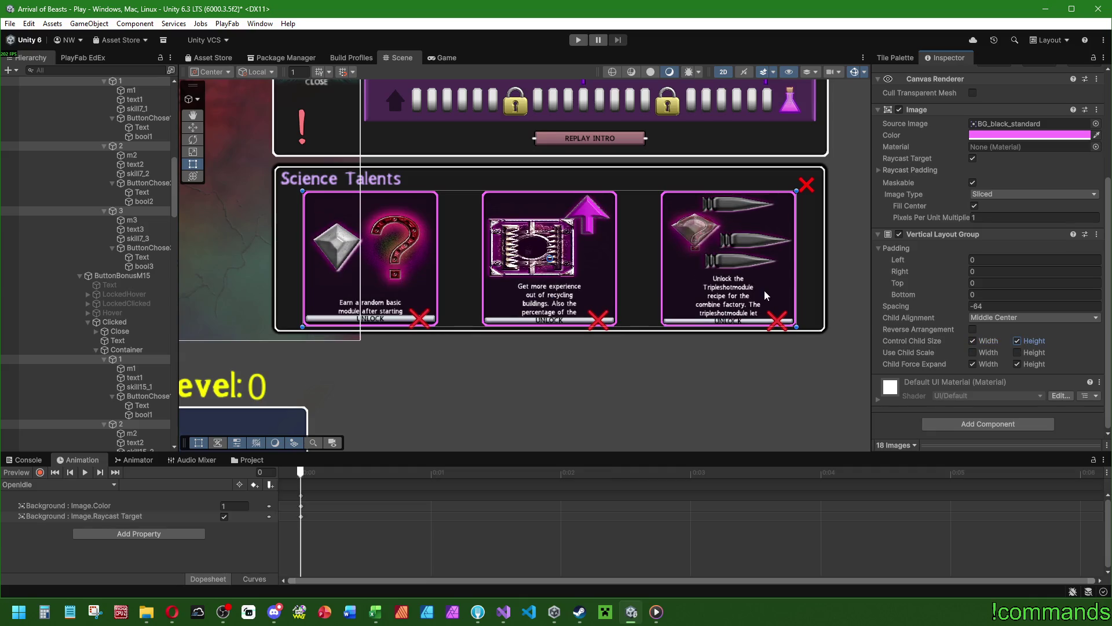
pyautogui.hotkey('ctrl', 'z')
pyautogui.hotkey('ctrl', 'z')
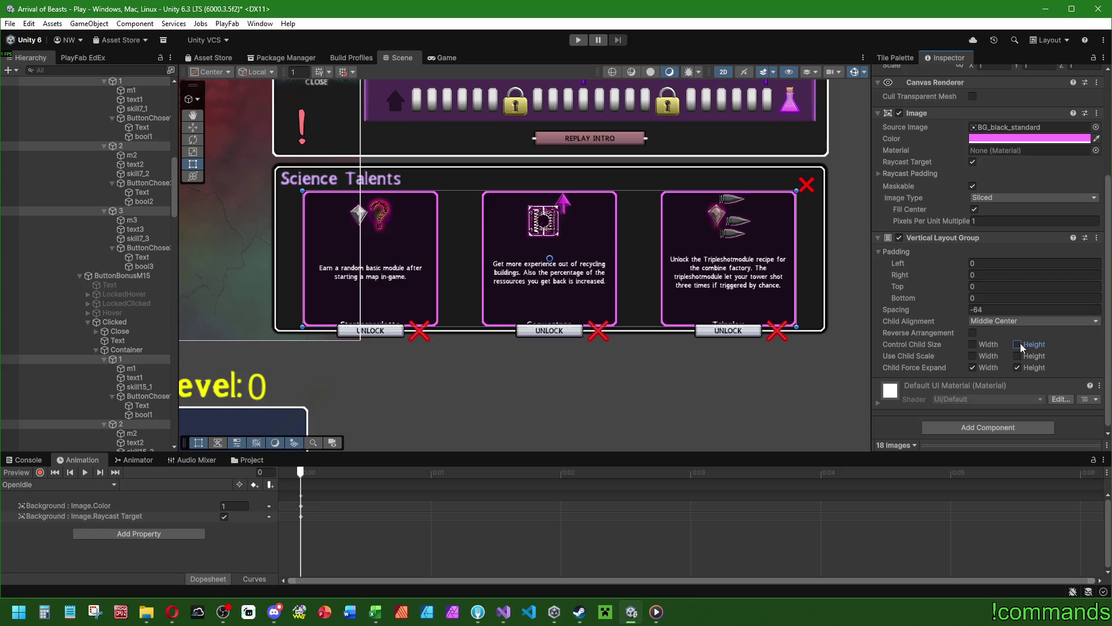
pyautogui.click(1018, 344)
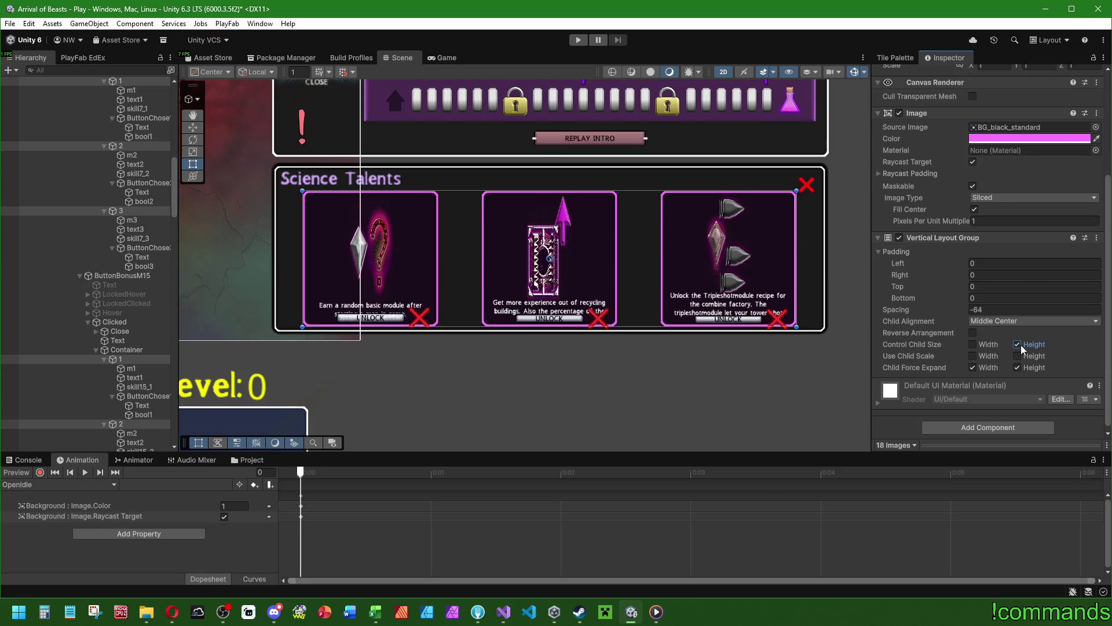
pyautogui.hotkey('ctrl', 'z')
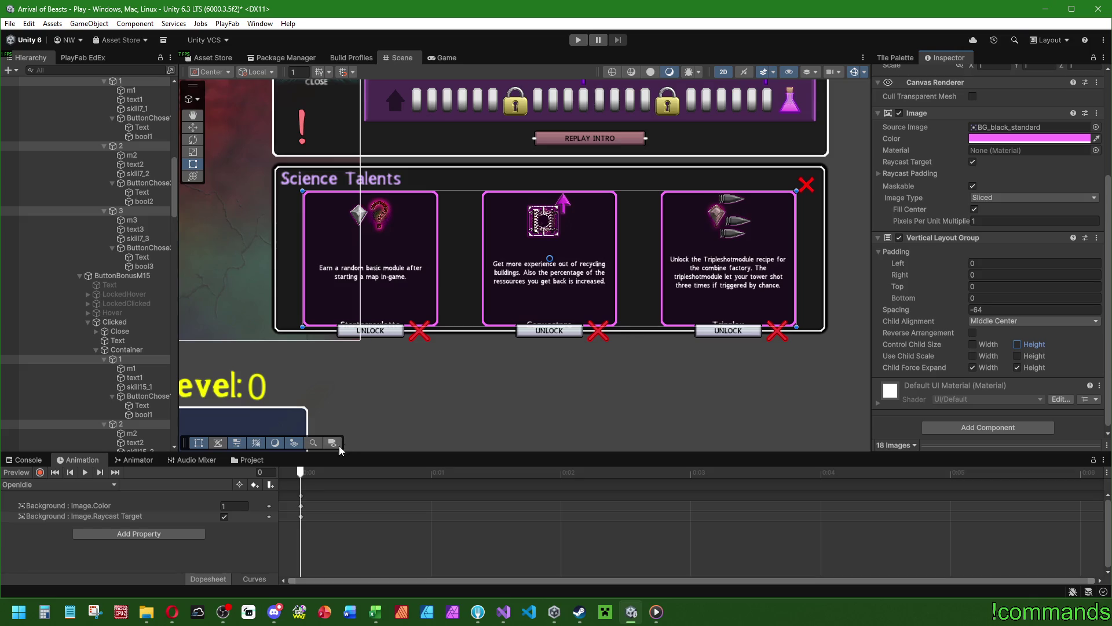
# Inspect the third card's icon and description, then the locked popup's first card layout settings.
pyautogui.click(145, 221)
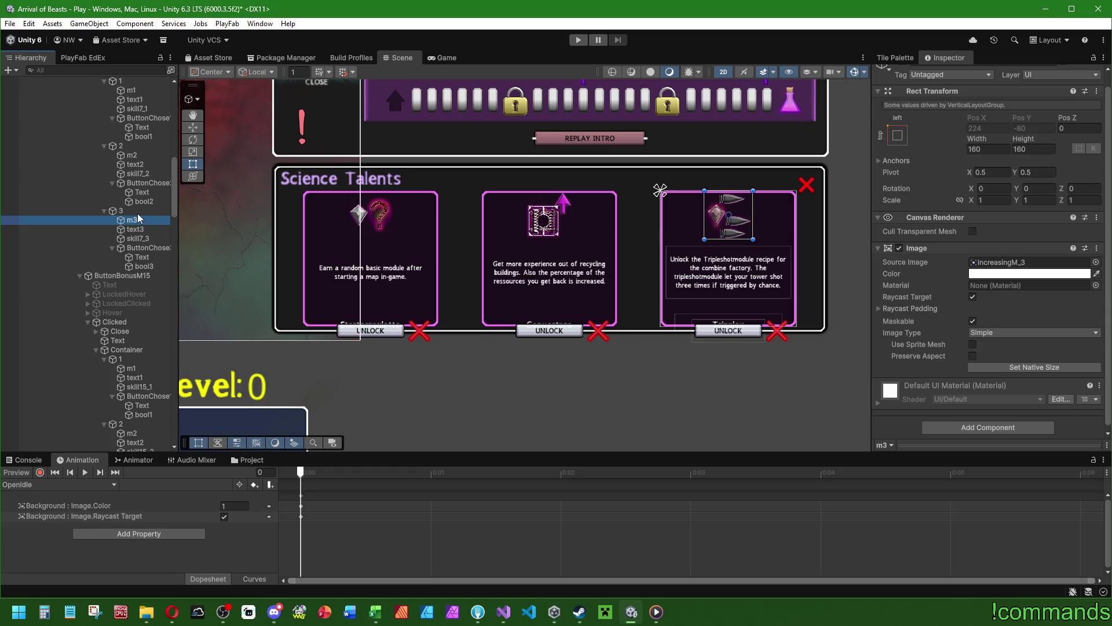
pyautogui.click(145, 229)
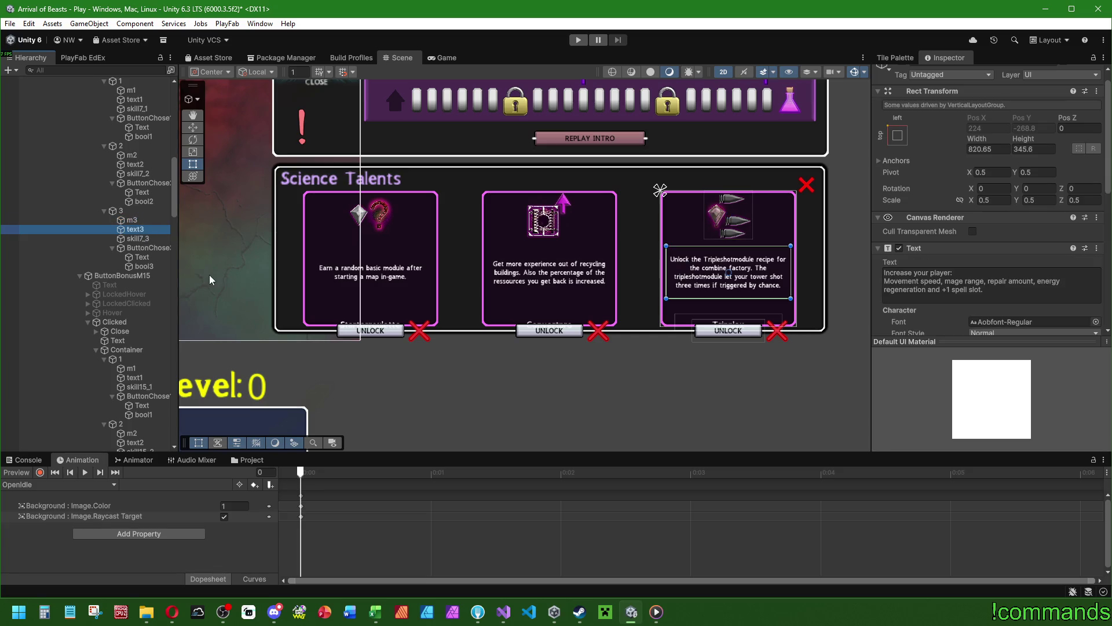
pyautogui.scroll(-5, 916, 285)
pyautogui.scroll(5, 911, 283)
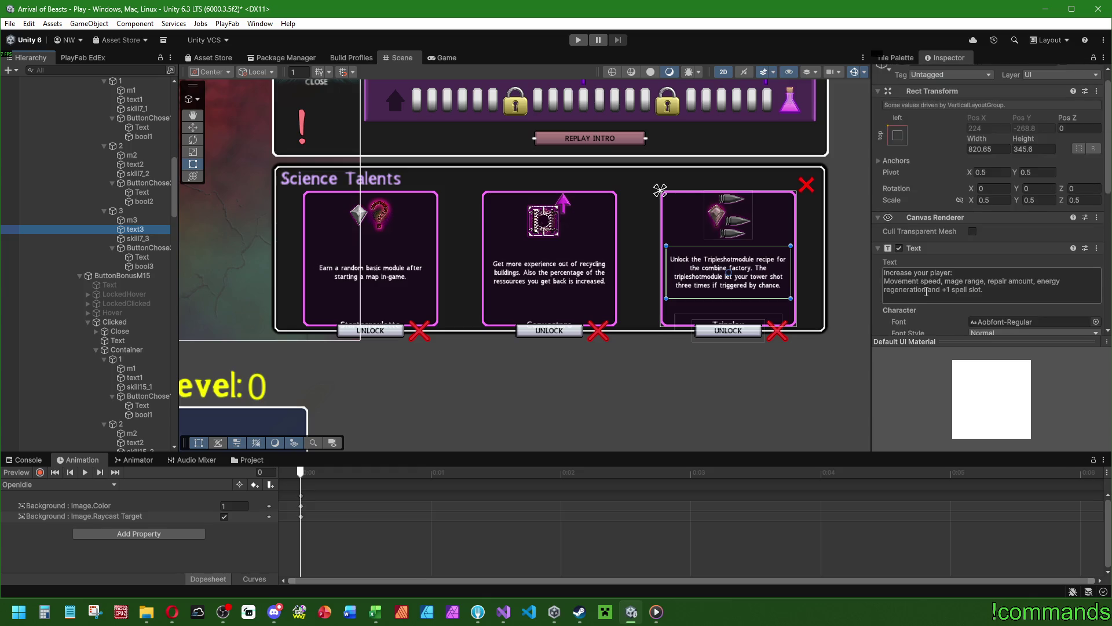
pyautogui.scroll(1, 926, 292)
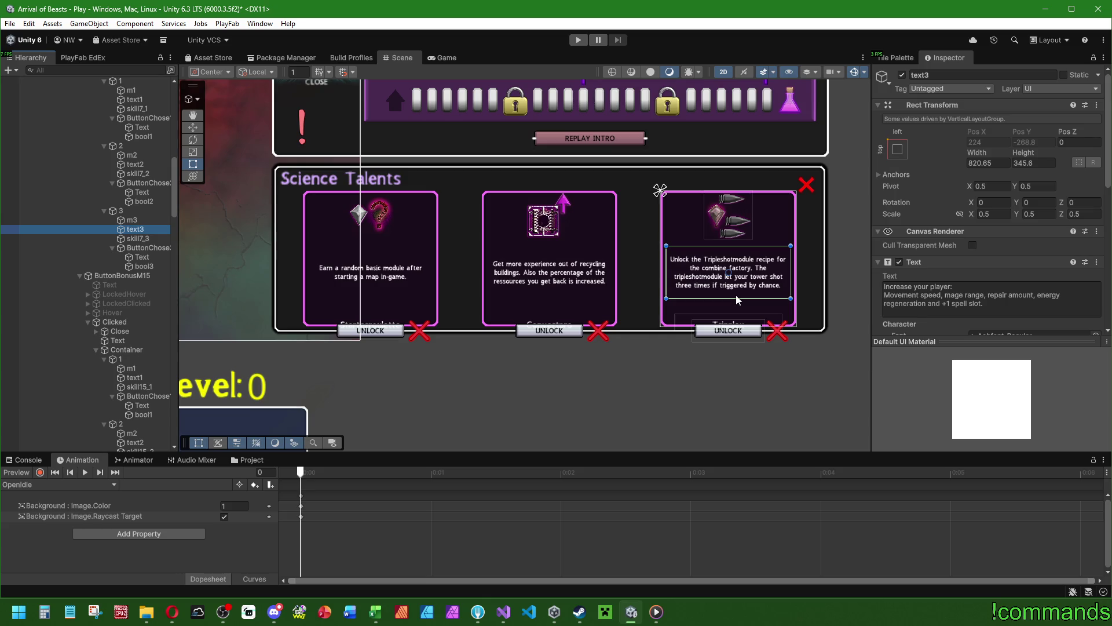
pyautogui.click(116, 304)
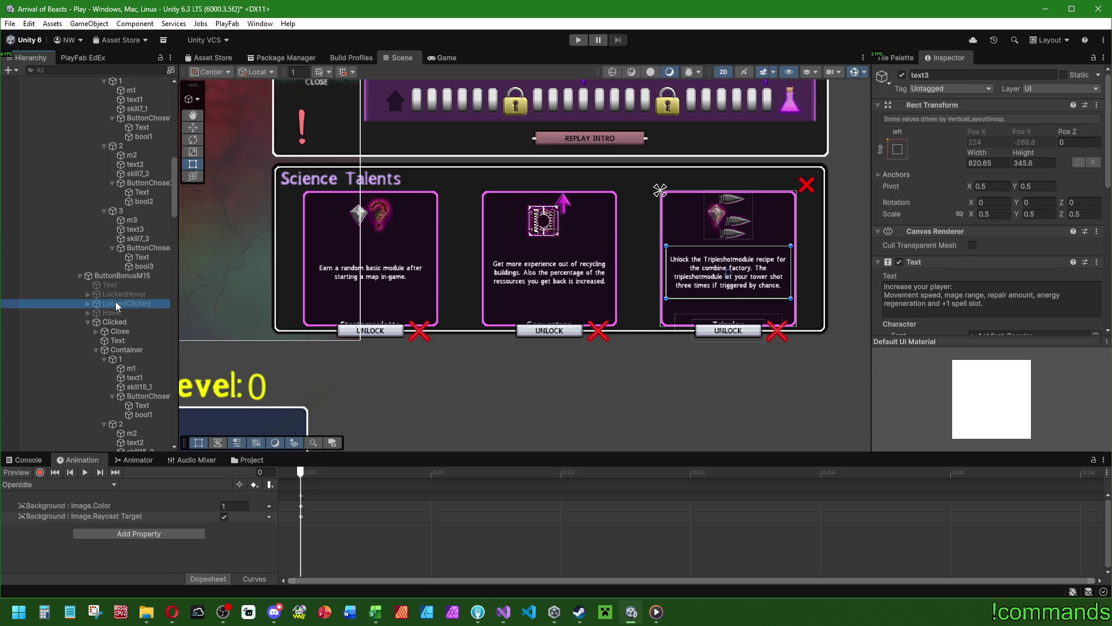
pyautogui.click(87, 303)
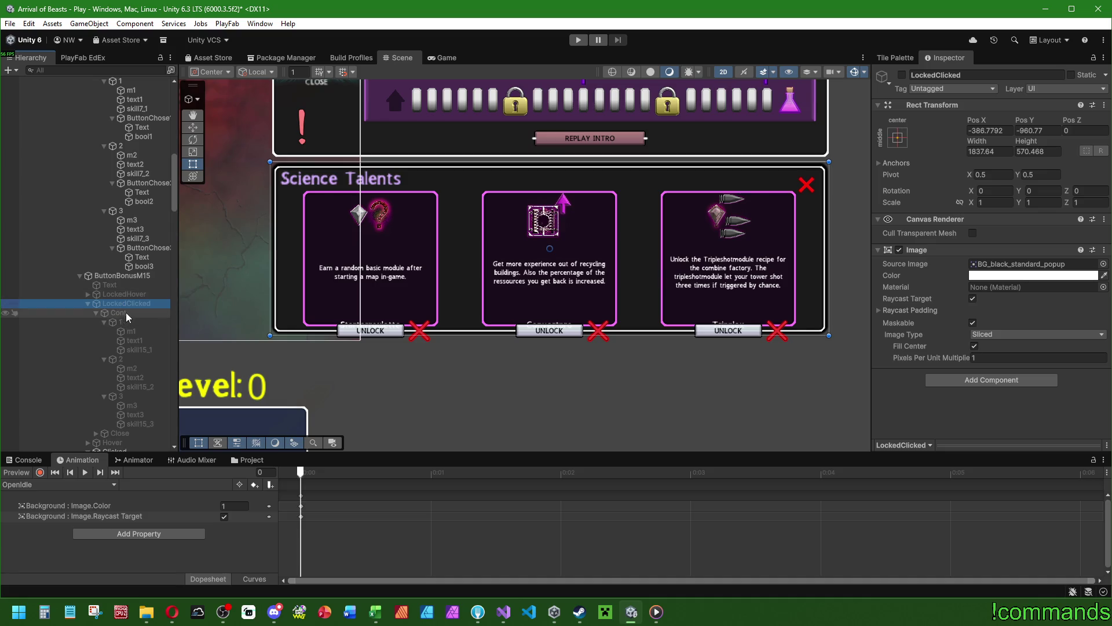
pyautogui.click(126, 313)
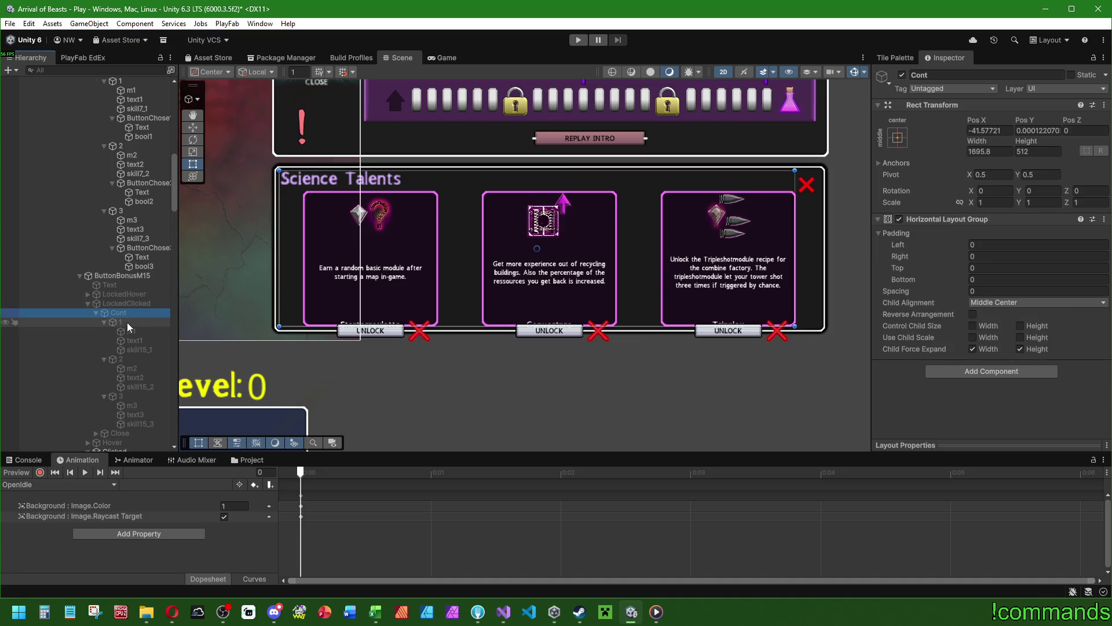
pyautogui.click(127, 322)
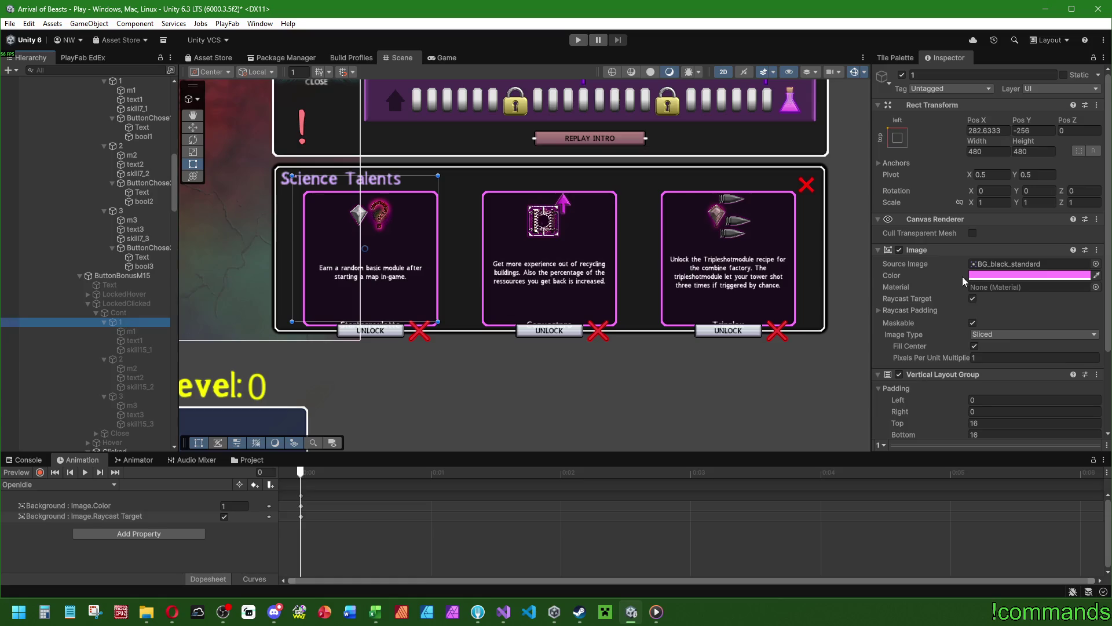
pyautogui.scroll(-3, 938, 243)
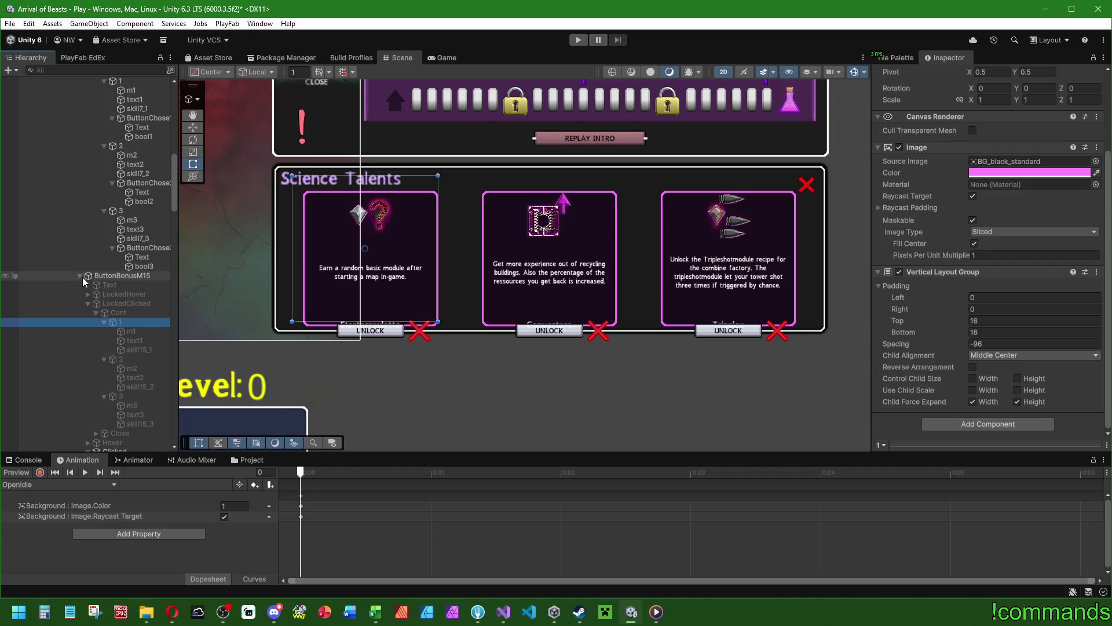
# Select the three cards of the clicked popup, the skill7 popup and ButtonBonusE7 together.
pyautogui.click(88, 303)
pyautogui.scroll(-5, 124, 245)
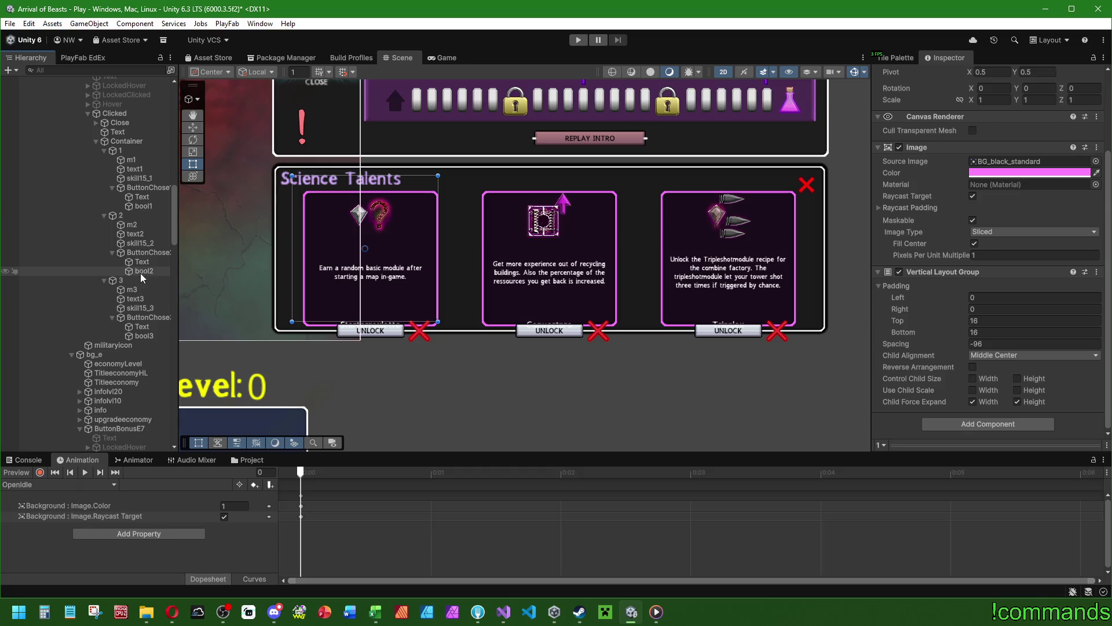
pyautogui.click(125, 280)
pyautogui.keyDown('ctrl'); pyautogui.click(121, 215); pyautogui.keyUp('ctrl')
pyautogui.keyDown('ctrl'); pyautogui.click(121, 150); pyautogui.keyUp('ctrl')
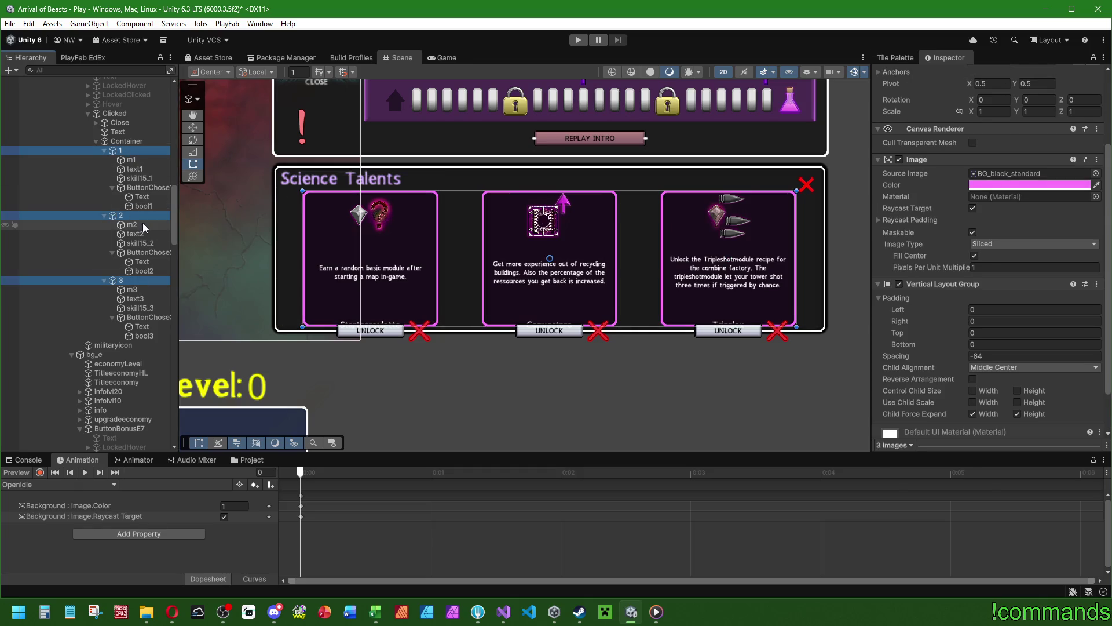
pyautogui.scroll(8, 140, 223)
pyautogui.keyDown('ctrl'); pyautogui.click(121, 245); pyautogui.keyUp('ctrl')
pyautogui.keyDown('ctrl'); pyautogui.click(122, 181); pyautogui.keyUp('ctrl')
pyautogui.keyDown('ctrl'); pyautogui.click(120, 116); pyautogui.keyUp('ctrl')
pyautogui.scroll(15, 132, 139)
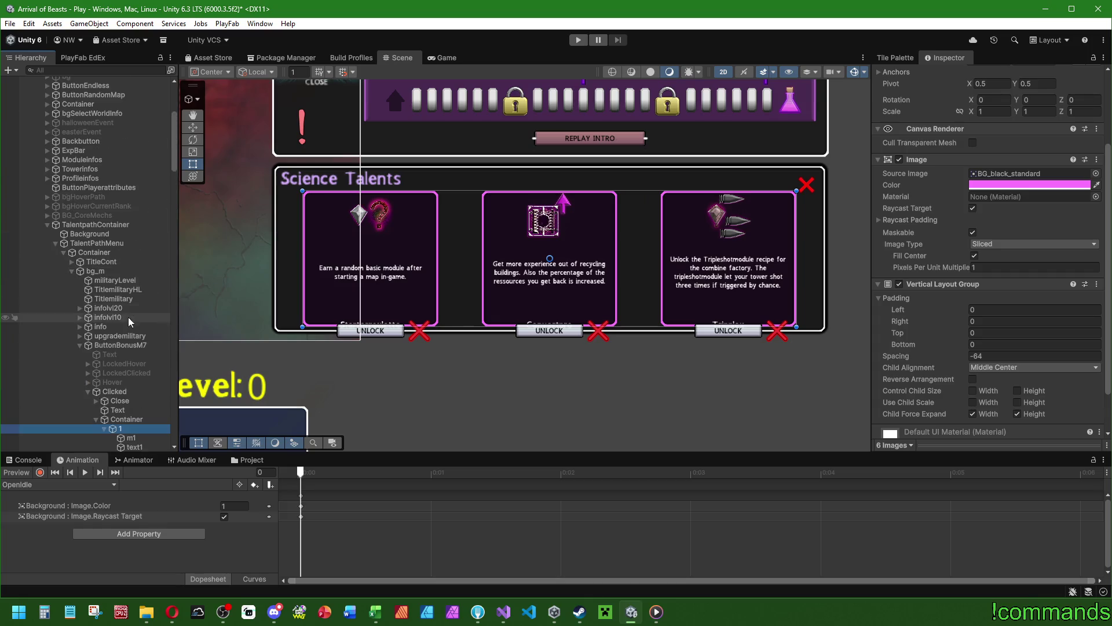
pyautogui.scroll(-15, 128, 315)
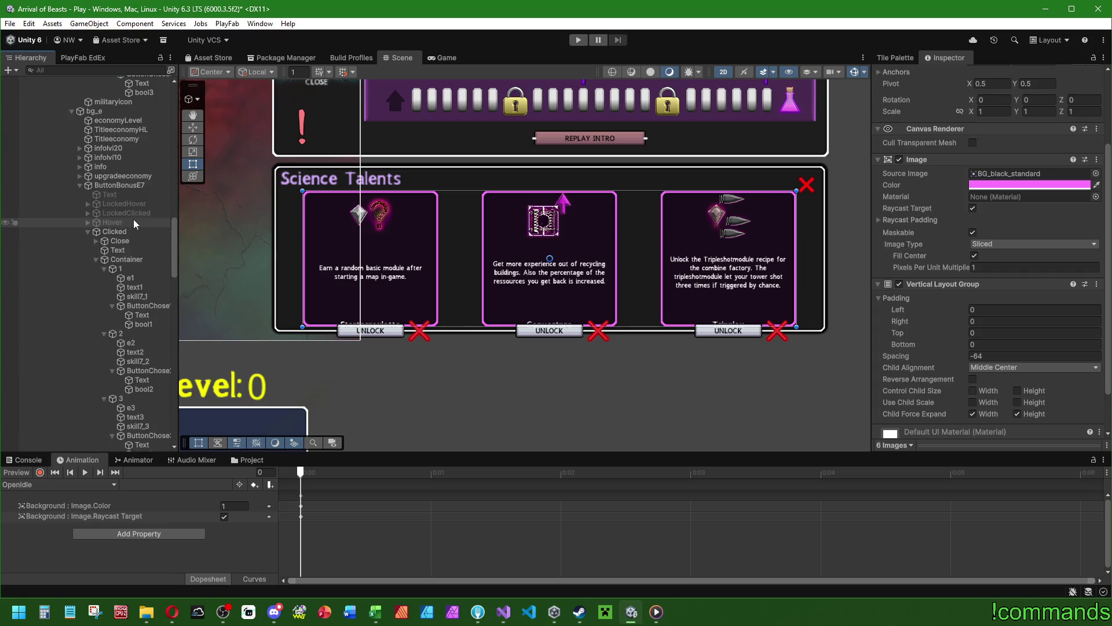
pyautogui.keyDown('ctrl'); pyautogui.click(137, 166); pyautogui.keyUp('ctrl')
pyautogui.keyDown('ctrl'); pyautogui.click(123, 229); pyautogui.keyUp('ctrl')
pyautogui.keyDown('ctrl'); pyautogui.click(133, 293); pyautogui.keyUp('ctrl')
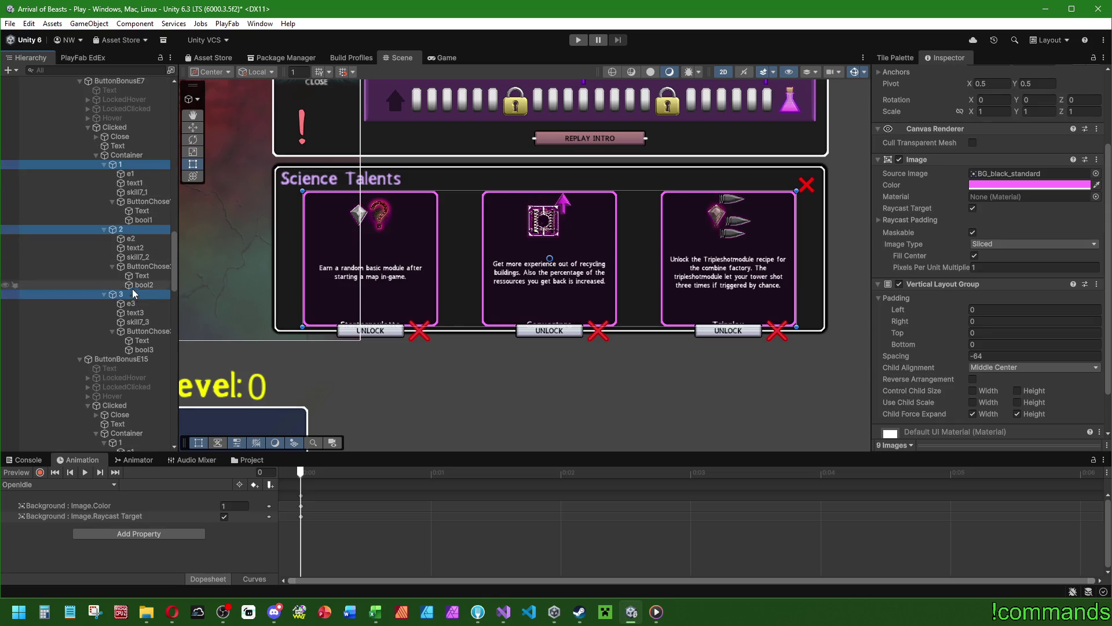
# Add the cards of ButtonBonusE15, ButtonBonusS7 and ButtonBonusS15 to the selection.
pyautogui.scroll(-9, 132, 213)
pyautogui.keyDown('ctrl'); pyautogui.click(124, 199); pyautogui.keyUp('ctrl')
pyautogui.keyDown('ctrl'); pyautogui.click(124, 264); pyautogui.keyUp('ctrl')
pyautogui.keyDown('ctrl'); pyautogui.click(136, 328); pyautogui.keyUp('ctrl')
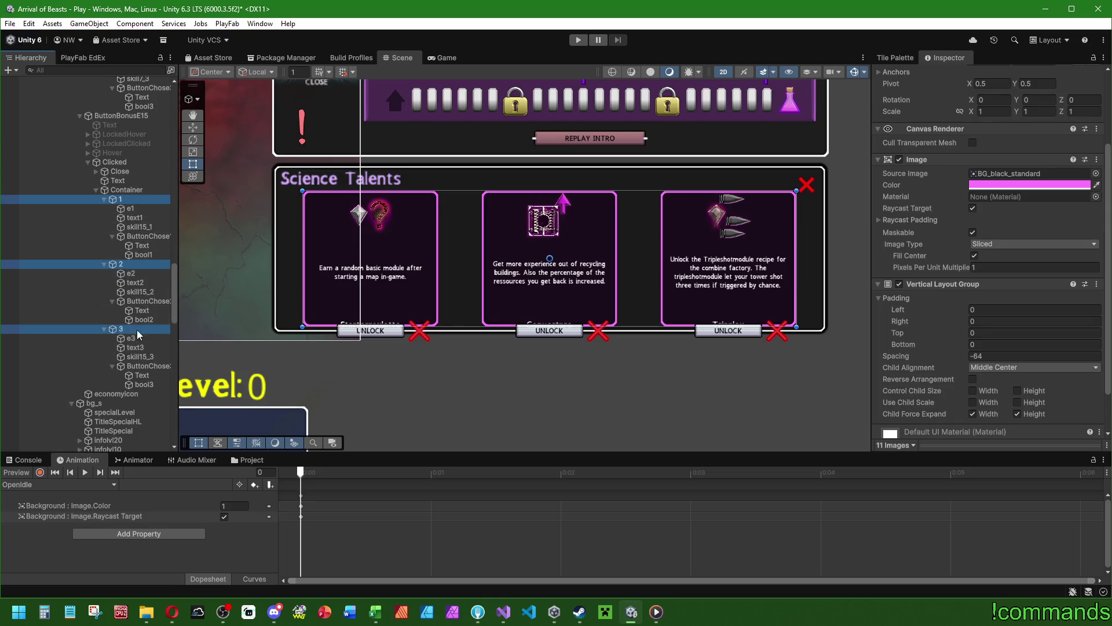
pyautogui.scroll(-5, 136, 268)
pyautogui.scroll(-4, 136, 267)
pyautogui.keyDown('ctrl'); pyautogui.click(130, 264); pyautogui.keyUp('ctrl')
pyautogui.scroll(-5, 131, 264)
pyautogui.keyDown('ctrl'); pyautogui.click(133, 174); pyautogui.keyUp('ctrl')
pyautogui.keyDown('ctrl'); pyautogui.click(129, 238); pyautogui.keyUp('ctrl')
pyautogui.scroll(-5, 128, 238)
pyautogui.keyDown('ctrl'); pyautogui.click(135, 179); pyautogui.keyUp('ctrl')
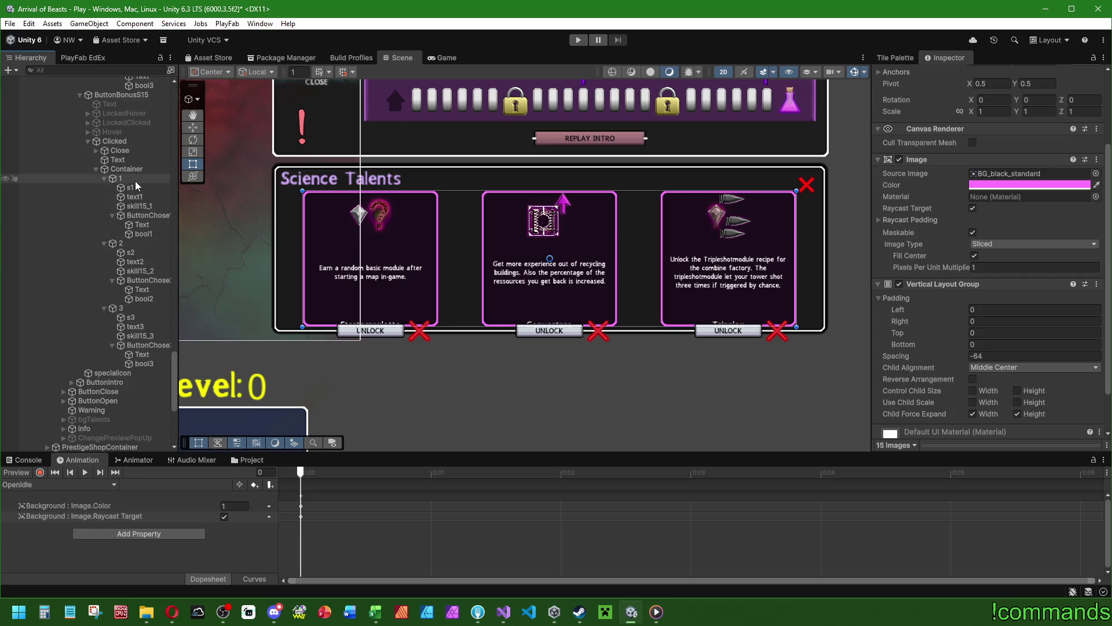
pyautogui.keyDown('ctrl'); pyautogui.click(128, 244); pyautogui.keyUp('ctrl')
pyautogui.keyDown('ctrl'); pyautogui.click(131, 308); pyautogui.keyUp('ctrl')
# Set the cards' Vertical Layout Group padding top and bottom to 16 and spacing to -96.
pyautogui.click(991, 333)
pyautogui.write('16')
pyautogui.press('Tab')
pyautogui.write('16')
pyautogui.press('Tab')
pyautogui.write('-96')
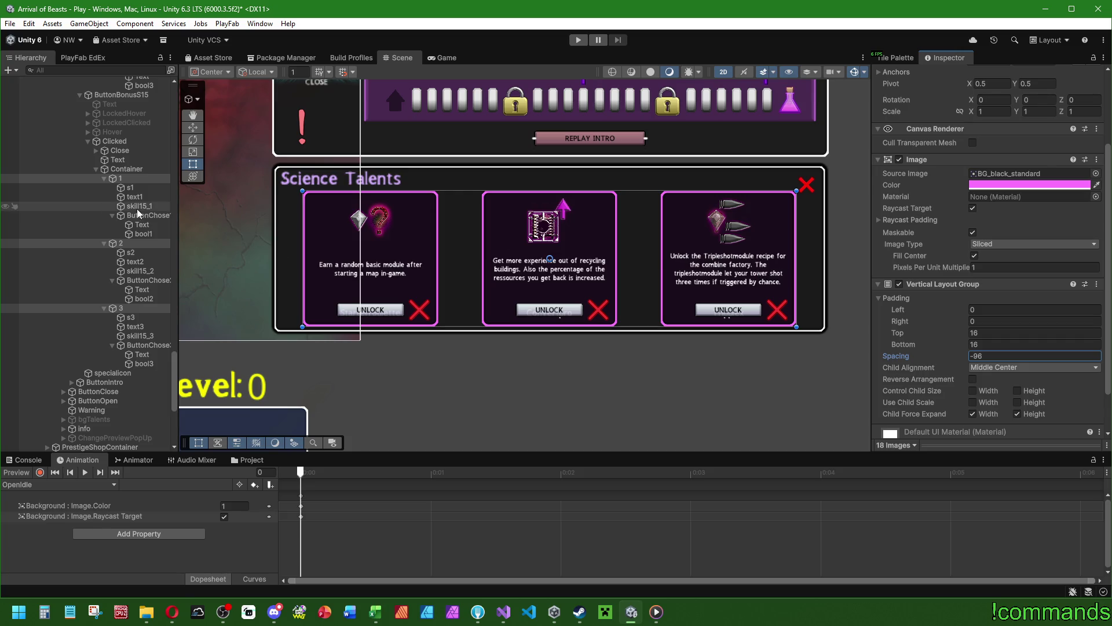
# Inspect the first card's icon image and the third card's unlock button.
pyautogui.click(139, 188)
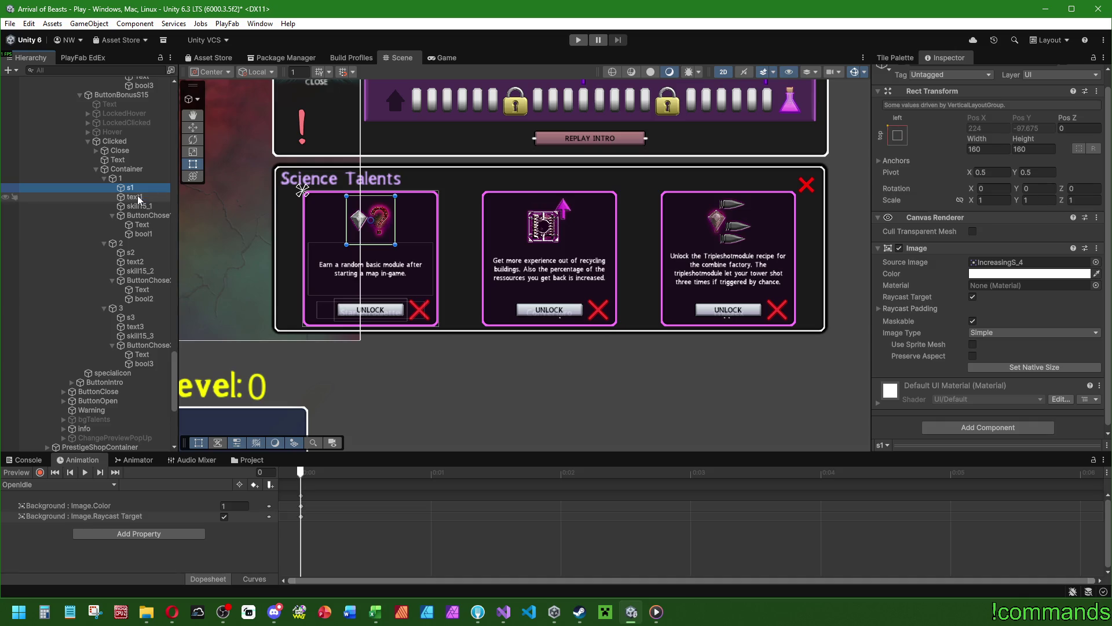
pyautogui.scroll(-3, 149, 236)
pyautogui.click(152, 240)
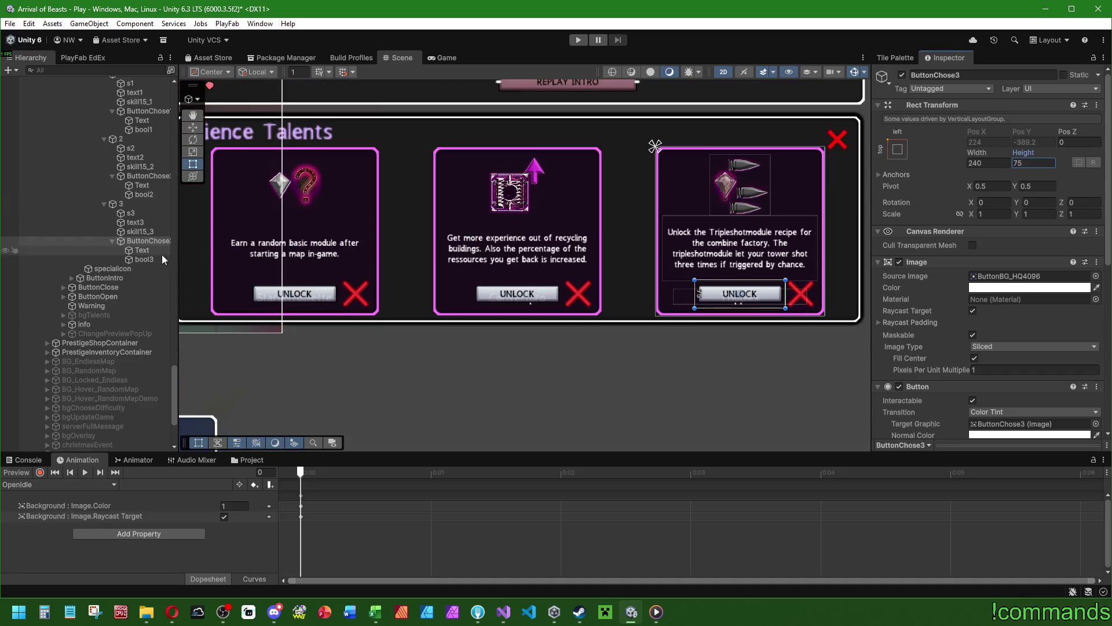
pyautogui.scroll(3, 127, 254)
# Select the red X marks of the first popup, skill7, ButtonBonusE15 and ButtonBonusE7.
pyautogui.click(137, 365)
pyautogui.keyDown('ctrl'); pyautogui.click(147, 301); pyautogui.keyUp('ctrl')
pyautogui.keyDown('ctrl'); pyautogui.click(143, 237); pyautogui.keyUp('ctrl')
pyautogui.scroll(7, 145, 261)
pyautogui.keyDown('ctrl'); pyautogui.click(145, 329); pyautogui.keyUp('ctrl')
pyautogui.keyDown('ctrl'); pyautogui.click(143, 264); pyautogui.keyUp('ctrl')
pyautogui.keyDown('ctrl'); pyautogui.click(141, 198); pyautogui.keyUp('ctrl')
pyautogui.scroll(-15, 137, 231)
pyautogui.keyDown('ctrl'); pyautogui.click(144, 350); pyautogui.keyUp('ctrl')
pyautogui.keyDown('ctrl'); pyautogui.click(145, 284); pyautogui.keyUp('ctrl')
pyautogui.keyDown('ctrl'); pyautogui.click(143, 219); pyautogui.keyUp('ctrl')
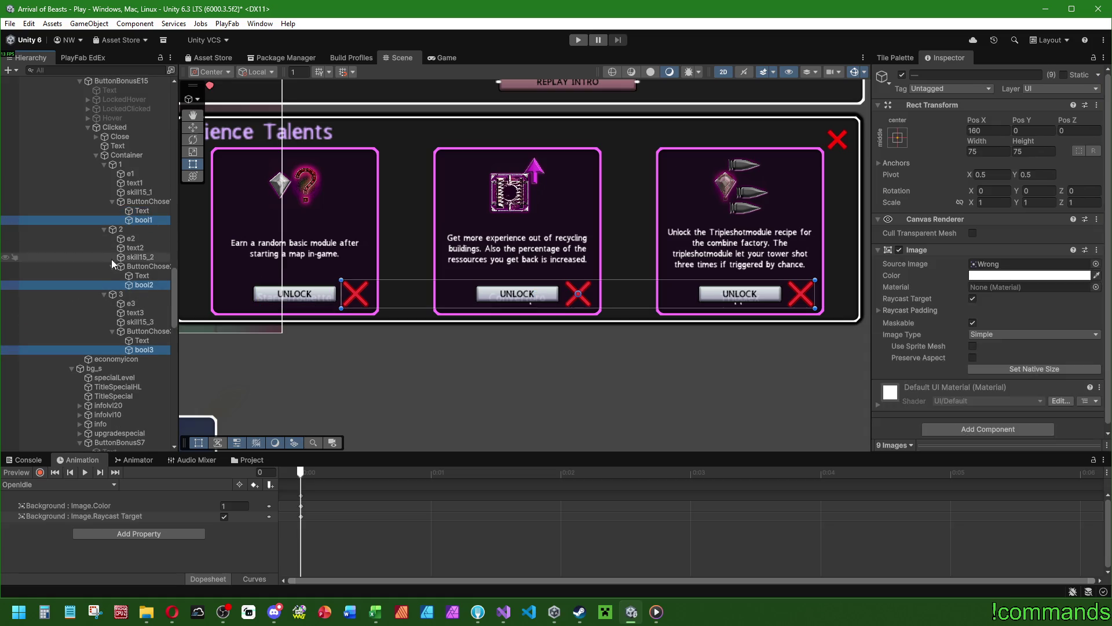
pyautogui.scroll(8, 111, 258)
pyautogui.keyDown('ctrl'); pyautogui.click(144, 349); pyautogui.keyUp('ctrl')
pyautogui.keyDown('ctrl'); pyautogui.click(145, 284); pyautogui.keyUp('ctrl')
pyautogui.keyDown('ctrl'); pyautogui.click(144, 220); pyautogui.keyUp('ctrl')
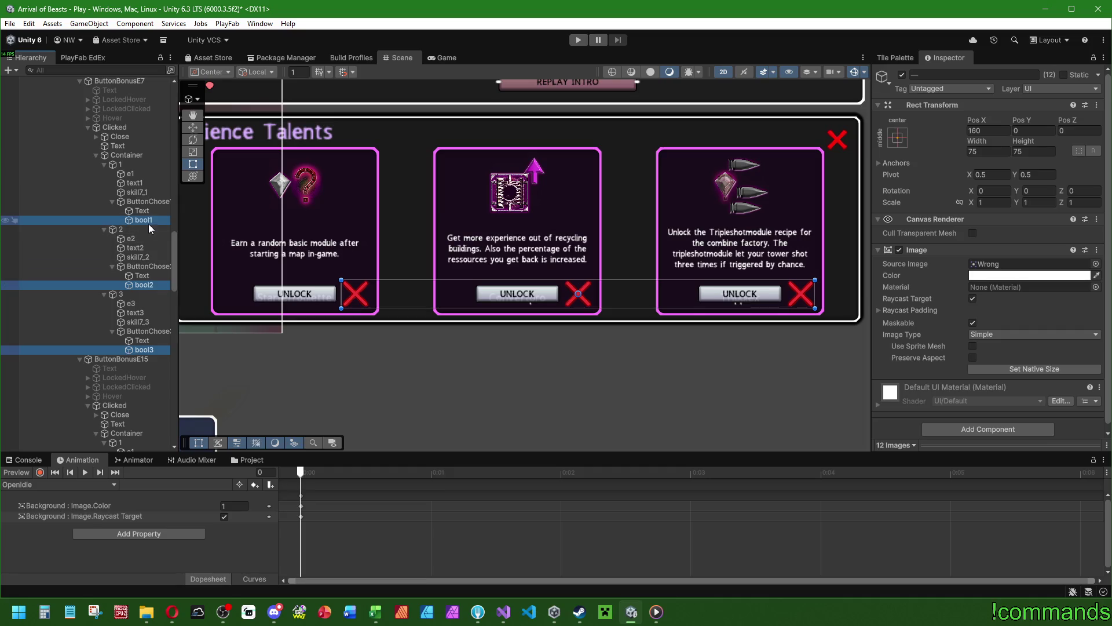
# Add ButtonBonusM15's and ButtonBonusM7's X marks, fixing one mistaken pick, for 18 Images.
pyautogui.scroll(7, 133, 290)
pyautogui.scroll(4, 134, 301)
pyautogui.keyDown('ctrl'); pyautogui.click(145, 370); pyautogui.keyUp('ctrl')
pyautogui.keyDown('ctrl'); pyautogui.click(145, 305); pyautogui.keyUp('ctrl')
pyautogui.keyDown('ctrl'); pyautogui.click(148, 241); pyautogui.keyUp('ctrl')
pyautogui.scroll(8, 138, 324)
pyautogui.keyDown('ctrl'); pyautogui.click(145, 371); pyautogui.keyUp('ctrl')
pyautogui.keyDown('ctrl'); pyautogui.click(144, 305); pyautogui.keyUp('ctrl')
pyautogui.keyDown('ctrl'); pyautogui.click(149, 250); pyautogui.keyUp('ctrl')
pyautogui.keyDown('ctrl'); pyautogui.click(148, 250); pyautogui.keyUp('ctrl')
pyautogui.keyDown('ctrl'); pyautogui.click(145, 240); pyautogui.keyUp('ctrl')
pyautogui.scroll(-1, 120, 294)
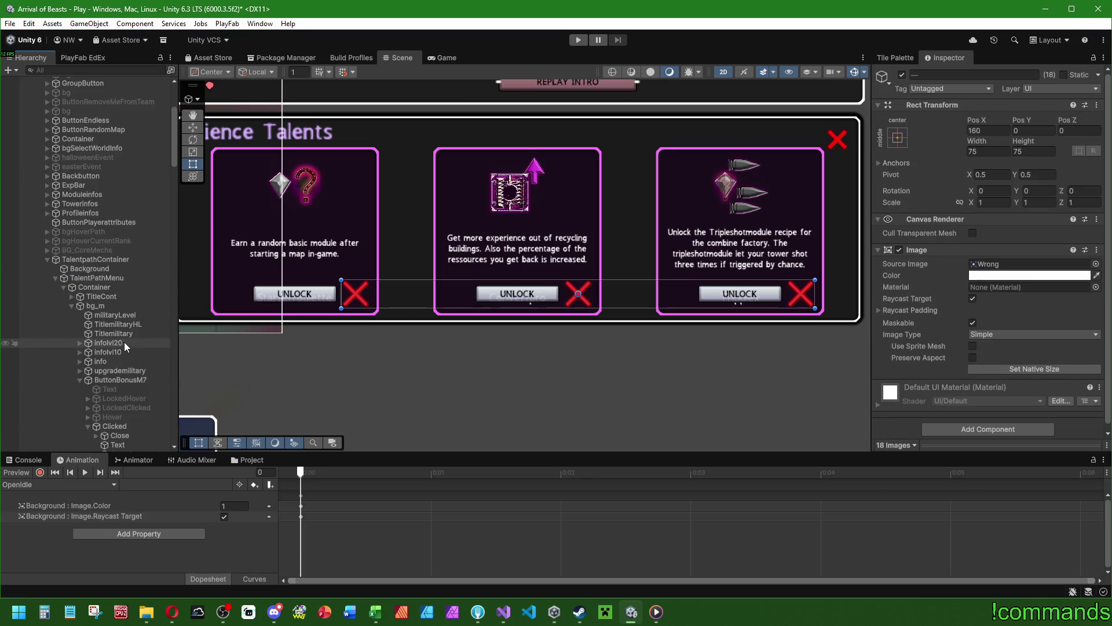
# Resize the 18 X marks to Width and Height 48, after trying 64 and 32.
pyautogui.click(994, 152)
pyautogui.write('64')
pyautogui.click(1038, 151)
pyautogui.write('64')
pyautogui.hotkey('shift', 'Tab')
pyautogui.write('32')
pyautogui.press('Tab')
pyautogui.write('32')
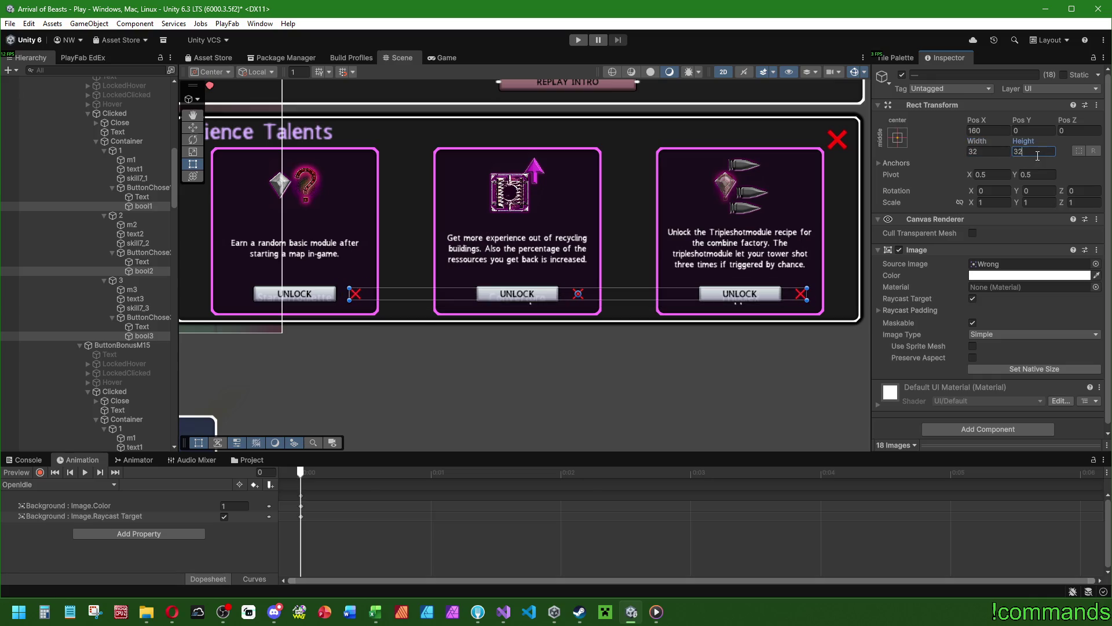
pyautogui.click(1001, 151)
pyautogui.write('48')
pyautogui.click(1029, 153)
pyautogui.write('48')
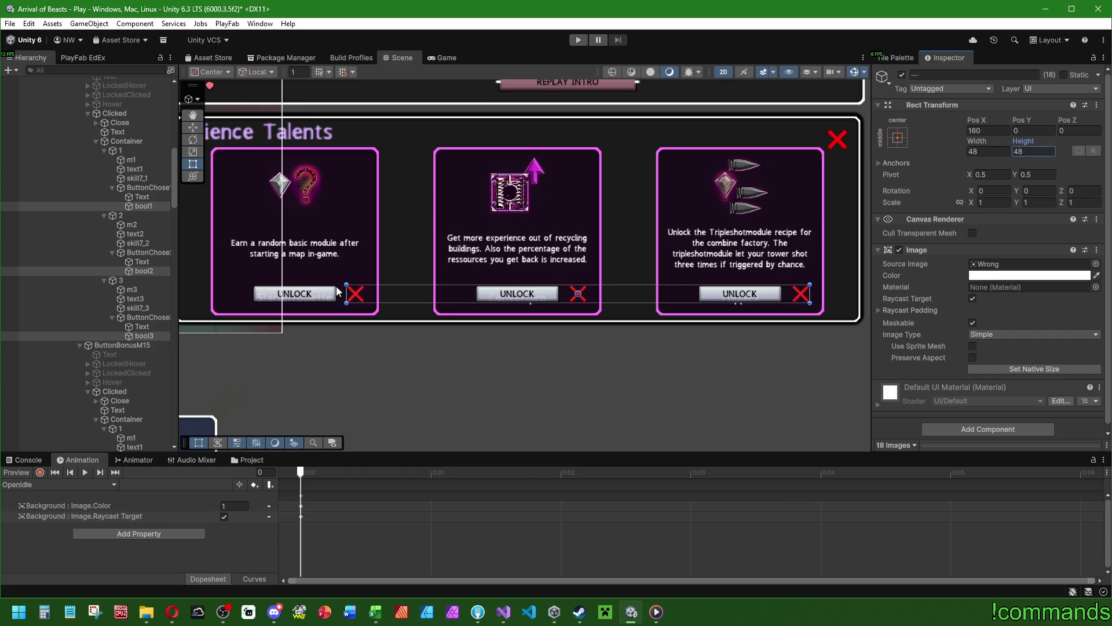
pyautogui.click(146, 199)
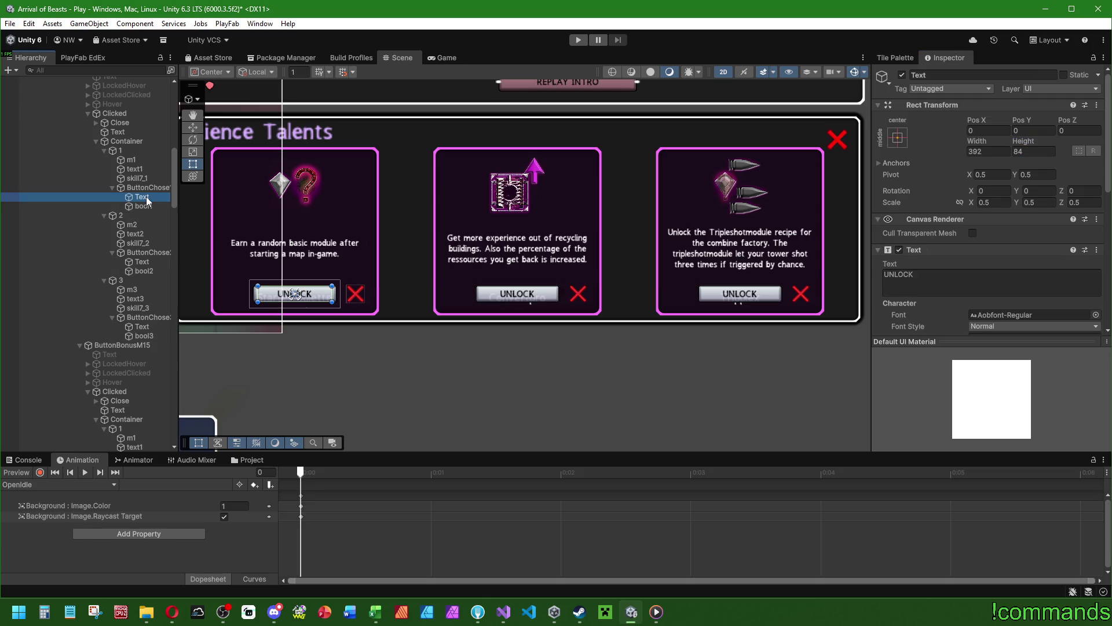
# Select the UNLOCK labels of the first two popups and the skill7 popup.
pyautogui.keyDown('ctrl'); pyautogui.click(142, 261); pyautogui.keyUp('ctrl')
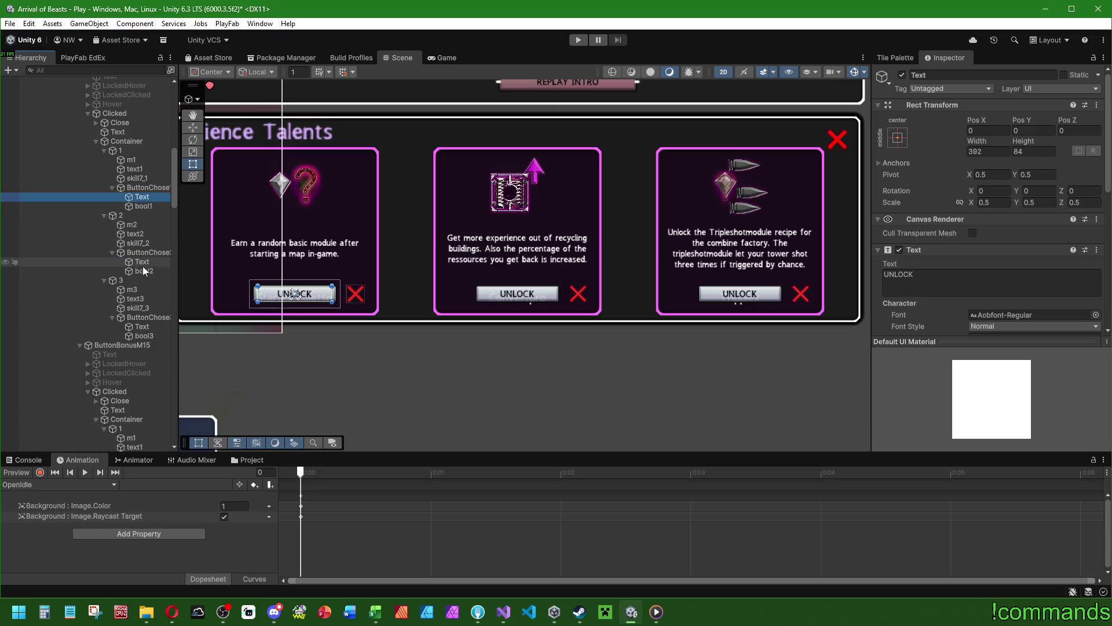
pyautogui.keyDown('ctrl'); pyautogui.click(141, 326); pyautogui.keyUp('ctrl')
pyautogui.scroll(-10, 135, 280)
pyautogui.keyDown('ctrl'); pyautogui.click(142, 196); pyautogui.keyUp('ctrl')
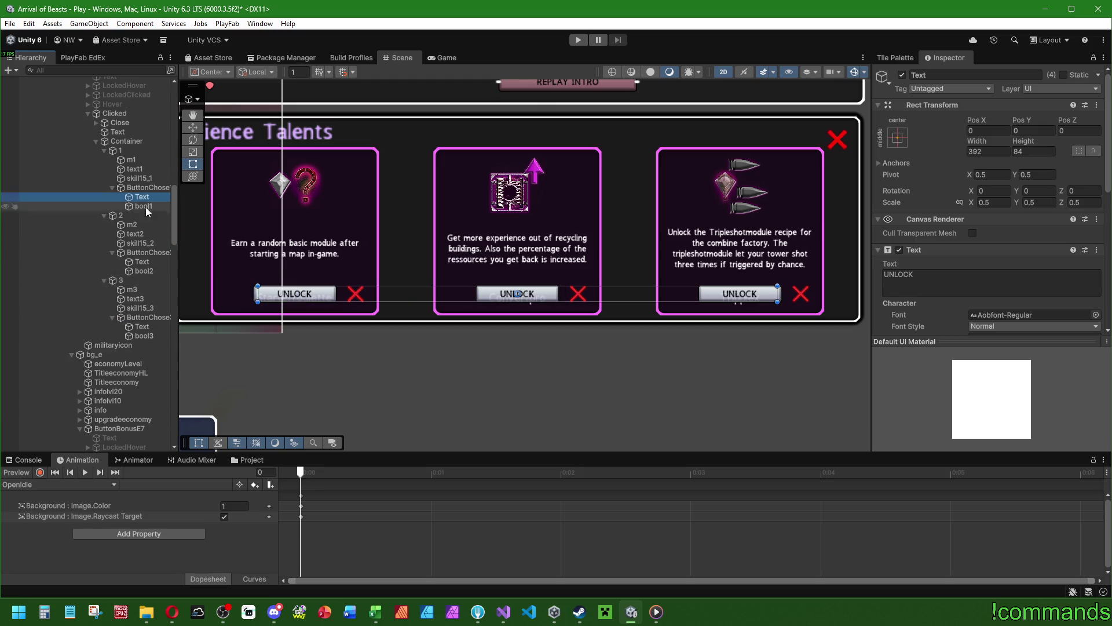
pyautogui.keyDown('ctrl'); pyautogui.click(142, 262); pyautogui.keyUp('ctrl')
pyautogui.keyDown('ctrl'); pyautogui.click(142, 326); pyautogui.keyUp('ctrl')
pyautogui.scroll(-10, 137, 263)
pyautogui.keyDown('ctrl'); pyautogui.click(142, 280); pyautogui.keyUp('ctrl')
pyautogui.keyDown('ctrl'); pyautogui.click(142, 345); pyautogui.keyUp('ctrl')
pyautogui.keyDown('ctrl'); pyautogui.click(142, 409); pyautogui.keyUp('ctrl')
pyautogui.scroll(-10, 145, 266)
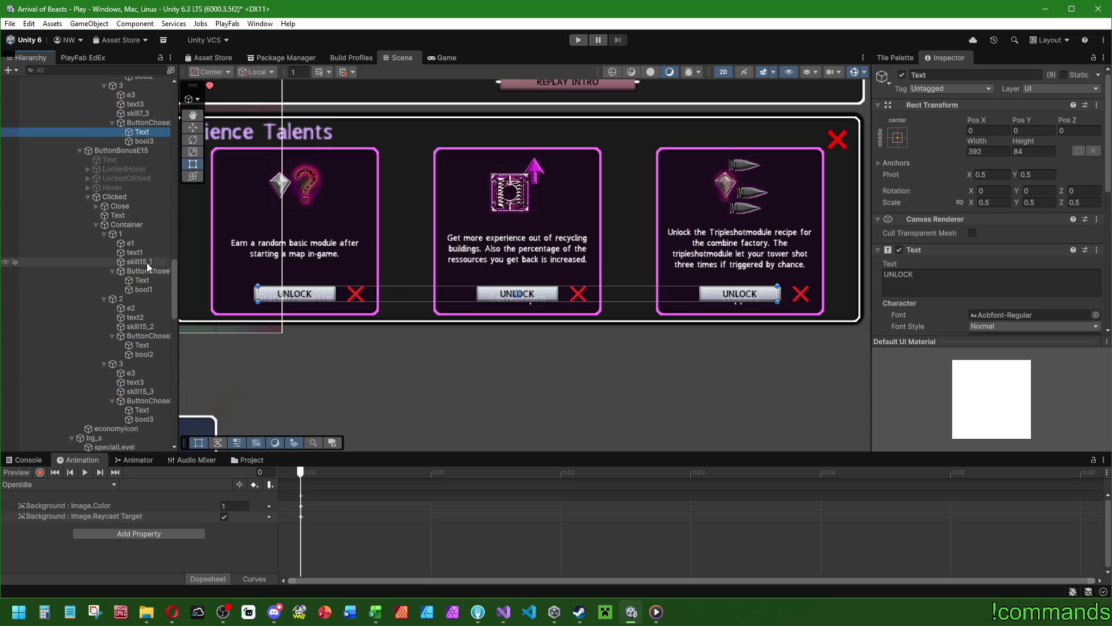
# Add ButtonBonusE15's and the remaining popups' UNLOCK labels to the selection.
pyautogui.keyDown('ctrl'); pyautogui.click(142, 210); pyautogui.keyUp('ctrl')
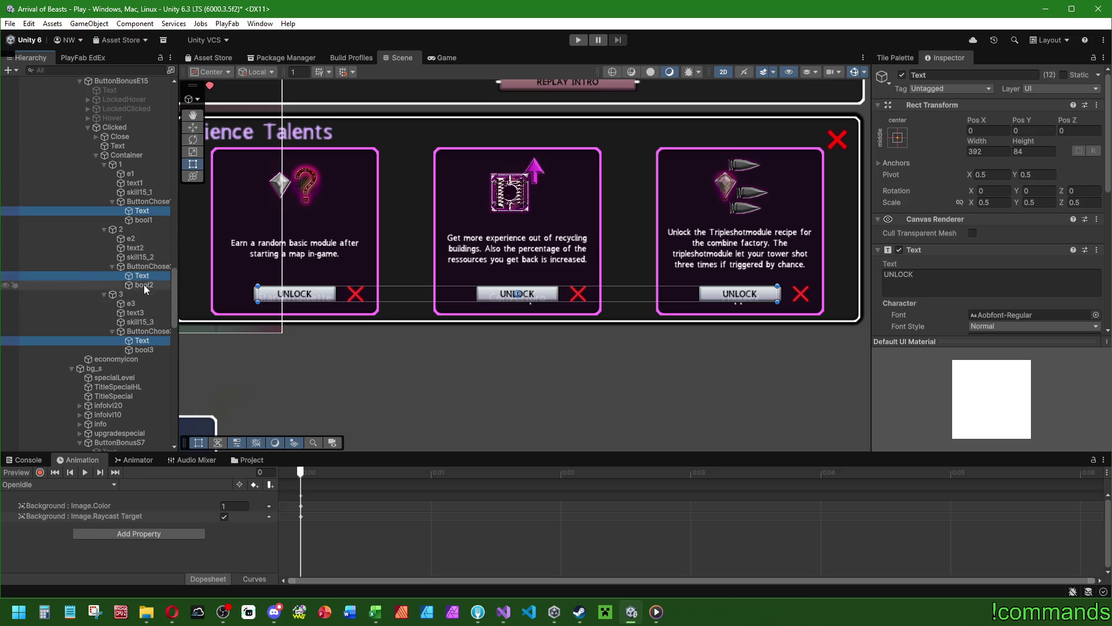
pyautogui.scroll(-10, 143, 286)
pyautogui.click(142, 354)
pyautogui.scroll(-8, 141, 307)
pyautogui.keyDown('ctrl'); pyautogui.click(142, 225); pyautogui.keyUp('ctrl')
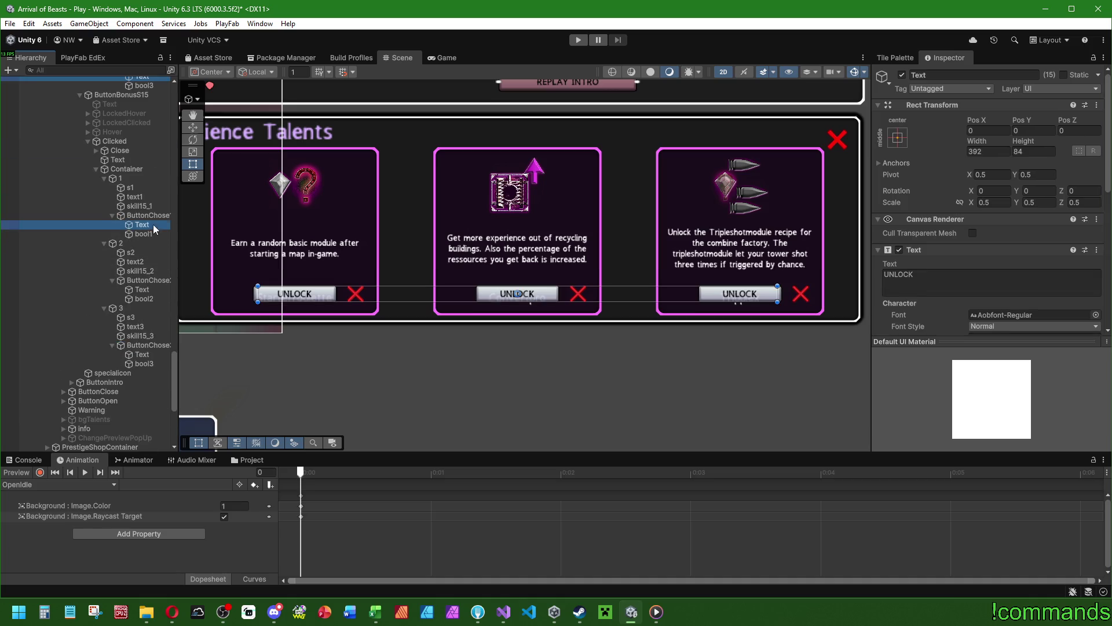
pyautogui.keyDown('ctrl'); pyautogui.click(142, 289); pyautogui.keyUp('ctrl')
pyautogui.keyDown('ctrl'); pyautogui.click(142, 354); pyautogui.keyUp('ctrl')
pyautogui.scroll(-3, 142, 348)
pyautogui.scroll(-5, 962, 214)
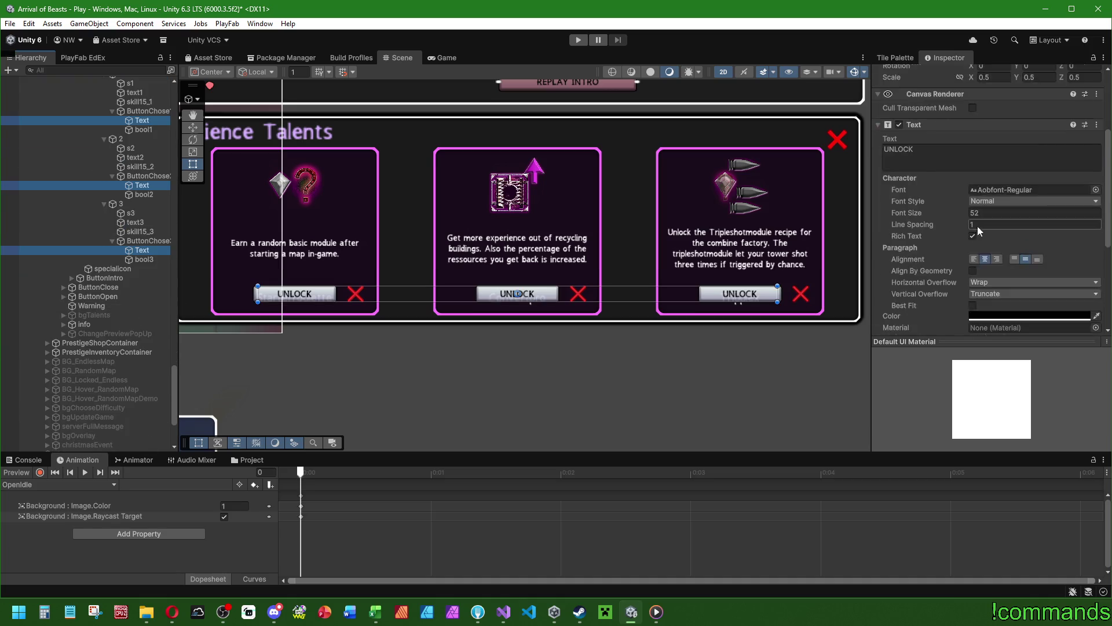
# Set the UNLOCK labels' font size to 45 and Rect Transform height to 45+16.
pyautogui.click(982, 181)
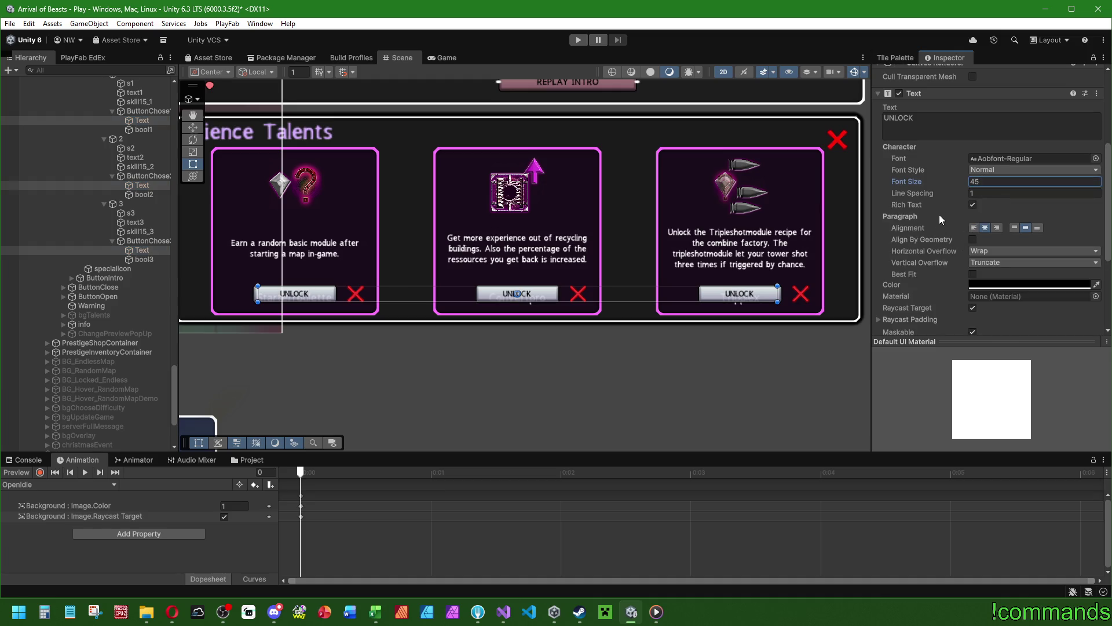
pyautogui.scroll(5, 945, 211)
pyautogui.click(1027, 152)
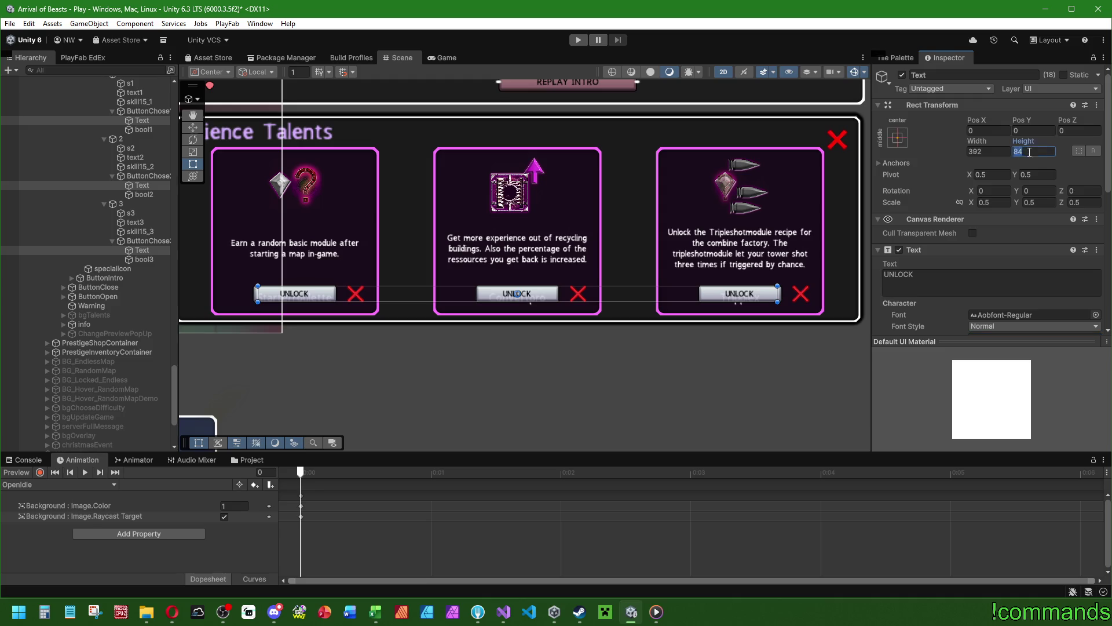
pyautogui.write('45+161')
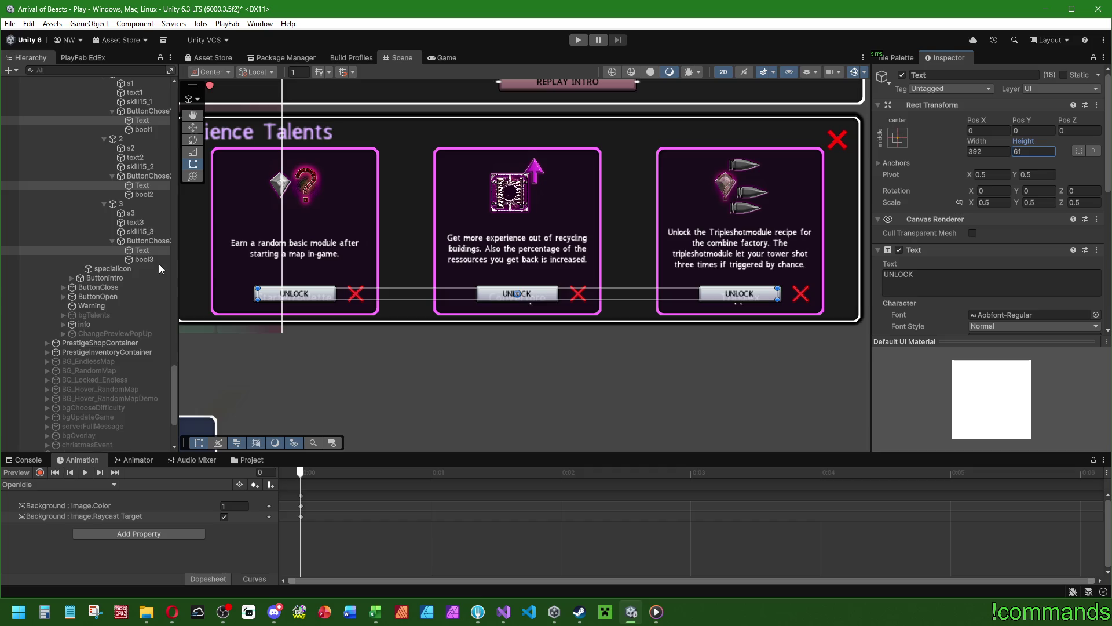
pyautogui.scroll(3, 158, 263)
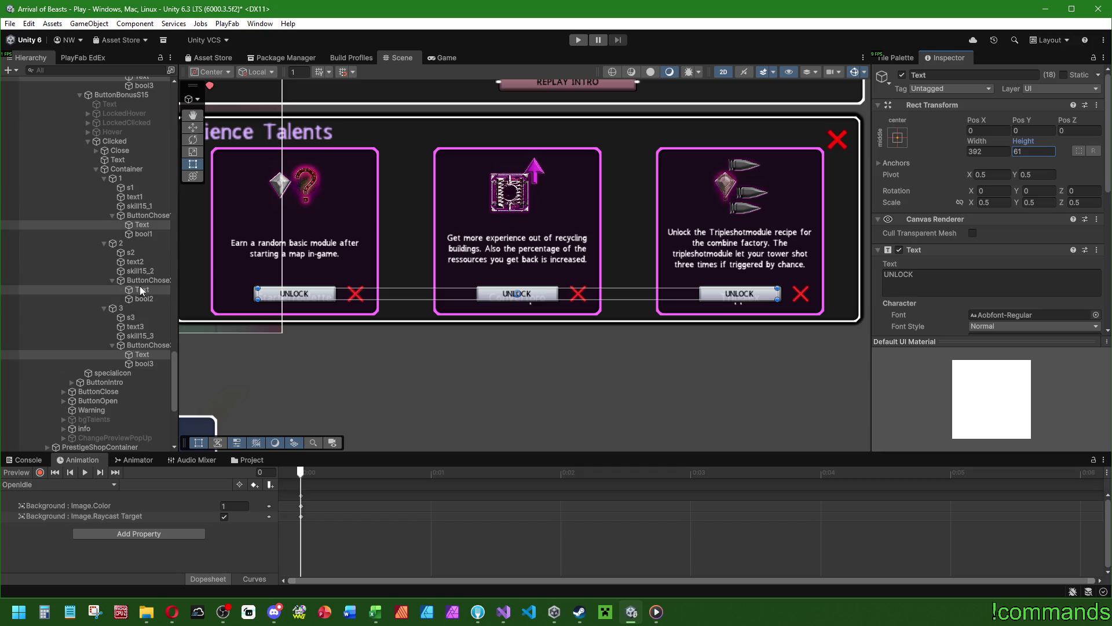
# Multi-select the three UNLOCK buttons in every talent popup, eighteen buttons in total.
pyautogui.click(143, 346)
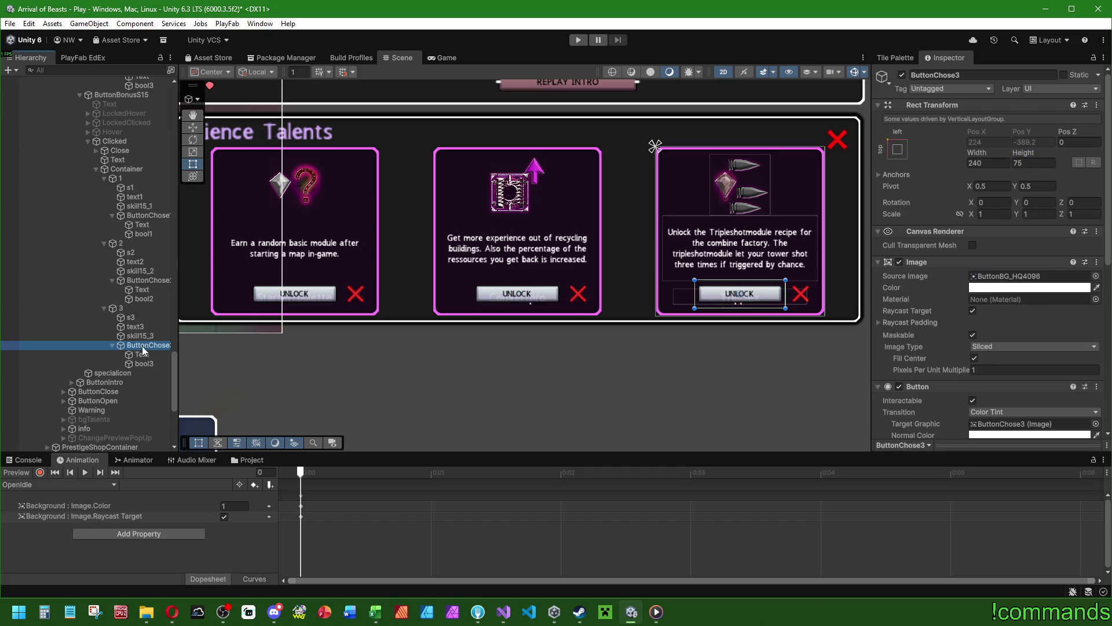
pyautogui.keyDown('ctrl'); pyautogui.click(147, 280); pyautogui.keyUp('ctrl')
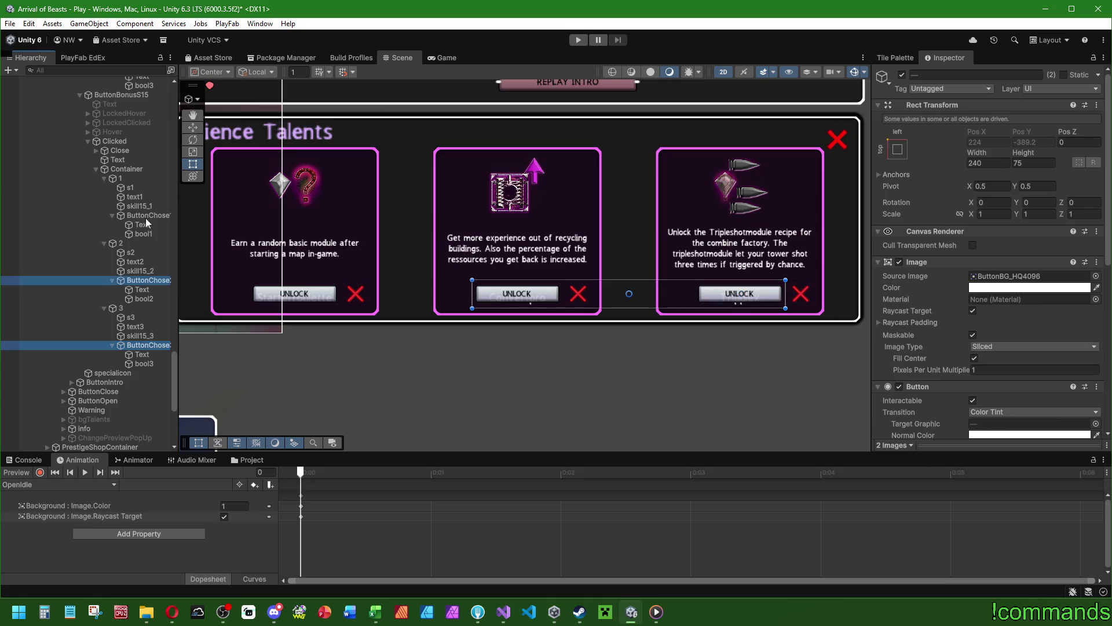
pyautogui.keyDown('ctrl'); pyautogui.click(145, 215); pyautogui.keyUp('ctrl')
pyautogui.scroll(5, 125, 319)
pyautogui.scroll(2, 124, 319)
pyautogui.keyDown('ctrl'); pyautogui.click(134, 311); pyautogui.keyUp('ctrl')
pyautogui.keyDown('ctrl'); pyautogui.click(145, 245); pyautogui.keyUp('ctrl')
pyautogui.keyDown('ctrl'); pyautogui.click(149, 182); pyautogui.keyUp('ctrl')
pyautogui.scroll(4, 116, 290)
pyautogui.scroll(6, 127, 298)
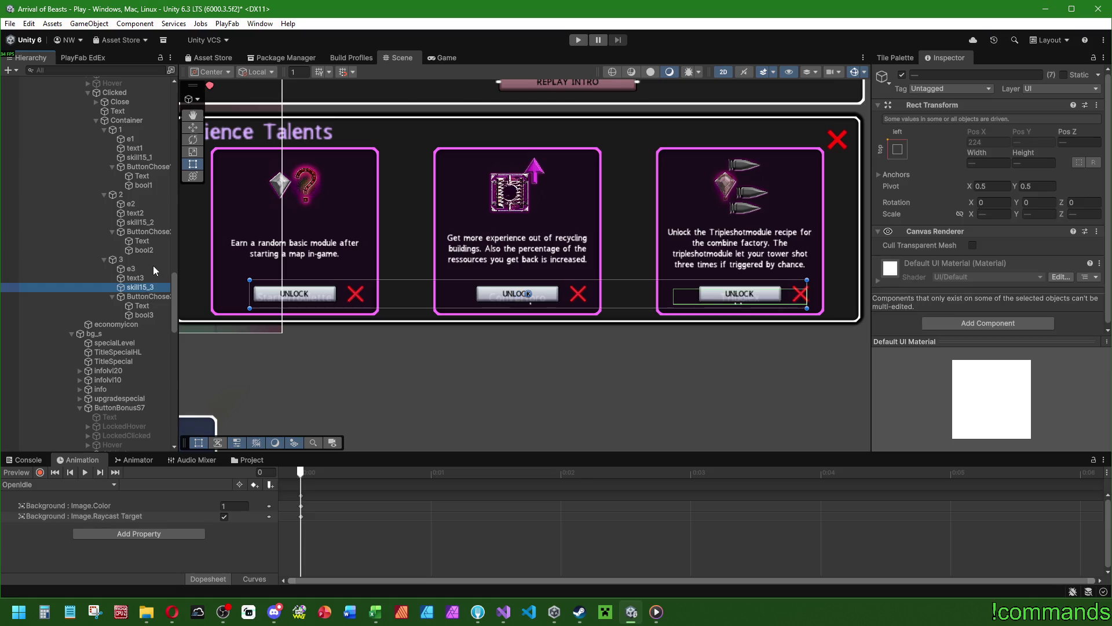
pyautogui.keyDown('ctrl'); pyautogui.click(147, 296); pyautogui.keyUp('ctrl')
pyautogui.keyDown('ctrl'); pyautogui.click(155, 229); pyautogui.keyUp('ctrl')
pyautogui.keyDown('ctrl'); pyautogui.click(145, 164); pyautogui.keyUp('ctrl')
pyautogui.scroll(9, 147, 189)
pyautogui.keyDown('ctrl'); pyautogui.click(133, 331); pyautogui.keyUp('ctrl')
pyautogui.keyDown('ctrl'); pyautogui.click(145, 267); pyautogui.keyUp('ctrl')
pyautogui.keyDown('ctrl'); pyautogui.click(148, 201); pyautogui.keyUp('ctrl')
pyautogui.scroll(9, 139, 272)
pyautogui.scroll(6, 142, 278)
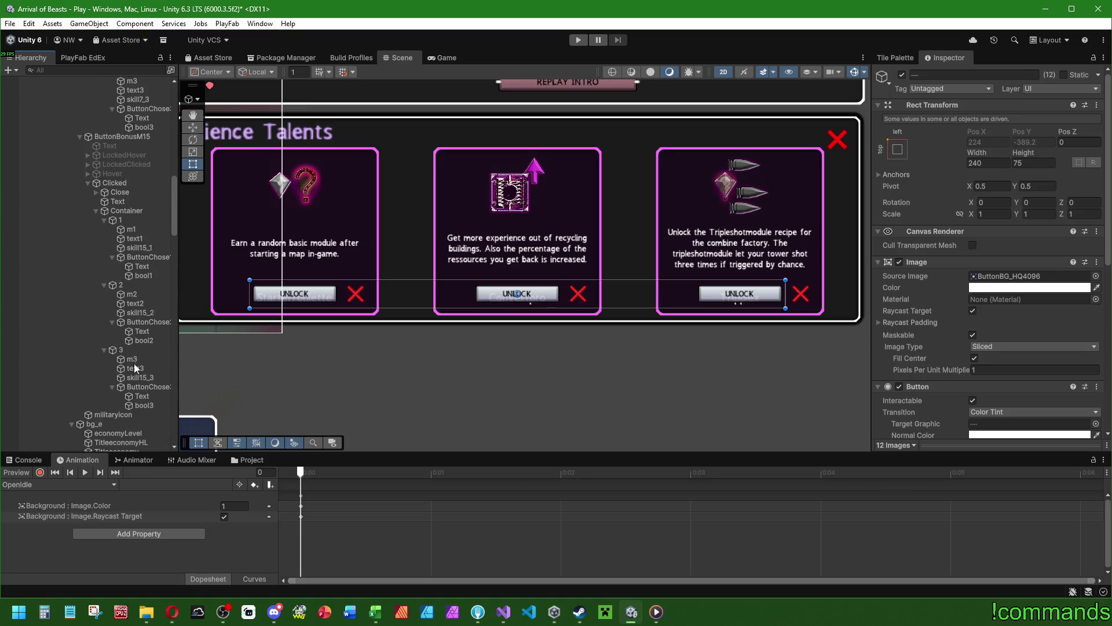
pyautogui.keyDown('ctrl'); pyautogui.click(137, 385); pyautogui.keyUp('ctrl')
pyautogui.keyDown('ctrl'); pyautogui.click(143, 325); pyautogui.keyUp('ctrl')
pyautogui.keyDown('ctrl'); pyautogui.click(145, 258); pyautogui.keyUp('ctrl')
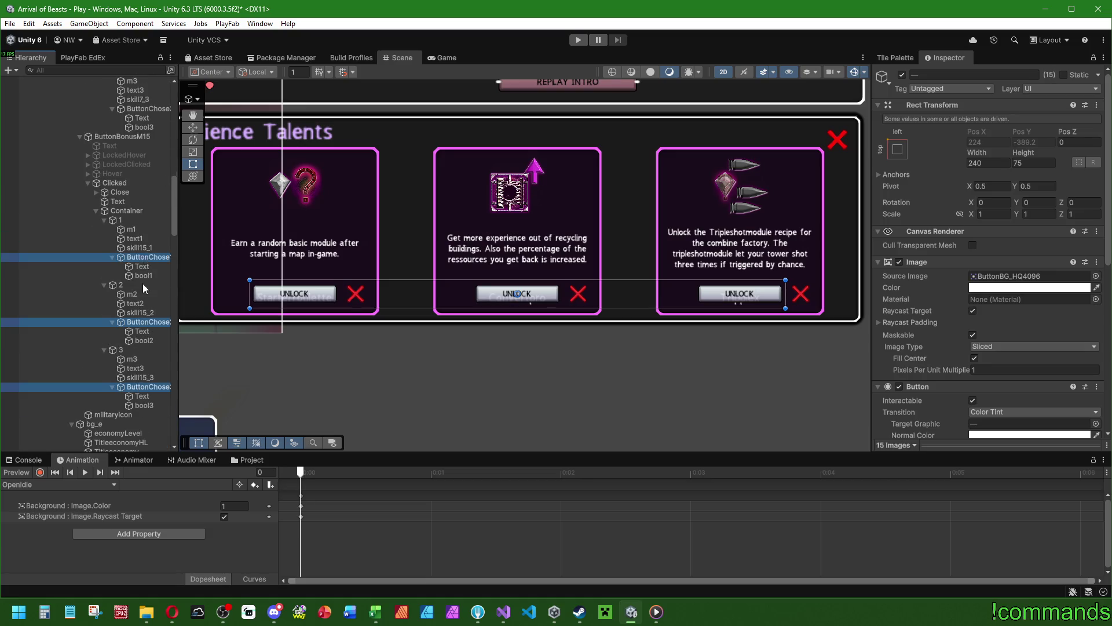
pyautogui.scroll(7, 143, 283)
pyautogui.keyDown('ctrl'); pyautogui.click(142, 352); pyautogui.keyUp('ctrl')
pyautogui.keyDown('ctrl'); pyautogui.click(141, 287); pyautogui.keyUp('ctrl')
pyautogui.keyDown('ctrl'); pyautogui.click(142, 223); pyautogui.keyUp('ctrl')
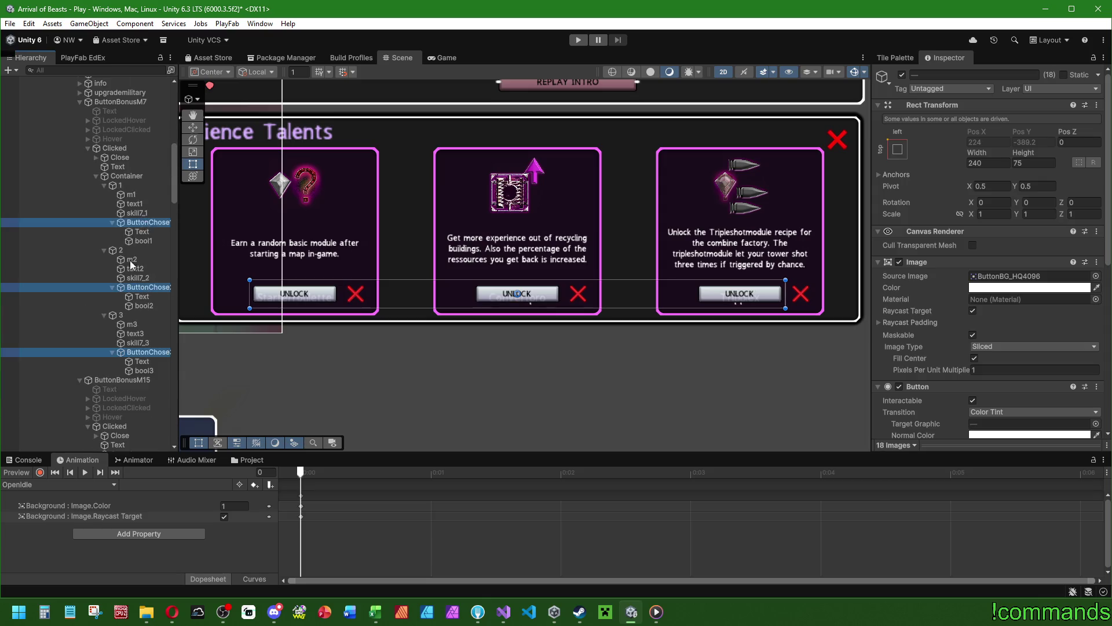
# Set the selected UNLOCK buttons' Rect Transform height to 64.
pyautogui.scroll(-1, 124, 272)
pyautogui.scroll(-5, 895, 314)
pyautogui.scroll(5, 906, 287)
pyautogui.moveTo(1024, 153); pyautogui.dragTo(999, 157)
pyautogui.write('64')
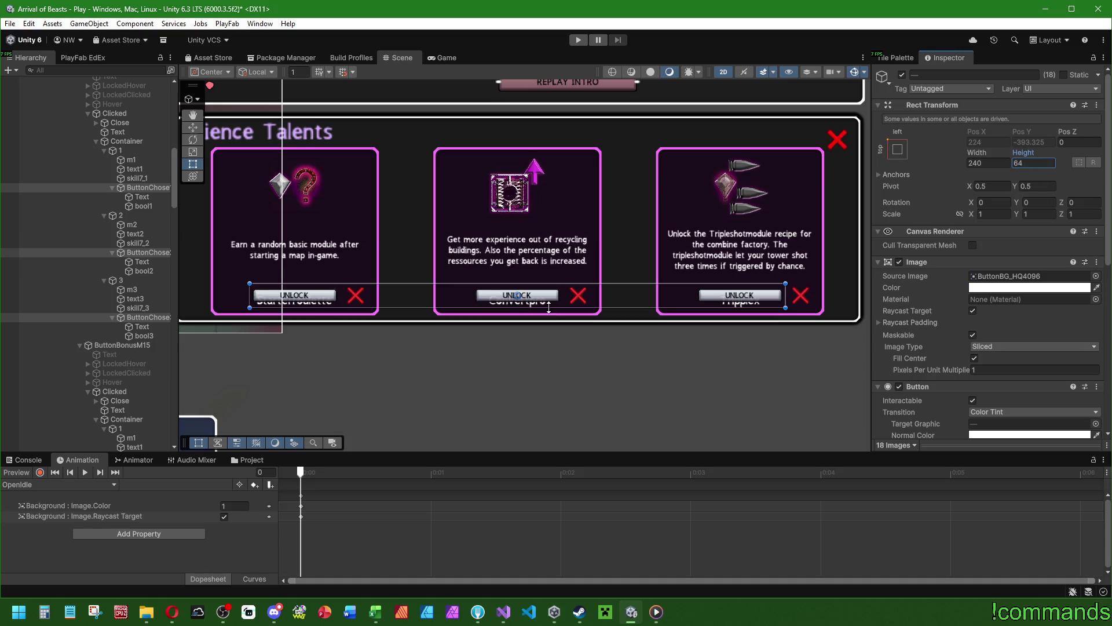
# Inspect the first card's UNLOCK button and set its Pixels Per Unit Multiplier to 1.
pyautogui.click(155, 197)
pyautogui.click(147, 207)
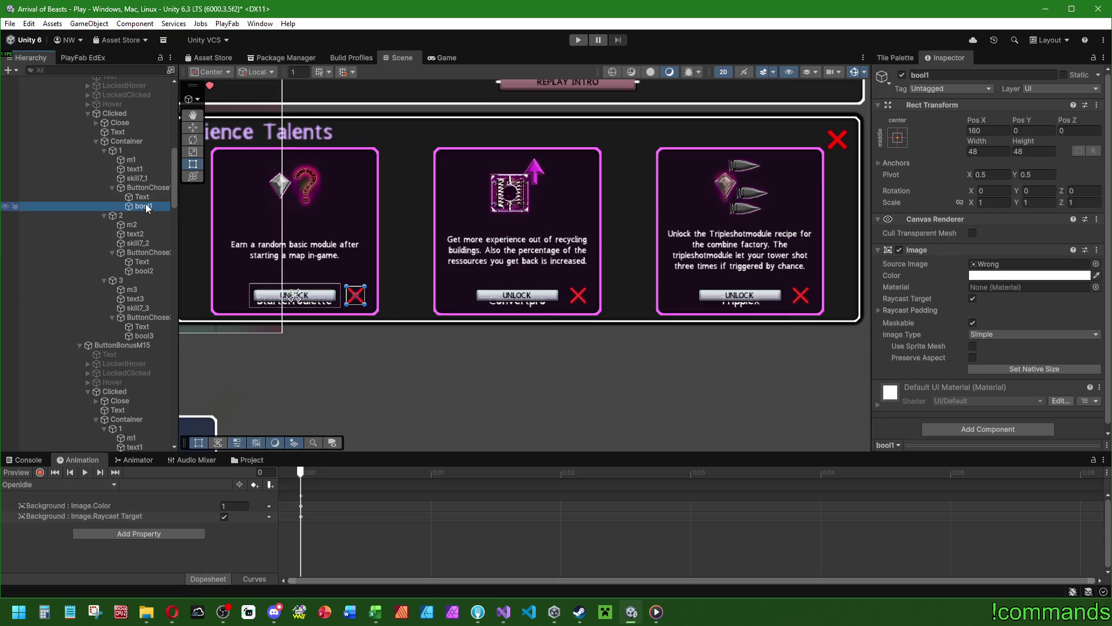
pyautogui.click(146, 188)
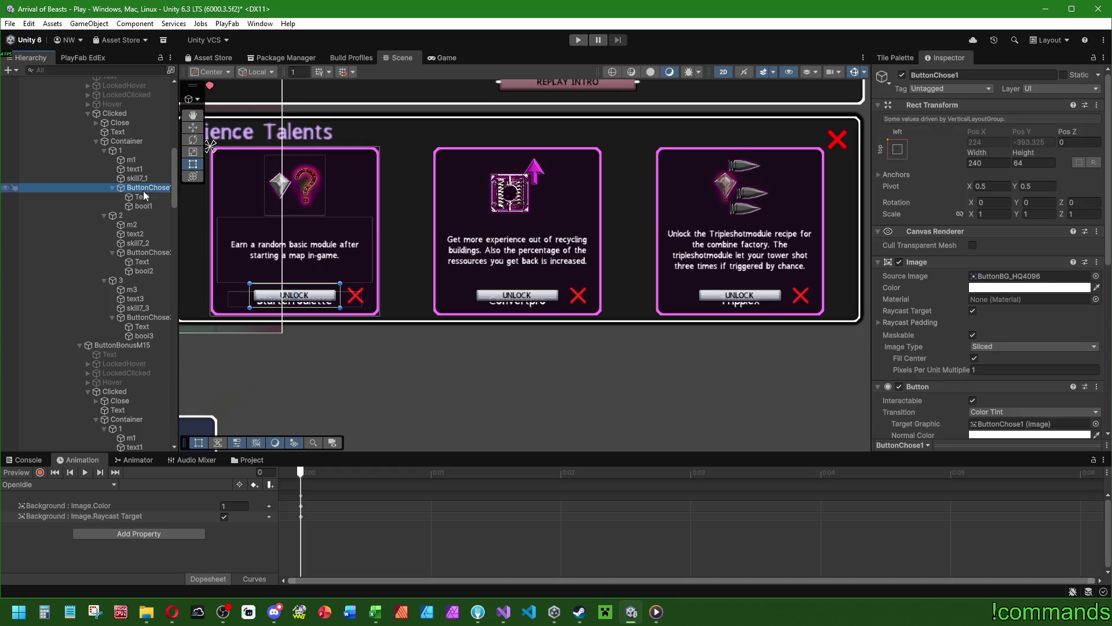
pyautogui.scroll(-5, 928, 332)
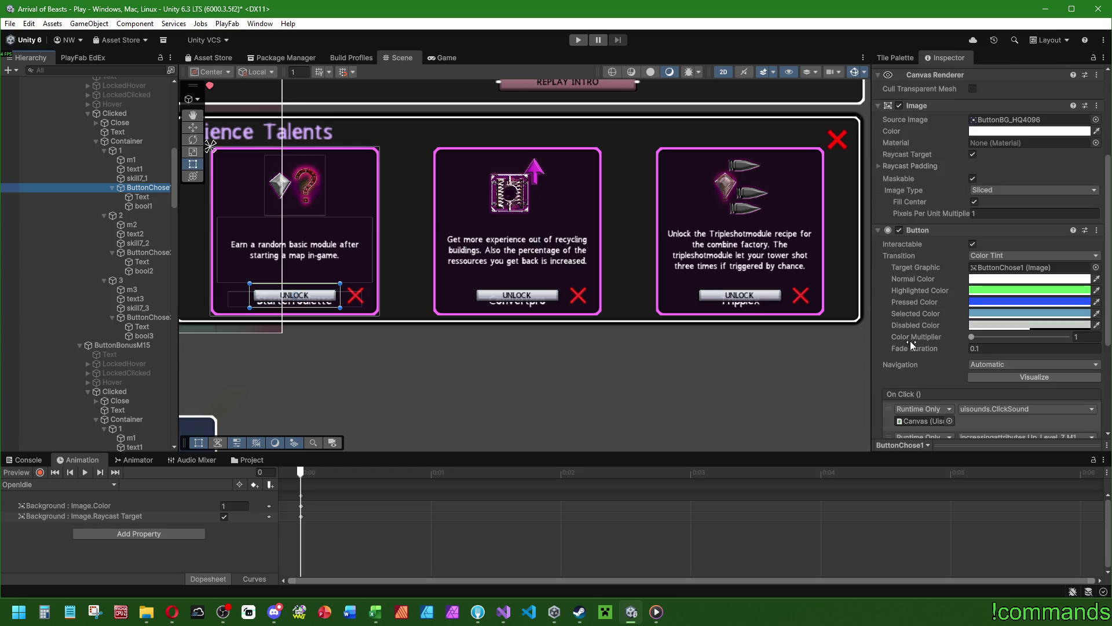
pyautogui.scroll(-3, 909, 341)
pyautogui.scroll(-1, 854, 322)
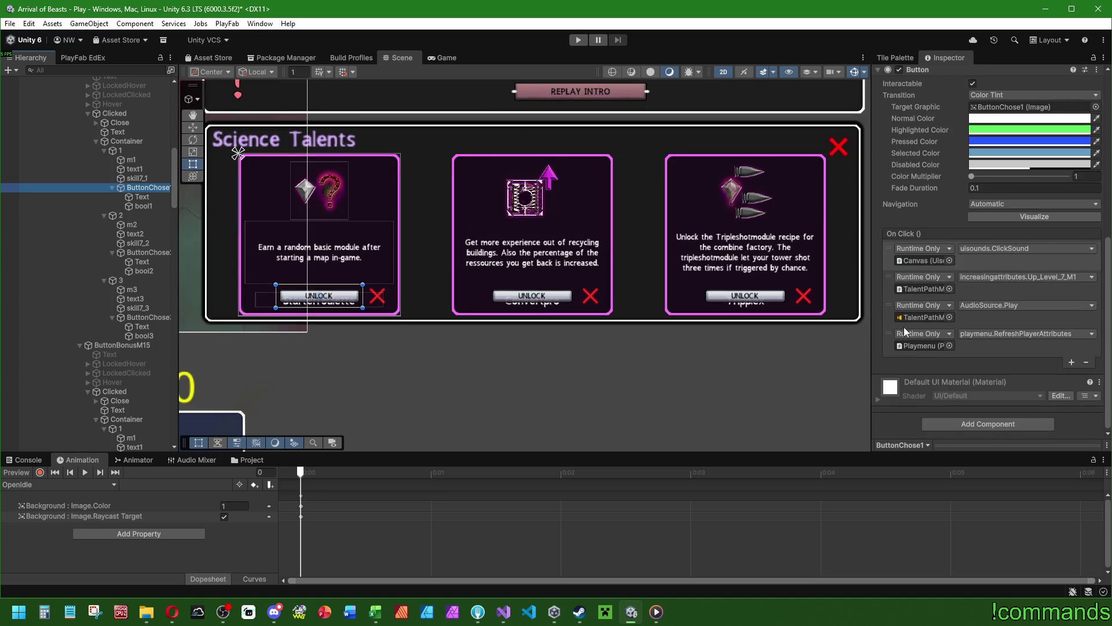
pyautogui.scroll(2, 901, 313)
pyautogui.scroll(2, 273, 294)
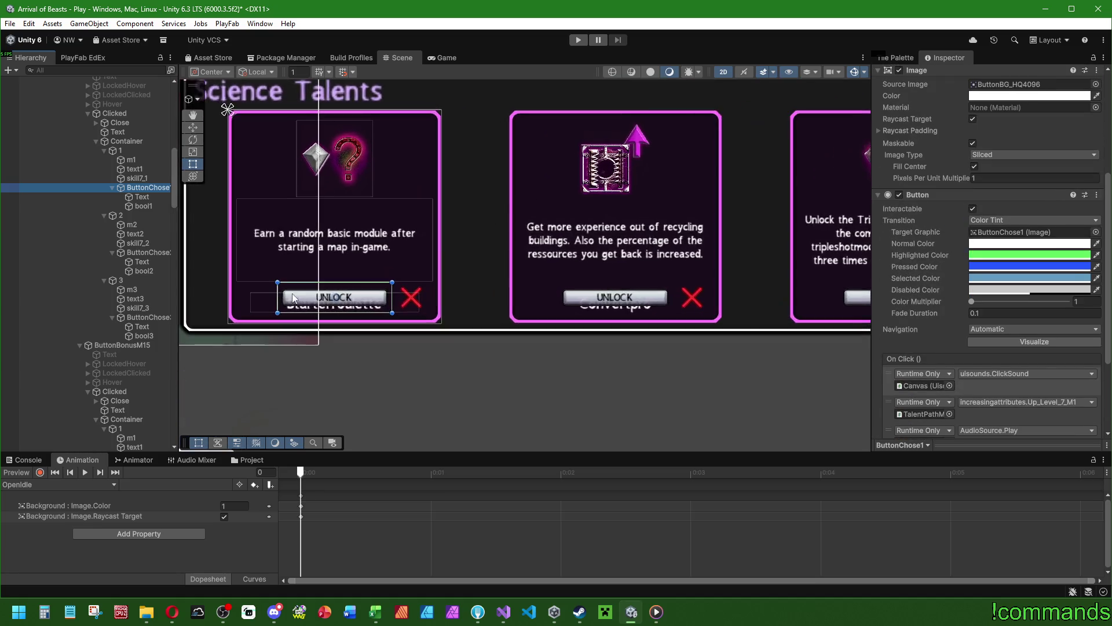
pyautogui.scroll(3, 927, 244)
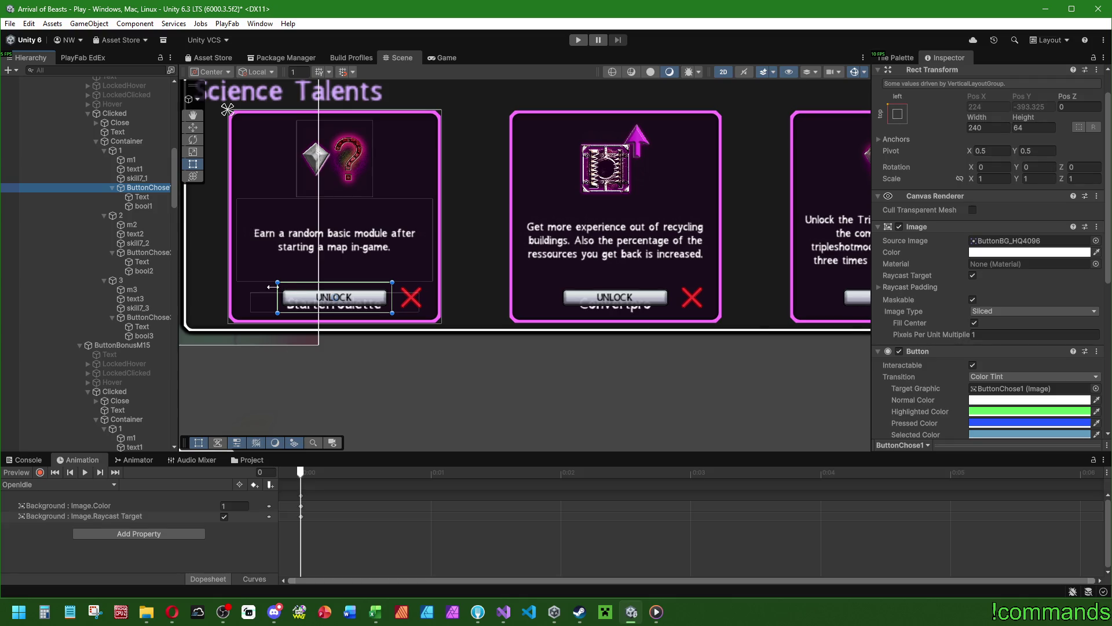
pyautogui.scroll(1, 297, 298)
pyautogui.click(1008, 334)
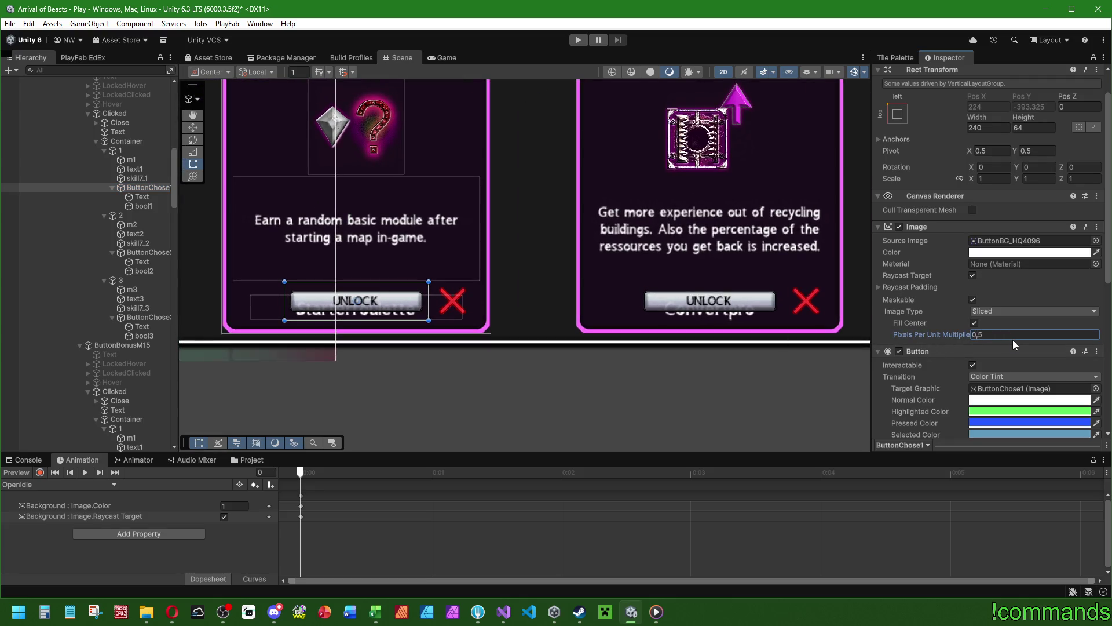
pyautogui.write('1')
# Try Pixels Per Unit Multiplier values 0.521 and 2 on the first card's UNLOCK button.
pyautogui.scroll(-5, 114, 256)
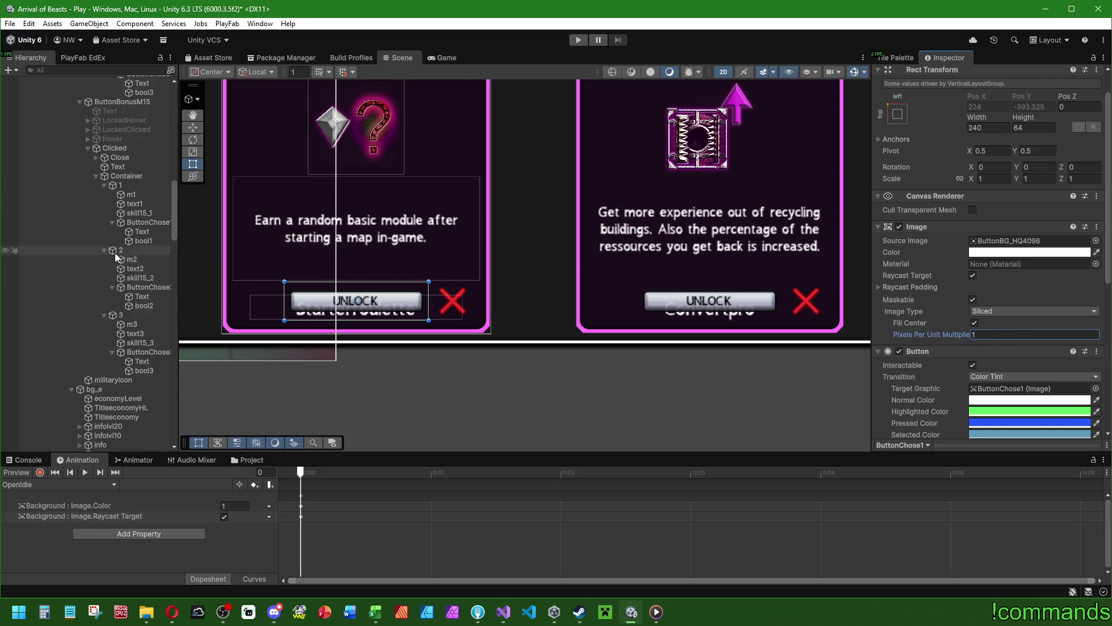
pyautogui.scroll(-12, 114, 263)
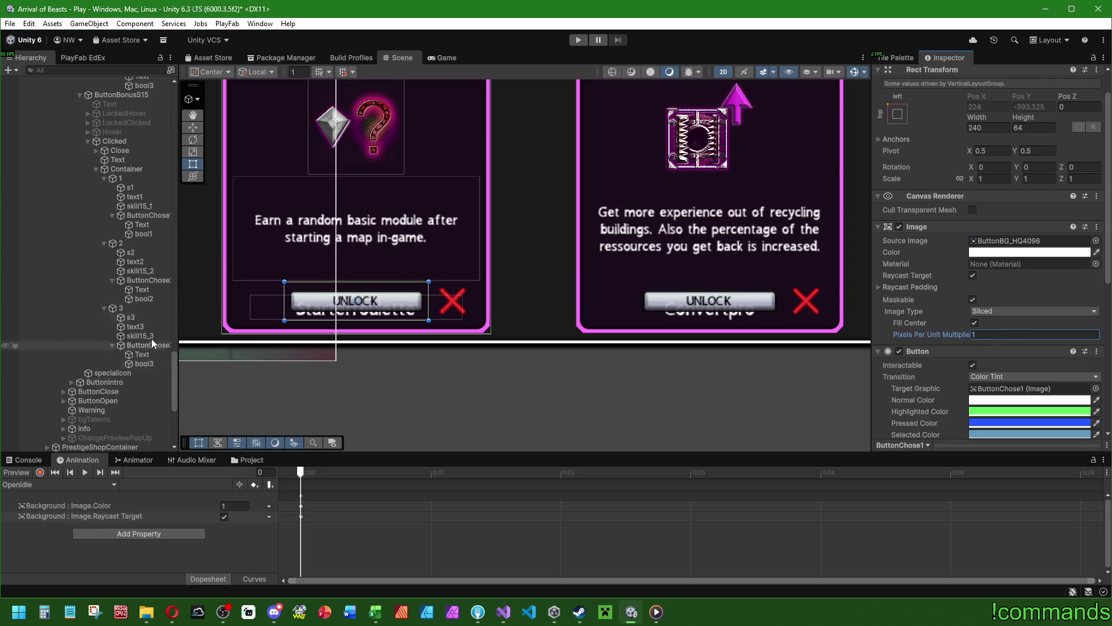
pyautogui.click(148, 215)
pyautogui.click(1011, 335)
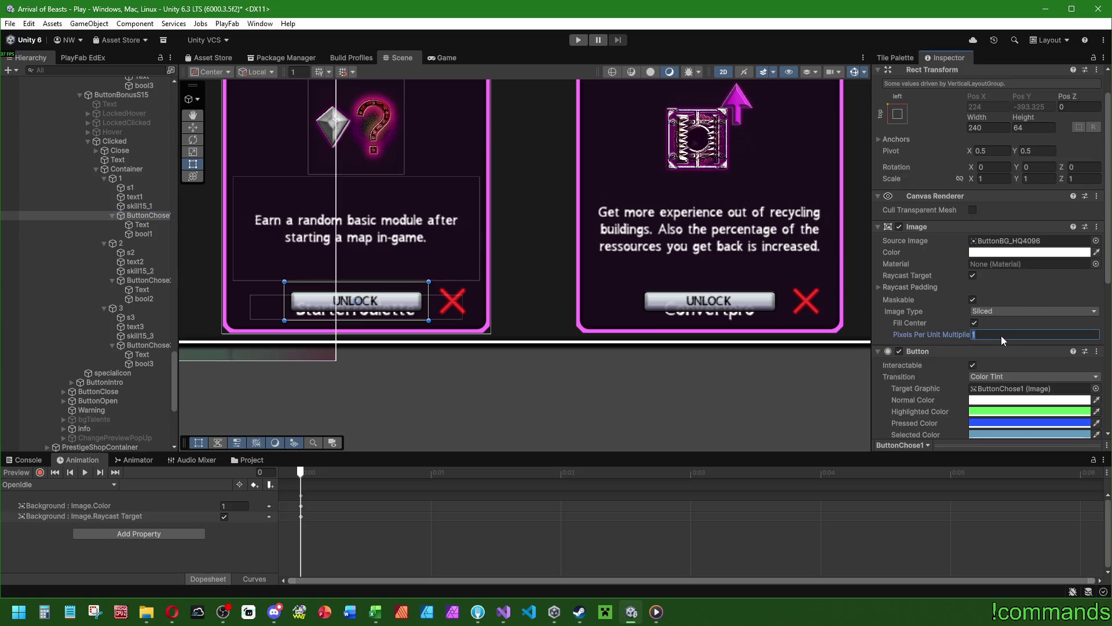
pyautogui.write('0,5')
pyautogui.write('2')
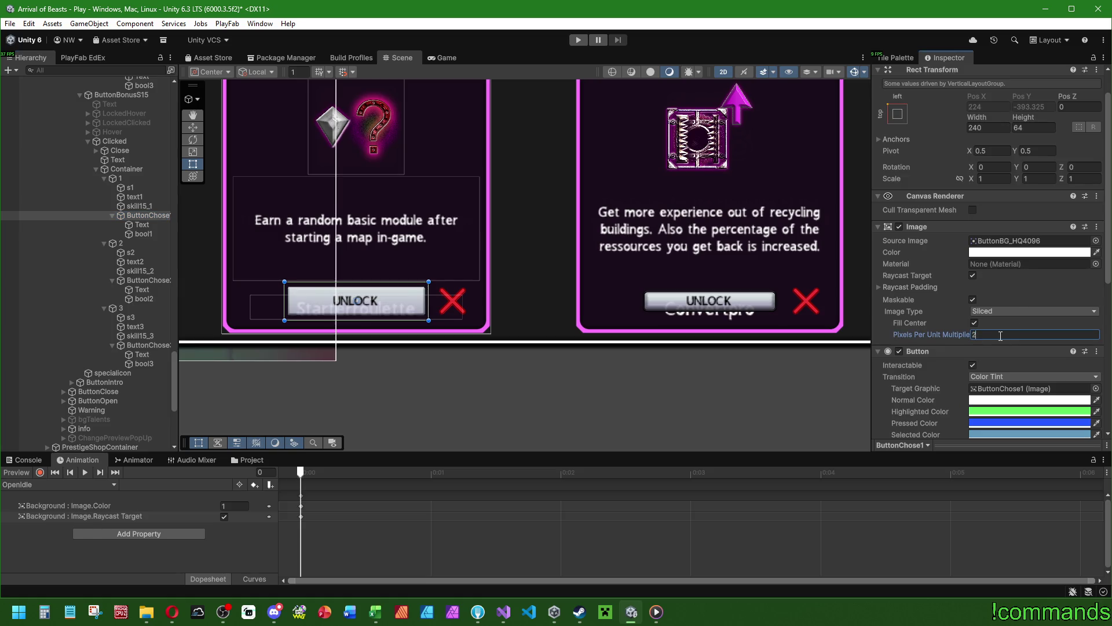
pyautogui.write('1')
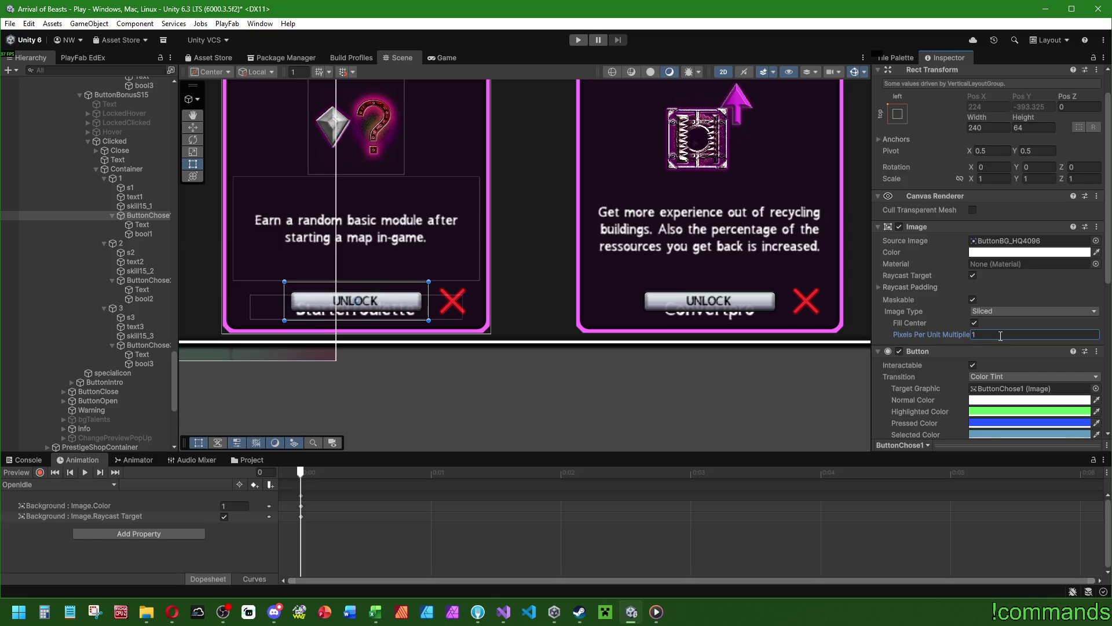
pyautogui.moveTo(300, 342); pyautogui.dragTo(289, 355)
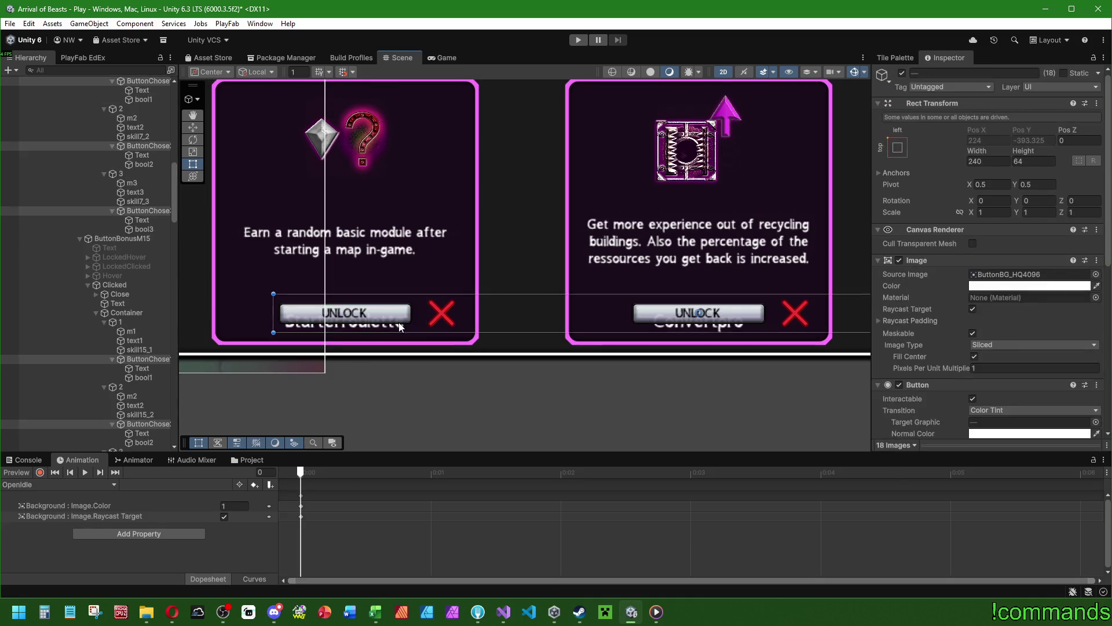
pyautogui.write('2')
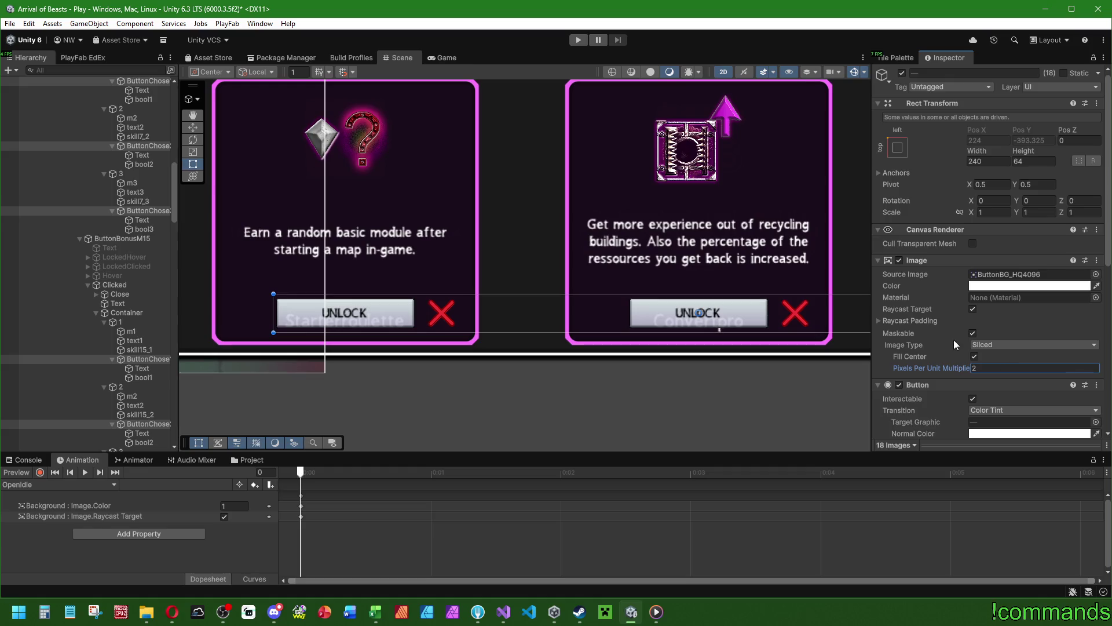
# Shorten the UNLOCK buttons to height 48, entered as 32+16 after trying 45.
pyautogui.moveTo(1024, 152); pyautogui.dragTo(997, 162)
pyautogui.write('45')
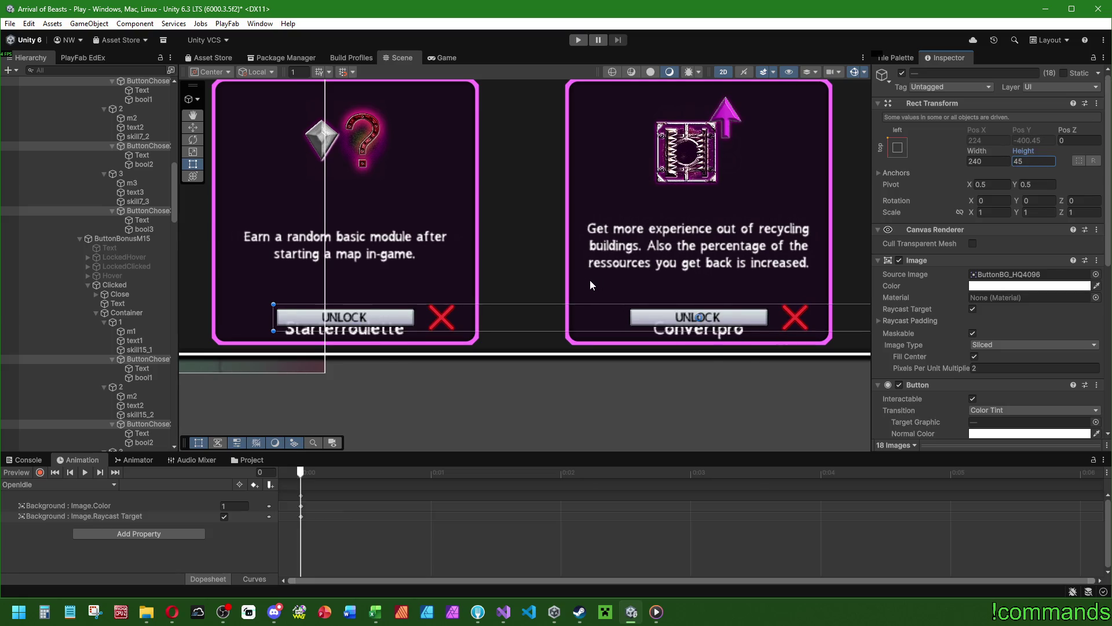
pyautogui.press('Return')
pyautogui.write('32+16')
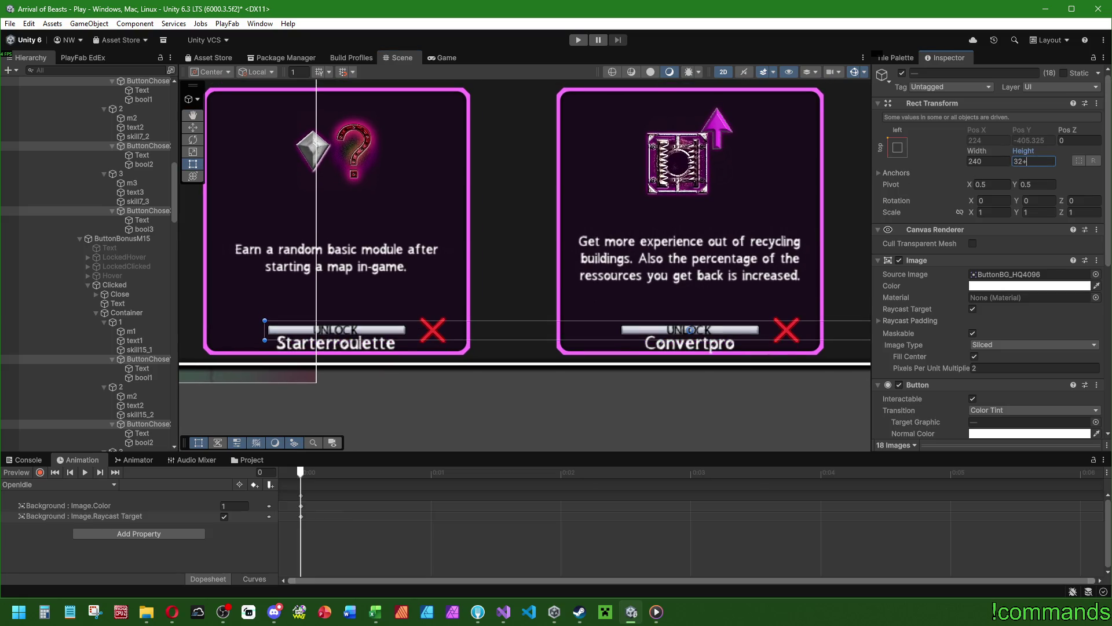
pyautogui.scroll(-5, 791, 237)
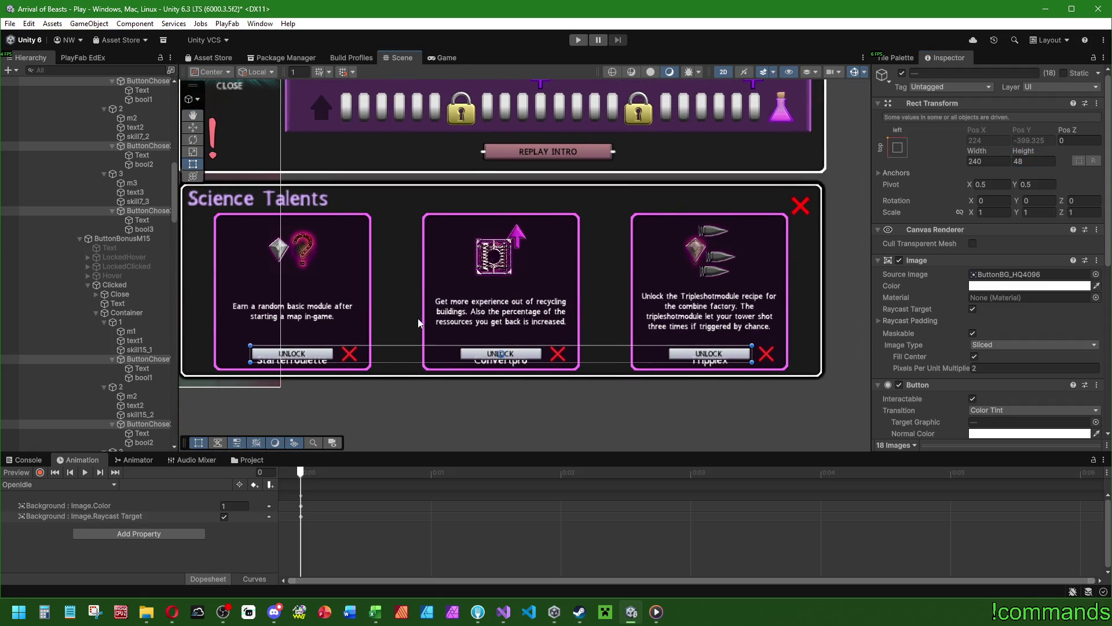
pyautogui.click(138, 202)
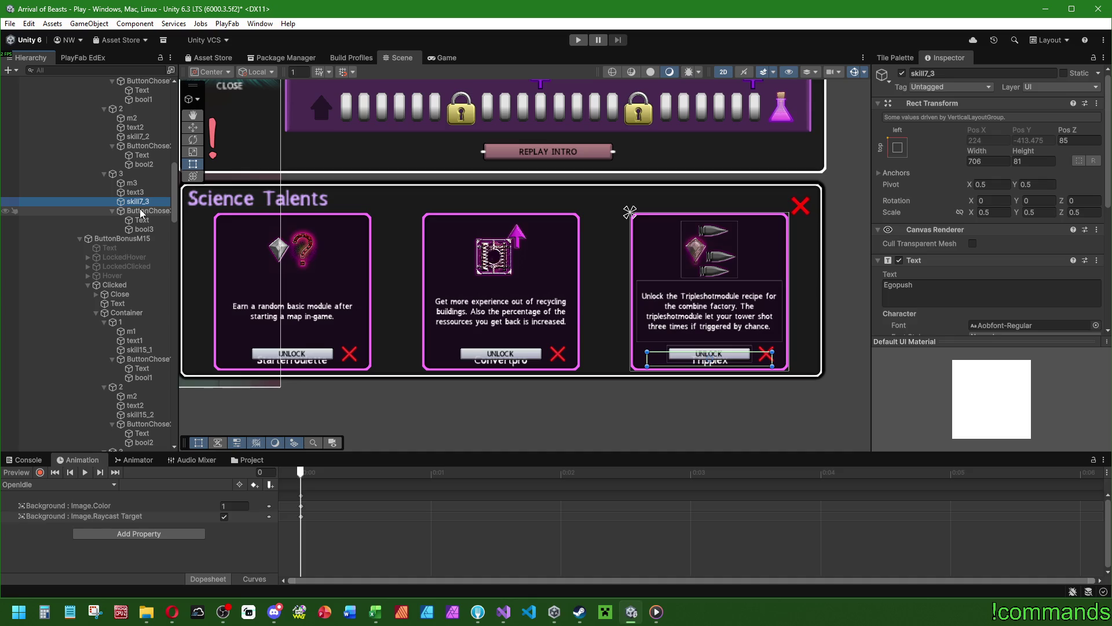
pyautogui.click(142, 193)
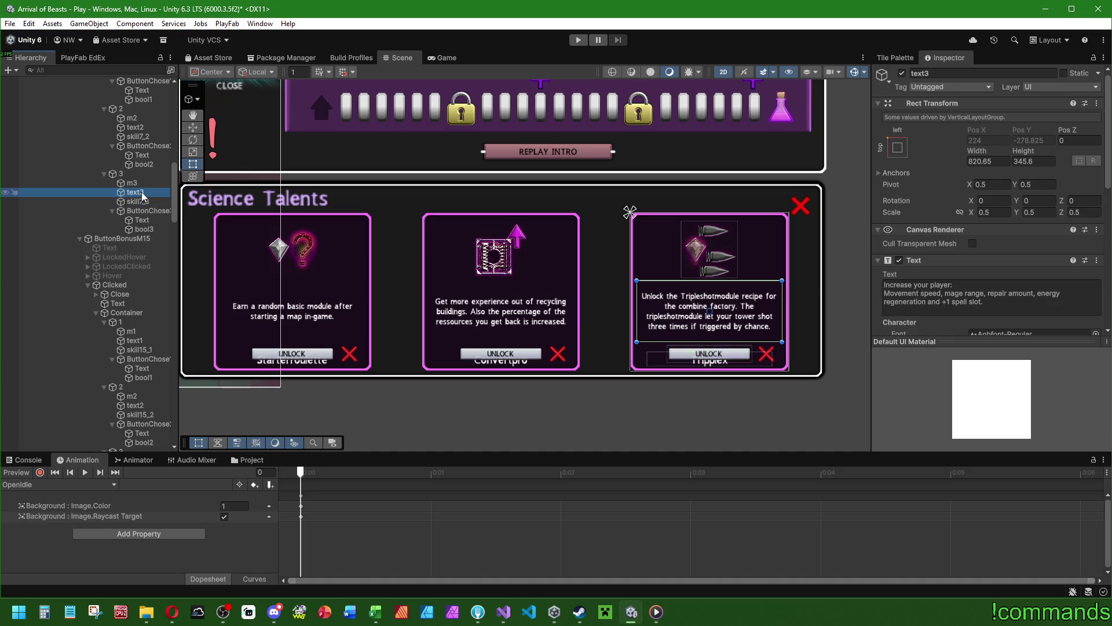
# Select text3, text2 and text1 of the S15 popup, the next popup and E15.
pyautogui.scroll(-10, 141, 197)
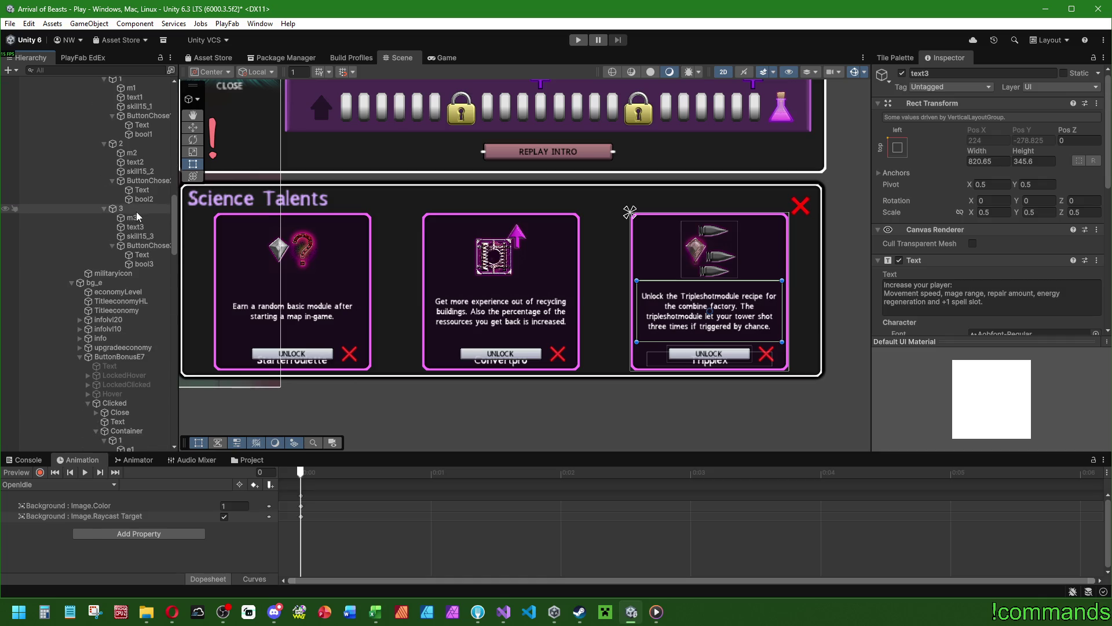
pyautogui.scroll(-10, 138, 225)
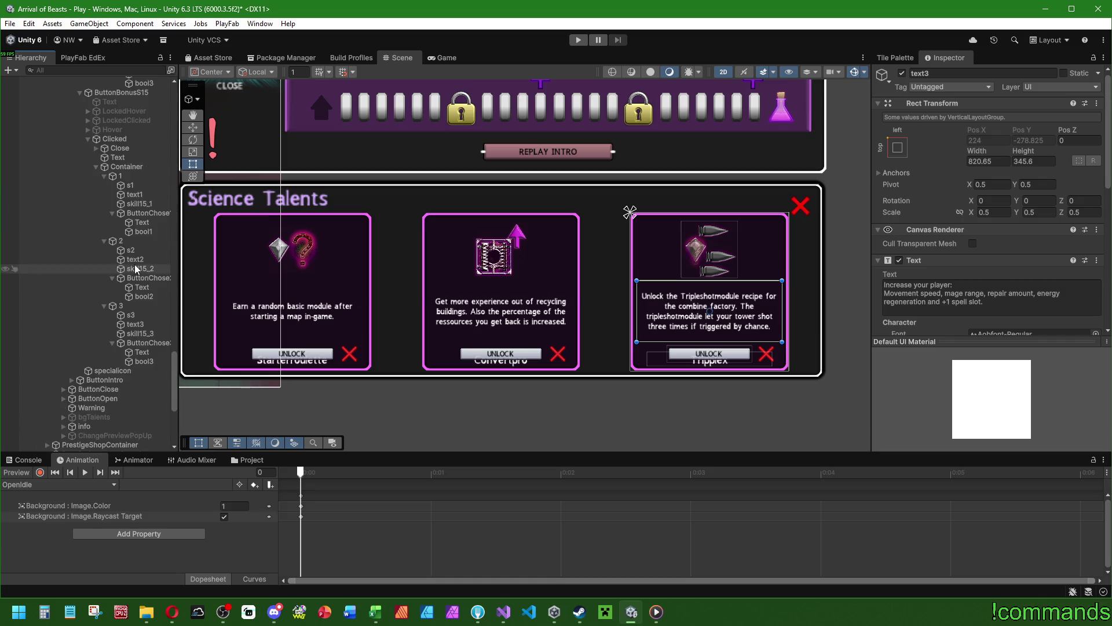
pyautogui.click(137, 324)
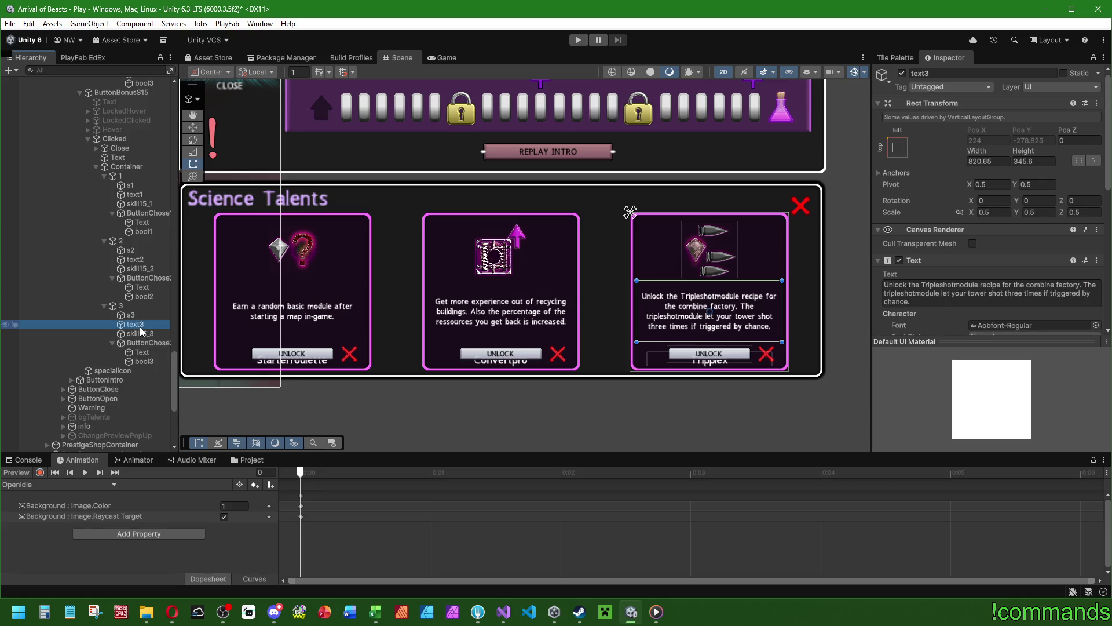
pyautogui.keyDown('ctrl'); pyautogui.click(141, 263); pyautogui.keyUp('ctrl')
pyautogui.keyDown('ctrl'); pyautogui.click(134, 194); pyautogui.keyUp('ctrl')
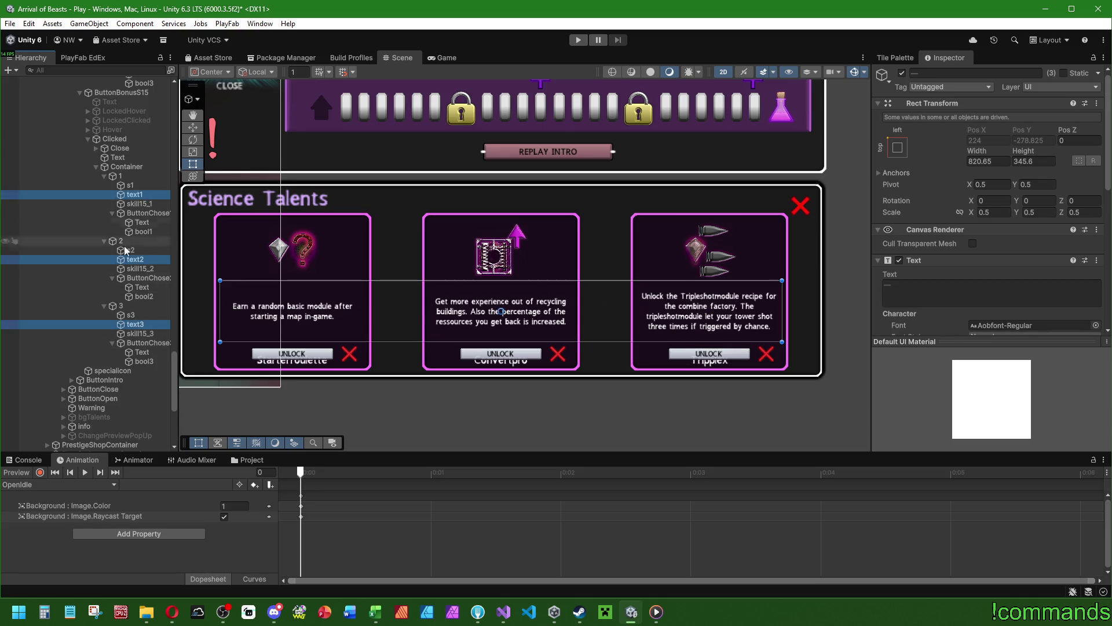
pyautogui.scroll(7, 110, 284)
pyautogui.keyDown('ctrl'); pyautogui.click(135, 289); pyautogui.keyUp('ctrl')
pyautogui.keyDown('ctrl'); pyautogui.click(135, 224); pyautogui.keyUp('ctrl')
pyautogui.keyDown('ctrl'); pyautogui.click(134, 160); pyautogui.keyUp('ctrl')
pyautogui.scroll(7, 131, 286)
pyautogui.scroll(5, 132, 289)
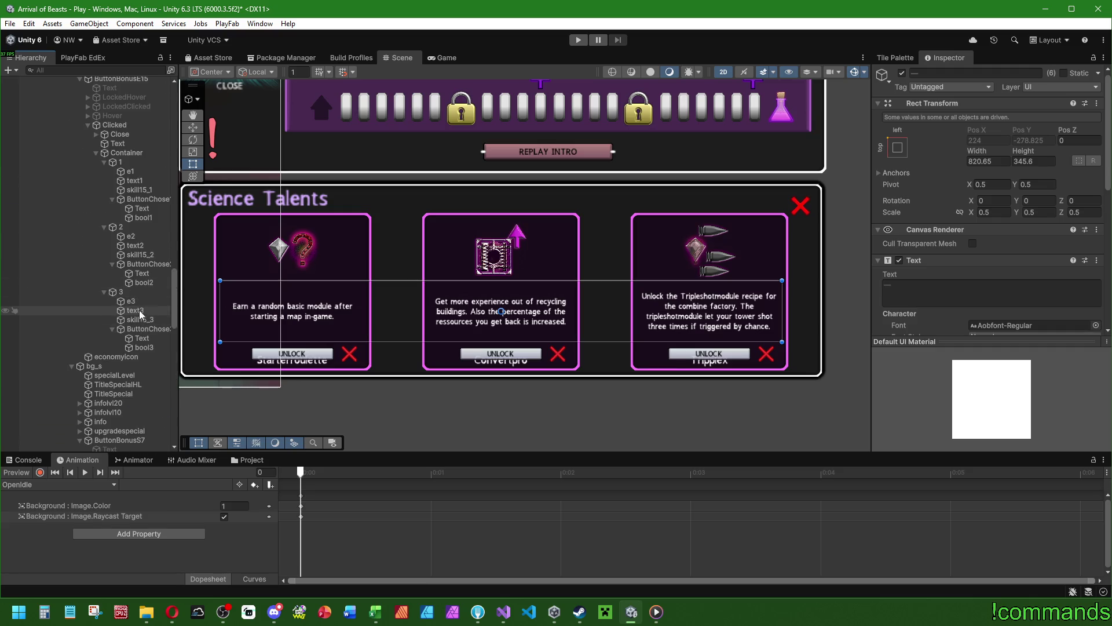
pyautogui.keyDown('ctrl'); pyautogui.click(135, 310); pyautogui.keyUp('ctrl')
pyautogui.keyDown('ctrl'); pyautogui.click(135, 245); pyautogui.keyUp('ctrl')
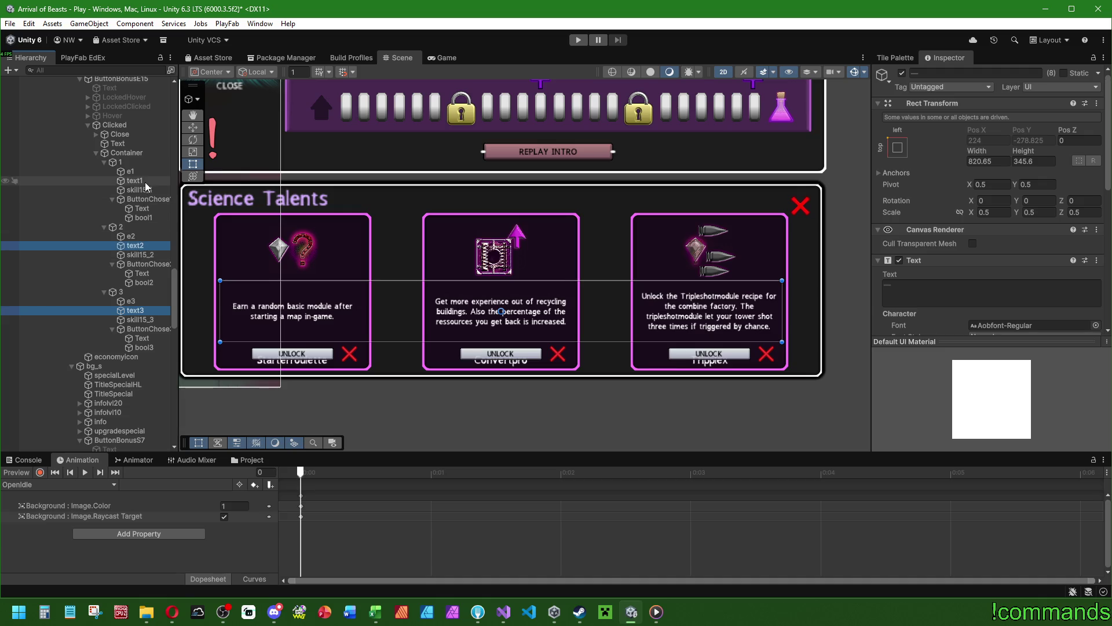
pyautogui.keyDown('ctrl'); pyautogui.click(134, 180); pyautogui.keyUp('ctrl')
# Add text1 to text3 of the S7, M15 and M7 popups to the selection.
pyautogui.scroll(7, 139, 203)
pyautogui.keyDown('ctrl'); pyautogui.click(135, 275); pyautogui.keyUp('ctrl')
pyautogui.keyDown('ctrl'); pyautogui.click(135, 210); pyautogui.keyUp('ctrl')
pyautogui.keyDown('ctrl'); pyautogui.click(135, 145); pyautogui.keyUp('ctrl')
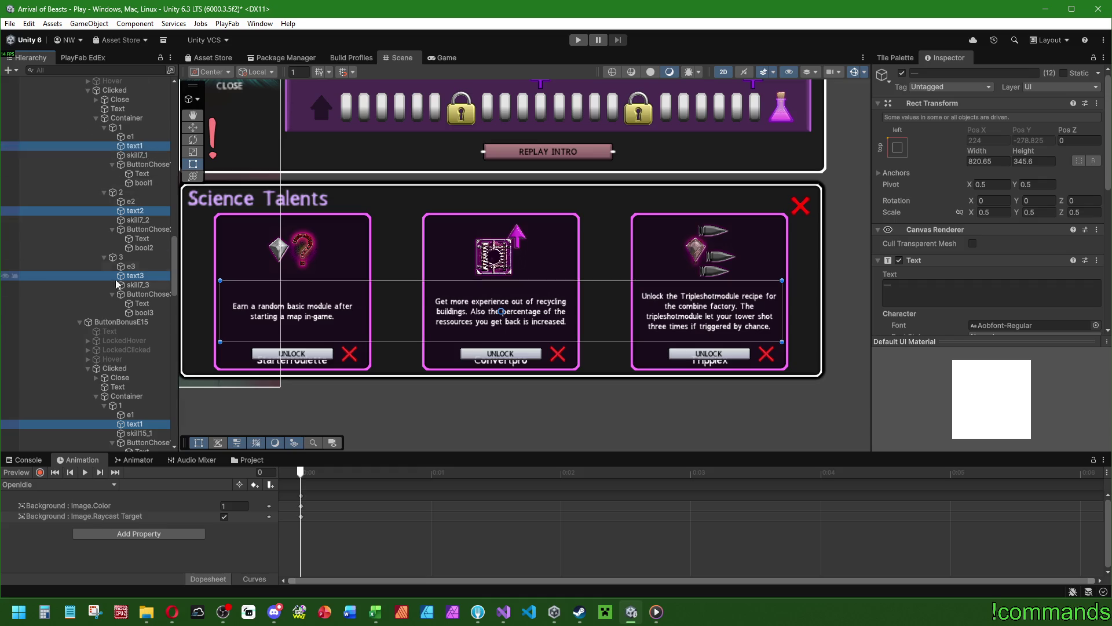
pyautogui.scroll(-14, 120, 336)
pyautogui.keyDown('ctrl'); pyautogui.click(137, 331); pyautogui.keyUp('ctrl')
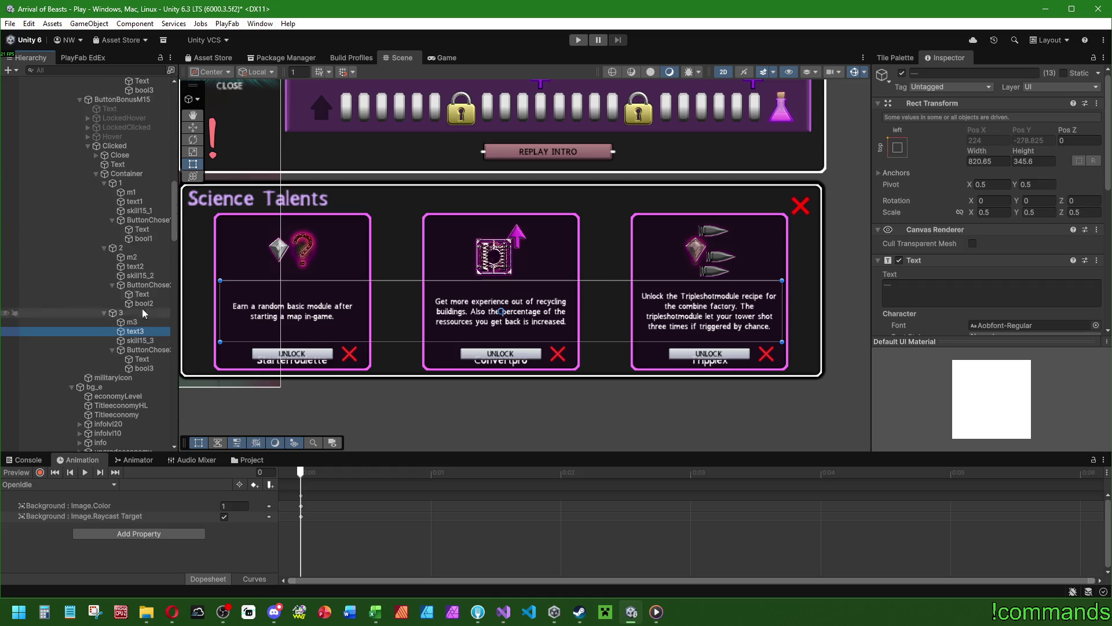
pyautogui.keyDown('ctrl'); pyautogui.click(137, 266); pyautogui.keyUp('ctrl')
pyautogui.keyDown('ctrl'); pyautogui.click(141, 202); pyautogui.keyUp('ctrl')
pyautogui.scroll(8, 142, 204)
pyautogui.keyDown('ctrl'); pyautogui.click(139, 331); pyautogui.keyUp('ctrl')
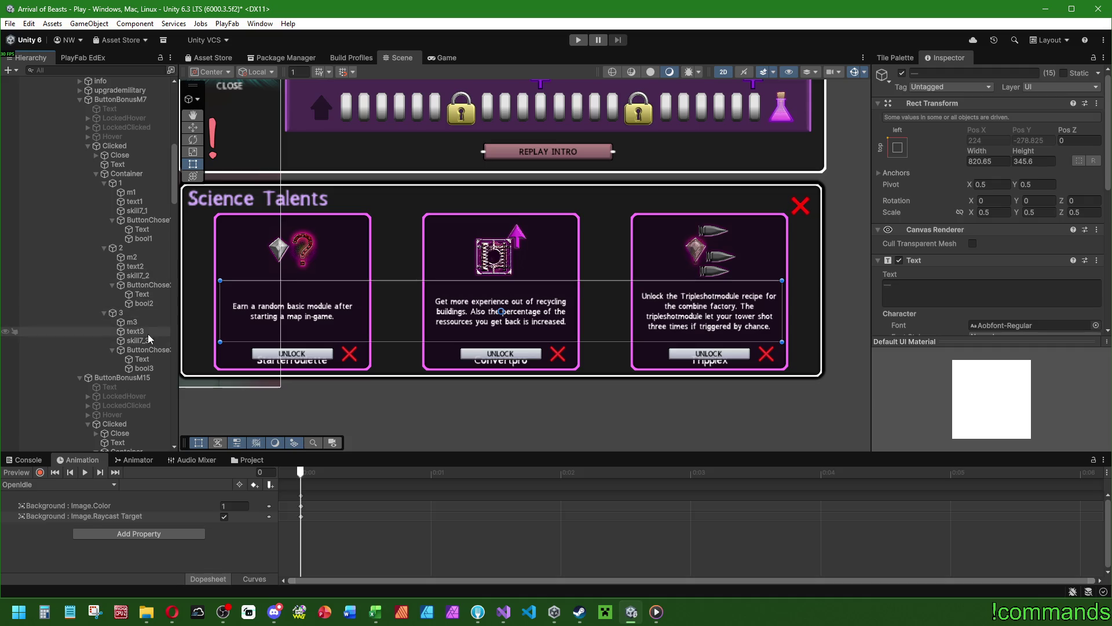
pyautogui.keyDown('ctrl'); pyautogui.click(139, 266); pyautogui.keyUp('ctrl')
pyautogui.keyDown('ctrl'); pyautogui.click(135, 201); pyautogui.keyUp('ctrl')
pyautogui.scroll(-7, 154, 235)
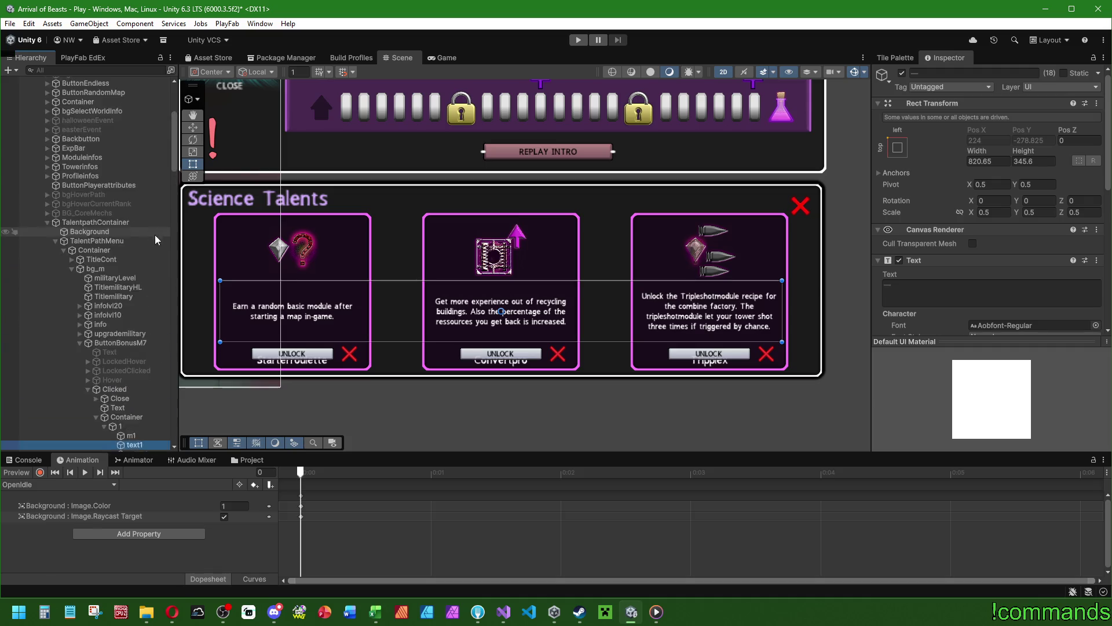
pyautogui.scroll(-10, 106, 260)
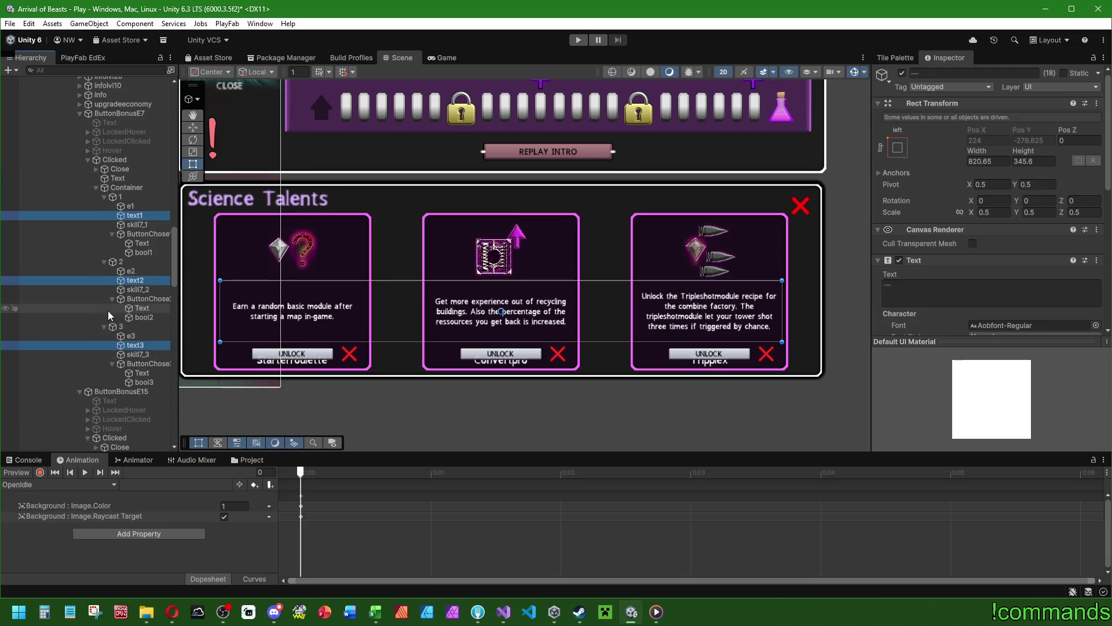
pyautogui.scroll(-6, 119, 302)
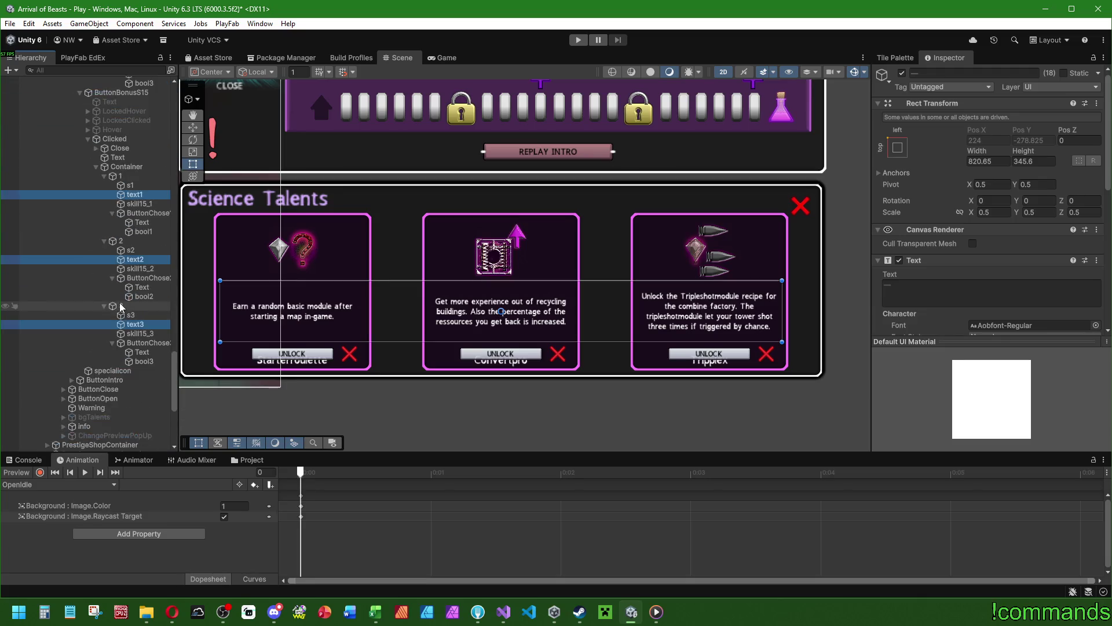
pyautogui.scroll(-7, 973, 232)
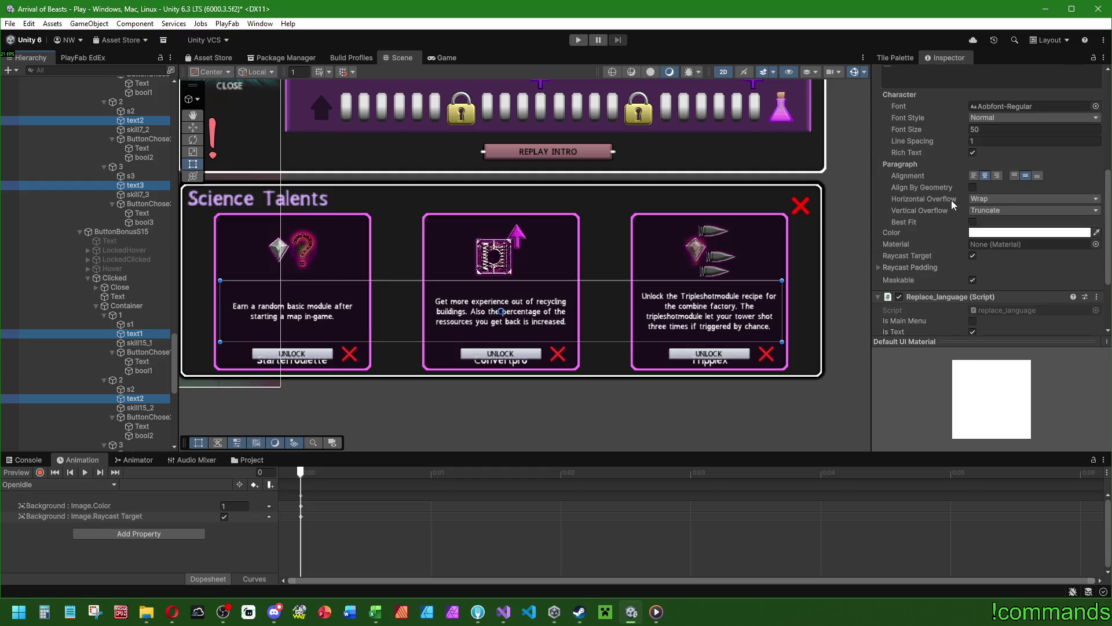
# Set description font size to 45 and try box heights 261.4, 239.9, 264.3, 238.7, 252.6, 203.5.
pyautogui.doubleClick(992, 131)
pyautogui.write('45')
pyautogui.scroll(5, 1014, 130)
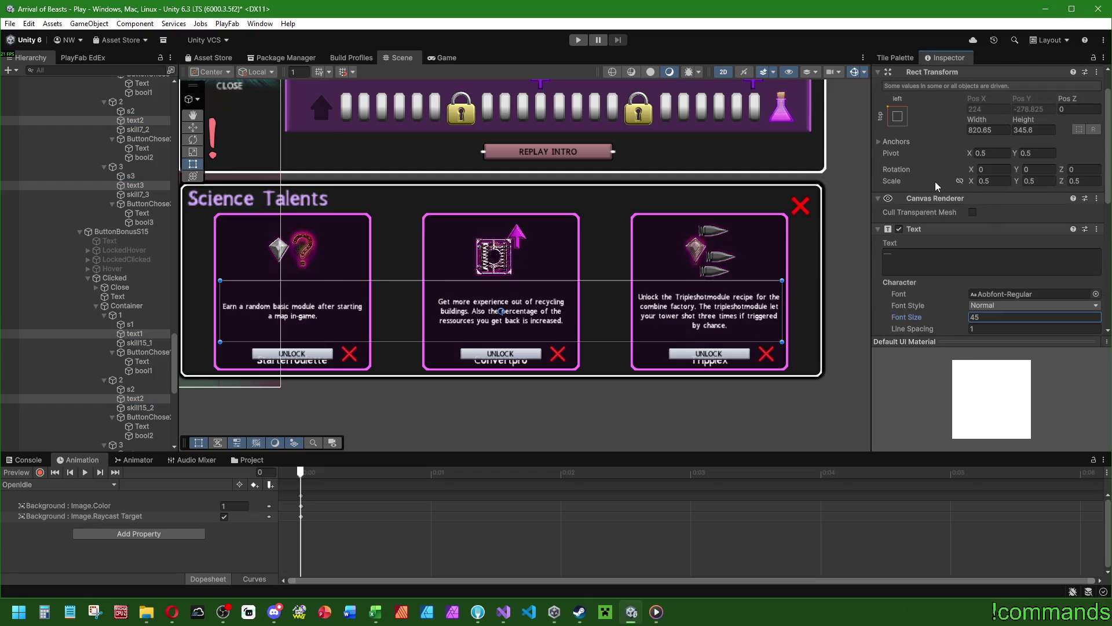
pyautogui.doubleClick(1041, 128)
pyautogui.write('261.4')
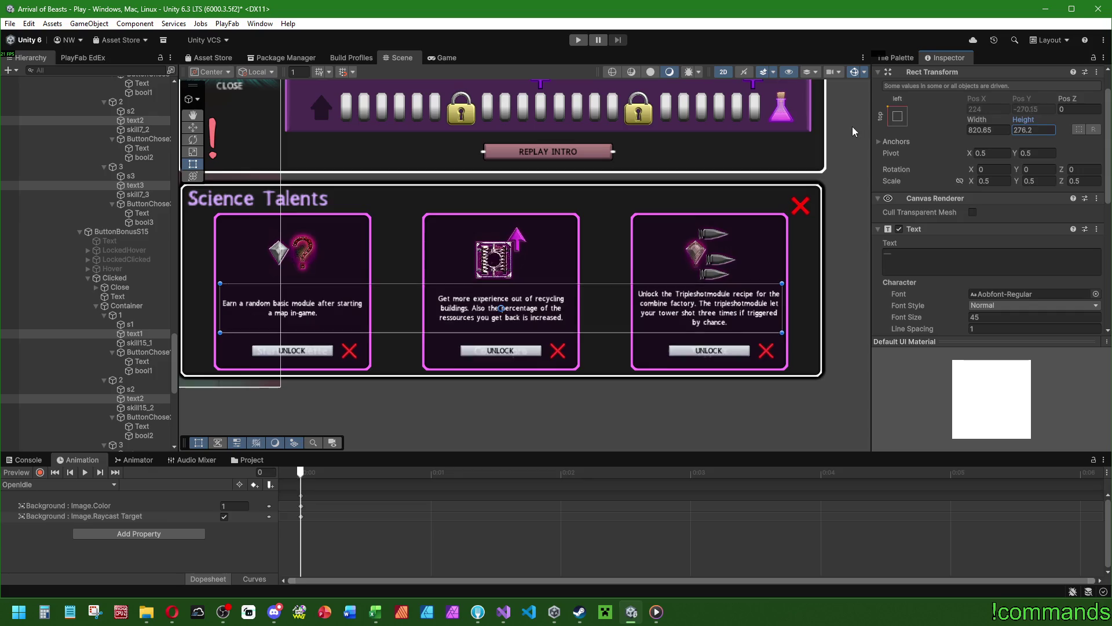
pyautogui.press('BackSpace')
pyautogui.press('BackSpace')
pyautogui.press('BackSpace')
pyautogui.write('239.9')
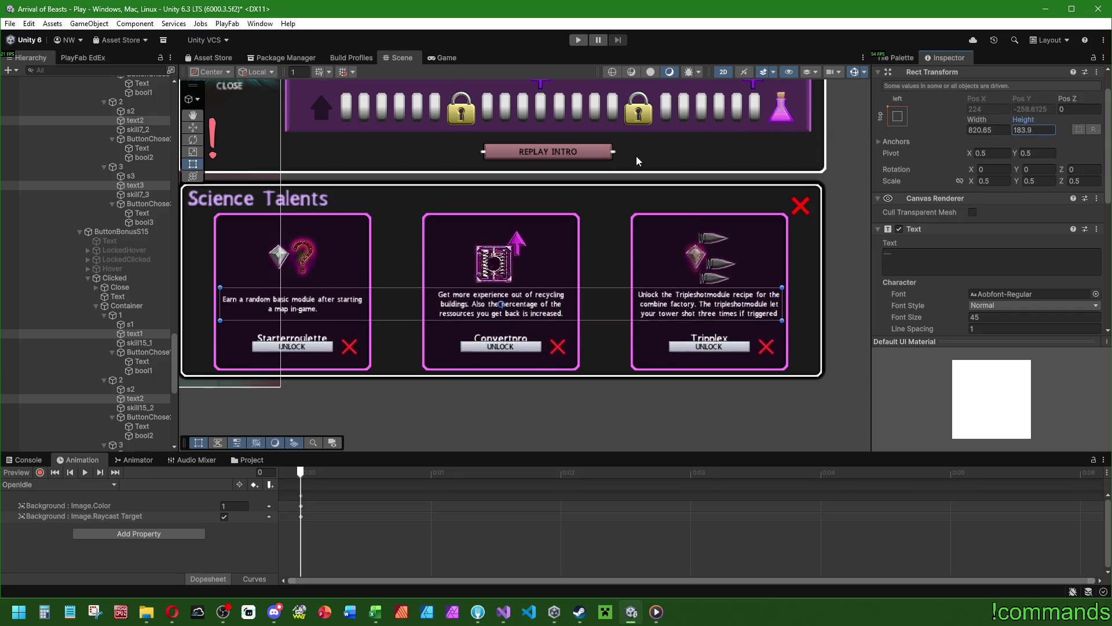
pyautogui.press('BackSpace')
pyautogui.press('BackSpace')
pyautogui.press('BackSpace')
pyautogui.write('264.3')
pyautogui.press('BackSpace')
pyautogui.press('BackSpace')
pyautogui.press('BackSpace')
pyautogui.write('238.7')
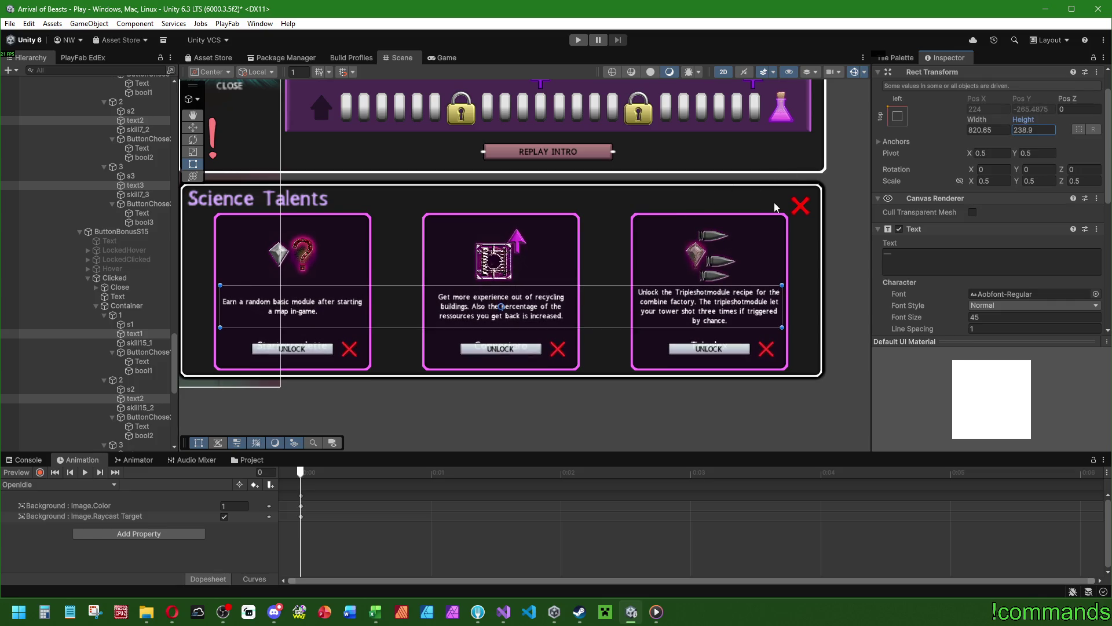
pyautogui.press('BackSpace')
pyautogui.press('BackSpace')
pyautogui.press('BackSpace')
pyautogui.write('252.6')
pyautogui.press('BackSpace')
pyautogui.press('BackSpace')
pyautogui.press('BackSpace')
pyautogui.write('203.5')
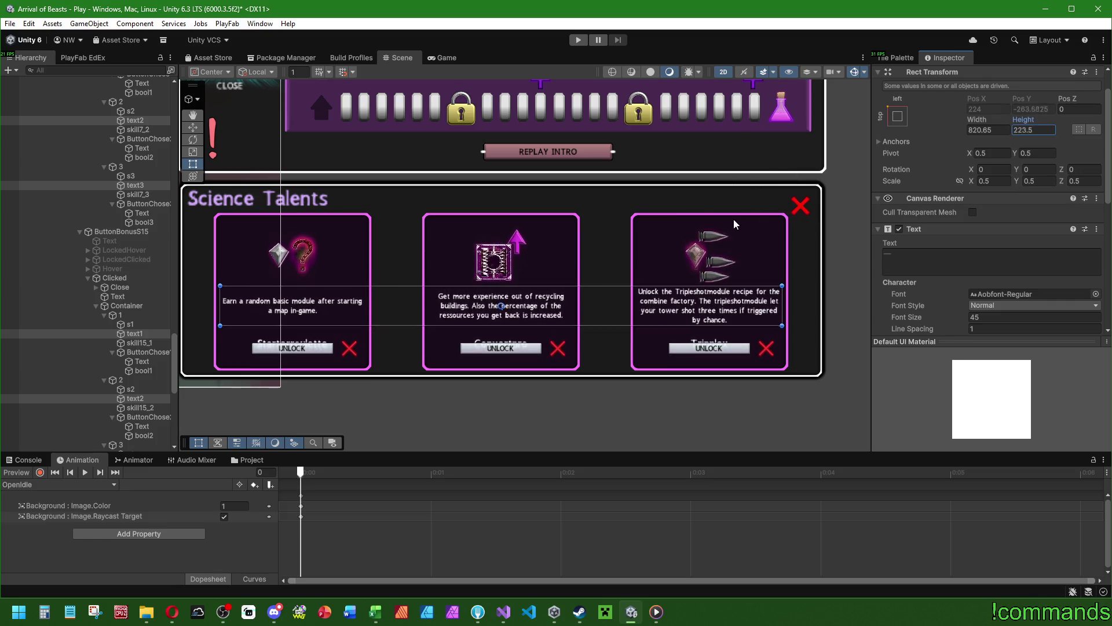
# Try further description box heights 214.8, 215.1, 161.3 and 152.1, then 226.5.
pyautogui.press('BackSpace')
pyautogui.write('7')
pyautogui.press('BackSpace')
pyautogui.press('BackSpace')
pyautogui.press('BackSpace')
pyautogui.write('214.8')
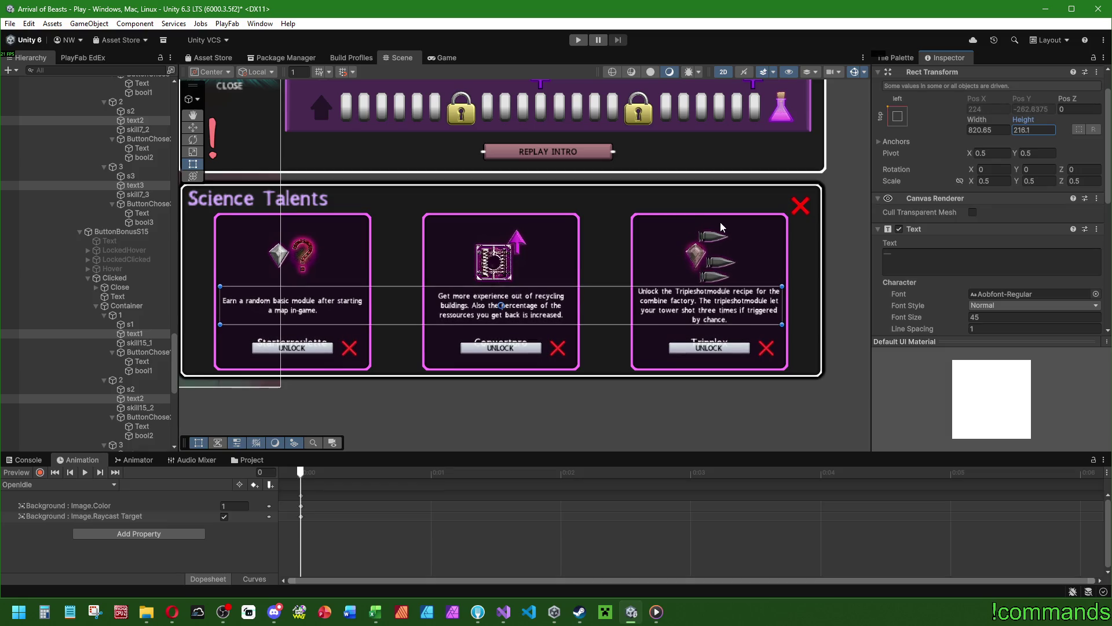
pyautogui.press('BackSpace')
pyautogui.press('BackSpace')
pyautogui.press('BackSpace')
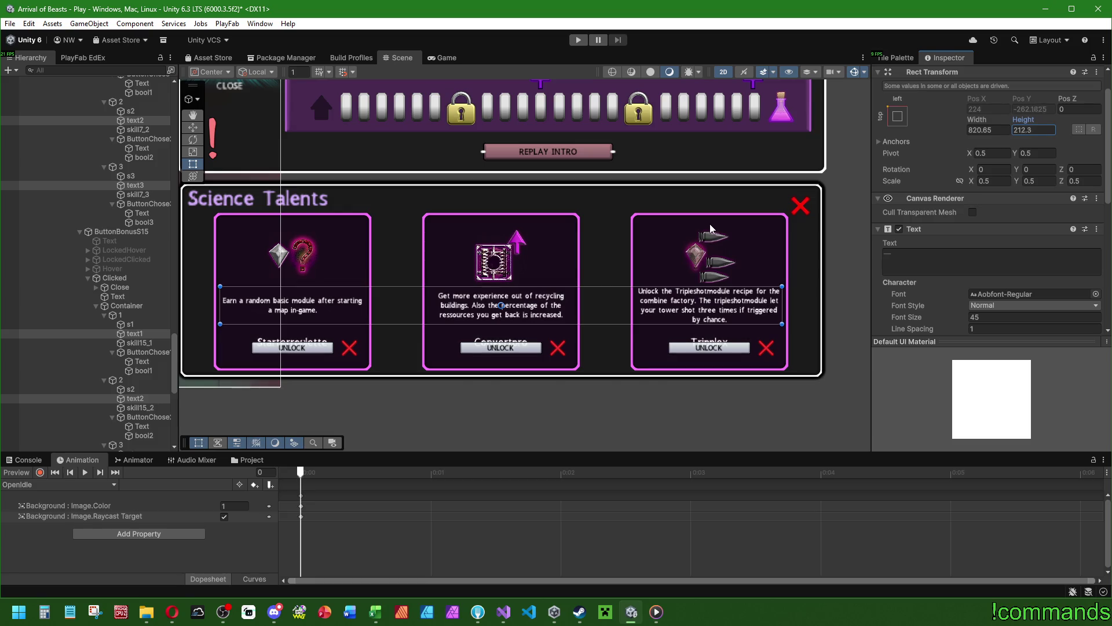
pyautogui.write('5.1')
pyautogui.press('BackSpace')
pyautogui.press('BackSpace')
pyautogui.press('BackSpace')
pyautogui.write('161.3')
pyautogui.press('BackSpace')
pyautogui.press('BackSpace')
pyautogui.press('BackSpace')
pyautogui.write('152.1')
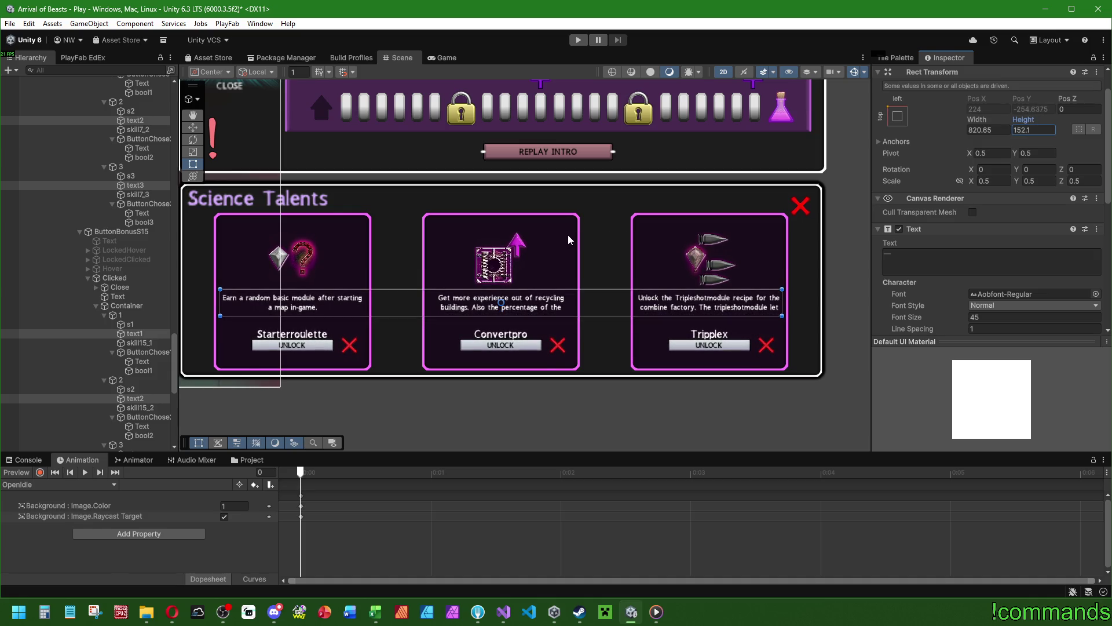
pyautogui.press('BackSpace')
pyautogui.press('BackSpace')
pyautogui.press('BackSpace')
pyautogui.write('4.8')
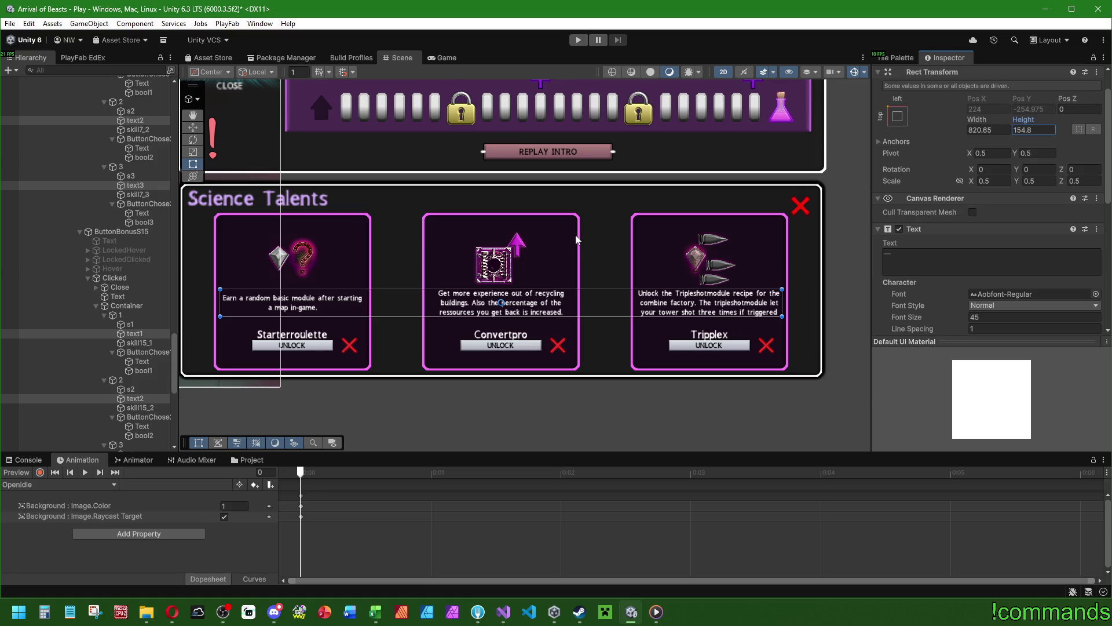
pyautogui.press('BackSpace')
pyautogui.press('BackSpace')
pyautogui.press('BackSpace')
pyautogui.write('226.5')
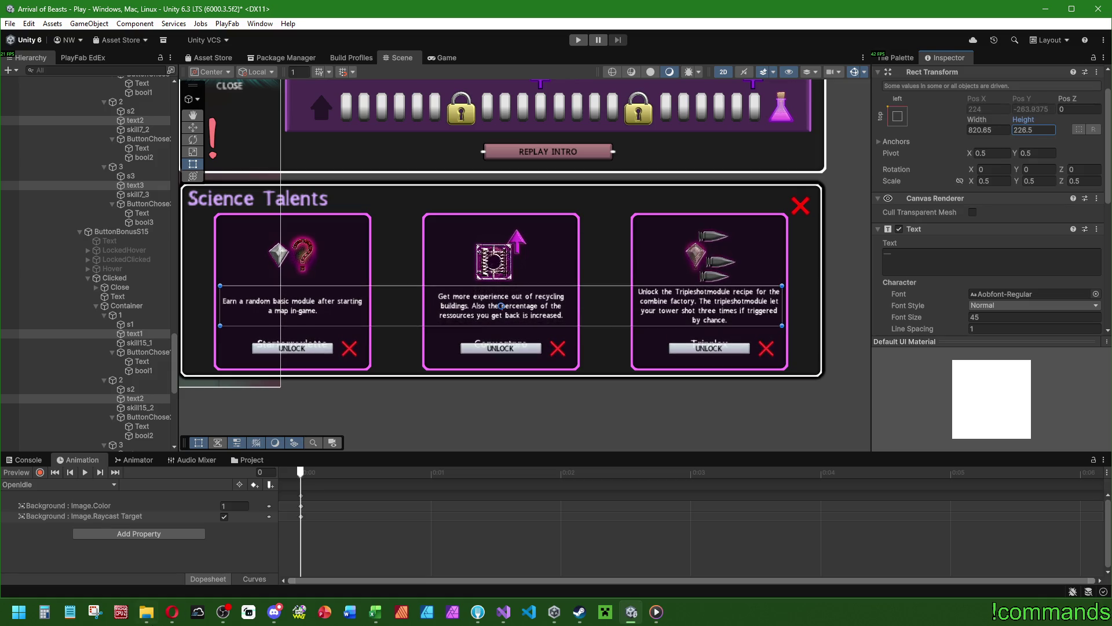
# Work out a height in Calculator, close it, and enter 218 as the description box height.
pyautogui.click(49, 620)
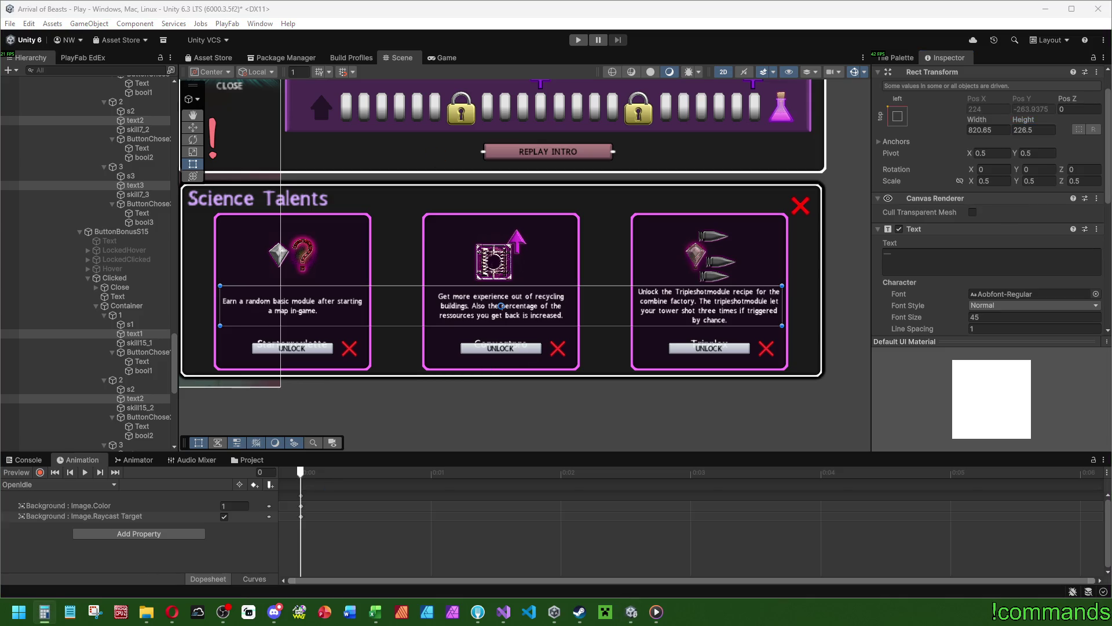
pyautogui.write('215 - 155 =')
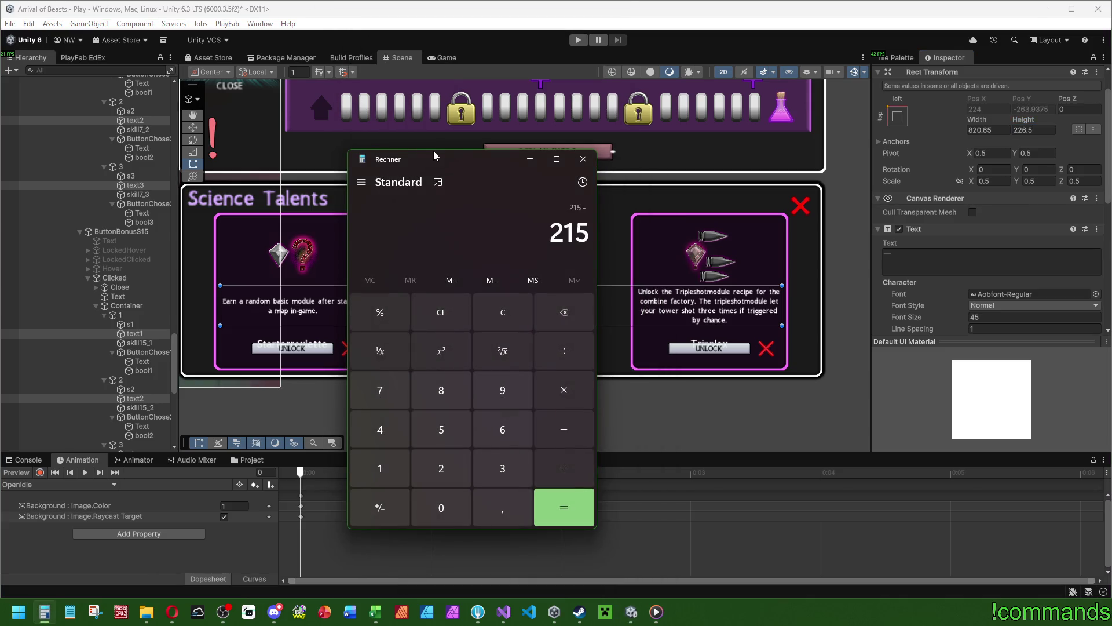
pyautogui.click(582, 158)
pyautogui.click(1025, 128)
pyautogui.write('21')
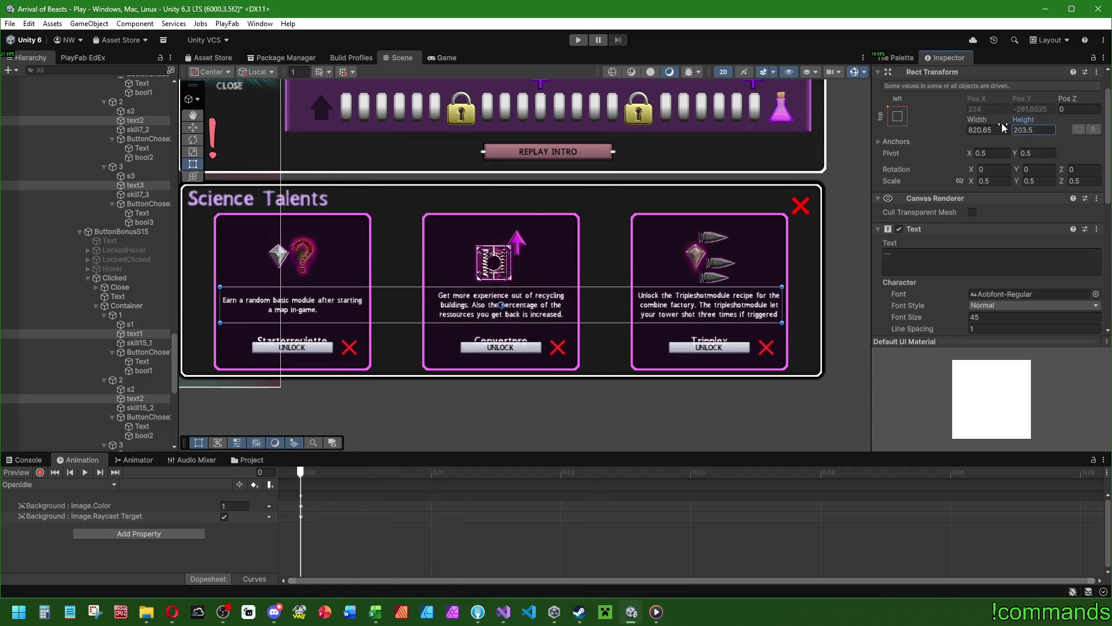
pyautogui.write('8')
# Set the description boxes' height to 270, then adjust it to 272.
pyautogui.press('BackSpace')
pyautogui.write('021')
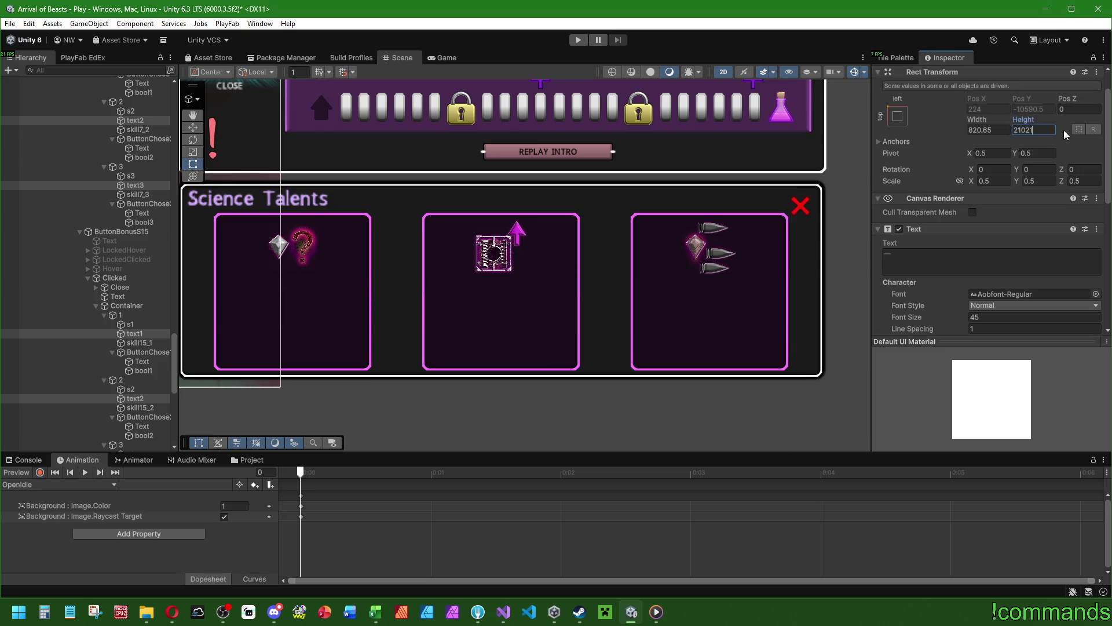
pyautogui.write('60')
pyautogui.press('Return')
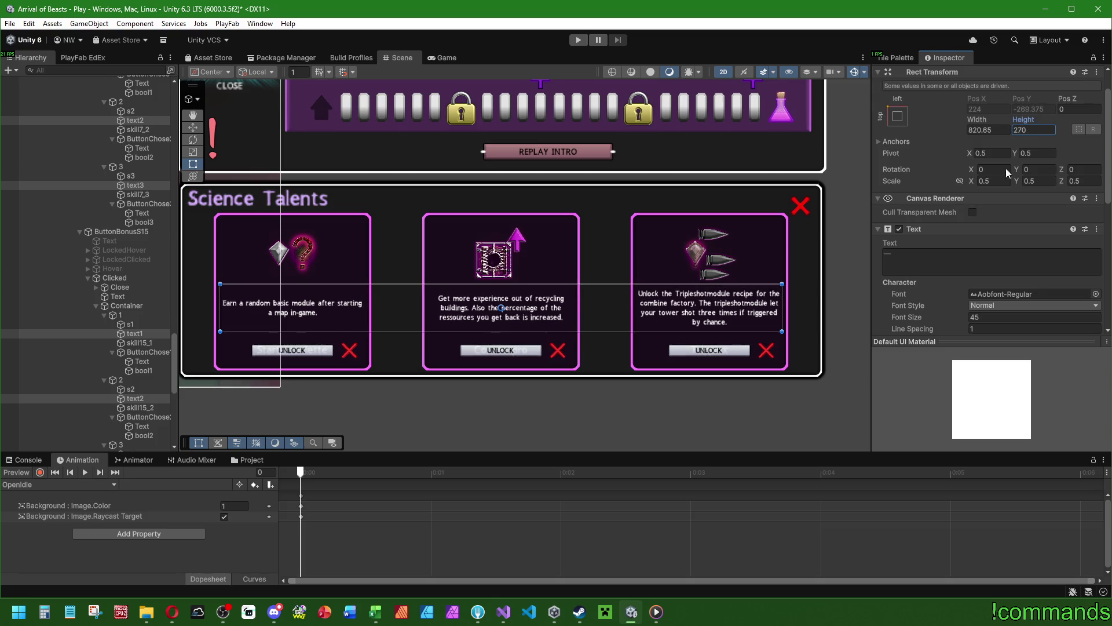
pyautogui.write('272')
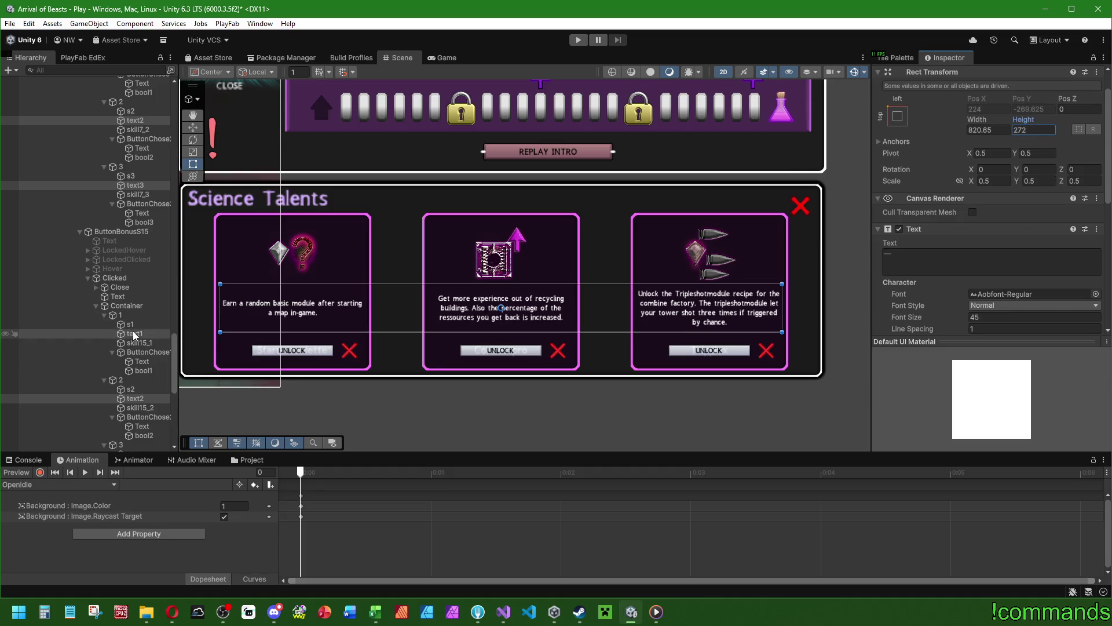
# Multi-select the card icon images of the first talent popups in the Hierarchy.
pyautogui.click(137, 328)
pyautogui.scroll(-6, 138, 333)
pyautogui.click(130, 280)
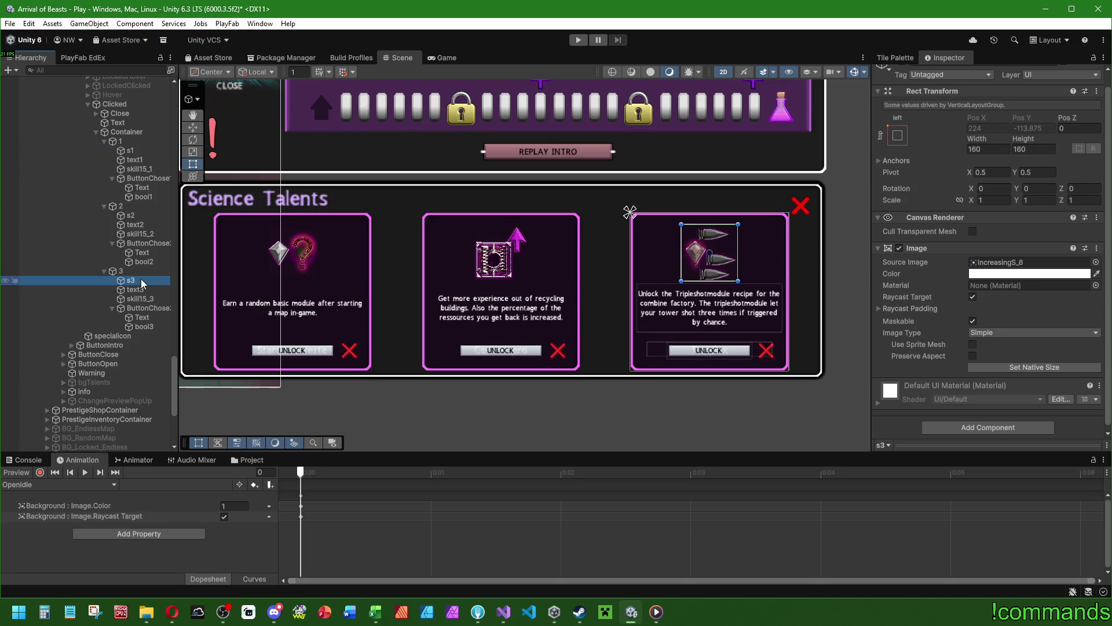
pyautogui.keyDown('ctrl'); pyautogui.click(130, 150); pyautogui.keyUp('ctrl')
pyautogui.scroll(8, 145, 241)
pyautogui.keyDown('ctrl'); pyautogui.click(137, 245); pyautogui.keyUp('ctrl')
pyautogui.keyDown('ctrl'); pyautogui.click(130, 180); pyautogui.keyUp('ctrl')
pyautogui.keyDown('ctrl'); pyautogui.click(131, 116); pyautogui.keyUp('ctrl')
pyautogui.scroll(-9, 142, 259)
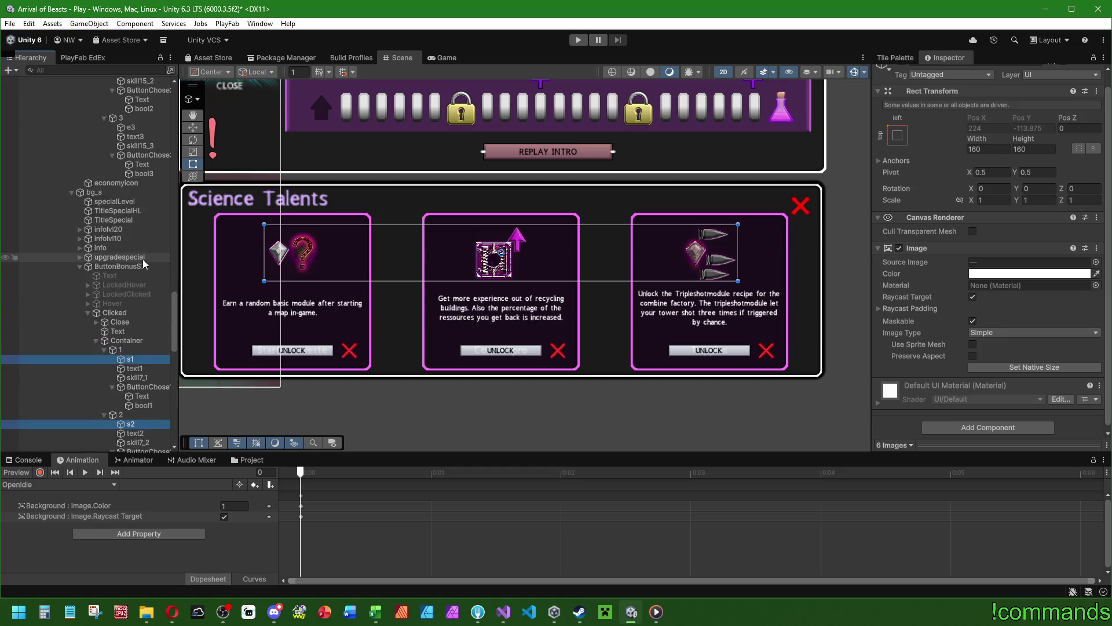
pyautogui.keyDown('ctrl'); pyautogui.click(135, 285); pyautogui.keyUp('ctrl')
pyautogui.keyDown('ctrl'); pyautogui.click(134, 220); pyautogui.keyUp('ctrl')
pyautogui.keyDown('ctrl'); pyautogui.click(134, 155); pyautogui.keyUp('ctrl')
# Add the e1–e3 and m1–m3 icons to complete the selection of 18 icon images.
pyautogui.scroll(-10, 136, 290)
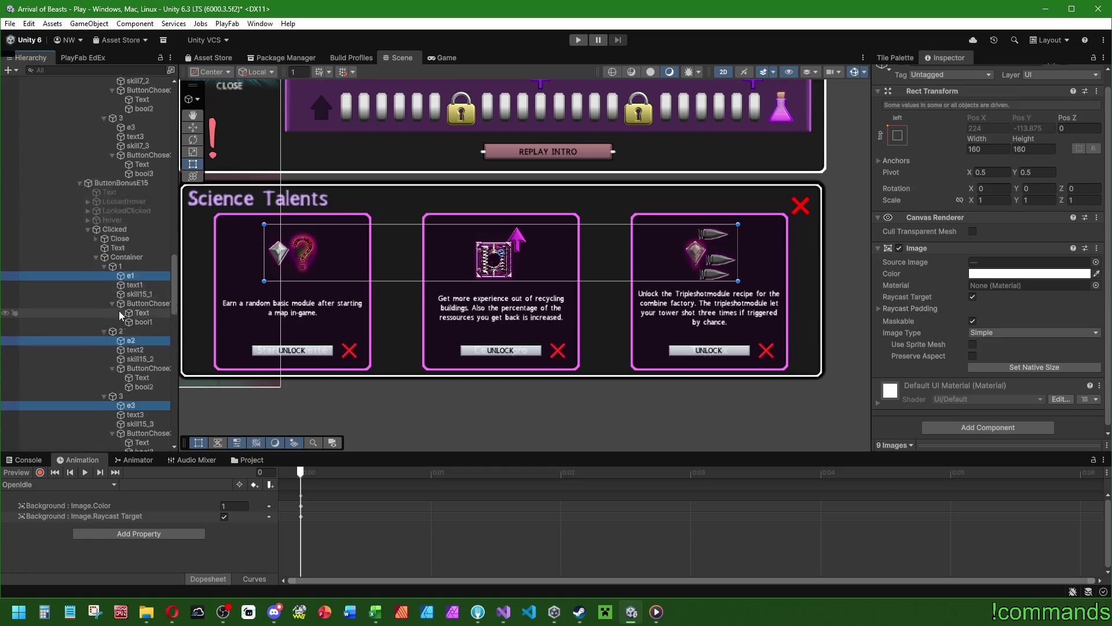
pyautogui.keyDown('ctrl'); pyautogui.click(131, 371); pyautogui.keyUp('ctrl')
pyautogui.keyDown('ctrl'); pyautogui.click(131, 305); pyautogui.keyUp('ctrl')
pyautogui.keyDown('ctrl'); pyautogui.click(130, 240); pyautogui.keyUp('ctrl')
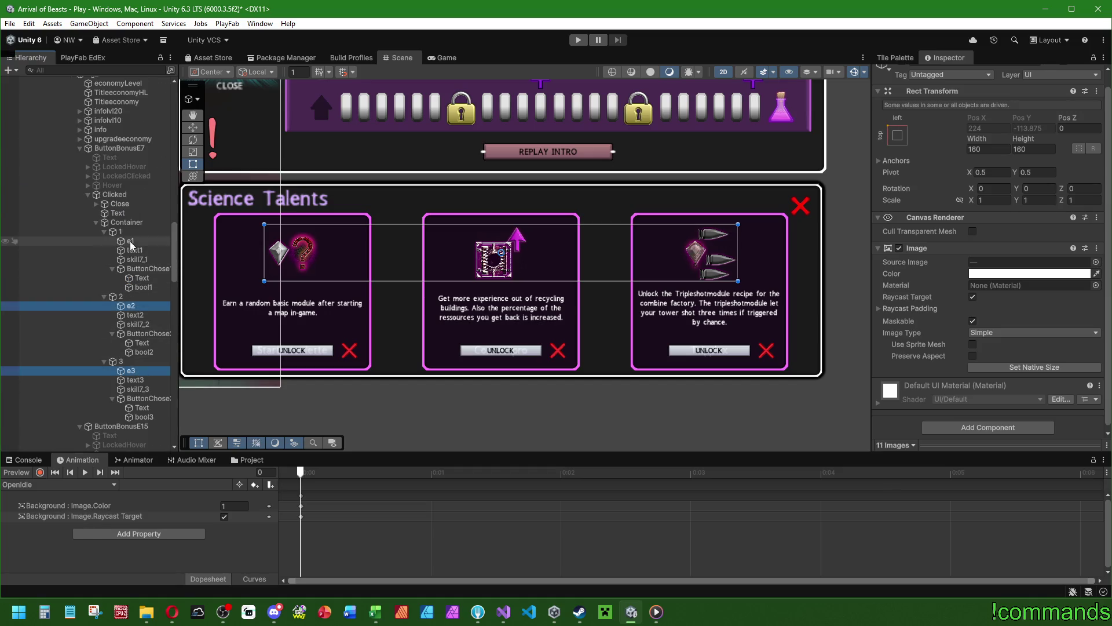
pyautogui.scroll(5, 127, 290)
pyautogui.scroll(4, 128, 289)
pyautogui.keyDown('ctrl'); pyautogui.click(132, 252); pyautogui.keyUp('ctrl')
pyautogui.keyDown('ctrl'); pyautogui.click(131, 187); pyautogui.keyUp('ctrl')
pyautogui.keyDown('ctrl'); pyautogui.click(131, 122); pyautogui.keyUp('ctrl')
pyautogui.scroll(5, 124, 264)
pyautogui.scroll(9, 130, 220)
pyautogui.keyDown('ctrl'); pyautogui.click(132, 292); pyautogui.keyUp('ctrl')
pyautogui.keyDown('ctrl'); pyautogui.click(132, 227); pyautogui.keyUp('ctrl')
pyautogui.scroll(-5, 128, 289)
pyautogui.scroll(5, 128, 290)
pyautogui.click(997, 149)
# Set the selected icons to 128 by 128, then change them to 144 by 144.
pyautogui.write('128')
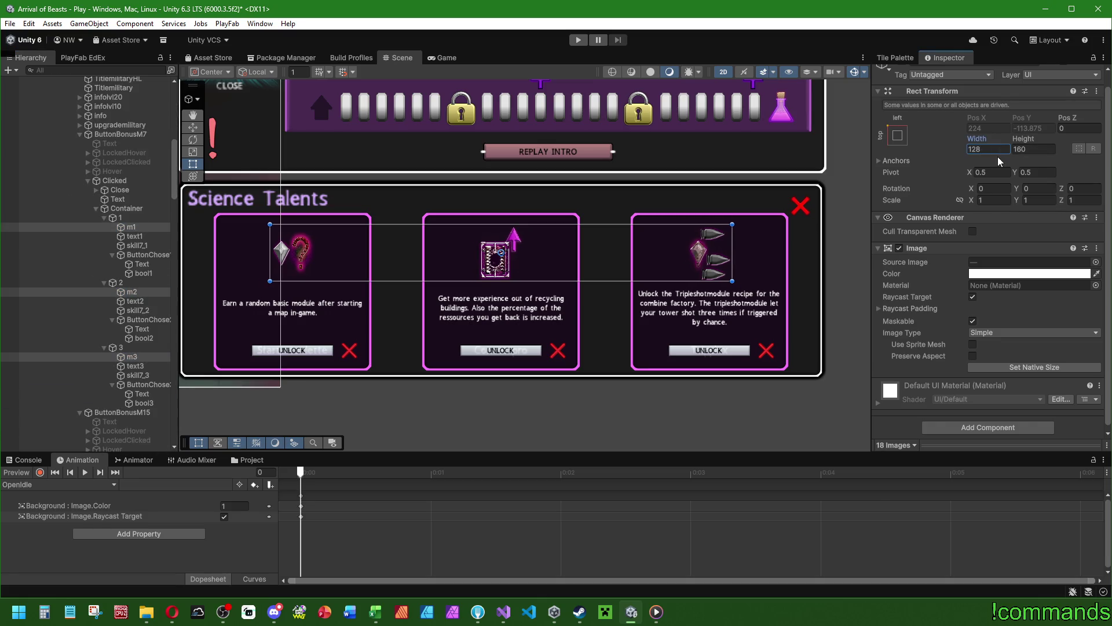
pyautogui.click(1024, 149)
pyautogui.write('128')
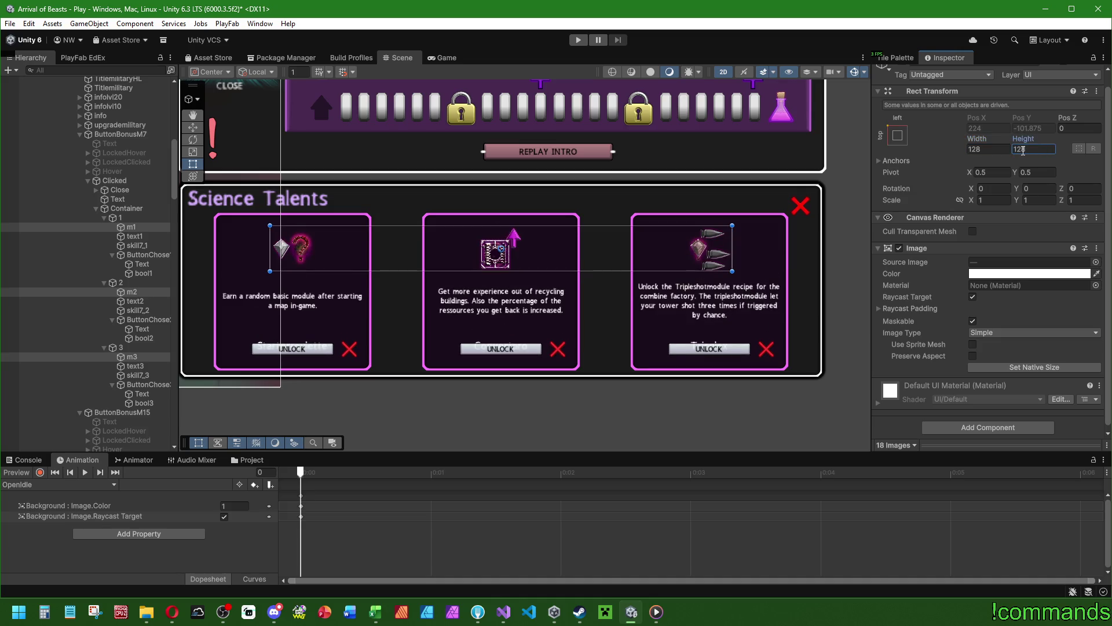
pyautogui.click(996, 149)
pyautogui.press('BackSpace')
pyautogui.press('BackSpace')
pyautogui.write('60')
pyautogui.write('144')
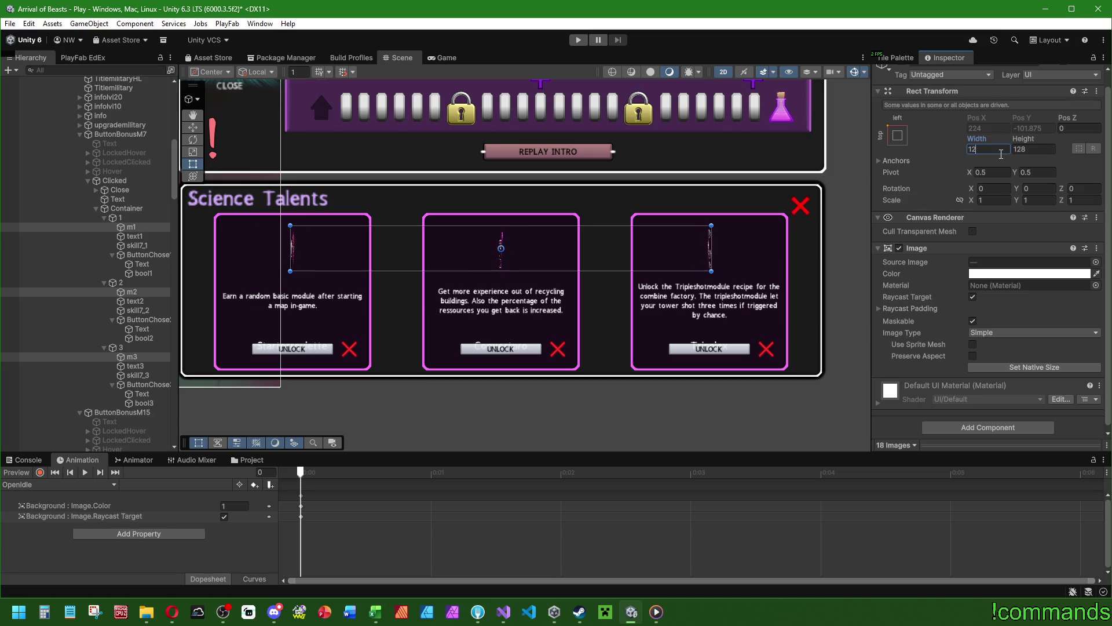
pyautogui.press('Tab')
pyautogui.write('144')
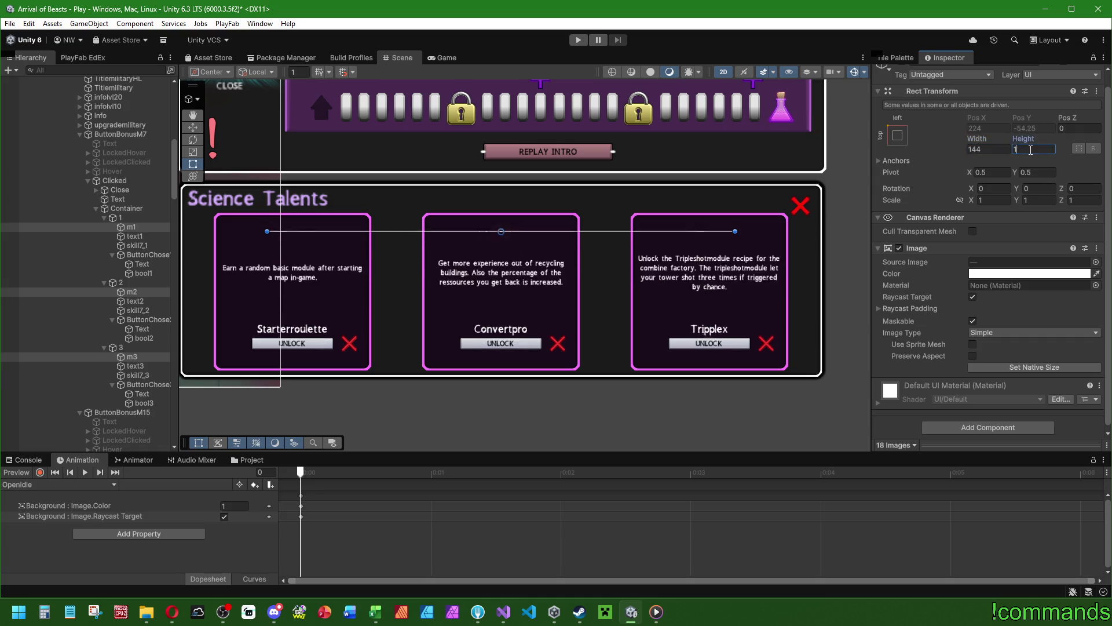
# Select the first card container in the Hierarchy.
pyautogui.click(130, 217)
pyautogui.scroll(-10, 132, 244)
pyautogui.scroll(-15, 130, 259)
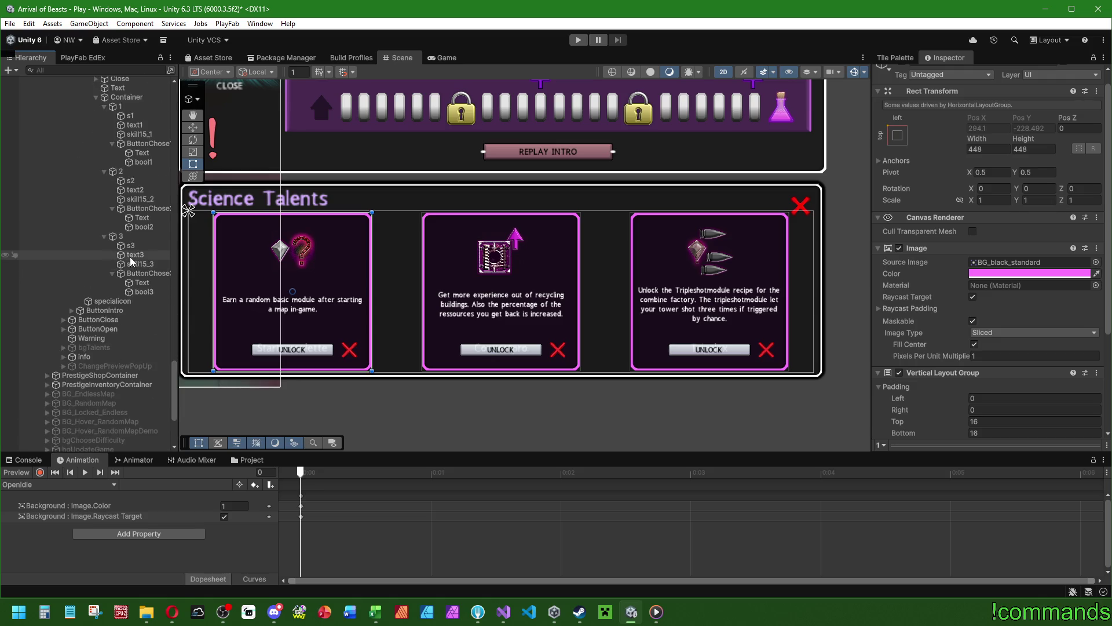
# Add card containers 1, 2 and 3 of the first three popups to the selection.
pyautogui.click(134, 347)
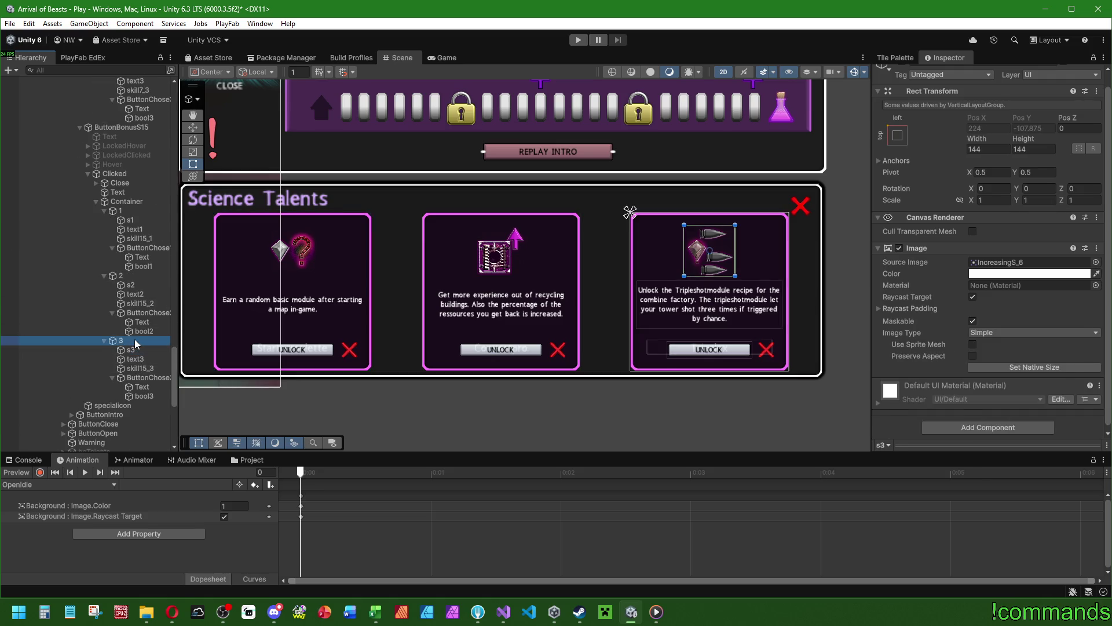
pyautogui.click(134, 339)
pyautogui.keyDown('ctrl'); pyautogui.click(125, 276); pyautogui.keyUp('ctrl')
pyautogui.keyDown('ctrl'); pyautogui.click(120, 211); pyautogui.keyUp('ctrl')
pyautogui.scroll(10, 122, 269)
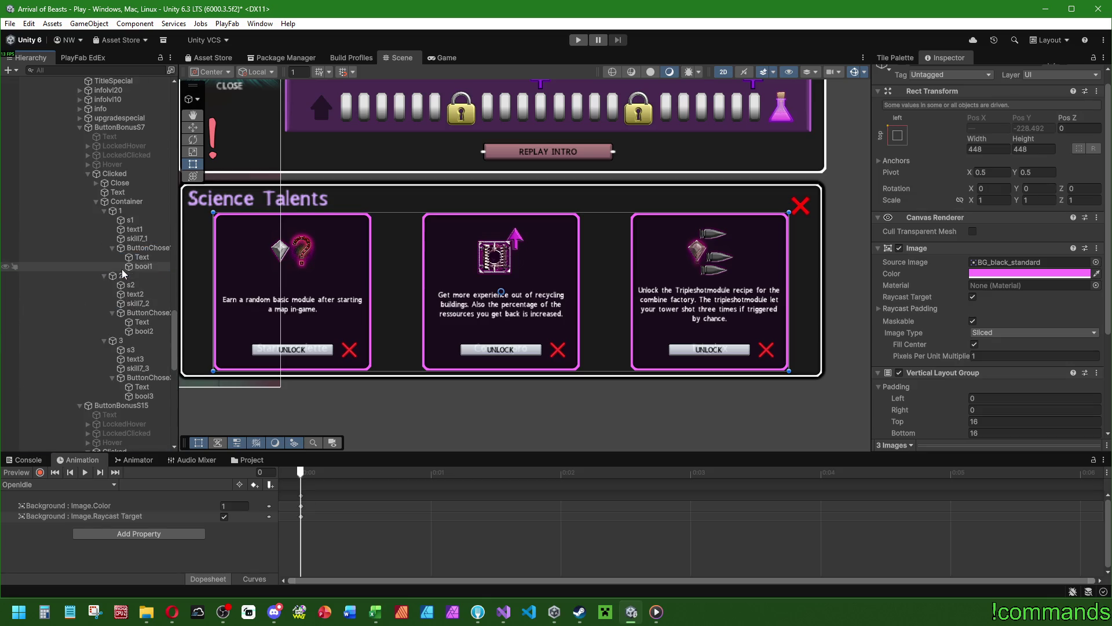
pyautogui.keyDown('ctrl'); pyautogui.click(132, 340); pyautogui.keyUp('ctrl')
pyautogui.keyDown('ctrl'); pyautogui.click(132, 277); pyautogui.keyUp('ctrl')
pyautogui.keyDown('ctrl'); pyautogui.click(145, 210); pyautogui.keyUp('ctrl')
pyautogui.scroll(10, 151, 310)
pyautogui.keyDown('ctrl'); pyautogui.click(122, 292); pyautogui.keyUp('ctrl')
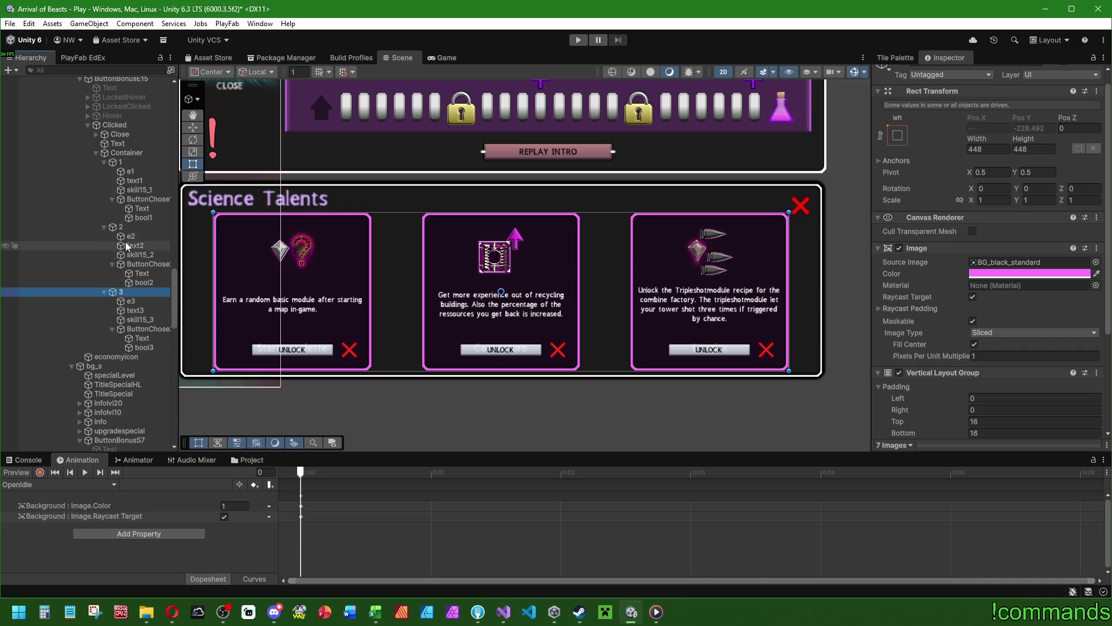
pyautogui.keyDown('ctrl'); pyautogui.click(123, 226); pyautogui.keyUp('ctrl')
pyautogui.keyDown('ctrl'); pyautogui.click(121, 163); pyautogui.keyUp('ctrl')
# Add the remaining popups' three card containers, reaching 18 selected containers.
pyautogui.scroll(10, 138, 287)
pyautogui.keyDown('ctrl'); pyautogui.click(134, 360); pyautogui.keyUp('ctrl')
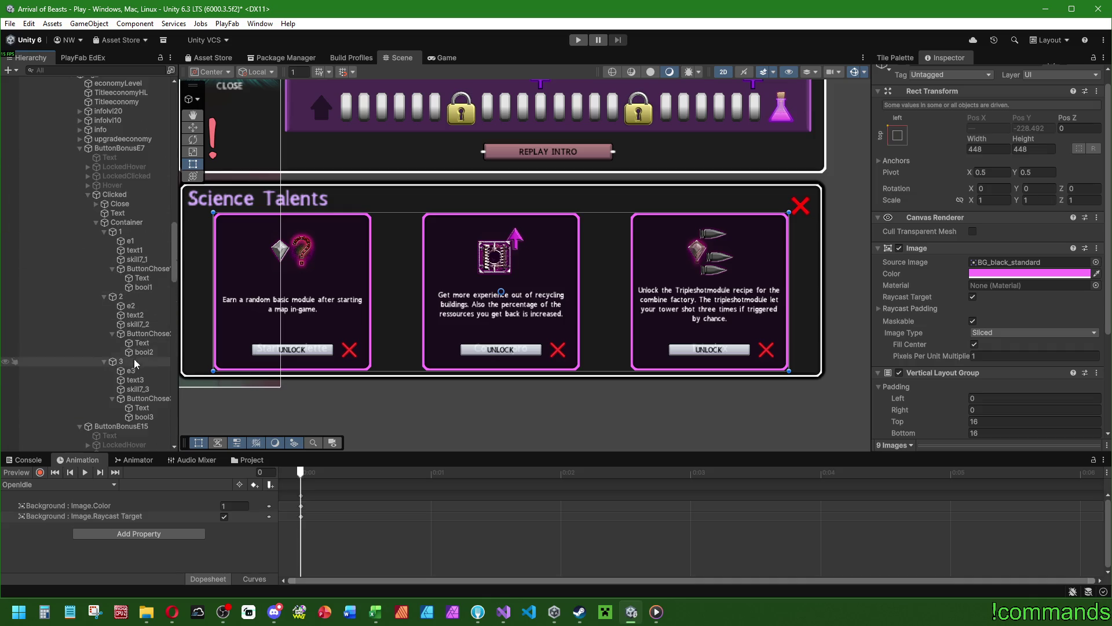
pyautogui.keyDown('ctrl'); pyautogui.click(138, 296); pyautogui.keyUp('ctrl')
pyautogui.keyDown('ctrl'); pyautogui.click(137, 231); pyautogui.keyUp('ctrl')
pyautogui.scroll(10, 137, 287)
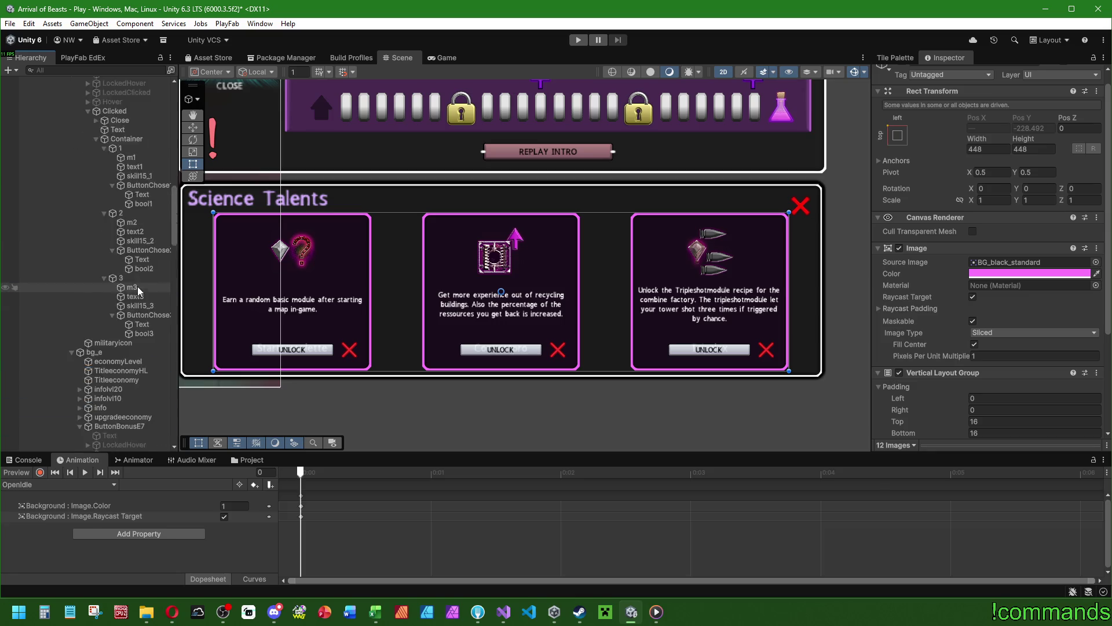
pyautogui.keyDown('ctrl'); pyautogui.click(130, 311); pyautogui.keyUp('ctrl')
pyautogui.keyDown('ctrl'); pyautogui.click(136, 248); pyautogui.keyUp('ctrl')
pyautogui.keyDown('ctrl'); pyautogui.click(122, 183); pyautogui.keyUp('ctrl')
pyautogui.scroll(10, 144, 249)
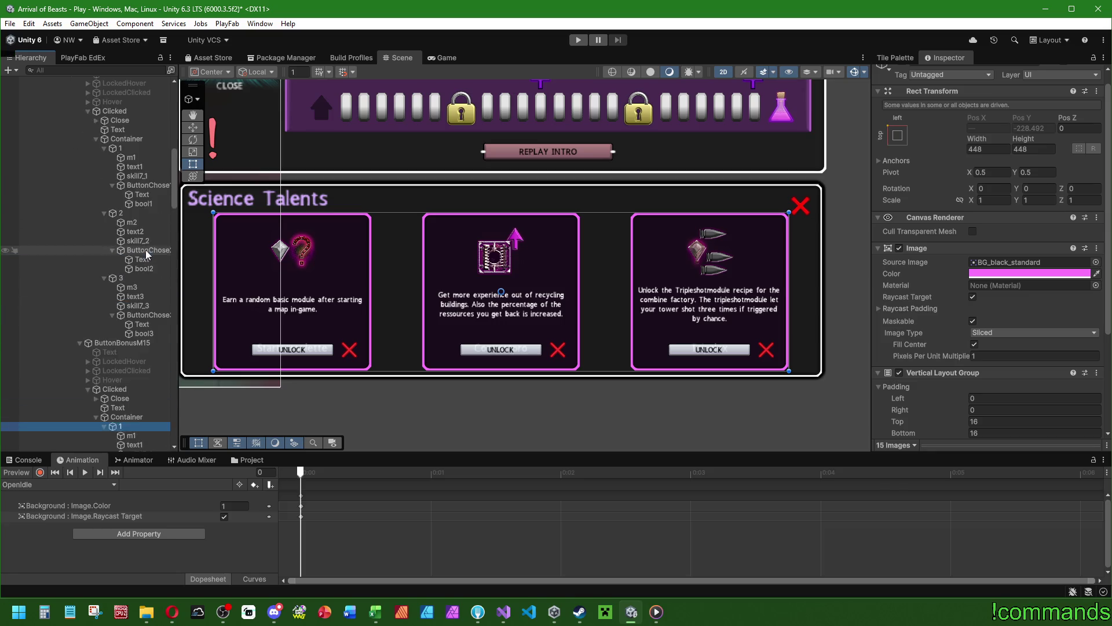
pyautogui.keyDown('ctrl'); pyautogui.click(135, 312); pyautogui.keyUp('ctrl')
pyautogui.keyDown('ctrl'); pyautogui.click(132, 247); pyautogui.keyUp('ctrl')
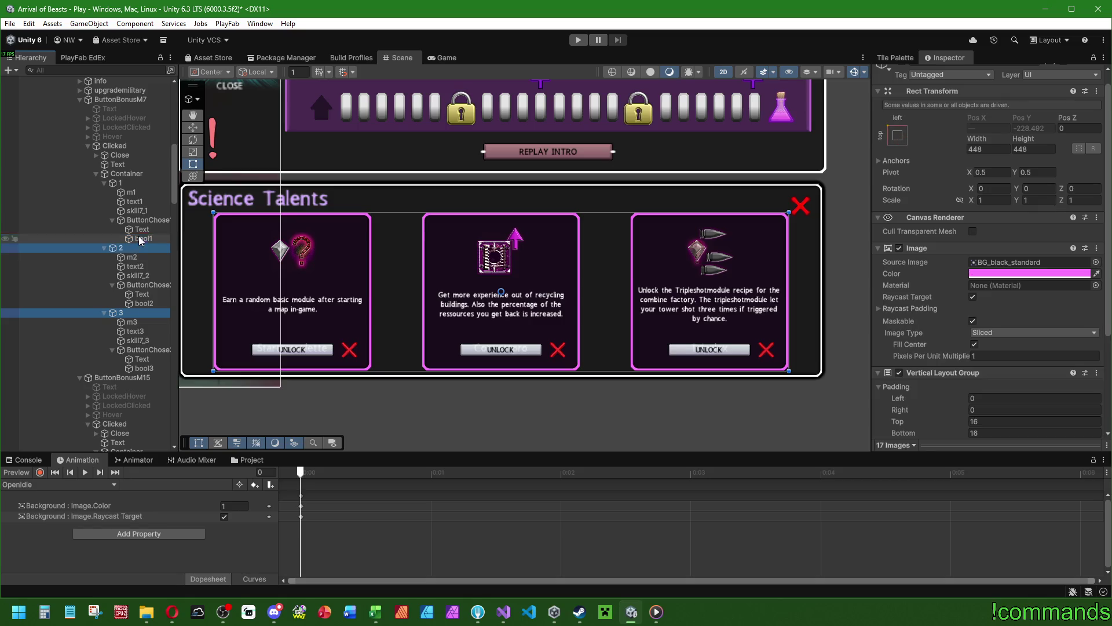
pyautogui.keyDown('ctrl'); pyautogui.click(141, 184); pyautogui.keyUp('ctrl')
pyautogui.scroll(-5, 944, 261)
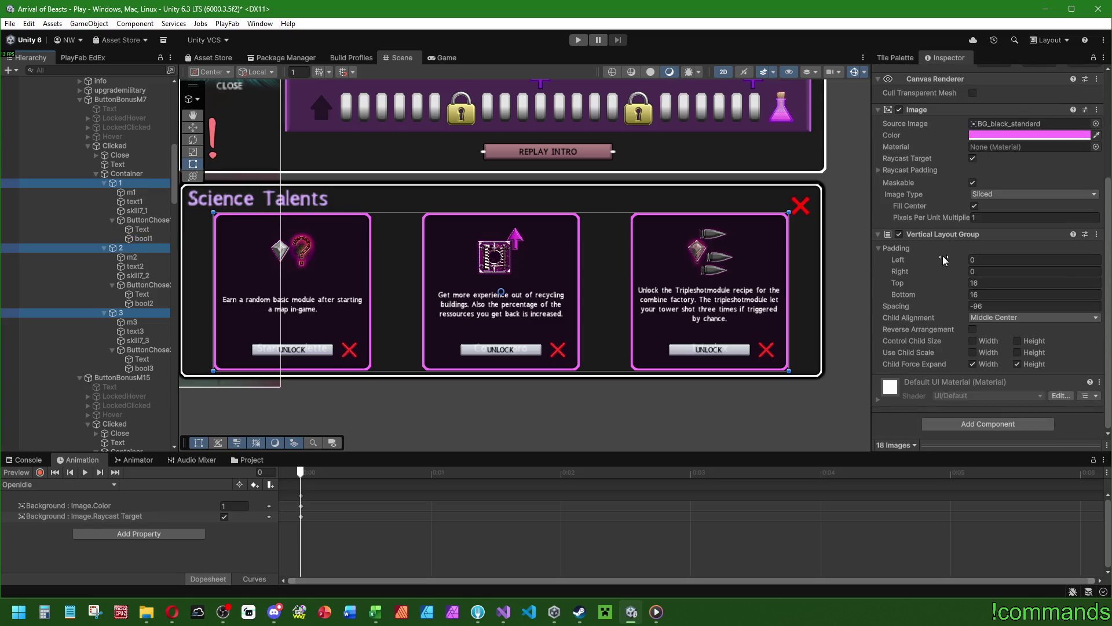
# Set the cards' Vertical Layout Group spacing to -42.
pyautogui.moveTo(921, 307)
pyautogui.mouseDown()
pyautogui.moveTo(825, 304)
pyautogui.moveTo(1055, 319)
pyautogui.moveTo(982, 322)
pyautogui.mouseUp()
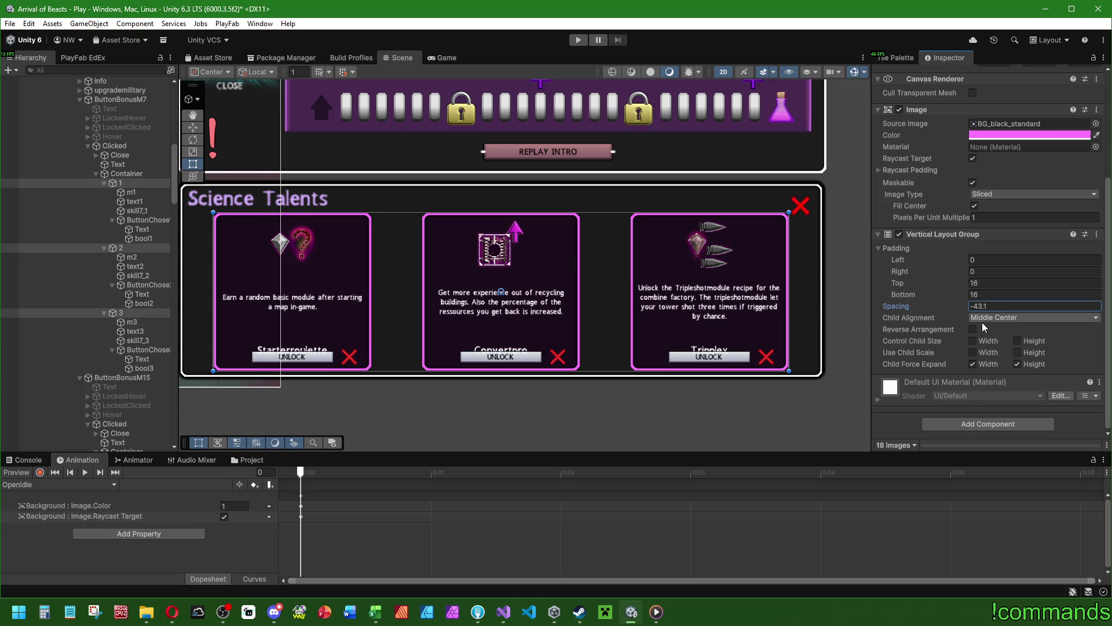
pyautogui.click(987, 306)
pyautogui.write('42')
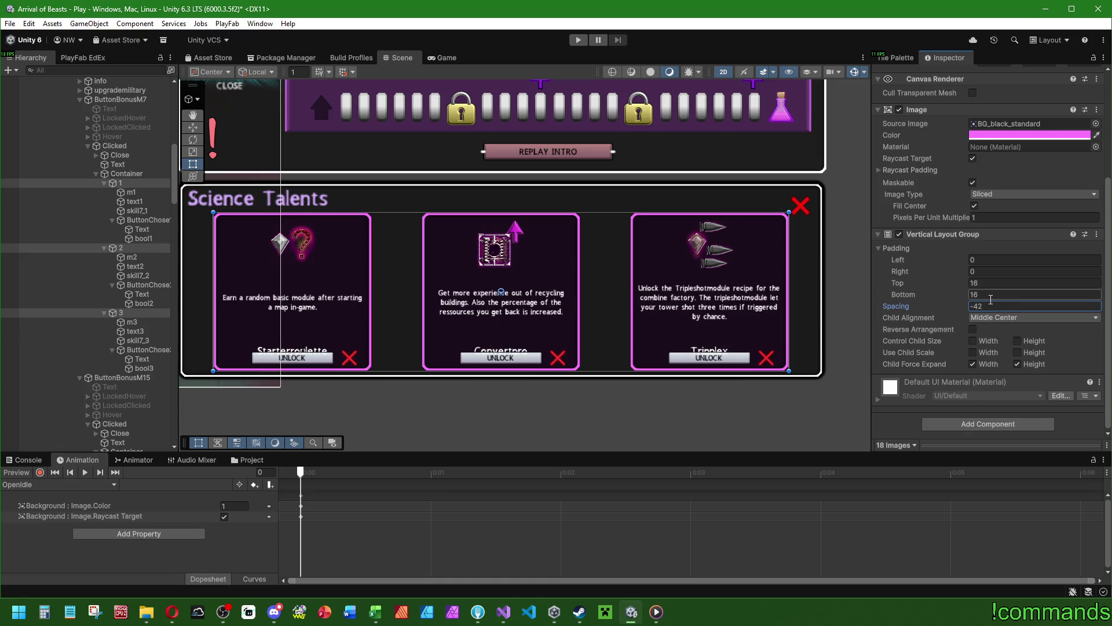
pyautogui.click(138, 211)
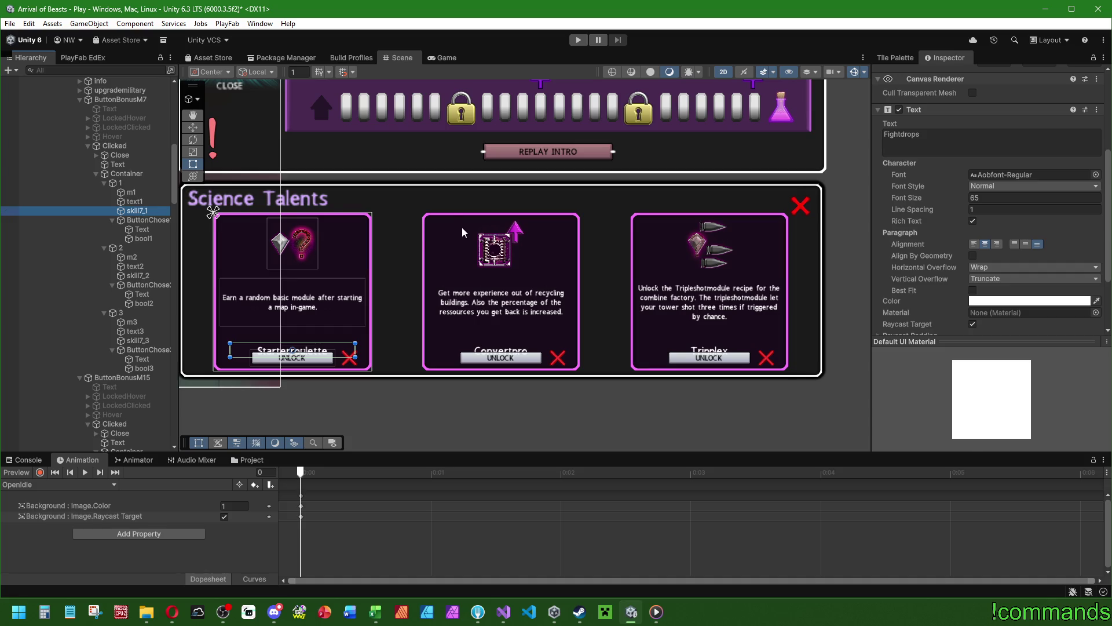
pyautogui.hotkey('ctrl', 'z')
# Set the cards' bottom padding to 16 and adjust the top padding.
pyautogui.moveTo(910, 301); pyautogui.dragTo(940, 302)
pyautogui.moveTo(1095, 292)
pyautogui.mouseDown()
pyautogui.moveTo(596, 267)
pyautogui.moveTo(982, 267)
pyautogui.mouseUp()
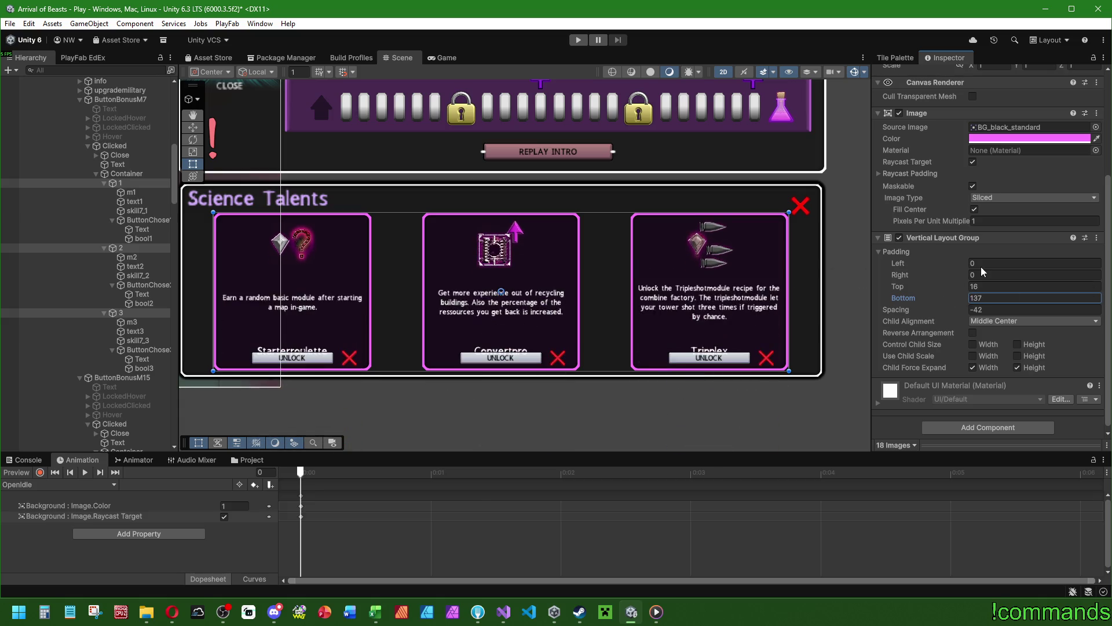
pyautogui.click(988, 296)
pyautogui.write('16')
pyautogui.moveTo(904, 283)
pyautogui.mouseDown()
pyautogui.moveTo(762, 288)
pyautogui.moveTo(971, 295)
pyautogui.mouseUp()
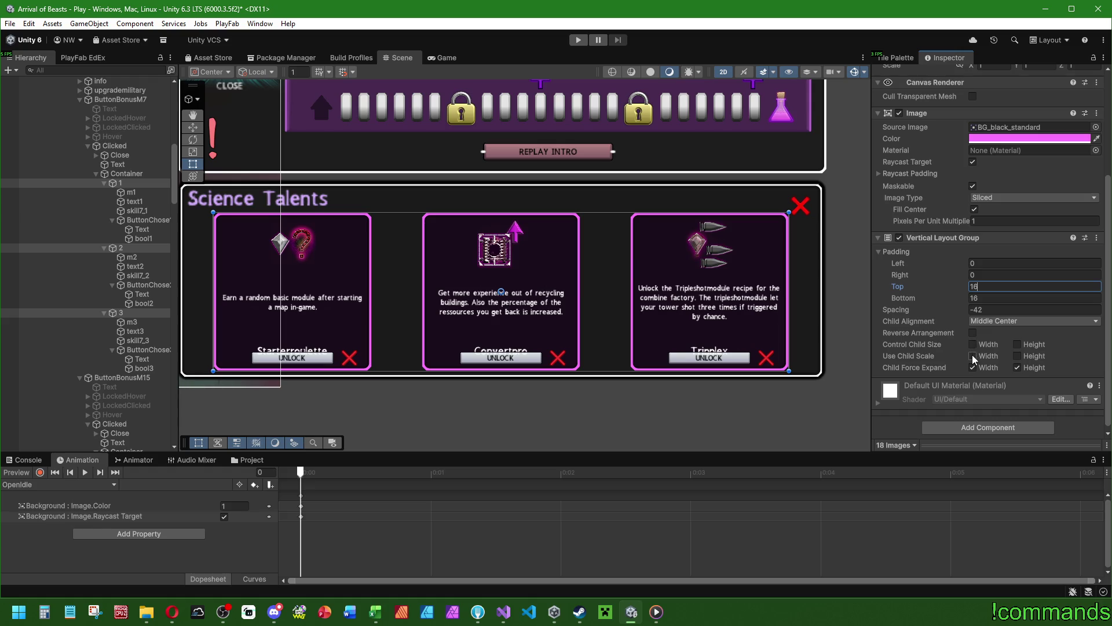
# Change the cards' Child Alignment to Lower Center.
pyautogui.click(983, 322)
pyautogui.click(998, 347)
pyautogui.click(987, 323)
pyautogui.click(1021, 423)
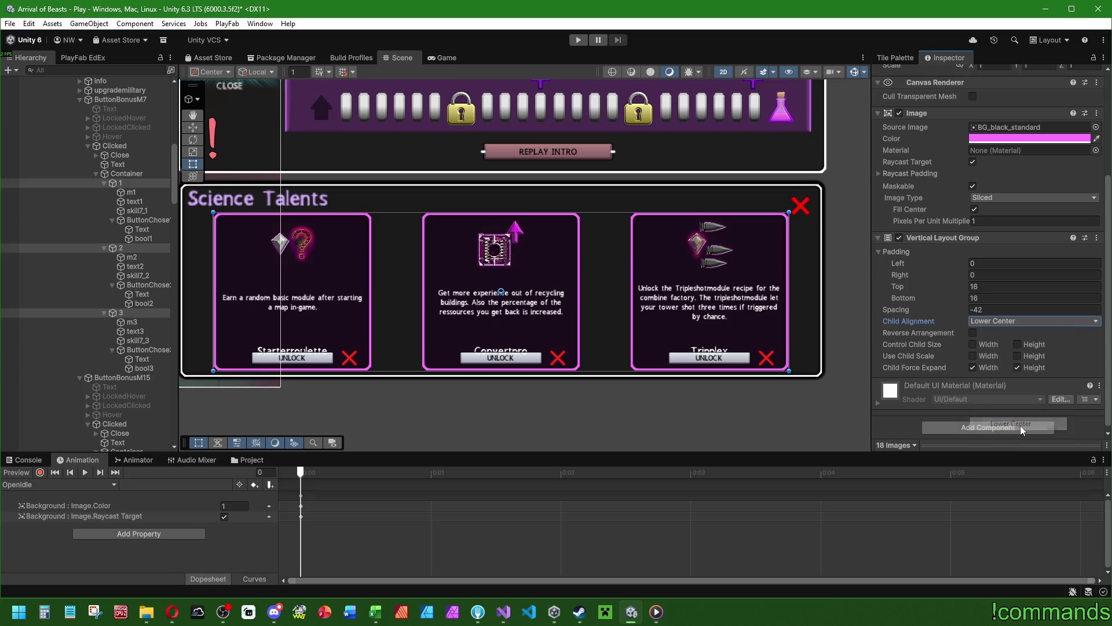
# Test other spacing, revert to -42, then remove the cards' Vertical Layout Group.
pyautogui.moveTo(907, 317)
pyautogui.mouseDown()
pyautogui.moveTo(985, 318)
pyautogui.moveTo(716, 305)
pyautogui.mouseUp()
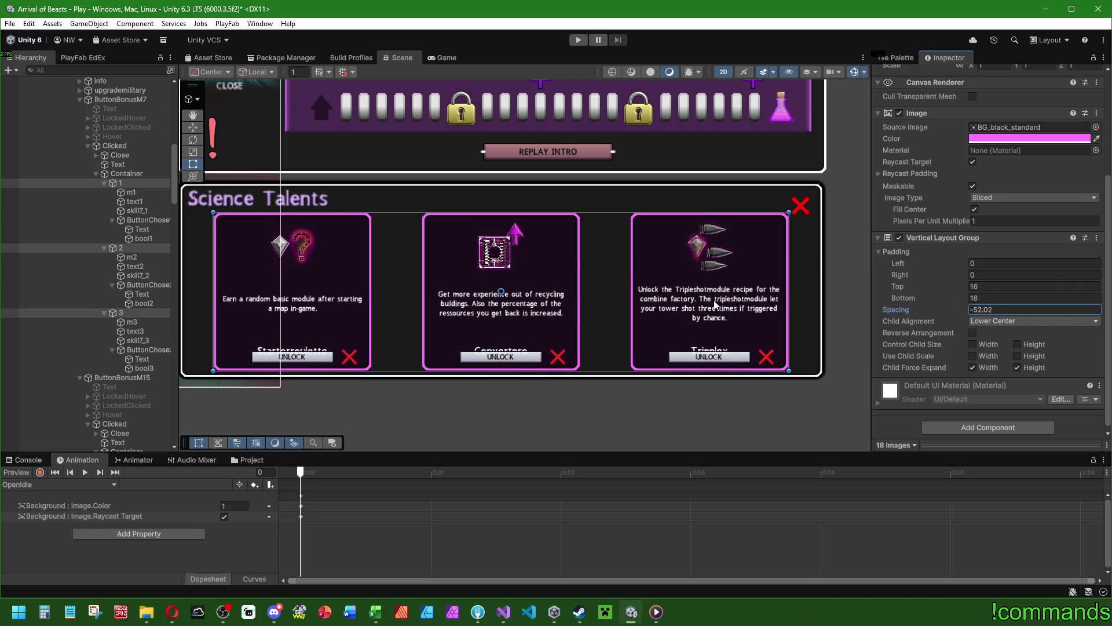
pyautogui.hotkey('ctrl', 'z')
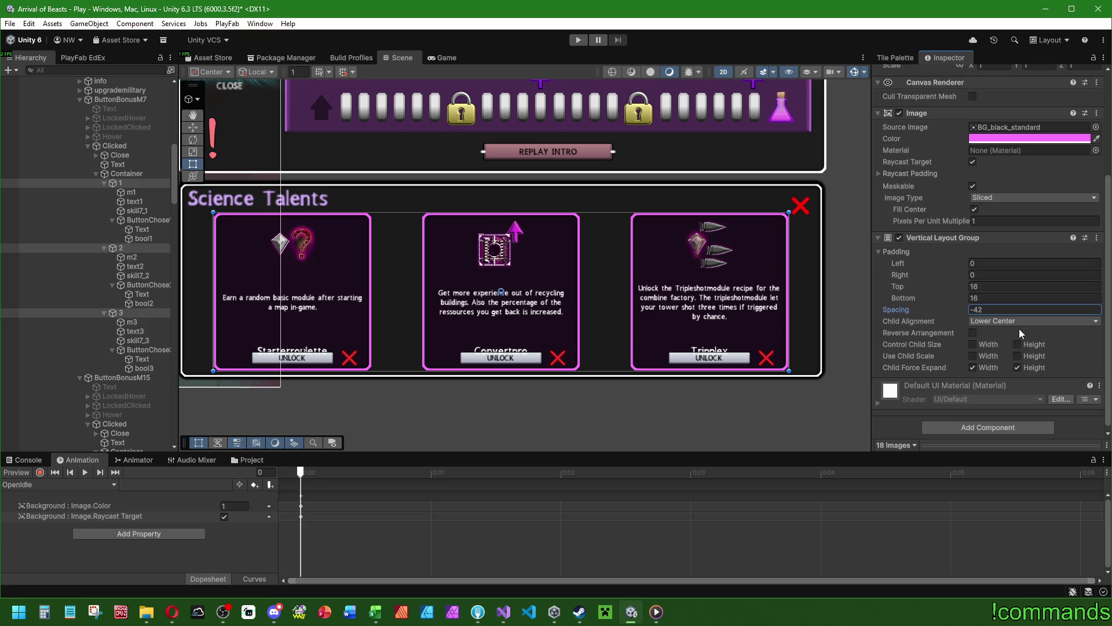
pyautogui.rightClick(931, 238)
pyautogui.click(1008, 261)
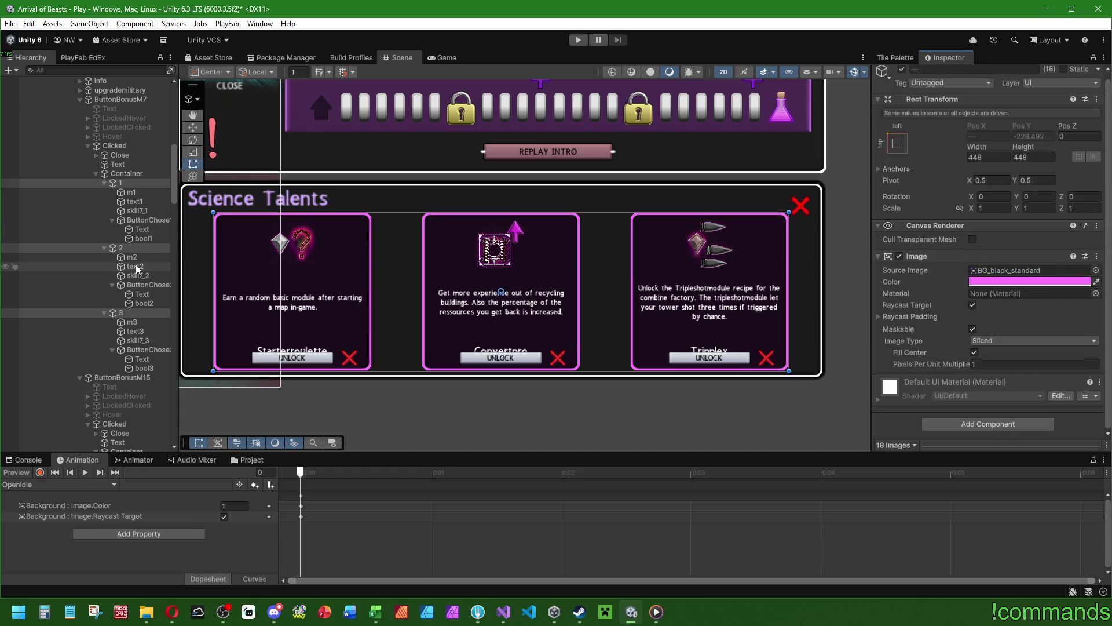
# Select the first popup's three title labels, starting with Fightdrops.
pyautogui.click(141, 203)
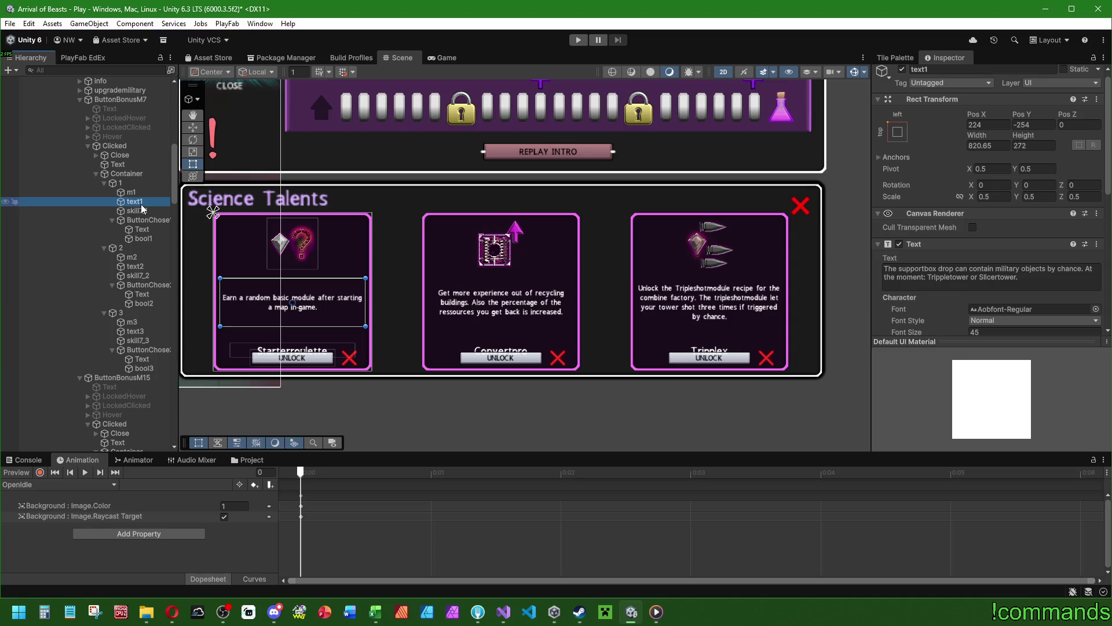
pyautogui.keyDown('ctrl'); pyautogui.click(137, 268); pyautogui.keyUp('ctrl')
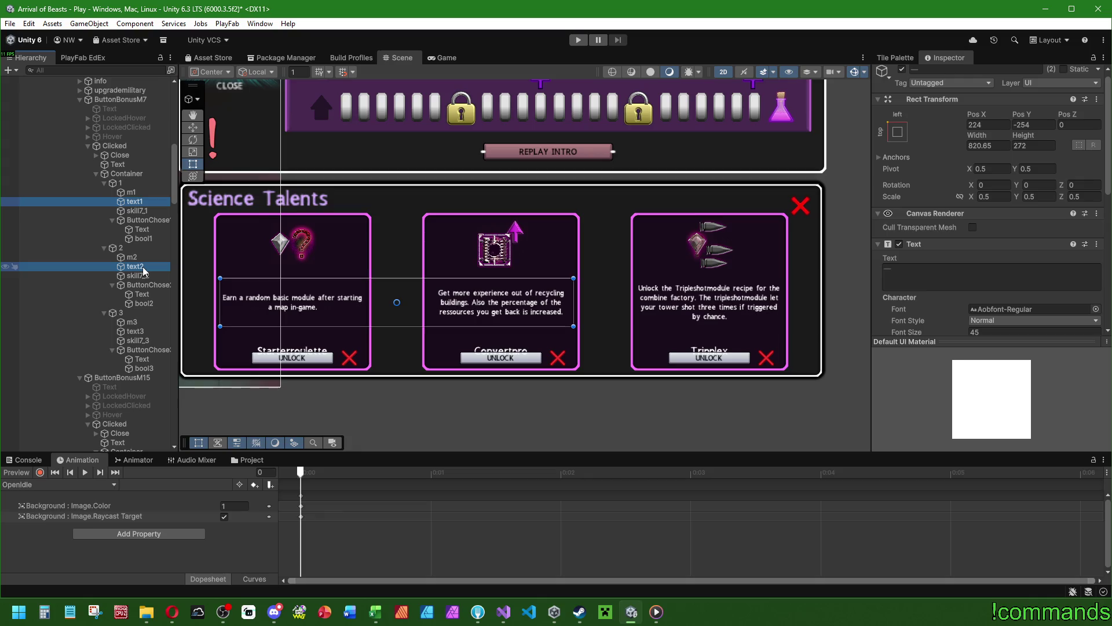
pyautogui.click(145, 333)
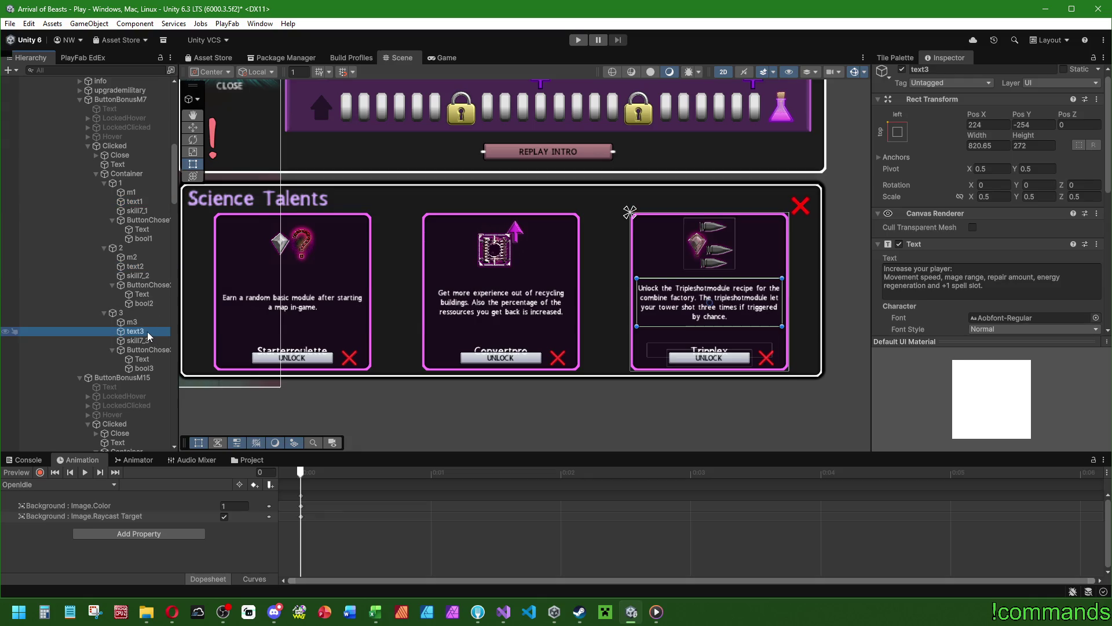
pyautogui.click(138, 211)
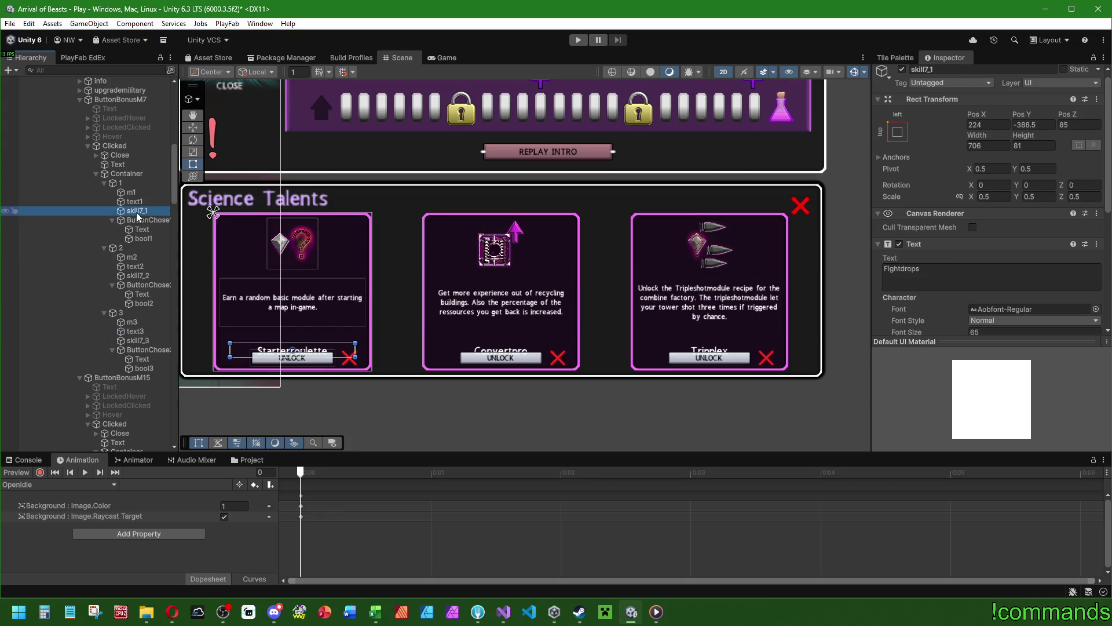
pyautogui.keyDown('ctrl'); pyautogui.click(137, 275); pyautogui.keyUp('ctrl')
pyautogui.keyDown('ctrl'); pyautogui.click(139, 341); pyautogui.keyUp('ctrl')
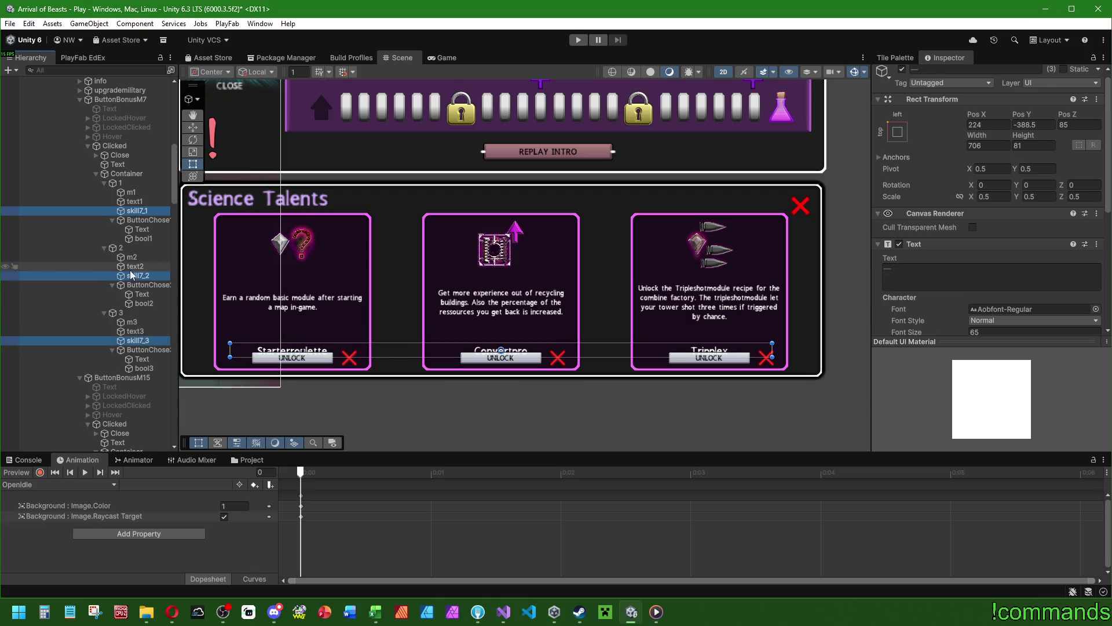
pyautogui.scroll(-8, 138, 254)
# Add the next three popups' title labels to the selection.
pyautogui.keyDown('ctrl'); pyautogui.click(139, 211); pyautogui.keyUp('ctrl')
pyautogui.keyDown('ctrl'); pyautogui.click(139, 275); pyautogui.keyUp('ctrl')
pyautogui.keyDown('ctrl'); pyautogui.click(139, 340); pyautogui.keyUp('ctrl')
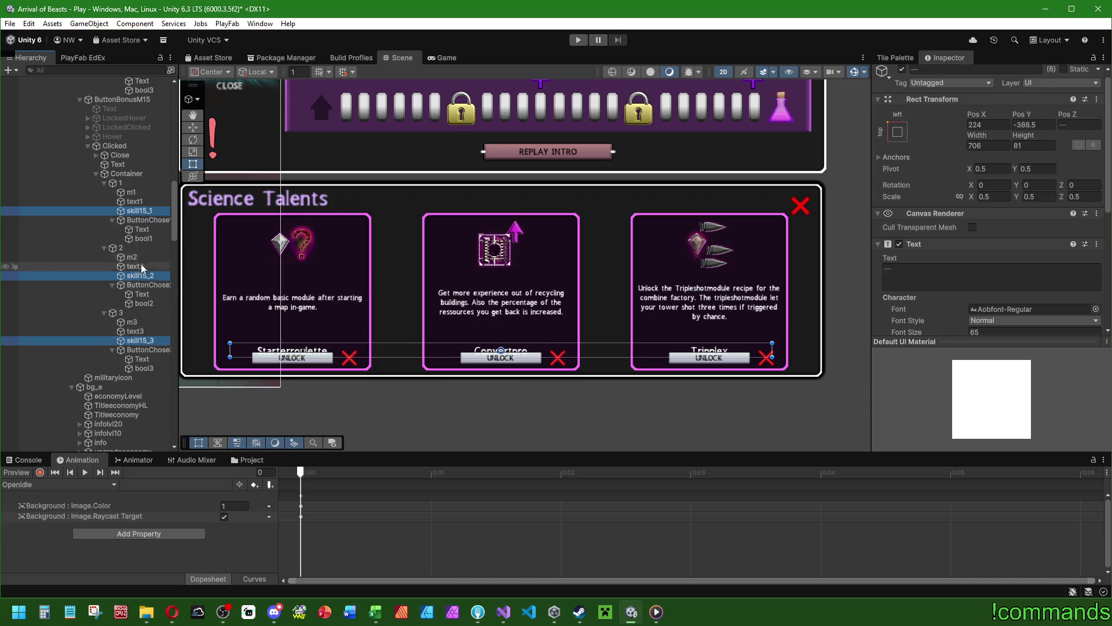
pyautogui.scroll(10, 148, 260)
pyautogui.keyDown('ctrl'); pyautogui.click(142, 259); pyautogui.keyUp('ctrl')
pyautogui.keyDown('ctrl'); pyautogui.click(139, 324); pyautogui.keyUp('ctrl')
pyautogui.keyDown('ctrl'); pyautogui.click(139, 388); pyautogui.keyUp('ctrl')
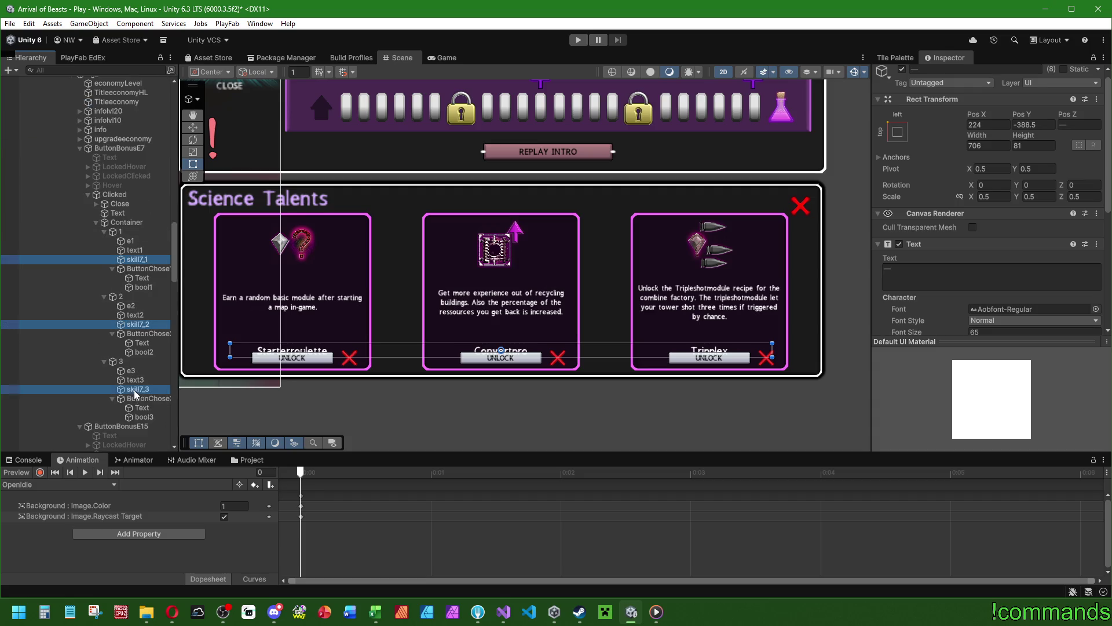
pyautogui.scroll(-9, 124, 224)
pyautogui.keyDown('ctrl'); pyautogui.click(139, 224); pyautogui.keyUp('ctrl')
pyautogui.keyDown('ctrl'); pyautogui.click(141, 289); pyautogui.keyUp('ctrl')
pyautogui.keyDown('ctrl'); pyautogui.click(148, 298); pyautogui.keyUp('ctrl')
pyautogui.keyDown('ctrl'); pyautogui.click(148, 299); pyautogui.keyUp('ctrl')
pyautogui.keyDown('ctrl'); pyautogui.click(139, 354); pyautogui.keyUp('ctrl')
# Add the science and last popups' titles, then move all titles to Pos Y -381.8.
pyautogui.scroll(-10, 139, 289)
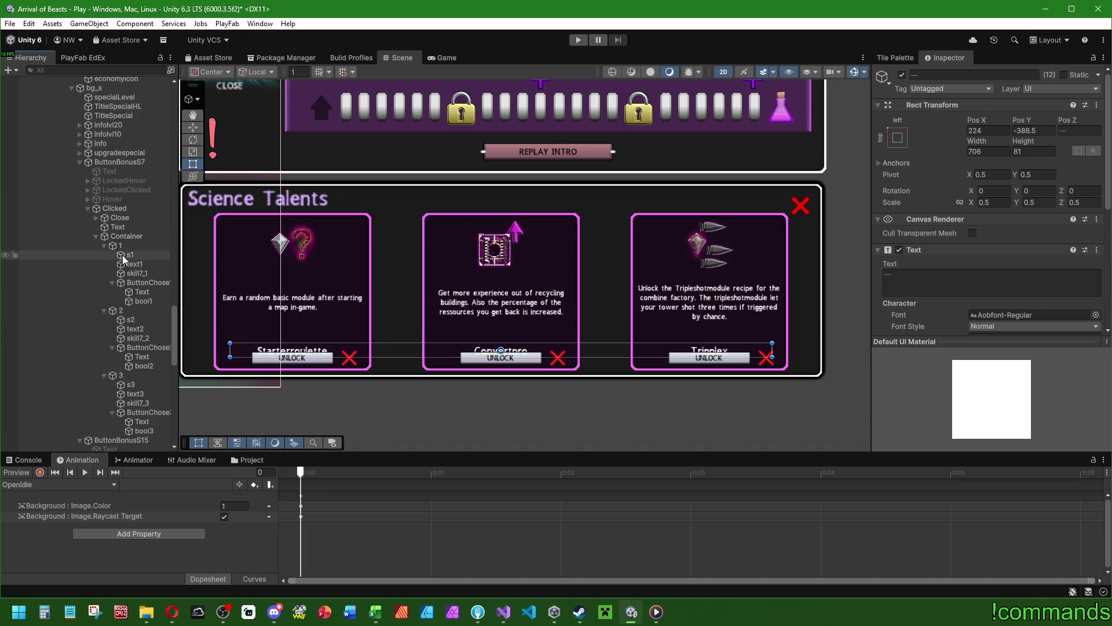
pyautogui.keyDown('ctrl'); pyautogui.click(145, 274); pyautogui.keyUp('ctrl')
pyautogui.keyDown('ctrl'); pyautogui.click(139, 338); pyautogui.keyUp('ctrl')
pyautogui.keyDown('ctrl'); pyautogui.click(139, 403); pyautogui.keyUp('ctrl')
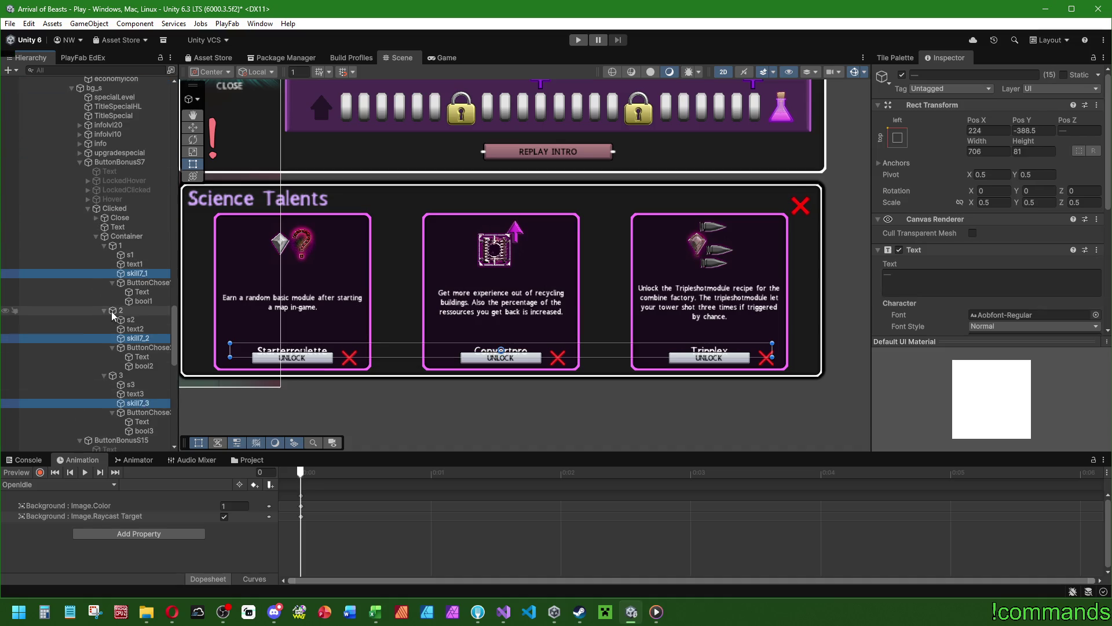
pyautogui.scroll(-10, 136, 347)
pyautogui.keyDown('ctrl'); pyautogui.click(139, 273); pyautogui.keyUp('ctrl')
pyautogui.keyDown('ctrl'); pyautogui.click(139, 338); pyautogui.keyUp('ctrl')
pyautogui.keyDown('ctrl'); pyautogui.click(139, 403); pyautogui.keyUp('ctrl')
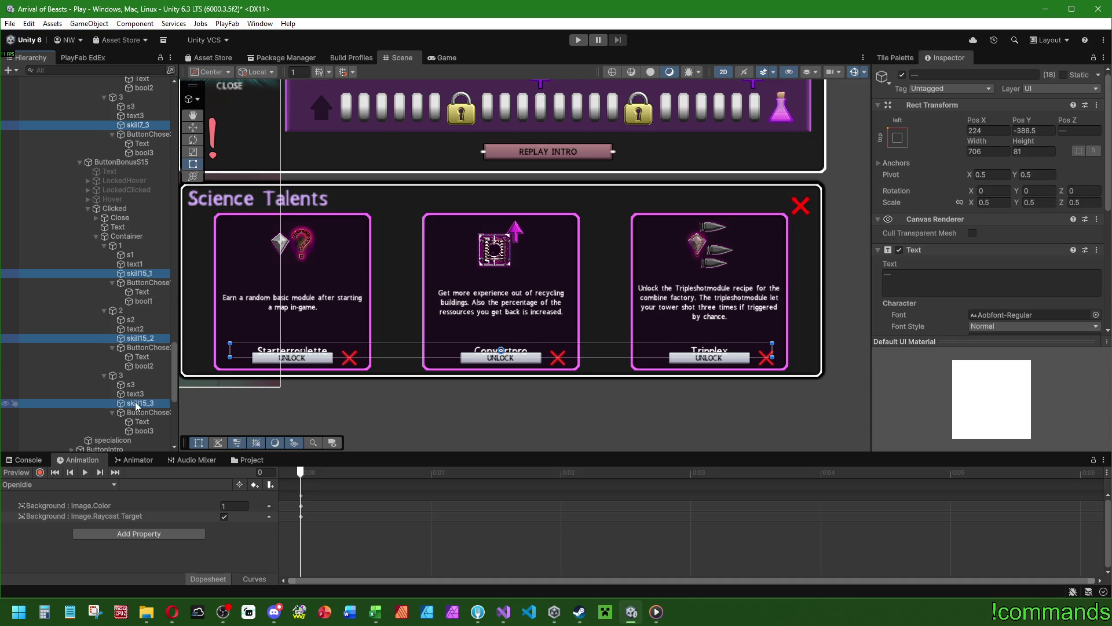
pyautogui.scroll(-8, 122, 347)
pyautogui.scroll(7, 119, 315)
pyautogui.moveTo(1019, 120); pyautogui.dragTo(1099, 126)
# Multi-select the description texts of the first popups, starting with the Tripplex card.
pyautogui.scroll(-3, 879, 288)
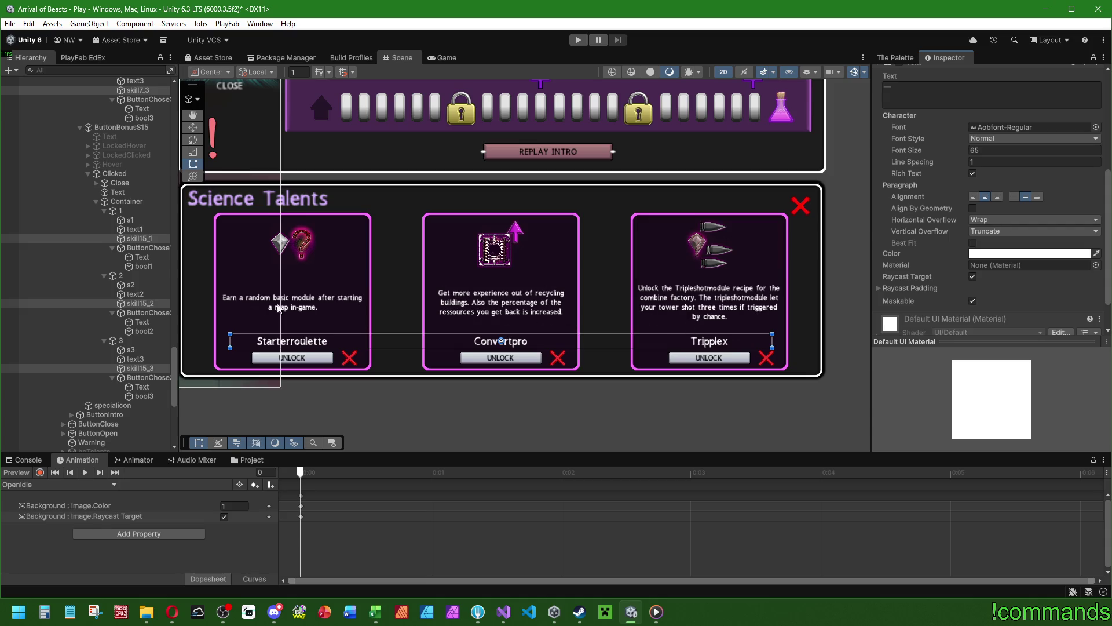
pyautogui.click(140, 359)
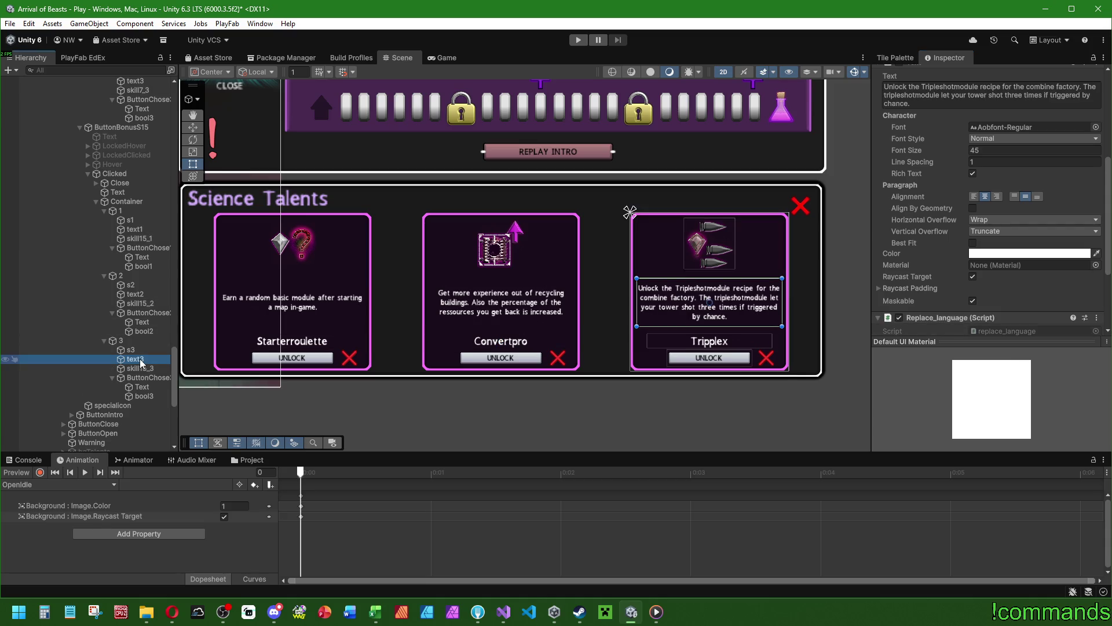
pyautogui.click(135, 293)
pyautogui.click(135, 229)
pyautogui.scroll(3, 139, 292)
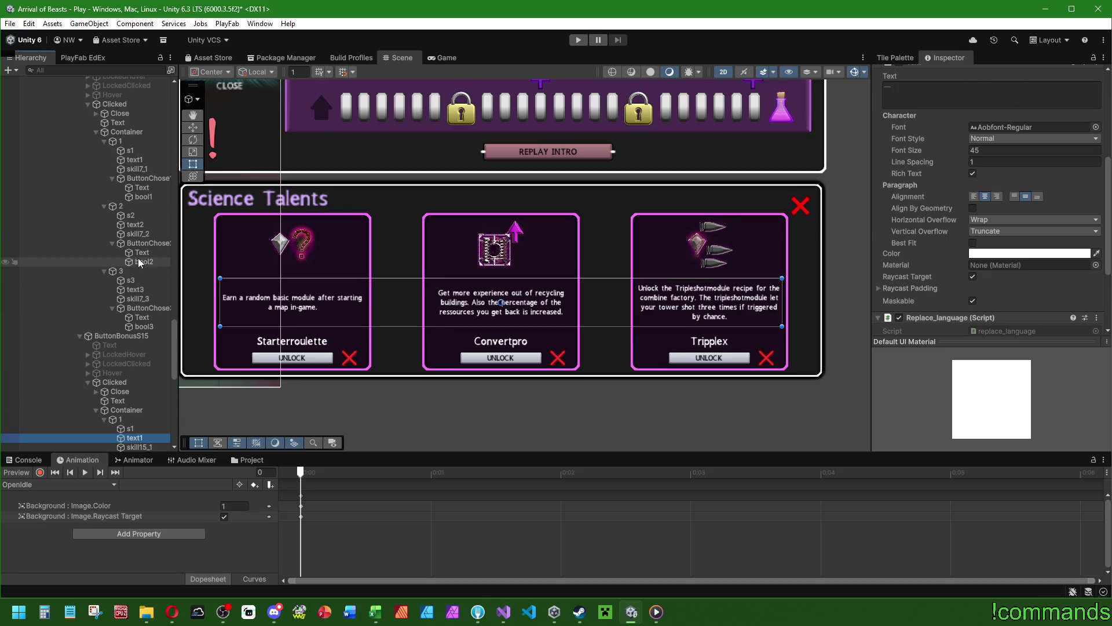
pyautogui.click(135, 224)
pyautogui.keyDown('ctrl'); pyautogui.click(135, 160); pyautogui.keyUp('ctrl')
pyautogui.scroll(3, 133, 168)
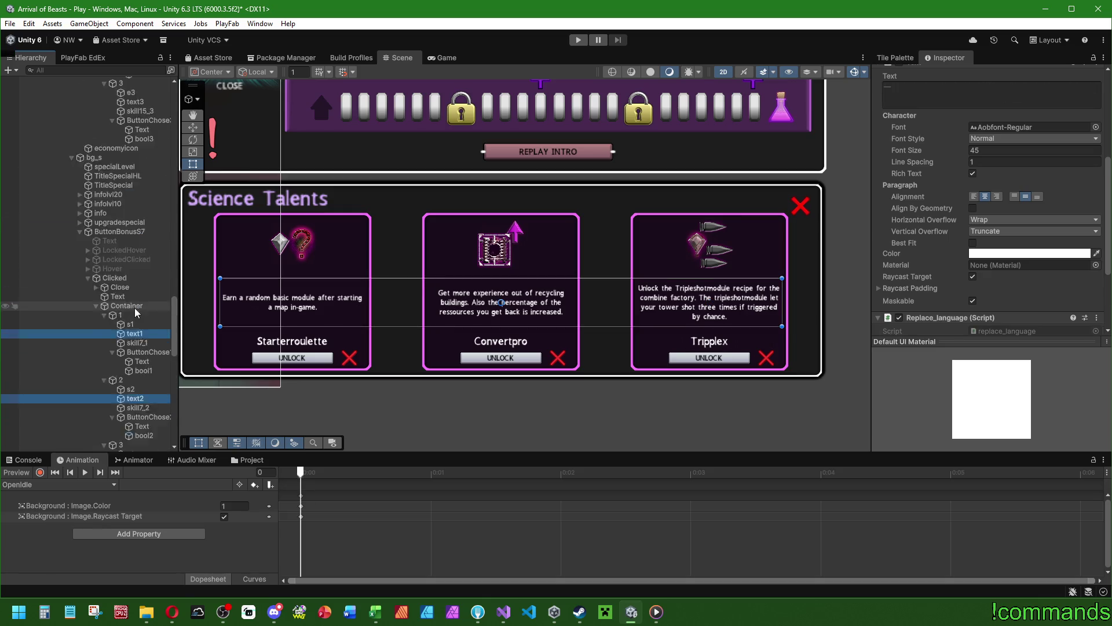
pyautogui.scroll(3, 126, 325)
pyautogui.click(141, 345)
pyautogui.keyDown('ctrl'); pyautogui.click(136, 280); pyautogui.keyUp('ctrl')
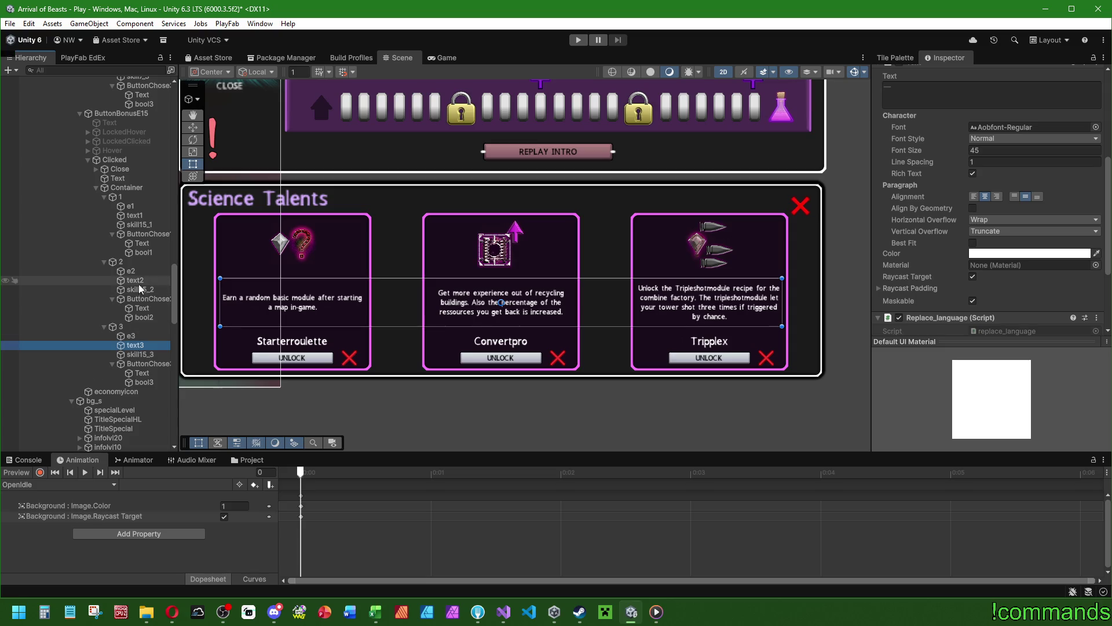
# Add the remaining popups' text1/2/3 description objects to the selection.
pyautogui.scroll(3, 141, 261)
pyautogui.click(142, 311)
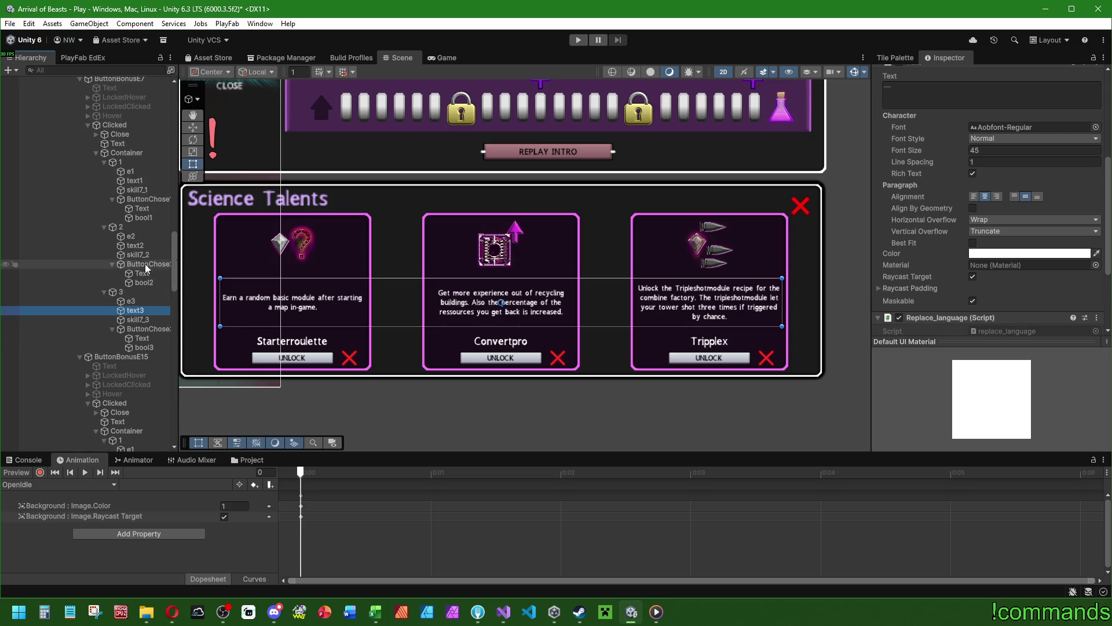
pyautogui.keyDown('ctrl'); pyautogui.click(148, 247); pyautogui.keyUp('ctrl')
pyautogui.scroll(5, 142, 325)
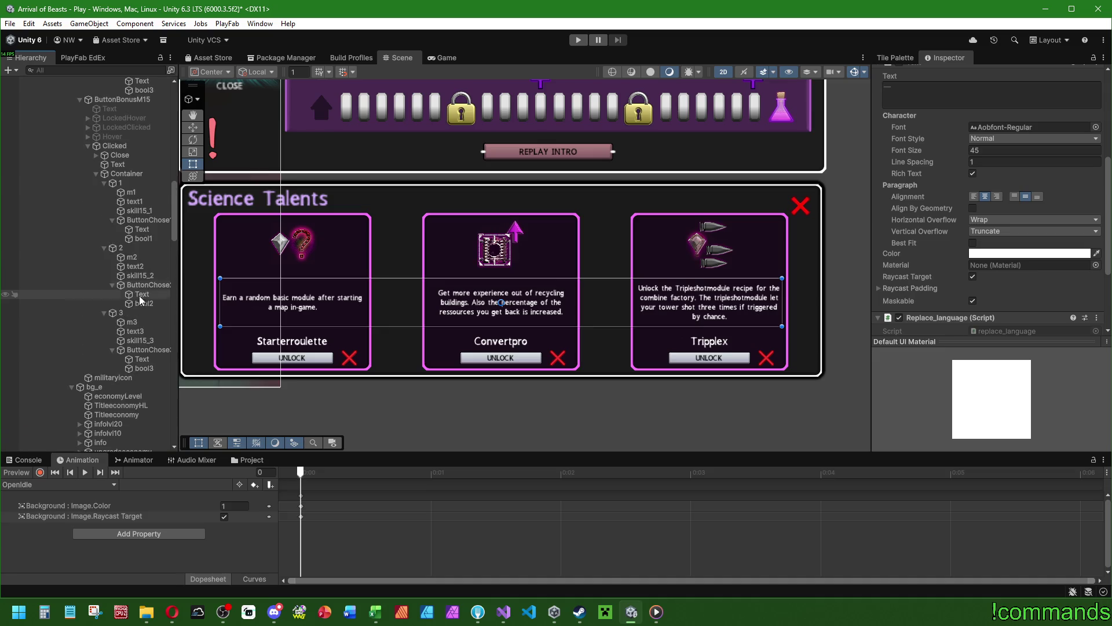
pyautogui.click(135, 331)
pyautogui.keyDown('ctrl'); pyautogui.click(135, 266); pyautogui.keyUp('ctrl')
pyautogui.keyDown('ctrl'); pyautogui.click(135, 201); pyautogui.keyUp('ctrl')
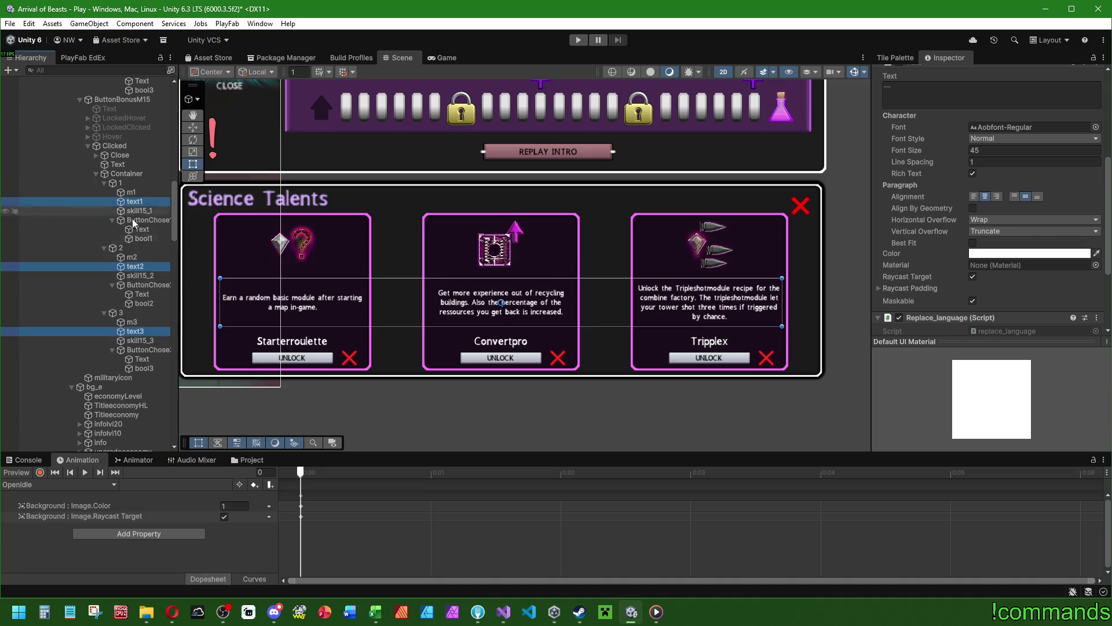
pyautogui.scroll(3, 125, 327)
pyautogui.scroll(1, 125, 327)
pyautogui.click(135, 331)
pyautogui.keyDown('ctrl'); pyautogui.click(135, 266); pyautogui.keyUp('ctrl')
pyautogui.keyDown('ctrl'); pyautogui.click(134, 201); pyautogui.keyUp('ctrl')
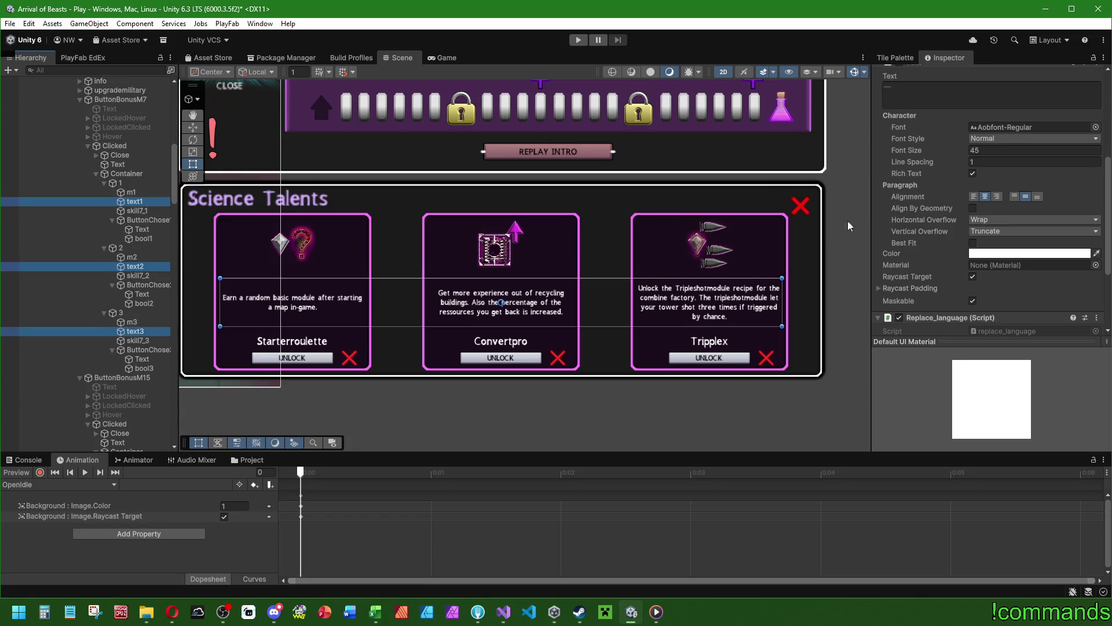
# Make all eighteen description texts 348.8 tall.
pyautogui.scroll(4, 956, 241)
pyautogui.moveTo(1027, 145); pyautogui.dragTo(1103, 148)
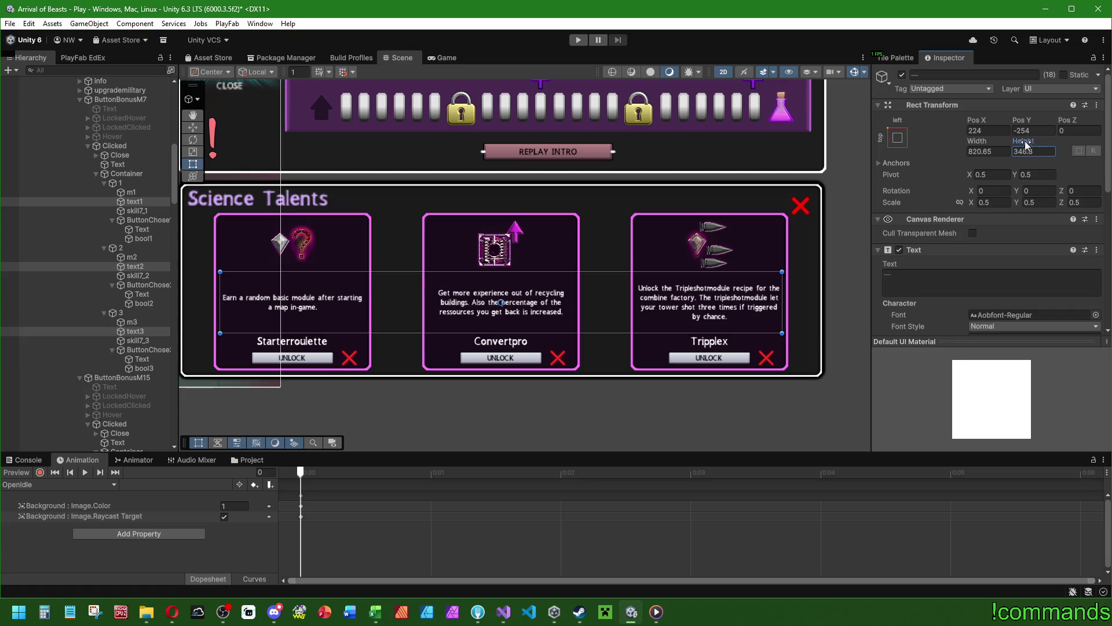
pyautogui.moveTo(1027, 144); pyautogui.dragTo(1032, 143)
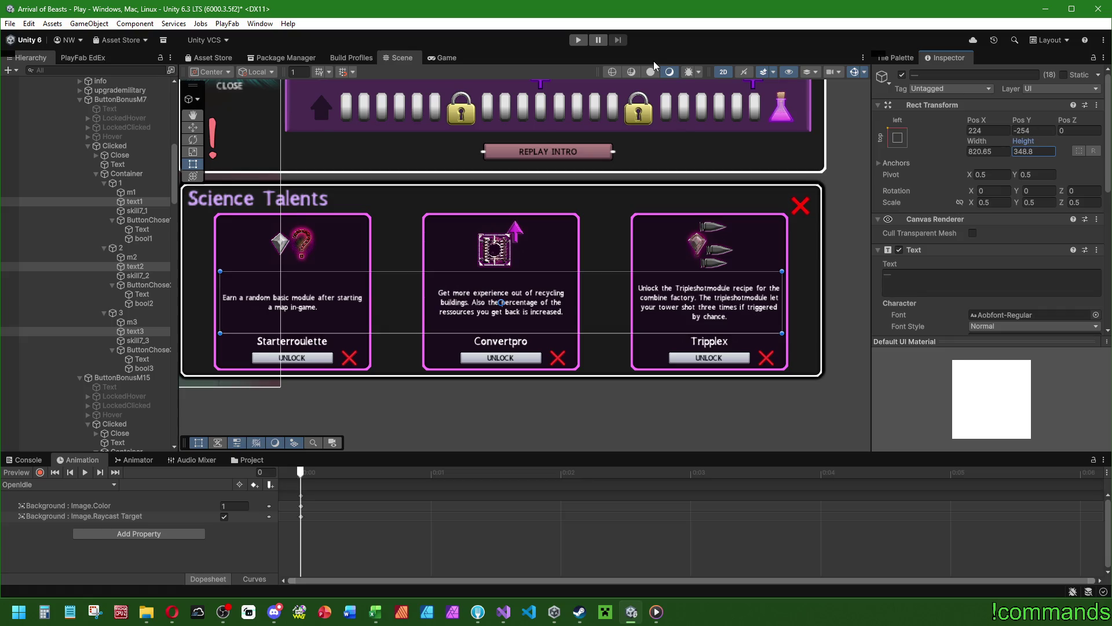
pyautogui.scroll(-5, 516, 388)
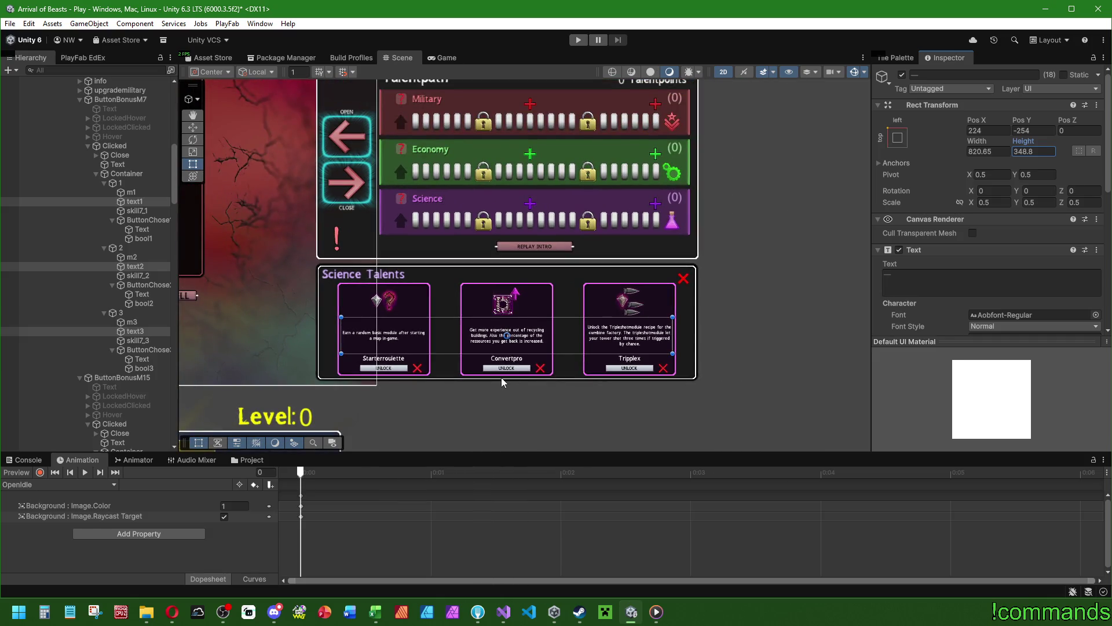
# Collapse the military, economy and ButtonBonusS15 Clicked popups' contents in the Hierarchy.
pyautogui.scroll(3, 458, 388)
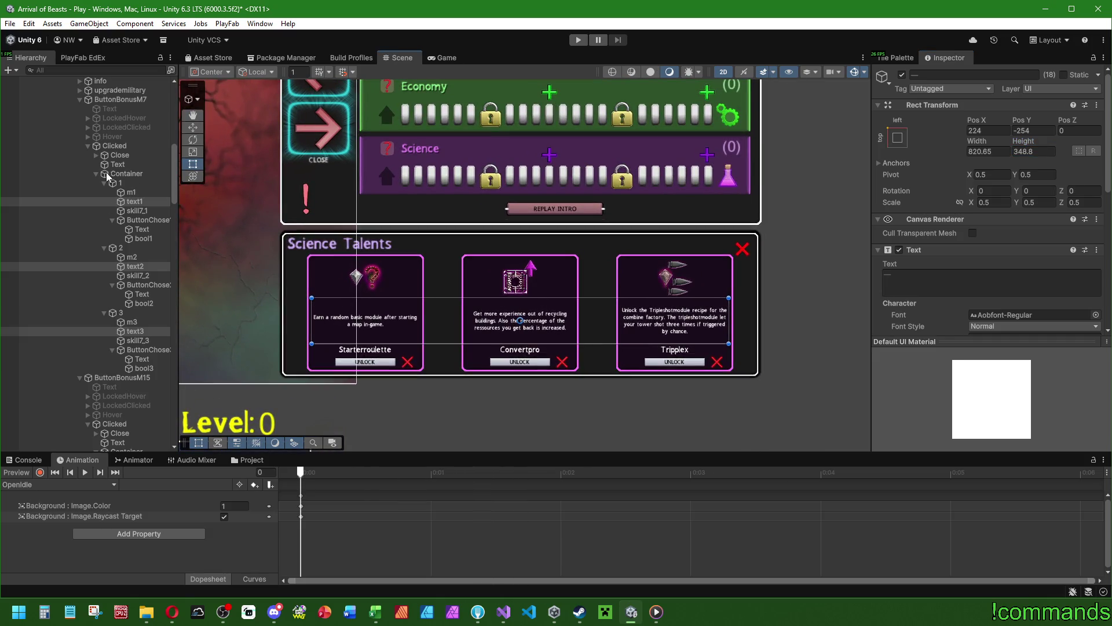
pyautogui.click(97, 174)
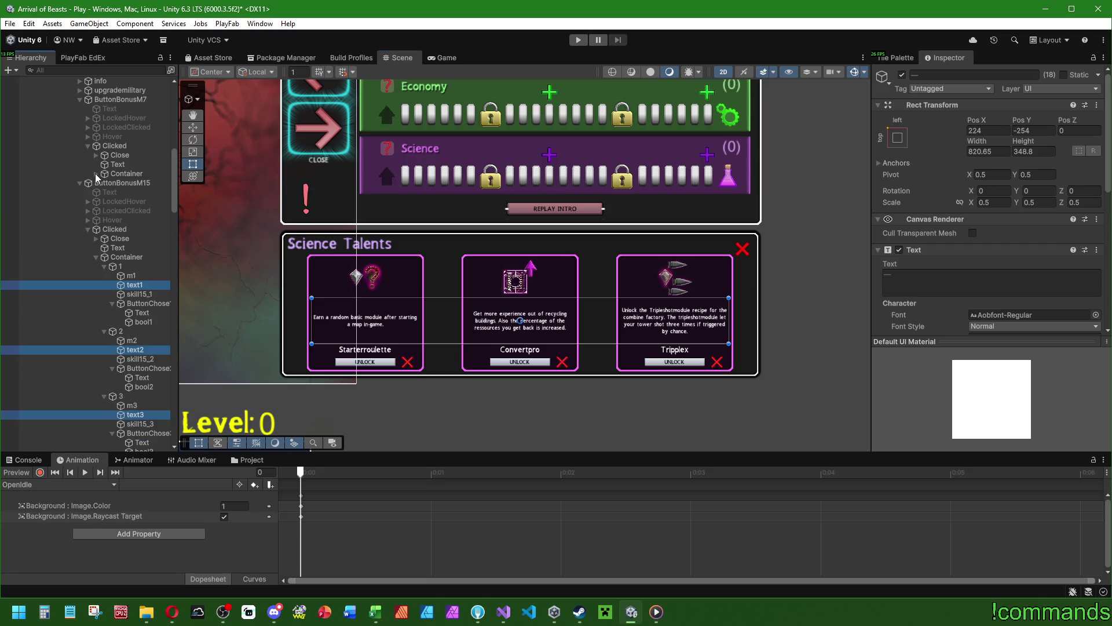
pyautogui.click(96, 174)
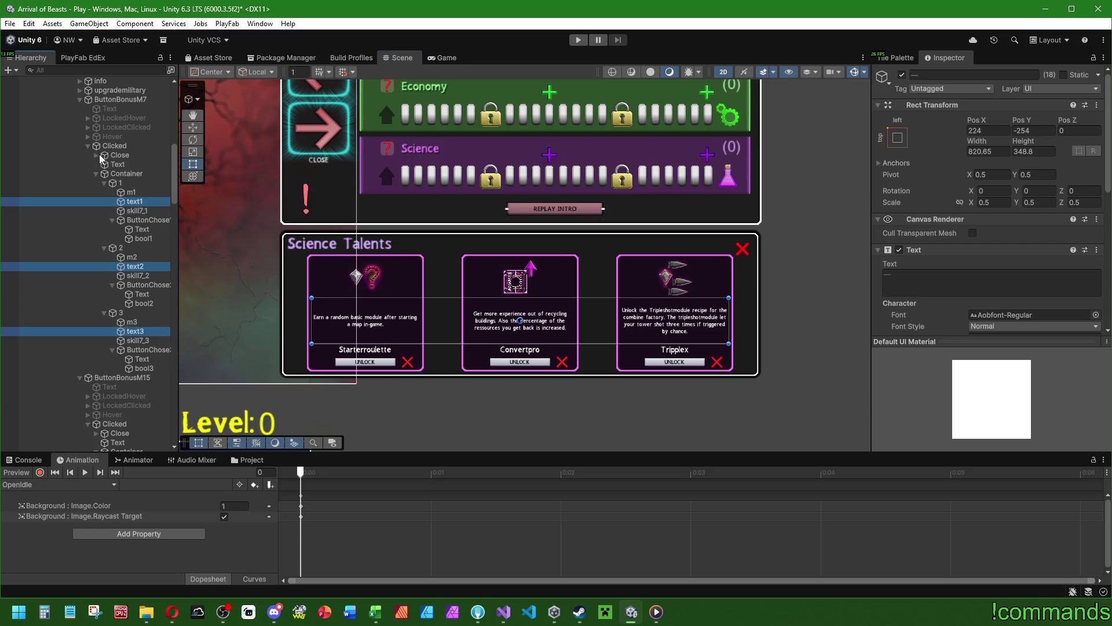
pyautogui.click(88, 146)
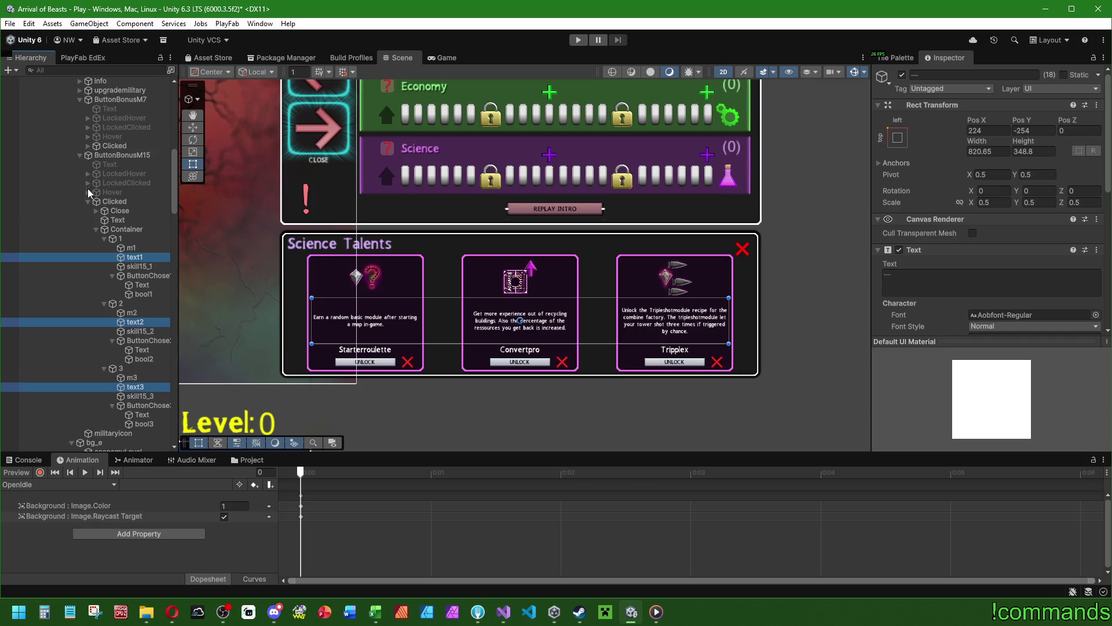
pyautogui.click(88, 201)
pyautogui.scroll(-3, 85, 278)
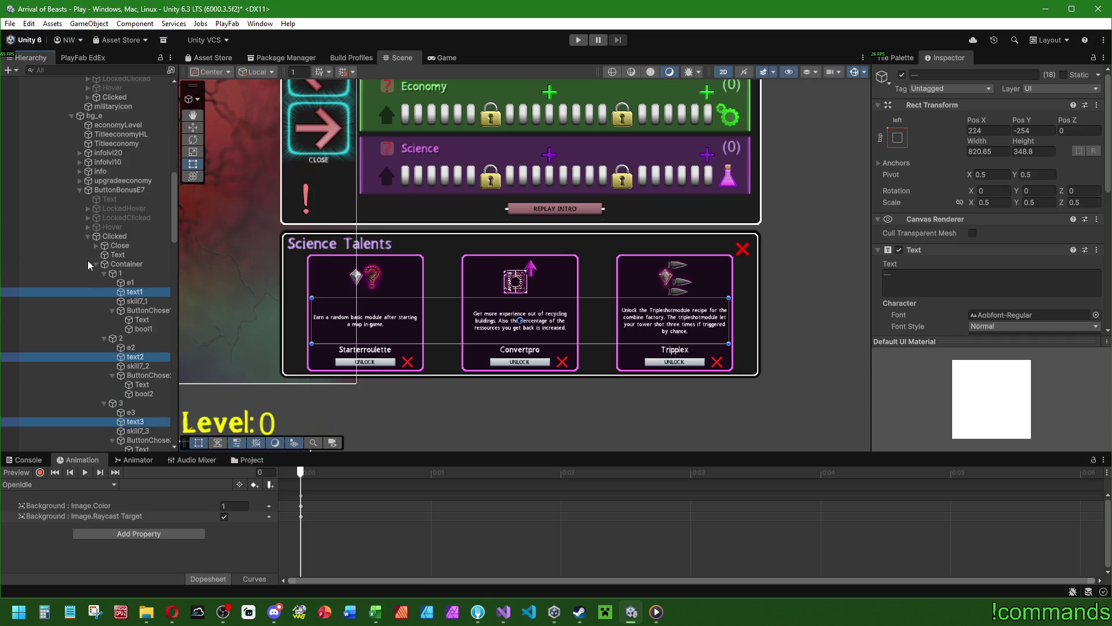
pyautogui.click(88, 236)
pyautogui.scroll(-5, 88, 240)
pyautogui.click(88, 153)
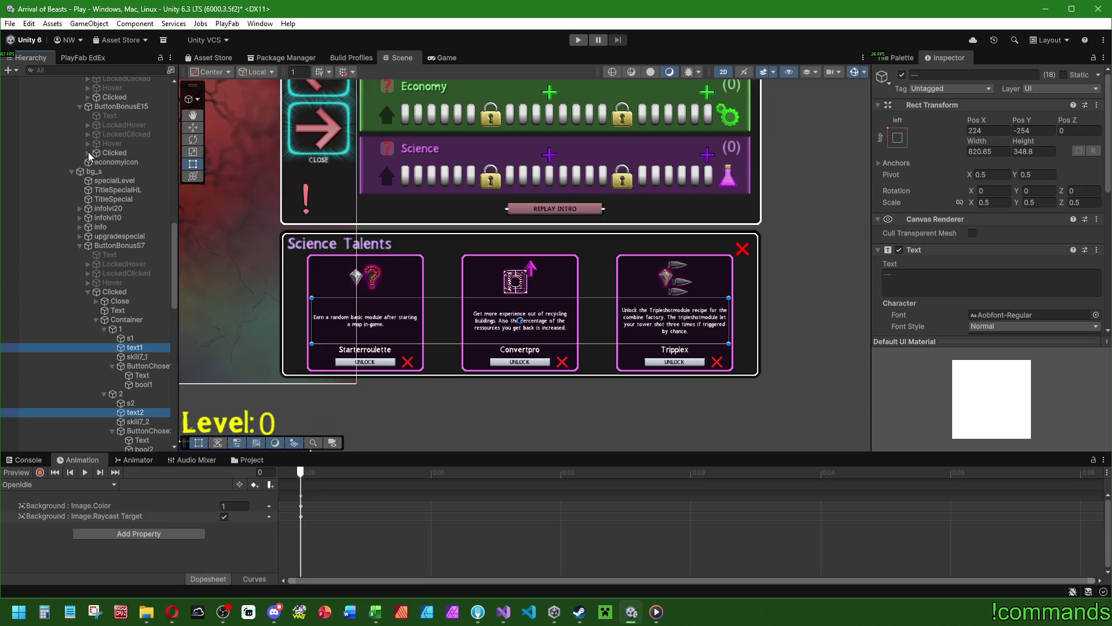
pyautogui.scroll(-3, 87, 290)
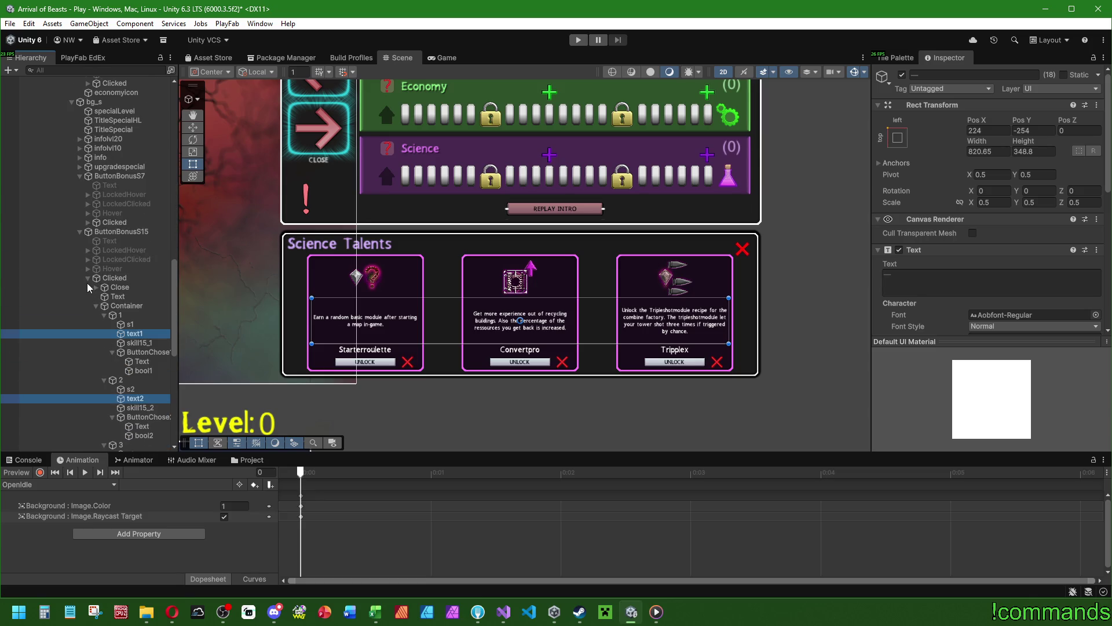
pyautogui.click(88, 278)
pyautogui.scroll(3, 114, 251)
pyautogui.scroll(3, 127, 295)
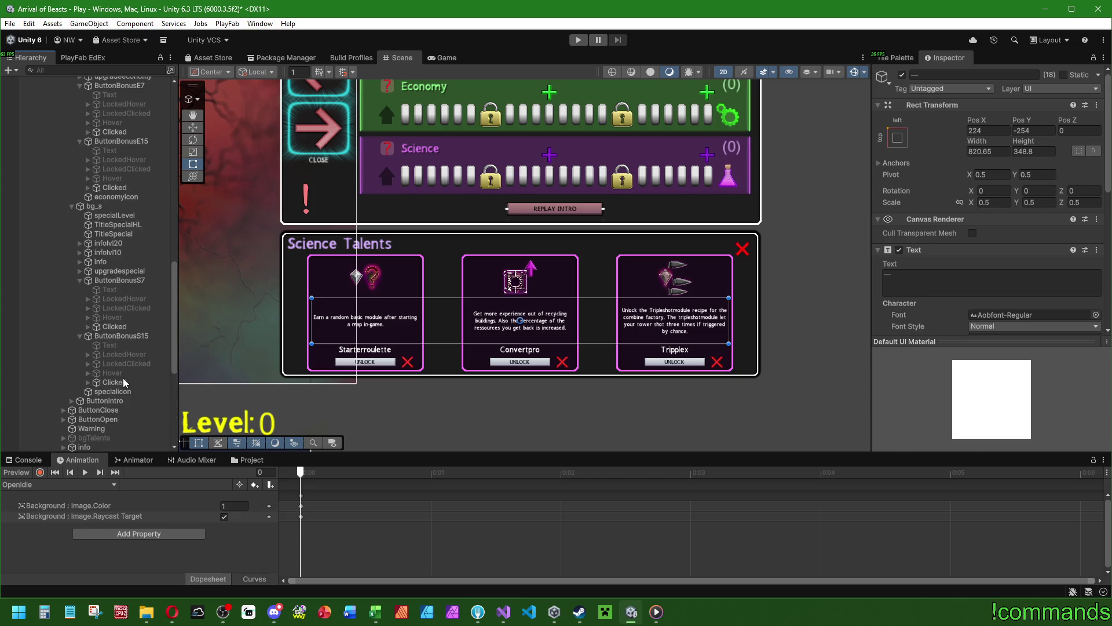
# Select the Clicked popups of ButtonBonusS15, S7, E15 and E7 together.
pyautogui.click(125, 382)
pyautogui.keyDown('ctrl'); pyautogui.click(126, 326); pyautogui.keyUp('ctrl')
pyautogui.keyDown('ctrl'); pyautogui.click(120, 188); pyautogui.keyUp('ctrl')
pyautogui.keyDown('ctrl'); pyautogui.click(119, 132); pyautogui.keyUp('ctrl')
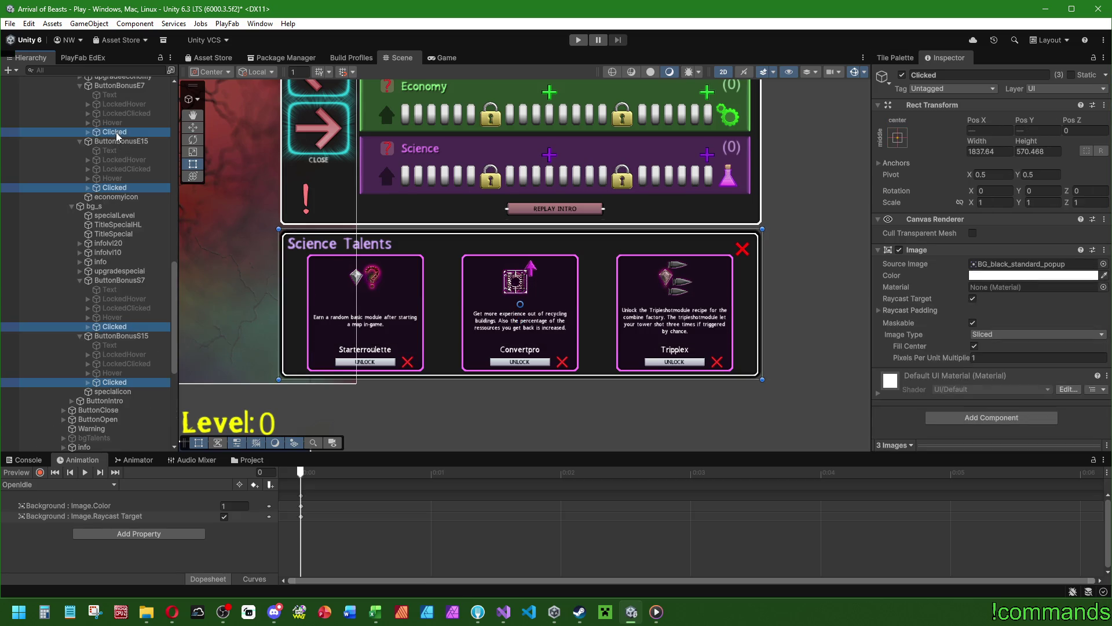
# Add the M15 and M7 Clicked popups and deactivate all six Clicked popups.
pyautogui.scroll(10, 161, 213)
pyautogui.keyDown('ctrl'); pyautogui.click(122, 271); pyautogui.keyUp('ctrl')
pyautogui.keyDown('ctrl'); pyautogui.click(124, 215); pyautogui.keyUp('ctrl')
pyautogui.scroll(8, 127, 308)
pyautogui.scroll(-16, 127, 307)
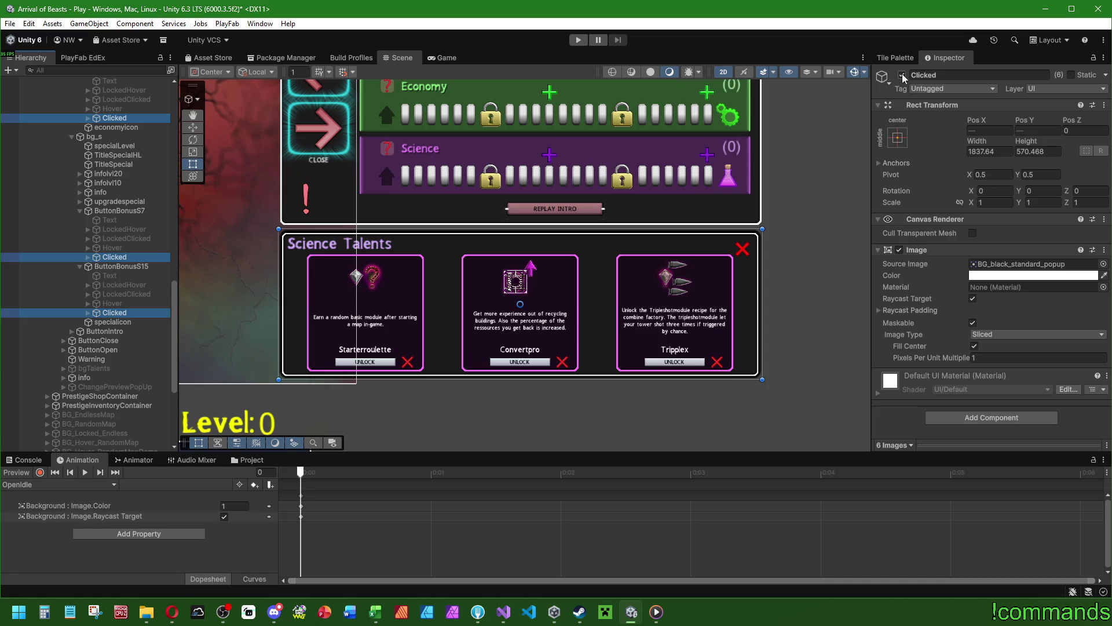
pyautogui.click(902, 76)
# Frame the Talentpath popup and activate the six LockedClicked popups of S15, S7, E15, E7, M15 and M7.
pyautogui.click(116, 303)
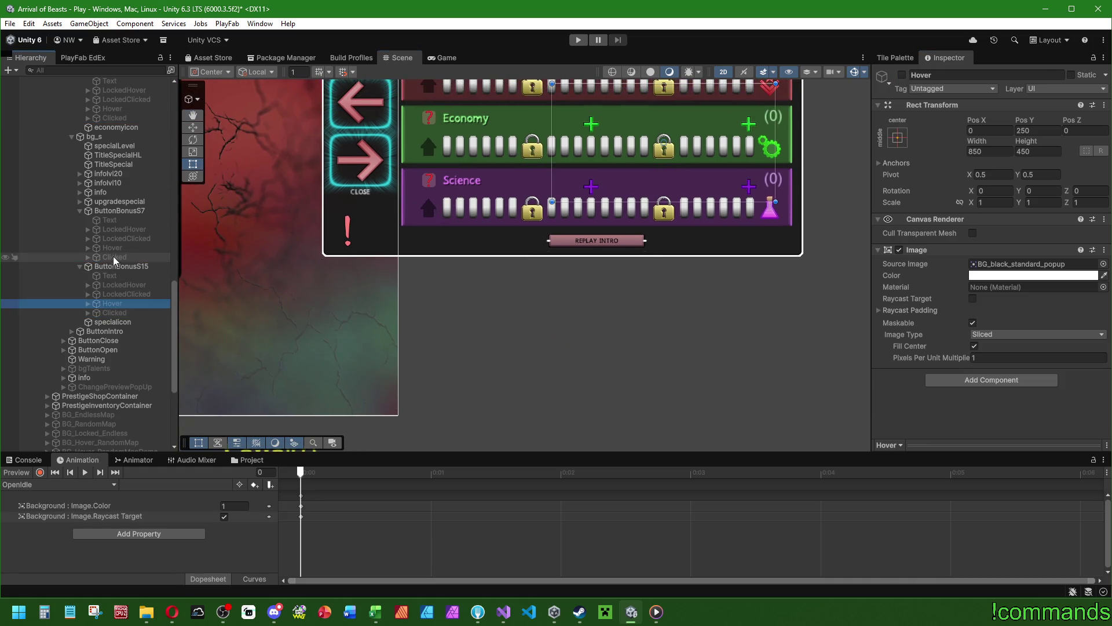
pyautogui.doubleClick(116, 247)
pyautogui.click(130, 293)
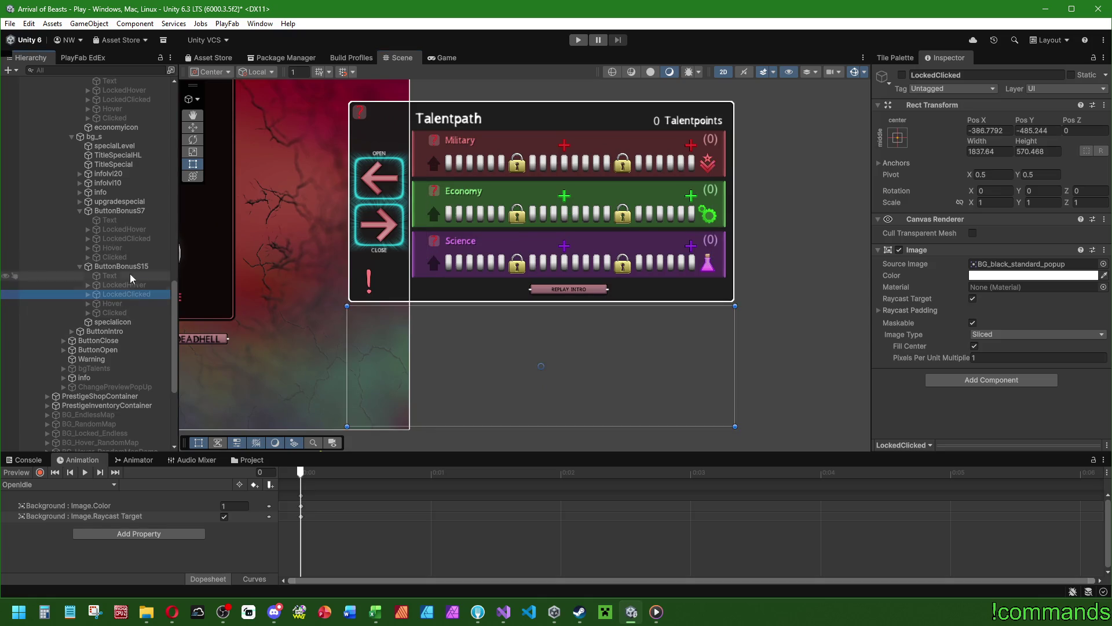
pyautogui.keyDown('ctrl'); pyautogui.click(130, 239); pyautogui.keyUp('ctrl')
pyautogui.scroll(5, 132, 255)
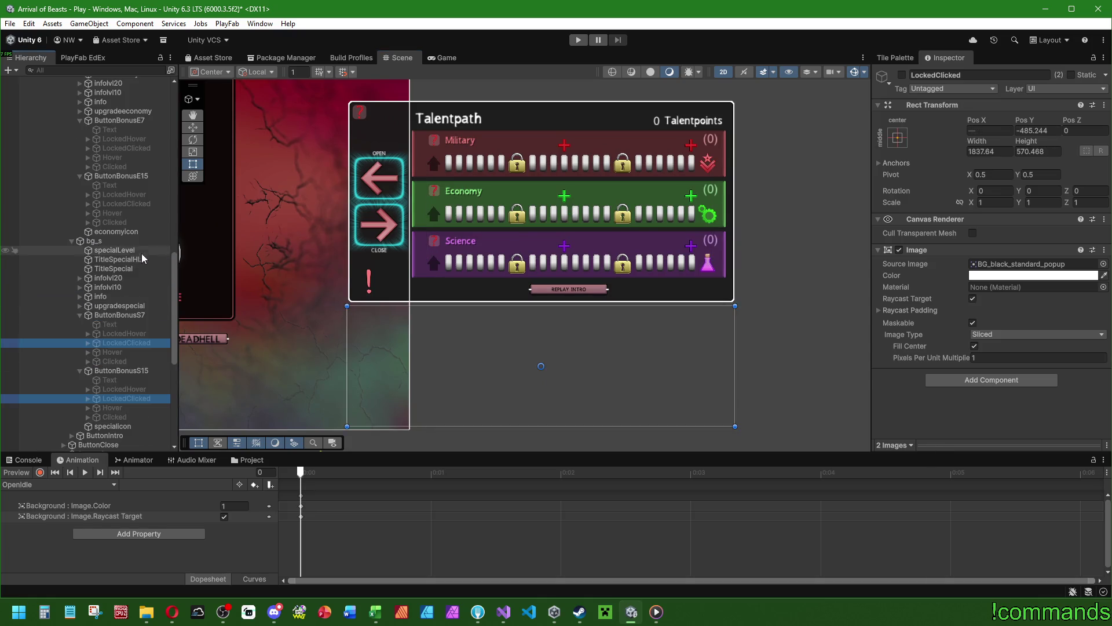
pyautogui.keyDown('ctrl'); pyautogui.click(127, 203); pyautogui.keyUp('ctrl')
pyautogui.keyDown('ctrl'); pyautogui.click(126, 148); pyautogui.keyUp('ctrl')
pyautogui.scroll(15, 116, 298)
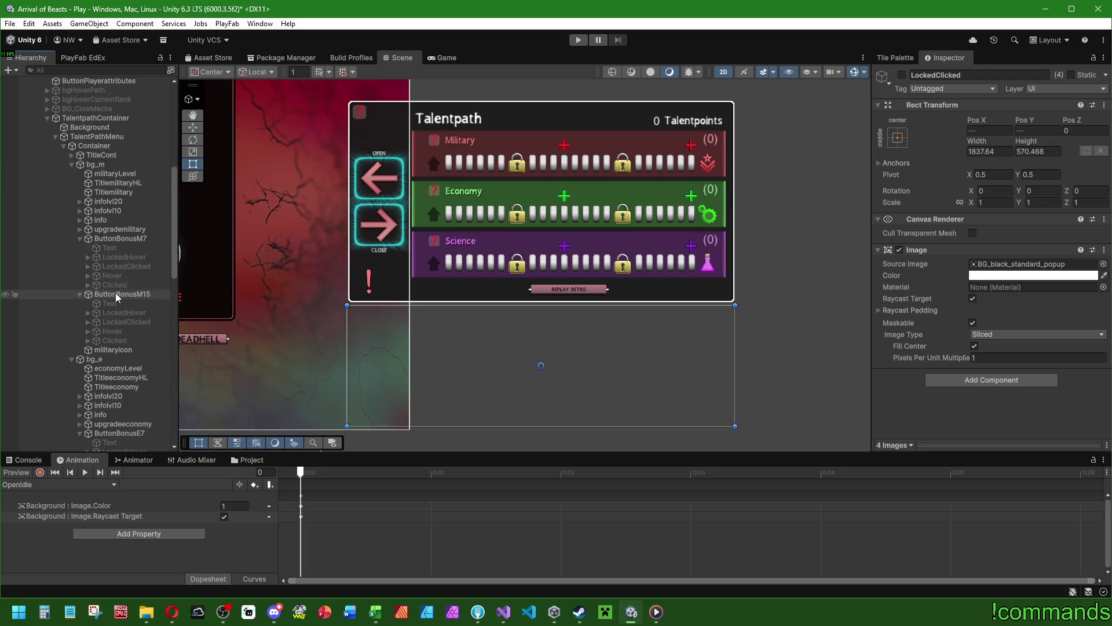
pyautogui.keyDown('ctrl'); pyautogui.click(128, 322); pyautogui.keyUp('ctrl')
pyautogui.keyDown('ctrl'); pyautogui.click(128, 267); pyautogui.keyUp('ctrl')
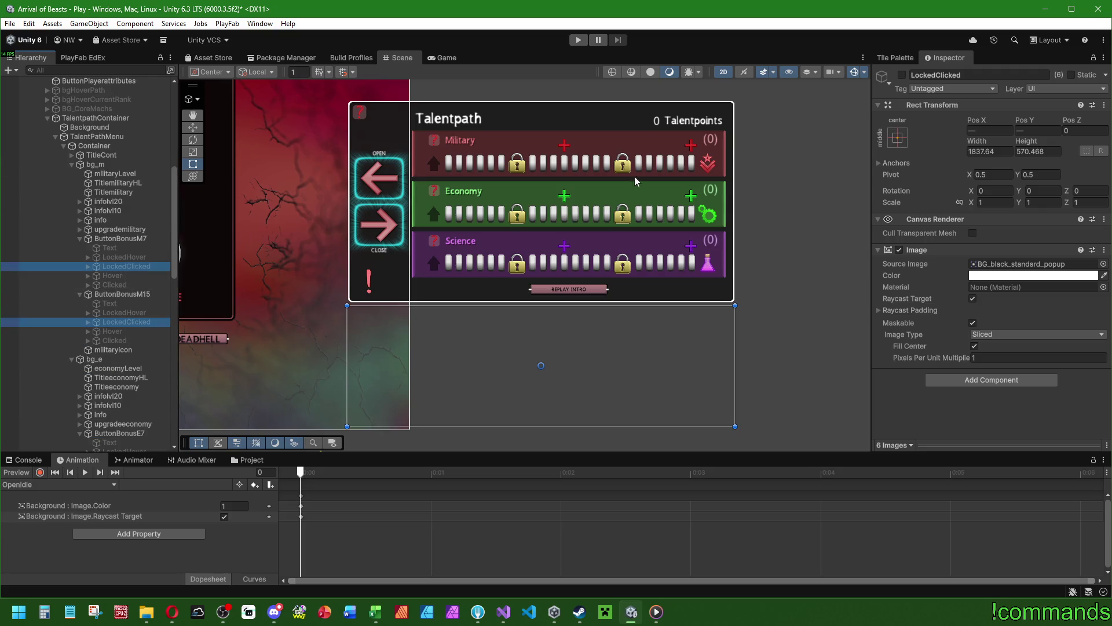
pyautogui.click(902, 75)
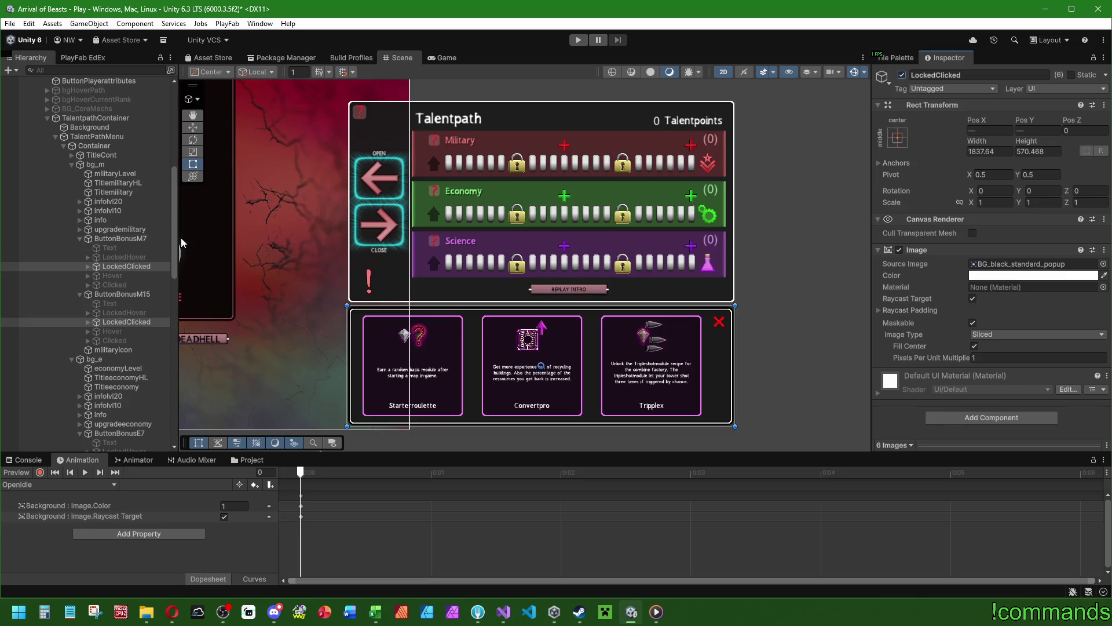
# Expand the LockedClicked popups' card contents and select text1 of ButtonBonusM7's first card.
pyautogui.click(87, 264)
pyautogui.click(85, 266)
pyautogui.click(88, 267)
pyautogui.click(88, 267)
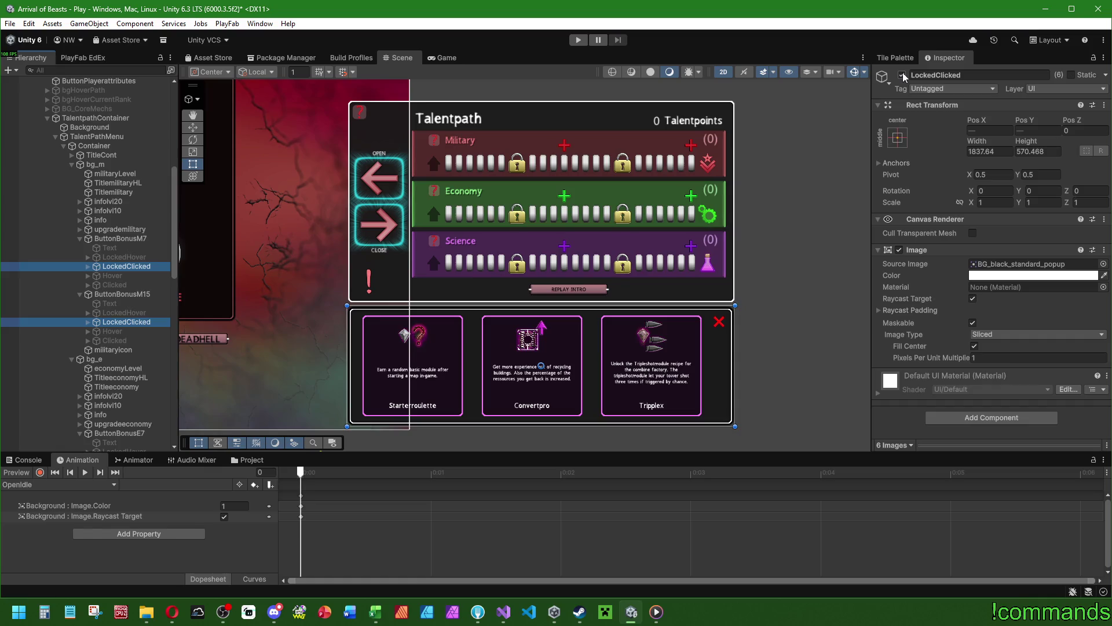
pyautogui.scroll(3, 521, 377)
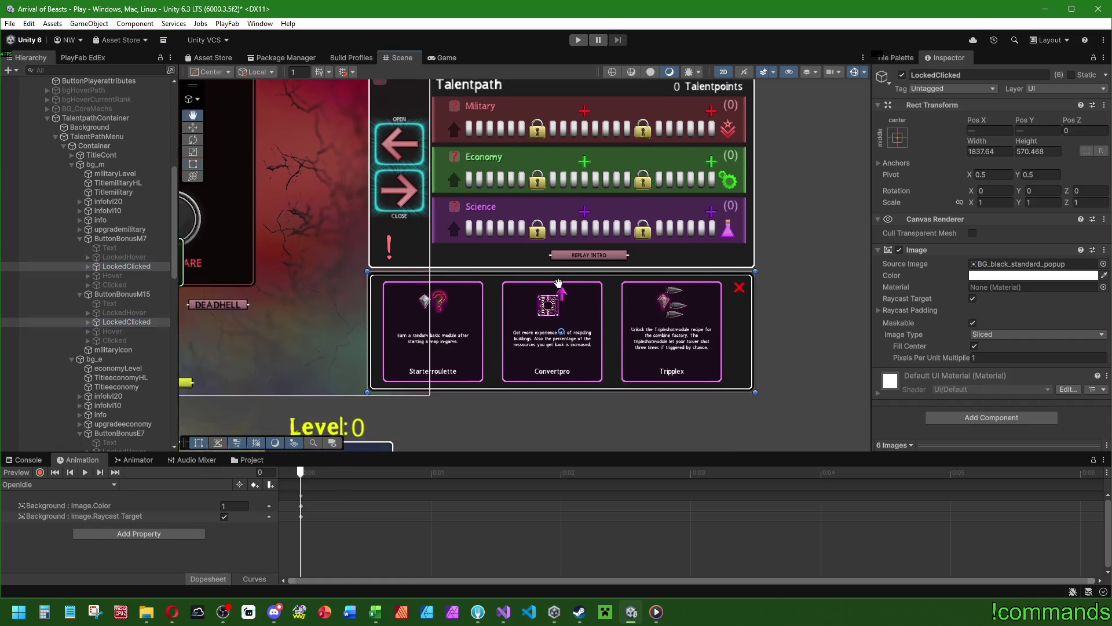
pyautogui.scroll(-12, 105, 275)
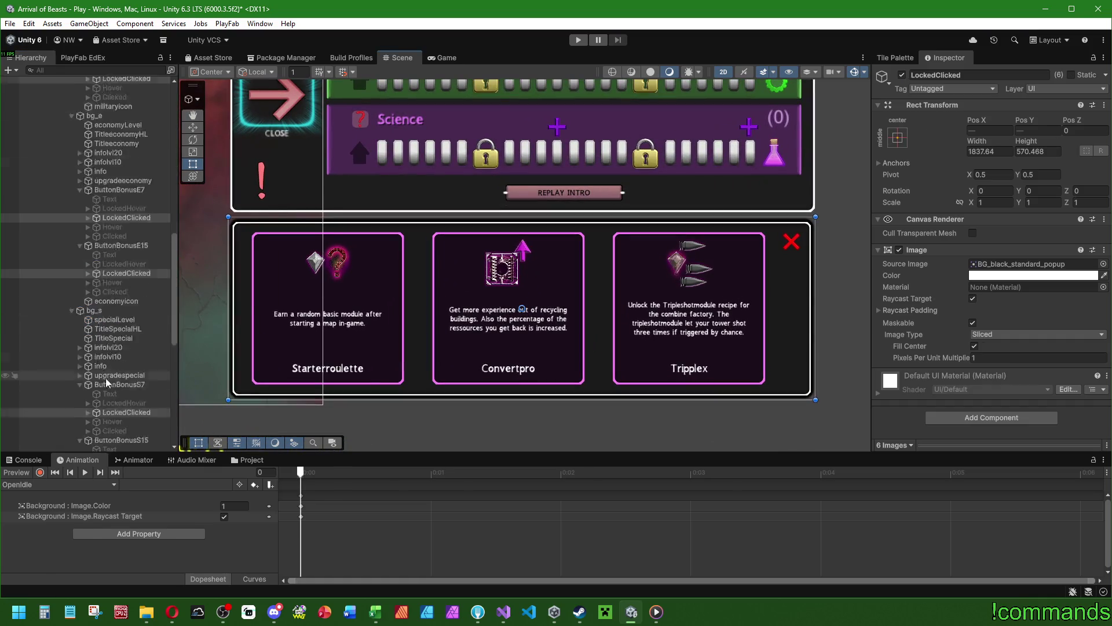
pyautogui.click(90, 269)
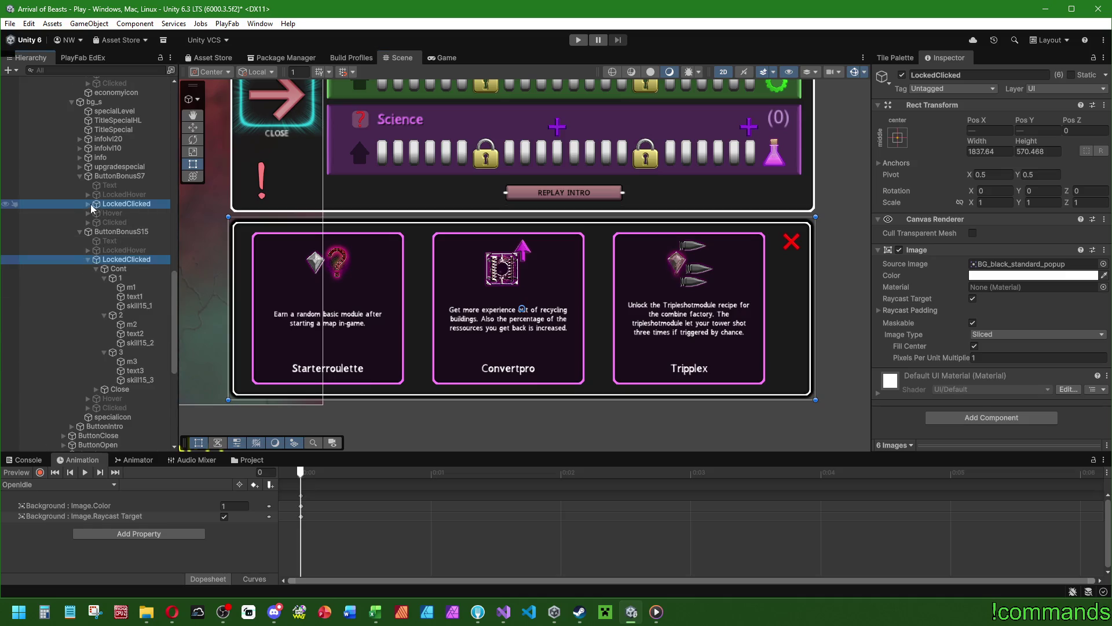
pyautogui.scroll(8, 98, 267)
pyautogui.click(88, 252)
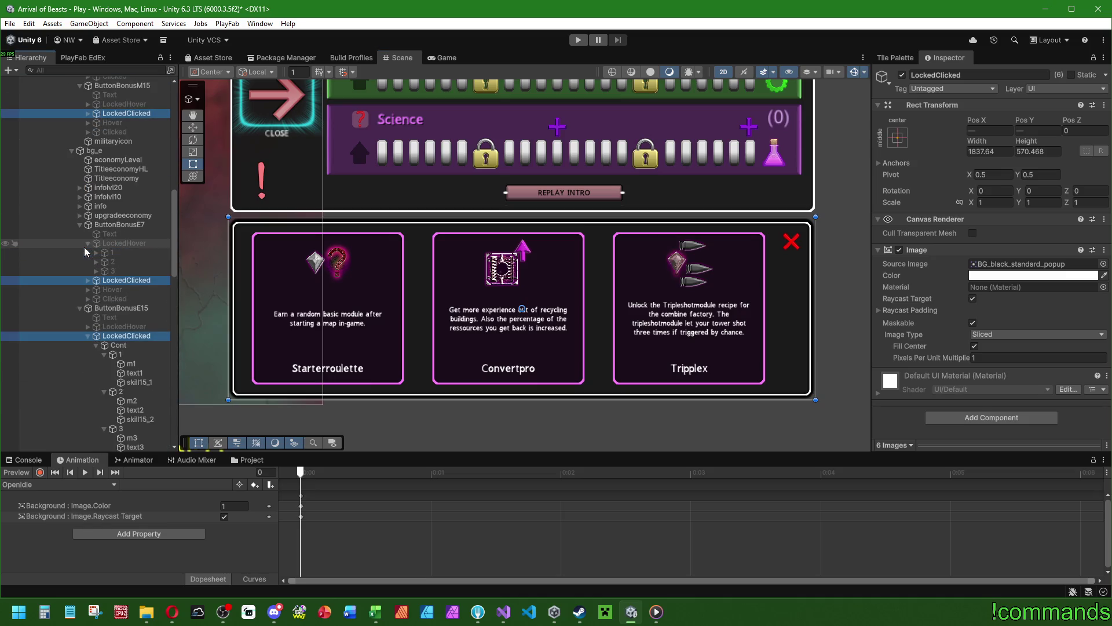
pyautogui.scroll(4, 89, 266)
pyautogui.scroll(3, 90, 266)
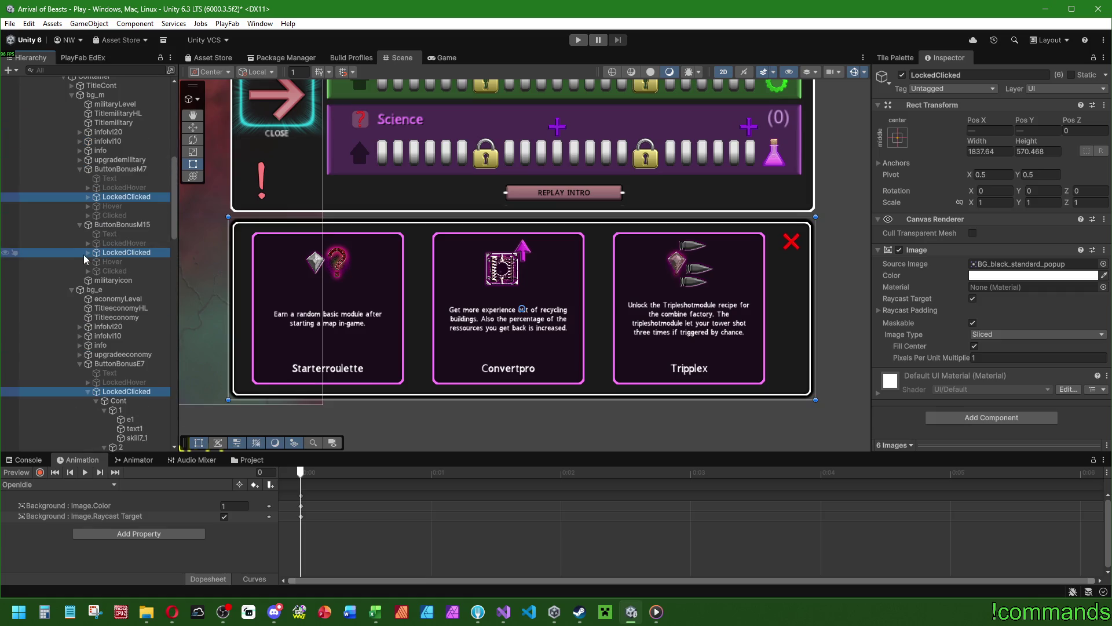
pyautogui.click(88, 196)
pyautogui.click(134, 234)
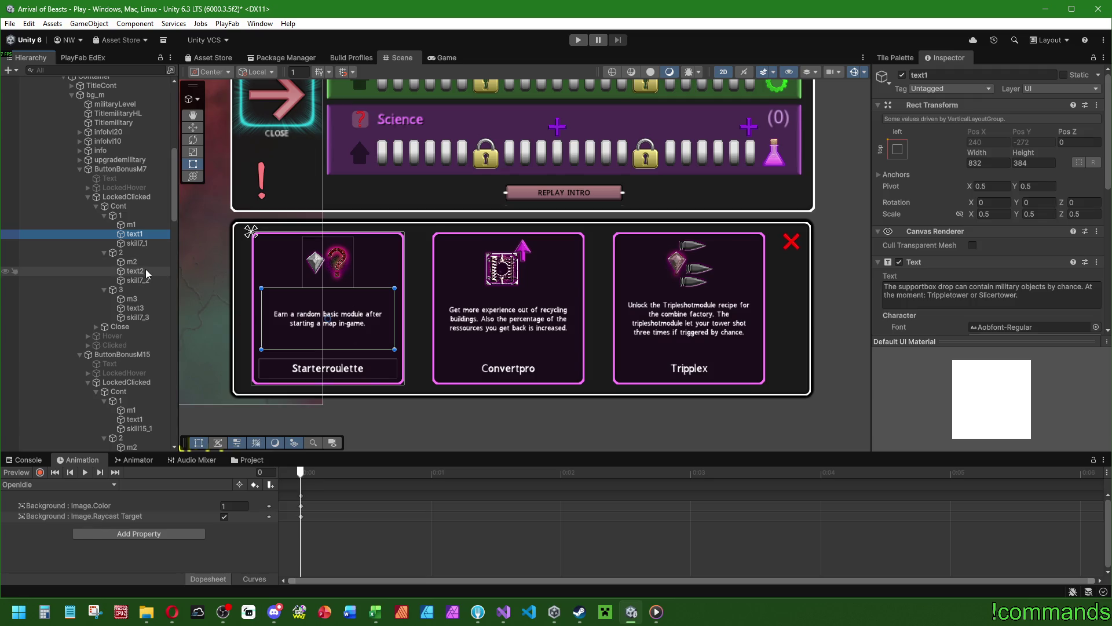
# Select text1–text3 of the ButtonBonusM7 and M15 cards and frame them in the Scene.
pyautogui.click(135, 271)
pyautogui.scroll(-3, 945, 260)
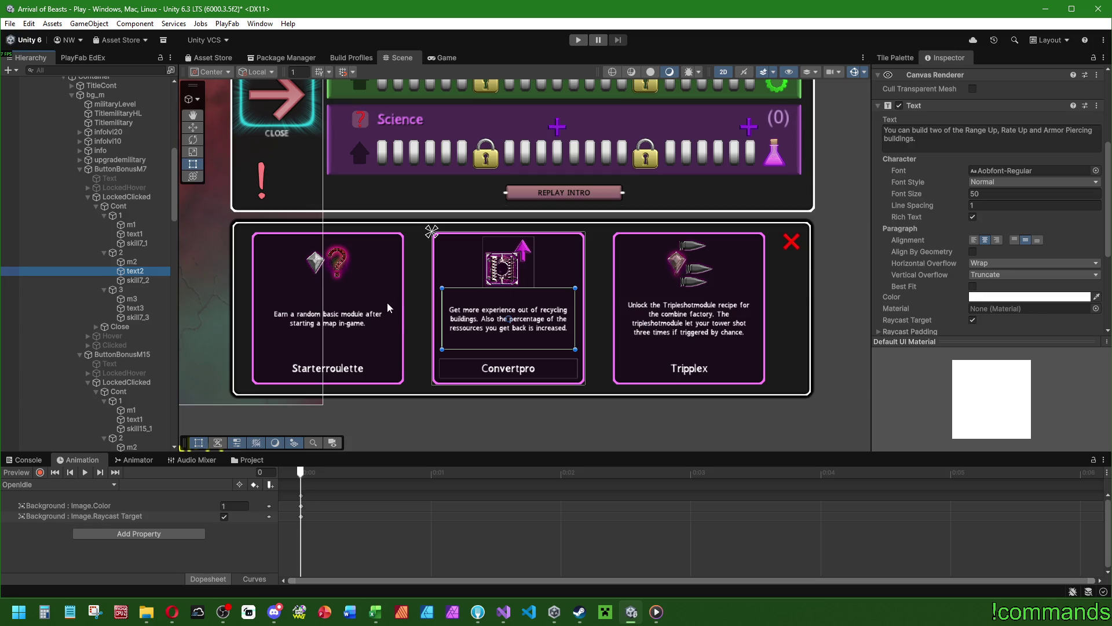
pyautogui.click(134, 234)
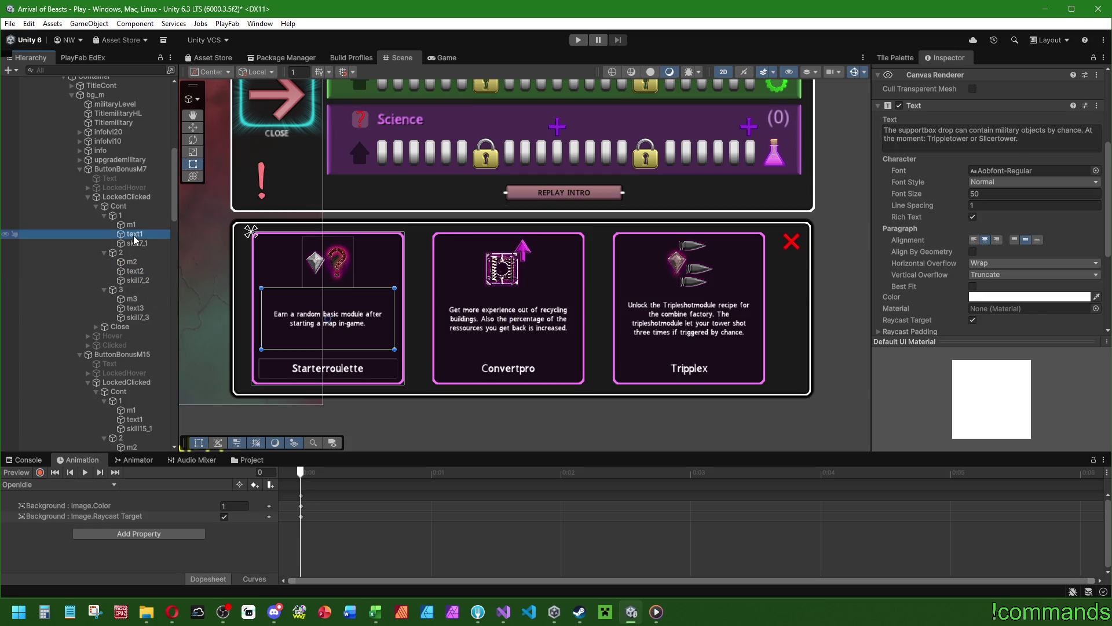
pyautogui.keyDown('ctrl'); pyautogui.click(135, 308); pyautogui.keyUp('ctrl')
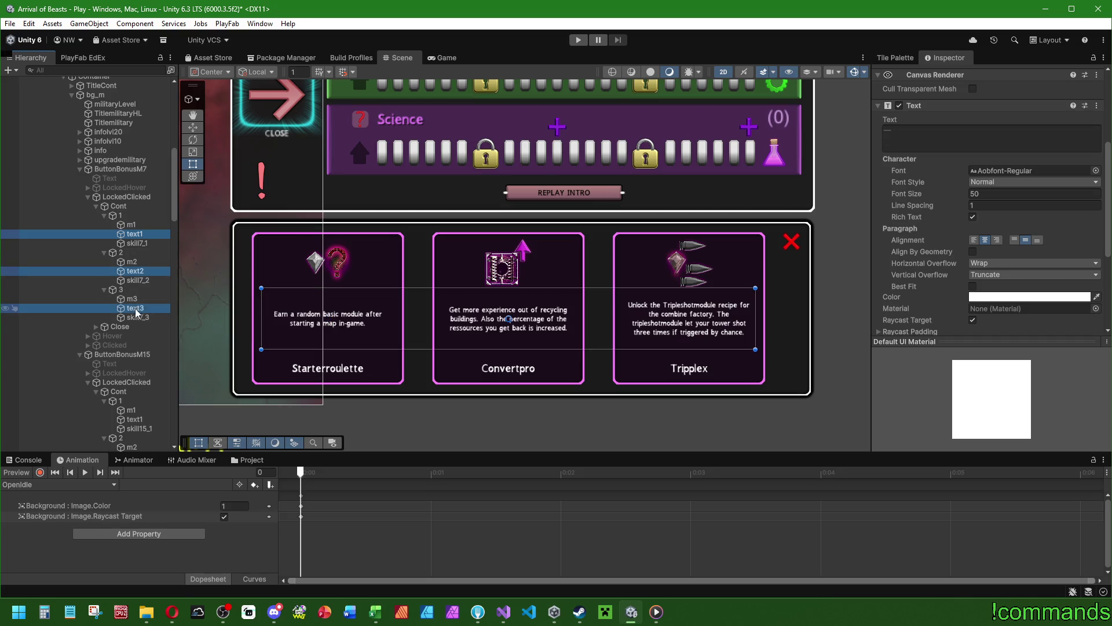
pyautogui.scroll(-5, 139, 313)
pyautogui.keyDown('ctrl'); pyautogui.click(134, 280); pyautogui.keyUp('ctrl')
pyautogui.keyDown('ctrl'); pyautogui.click(138, 318); pyautogui.keyUp('ctrl')
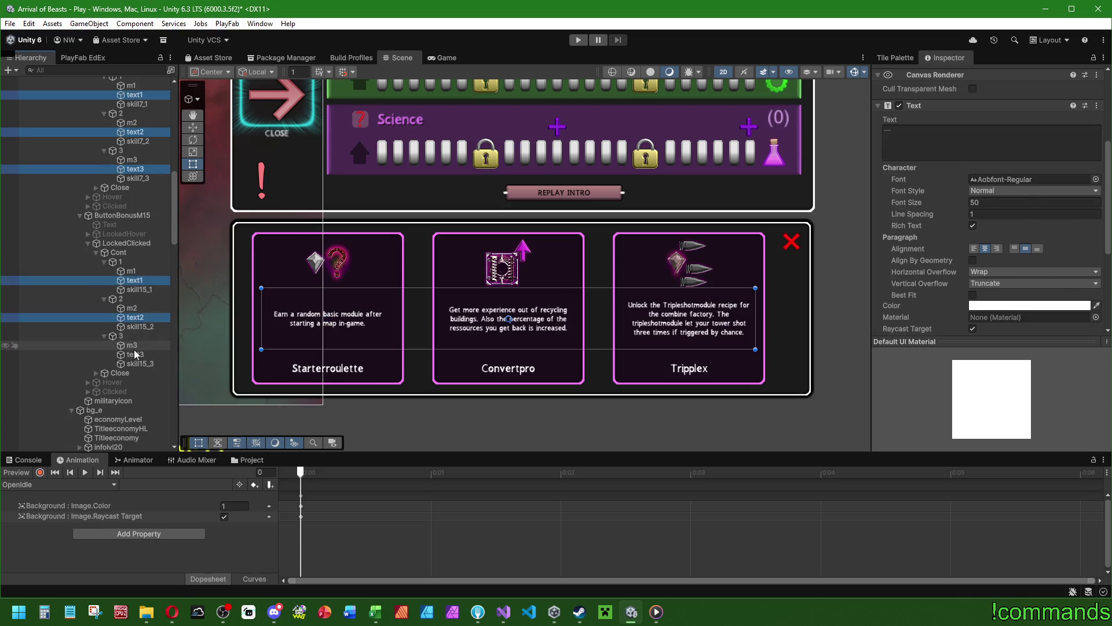
pyautogui.press('f')
pyautogui.keyDown('ctrl'); pyautogui.click(138, 355); pyautogui.keyUp('ctrl')
# Add text1–text3 of the ButtonBonusE7 and E15 cards to the selection.
pyautogui.scroll(-8, 138, 356)
pyautogui.keyDown('ctrl'); pyautogui.click(135, 306); pyautogui.keyUp('ctrl')
pyautogui.keyDown('ctrl'); pyautogui.click(135, 342); pyautogui.keyUp('ctrl')
pyautogui.keyDown('ctrl'); pyautogui.click(132, 371); pyautogui.keyUp('ctrl')
pyautogui.keyDown('ctrl'); pyautogui.click(135, 379); pyautogui.keyUp('ctrl')
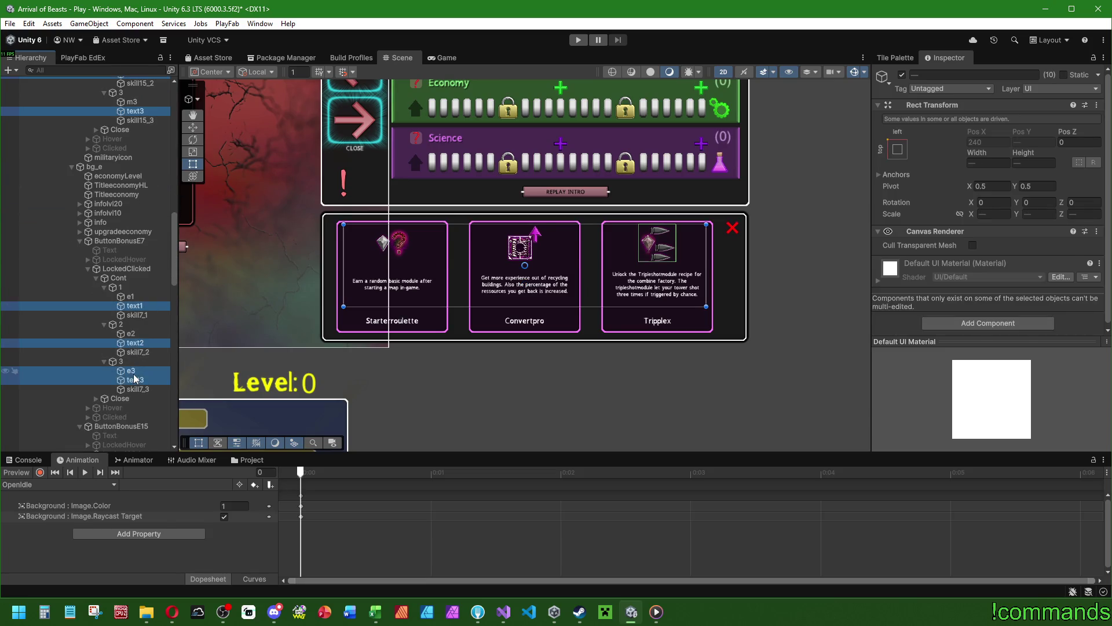
pyautogui.scroll(-10, 137, 348)
pyautogui.keyDown('ctrl'); pyautogui.click(134, 213); pyautogui.keyUp('ctrl')
pyautogui.keyDown('ctrl'); pyautogui.click(135, 250); pyautogui.keyUp('ctrl')
pyautogui.keyDown('ctrl'); pyautogui.click(135, 286); pyautogui.keyUp('ctrl')
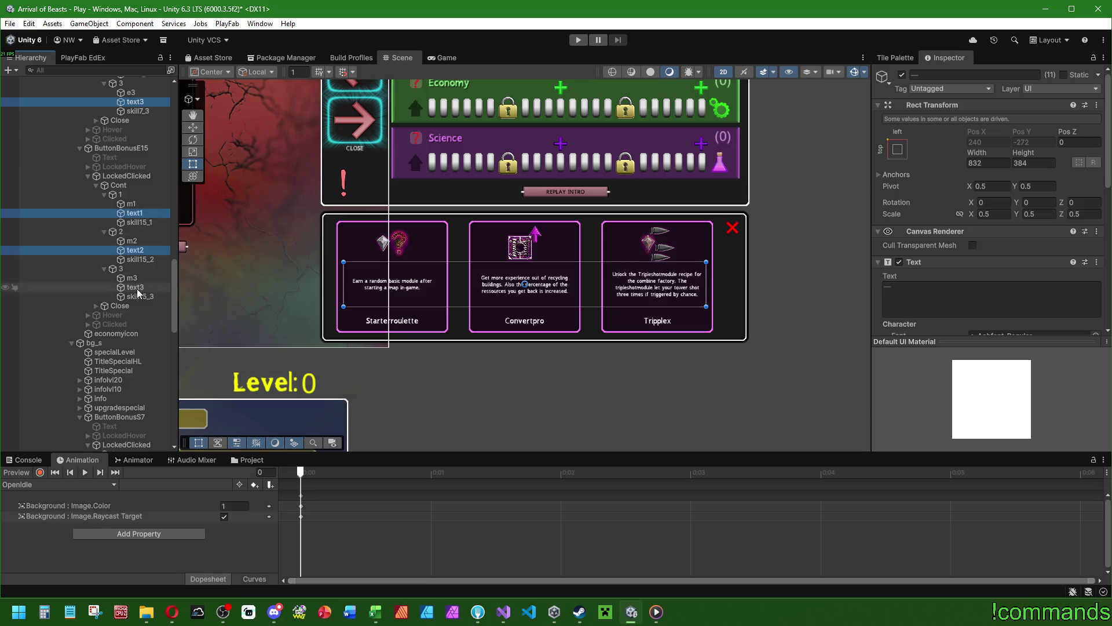
# Add text1–text3 of the ButtonBonusS7 and S15 cards, completing all eighteen descriptions.
pyautogui.scroll(-9, 136, 287)
pyautogui.keyDown('ctrl'); pyautogui.click(135, 238); pyautogui.keyUp('ctrl')
pyautogui.keyDown('ctrl'); pyautogui.click(134, 275); pyautogui.keyUp('ctrl')
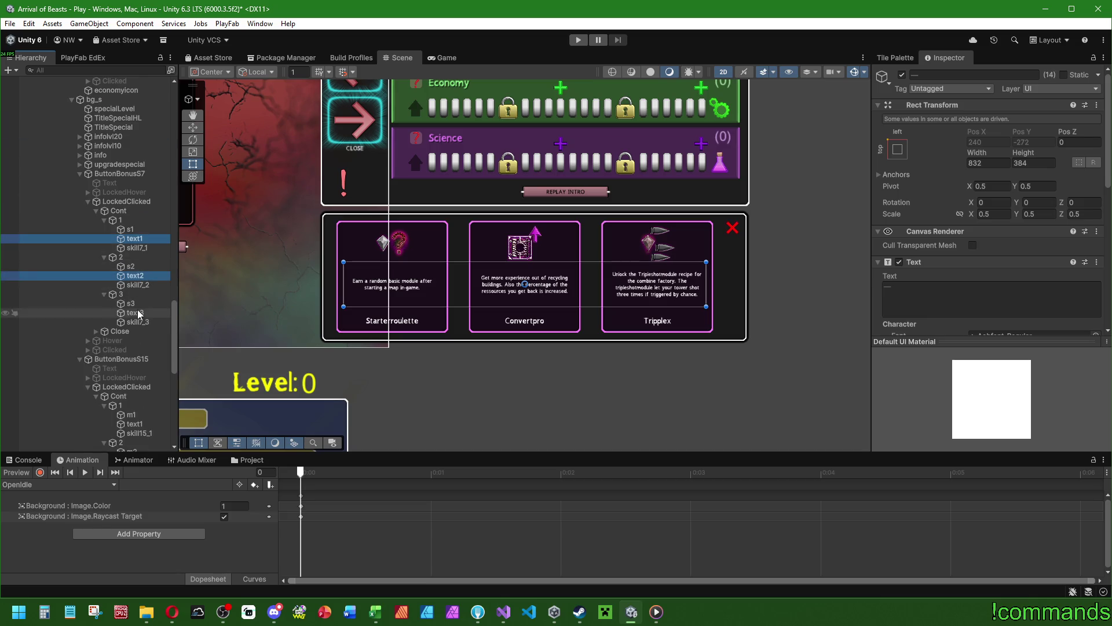
pyautogui.keyDown('ctrl'); pyautogui.click(135, 312); pyautogui.keyUp('ctrl')
pyautogui.scroll(-9, 136, 312)
pyautogui.keyDown('ctrl'); pyautogui.click(134, 180); pyautogui.keyUp('ctrl')
pyautogui.keyDown('ctrl'); pyautogui.click(135, 218); pyautogui.keyUp('ctrl')
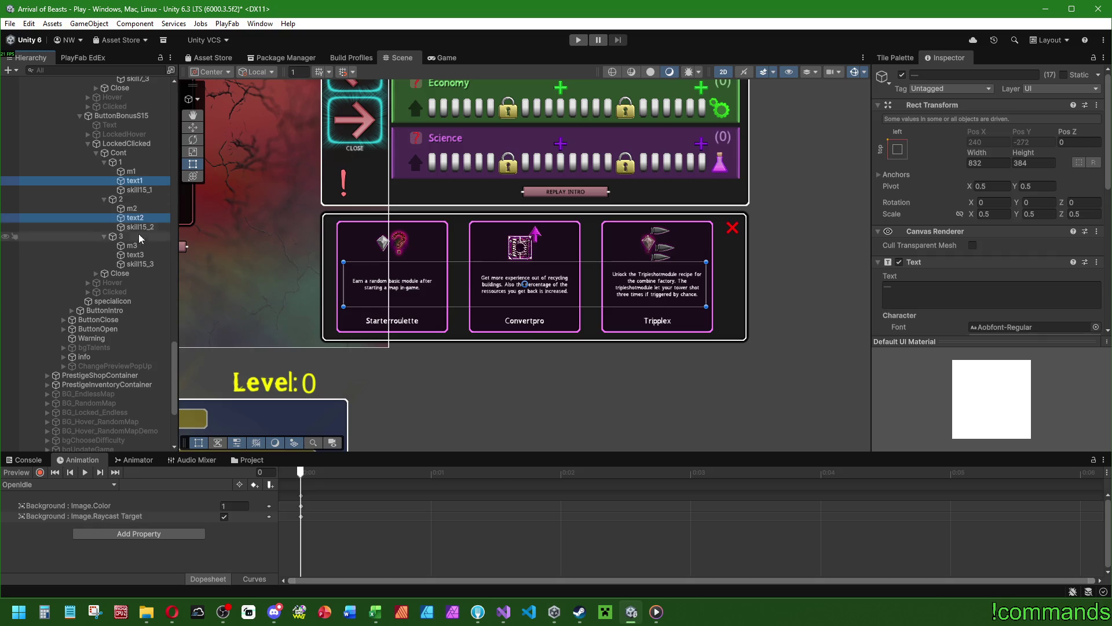
pyautogui.keyDown('ctrl'); pyautogui.click(136, 255); pyautogui.keyUp('ctrl')
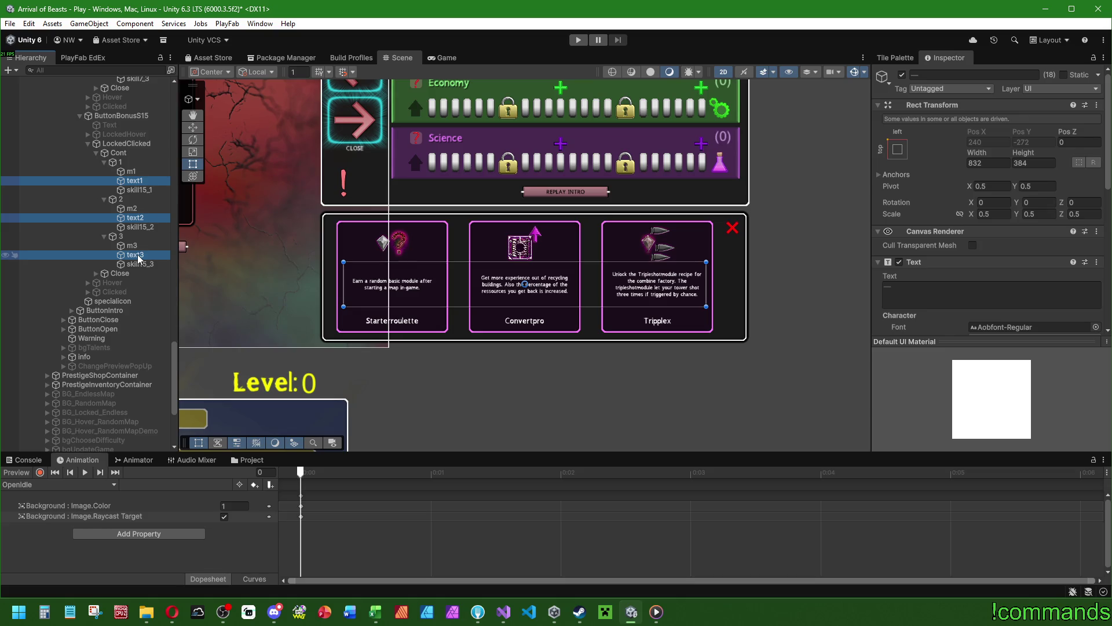
# Raise the description font size to 54 and stretch the text boxes taller.
pyautogui.scroll(-3, 892, 242)
pyautogui.moveTo(909, 220); pyautogui.dragTo(912, 224)
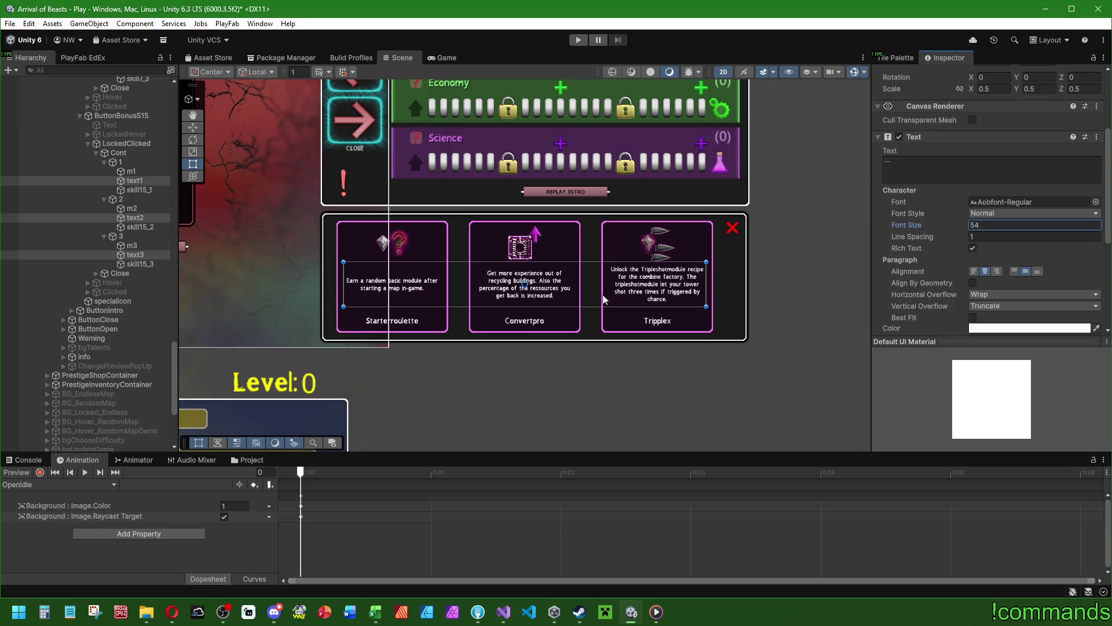
pyautogui.moveTo(552, 264); pyautogui.dragTo(559, 259)
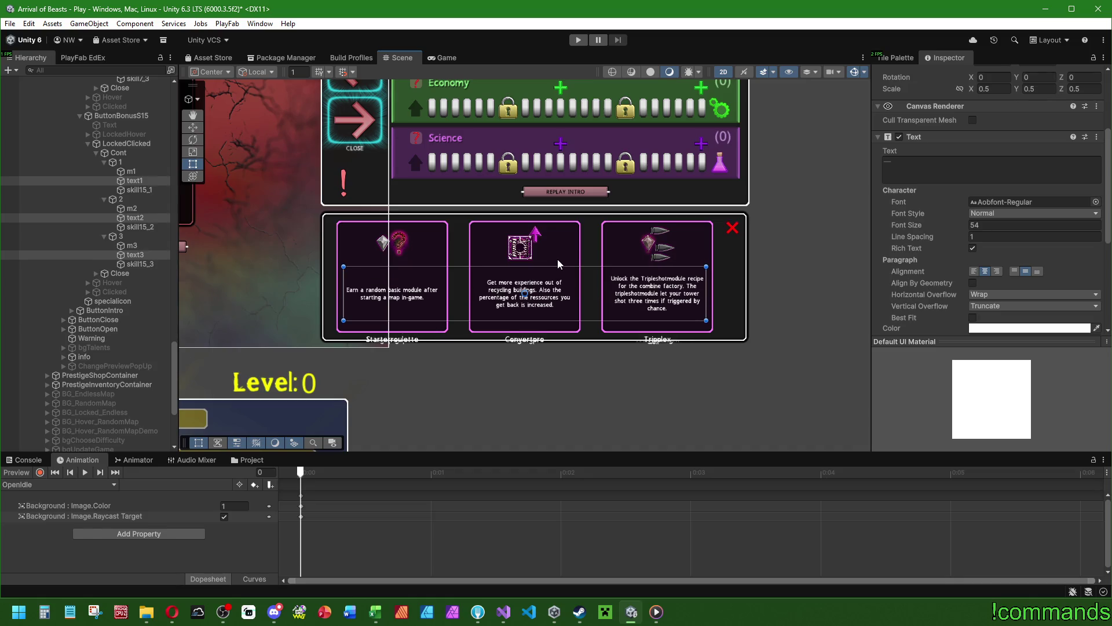
# Select the three card containers of ButtonBonusS15 plus ButtonBonusS7's third container.
pyautogui.scroll(4, 141, 285)
pyautogui.click(121, 340)
pyautogui.keyDown('ctrl'); pyautogui.click(121, 303); pyautogui.keyUp('ctrl')
pyautogui.keyDown('ctrl'); pyautogui.click(128, 268); pyautogui.keyUp('ctrl')
pyautogui.scroll(-6, 128, 274)
pyautogui.keyDown('ctrl'); pyautogui.click(120, 398); pyautogui.keyUp('ctrl')
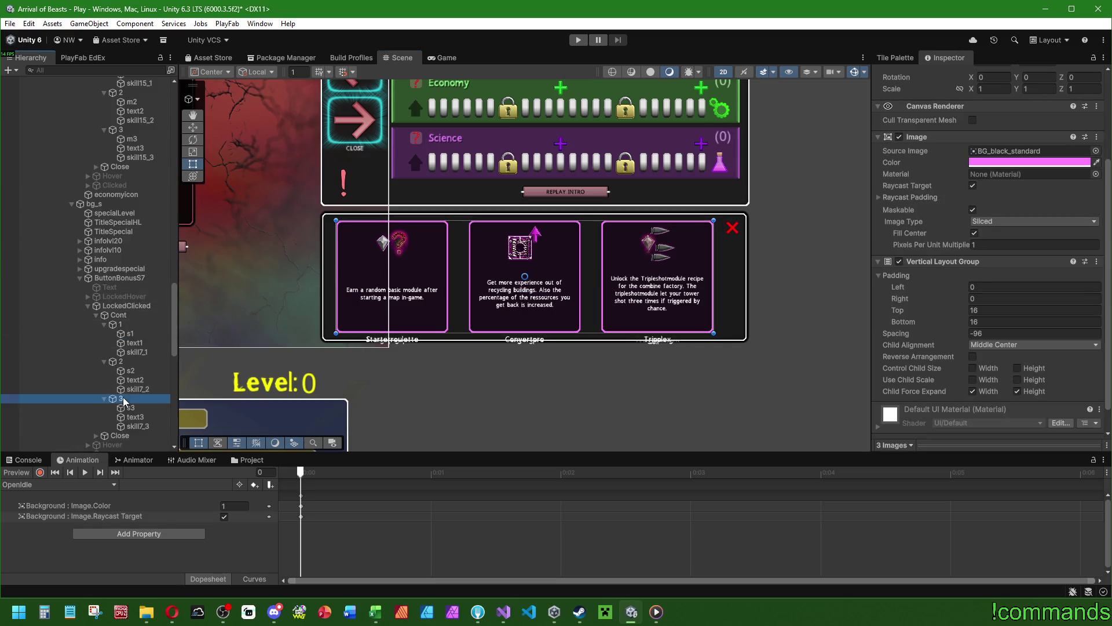
# Add ButtonBonusS7's remaining card containers and all three ButtonBonusE7 containers to the selection.
pyautogui.keyDown('ctrl'); pyautogui.click(126, 359); pyautogui.keyUp('ctrl')
pyautogui.keyDown('ctrl'); pyautogui.click(122, 323); pyautogui.keyUp('ctrl')
pyautogui.scroll(7, 130, 330)
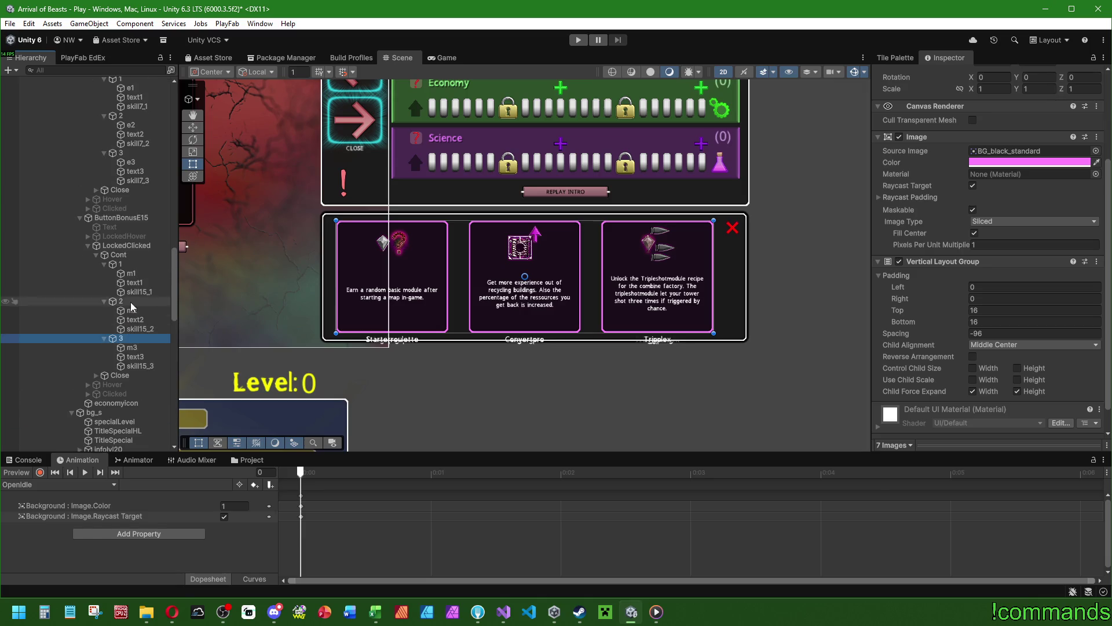
pyautogui.scroll(7, 134, 266)
pyautogui.keyDown('ctrl'); pyautogui.click(121, 395); pyautogui.keyUp('ctrl')
pyautogui.keyDown('ctrl'); pyautogui.click(121, 359); pyautogui.keyUp('ctrl')
pyautogui.keyDown('ctrl'); pyautogui.click(128, 322); pyautogui.keyUp('ctrl')
# Add the ButtonBonusM15 and M7 card containers, then remove the Vertical Layout Group from all.
pyautogui.scroll(7, 131, 326)
pyautogui.keyDown('ctrl'); pyautogui.click(120, 301); pyautogui.keyUp('ctrl')
pyautogui.keyDown('ctrl'); pyautogui.click(121, 263); pyautogui.keyUp('ctrl')
pyautogui.keyDown('ctrl'); pyautogui.click(120, 226); pyautogui.keyUp('ctrl')
pyautogui.scroll(7, 131, 292)
pyautogui.keyDown('ctrl'); pyautogui.click(120, 323); pyautogui.keyUp('ctrl')
pyautogui.keyDown('ctrl'); pyautogui.click(121, 287); pyautogui.keyUp('ctrl')
pyautogui.keyDown('ctrl'); pyautogui.click(121, 250); pyautogui.keyUp('ctrl')
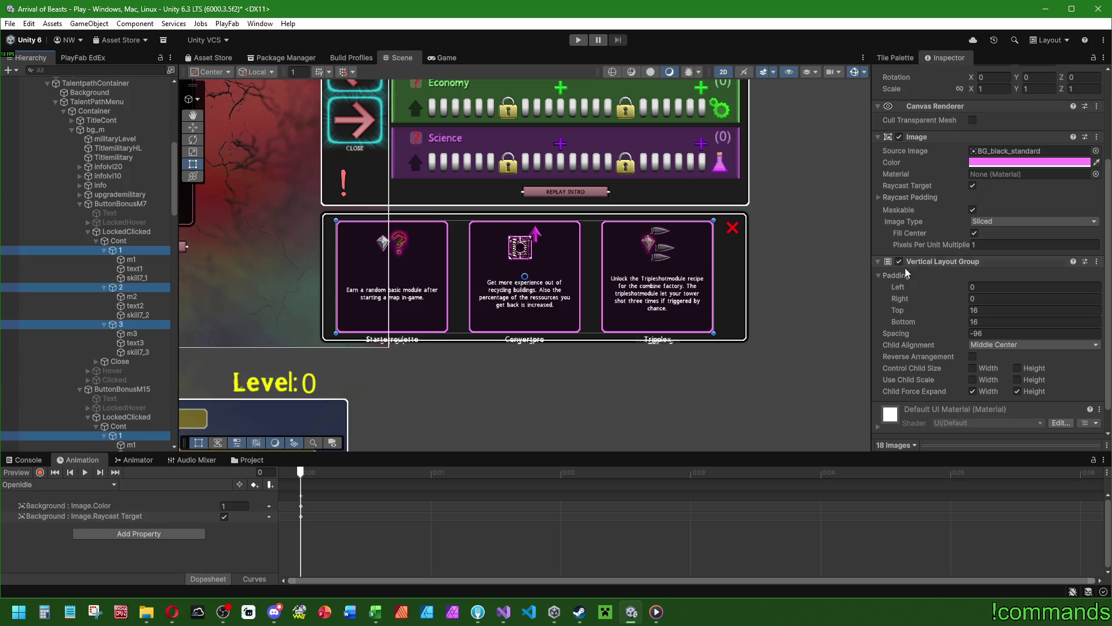
pyautogui.rightClick(944, 267)
pyautogui.click(950, 289)
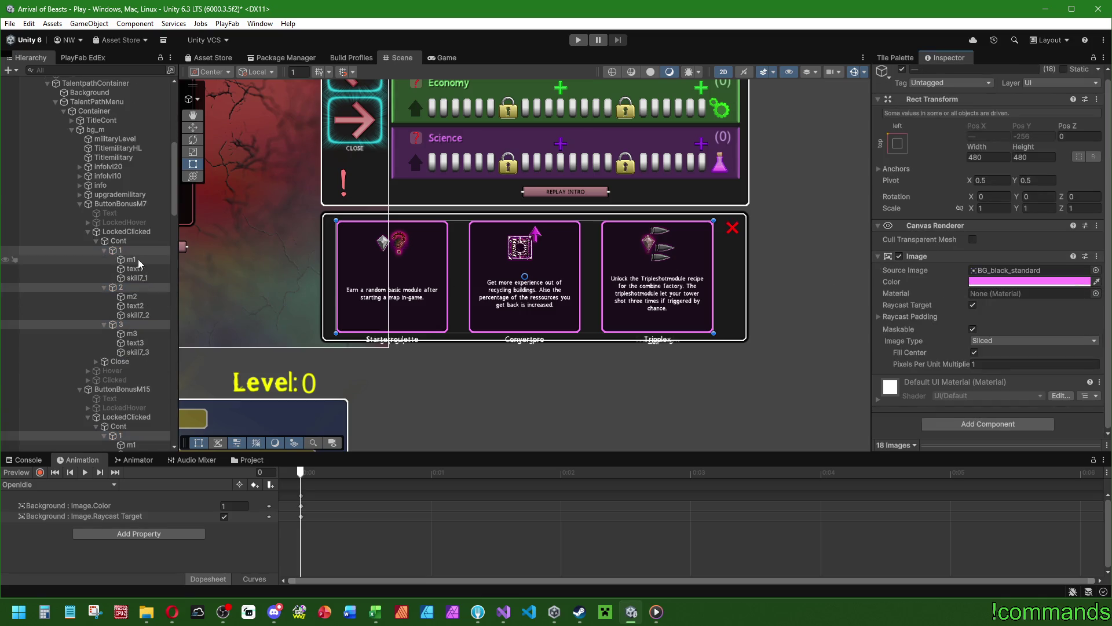
# Select text1–text3 of the ButtonBonusM7 and M15 cards.
pyautogui.click(132, 259)
pyautogui.click(140, 269)
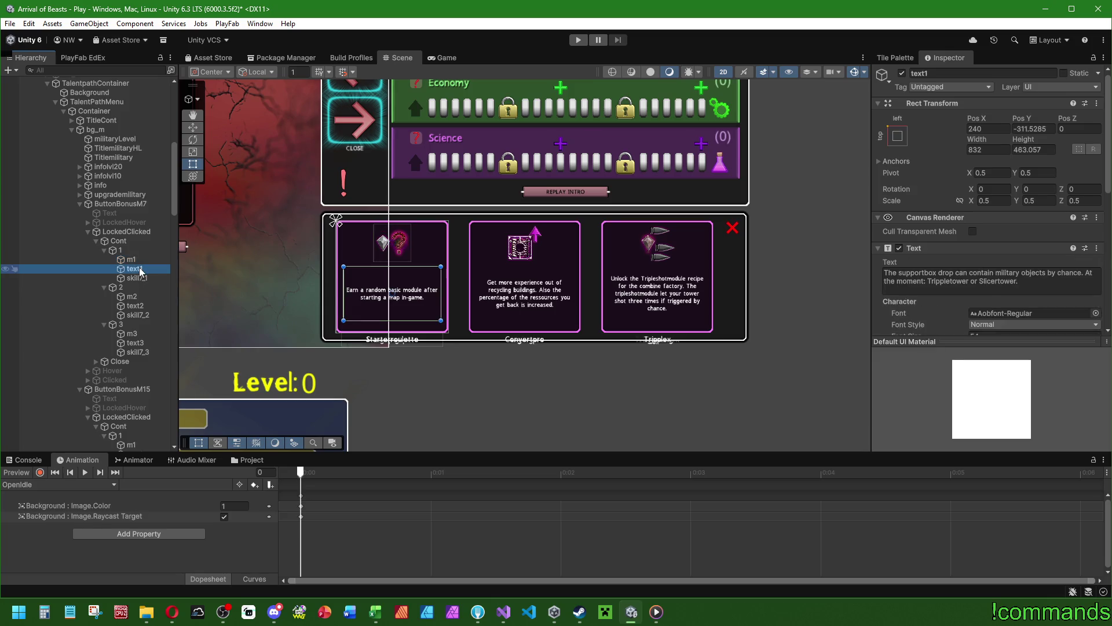
pyautogui.keyDown('ctrl'); pyautogui.click(135, 306); pyautogui.keyUp('ctrl')
pyautogui.keyDown('ctrl'); pyautogui.click(134, 343); pyautogui.keyUp('ctrl')
pyautogui.scroll(-5, 135, 273)
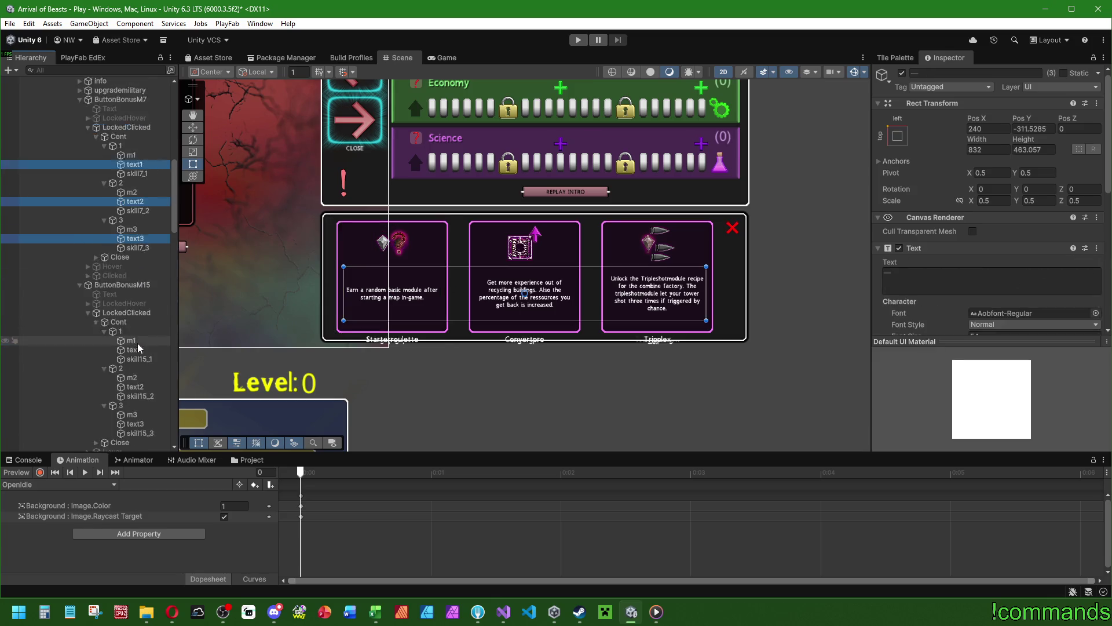
pyautogui.keyDown('ctrl'); pyautogui.click(134, 280); pyautogui.keyUp('ctrl')
pyautogui.keyDown('ctrl'); pyautogui.click(135, 317); pyautogui.keyUp('ctrl')
pyautogui.keyDown('ctrl'); pyautogui.click(135, 354); pyautogui.keyUp('ctrl')
# Add ButtonBonusE7's text1–text3 and ButtonBonusE15's text1–text2 to the selection.
pyautogui.scroll(-7, 144, 296)
pyautogui.keyDown('ctrl'); pyautogui.click(135, 305); pyautogui.keyUp('ctrl')
pyautogui.keyDown('ctrl'); pyautogui.click(135, 342); pyautogui.keyUp('ctrl')
pyautogui.keyDown('ctrl'); pyautogui.click(135, 379); pyautogui.keyUp('ctrl')
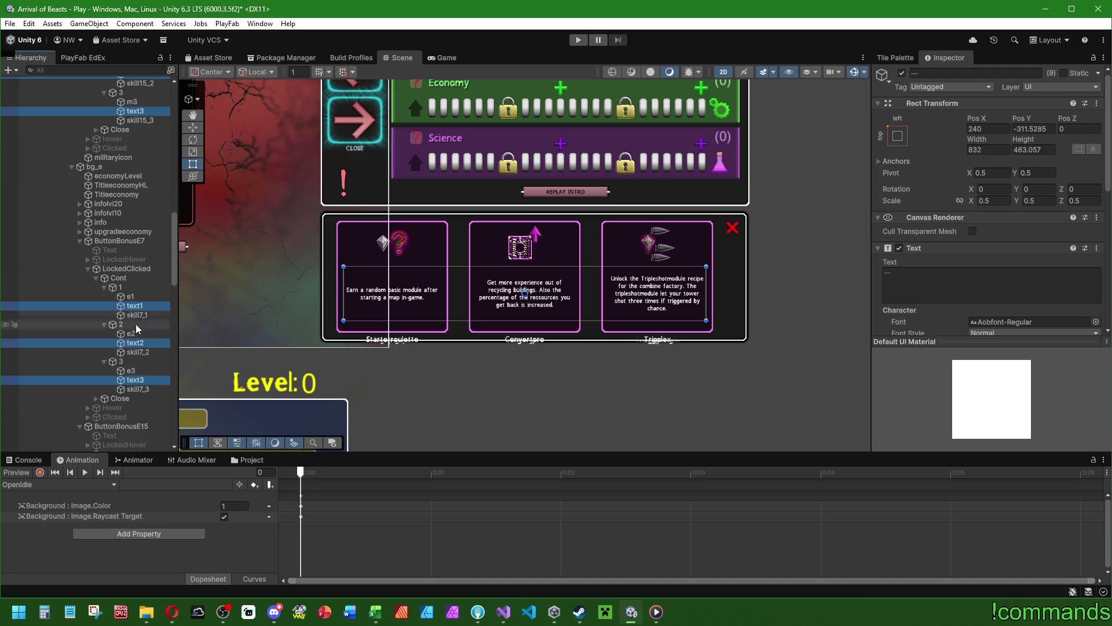
pyautogui.scroll(-7, 147, 222)
pyautogui.keyDown('ctrl'); pyautogui.click(134, 247); pyautogui.keyUp('ctrl')
pyautogui.keyDown('ctrl'); pyautogui.click(135, 284); pyautogui.keyUp('ctrl')
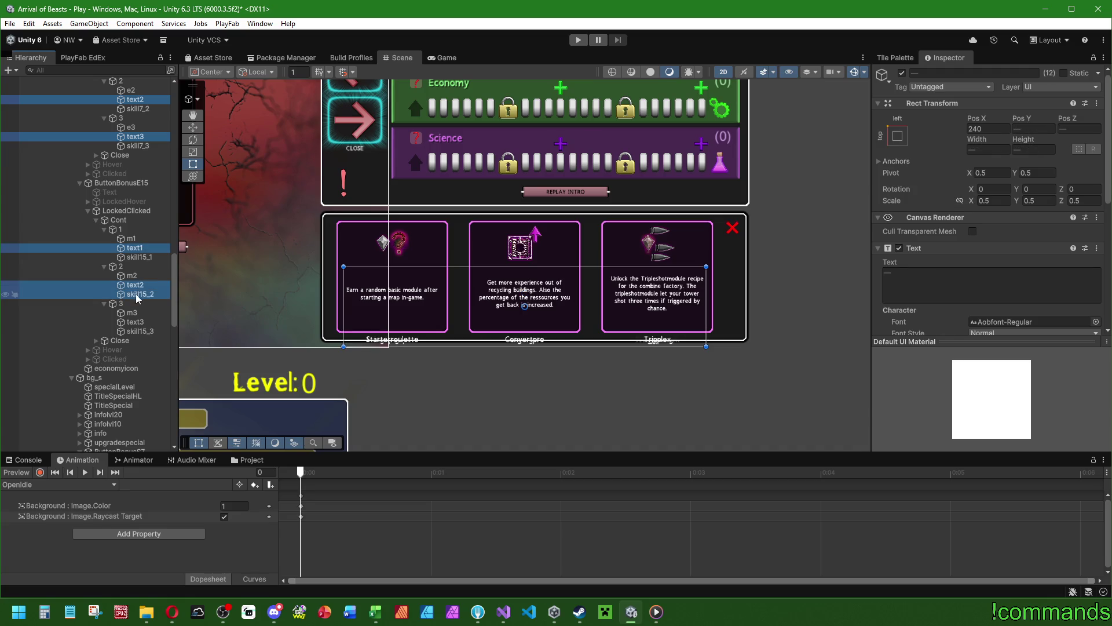
# Finish selecting all eighteen card description texts and drag their shared Pos Y slightly upward.
pyautogui.keyDown('ctrl'); pyautogui.click(136, 322); pyautogui.keyUp('ctrl')
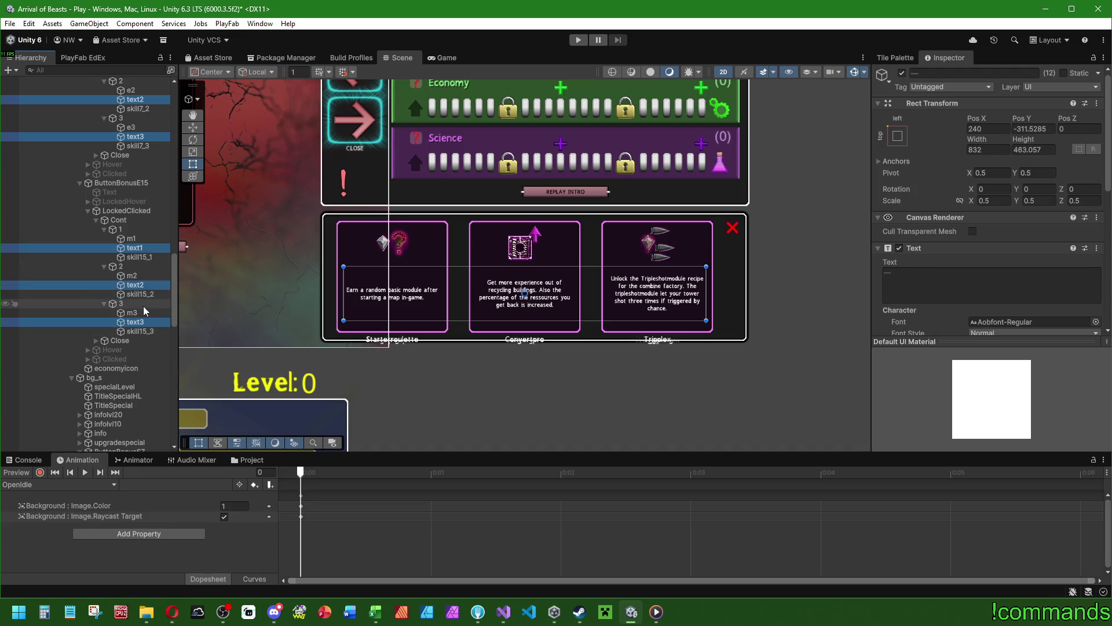
pyautogui.scroll(-7, 147, 310)
pyautogui.keyDown('ctrl'); pyautogui.click(138, 273); pyautogui.keyUp('ctrl')
pyautogui.keyDown('ctrl'); pyautogui.click(135, 310); pyautogui.keyUp('ctrl')
pyautogui.keyDown('ctrl'); pyautogui.click(135, 347); pyautogui.keyUp('ctrl')
pyautogui.scroll(-5, 139, 348)
pyautogui.keyDown('ctrl'); pyautogui.click(134, 285); pyautogui.keyUp('ctrl')
pyautogui.keyDown('ctrl'); pyautogui.click(139, 322); pyautogui.keyUp('ctrl')
pyautogui.keyDown('ctrl'); pyautogui.click(139, 359); pyautogui.keyUp('ctrl')
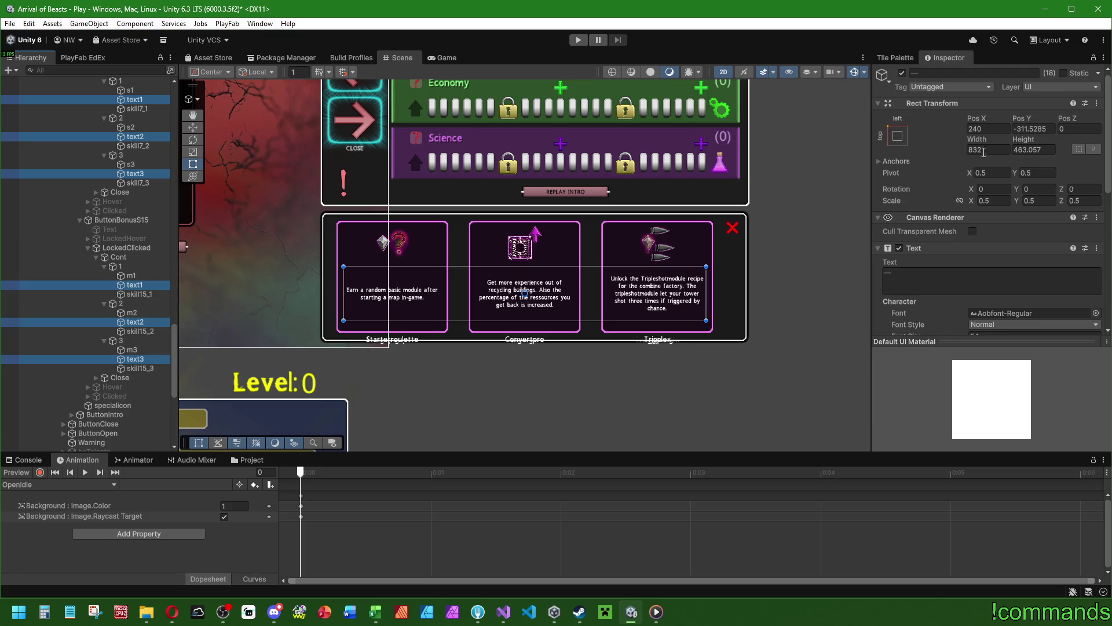
pyautogui.moveTo(1029, 119); pyautogui.dragTo(1064, 124)
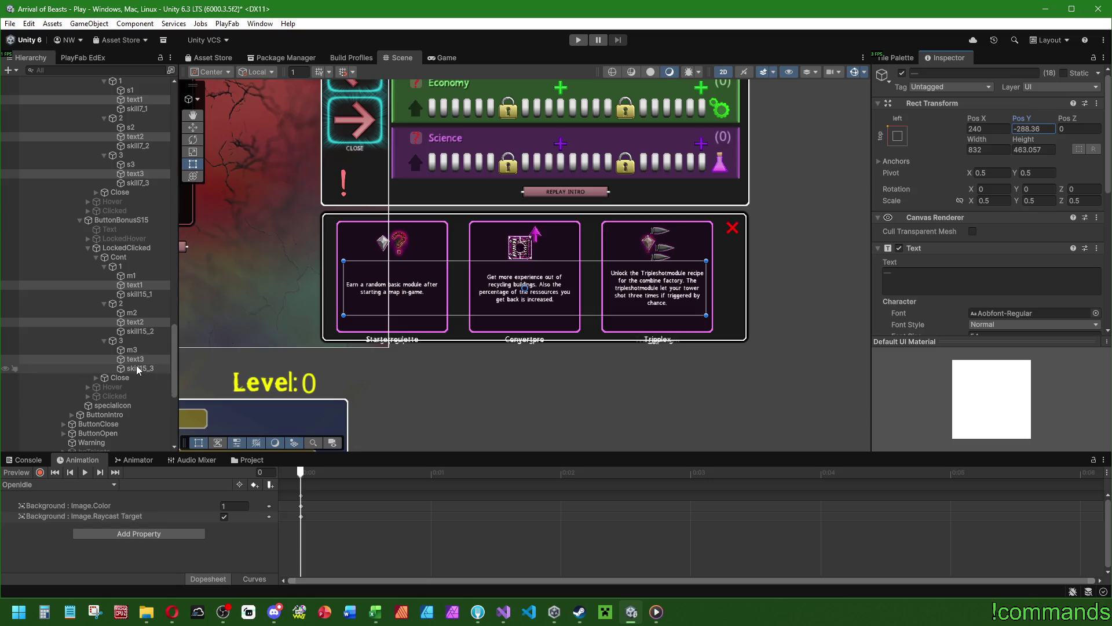
# Select every skill7 and skill15 card title label across the talent popups, excluding the Close object.
pyautogui.click(139, 368)
pyautogui.keyDown('ctrl'); pyautogui.click(146, 330); pyautogui.keyUp('ctrl')
pyautogui.keyDown('ctrl'); pyautogui.click(140, 293); pyautogui.keyUp('ctrl')
pyautogui.keyDown('ctrl'); pyautogui.click(139, 183); pyautogui.keyUp('ctrl')
pyautogui.keyDown('ctrl'); pyautogui.click(139, 145); pyautogui.keyUp('ctrl')
pyautogui.keyDown('ctrl'); pyautogui.click(142, 108); pyautogui.keyUp('ctrl')
pyautogui.scroll(-10, 143, 232)
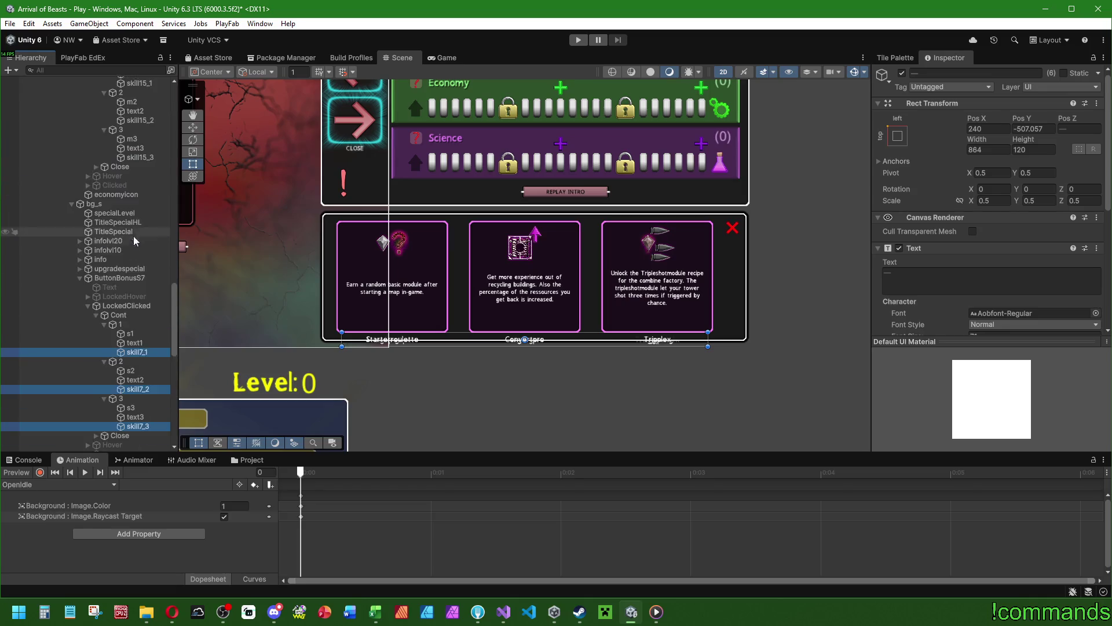
pyautogui.keyDown('ctrl'); pyautogui.click(139, 331); pyautogui.keyUp('ctrl')
pyautogui.keyDown('ctrl'); pyautogui.click(139, 294); pyautogui.keyUp('ctrl')
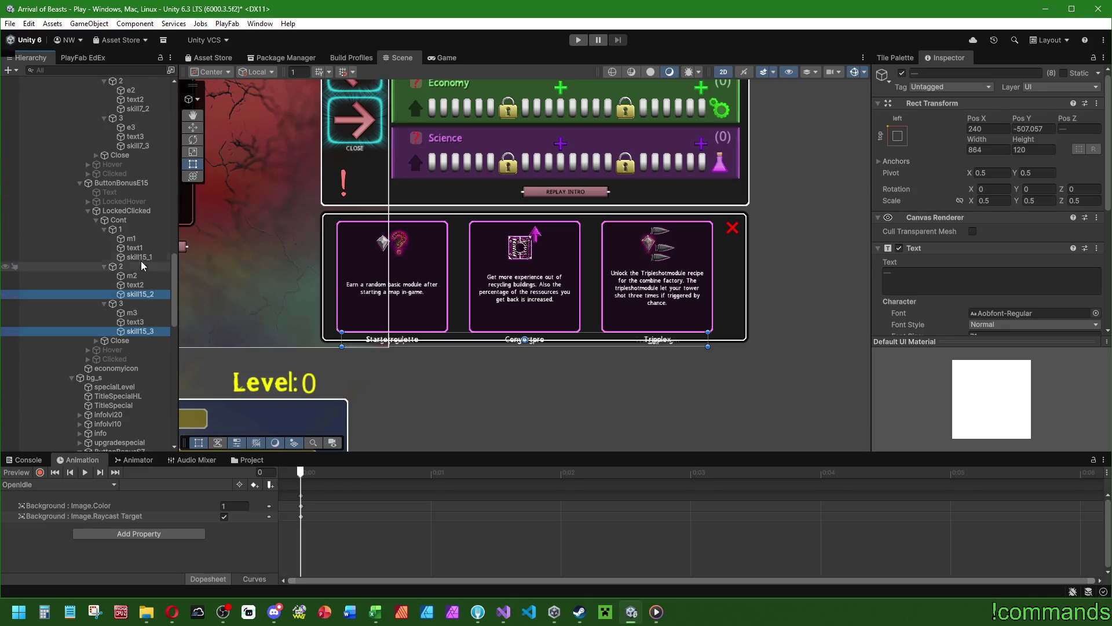
pyautogui.keyDown('ctrl'); pyautogui.click(139, 257); pyautogui.keyUp('ctrl')
pyautogui.scroll(-15, 139, 261)
pyautogui.keyDown('ctrl'); pyautogui.click(139, 388); pyautogui.keyUp('ctrl')
pyautogui.keyDown('ctrl'); pyautogui.click(139, 352); pyautogui.keyUp('ctrl')
pyautogui.keyDown('ctrl'); pyautogui.click(139, 314); pyautogui.keyUp('ctrl')
pyautogui.scroll(5, 139, 290)
pyautogui.keyDown('ctrl'); pyautogui.click(139, 259); pyautogui.keyUp('ctrl')
pyautogui.keyDown('ctrl'); pyautogui.click(139, 222); pyautogui.keyUp('ctrl')
pyautogui.keyDown('ctrl'); pyautogui.click(139, 185); pyautogui.keyUp('ctrl')
pyautogui.scroll(6, 139, 231)
pyautogui.keyDown('ctrl'); pyautogui.click(140, 291); pyautogui.keyUp('ctrl')
pyautogui.keyDown('ctrl'); pyautogui.click(141, 292); pyautogui.keyUp('ctrl')
pyautogui.keyDown('ctrl'); pyautogui.click(139, 282); pyautogui.keyUp('ctrl')
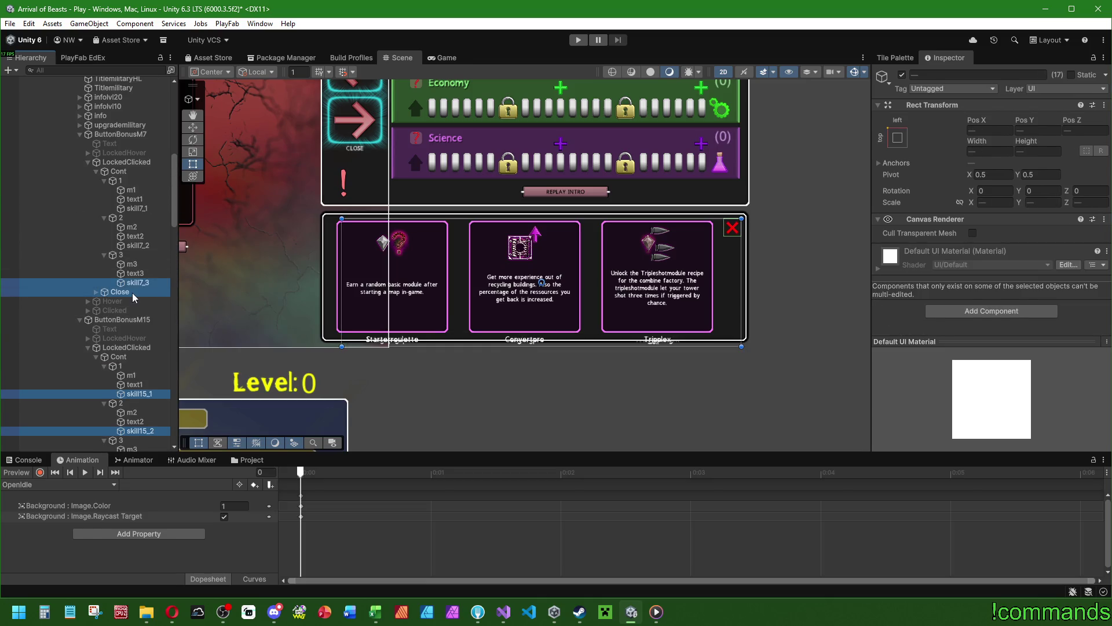
pyautogui.keyDown('ctrl'); pyautogui.click(139, 245); pyautogui.keyUp('ctrl')
pyautogui.keyDown('ctrl'); pyautogui.click(139, 208); pyautogui.keyUp('ctrl')
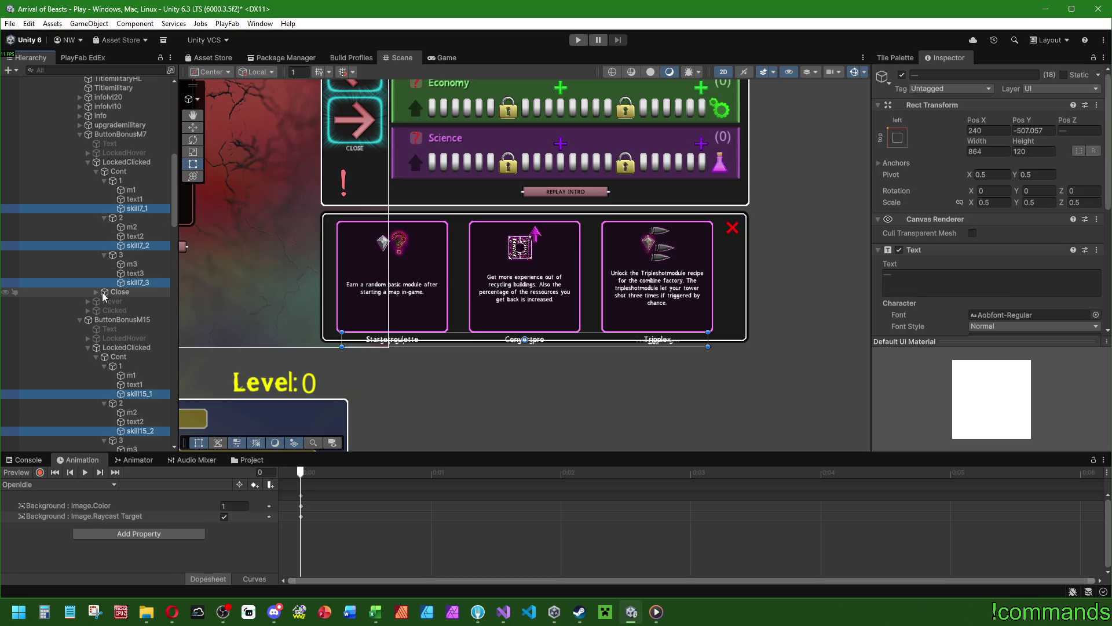
pyautogui.scroll(10, 98, 295)
pyautogui.scroll(-10, 99, 290)
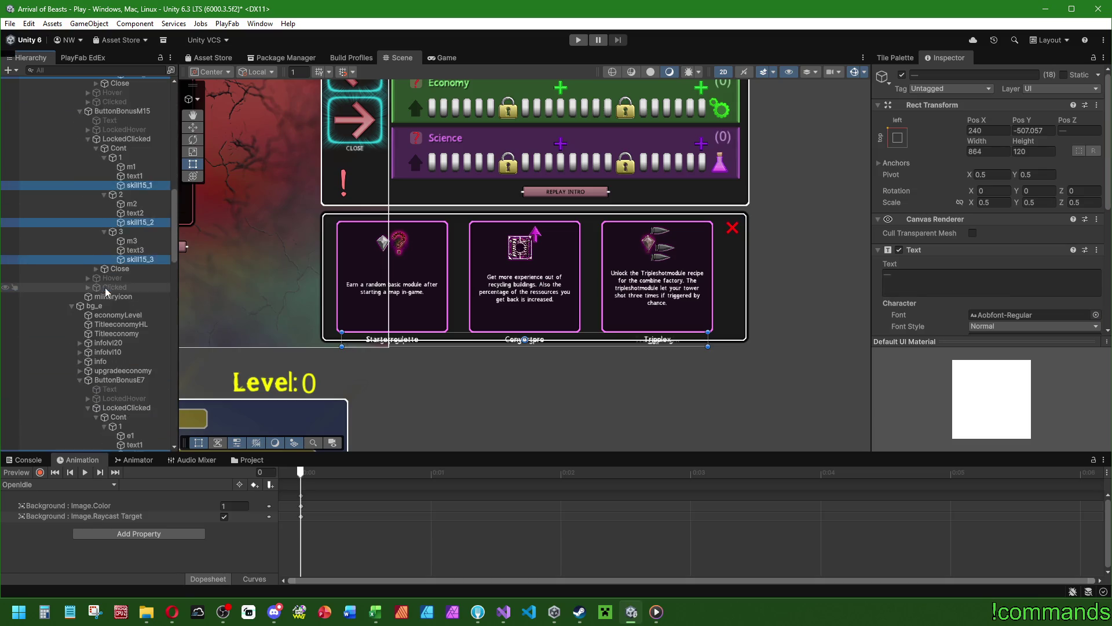
# Move the selected title labels up into the cards using the Rect tool.
pyautogui.click(193, 127)
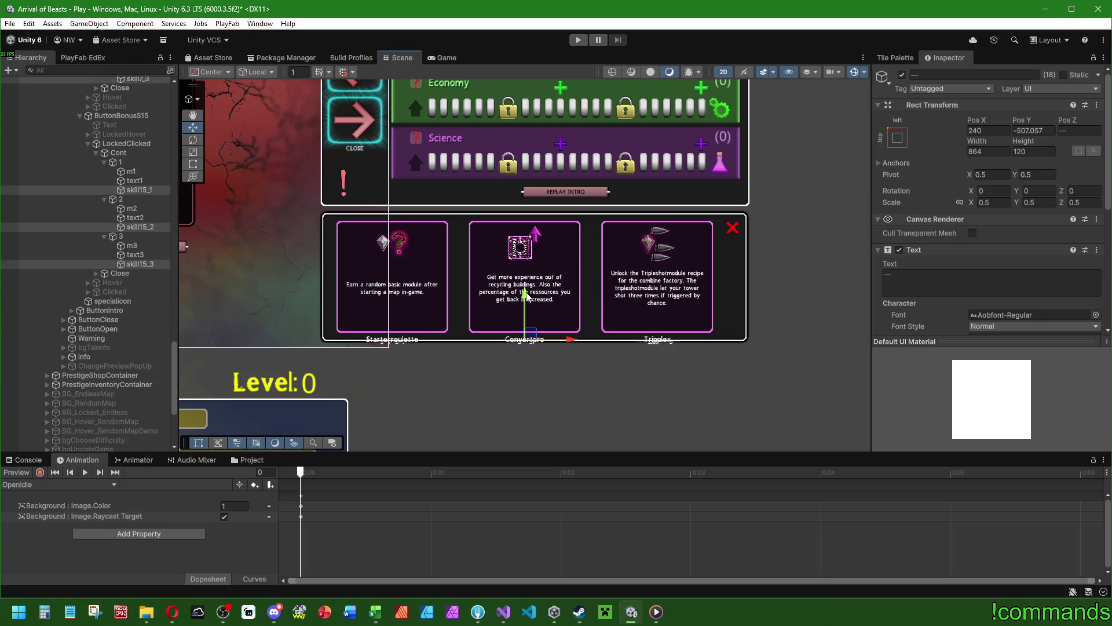
pyautogui.click(193, 165)
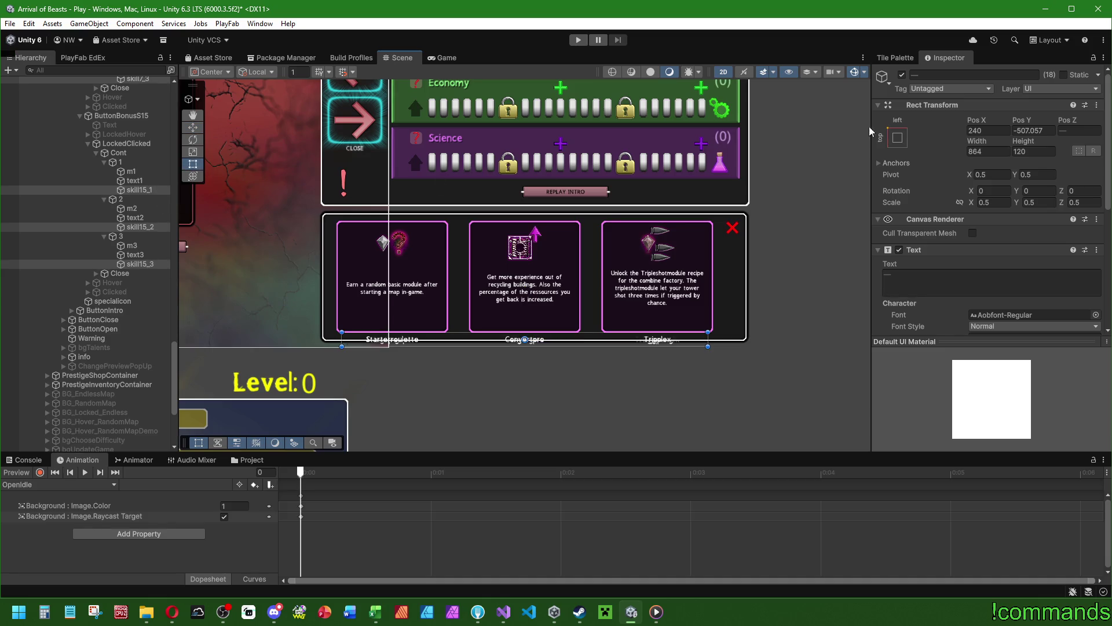
pyautogui.moveTo(1020, 121); pyautogui.dragTo(1110, 138)
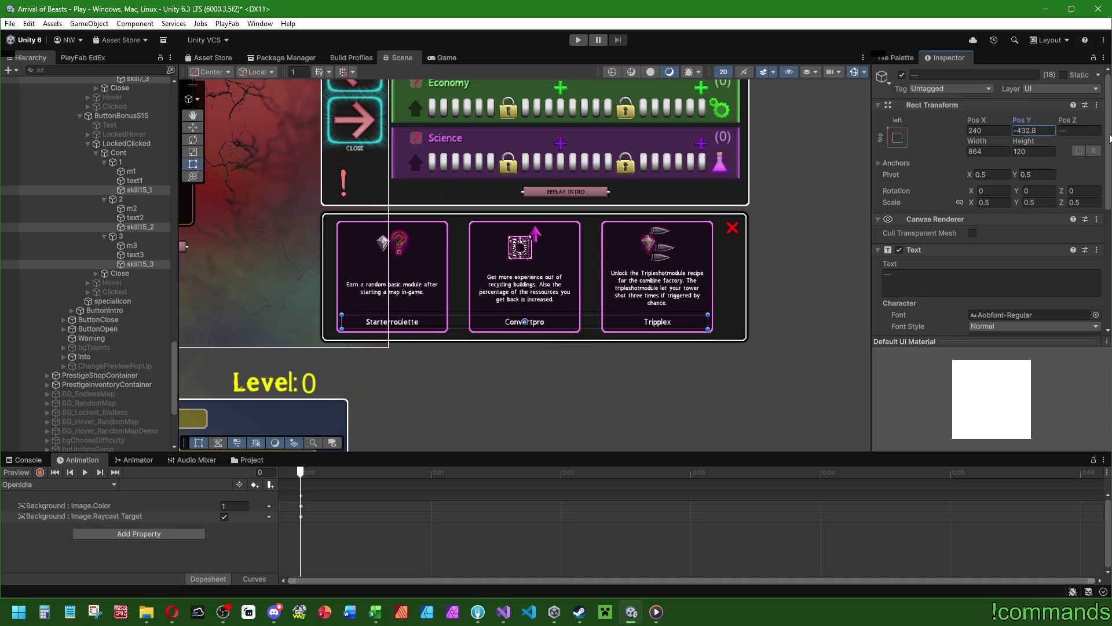
# Collapse the expanded LockedClicked branches of the talent popups in the Hierarchy.
pyautogui.scroll(-7, 958, 253)
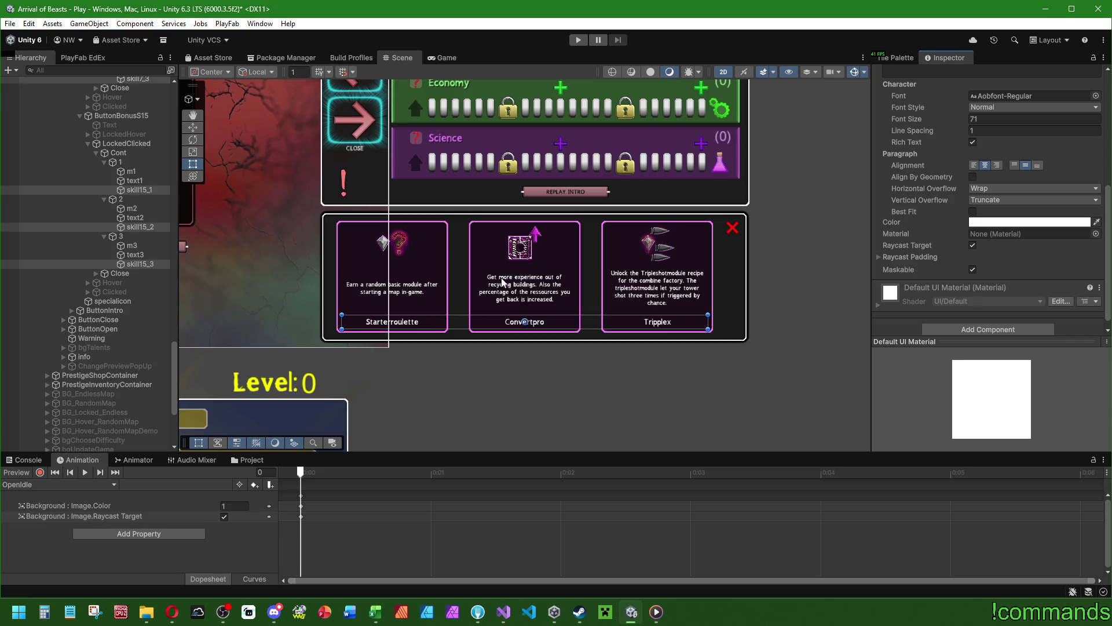
pyautogui.scroll(4, 121, 262)
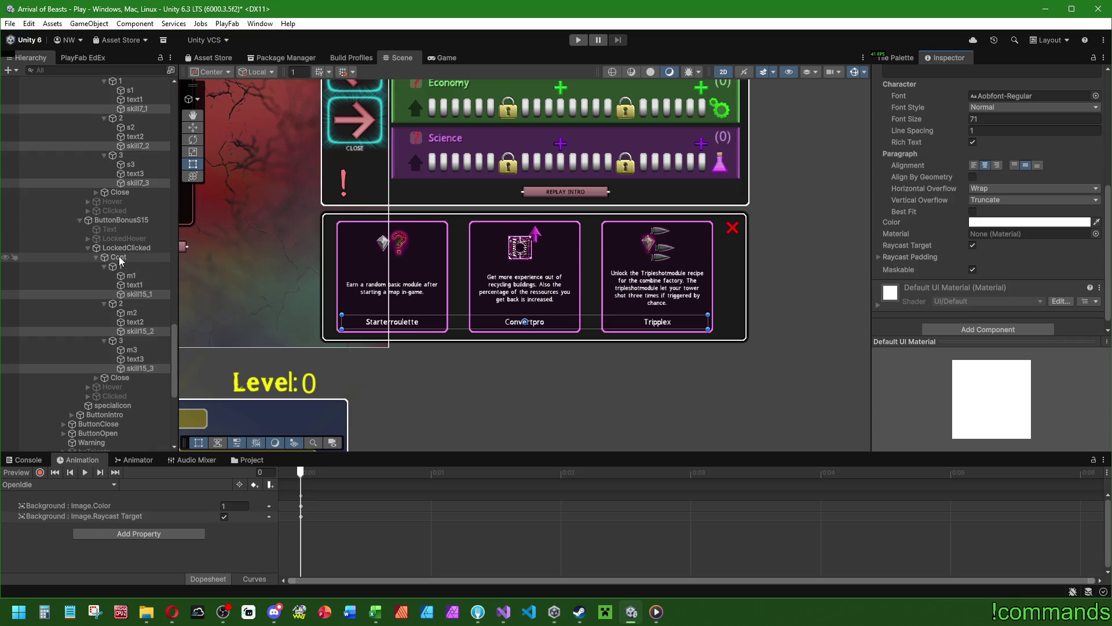
pyautogui.click(87, 248)
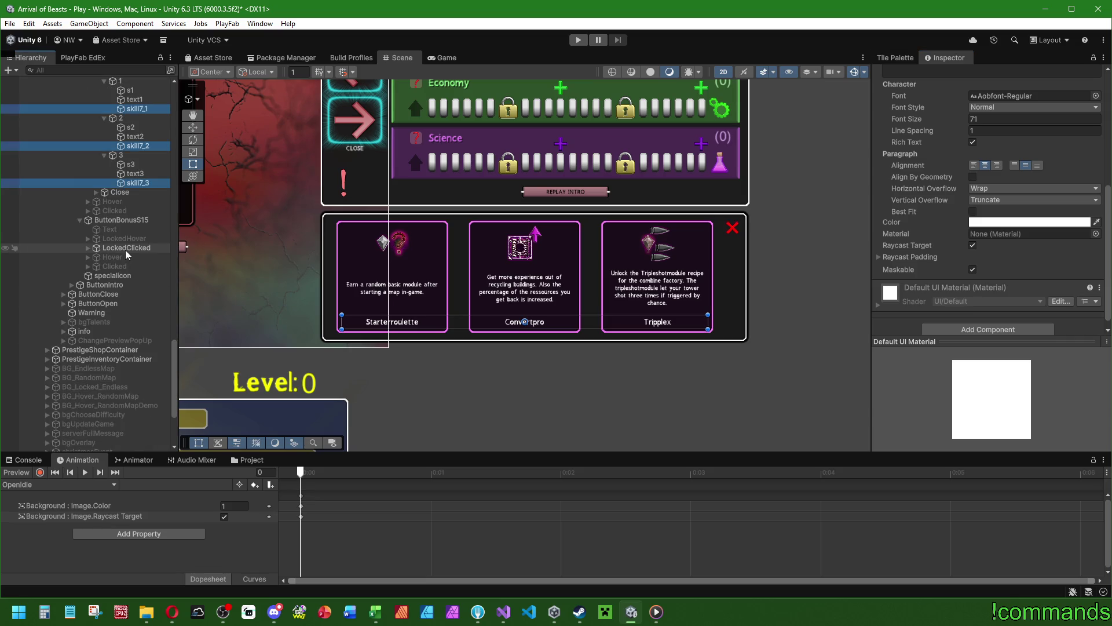
pyautogui.scroll(5, 123, 241)
pyautogui.click(88, 201)
pyautogui.scroll(10, 106, 220)
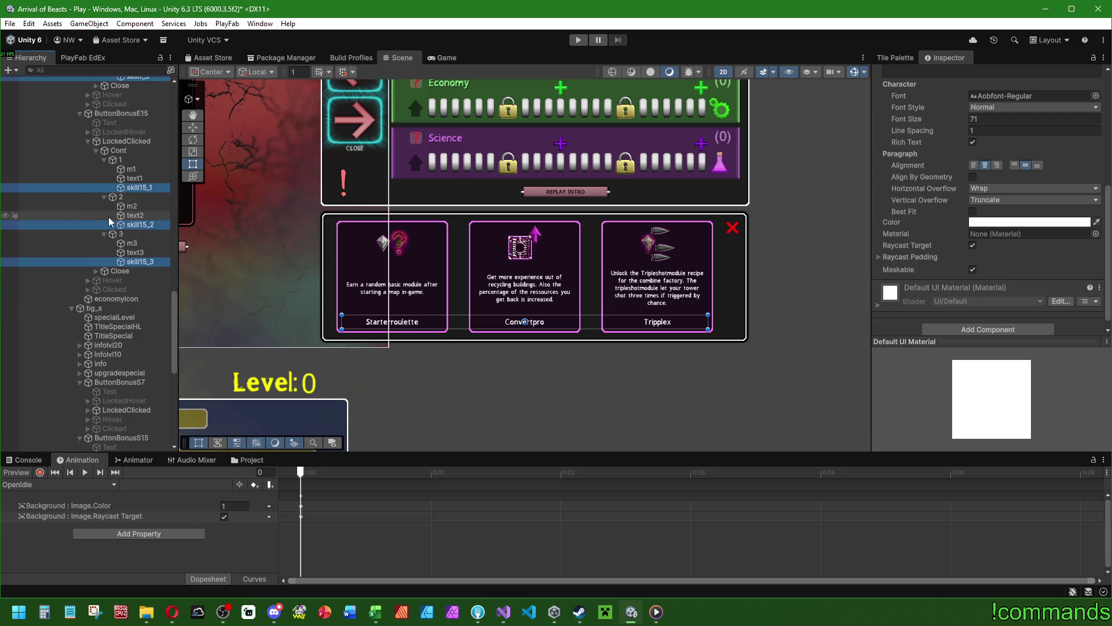
pyautogui.click(88, 208)
pyautogui.scroll(5, 95, 215)
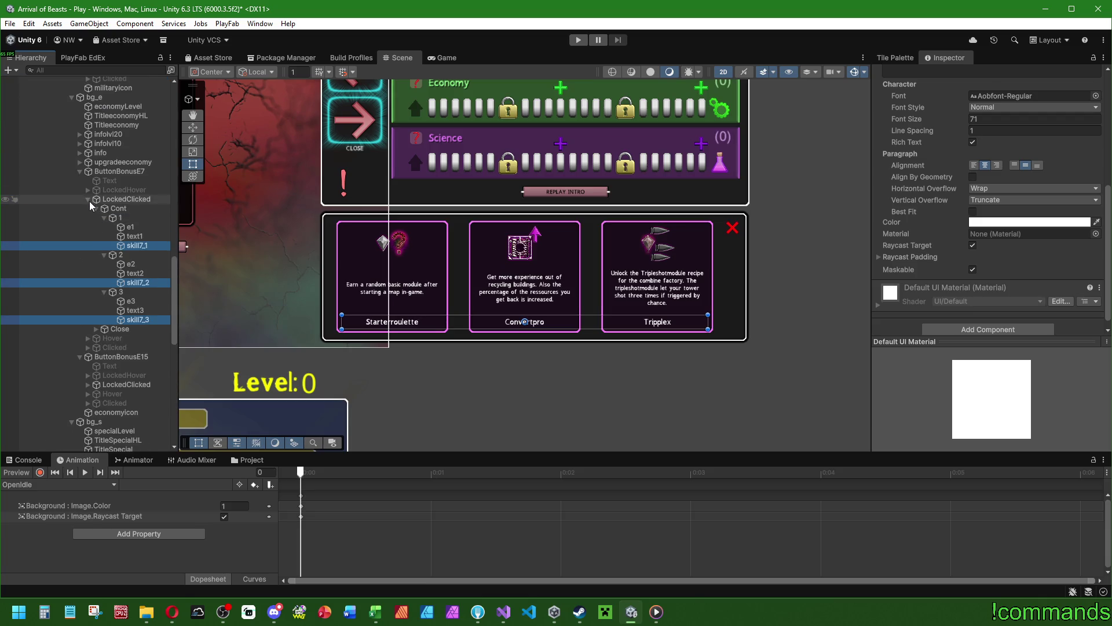
pyautogui.click(89, 200)
pyautogui.scroll(5, 98, 199)
pyautogui.scroll(4, 104, 220)
pyautogui.click(89, 249)
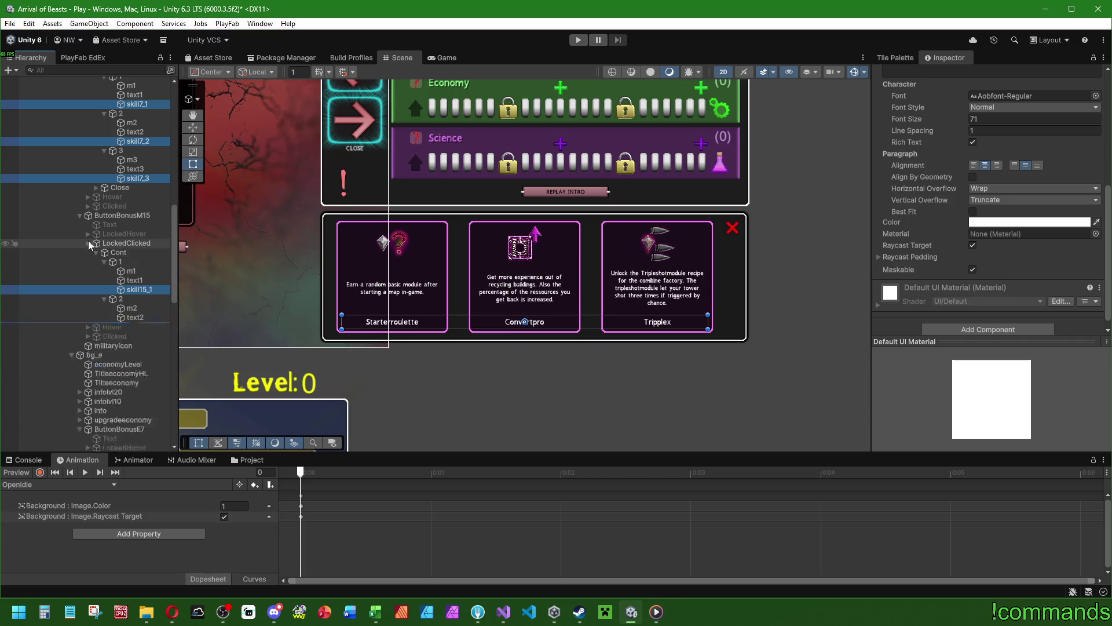
pyautogui.scroll(7, 95, 247)
pyautogui.click(88, 267)
# Deactivate the six LockedClicked popups for M7, M15, E7, E15, S7 and S15.
pyautogui.click(126, 266)
pyautogui.keyDown('ctrl'); pyautogui.click(124, 326); pyautogui.keyUp('ctrl')
pyautogui.scroll(-8, 120, 253)
pyautogui.keyDown('ctrl'); pyautogui.click(120, 253); pyautogui.keyUp('ctrl')
pyautogui.keyDown('ctrl'); pyautogui.click(125, 308); pyautogui.keyUp('ctrl')
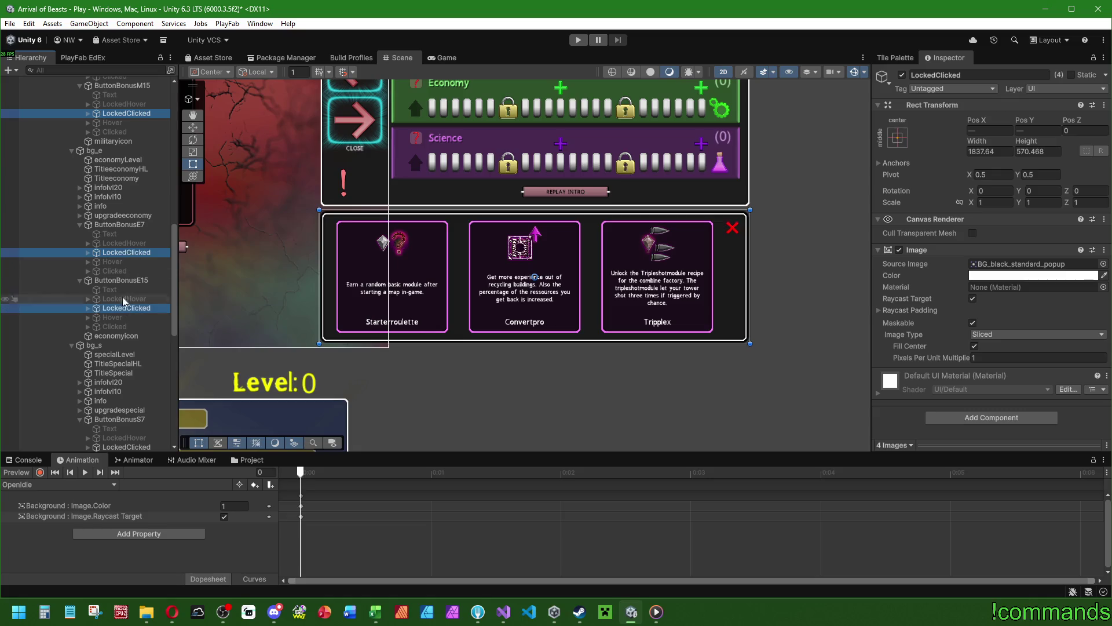
pyautogui.scroll(-8, 126, 259)
pyautogui.keyDown('ctrl'); pyautogui.click(127, 203); pyautogui.keyUp('ctrl')
pyautogui.keyDown('ctrl'); pyautogui.click(126, 259); pyautogui.keyUp('ctrl')
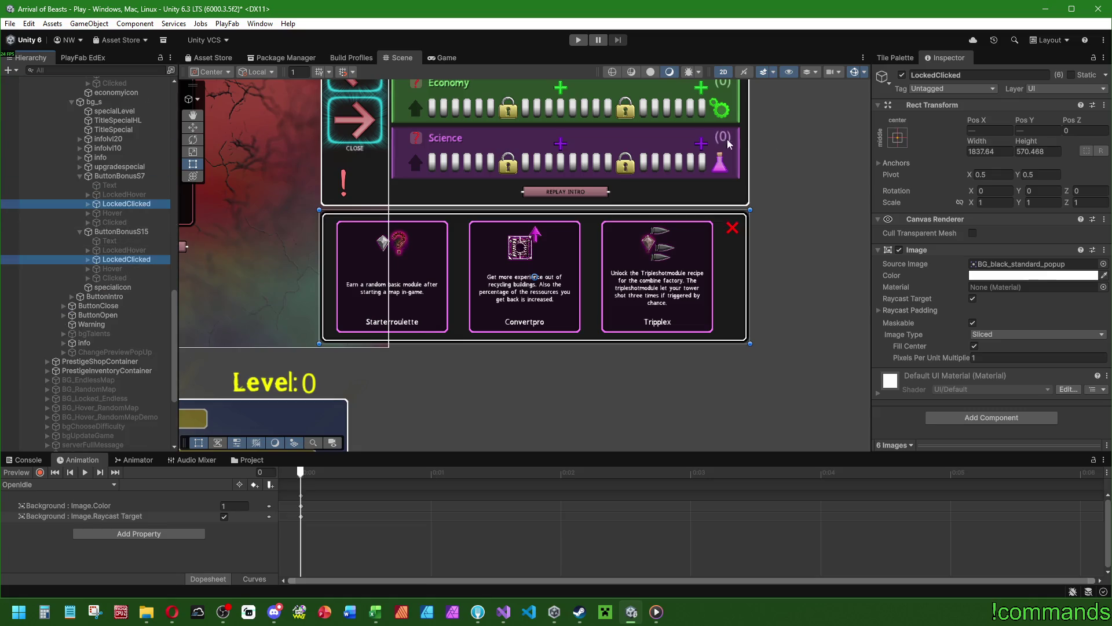
pyautogui.click(902, 75)
pyautogui.moveTo(567, 129); pyautogui.dragTo(567, 181)
pyautogui.scroll(-4, 567, 182)
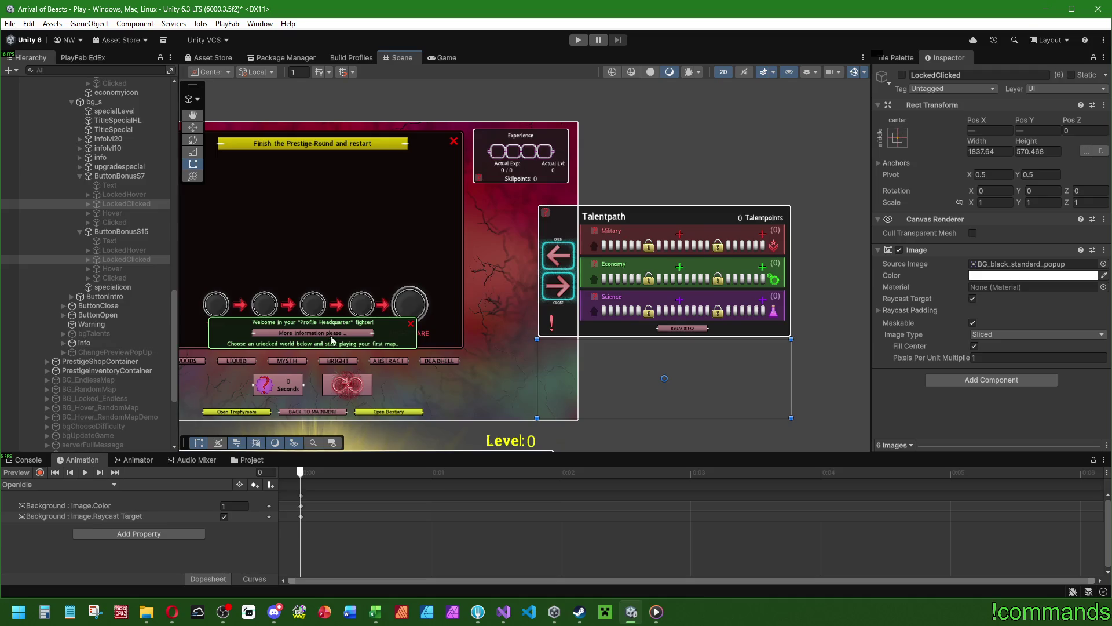
# Activate the SkillstarMenu object so it shows in the scene.
pyautogui.scroll(-2, 323, 318)
pyautogui.scroll(-5, 127, 310)
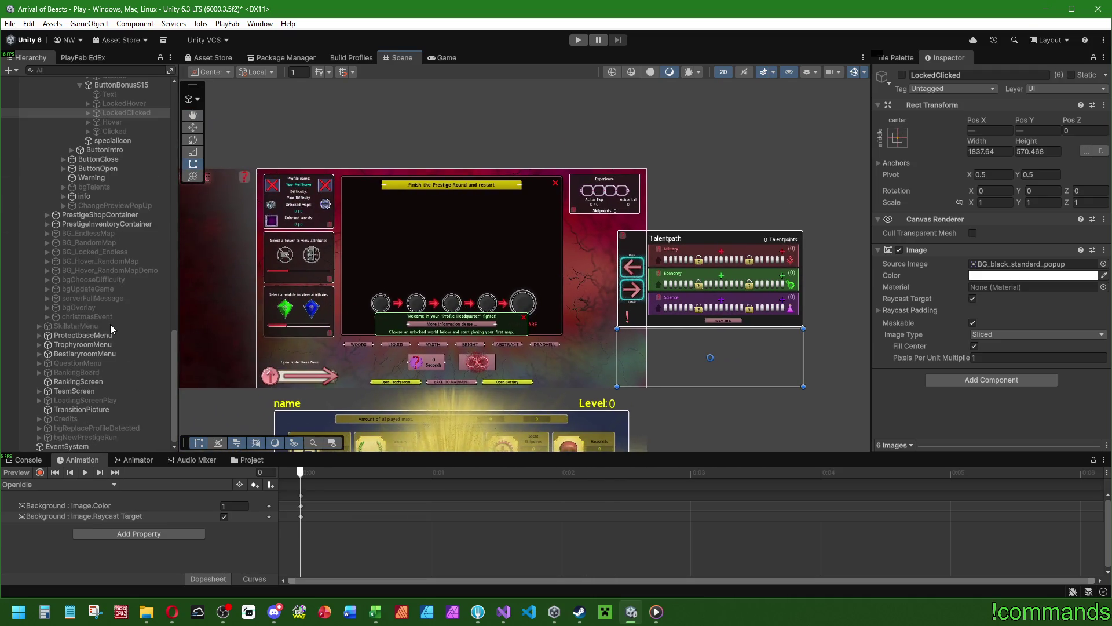
pyautogui.click(81, 326)
pyautogui.click(902, 76)
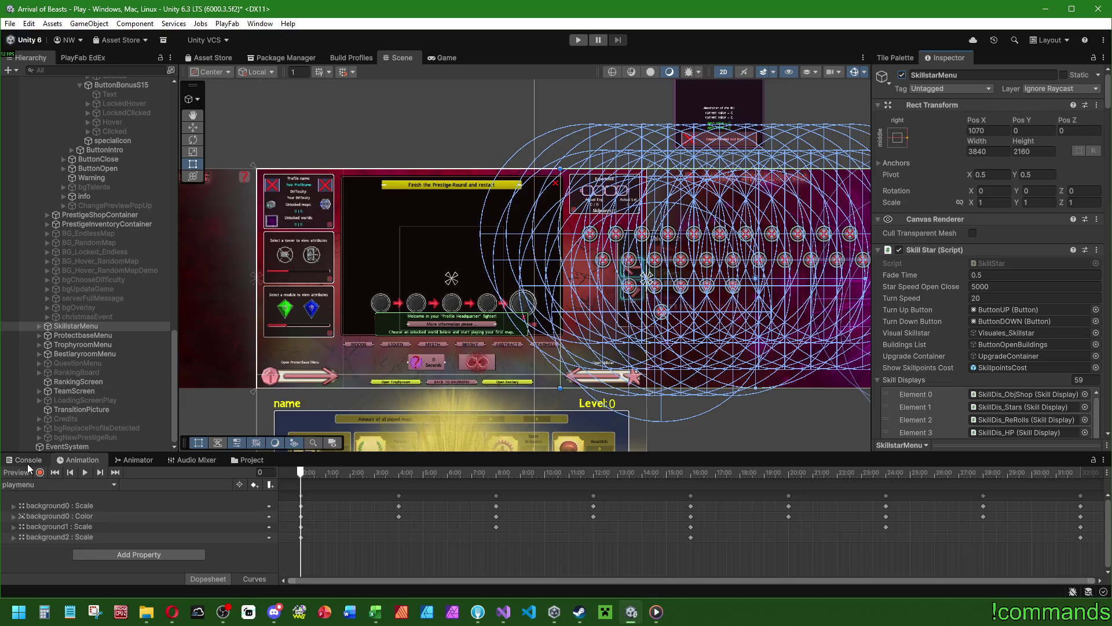
# Open the Menu scene from Assets/Scenes/Menus, answer the save prompt, and start Play mode.
pyautogui.click(24, 459)
pyautogui.click(250, 460)
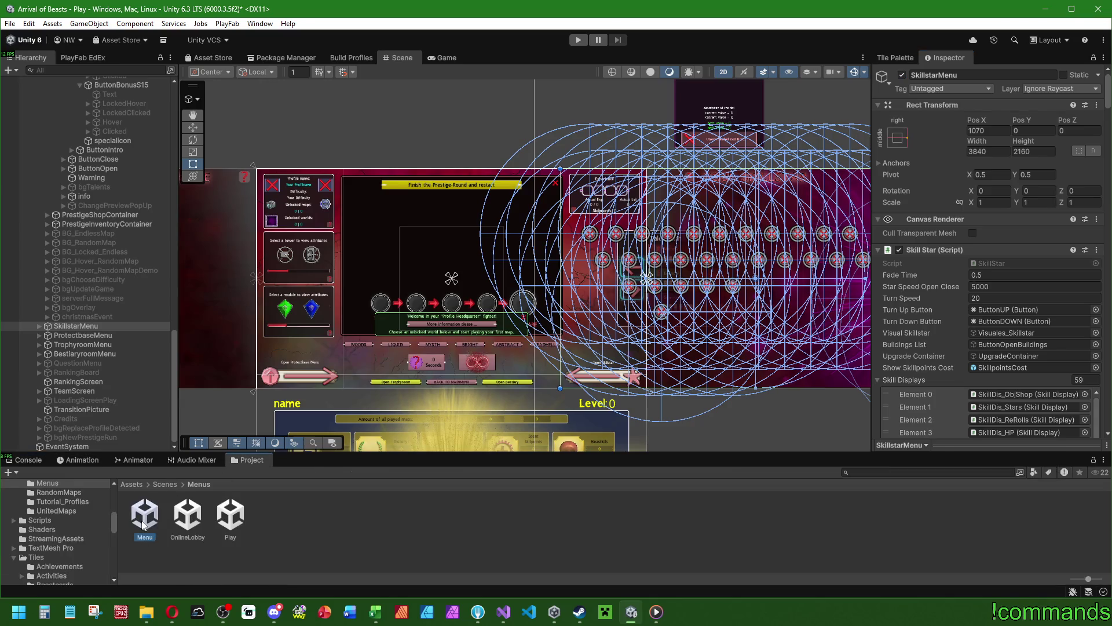
pyautogui.doubleClick(143, 524)
pyautogui.click(527, 331)
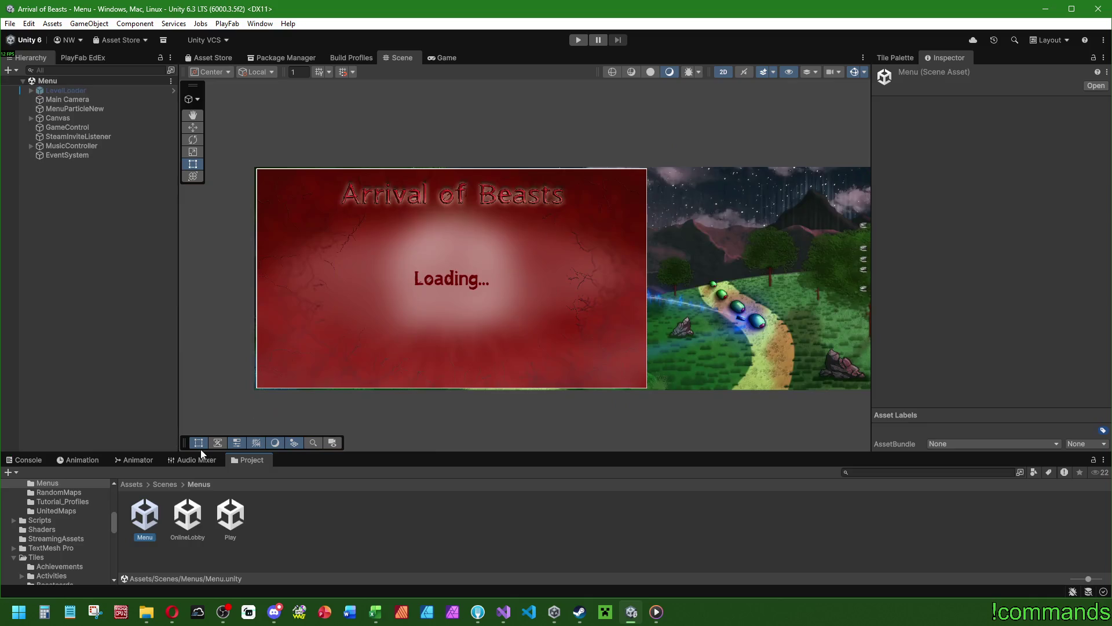
pyautogui.click(24, 459)
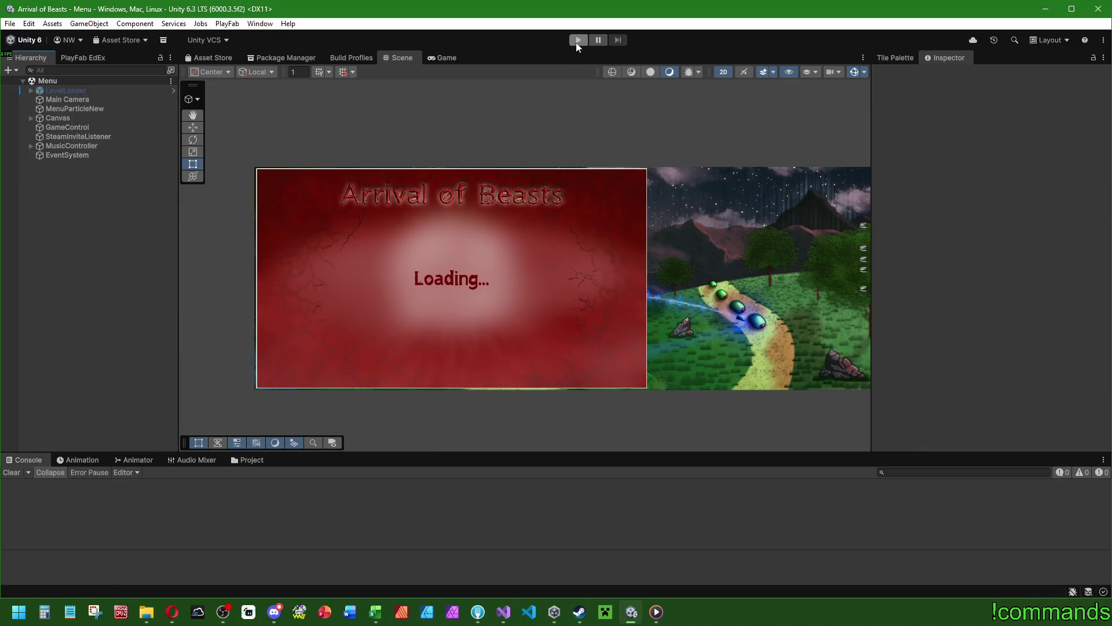
pyautogui.click(576, 40)
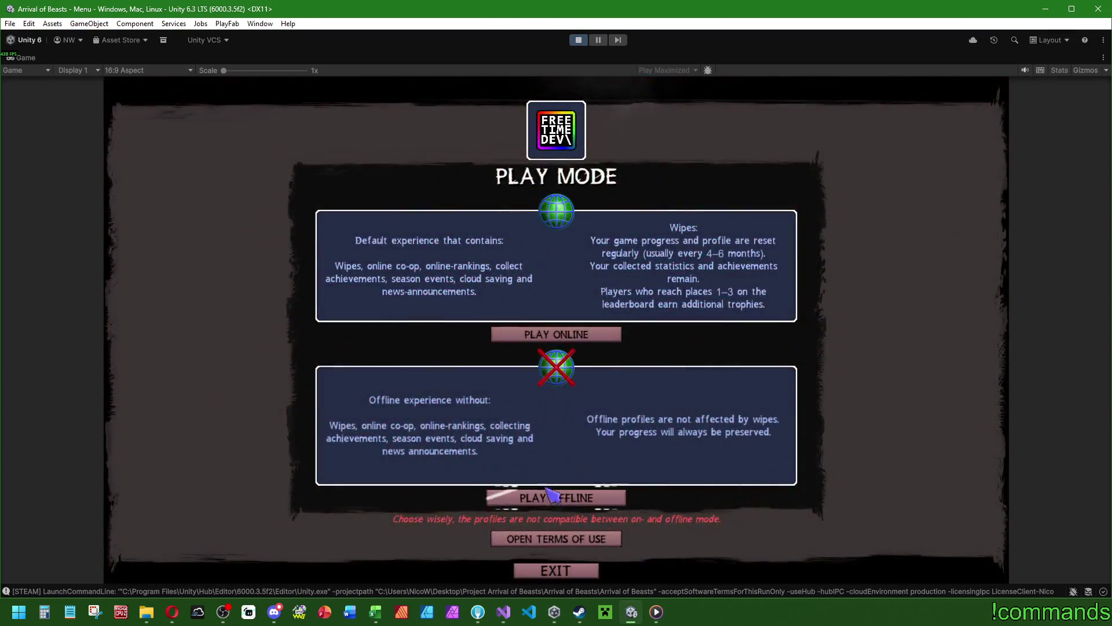
# Choose PLAY OFFLINE, then PLAY, dismiss the intro cards with Got it, and close the Information dialog.
pyautogui.click(551, 495)
pyautogui.click(559, 197)
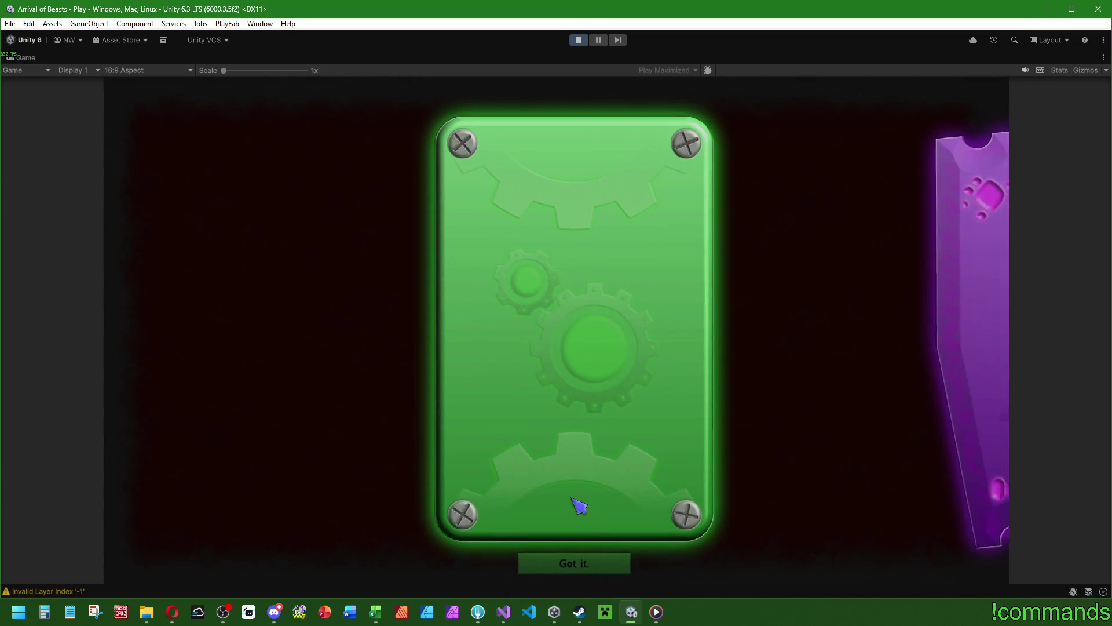
pyautogui.click(595, 572)
pyautogui.click(486, 426)
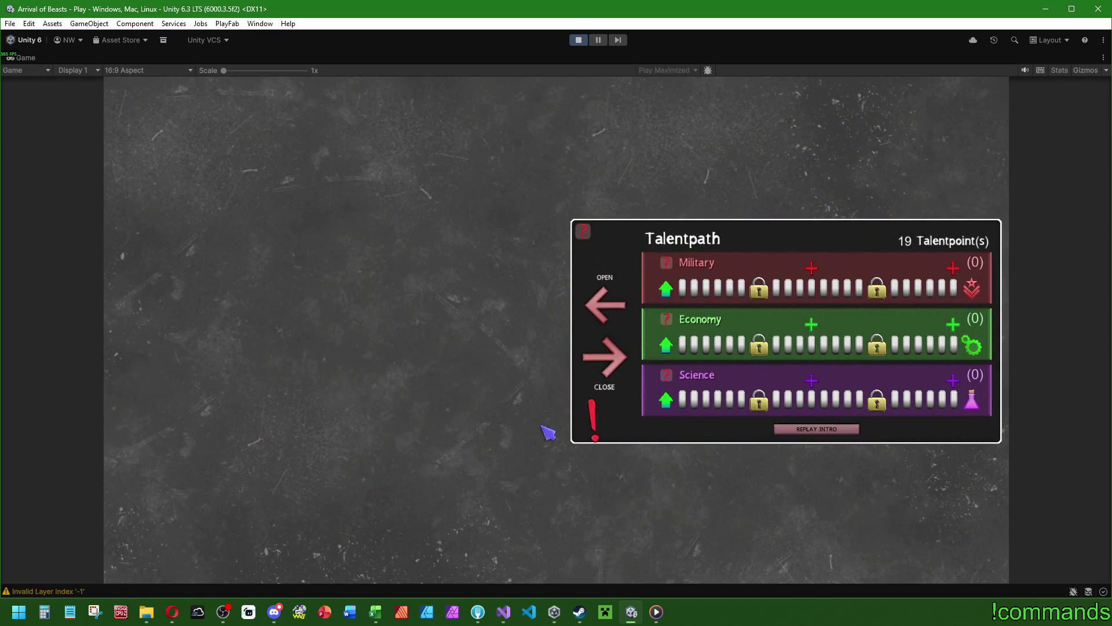
pyautogui.click(759, 404)
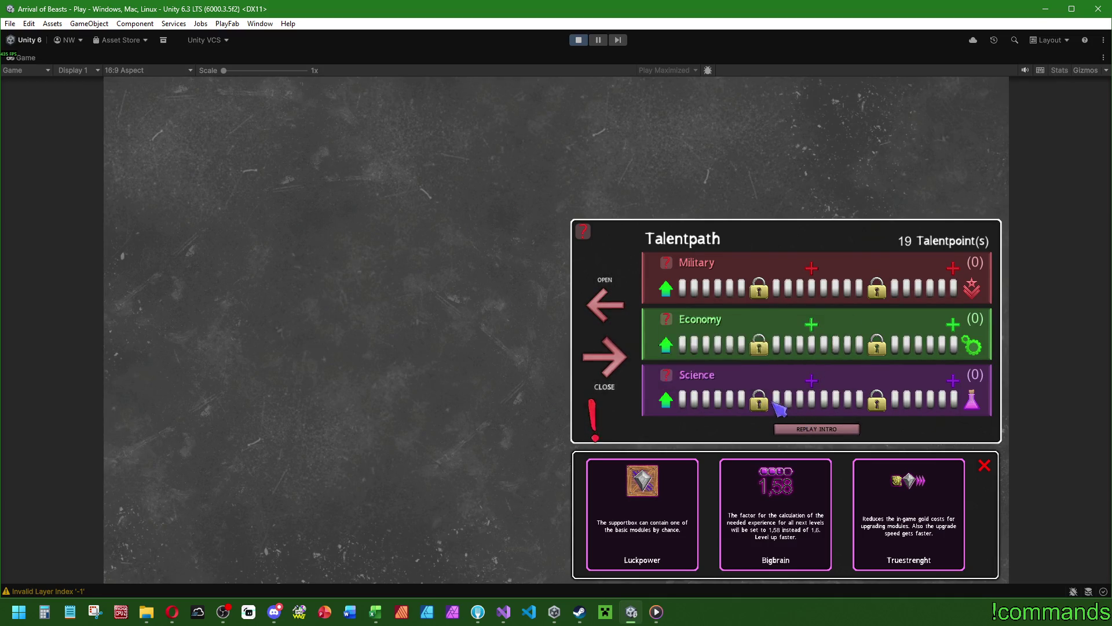
pyautogui.moveTo(878, 400)
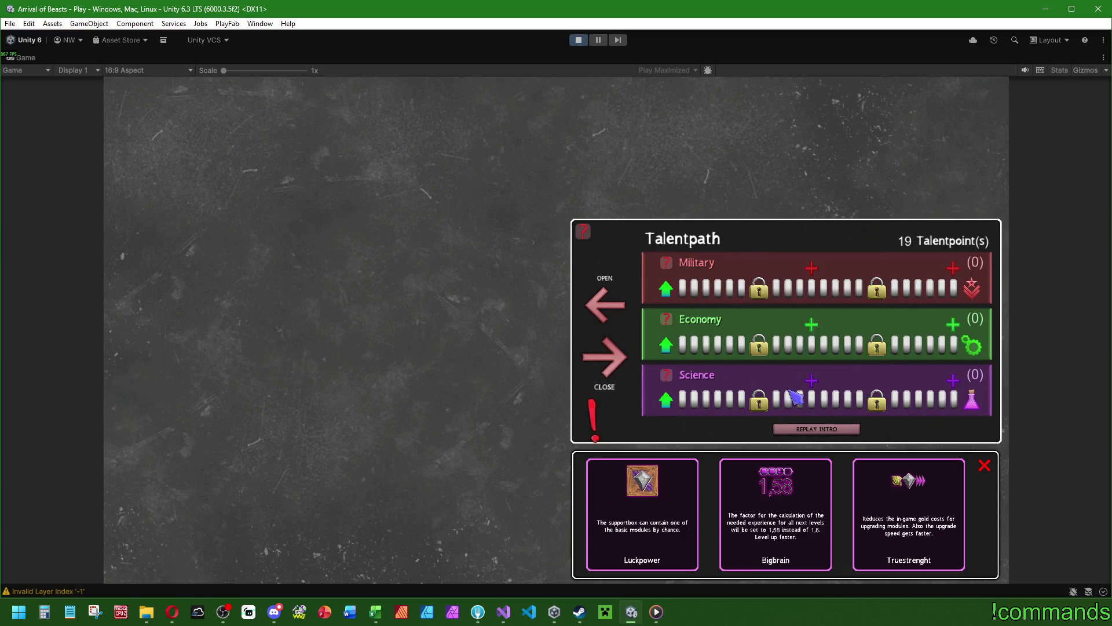
pyautogui.moveTo(760, 398)
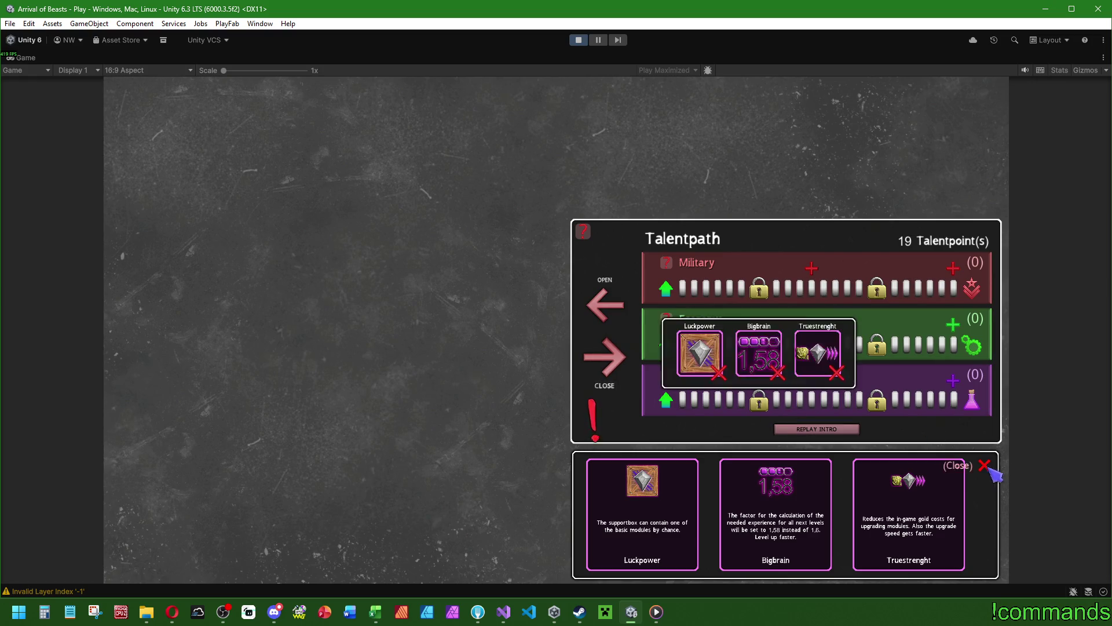
pyautogui.click(984, 465)
pyautogui.click(760, 401)
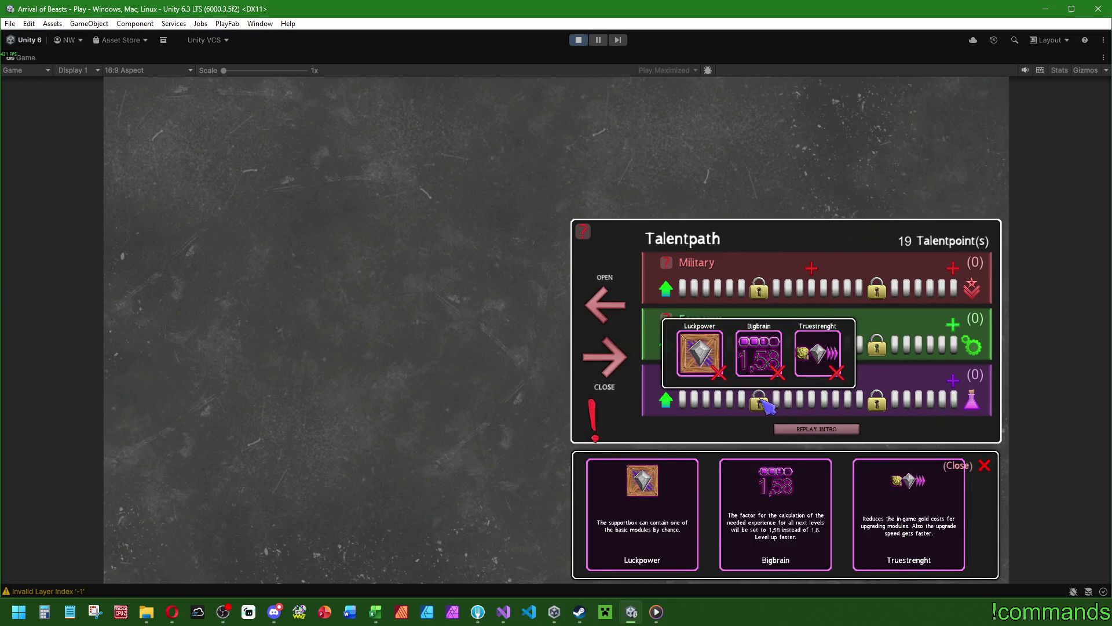
pyautogui.click(879, 401)
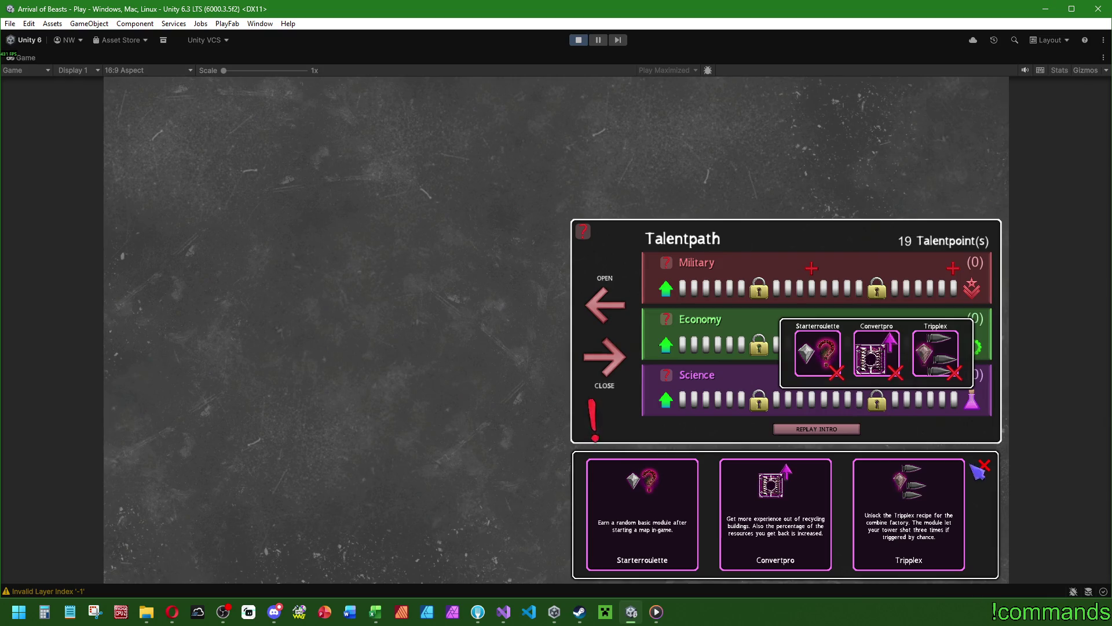
pyautogui.click(984, 465)
pyautogui.click(877, 400)
pyautogui.click(759, 400)
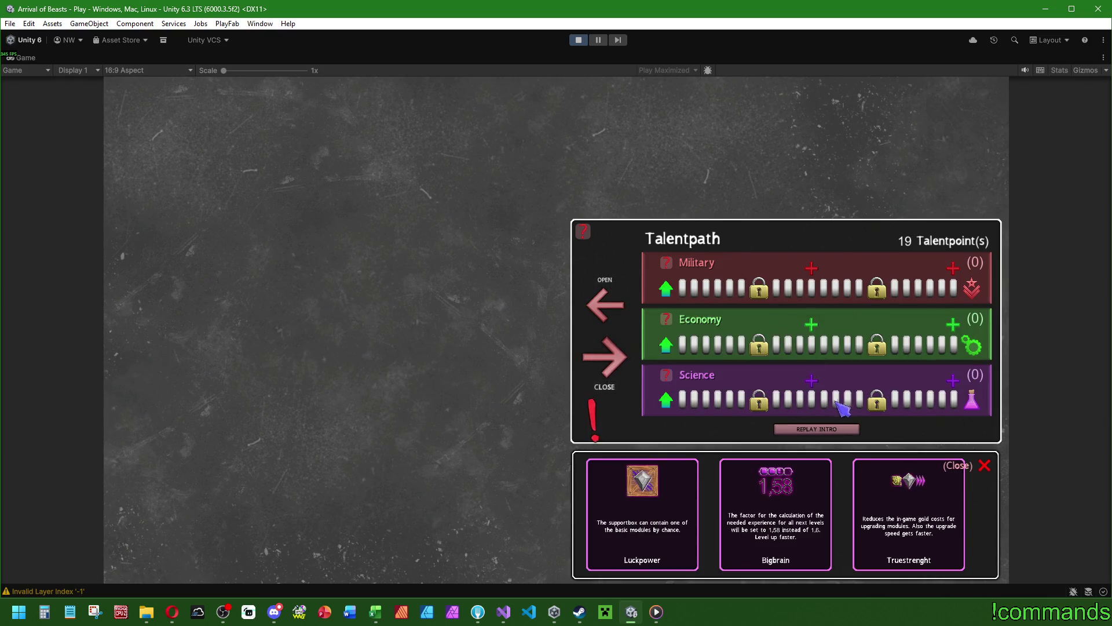
pyautogui.click(878, 401)
pyautogui.click(758, 399)
pyautogui.click(878, 408)
pyautogui.click(984, 465)
pyautogui.click(756, 346)
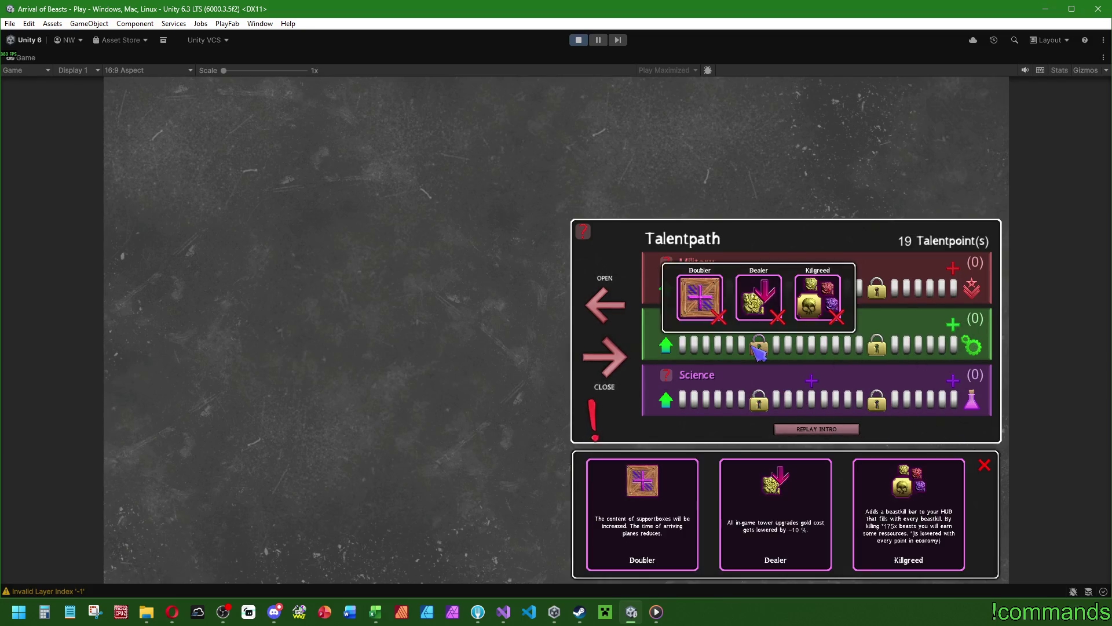
pyautogui.click(864, 346)
pyautogui.click(984, 465)
pyautogui.click(788, 344)
pyautogui.click(759, 345)
pyautogui.click(877, 346)
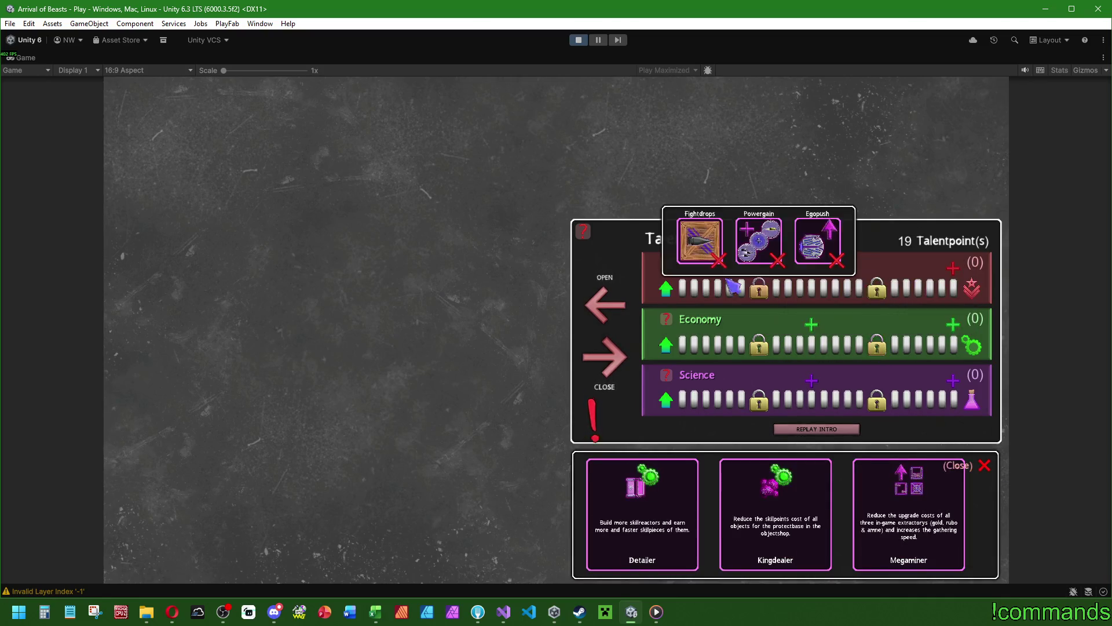
pyautogui.click(760, 288)
pyautogui.click(877, 288)
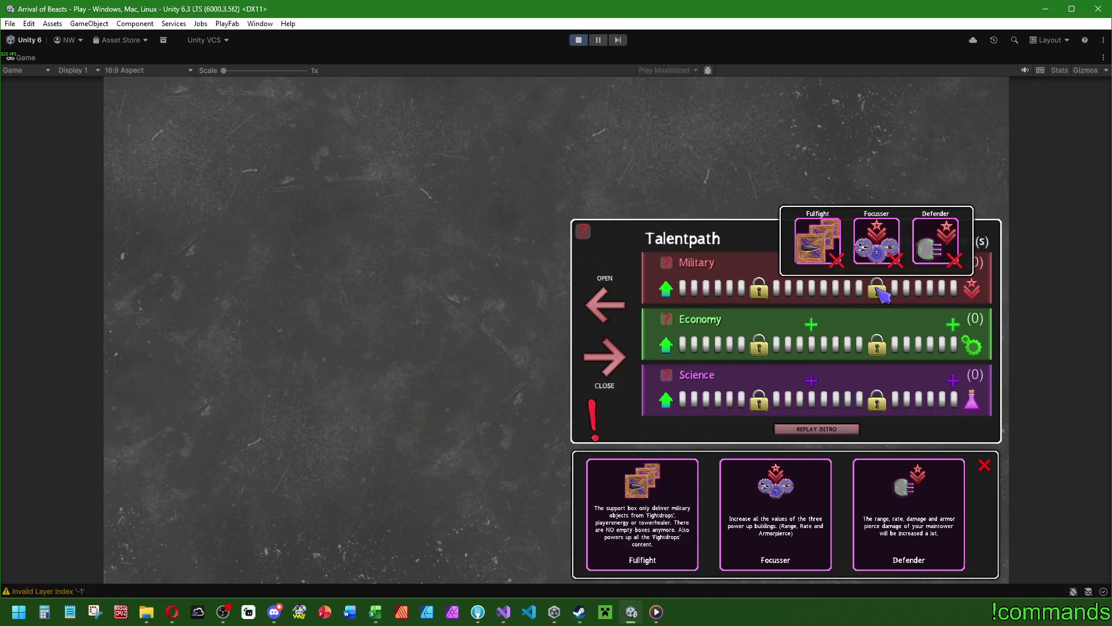
pyautogui.click(760, 290)
pyautogui.click(878, 290)
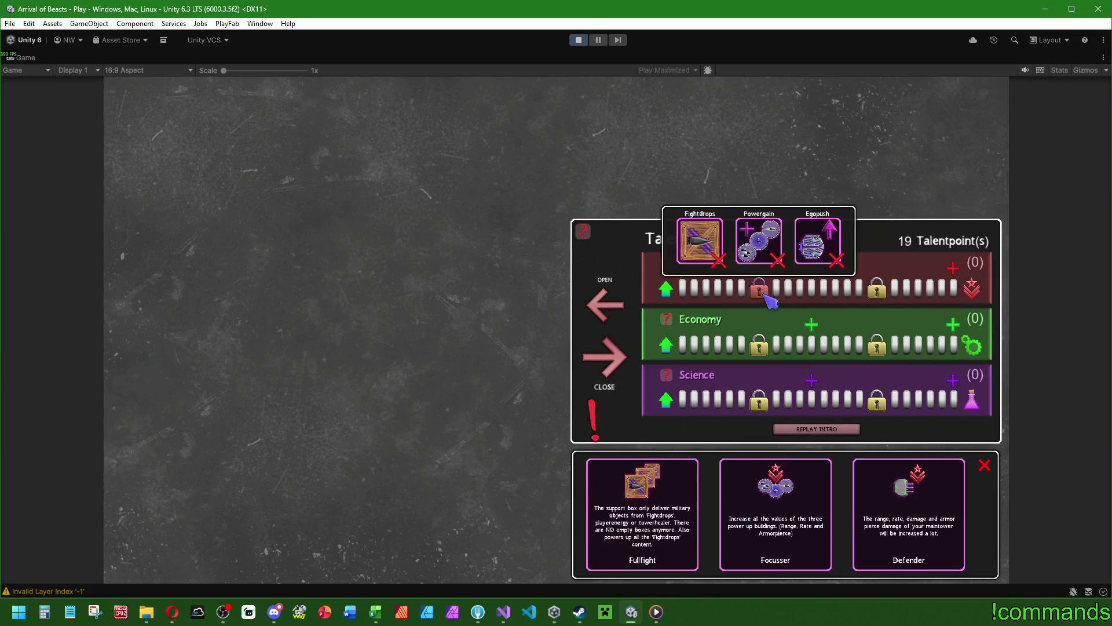
pyautogui.click(877, 400)
pyautogui.click(985, 465)
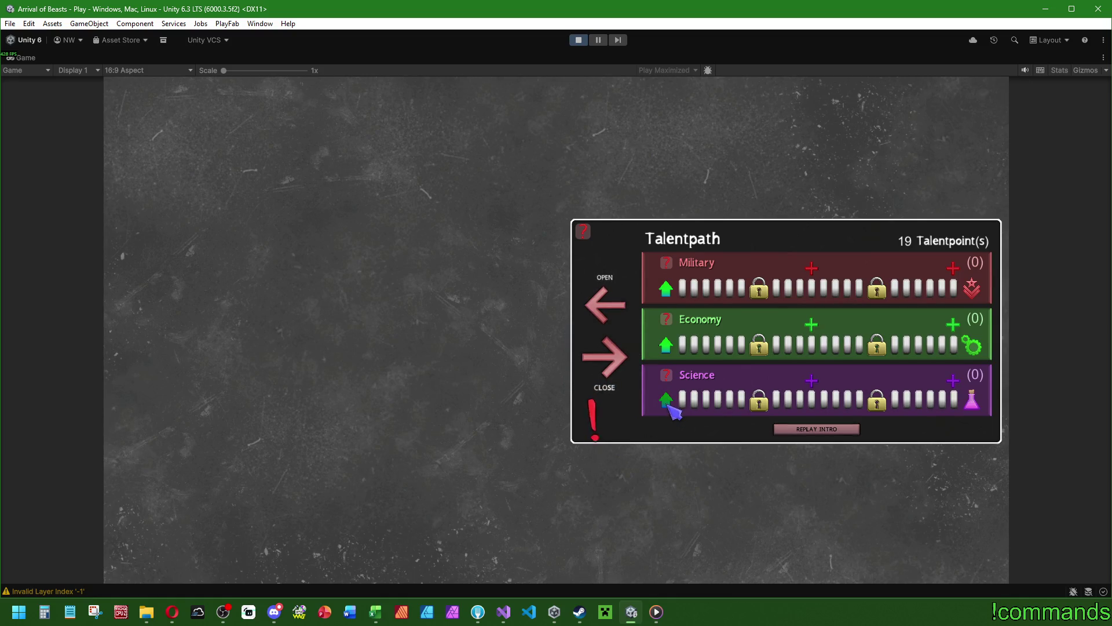
pyautogui.moveTo(814, 387)
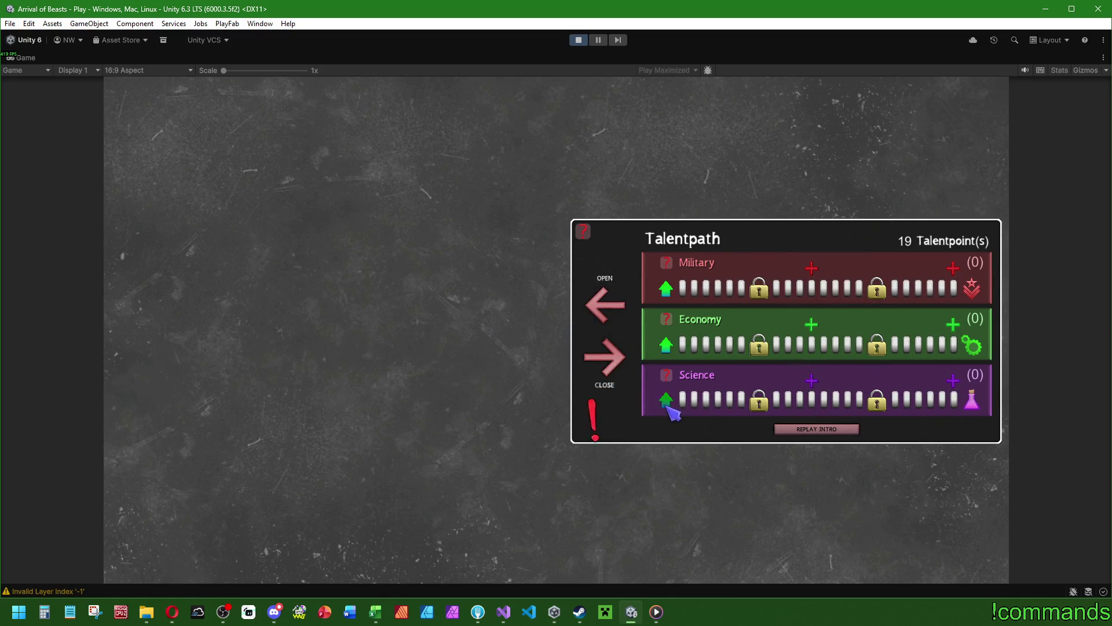
# Put 8 points into Science after one discard, leaving 11 Talentpoints, and show the Science talent cards.
pyautogui.click(666, 403)
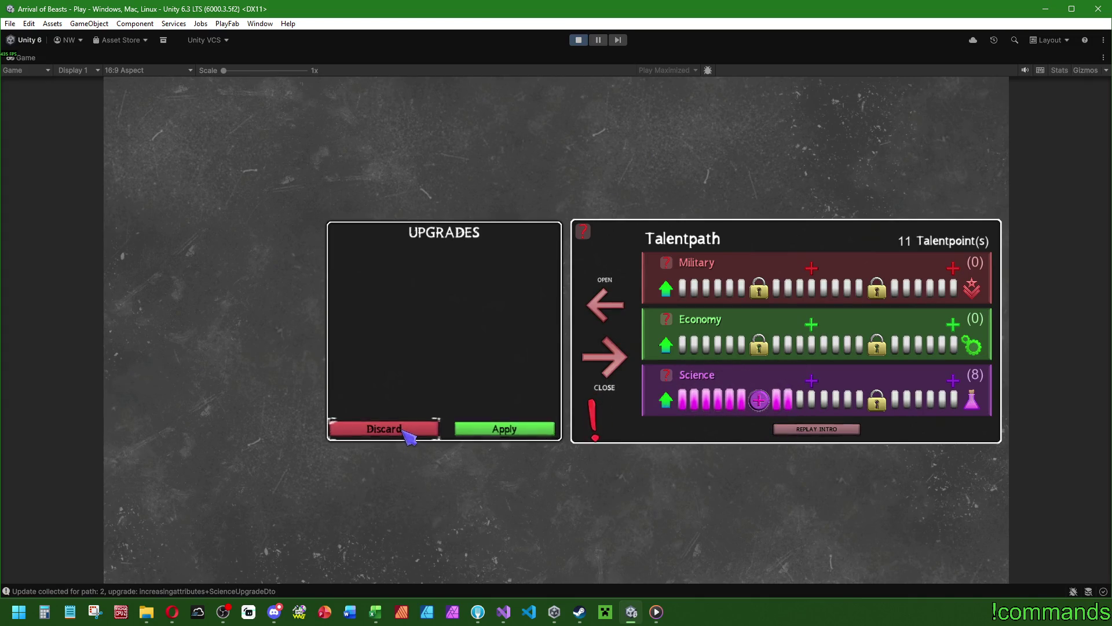
pyautogui.click(403, 429)
pyautogui.click(760, 401)
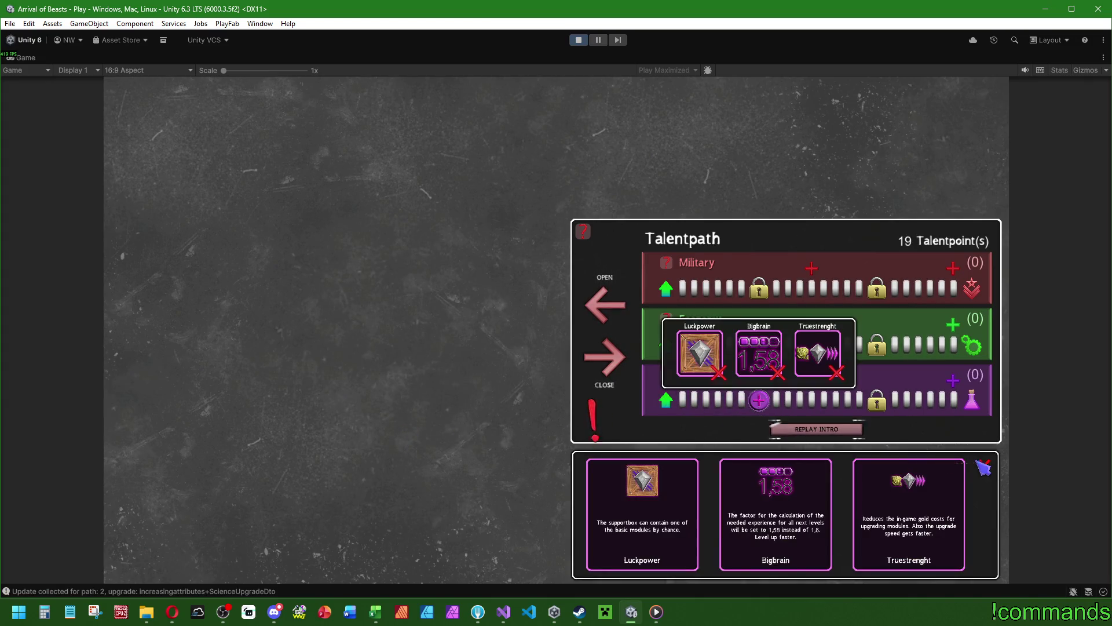
pyautogui.click(672, 404)
pyautogui.click(671, 401)
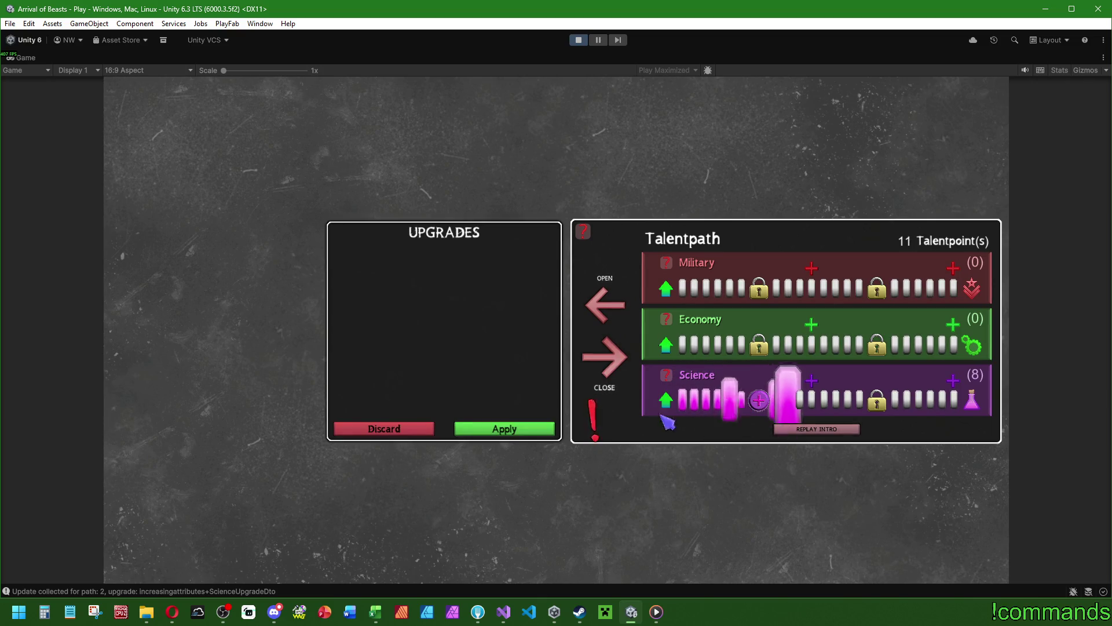
pyautogui.click(761, 401)
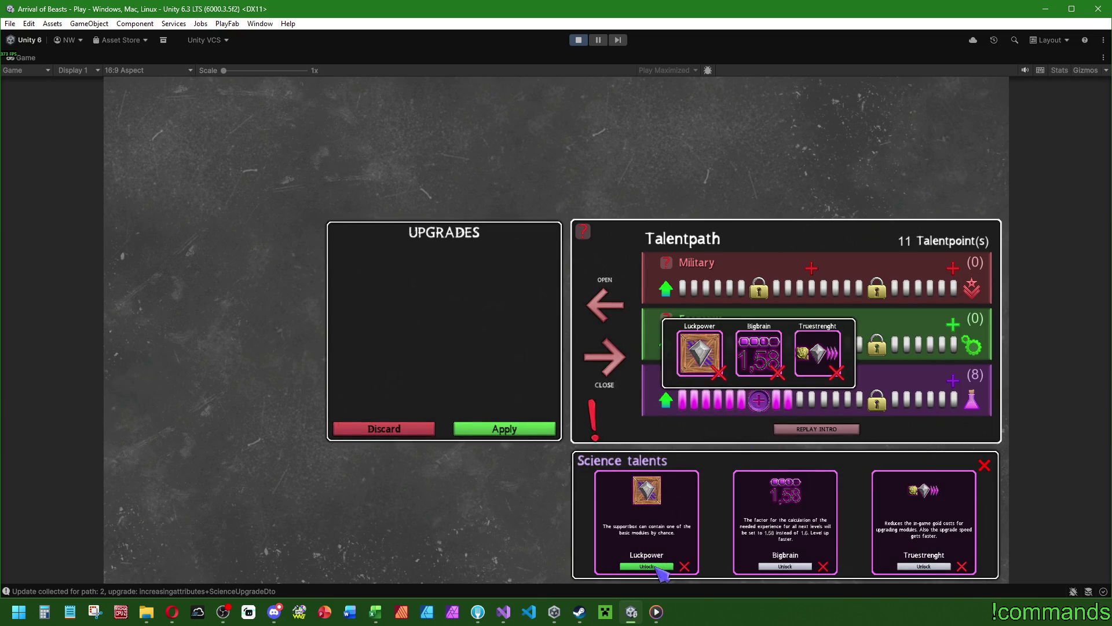
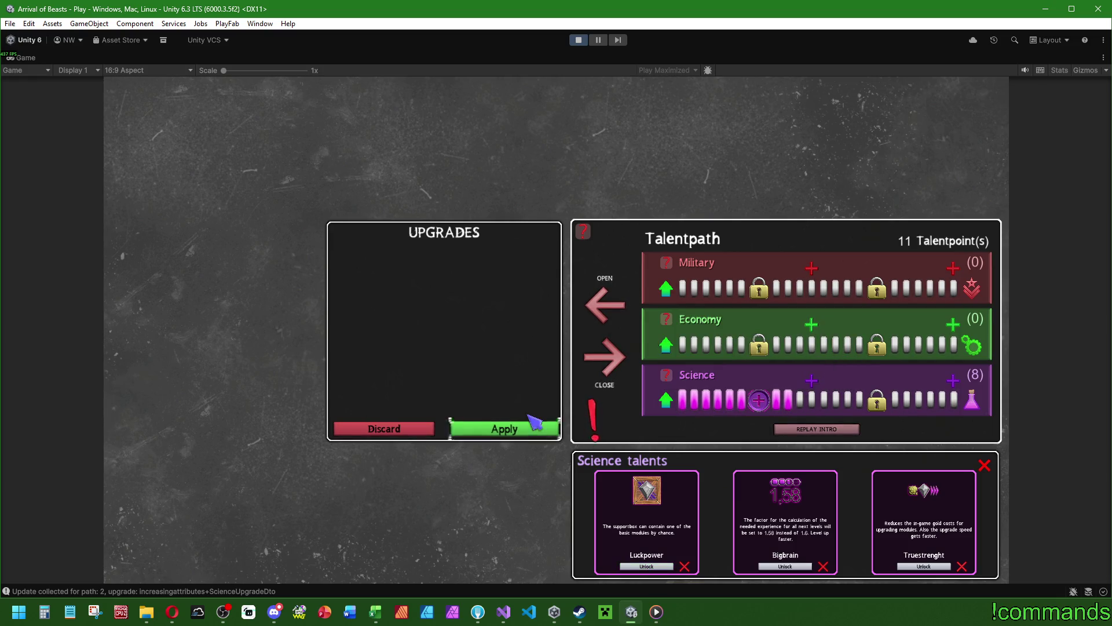
# Discard the pending Science allocation, then add Science points and close its talents panel.
pyautogui.click(385, 429)
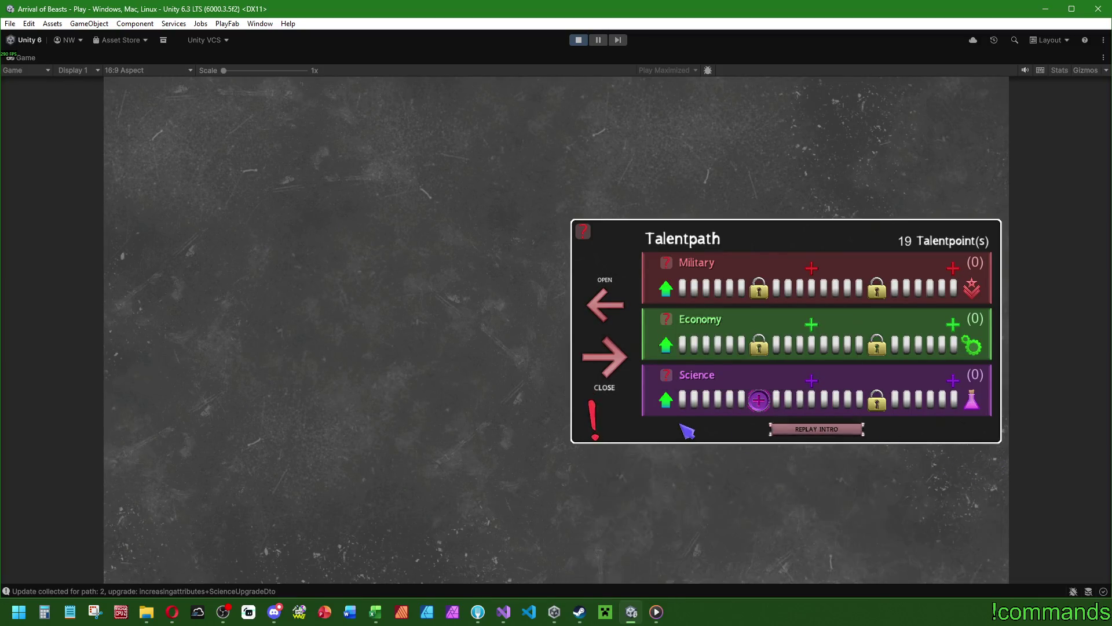
pyautogui.click(668, 401)
pyautogui.click(758, 400)
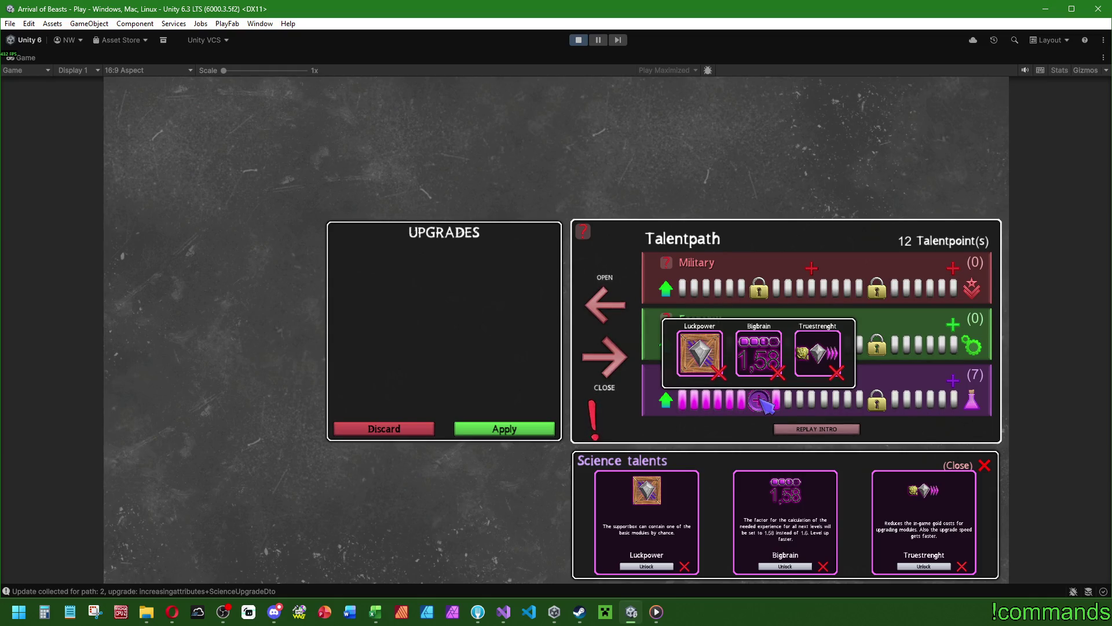
pyautogui.click(987, 467)
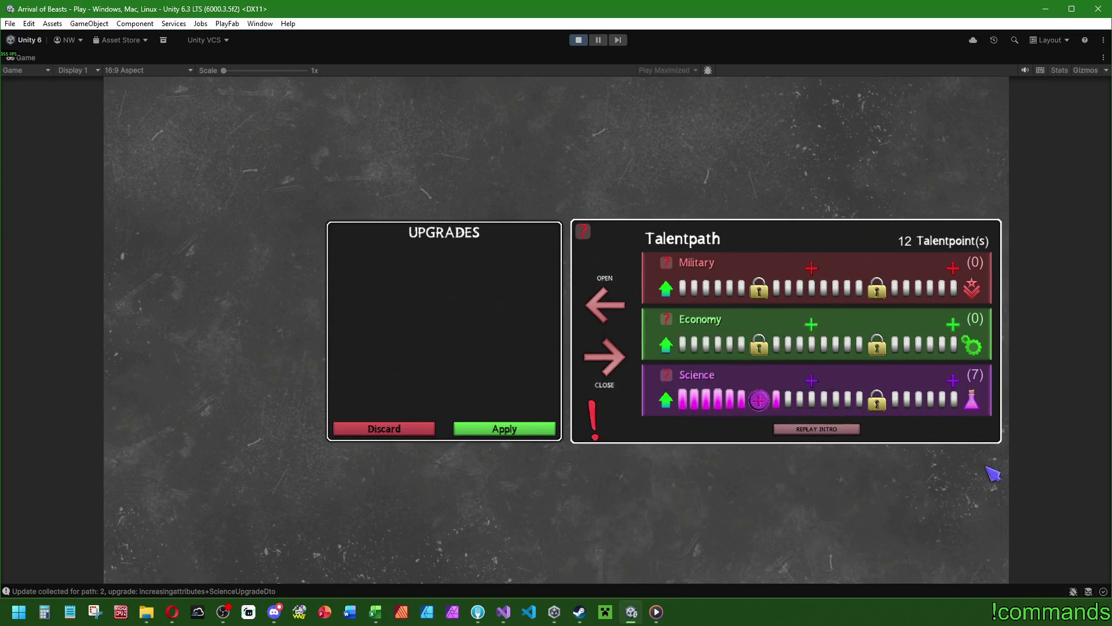
# Fill the Economy path to 8 points, view its talents, then close the panel.
pyautogui.click(665, 345)
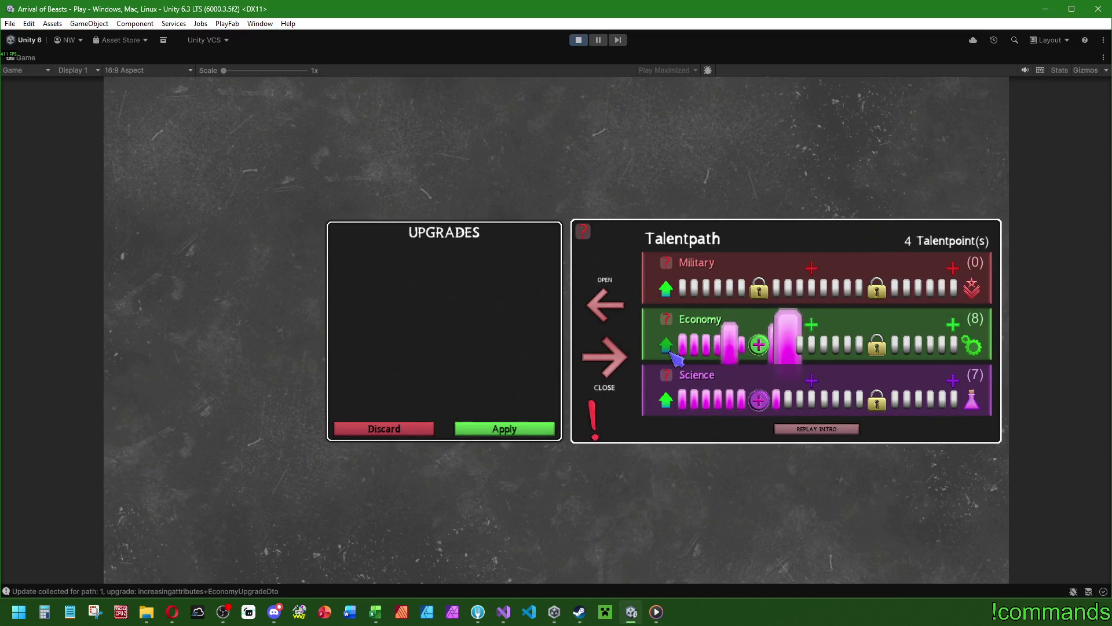
pyautogui.click(760, 400)
pyautogui.click(759, 345)
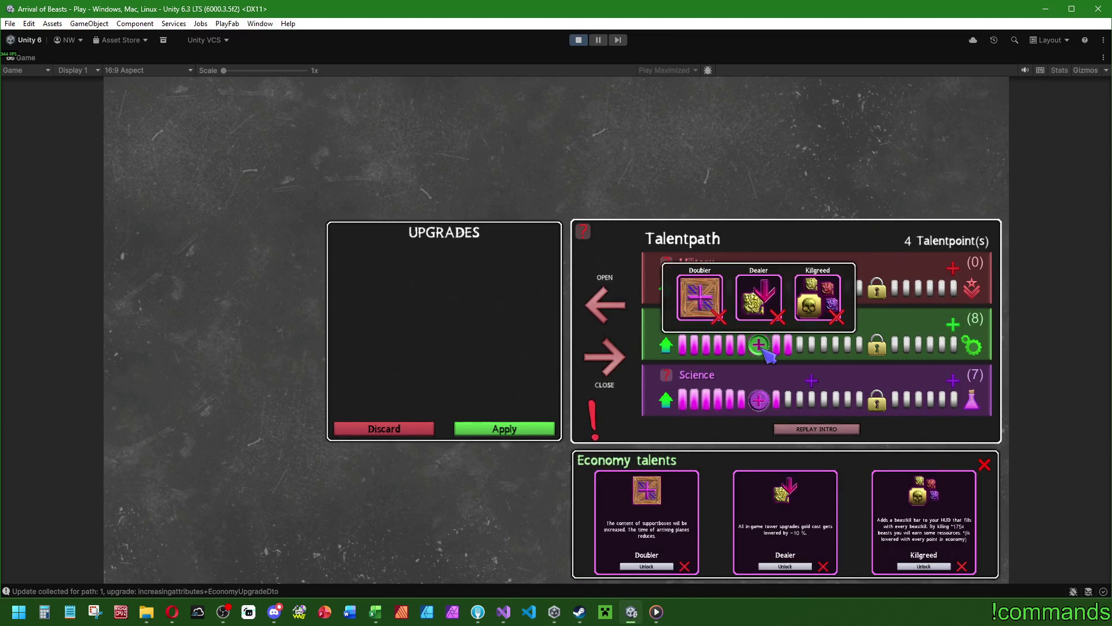
pyautogui.click(985, 464)
# Show the Science talents, discard all pending allocations, and spend 7 points on Economy.
pyautogui.click(759, 345)
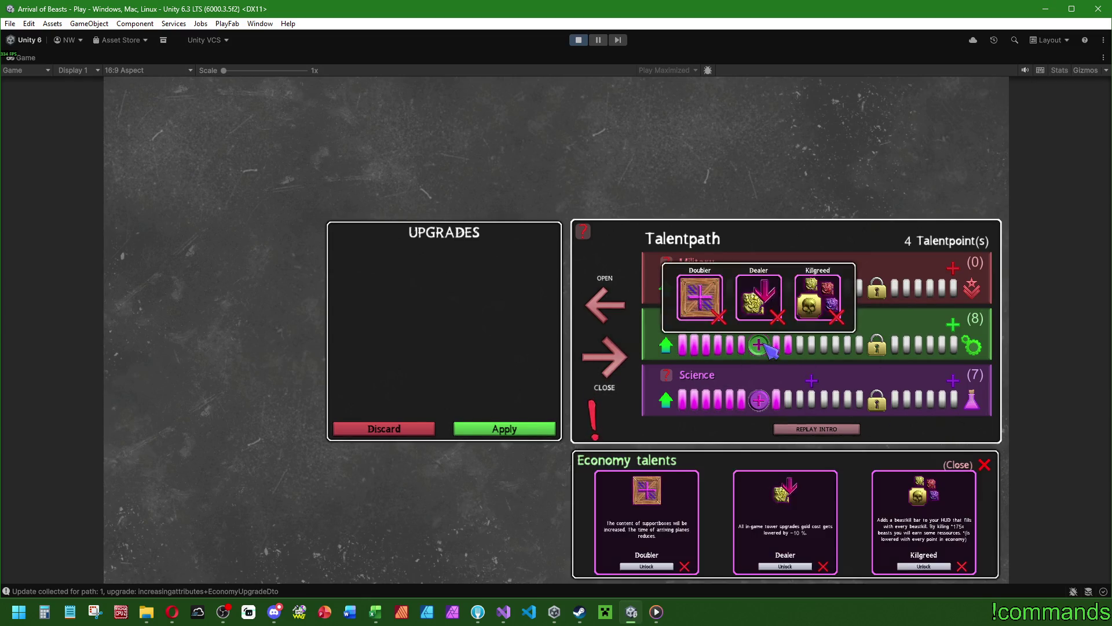
pyautogui.click(759, 400)
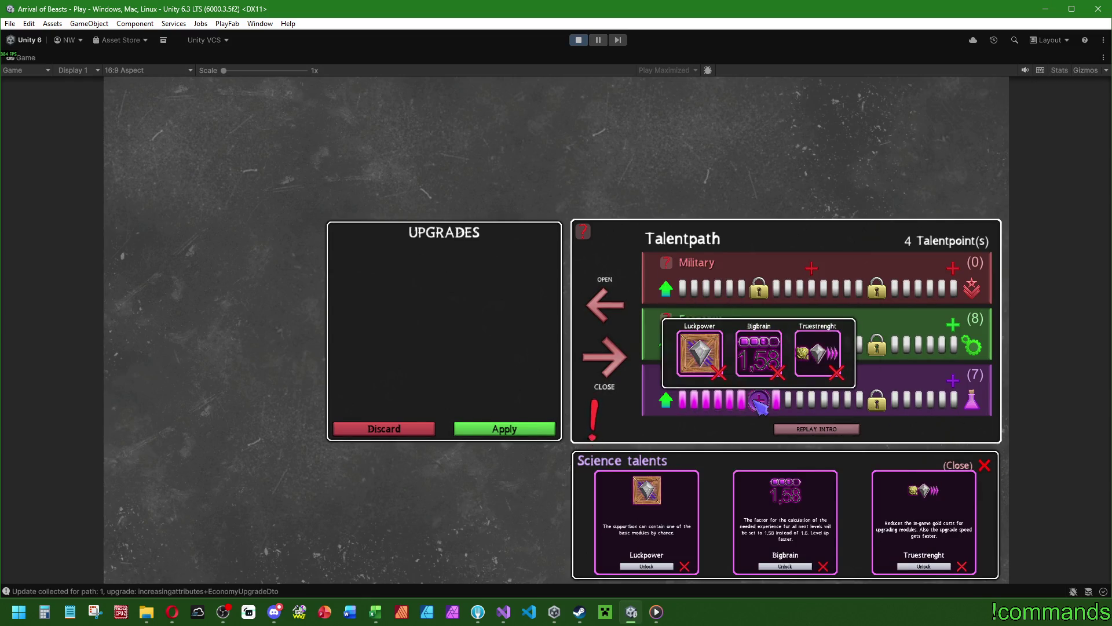
pyautogui.click(385, 428)
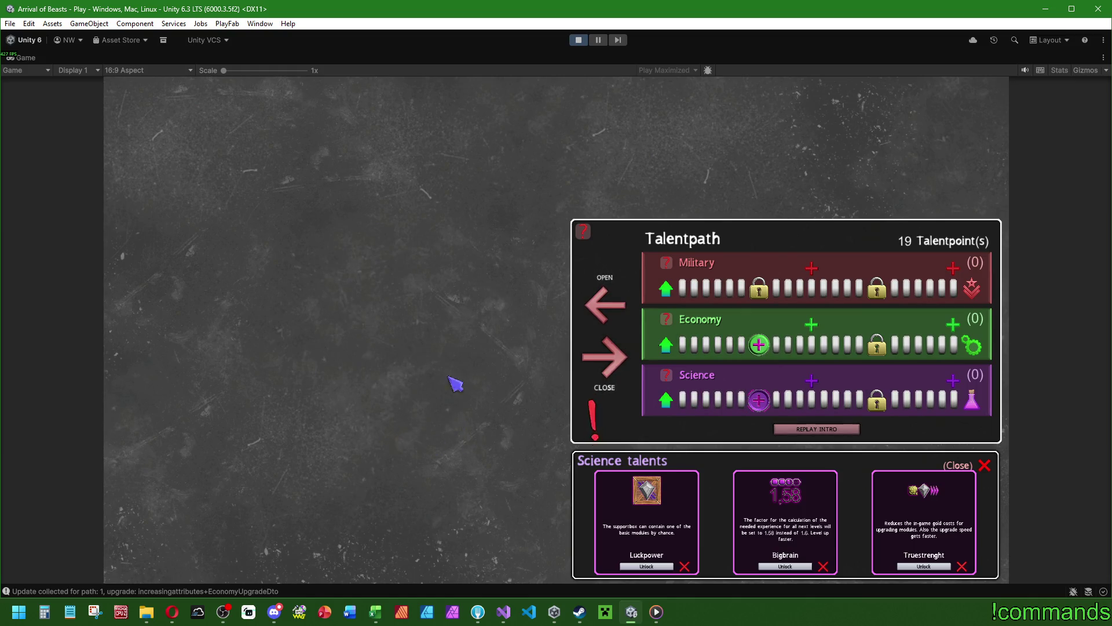
pyautogui.moveTo(672, 347)
pyautogui.mouseDown()
pyautogui.moveTo(777, 345)
pyautogui.moveTo(771, 354)
pyautogui.mouseUp()
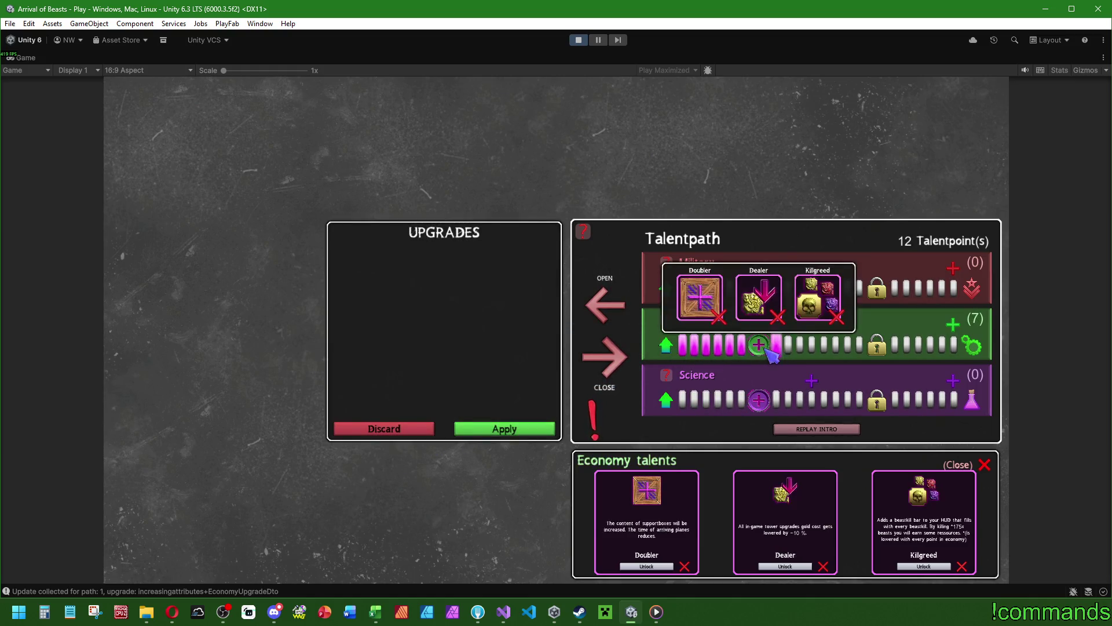
# Close the Economy talents panel, discard the Economy allocation, and check the Science talent popup.
pyautogui.click(986, 465)
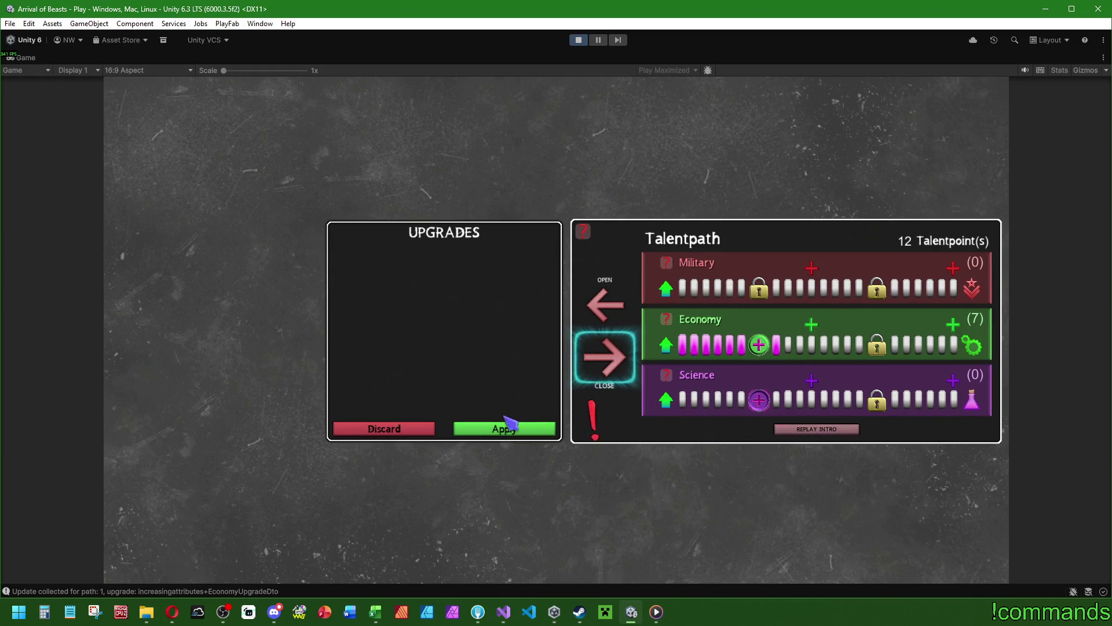
pyautogui.click(397, 429)
pyautogui.click(770, 401)
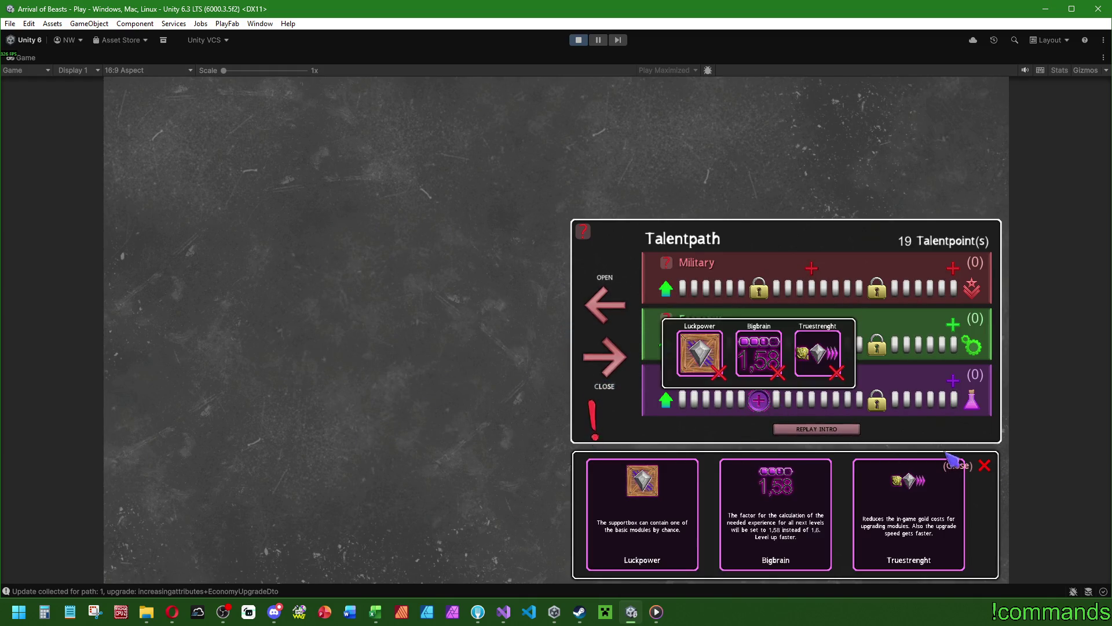
pyautogui.click(986, 466)
# Spend 8 points on Science, then discard them and close the Science talents panel.
pyautogui.click(667, 400)
pyautogui.click(759, 400)
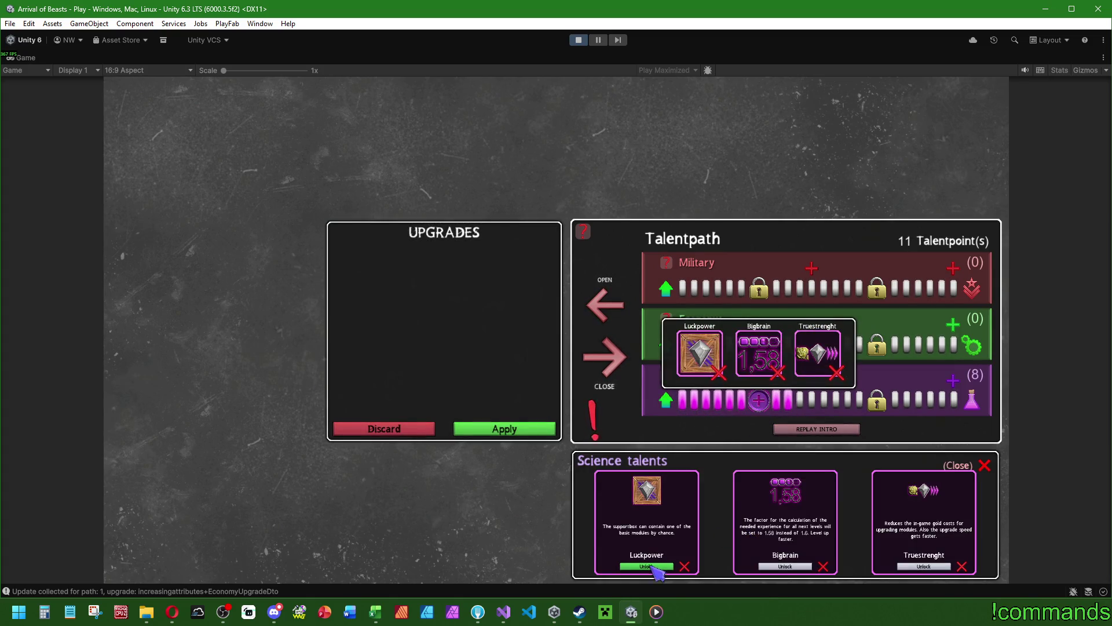
pyautogui.click(659, 567)
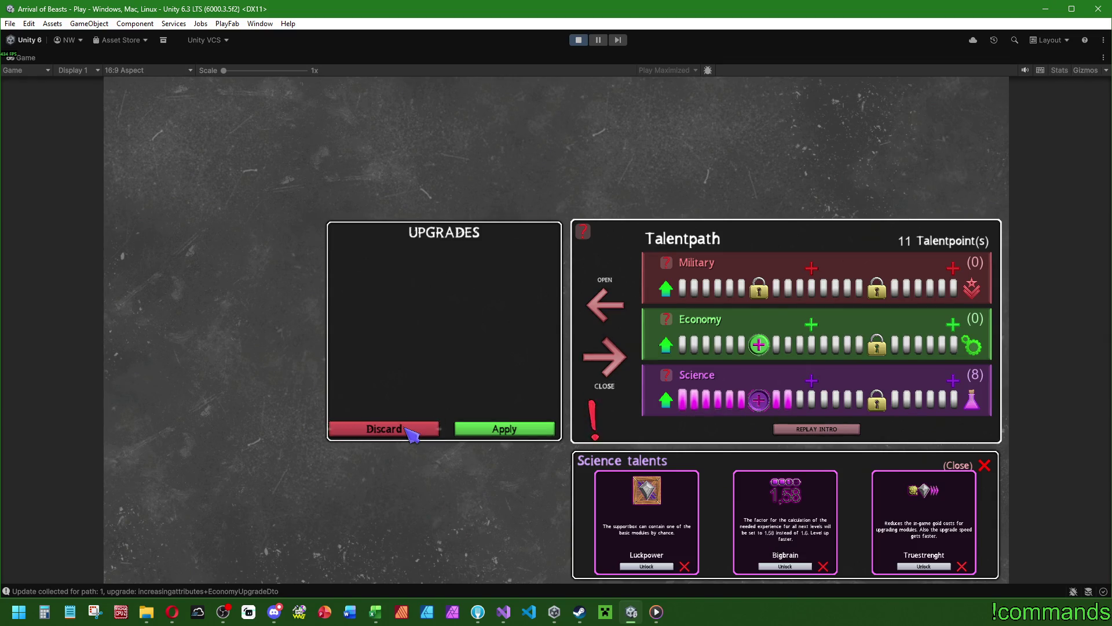
pyautogui.click(406, 428)
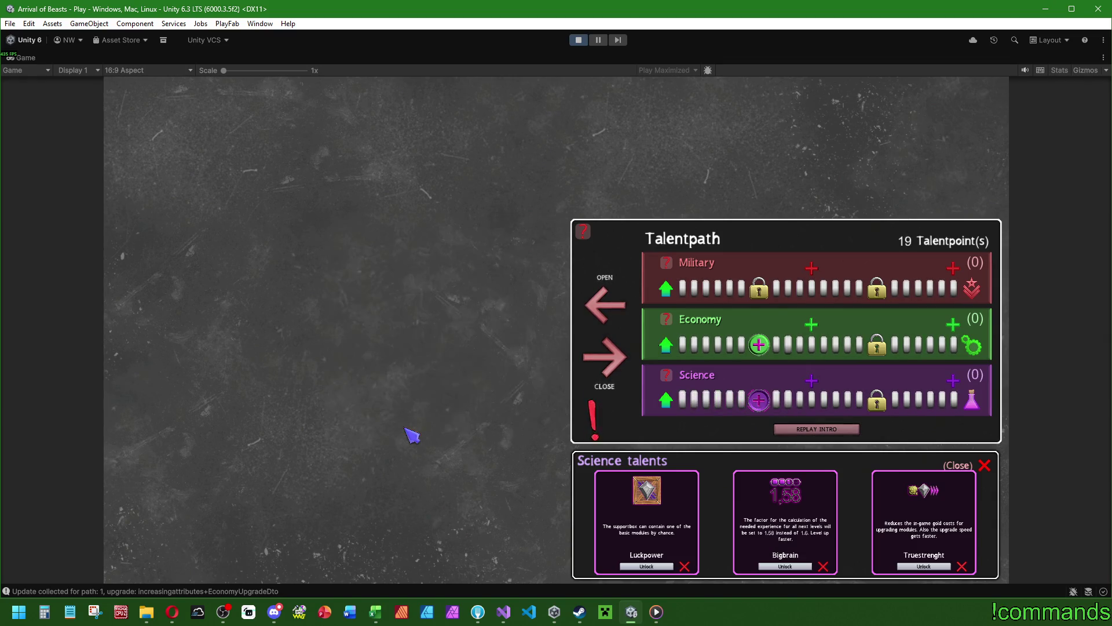
pyautogui.click(984, 465)
# Stop play mode, clear the console, and show the project's asset files.
pyautogui.click(578, 40)
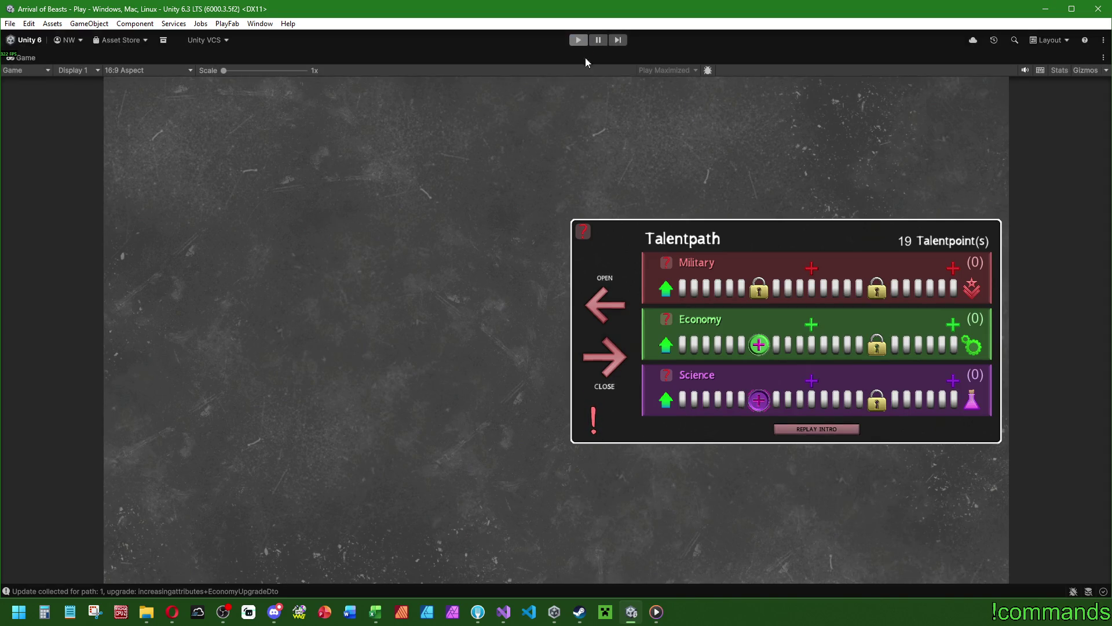
pyautogui.click(13, 473)
pyautogui.click(245, 460)
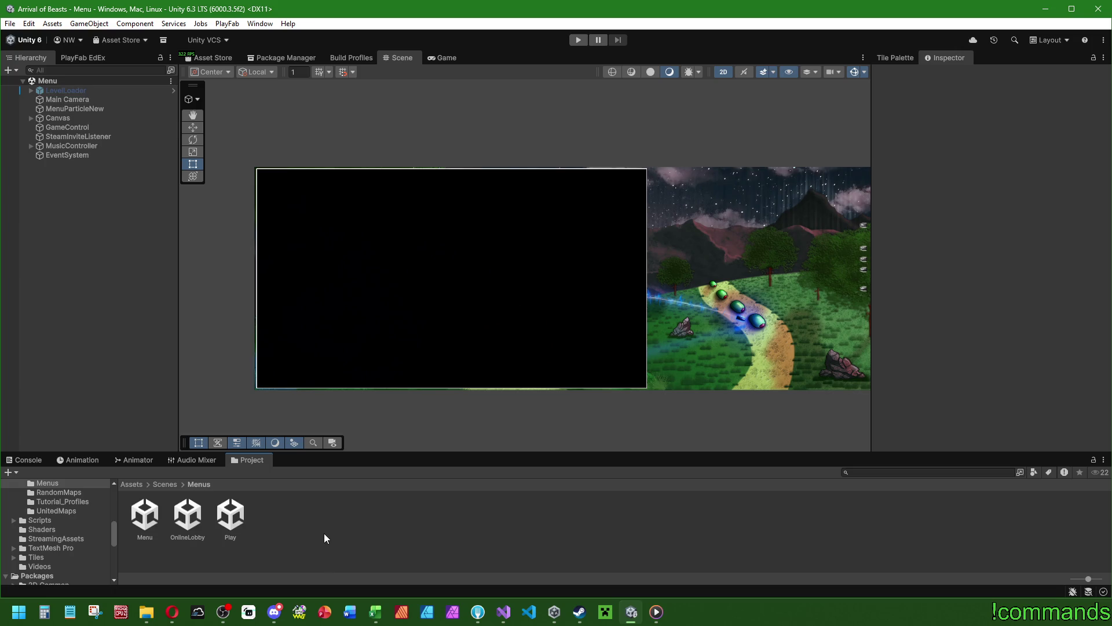
# Open the Play scene, deactivate SkillstarMenu, and expand Playmenu in the Hierarchy.
pyautogui.click(226, 513)
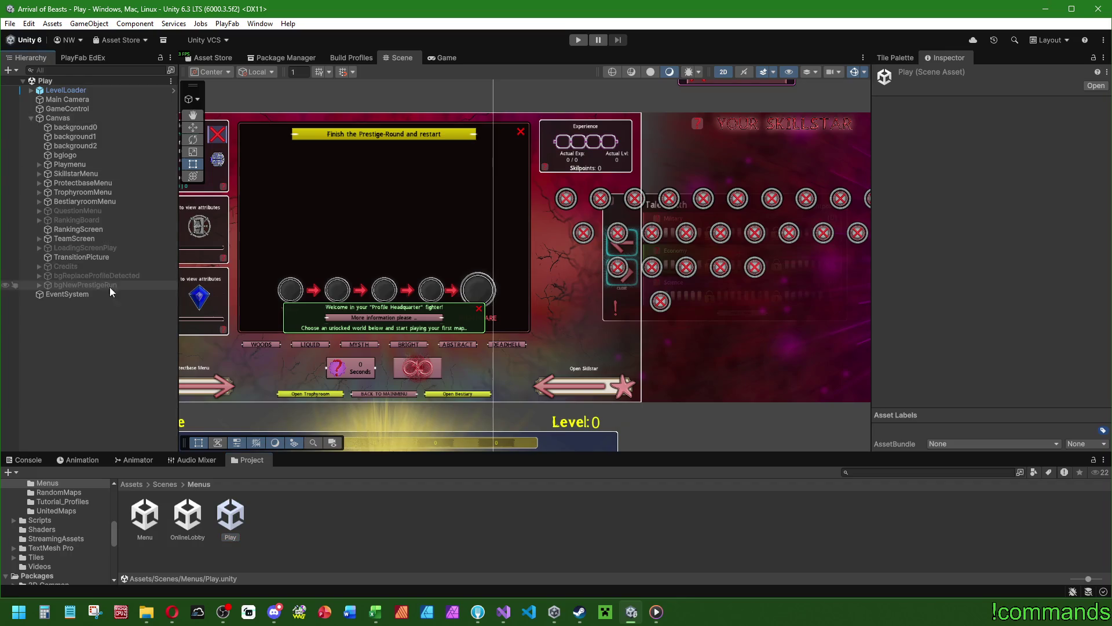
pyautogui.click(87, 174)
pyautogui.click(902, 75)
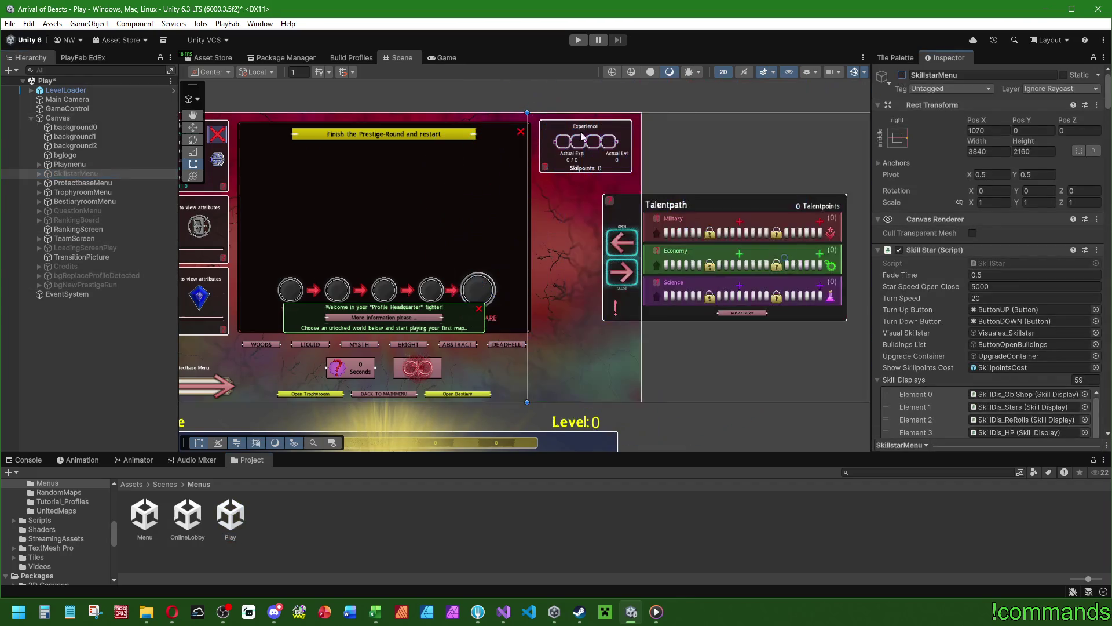
pyautogui.click(39, 163)
pyautogui.scroll(-5, 98, 263)
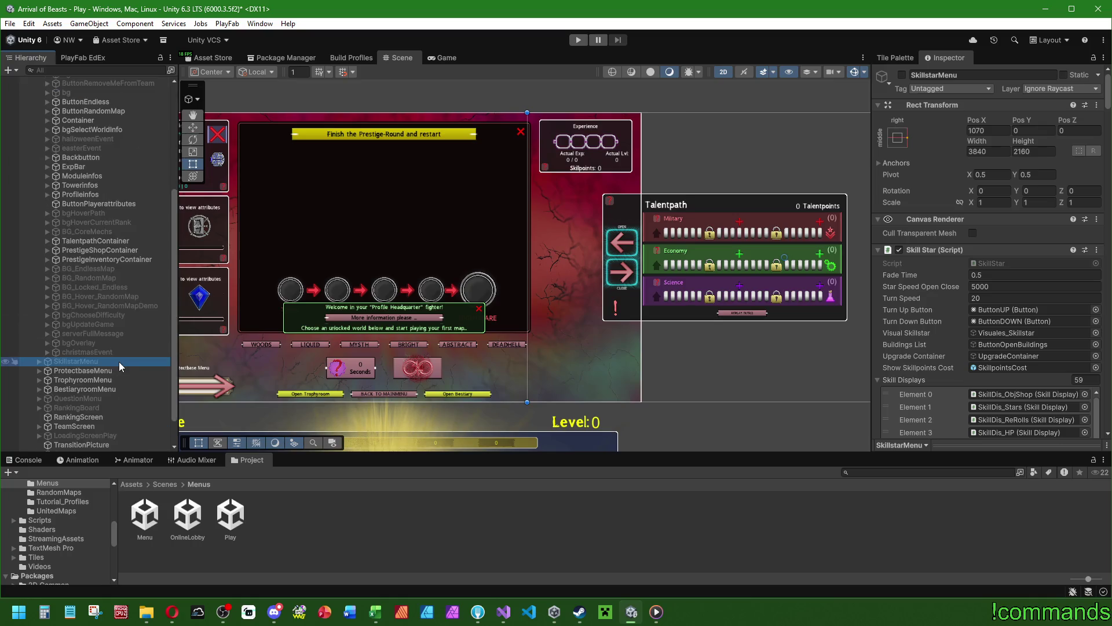
pyautogui.scroll(3, 100, 332)
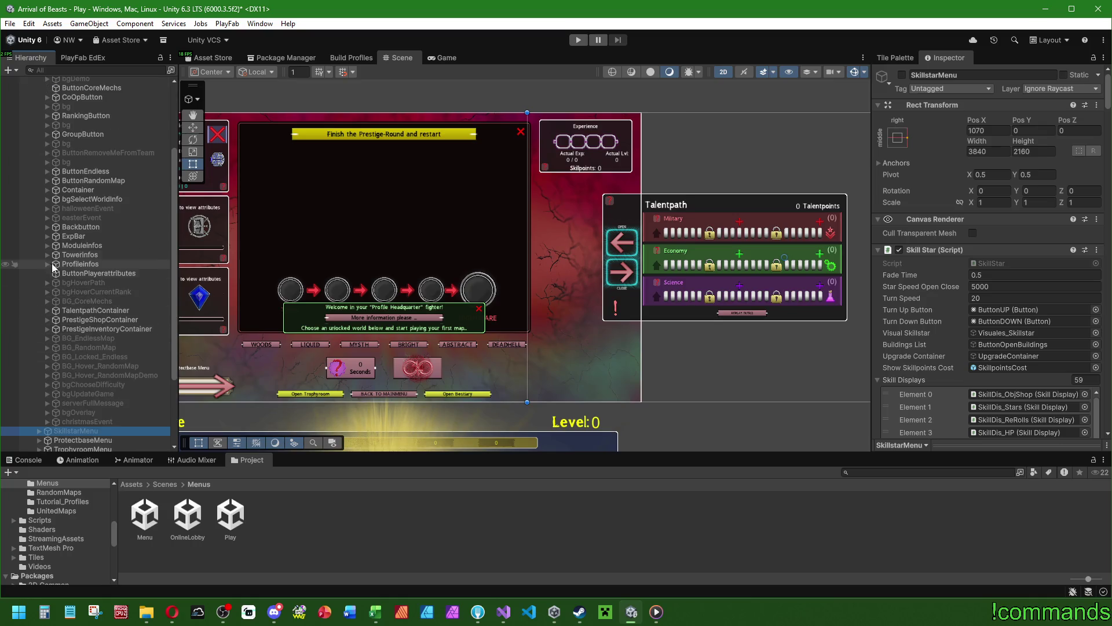
# Expand TalentpathContainer, TalentPathMenu, its Container, and the bg_s, bg_e and bg_m path groups.
pyautogui.click(47, 310)
pyautogui.click(55, 328)
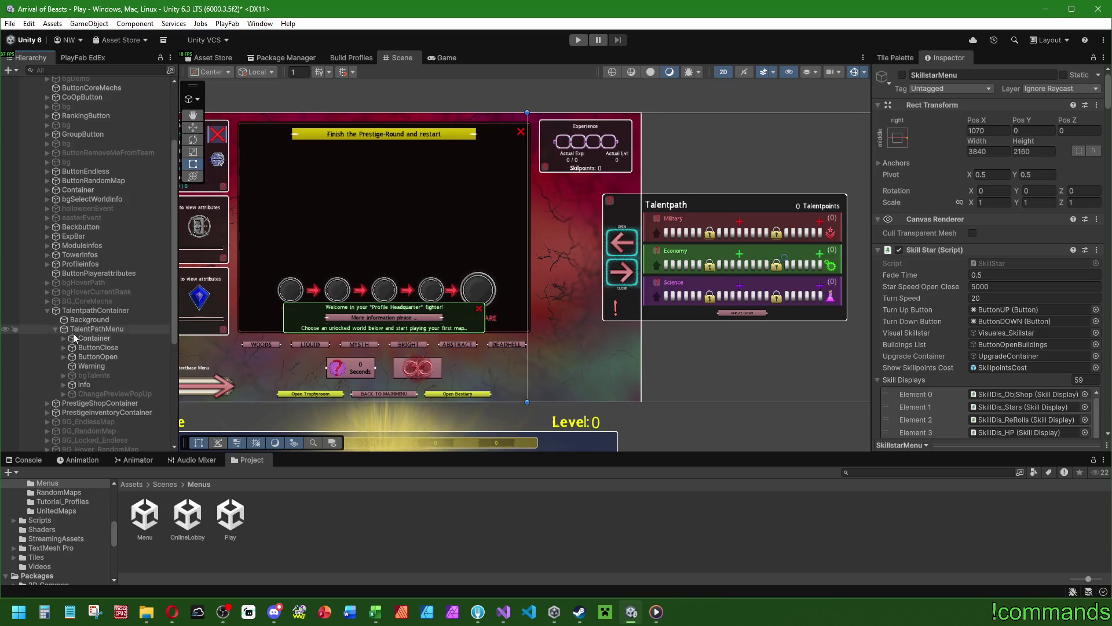
pyautogui.click(64, 337)
pyautogui.scroll(-2, 72, 261)
pyautogui.scroll(-1, 72, 234)
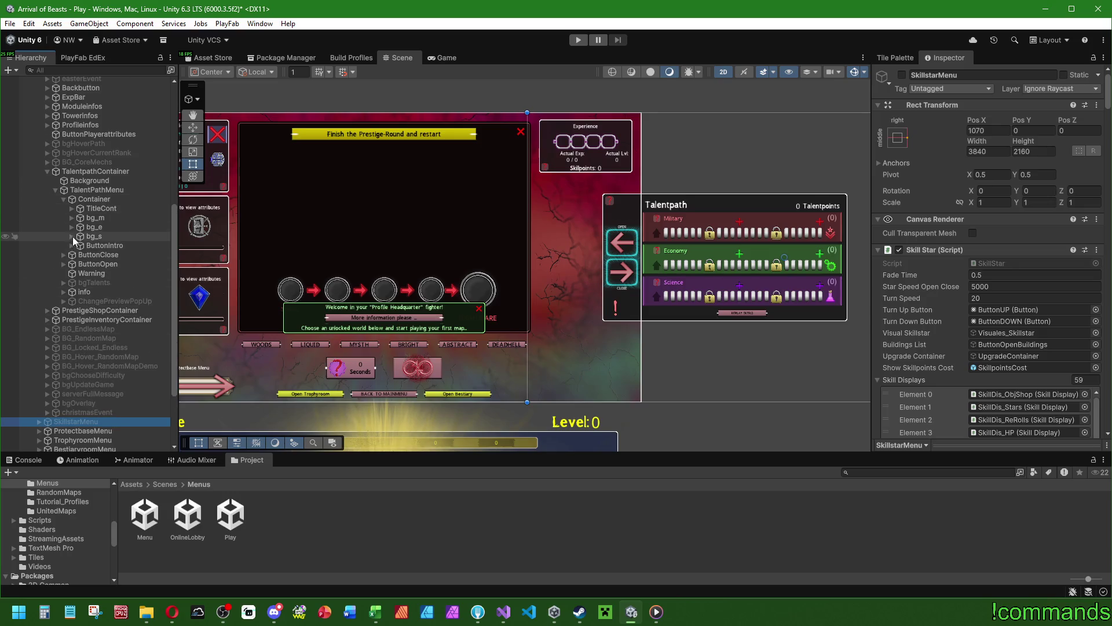
pyautogui.click(72, 236)
pyautogui.click(72, 227)
pyautogui.click(72, 218)
pyautogui.scroll(-9, 107, 290)
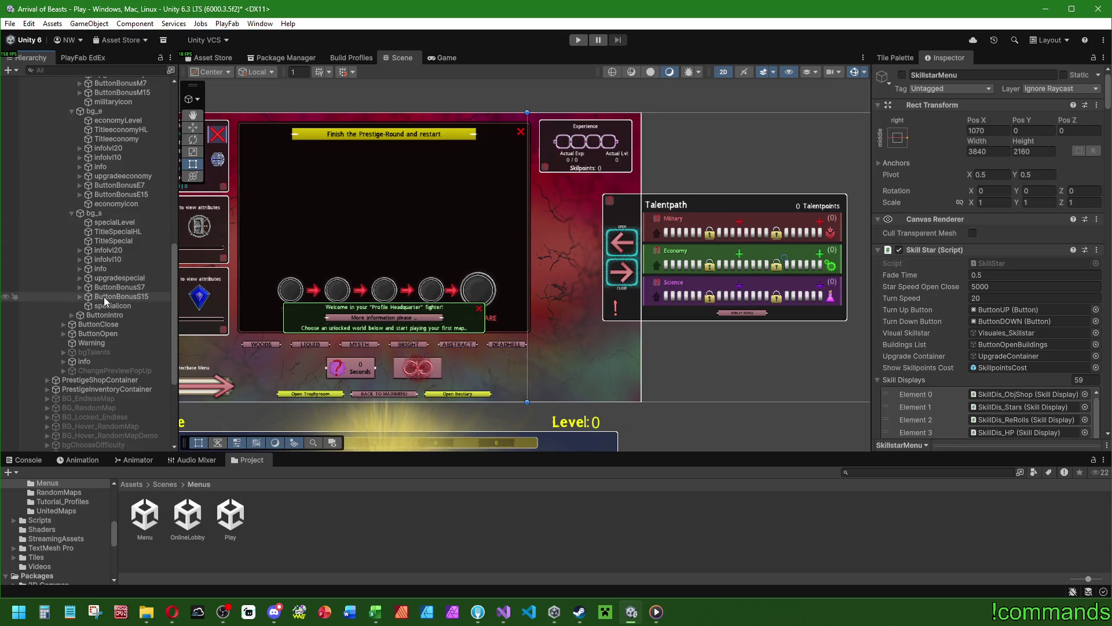
# Expand ButtonBonusS15, S7, E7, M15 and M7, then select S15's Clicked object.
pyautogui.click(105, 297)
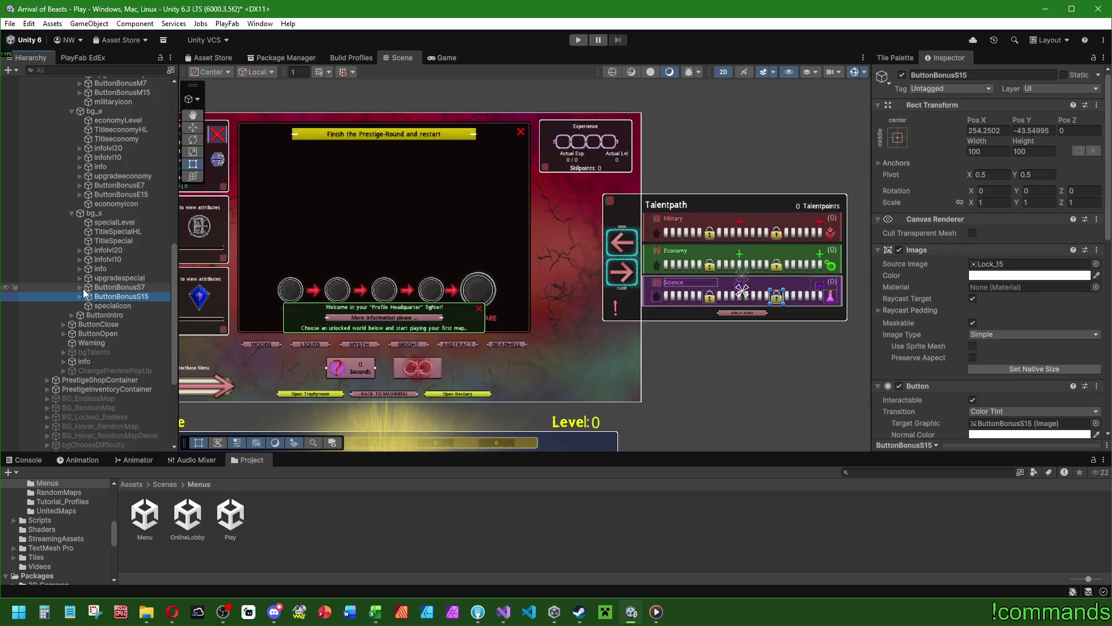
pyautogui.click(79, 297)
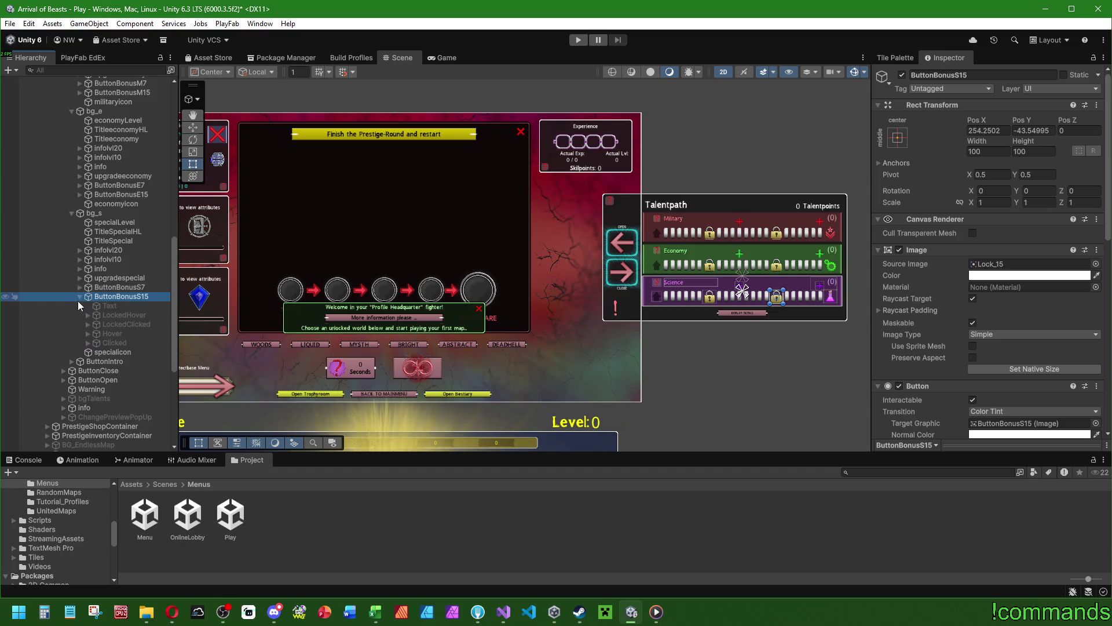
pyautogui.click(79, 287)
pyautogui.scroll(3, 93, 262)
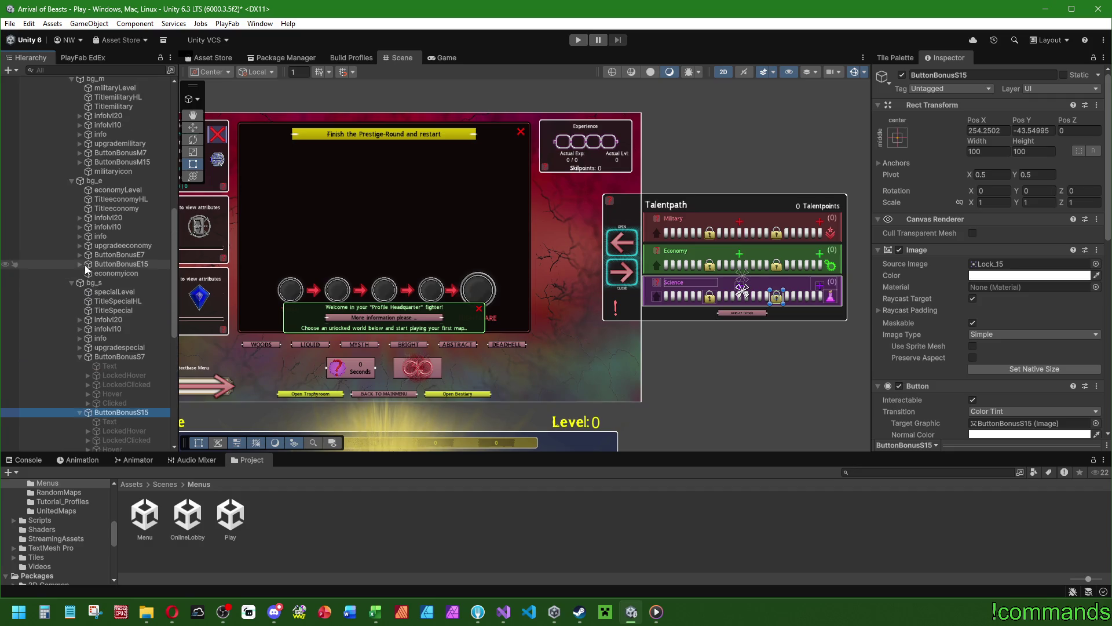
pyautogui.click(79, 254)
pyautogui.scroll(6, 93, 290)
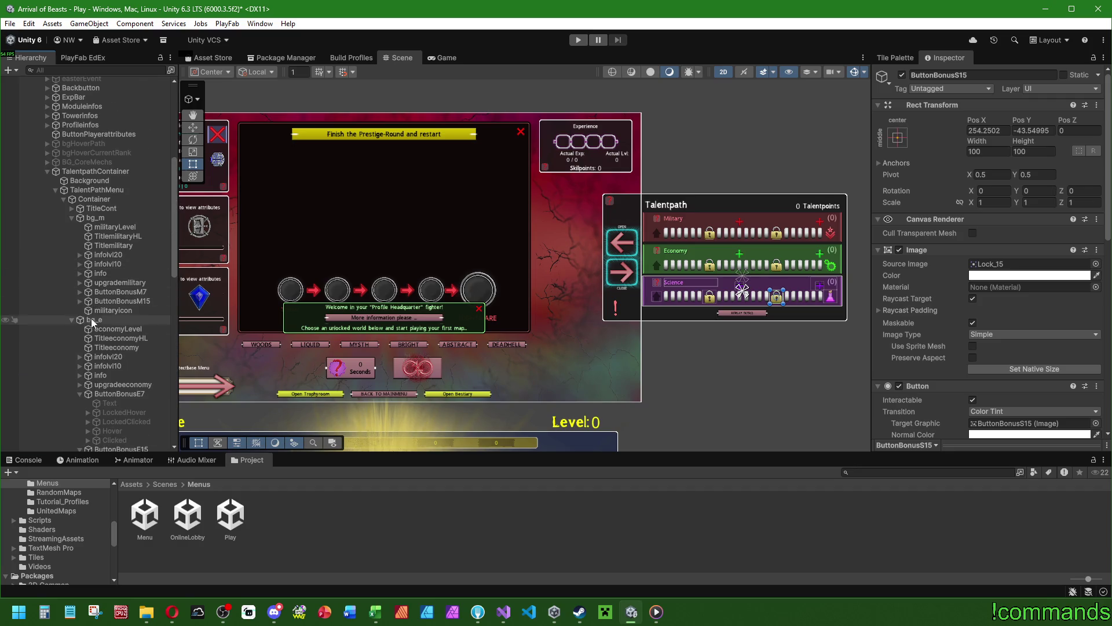
pyautogui.click(80, 301)
pyautogui.click(80, 292)
pyautogui.scroll(-15, 85, 299)
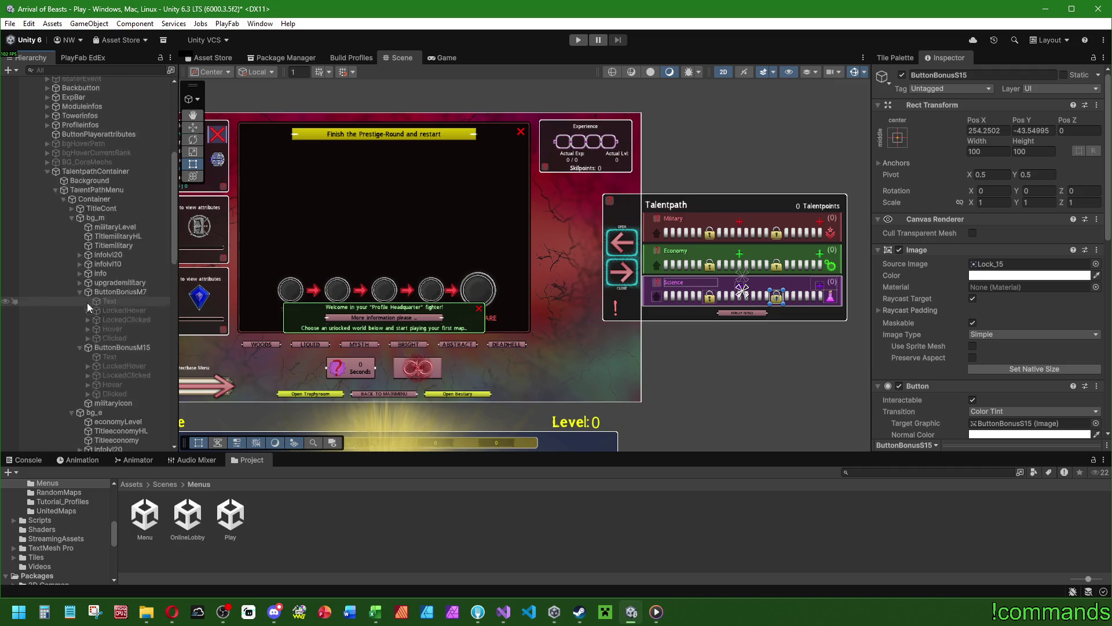
pyautogui.scroll(-2, 114, 188)
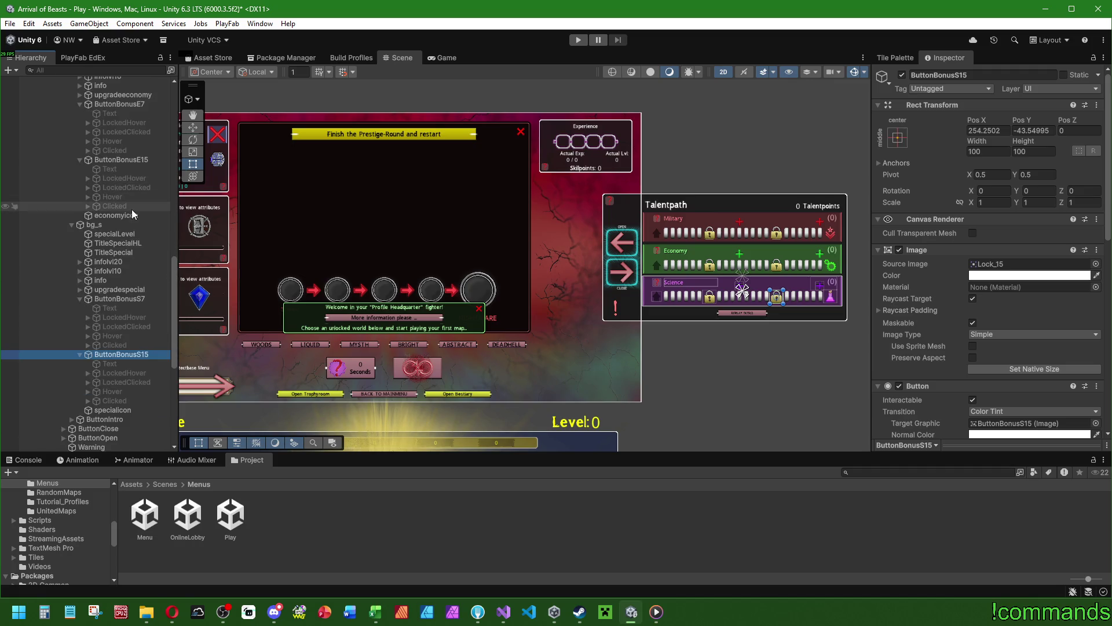
pyautogui.click(126, 397)
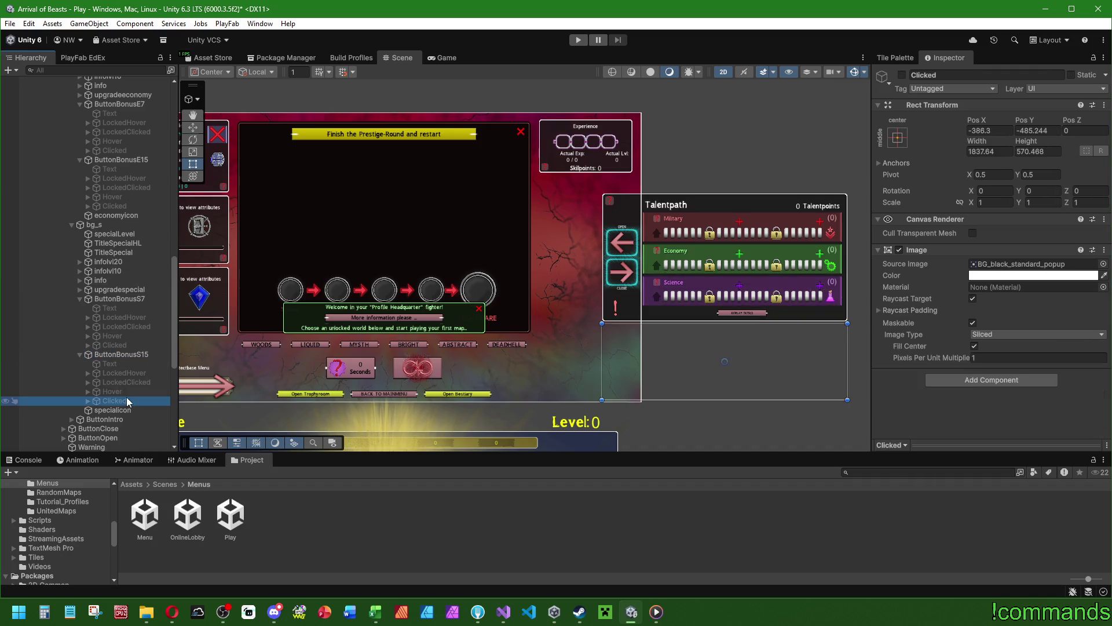
# Select all six talent buttons' Clicked objects, activate them, and frame the Science Talents panel.
pyautogui.keyDown('ctrl'); pyautogui.click(127, 345); pyautogui.keyUp('ctrl')
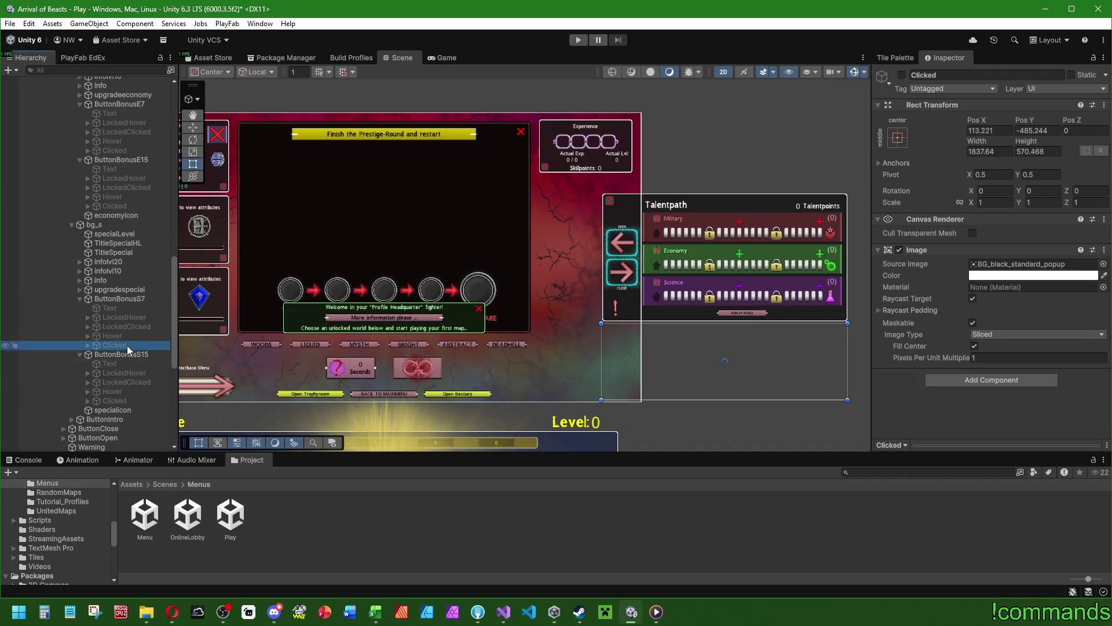
pyautogui.keyDown('ctrl'); pyautogui.click(120, 206); pyautogui.keyUp('ctrl')
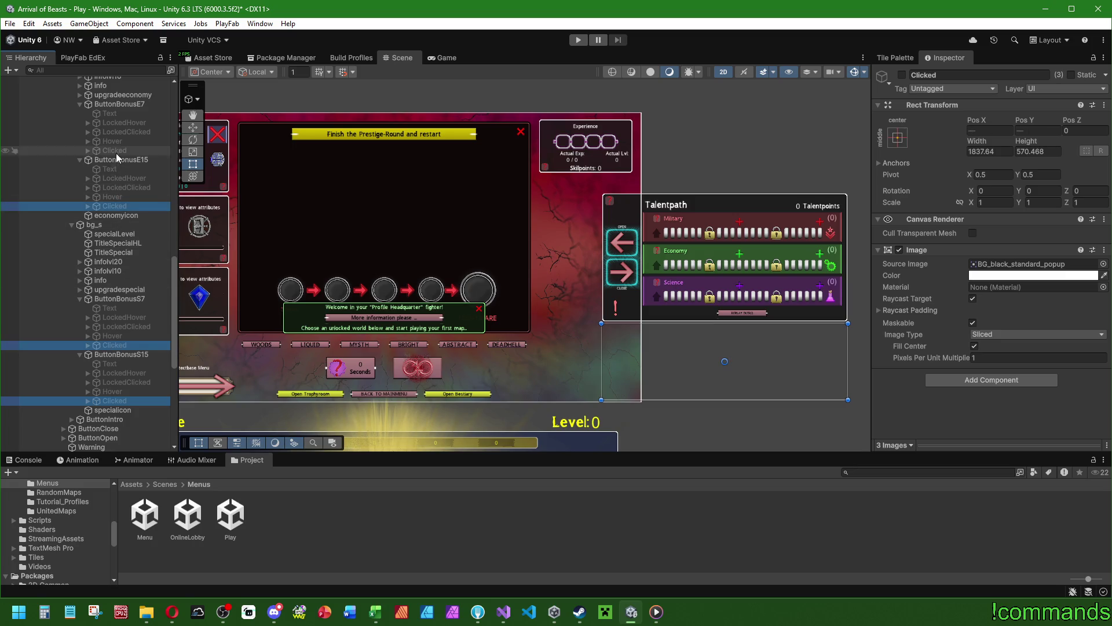
pyautogui.keyDown('ctrl'); pyautogui.click(120, 151); pyautogui.keyUp('ctrl')
pyautogui.scroll(10, 120, 174)
pyautogui.keyDown('ctrl'); pyautogui.click(119, 246); pyautogui.keyUp('ctrl')
pyautogui.keyDown('ctrl'); pyautogui.click(116, 255); pyautogui.keyUp('ctrl')
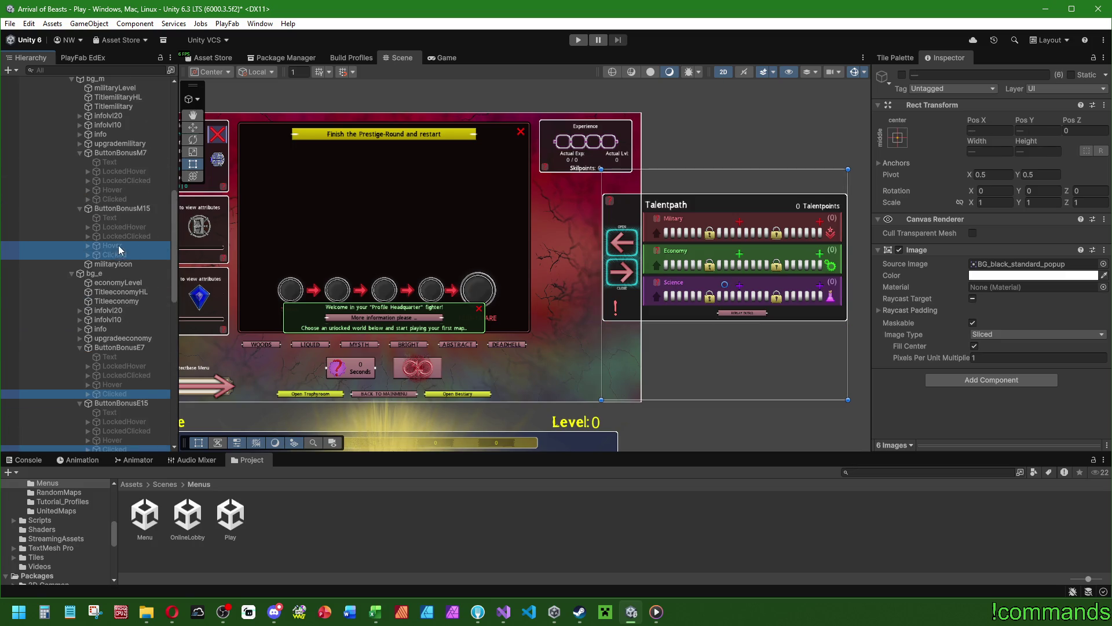
pyautogui.keyDown('ctrl'); pyautogui.click(115, 245); pyautogui.keyUp('ctrl')
pyautogui.keyDown('ctrl'); pyautogui.click(116, 199); pyautogui.keyUp('ctrl')
pyautogui.click(902, 75)
pyautogui.press('f')
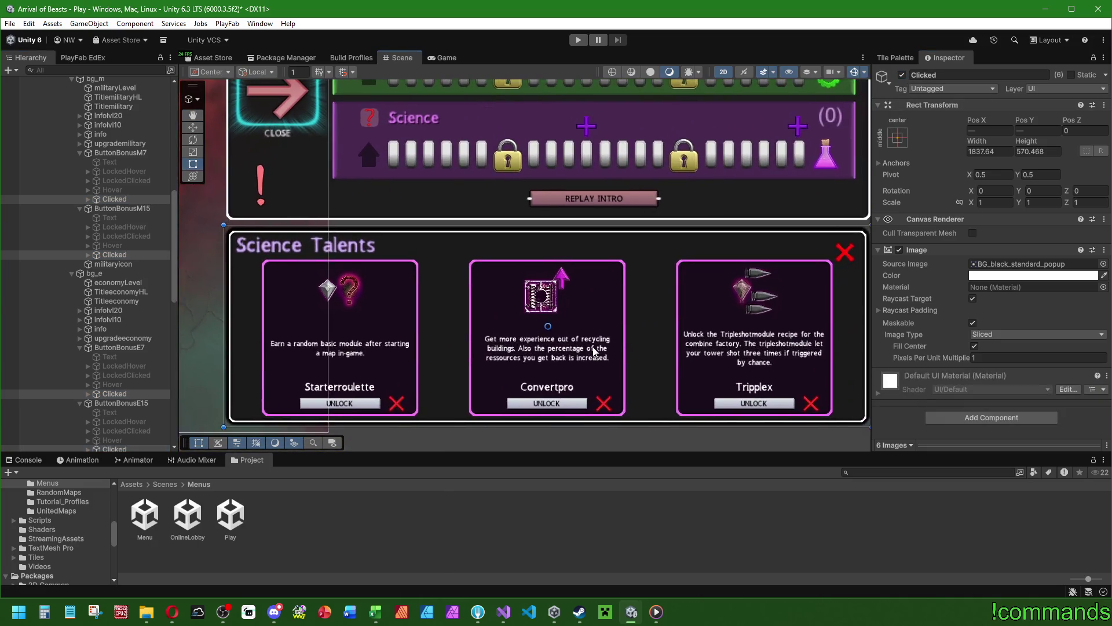
# Expand the Clicked menus of the Science, Economy and Military talent buttons.
pyautogui.scroll(-10, 99, 250)
pyautogui.click(88, 227)
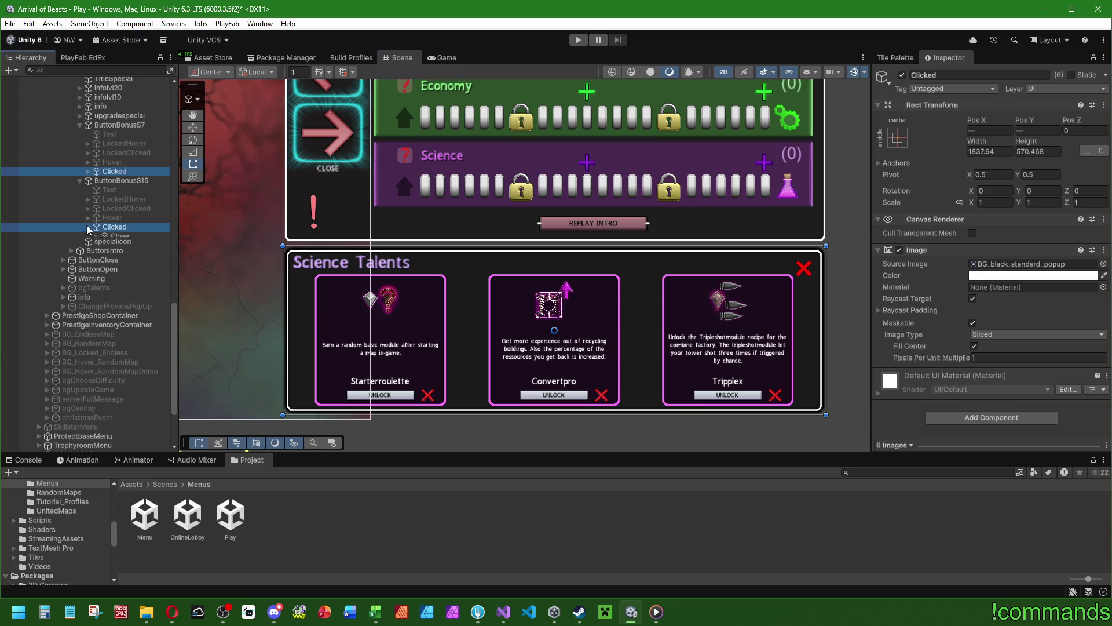
pyautogui.click(88, 171)
pyautogui.scroll(8, 131, 260)
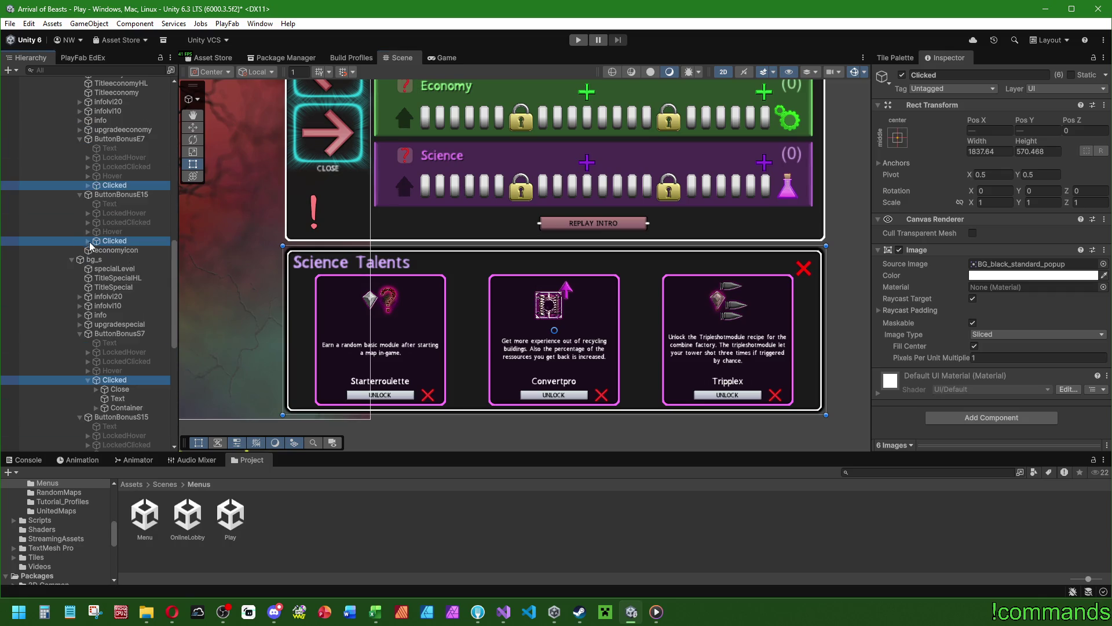
pyautogui.click(88, 185)
pyautogui.scroll(7, 129, 307)
pyautogui.click(88, 198)
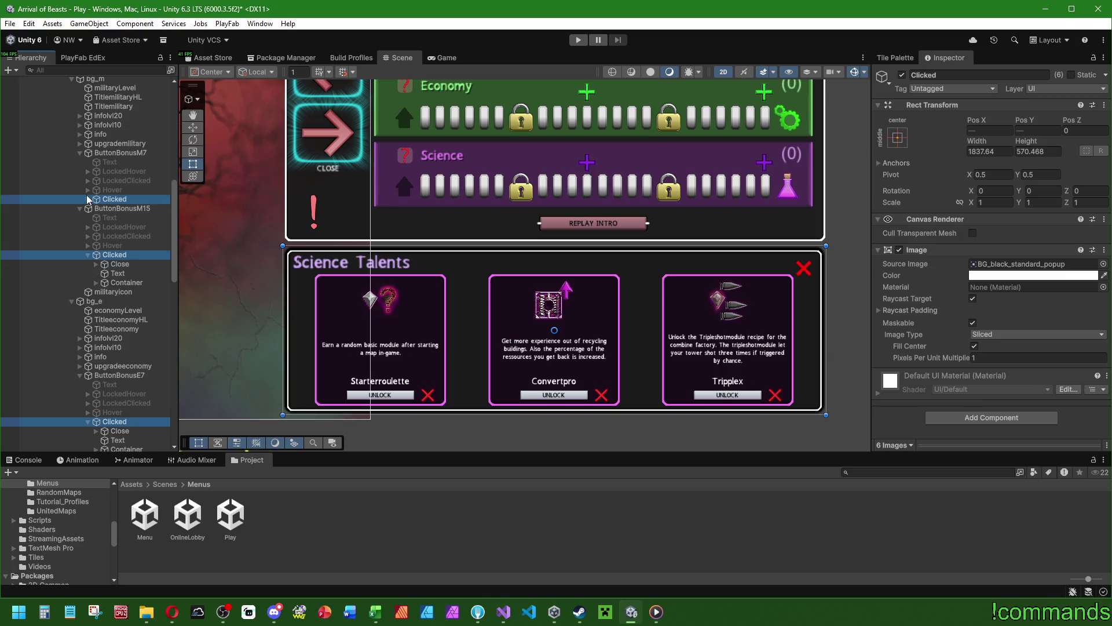
pyautogui.click(88, 282)
# Expand the talent card Containers under M7, M15, E7, E15, S7 and S15.
pyautogui.click(96, 226)
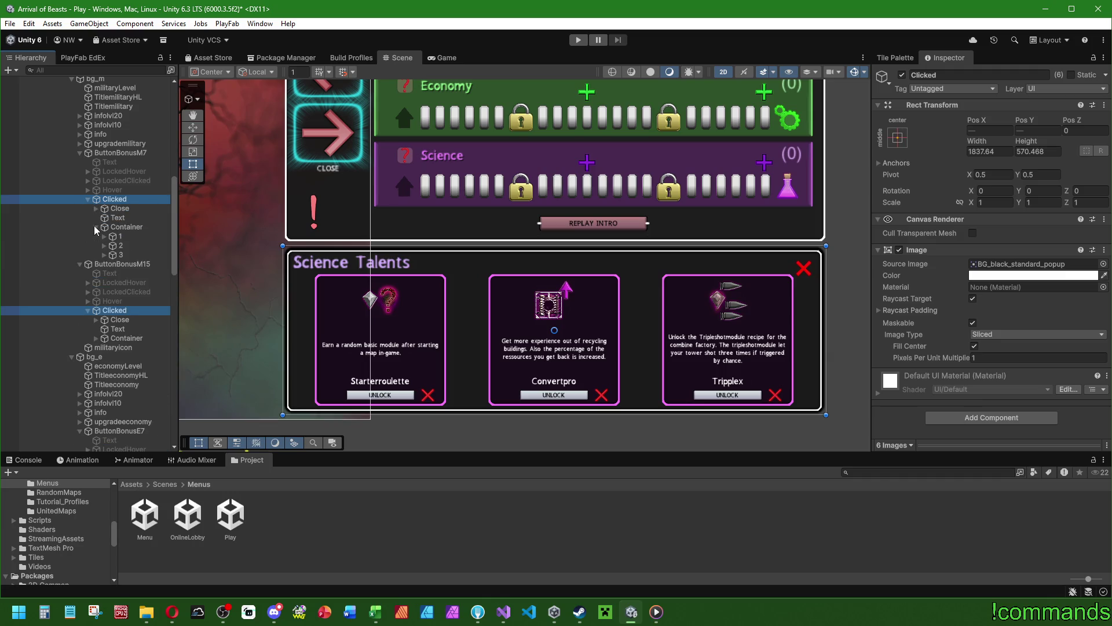
pyautogui.click(96, 338)
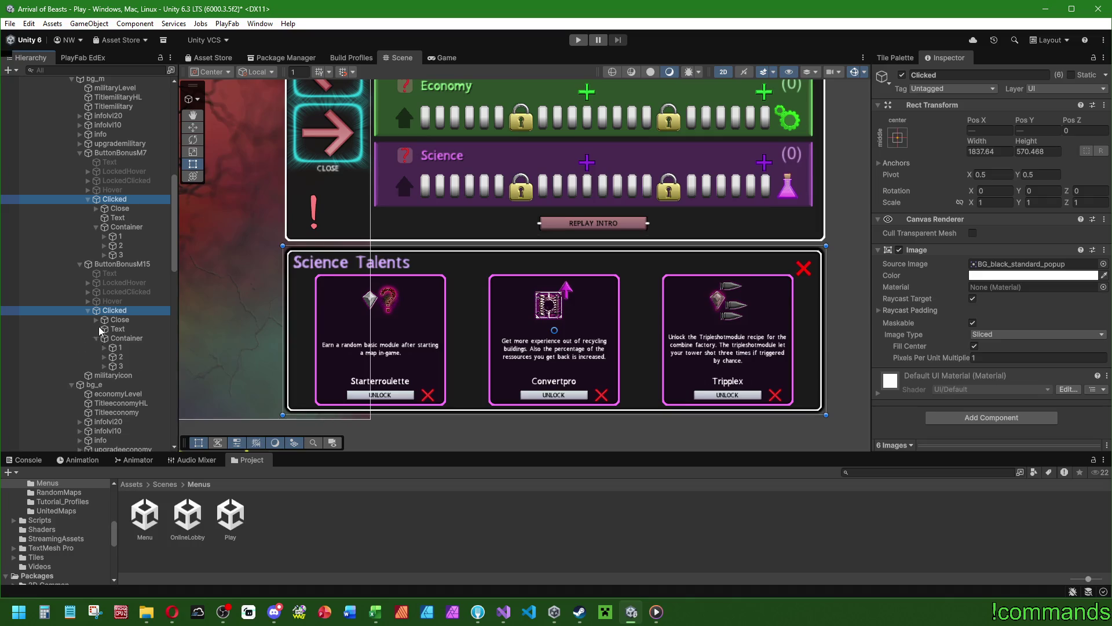
pyautogui.scroll(-7, 119, 294)
pyautogui.click(96, 325)
pyautogui.scroll(-7, 108, 316)
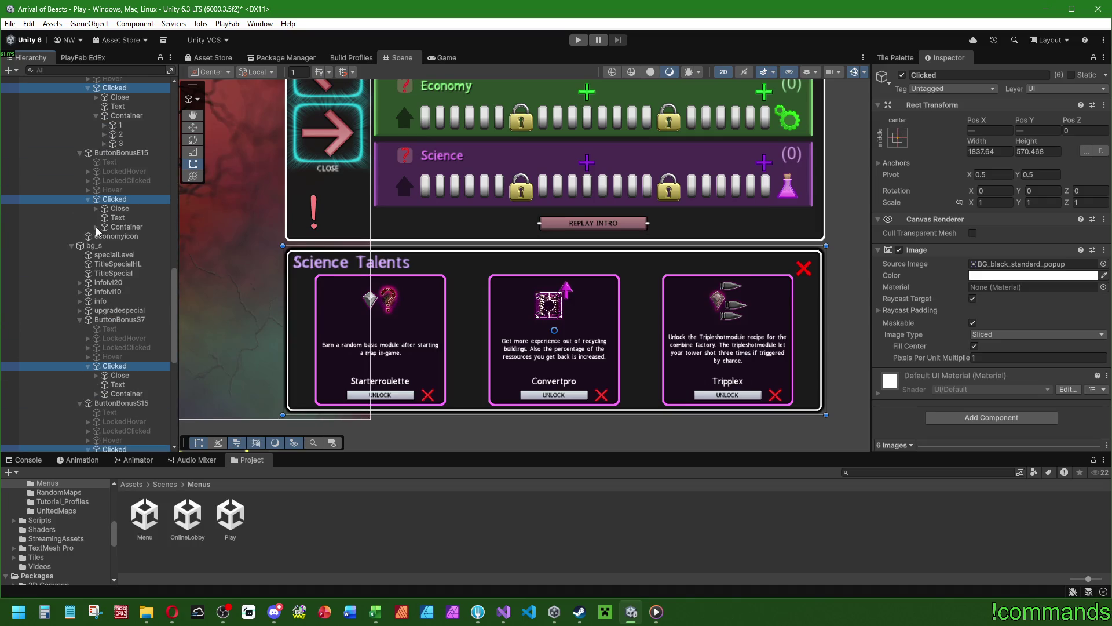
pyautogui.click(96, 226)
pyautogui.scroll(-5, 110, 289)
pyautogui.click(96, 283)
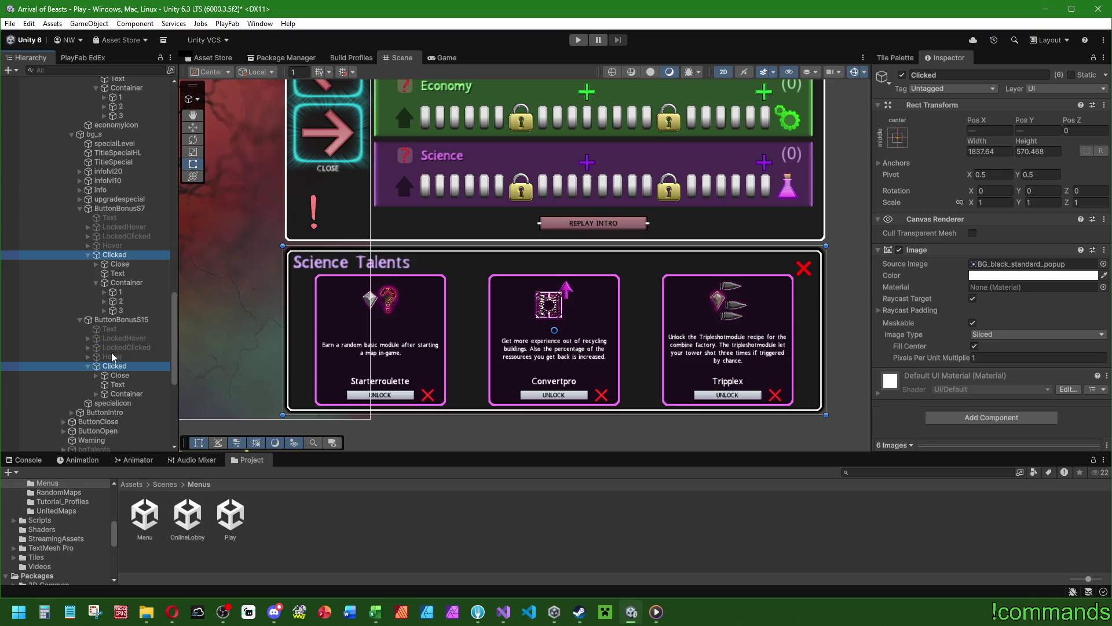
pyautogui.click(96, 395)
# Expand the three talent cards under S7 and under the Economy menus.
pyautogui.click(127, 302)
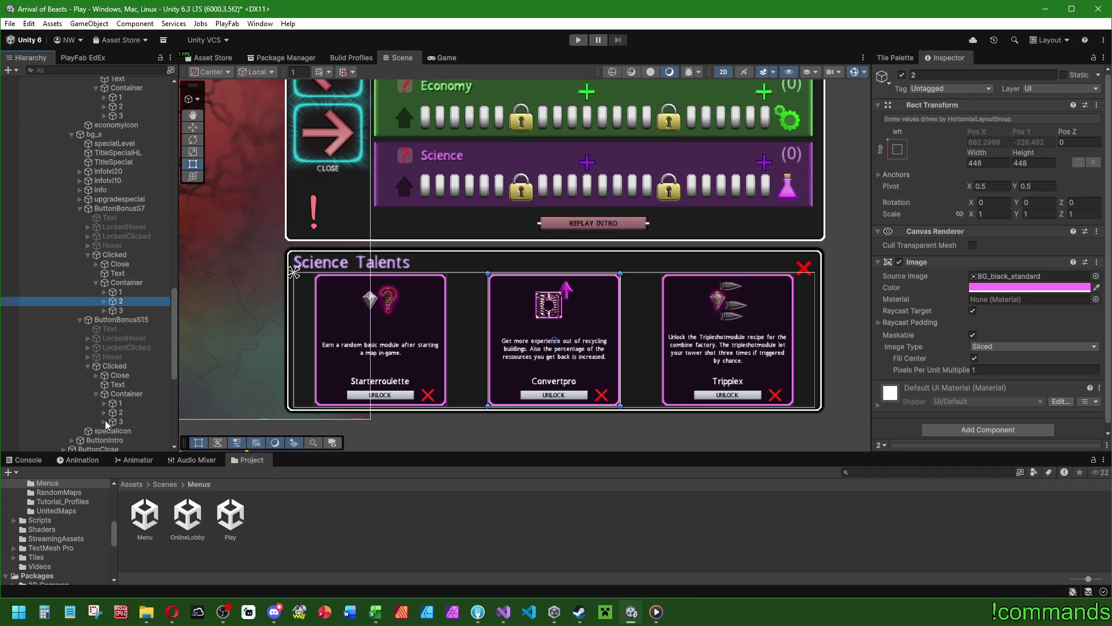
pyautogui.click(103, 310)
pyautogui.click(103, 301)
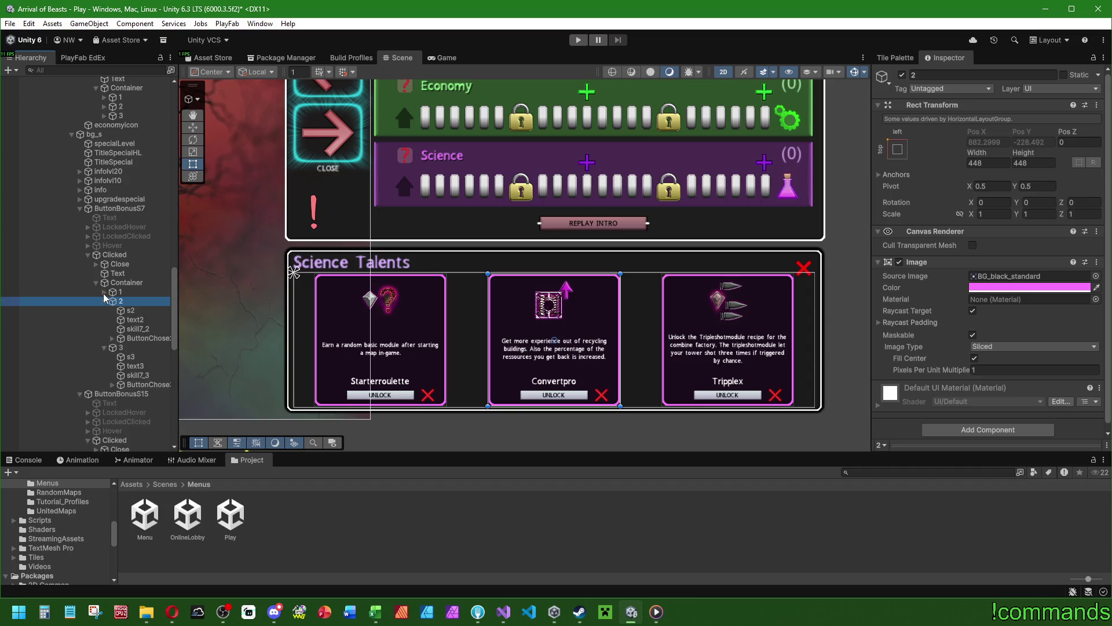
pyautogui.click(103, 292)
pyautogui.scroll(8, 142, 204)
pyautogui.click(105, 358)
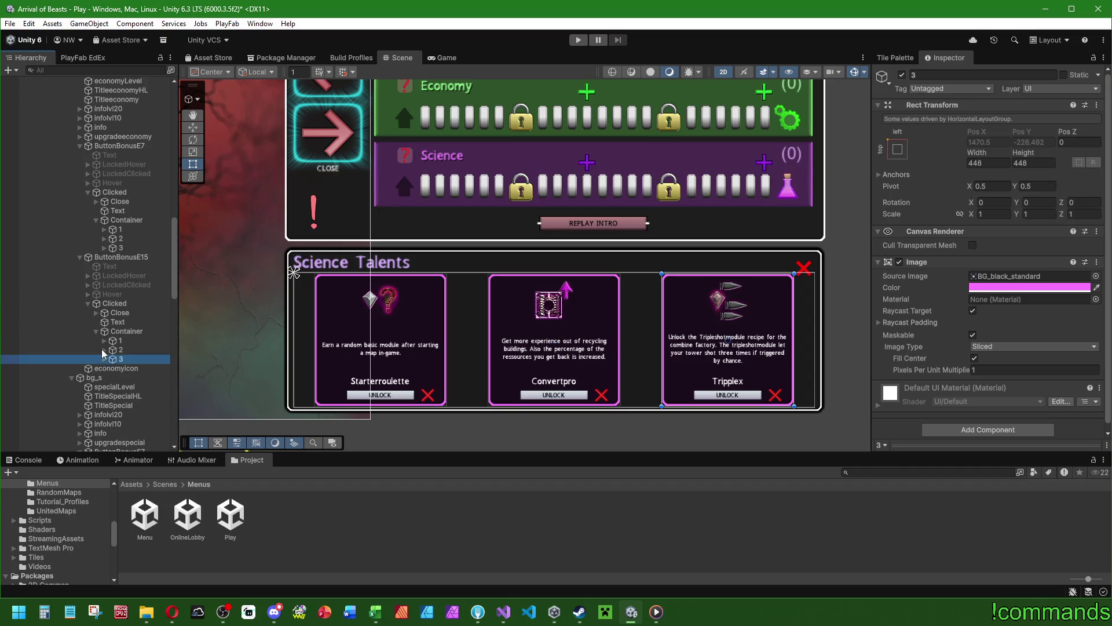
pyautogui.click(103, 350)
pyautogui.click(103, 340)
pyautogui.click(104, 247)
pyautogui.click(103, 238)
# Expand the three talent cards under M15 and M7.
pyautogui.scroll(10, 109, 249)
pyautogui.click(104, 226)
pyautogui.click(105, 217)
pyautogui.click(104, 207)
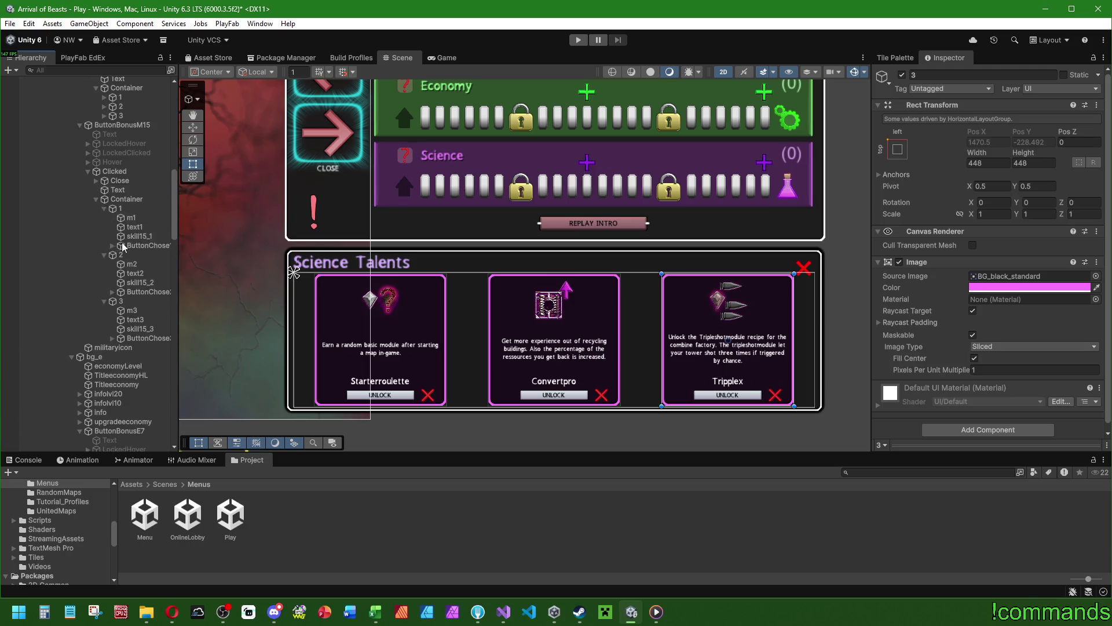
pyautogui.scroll(7, 122, 244)
pyautogui.click(104, 324)
pyautogui.click(104, 314)
pyautogui.click(104, 306)
# Select the three M7 and three M15 card description texts together.
pyautogui.scroll(-1, 128, 327)
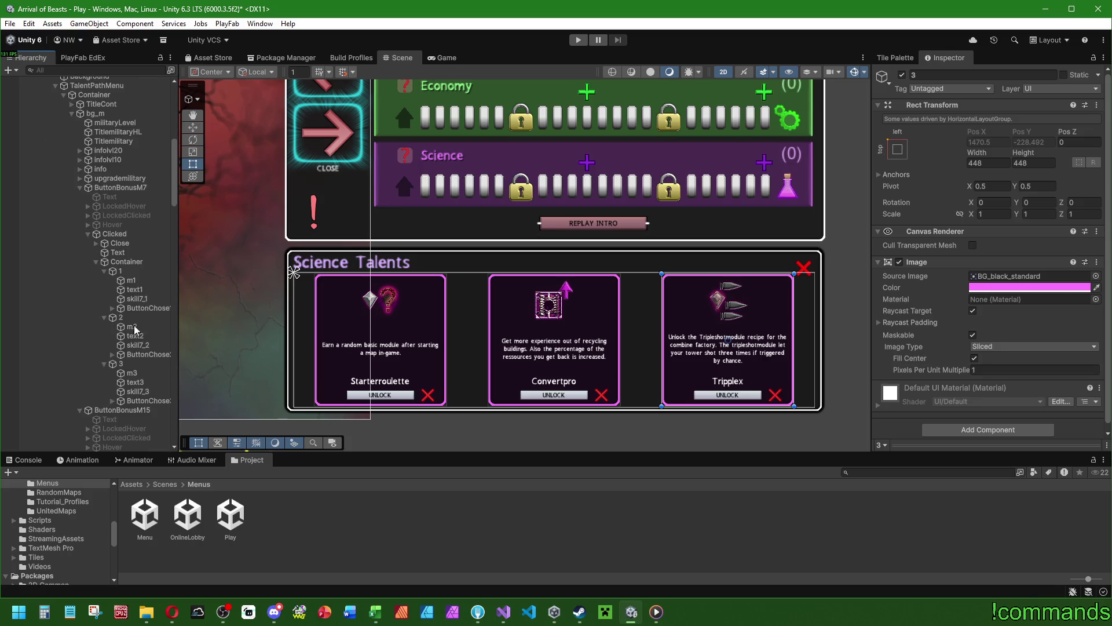
pyautogui.click(142, 292)
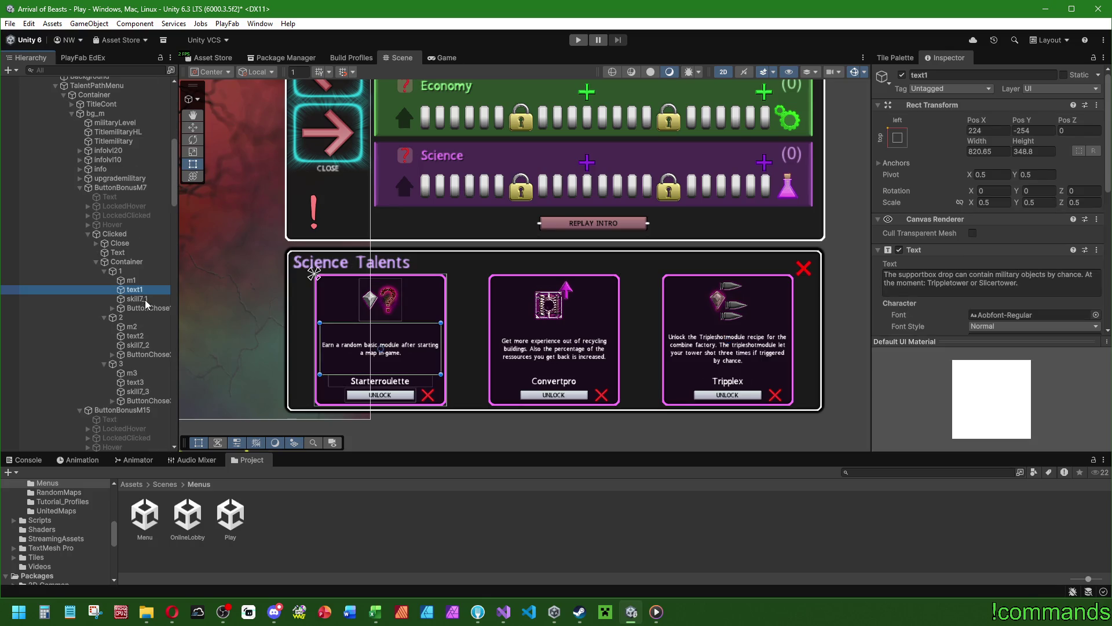
pyautogui.keyDown('ctrl'); pyautogui.click(142, 326); pyautogui.keyUp('ctrl')
pyautogui.keyDown('ctrl'); pyautogui.click(142, 326); pyautogui.keyUp('ctrl')
pyautogui.keyDown('ctrl'); pyautogui.click(136, 336); pyautogui.keyUp('ctrl')
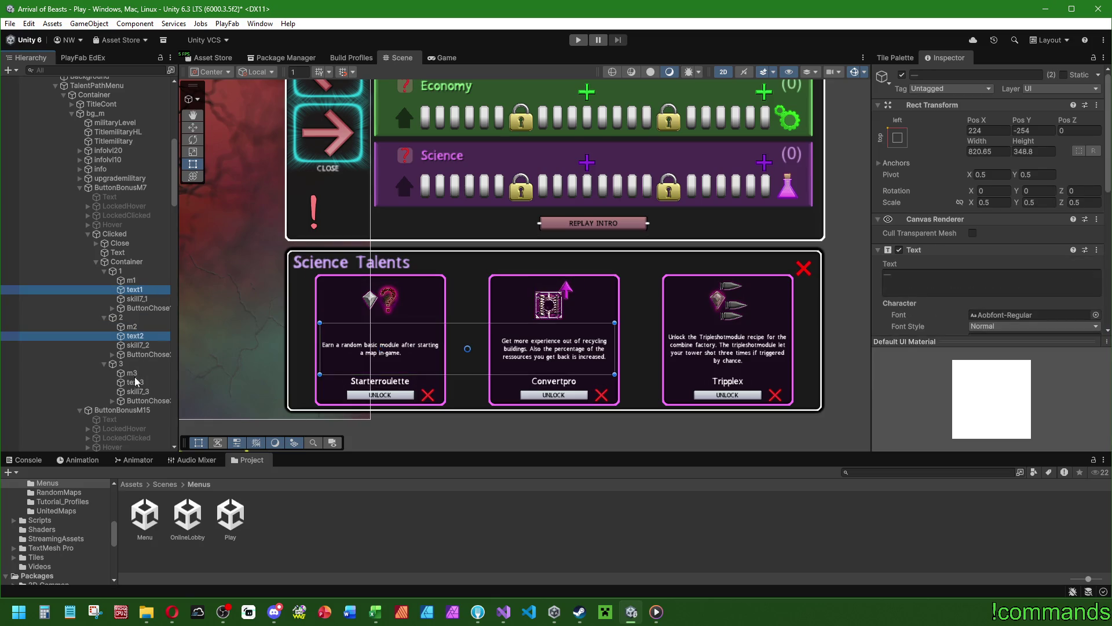
pyautogui.keyDown('ctrl'); pyautogui.click(141, 382); pyautogui.keyUp('ctrl')
pyautogui.scroll(-7, 144, 362)
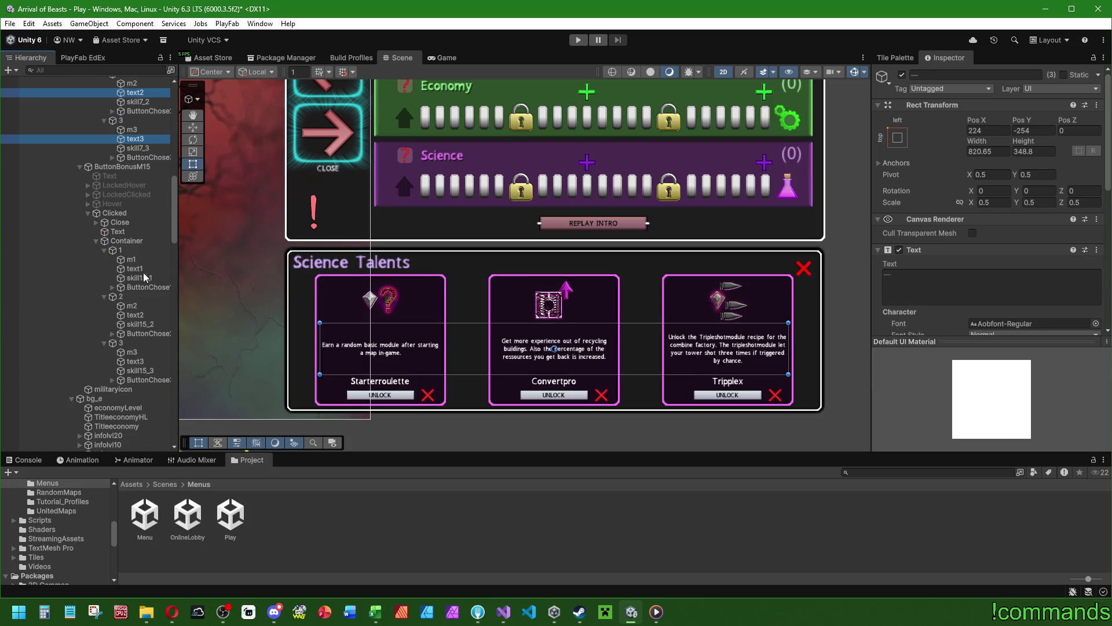
pyautogui.keyDown('ctrl'); pyautogui.click(141, 268); pyautogui.keyUp('ctrl')
pyautogui.keyDown('ctrl'); pyautogui.click(139, 314); pyautogui.keyUp('ctrl')
pyautogui.keyDown('ctrl'); pyautogui.click(139, 361); pyautogui.keyUp('ctrl')
# Add the E7, E15 and first S7 description texts to the selection.
pyautogui.scroll(-8, 145, 324)
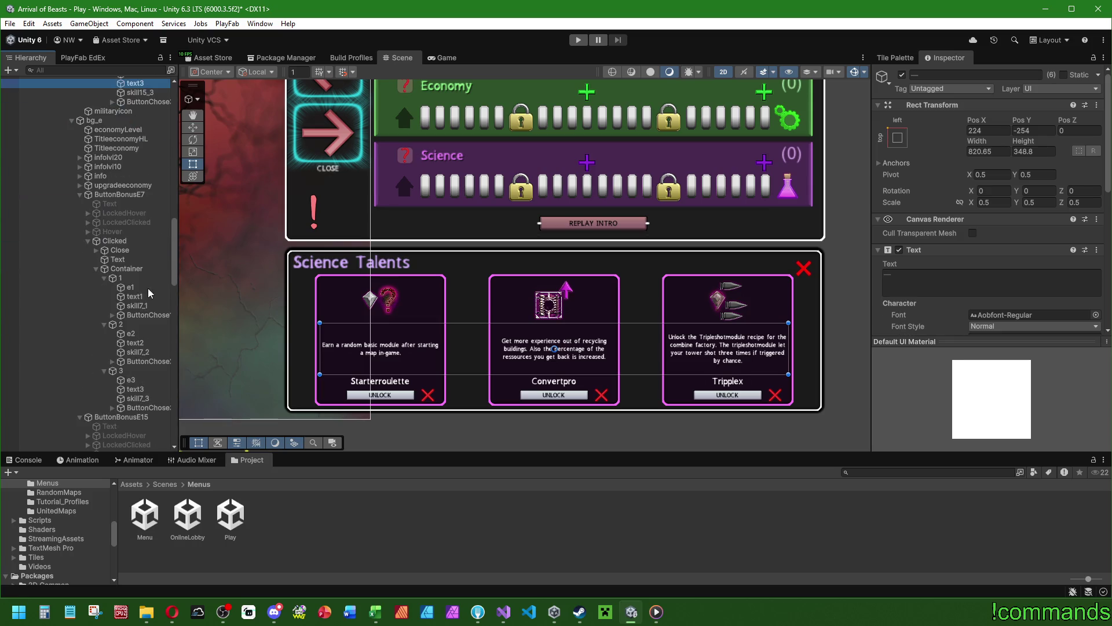
pyautogui.keyDown('ctrl'); pyautogui.click(142, 296); pyautogui.keyUp('ctrl')
pyautogui.keyDown('ctrl'); pyautogui.click(139, 342); pyautogui.keyUp('ctrl')
pyautogui.keyDown('ctrl'); pyautogui.click(139, 388); pyautogui.keyUp('ctrl')
pyautogui.scroll(-8, 122, 299)
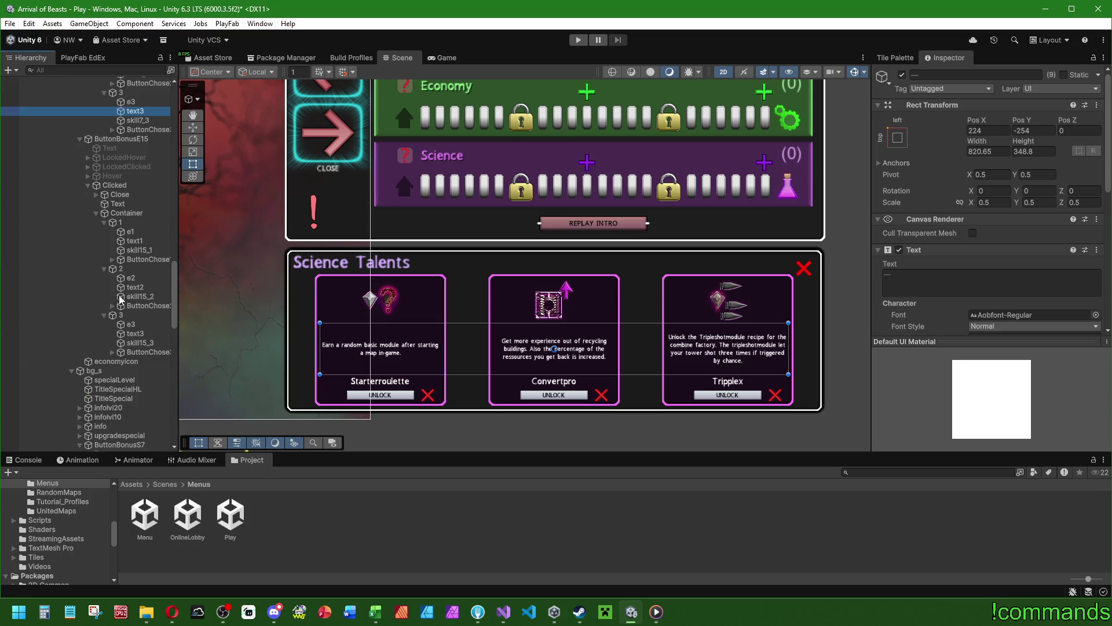
pyautogui.keyDown('ctrl'); pyautogui.click(137, 287); pyautogui.keyUp('ctrl')
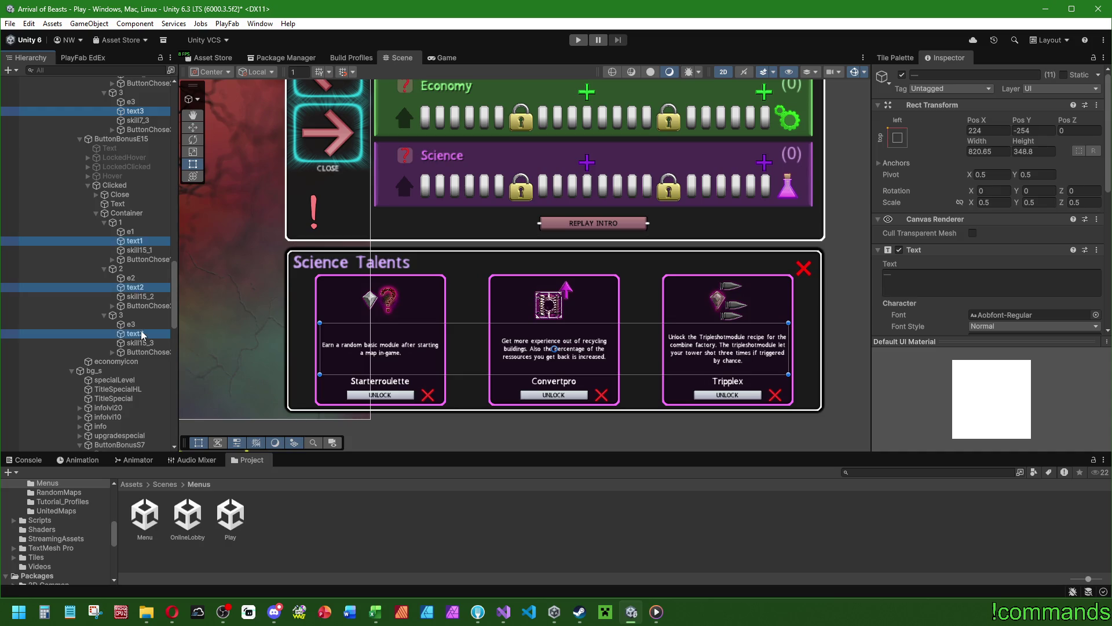
pyautogui.keyDown('ctrl'); pyautogui.click(137, 333); pyautogui.keyUp('ctrl')
pyautogui.scroll(-10, 136, 333)
pyautogui.keyDown('ctrl'); pyautogui.click(135, 268); pyautogui.keyUp('ctrl')
# Add the remaining S7 and all S15 description texts to the selection.
pyautogui.keyDown('ctrl'); pyautogui.click(135, 314); pyautogui.keyUp('ctrl')
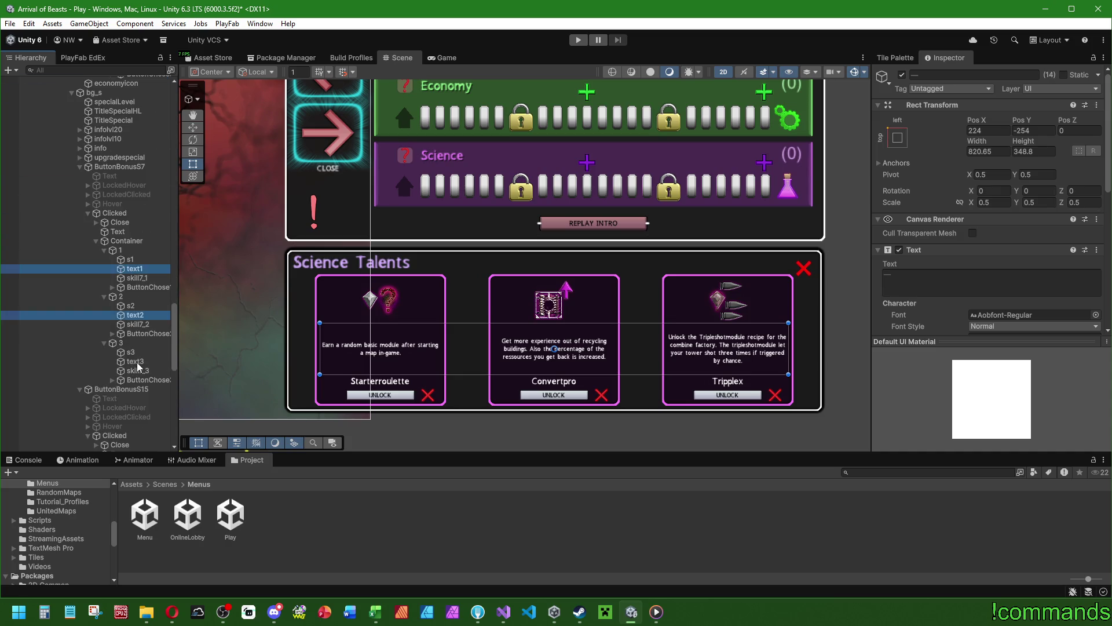
pyautogui.keyDown('ctrl'); pyautogui.click(137, 361); pyautogui.keyUp('ctrl')
pyautogui.scroll(-7, 138, 365)
pyautogui.keyDown('ctrl'); pyautogui.click(136, 249); pyautogui.keyUp('ctrl')
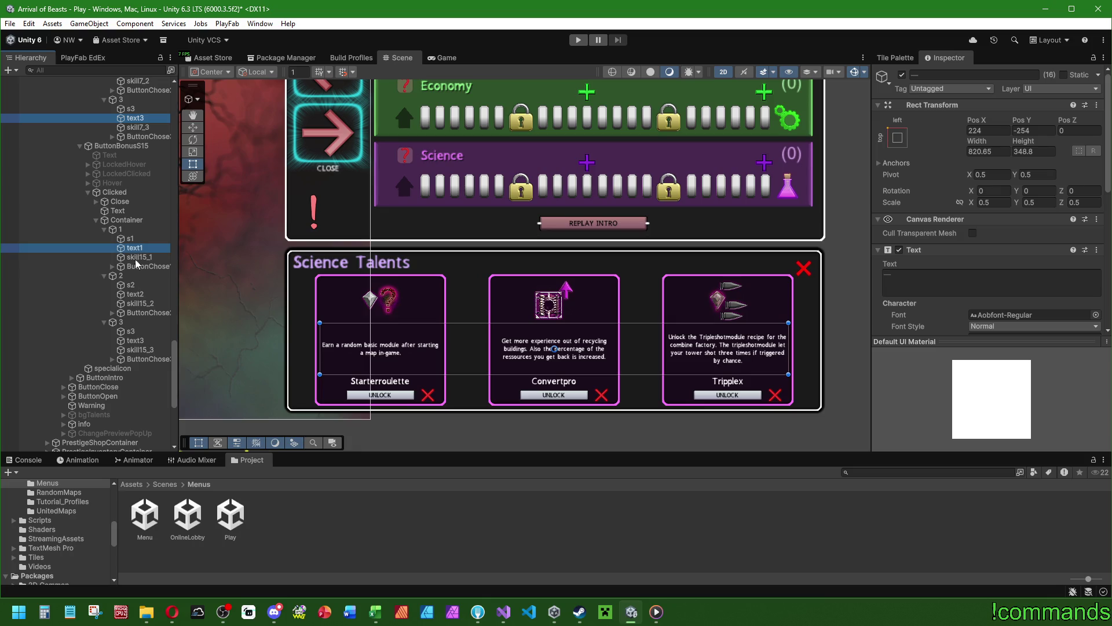
pyautogui.keyDown('ctrl'); pyautogui.click(139, 294); pyautogui.keyUp('ctrl')
pyautogui.keyDown('ctrl'); pyautogui.click(139, 341); pyautogui.keyUp('ctrl')
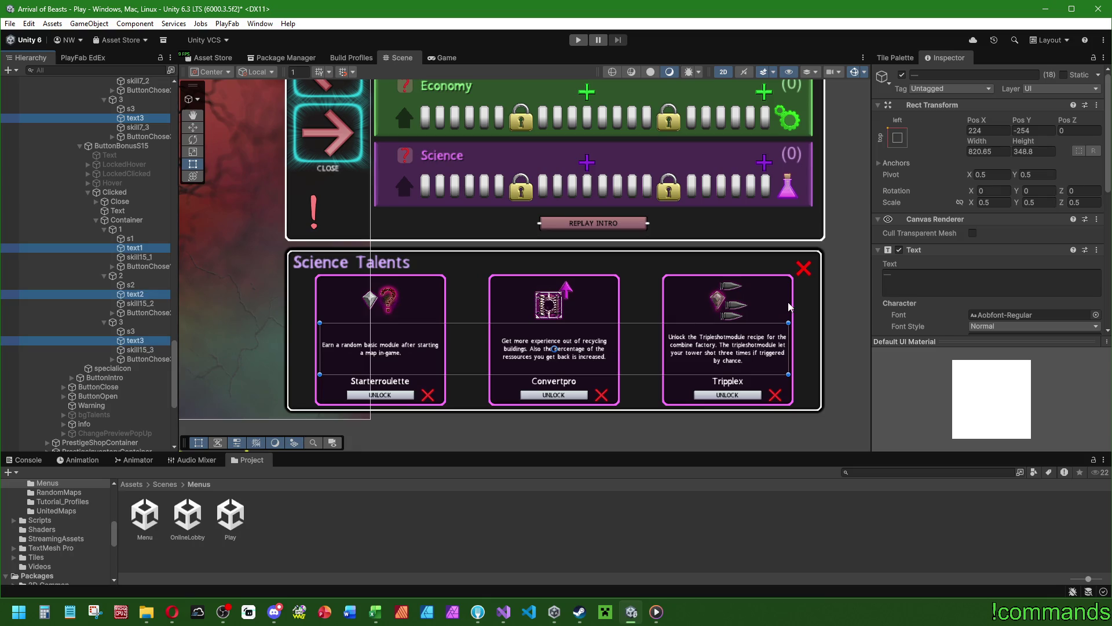
pyautogui.scroll(-6, 928, 272)
pyautogui.scroll(5, 928, 272)
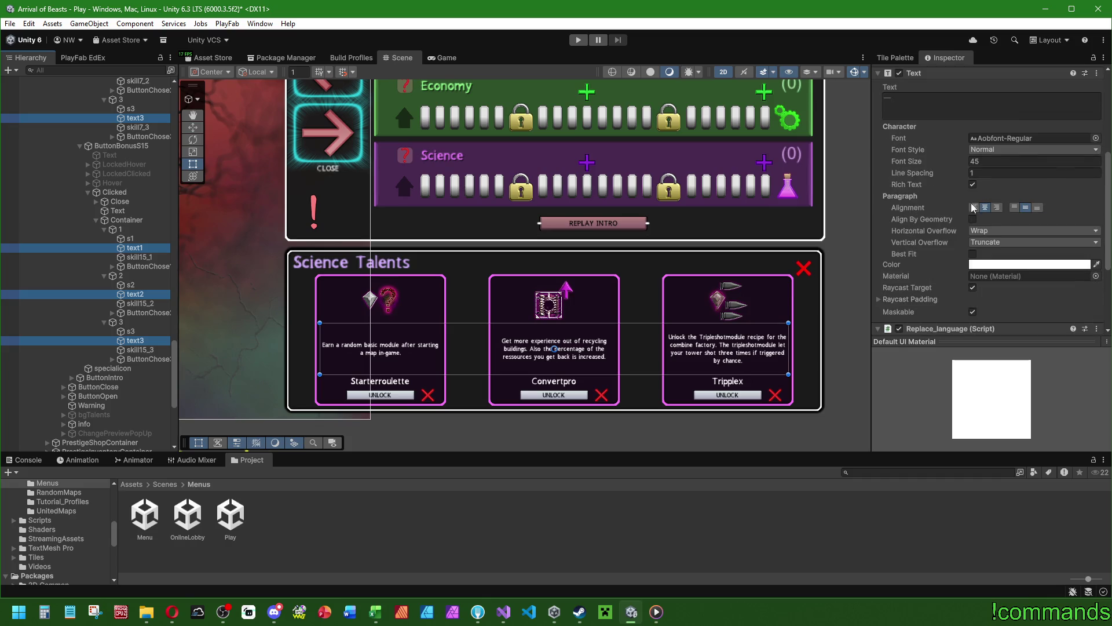
# Enlarge the description texts' font size, setting it to 50.
pyautogui.moveTo(917, 164); pyautogui.dragTo(927, 168)
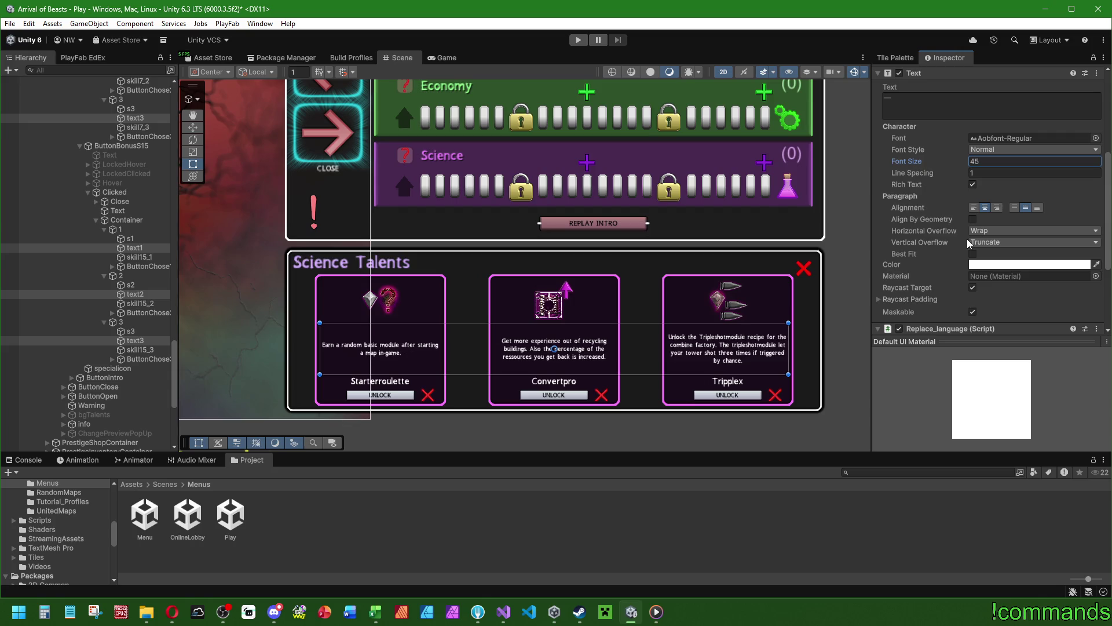
pyautogui.click(991, 160)
pyautogui.write('50')
pyautogui.press('Return')
# Raise the description text boxes' height to 388 and change font size from 54 to 52.
pyautogui.scroll(5, 927, 209)
pyautogui.moveTo(1023, 141); pyautogui.dragTo(1084, 141)
pyautogui.scroll(-5, 984, 231)
pyautogui.click(996, 182)
pyautogui.write('54')
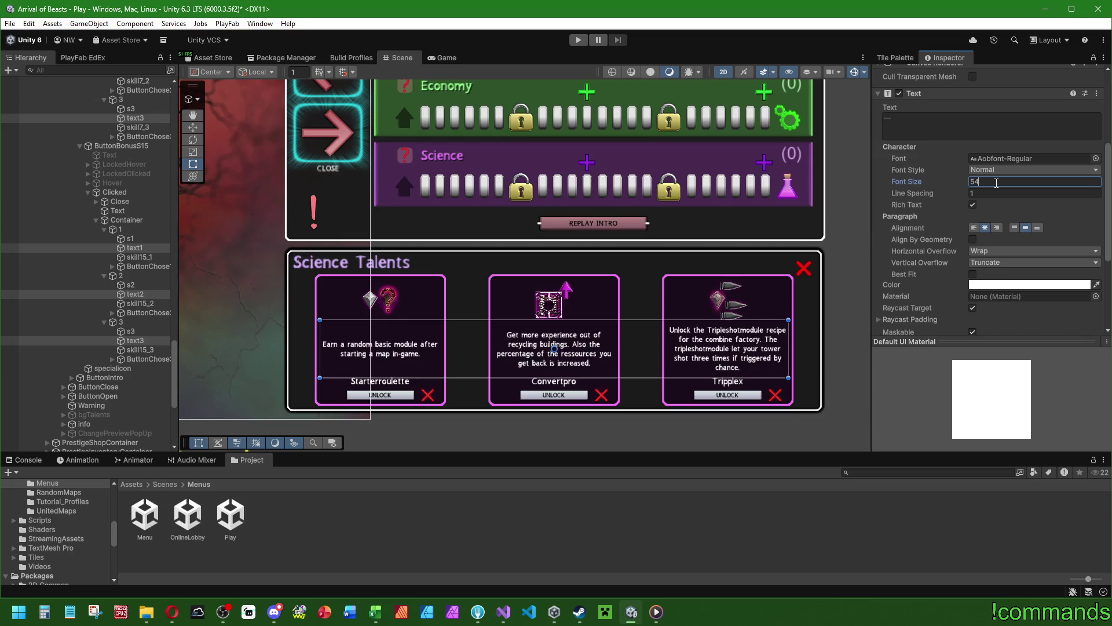
pyautogui.press('BackSpace')
pyautogui.write('2')
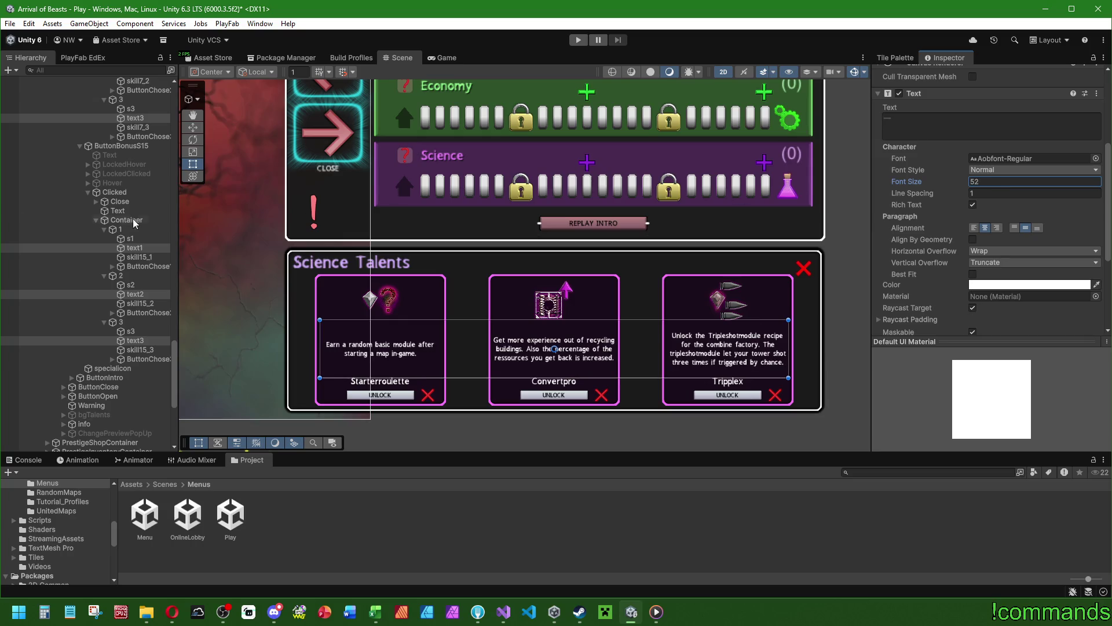
pyautogui.click(139, 257)
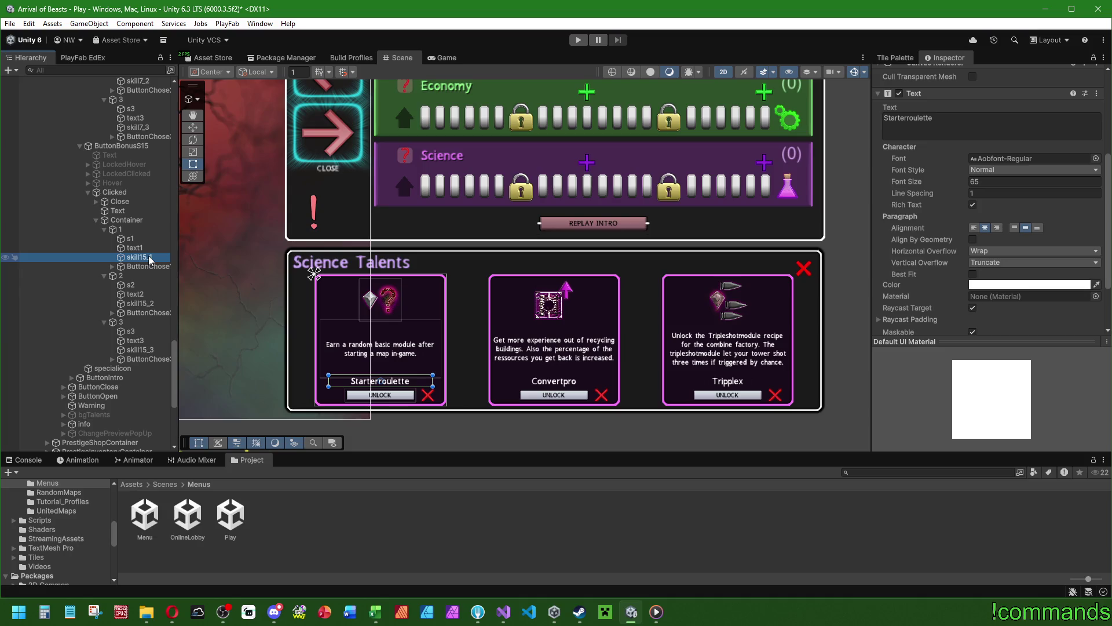
# Multi-select the Tripplex, Starterroulette, skill15 and ButtonBonusE7 skill name labels in the Hierarchy.
pyautogui.click(139, 350)
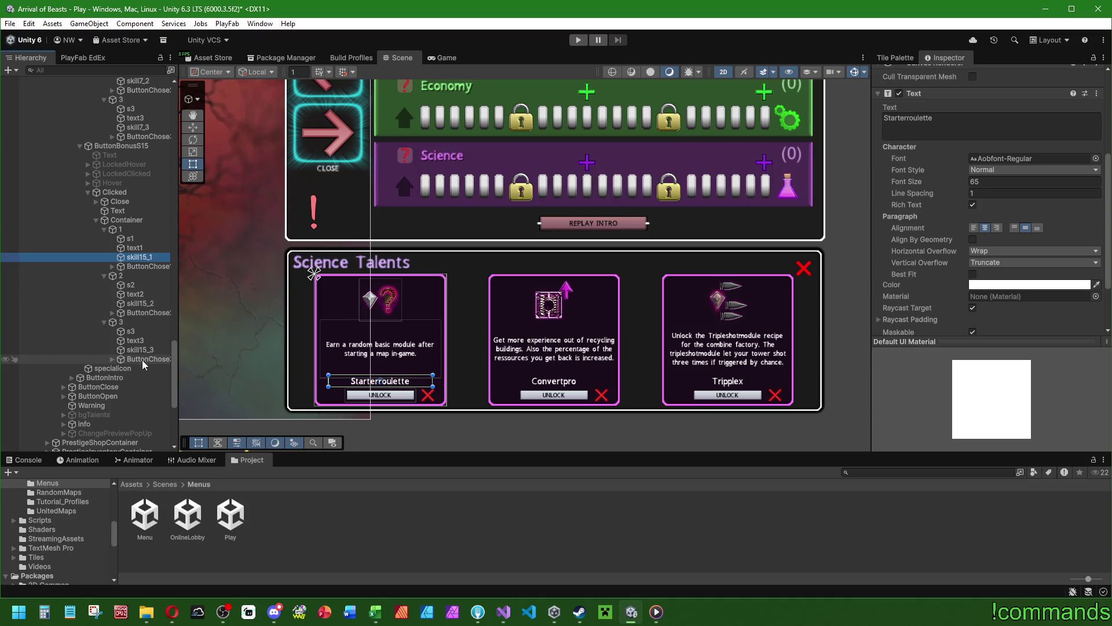
pyautogui.keyDown('ctrl'); pyautogui.click(139, 258); pyautogui.keyUp('ctrl')
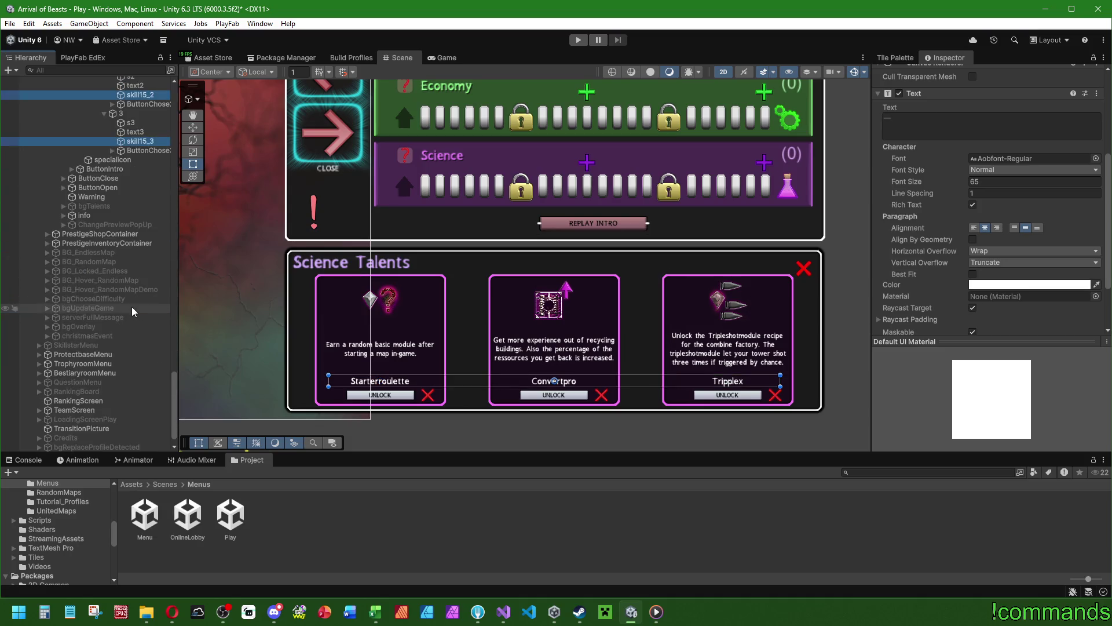
pyautogui.scroll(6, 107, 315)
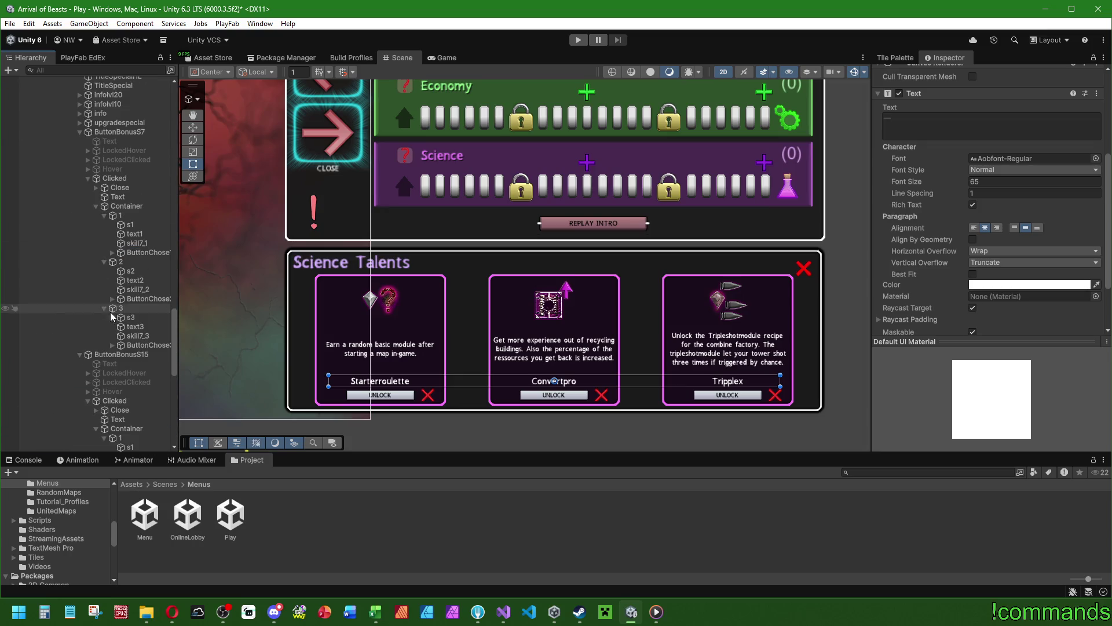
pyautogui.click(138, 336)
pyautogui.keyDown('ctrl'); pyautogui.click(138, 289); pyautogui.keyUp('ctrl')
pyautogui.scroll(10, 142, 259)
pyautogui.click(139, 307)
pyautogui.keyDown('ctrl'); pyautogui.click(136, 262); pyautogui.keyUp('ctrl')
pyautogui.keyDown('ctrl'); pyautogui.click(140, 215); pyautogui.keyUp('ctrl')
pyautogui.scroll(10, 145, 290)
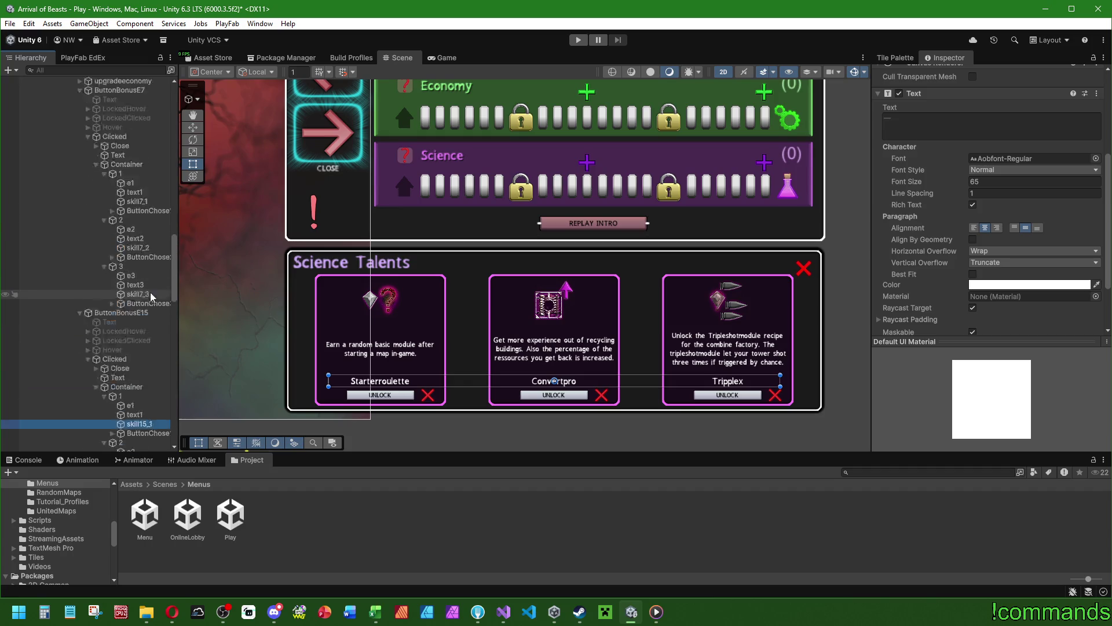
pyautogui.click(138, 363)
pyautogui.keyDown('ctrl'); pyautogui.click(138, 317); pyautogui.keyUp('ctrl')
pyautogui.keyDown('ctrl'); pyautogui.click(138, 270); pyautogui.keyUp('ctrl')
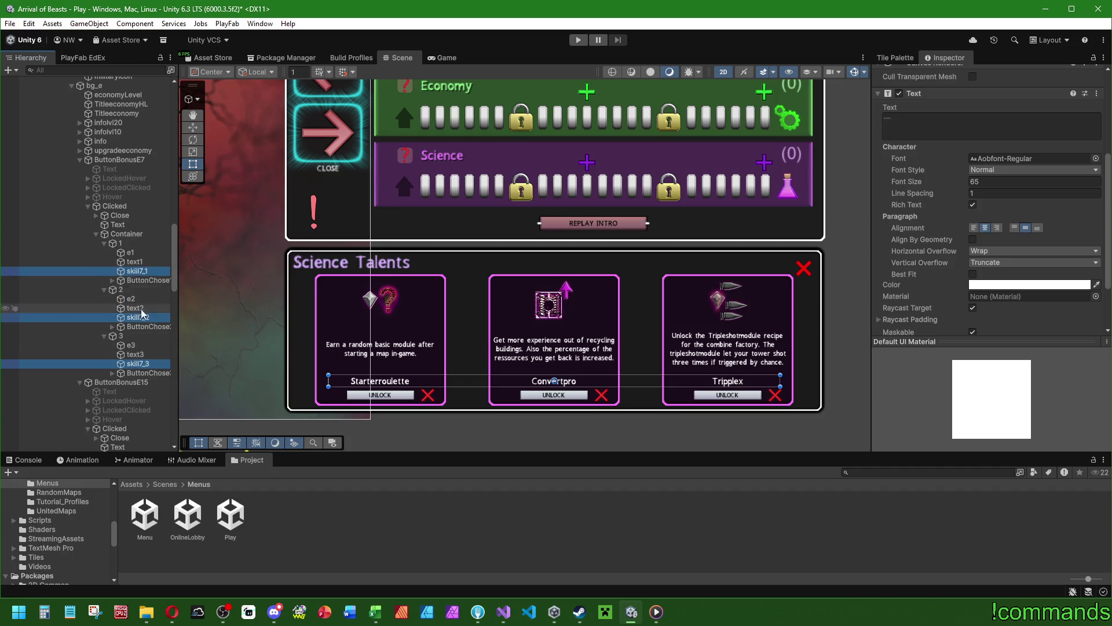
# Add the ButtonBonusM15 and ButtonBonusM7 labels, then move all selected labels to Pos Y -368.9.
pyautogui.scroll(8, 142, 313)
pyautogui.click(139, 292)
pyautogui.click(139, 301)
pyautogui.keyDown('ctrl'); pyautogui.click(138, 255); pyautogui.keyUp('ctrl')
pyautogui.keyDown('ctrl'); pyautogui.click(138, 208); pyautogui.keyUp('ctrl')
pyautogui.scroll(5, 141, 294)
pyautogui.scroll(5, 139, 294)
pyautogui.click(138, 318)
pyautogui.keyDown('ctrl'); pyautogui.click(138, 272); pyautogui.keyUp('ctrl')
pyautogui.keyDown('ctrl'); pyautogui.click(137, 225); pyautogui.keyUp('ctrl')
pyautogui.scroll(3, 131, 288)
pyautogui.scroll(-3, 131, 289)
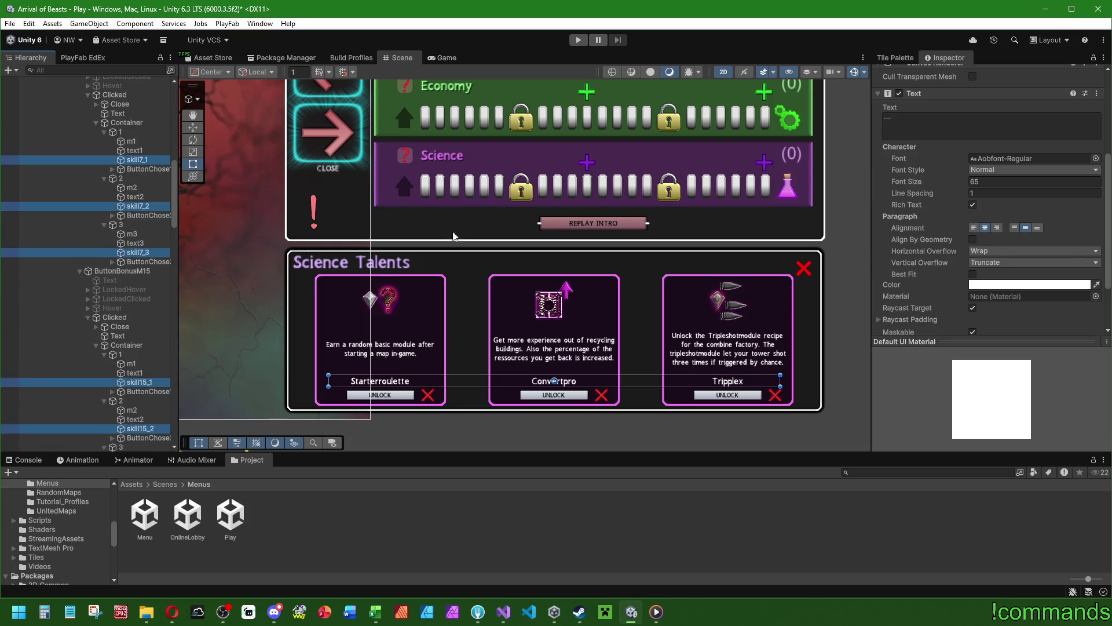
pyautogui.moveTo(1017, 120); pyautogui.dragTo(1009, 122)
# Collapse the Clicked popups under ButtonBonusM7 and ButtonBonusM15 in the Hierarchy.
pyautogui.scroll(-5, 983, 275)
pyautogui.scroll(-1, 983, 275)
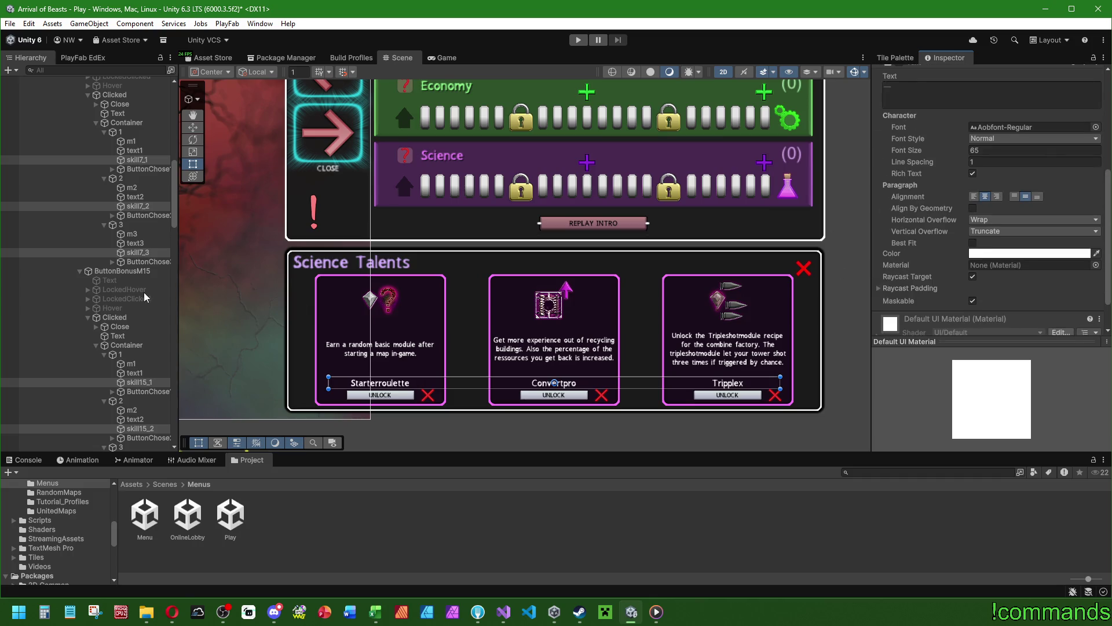
pyautogui.scroll(3, 126, 290)
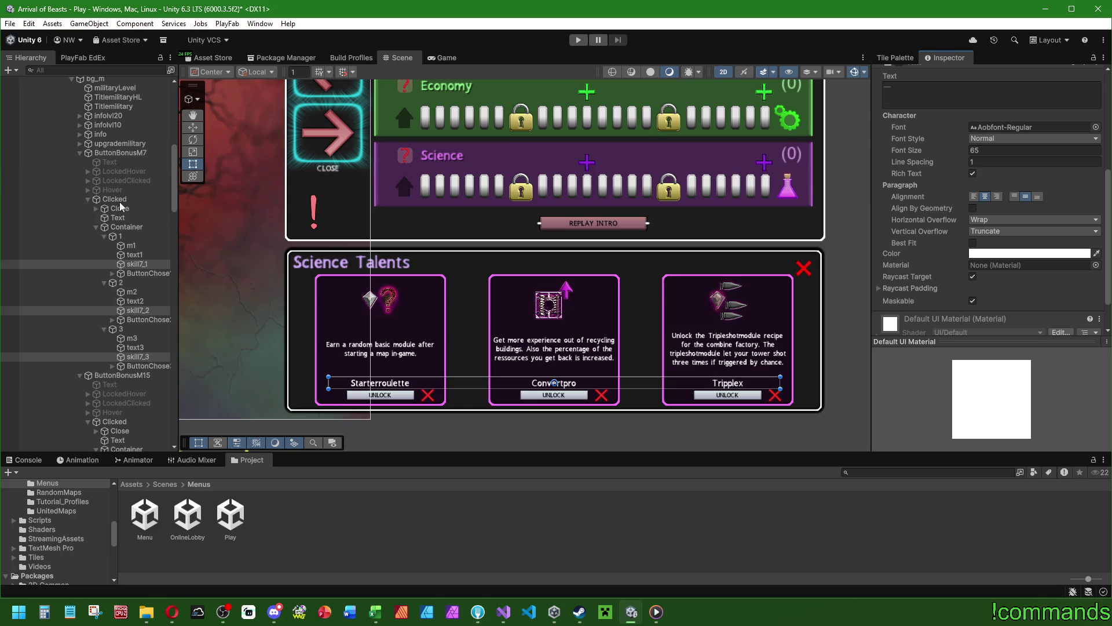
pyautogui.click(83, 198)
pyautogui.click(87, 199)
pyautogui.click(88, 256)
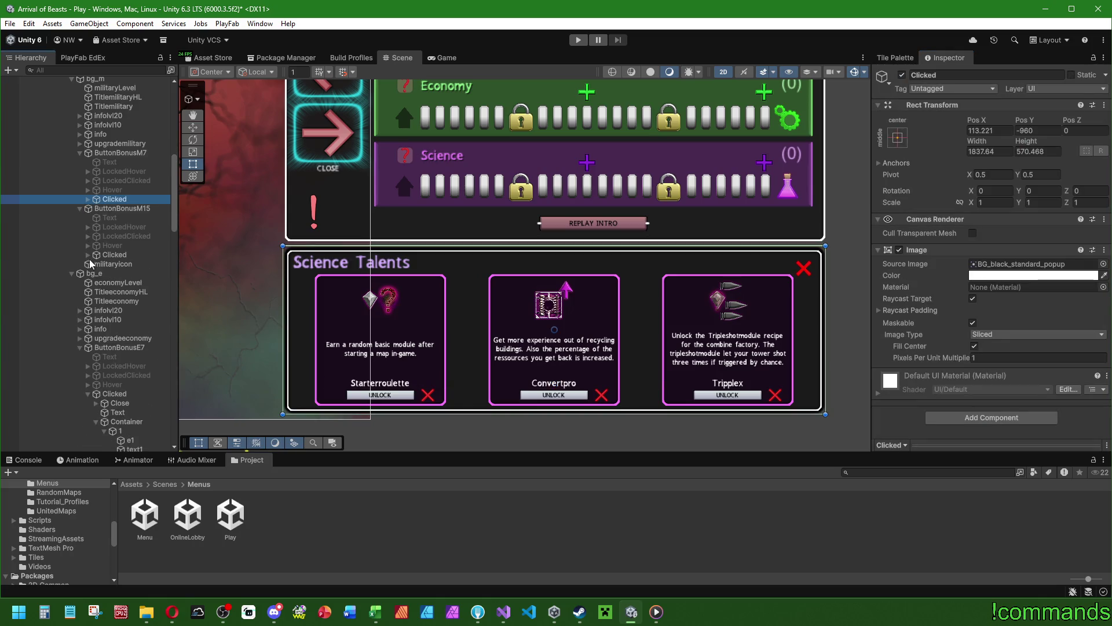
# Collapse the Clicked popups under ButtonBonusE7, E15, S7 and S15.
pyautogui.scroll(-5, 134, 304)
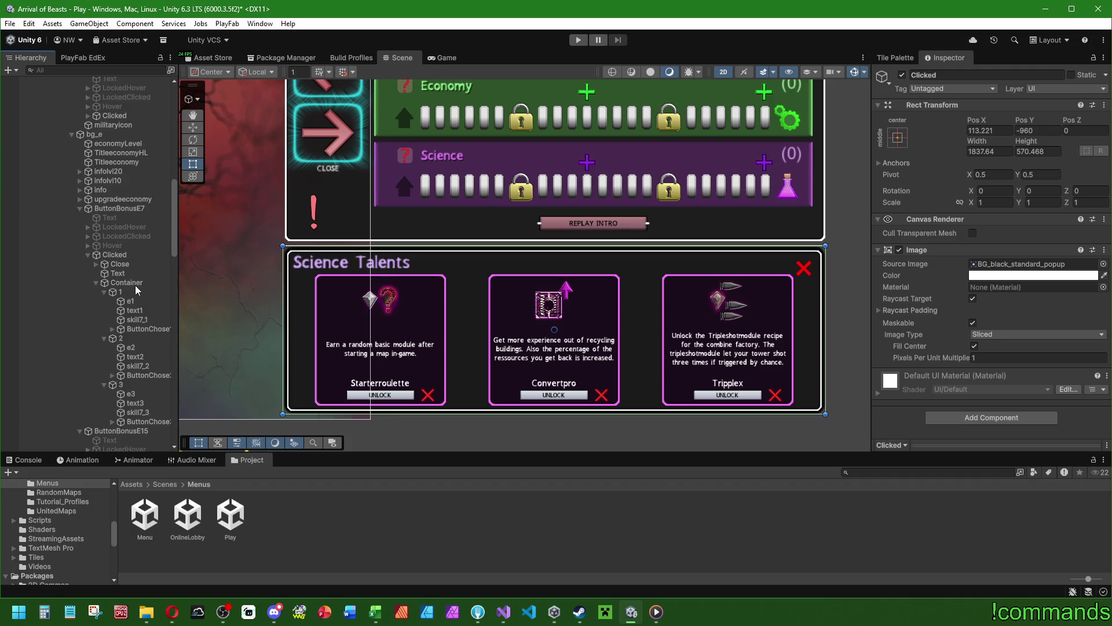
pyautogui.click(88, 255)
pyautogui.click(86, 310)
pyautogui.scroll(-5, 99, 301)
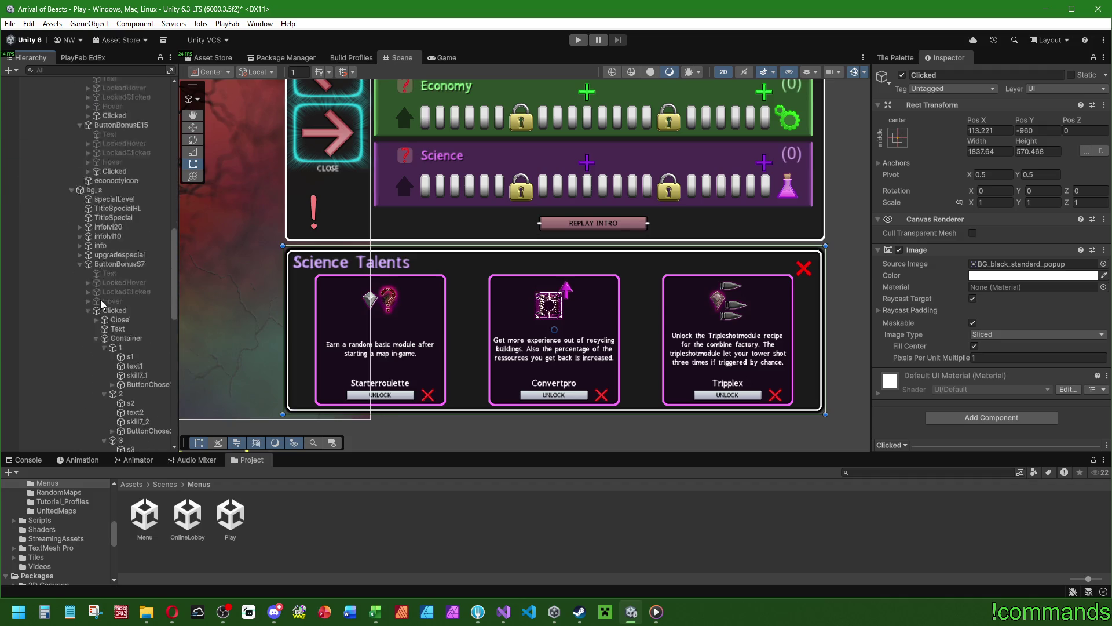
pyautogui.click(88, 207)
pyautogui.click(88, 261)
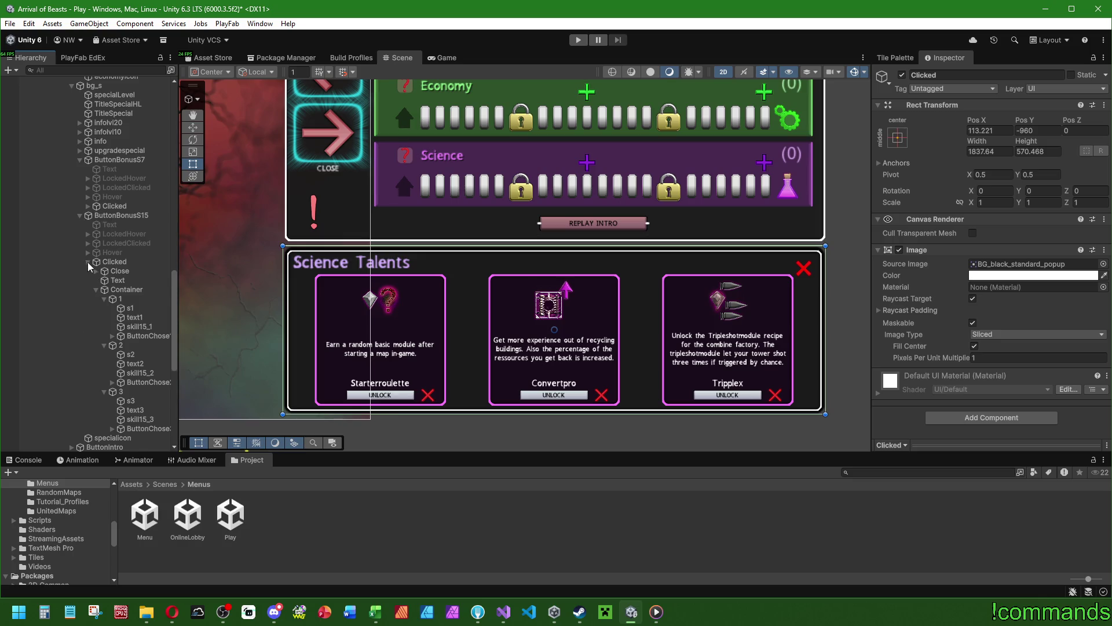
# Select the six M, E and S level 7/15 Clicked popups and deactivate them.
pyautogui.click(114, 262)
pyautogui.keyDown('ctrl'); pyautogui.click(114, 206); pyautogui.keyUp('ctrl')
pyautogui.scroll(10, 116, 216)
pyautogui.keyDown('ctrl'); pyautogui.click(124, 289); pyautogui.keyUp('ctrl')
pyautogui.keyDown('ctrl'); pyautogui.click(115, 343); pyautogui.keyUp('ctrl')
pyautogui.scroll(3, 114, 342)
pyautogui.scroll(5, 114, 342)
pyautogui.keyDown('ctrl'); pyautogui.click(119, 314); pyautogui.keyUp('ctrl')
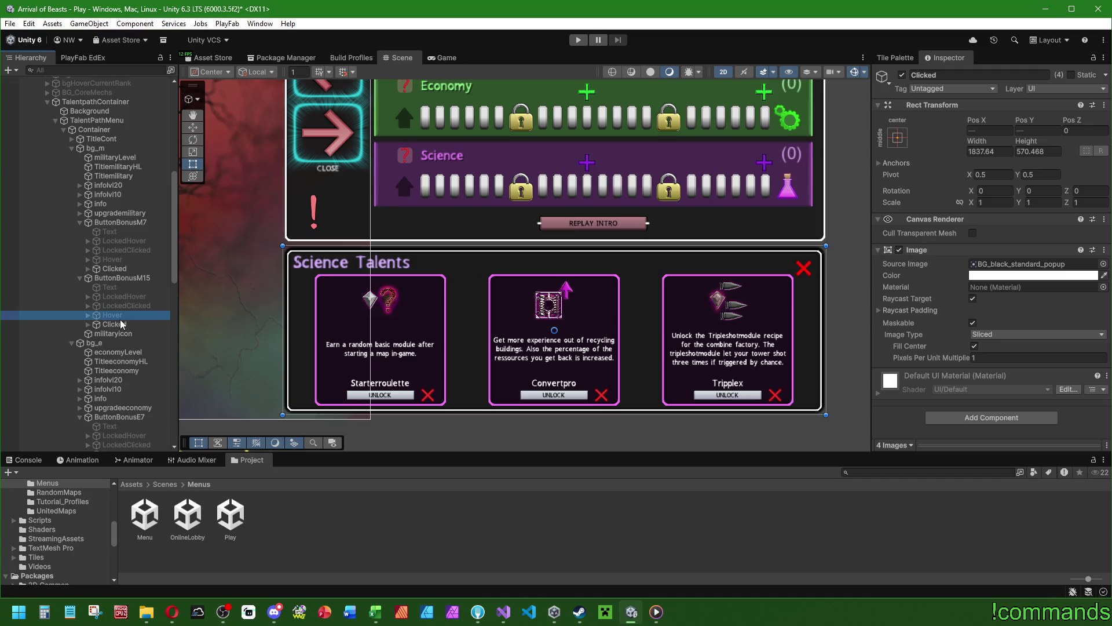
pyautogui.keyDown('ctrl'); pyautogui.click(120, 324); pyautogui.keyUp('ctrl')
pyautogui.keyDown('ctrl'); pyautogui.click(118, 315); pyautogui.keyUp('ctrl')
pyautogui.keyDown('ctrl'); pyautogui.click(119, 268); pyautogui.keyUp('ctrl')
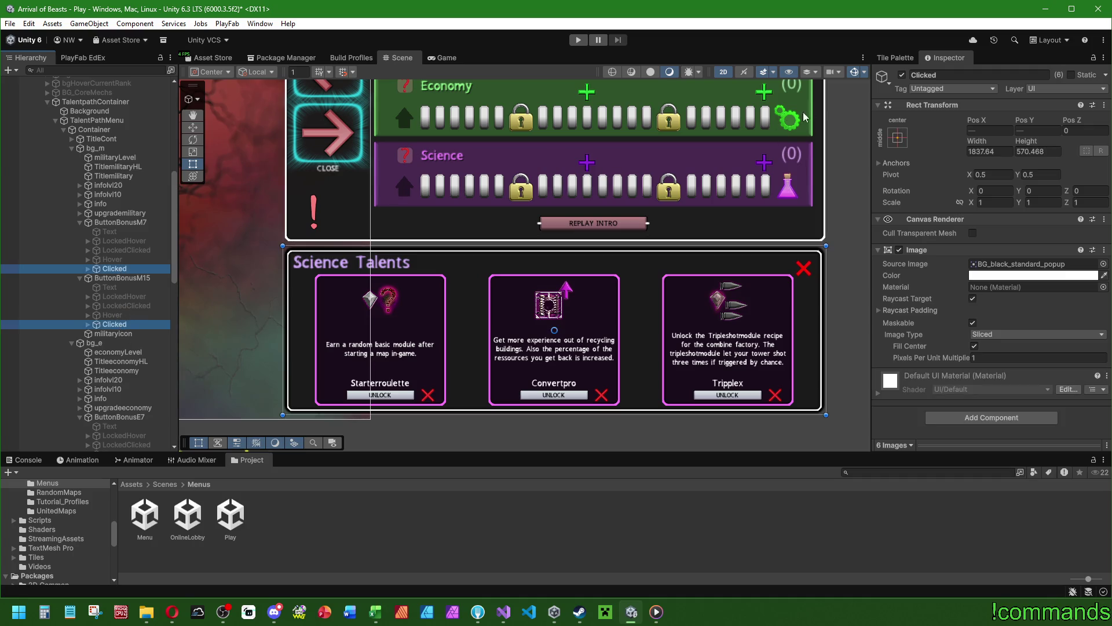
pyautogui.click(902, 75)
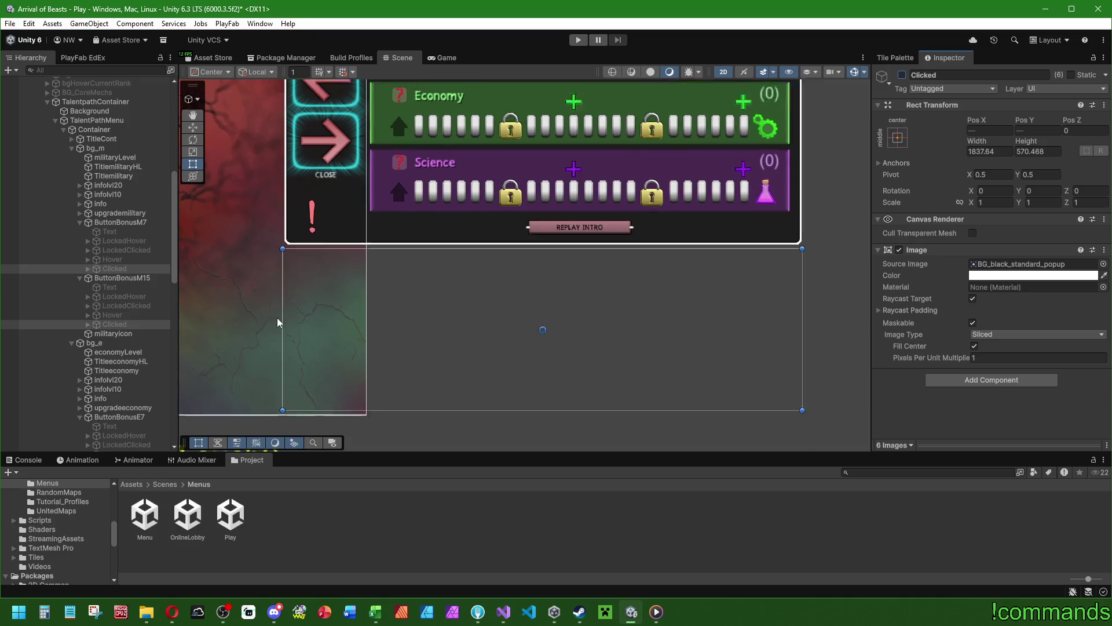
# Review the TalentPathMenu object's fields, then return to the M7 comment in Visual Studio.
pyautogui.scroll(-3, 513, 359)
pyautogui.scroll(-2, 514, 359)
pyautogui.scroll(5, 103, 244)
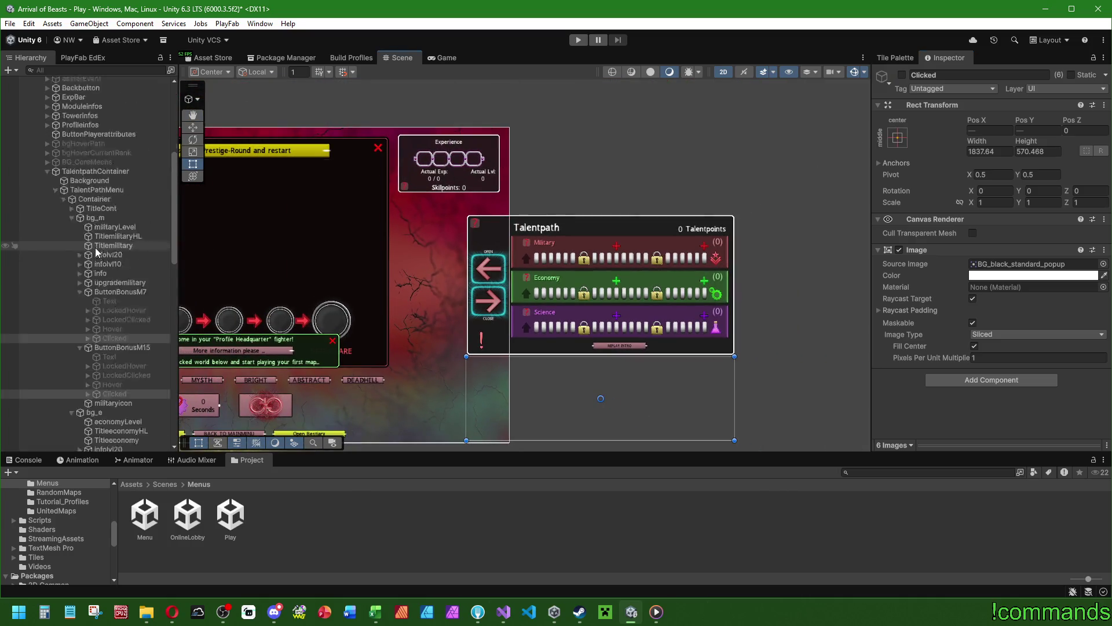
pyautogui.click(101, 225)
pyautogui.scroll(-10, 927, 278)
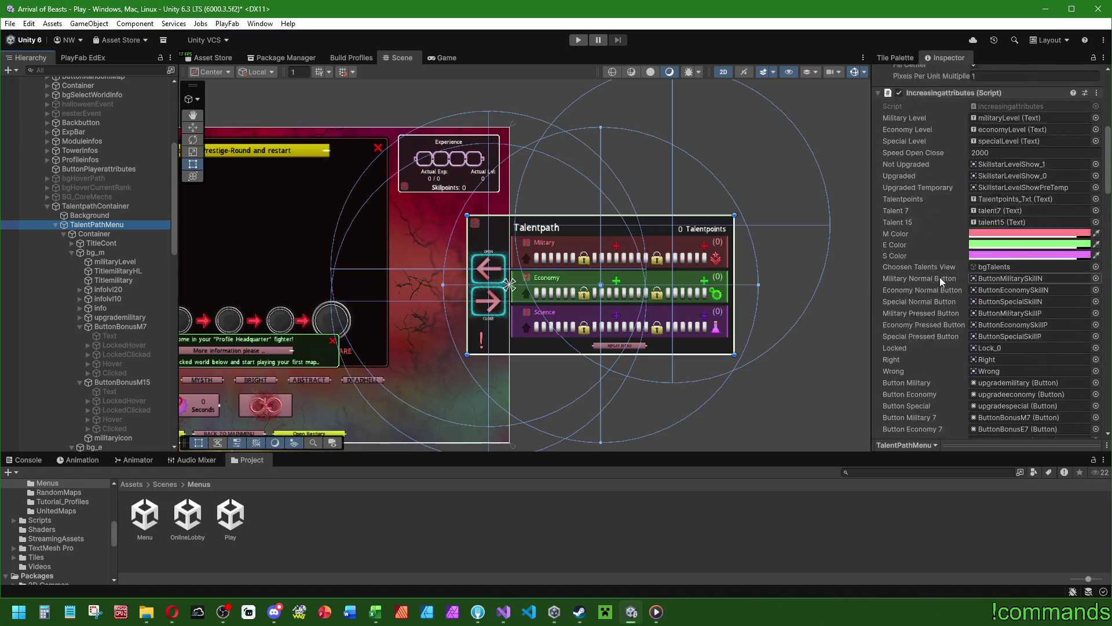
pyautogui.scroll(-12, 938, 270)
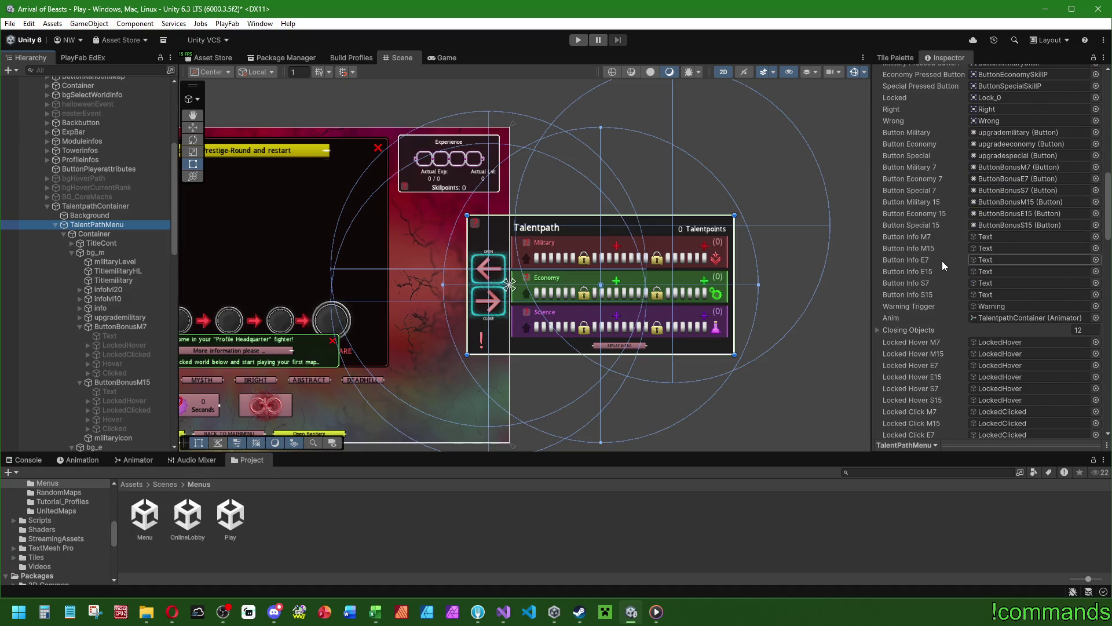
pyautogui.scroll(-4, 961, 270)
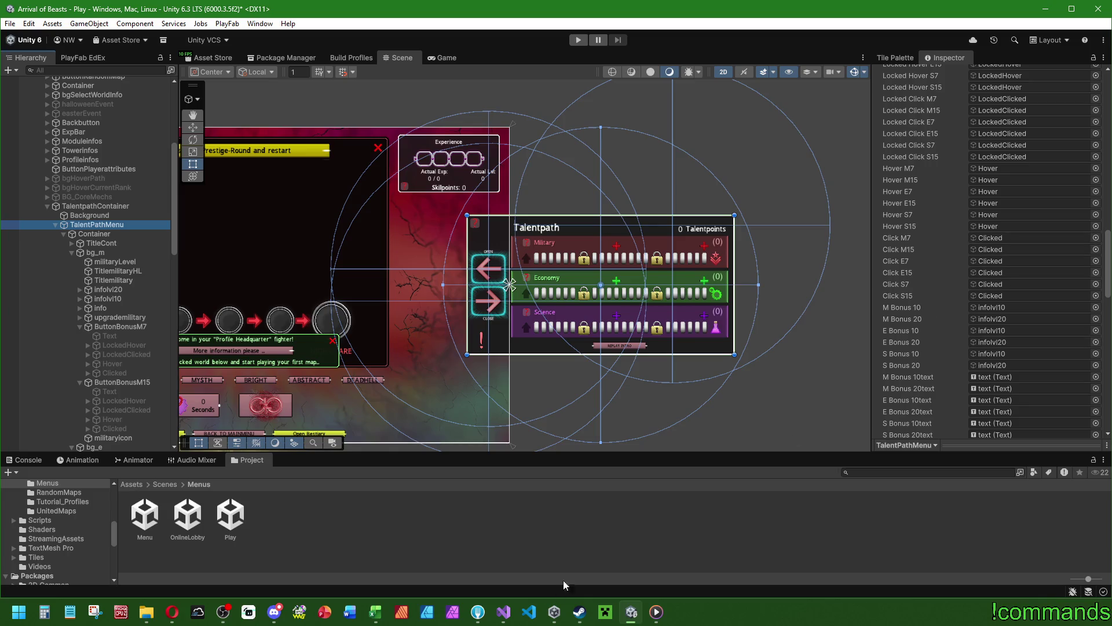
pyautogui.click(503, 612)
pyautogui.click(487, 177)
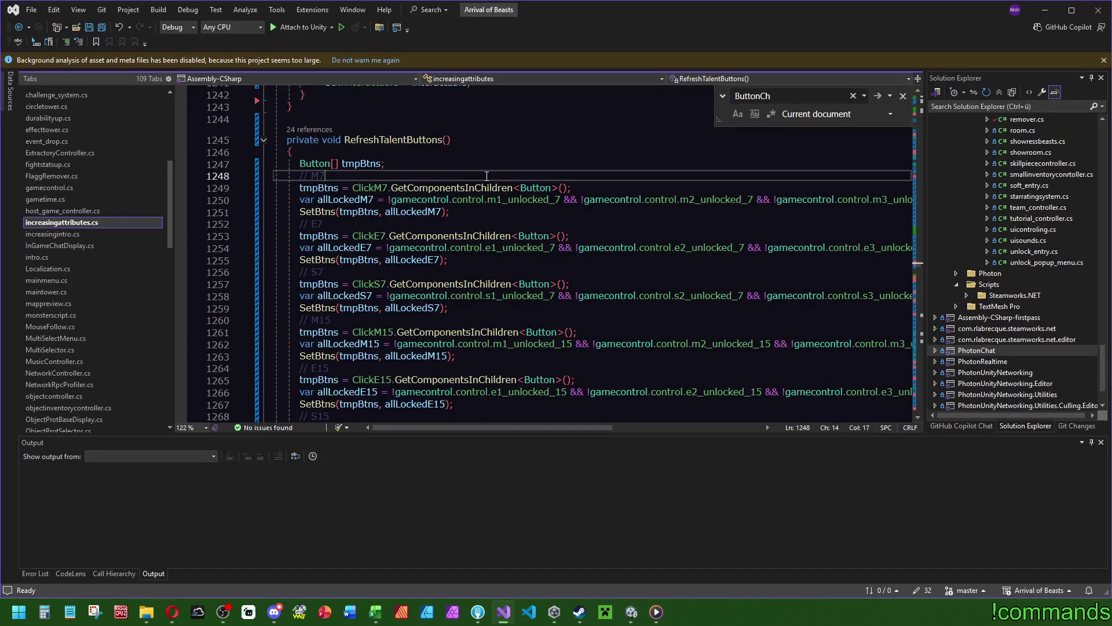
pyautogui.scroll(5, 676, 210)
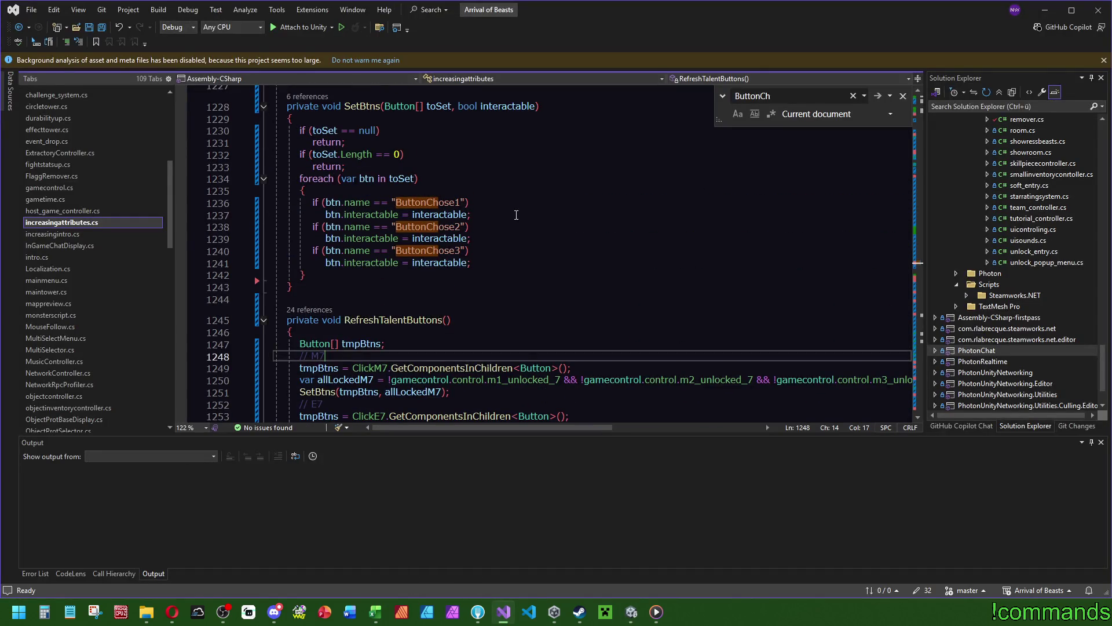
pyautogui.click(558, 219)
pyautogui.hotkey('ctrl', 'f')
pyautogui.write('clicke7')
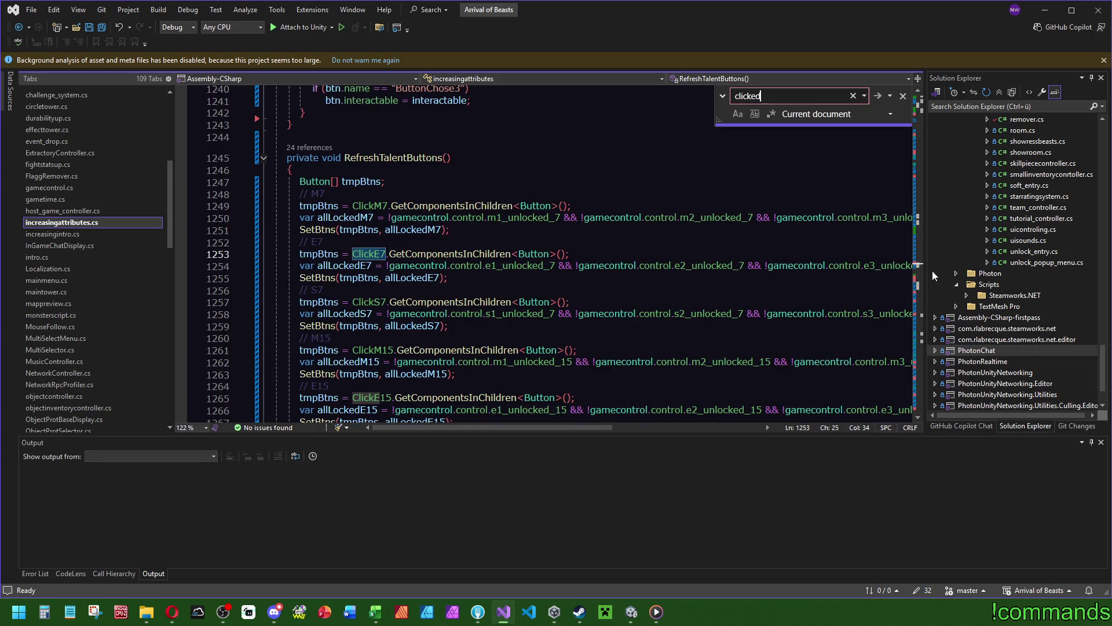
pyautogui.click(789, 95)
pyautogui.press('BackSpace')
pyautogui.press('BackSpace')
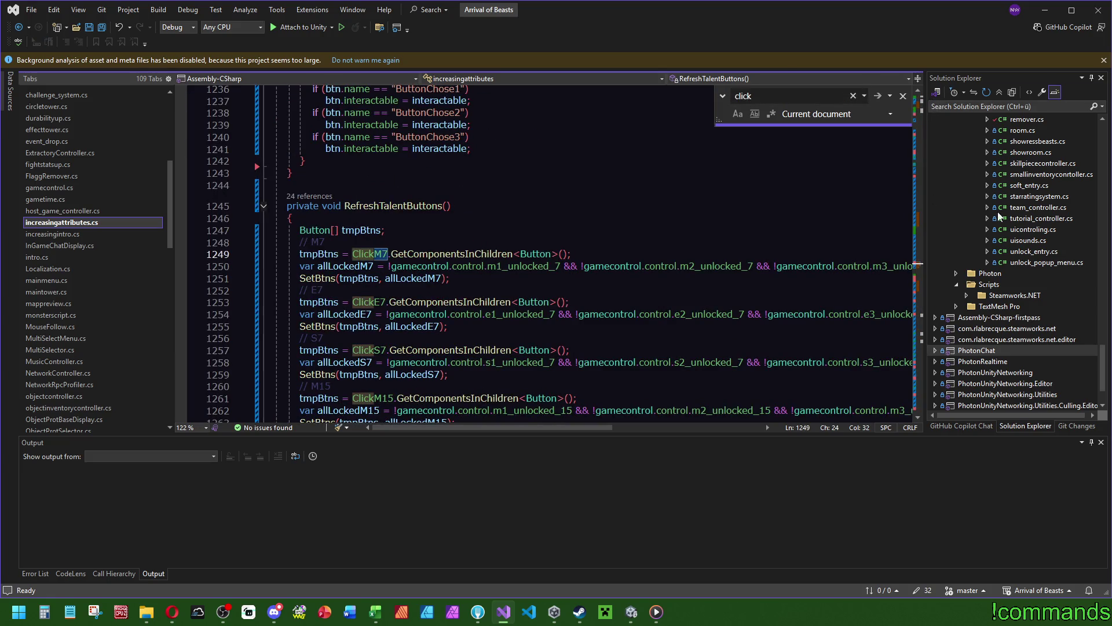
pyautogui.scroll(20, 476, 376)
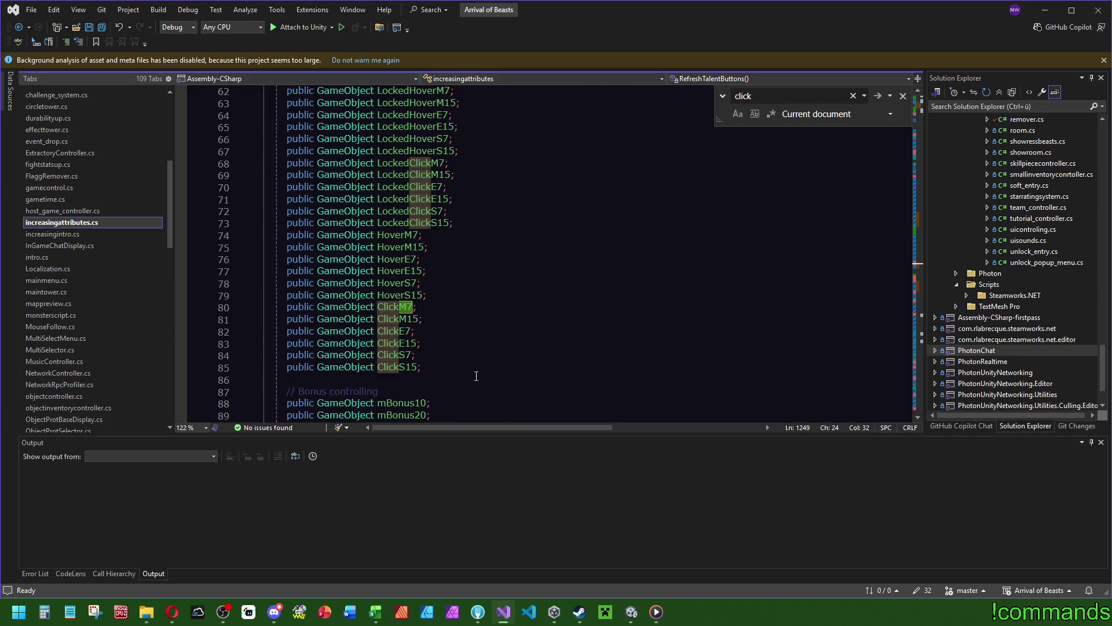
pyautogui.click(448, 307)
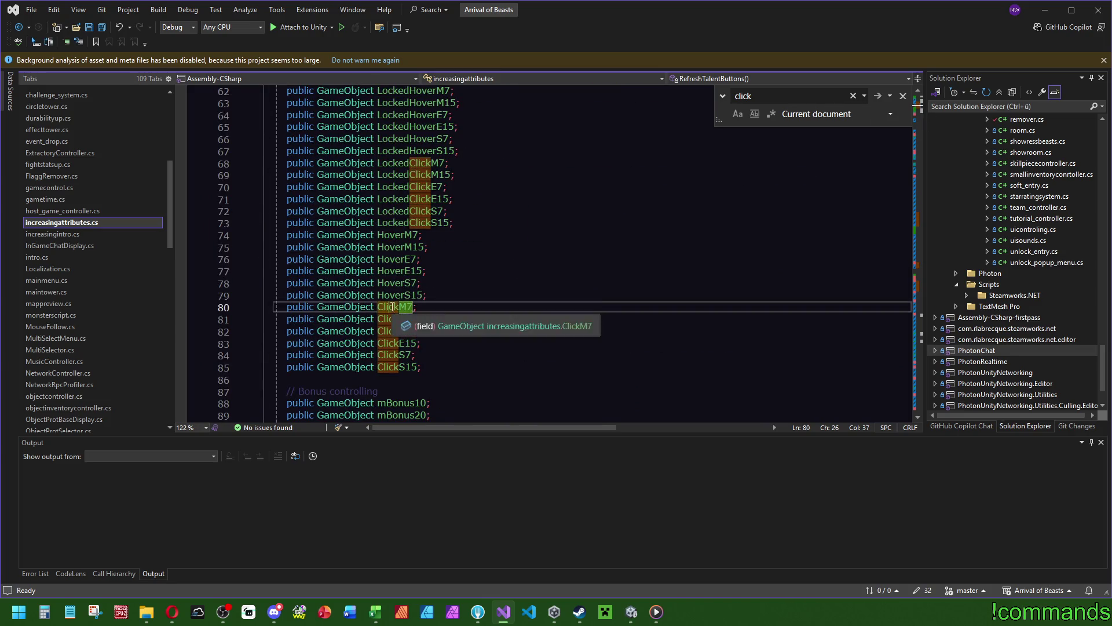
pyautogui.hotkey('ctrl', 'f')
pyautogui.moveTo(920, 108)
pyautogui.mouseDown()
pyautogui.moveTo(922, 231)
pyautogui.moveTo(922, 213)
pyautogui.mouseUp()
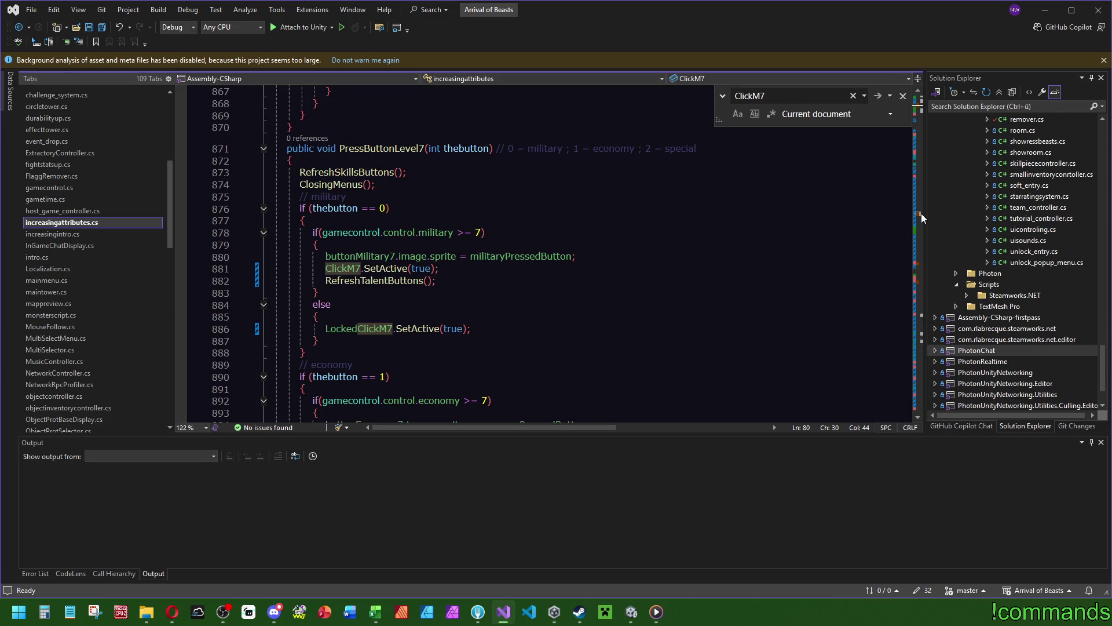
pyautogui.moveTo(921, 213); pyautogui.dragTo(924, 263)
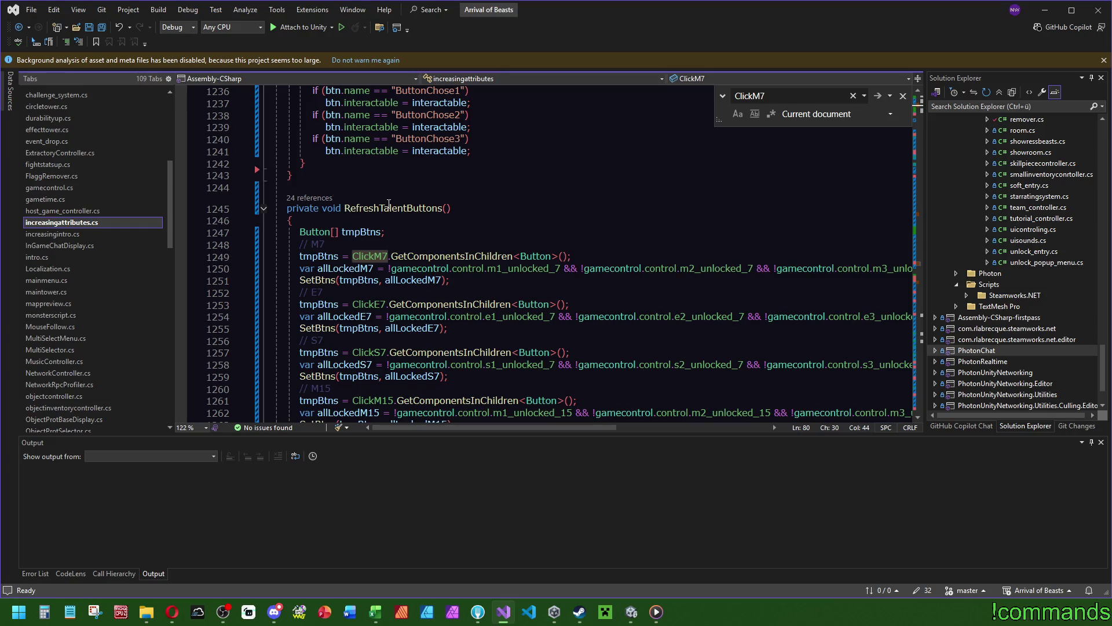
pyautogui.click(335, 280)
pyautogui.press('F12')
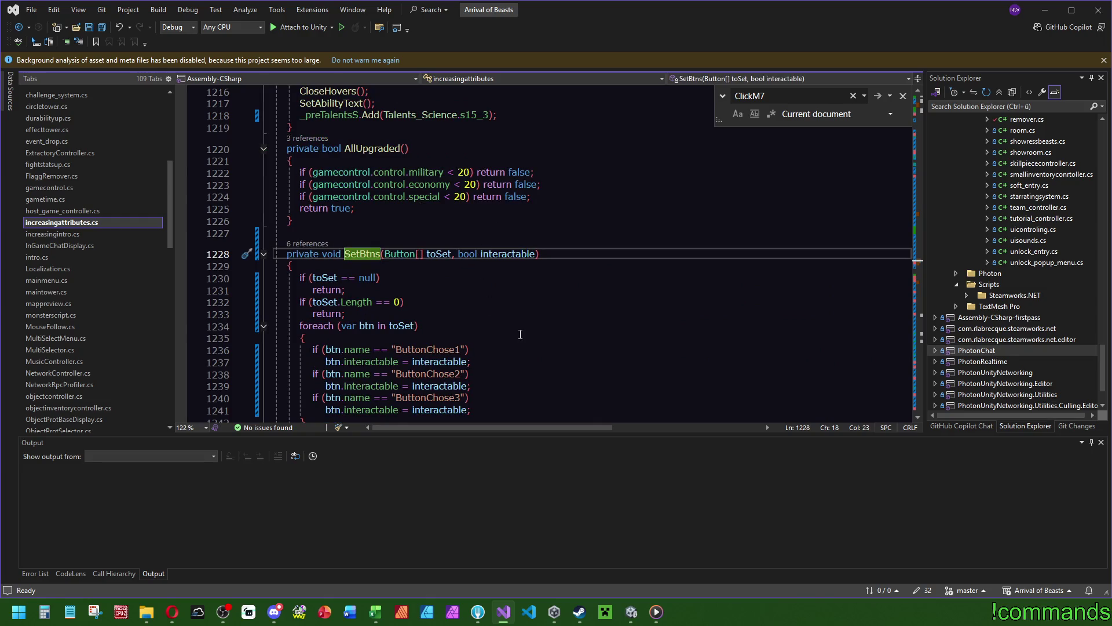
pyautogui.scroll(-1, 520, 334)
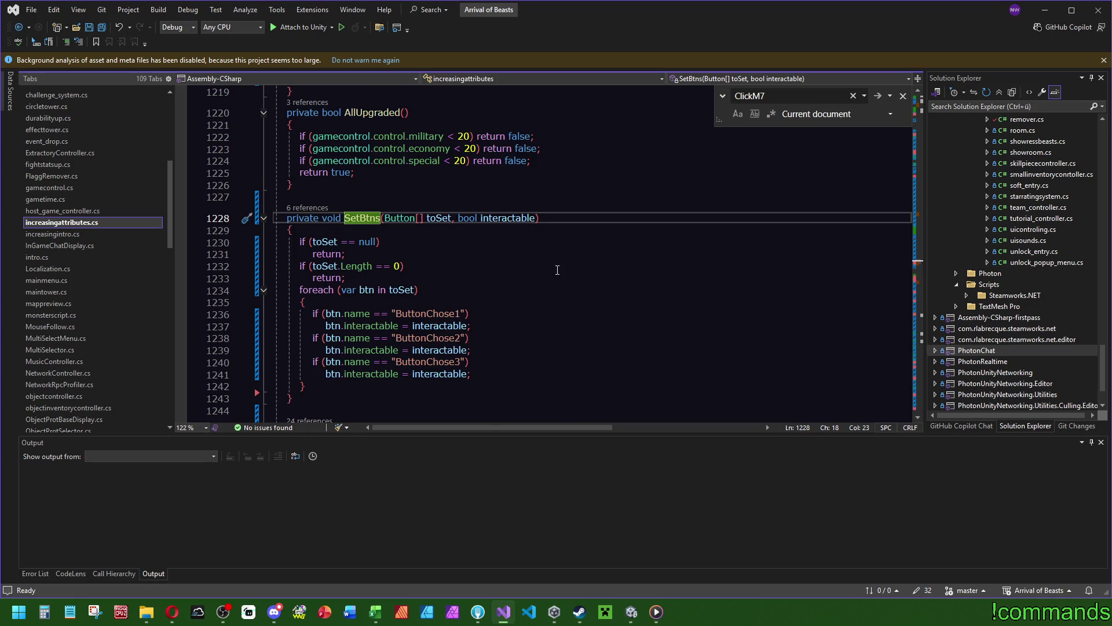
pyautogui.hotkey('ctrl', '-')
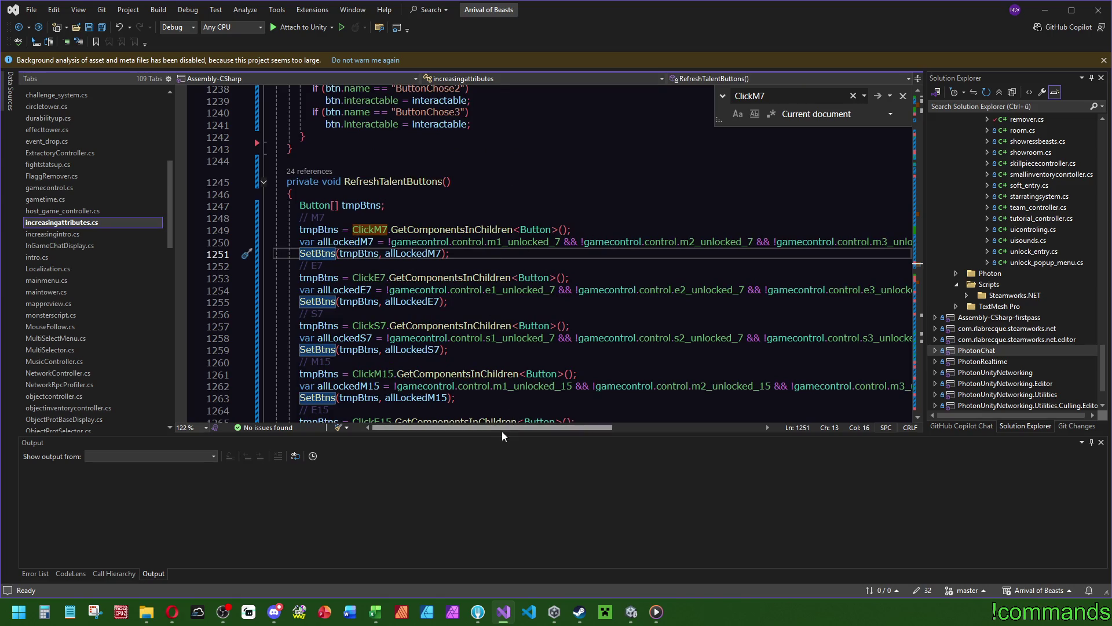
pyautogui.moveTo(503, 429)
pyautogui.mouseDown()
pyautogui.moveTo(550, 426)
pyautogui.moveTo(392, 415)
pyautogui.mouseUp()
pyautogui.moveTo(521, 428)
pyautogui.mouseDown()
pyautogui.moveTo(609, 426)
pyautogui.moveTo(383, 249)
pyautogui.mouseUp()
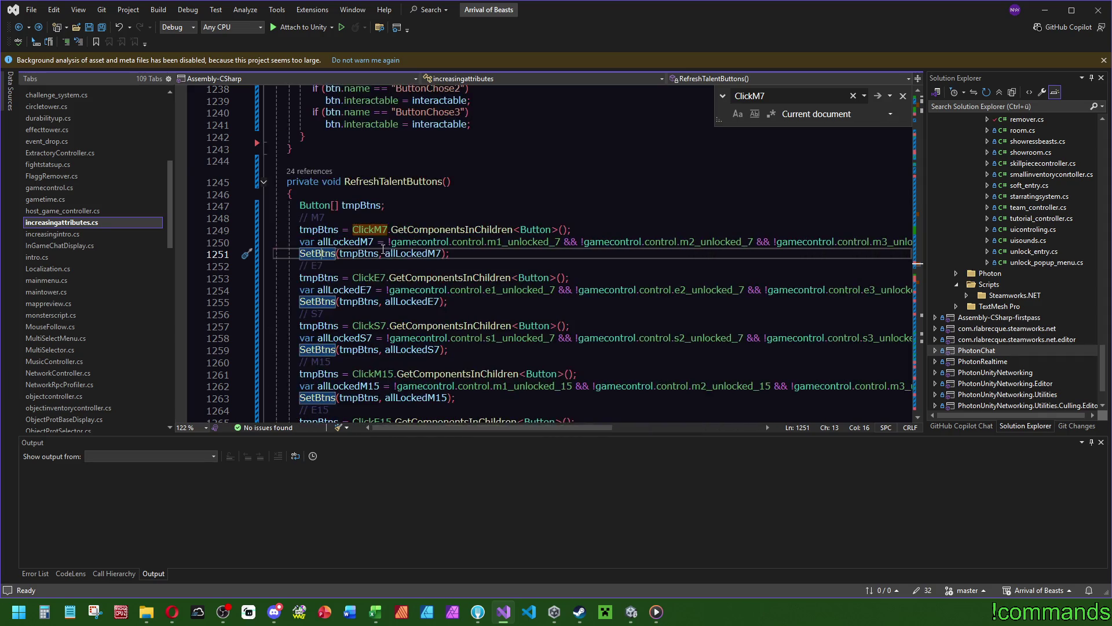
pyautogui.press('F12')
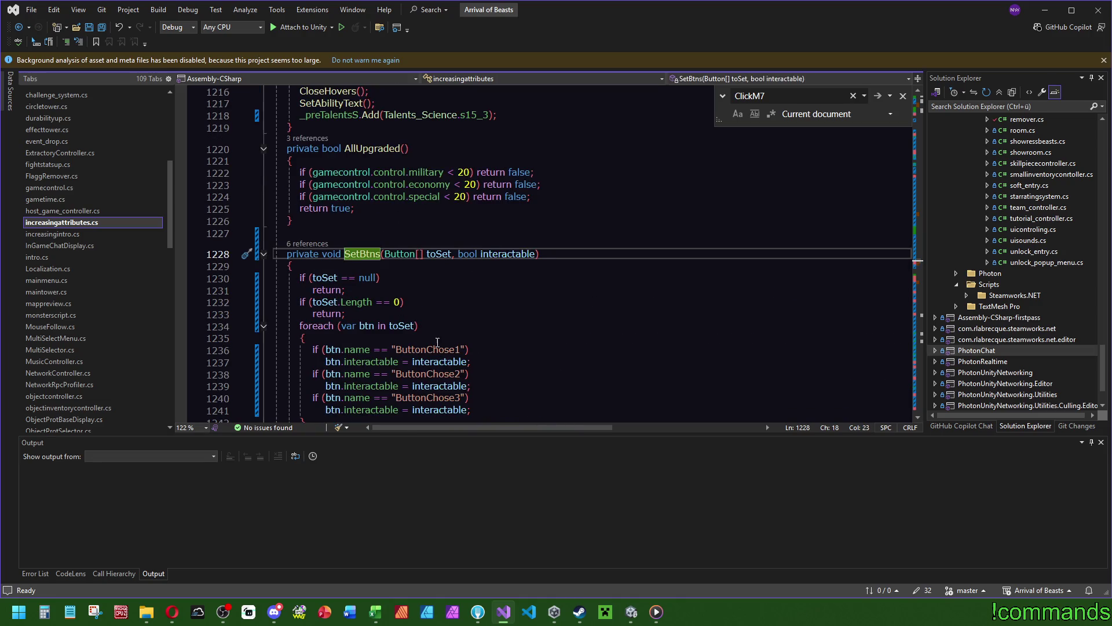
pyautogui.hotkey('ctrl', '-')
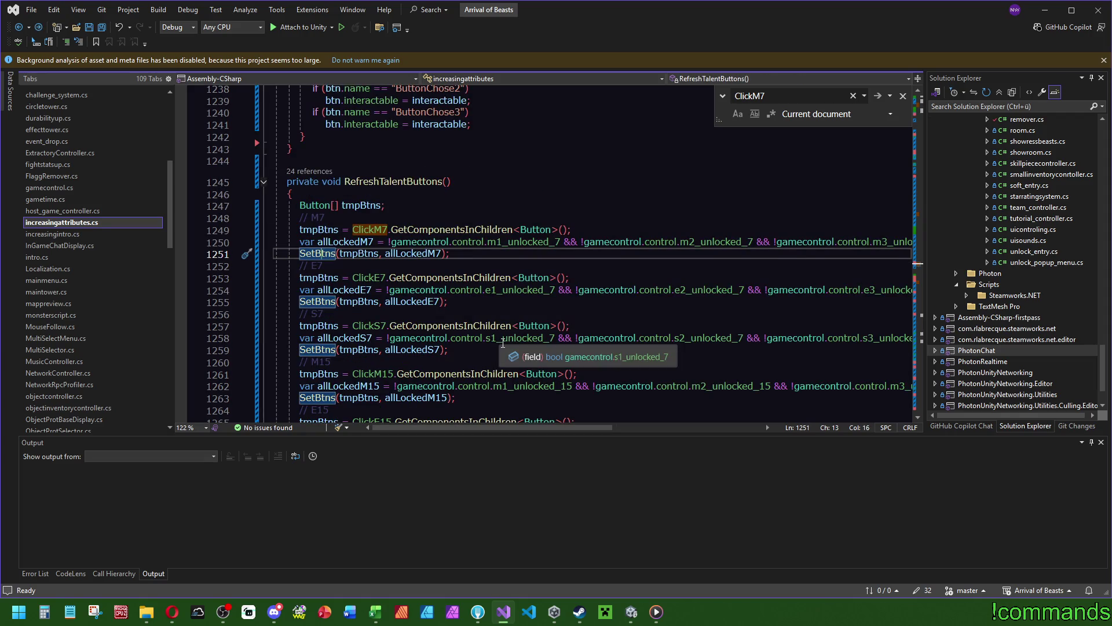
pyautogui.moveTo(485, 426)
pyautogui.mouseDown()
pyautogui.moveTo(502, 427)
pyautogui.moveTo(483, 426)
pyautogui.moveTo(497, 418)
pyautogui.mouseUp()
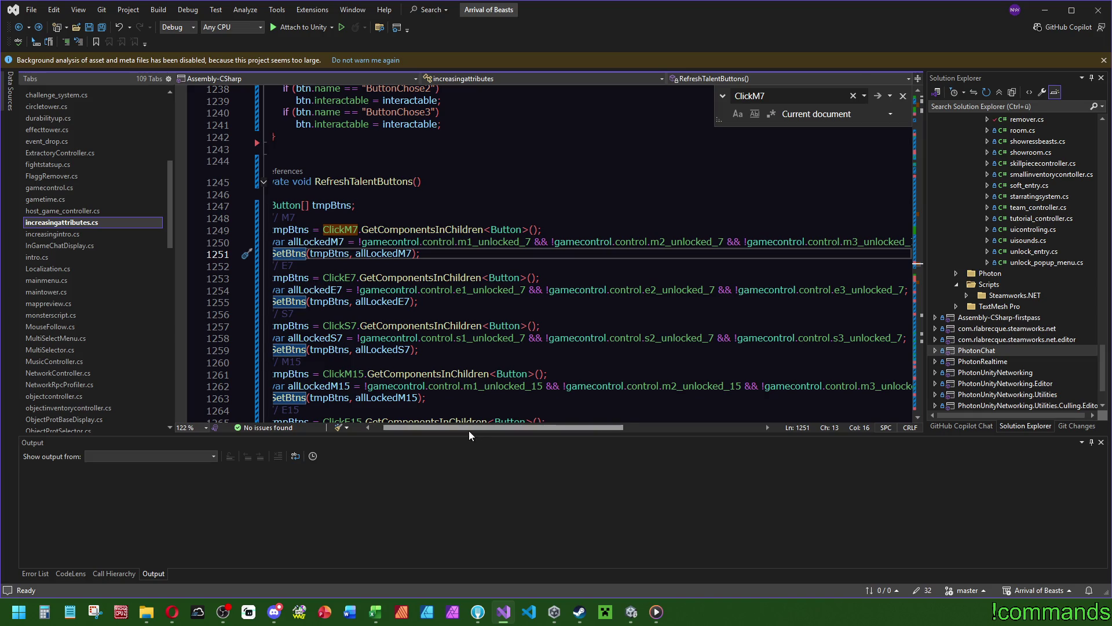
pyautogui.hscroll(-1, 485, 428)
pyautogui.moveTo(313, 253)
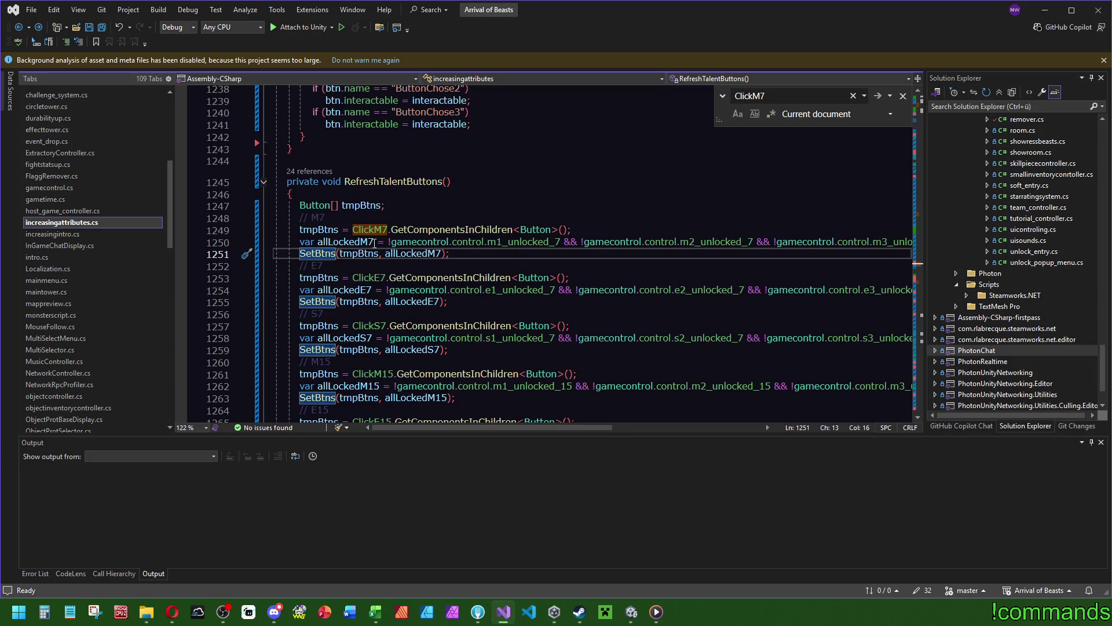
pyautogui.moveTo(422, 255)
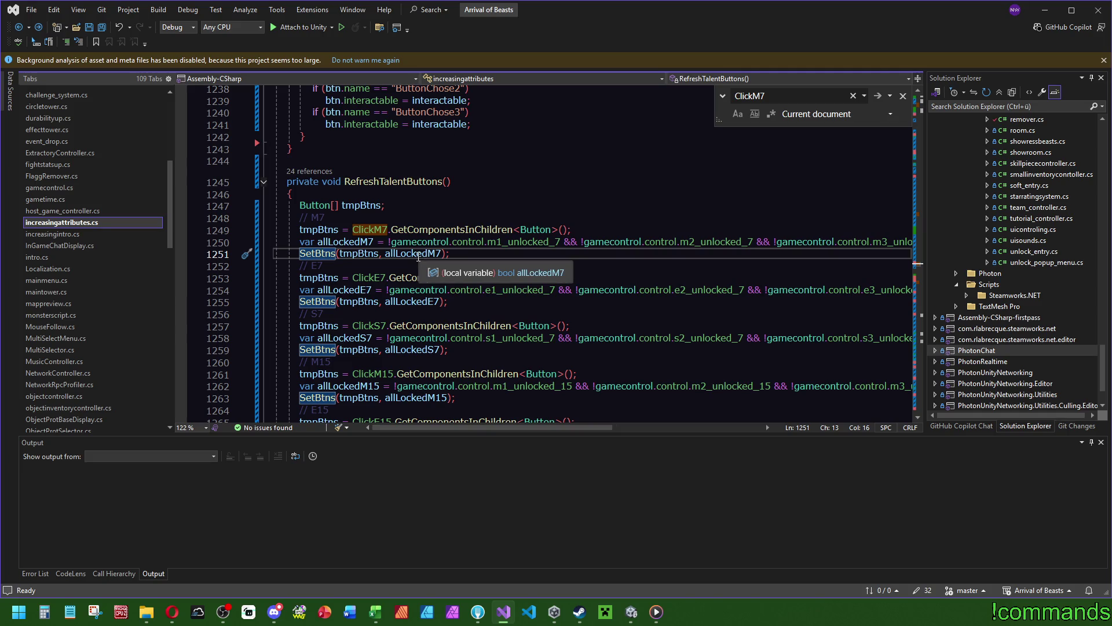
pyautogui.press('F12')
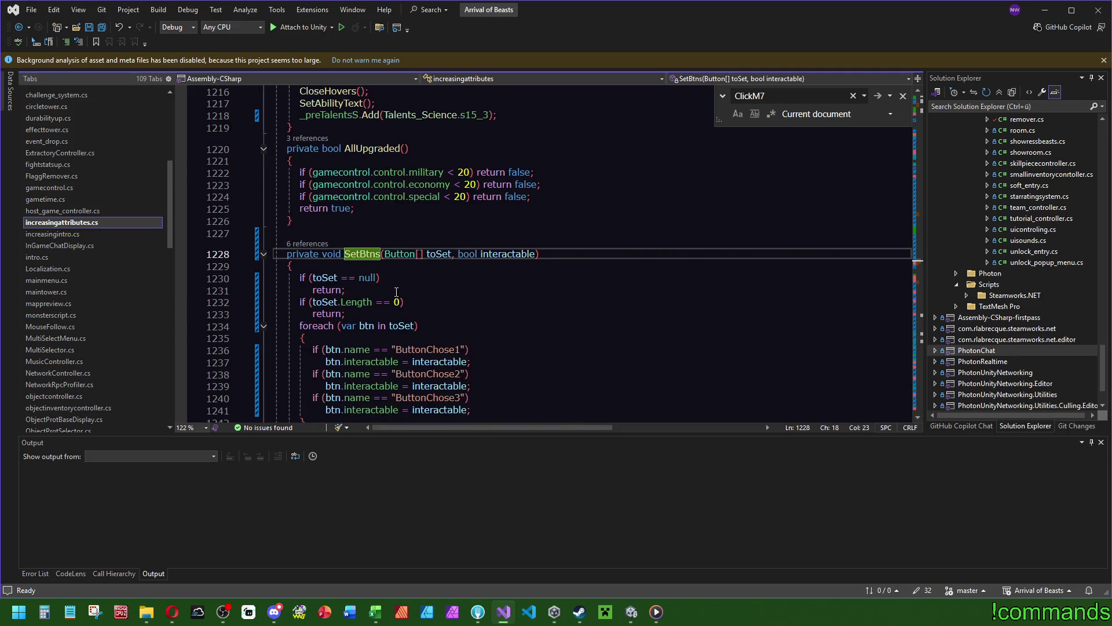
pyautogui.click(509, 256)
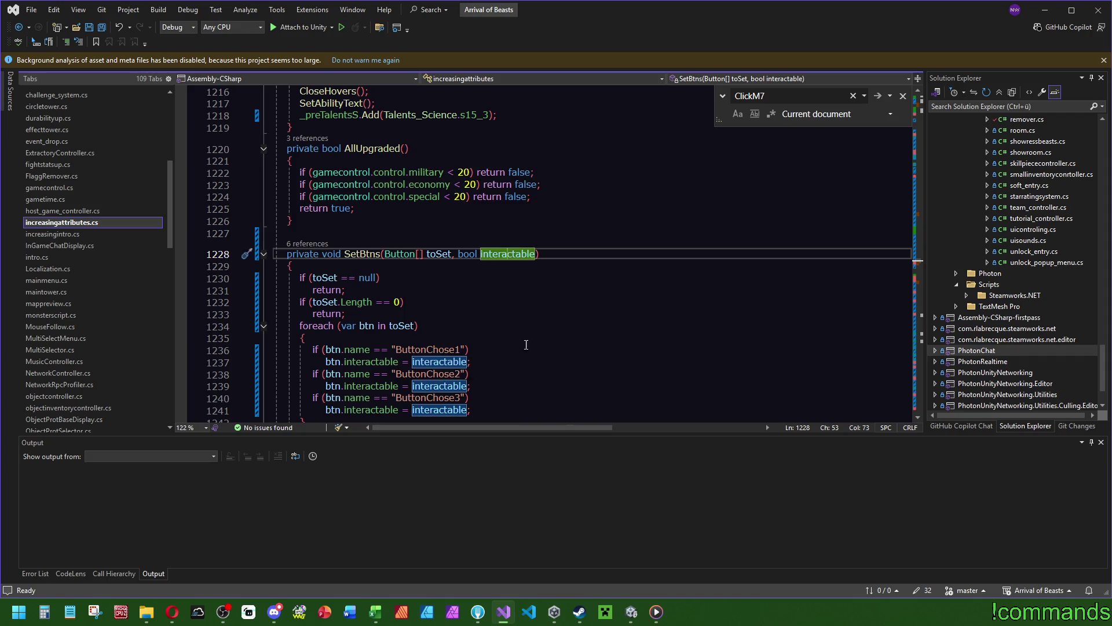
pyautogui.hotkey('ctrl', '-')
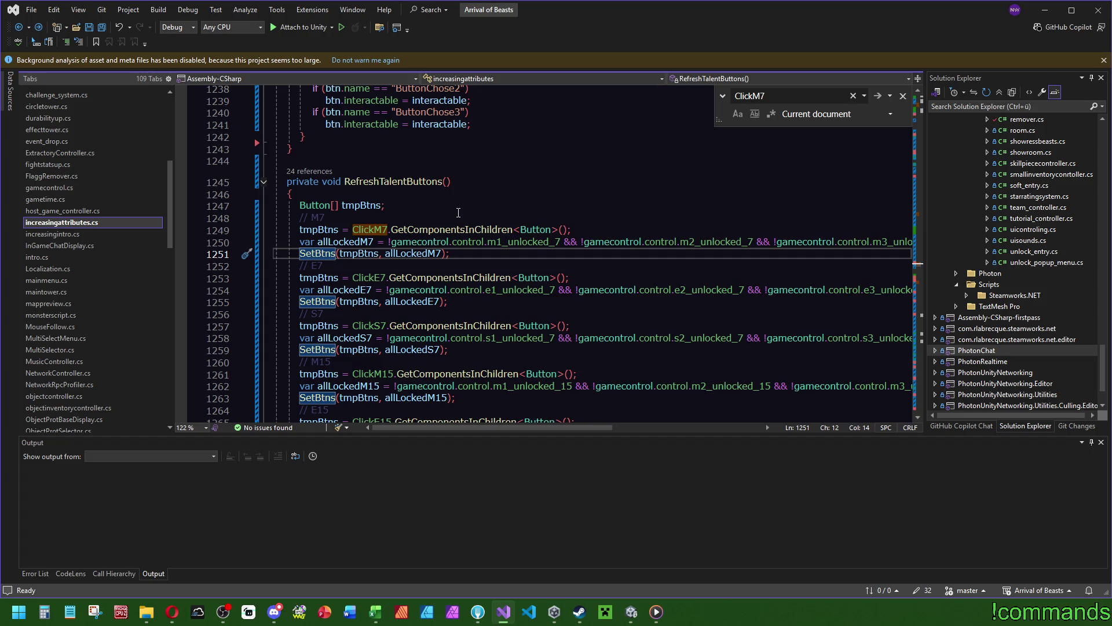
pyautogui.moveTo(920, 267); pyautogui.dragTo(921, 288)
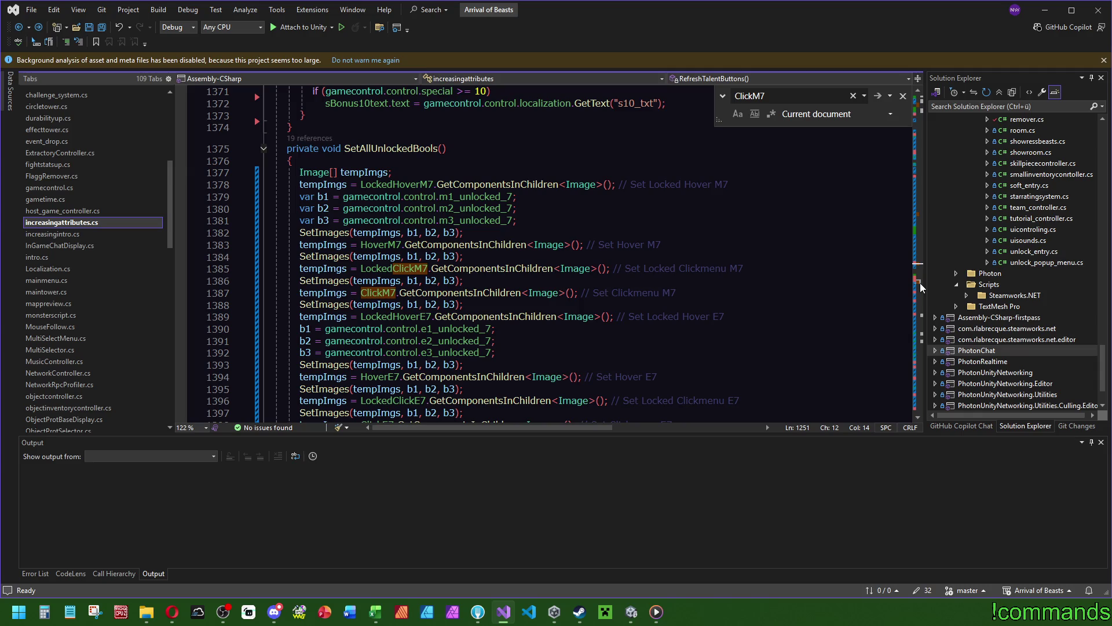
pyautogui.moveTo(920, 288); pyautogui.dragTo(918, 270)
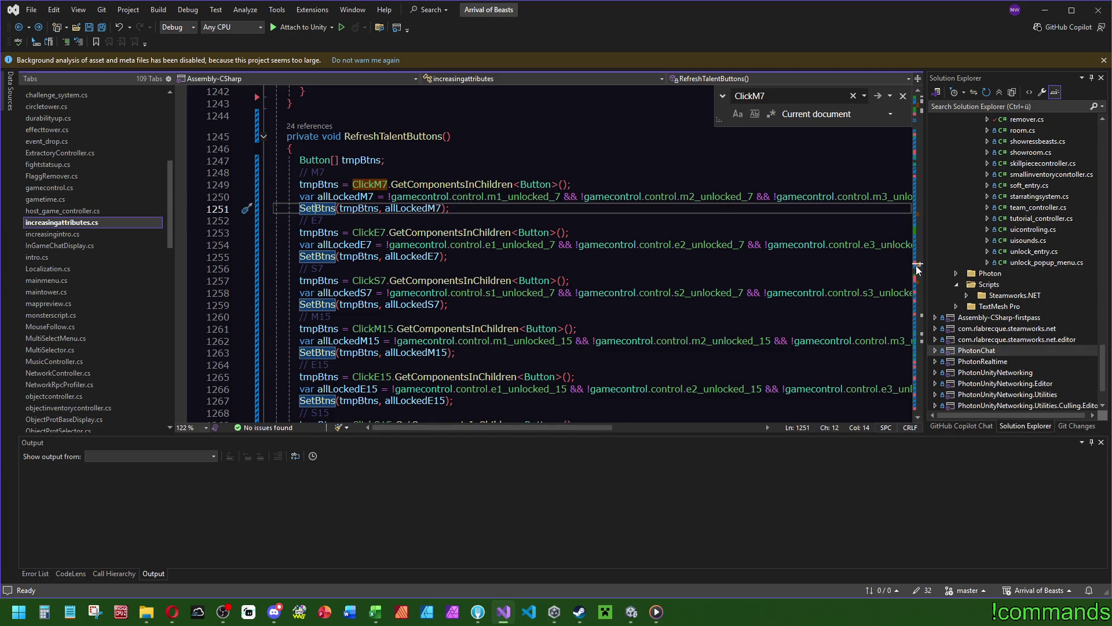
pyautogui.click(630, 612)
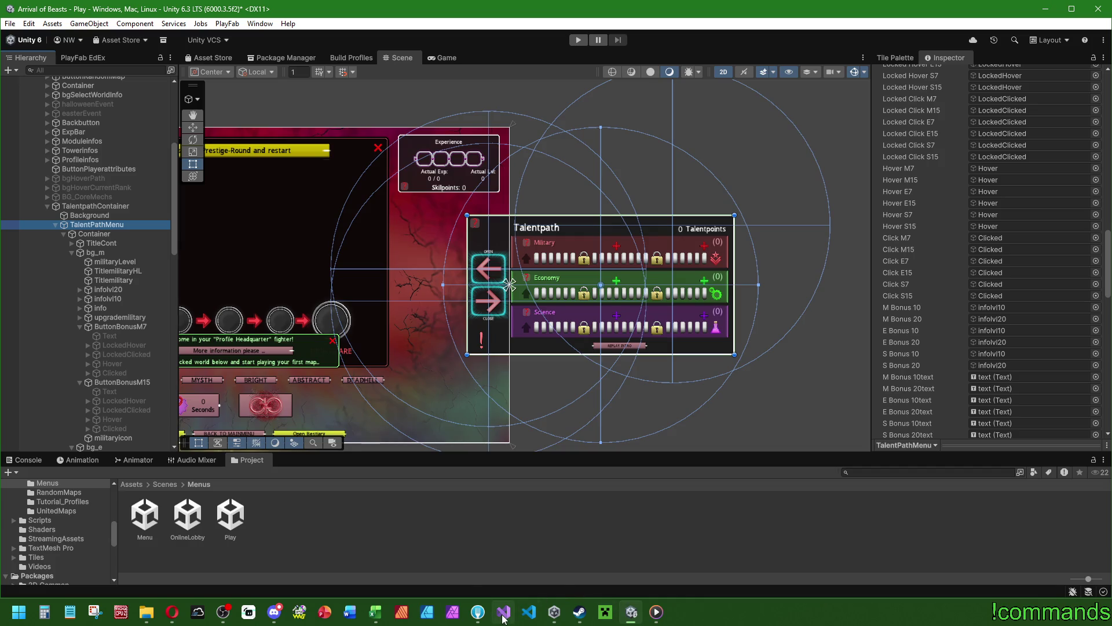
pyautogui.moveTo(503, 617)
pyautogui.click(520, 571)
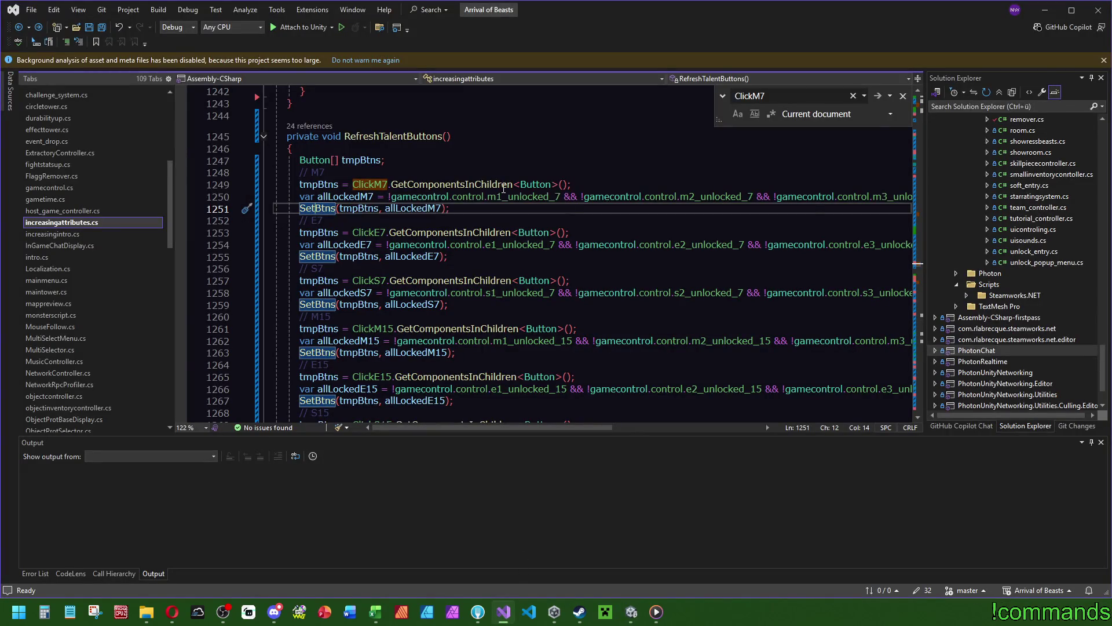
# Inspect SetAllUnlockedBools and jump to the SetImages definition and back with F12.
pyautogui.click(923, 279)
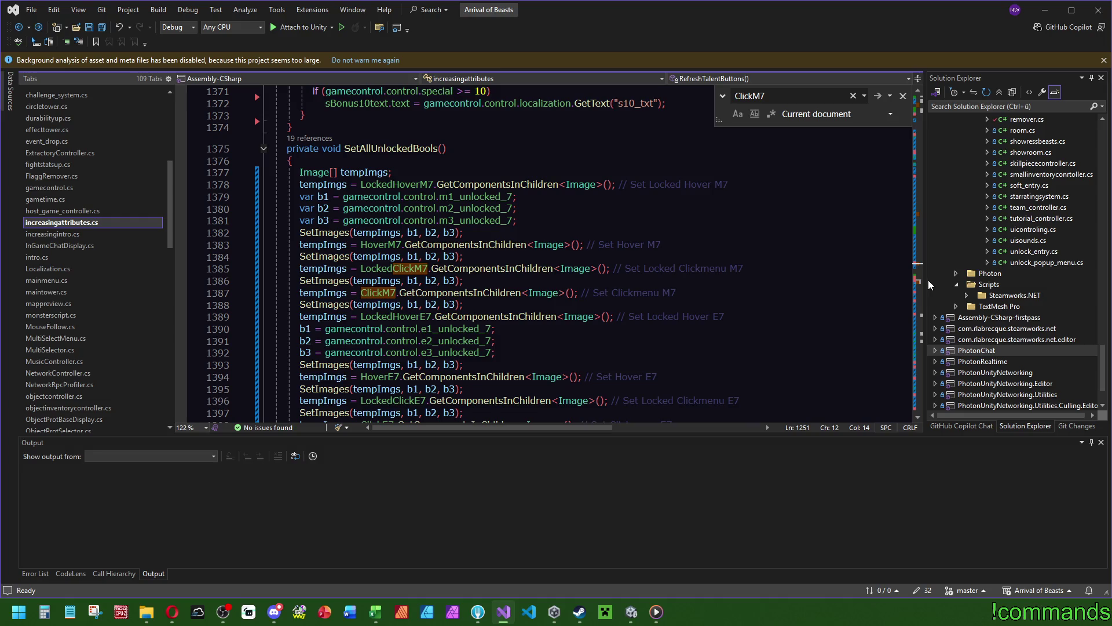
pyautogui.click(311, 304)
pyautogui.press('F12')
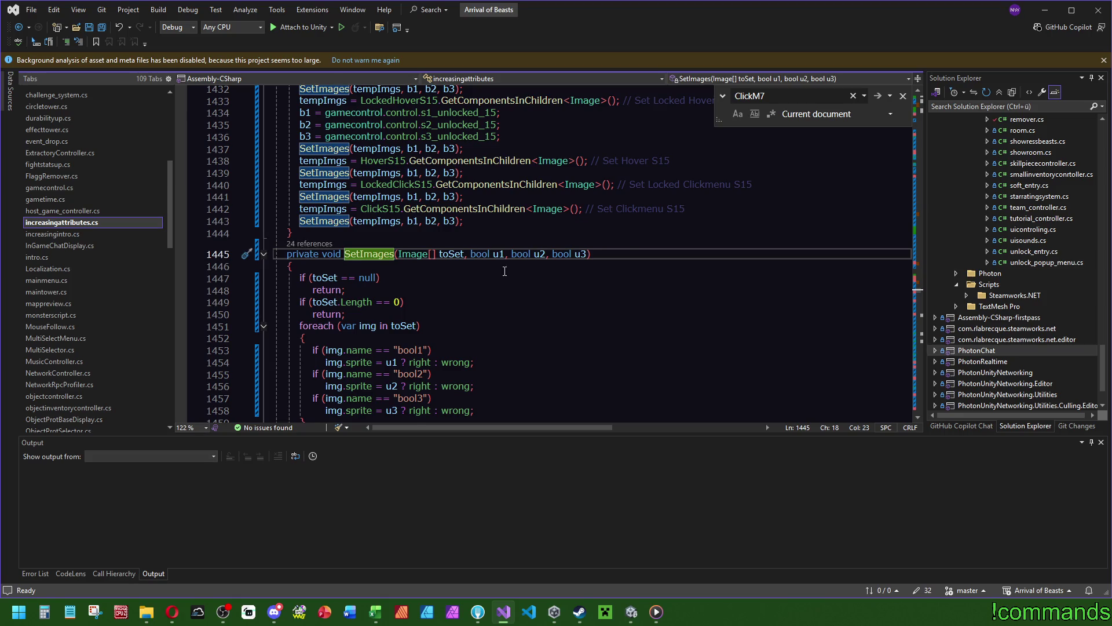
pyautogui.hotkey('ctrl', '-')
pyautogui.moveTo(494, 247)
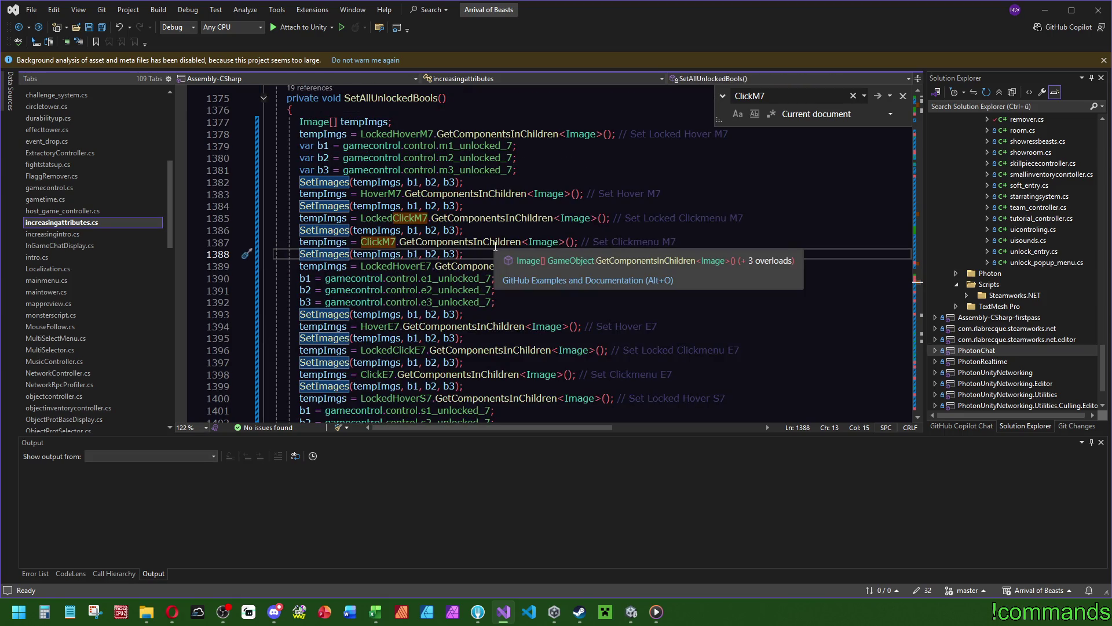
pyautogui.keyDown('ctrl'); pyautogui.click(320, 253); pyautogui.keyUp('ctrl')
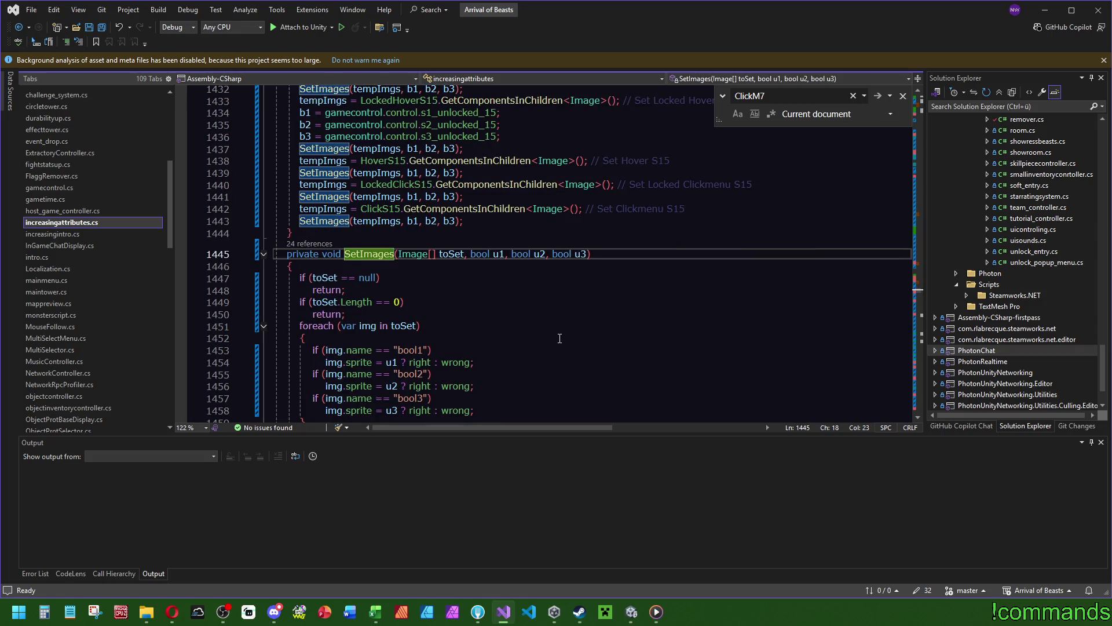
pyautogui.hotkey('ctrl', '-')
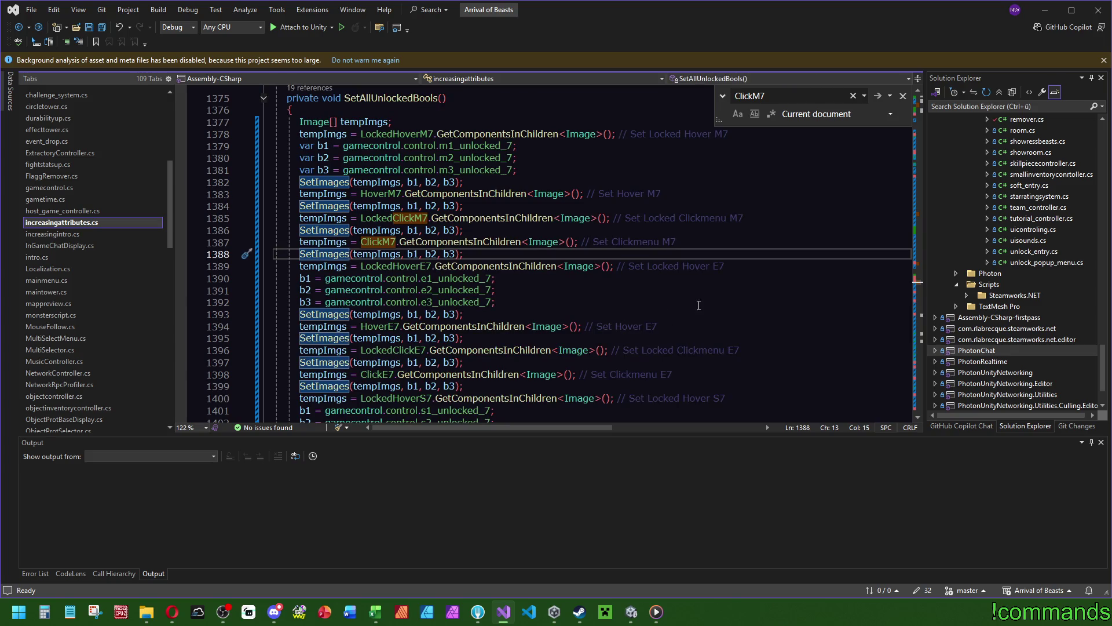
# Bring the PressButtonLevel7 method around line 871, which activates ClickM7, into view.
pyautogui.click(920, 214)
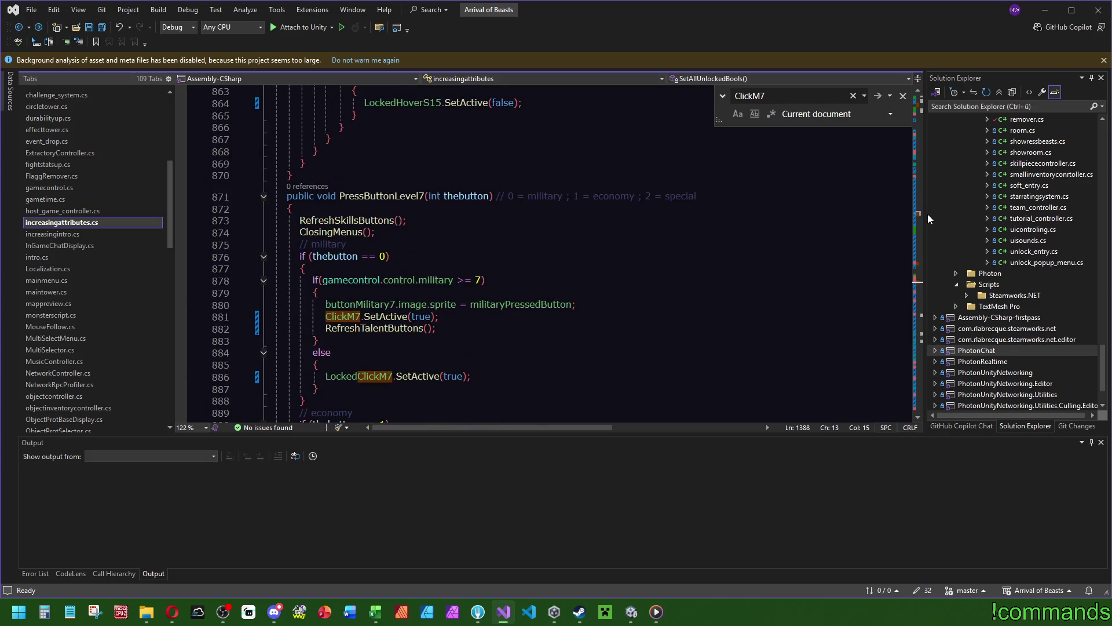
pyautogui.scroll(-3, 927, 214)
pyautogui.scroll(3, 926, 214)
# Declare a new private void HideAllClickedMenus() method after the method ending at line 870.
pyautogui.click(327, 177)
pyautogui.press('Return')
pyautogui.write('pr')
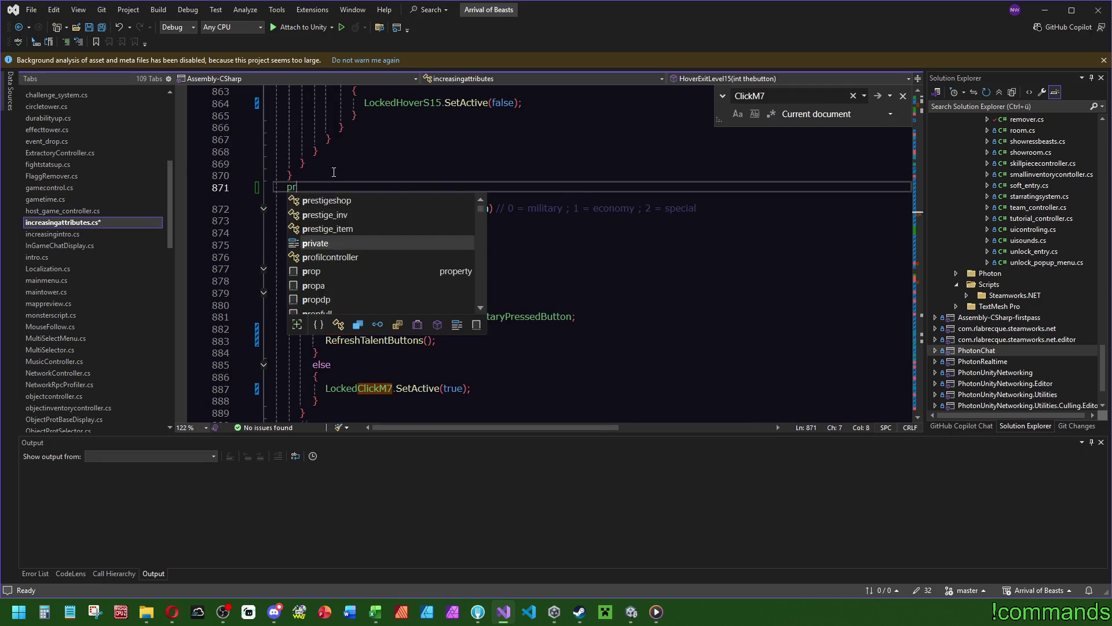
pyautogui.write('ivate void Hide')
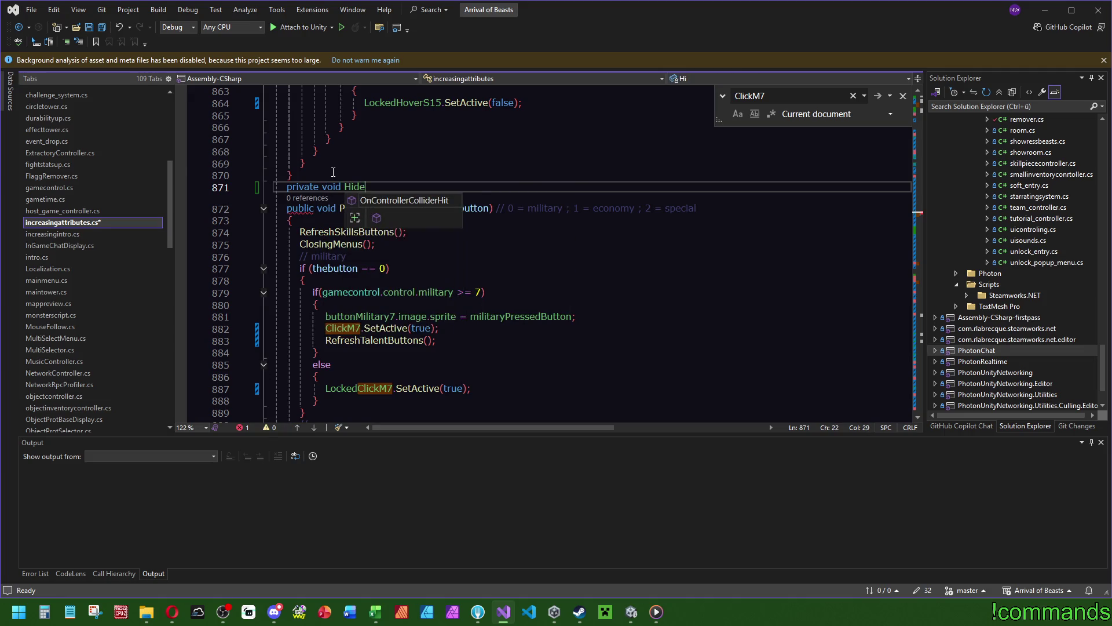
pyautogui.write('Allicked')
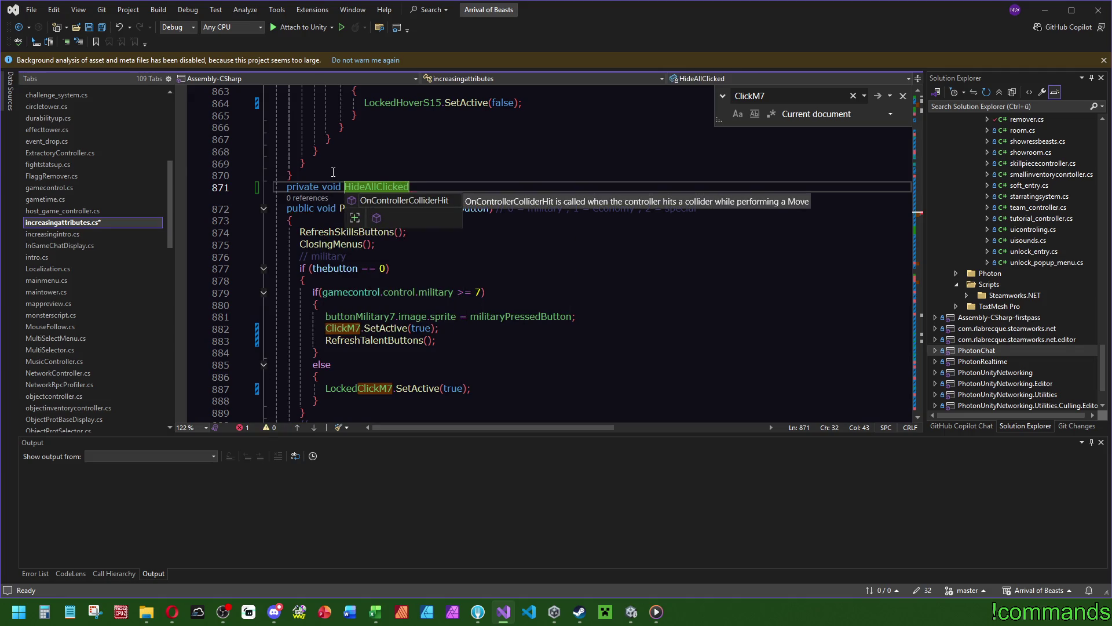
pyautogui.write('Menus(){')
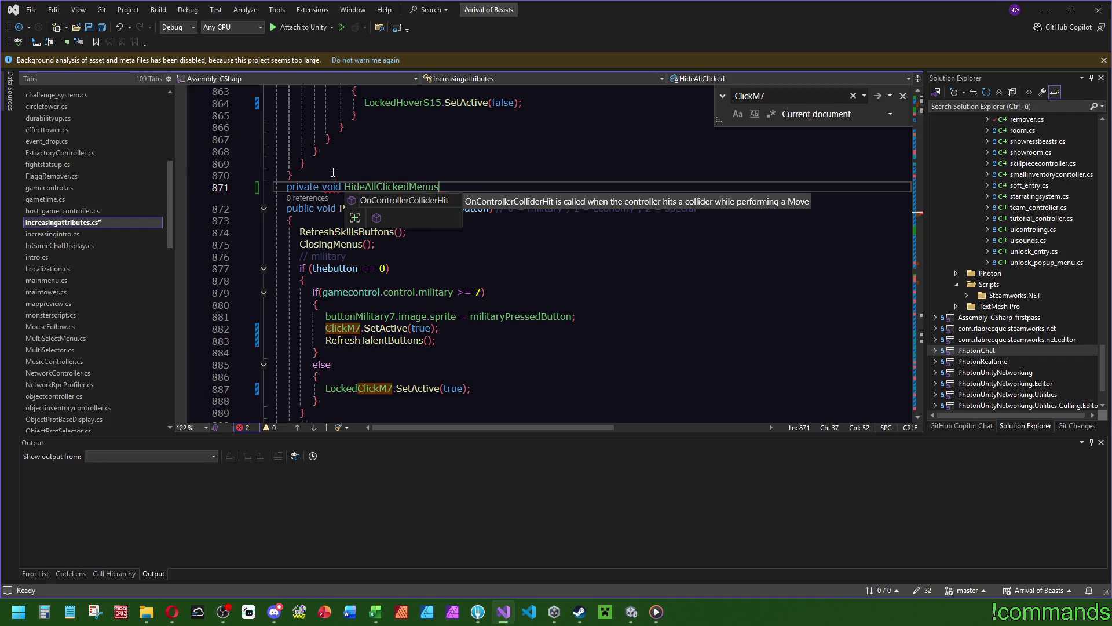
pyautogui.press('Return')
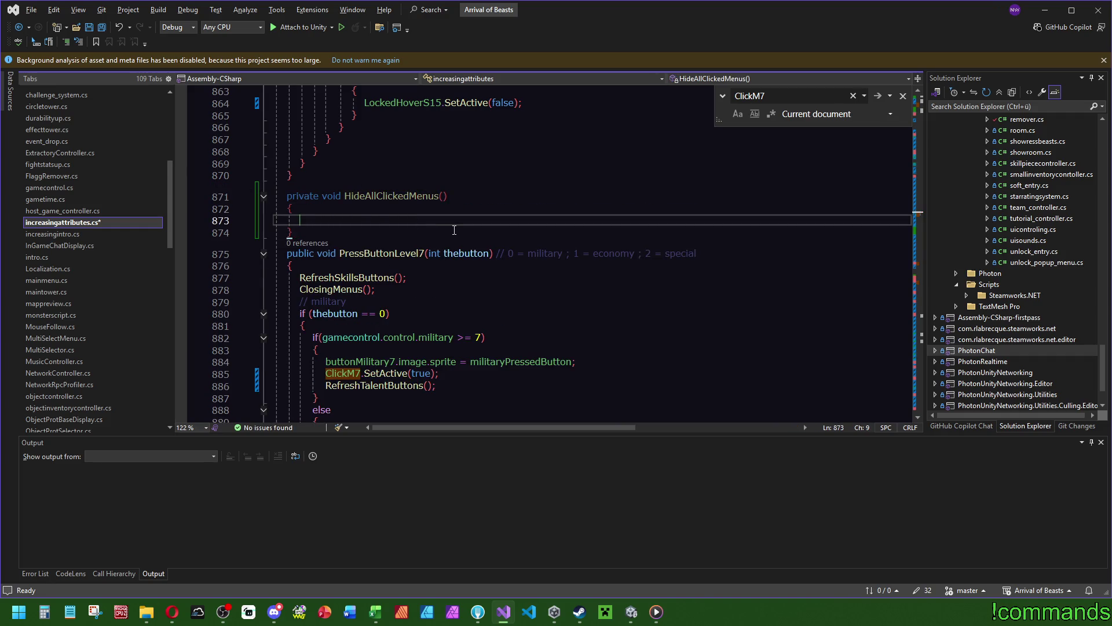
# Insert a foreach over ClickM7 with variable 'one', then delete it after the CS1579 error.
pyautogui.write('fore')
pyautogui.press('Tab')
pyautogui.press('Tab')
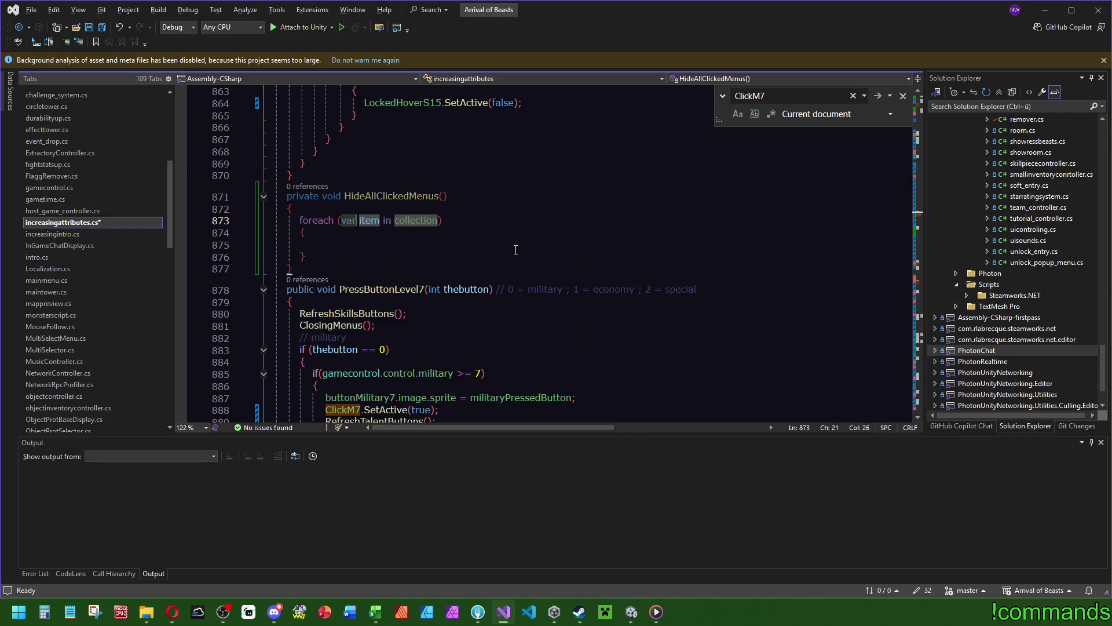
pyautogui.press('Tab')
pyautogui.press('Tab')
pyautogui.write('Click')
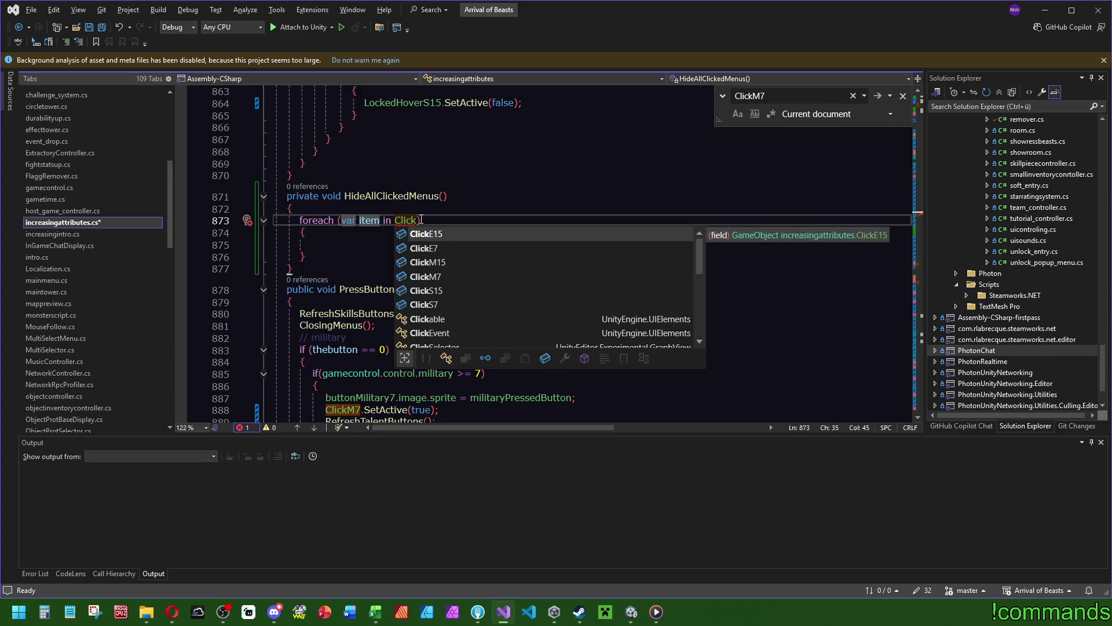
pyautogui.press('Down')
pyautogui.press('Down')
pyautogui.press('Down')
pyautogui.press('Up')
pyautogui.press('Up')
pyautogui.press('Tab')
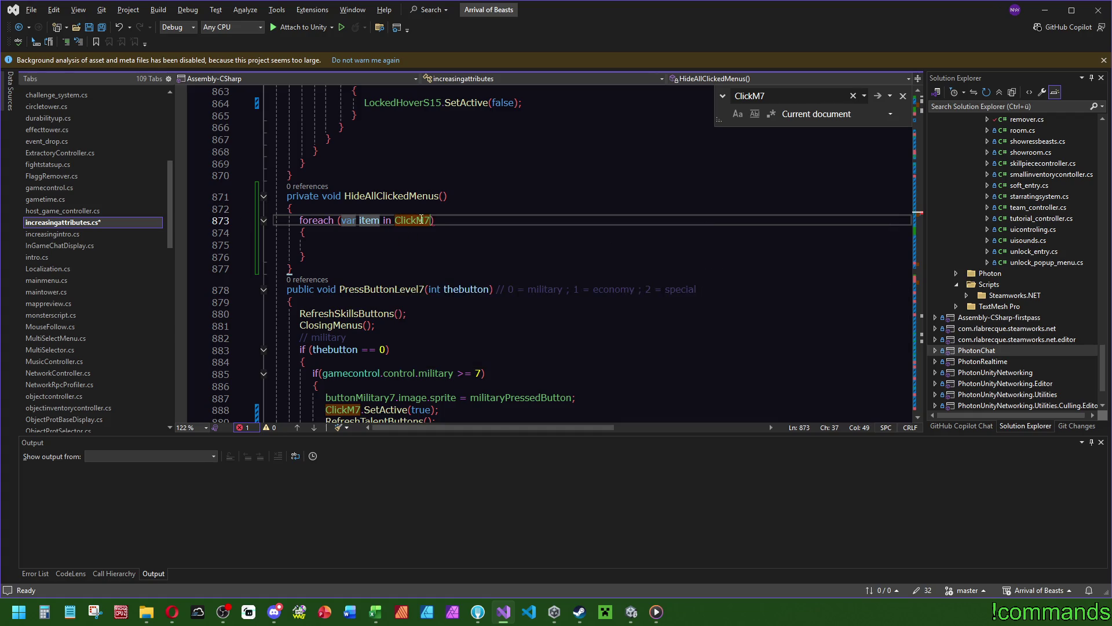
pyautogui.hotkey('shift', 'Tab')
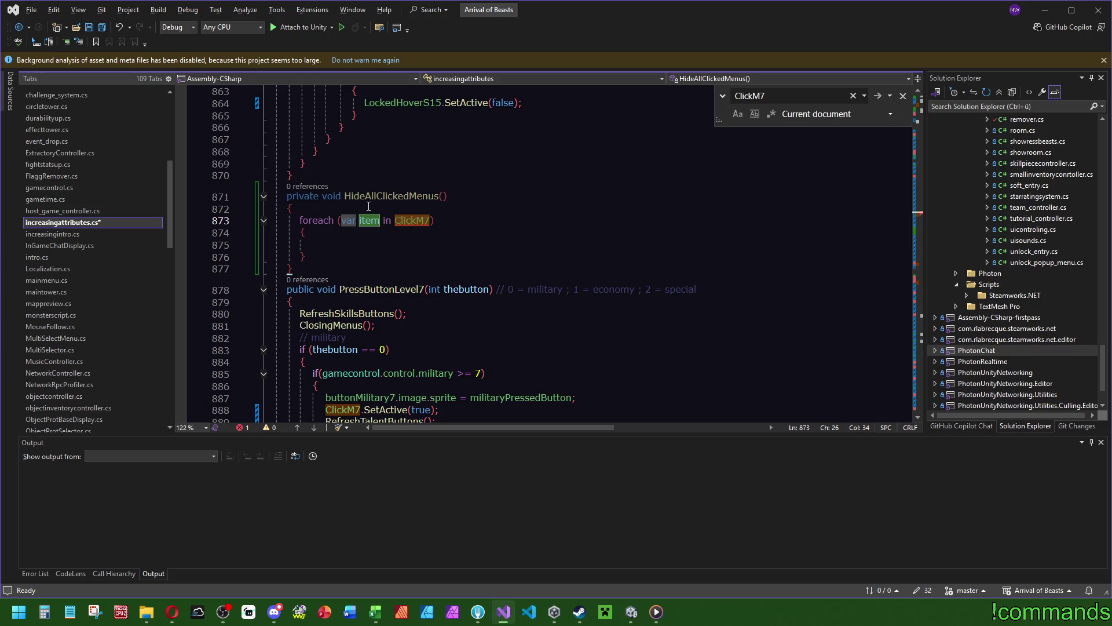
pyautogui.write('one')
pyautogui.click(455, 208)
pyautogui.moveTo(409, 223)
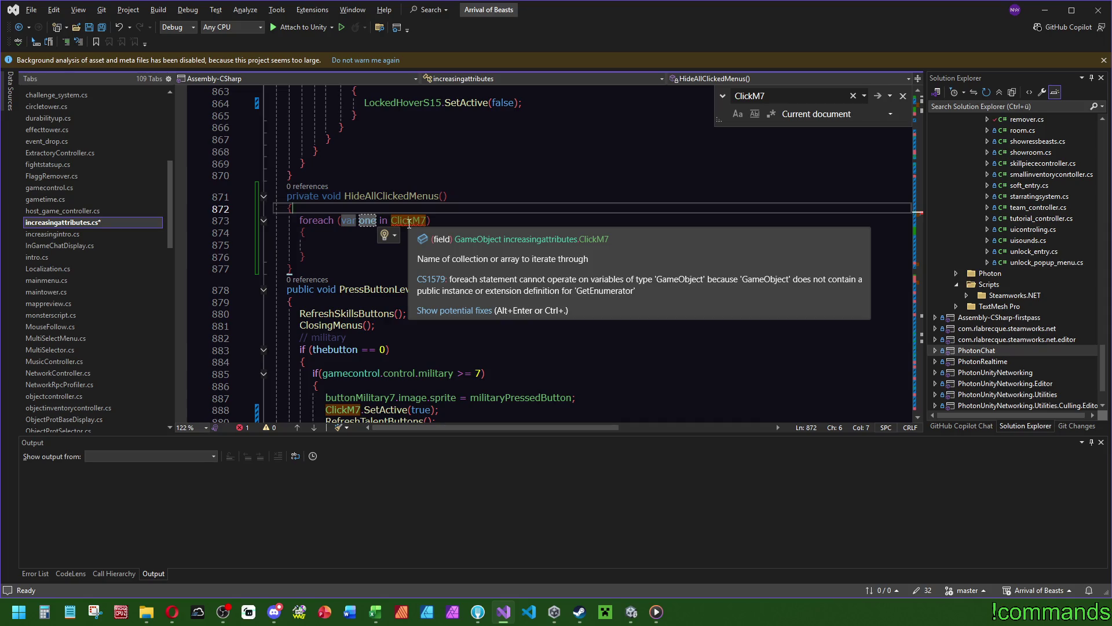
pyautogui.press('BackSpace')
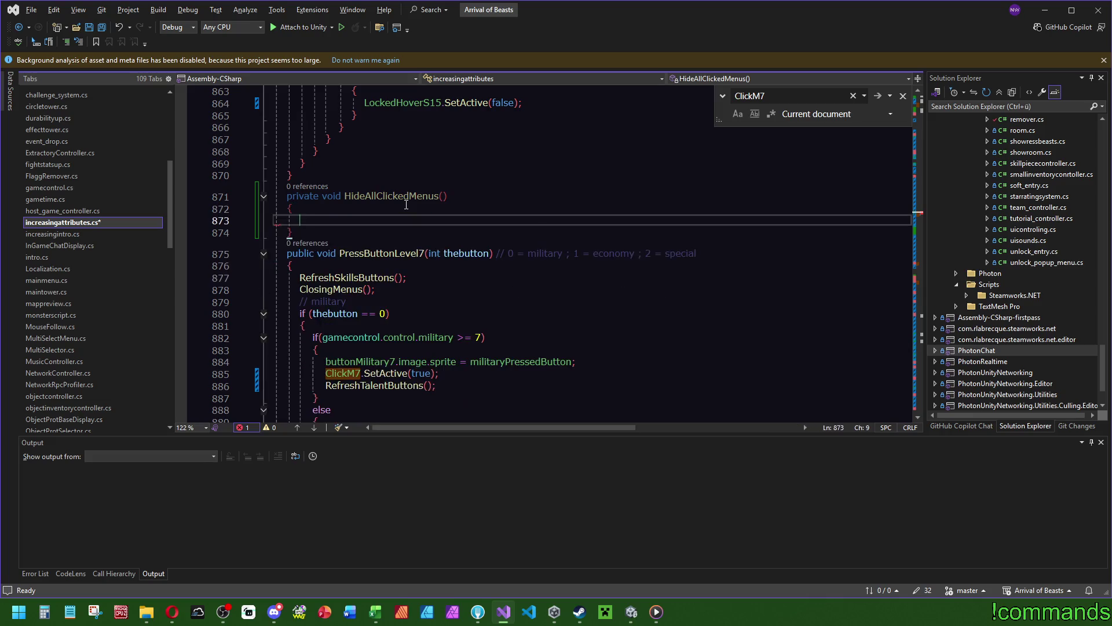
# Write ClickM7.SetActive(false); and duplicate it into ClickE7 and ClickS7 calls.
pyautogui.write('ClickM7.SetActive();')
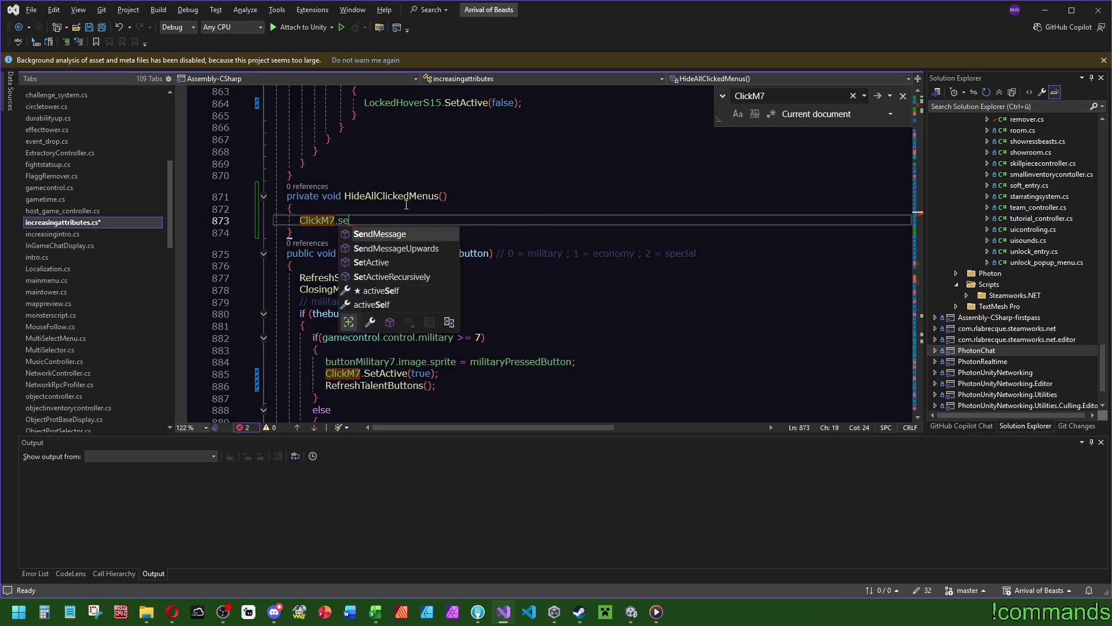
pyautogui.press('Left')
pyautogui.press('Left')
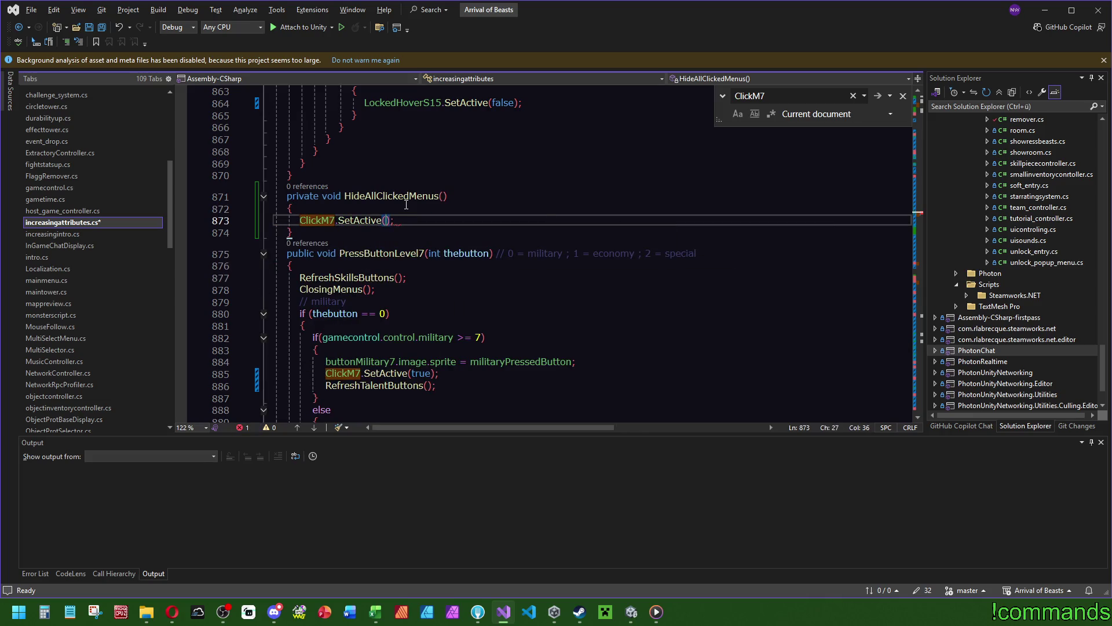
pyautogui.write('false')
pyautogui.moveTo(425, 221); pyautogui.dragTo(426, 213)
pyautogui.hotkey('ctrl', 'd')
pyautogui.hotkey('ctrl', 'd')
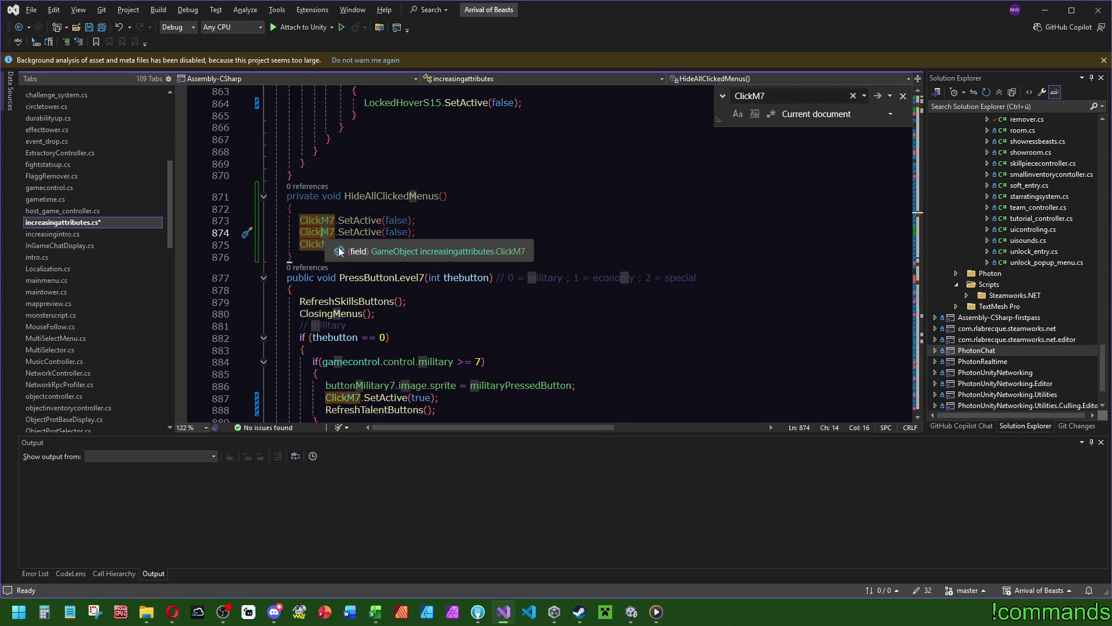
pyautogui.press('Delete')
pyautogui.write('E')
pyautogui.press('Down')
pyautogui.press('Delete')
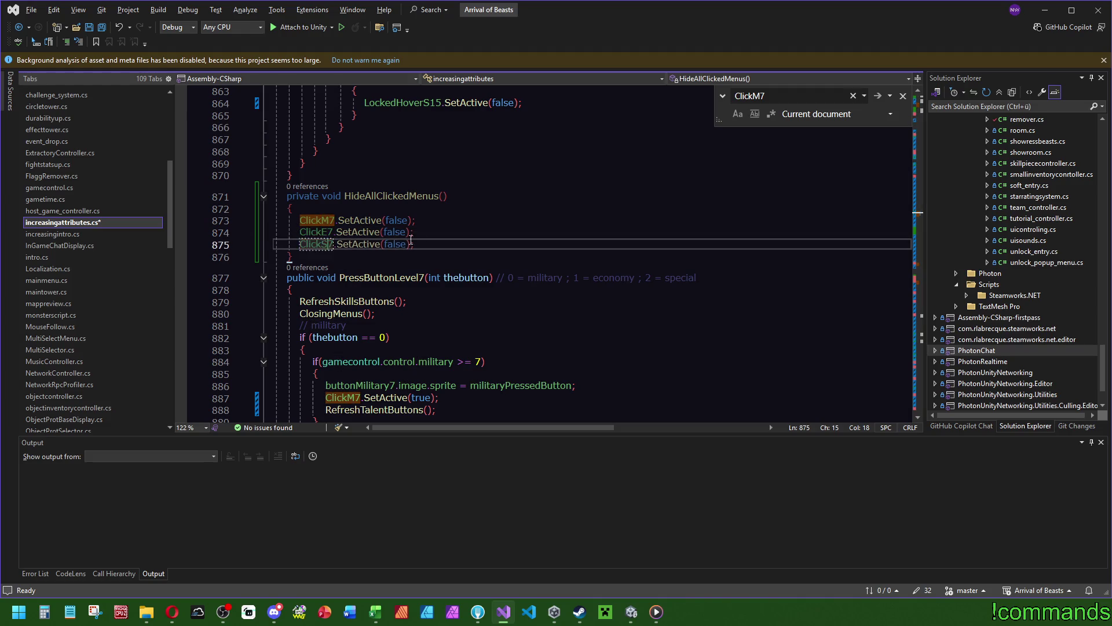
pyautogui.write('S')
pyautogui.moveTo(429, 245); pyautogui.dragTo(441, 218)
# Duplicate the three calls as ClickM15, ClickE15 and ClickS15, removing the extra copies.
pyautogui.hotkey('ctrl', 'd')
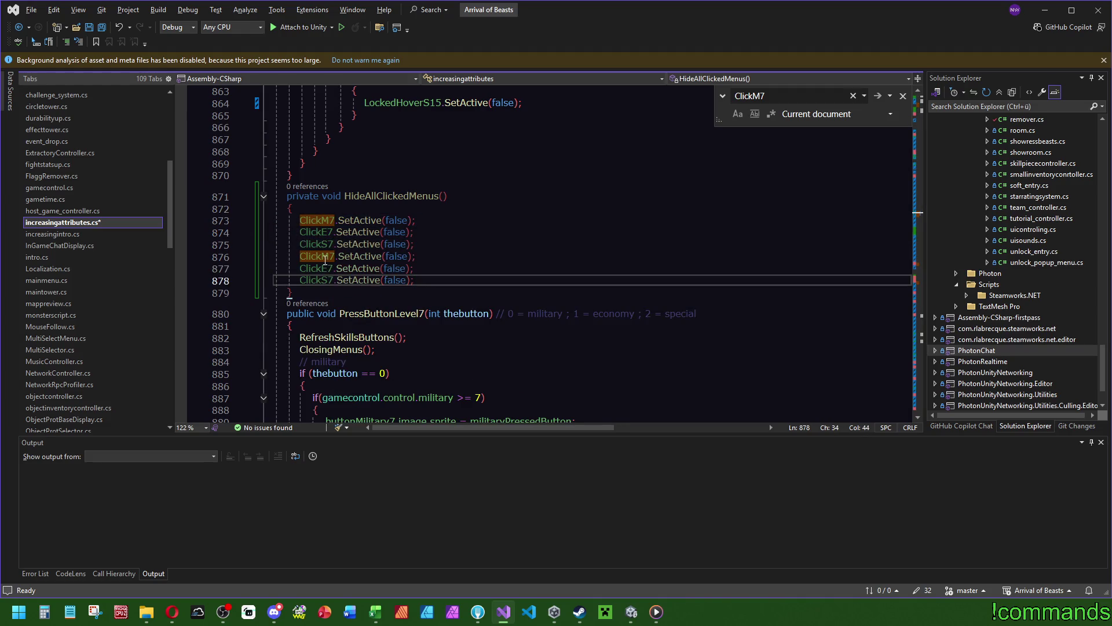
pyautogui.doubleClick(323, 257)
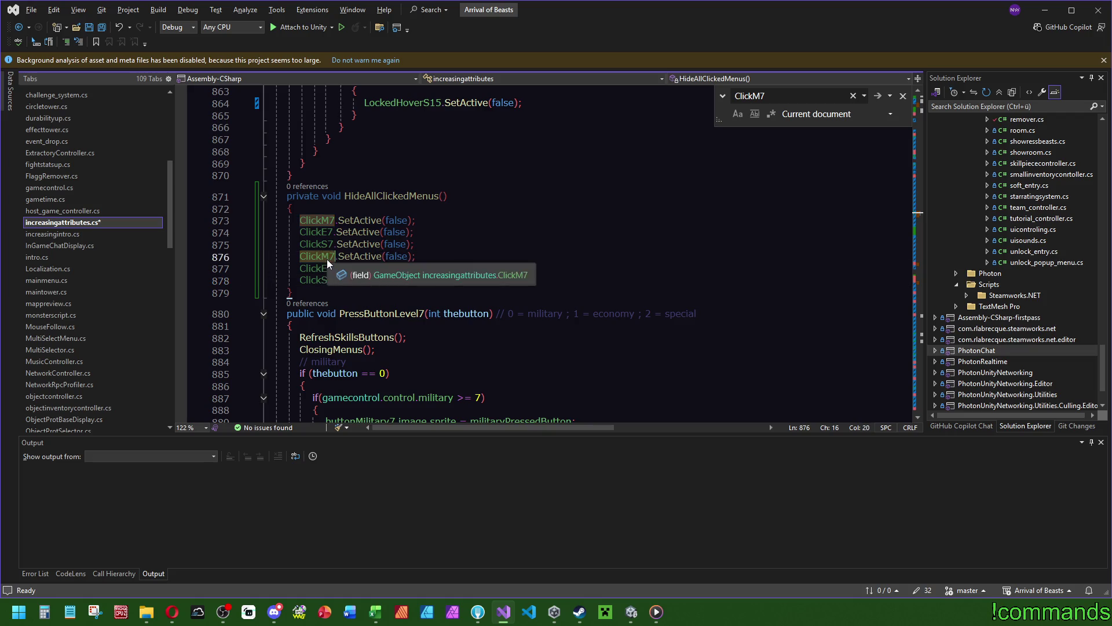
pyautogui.write('Click')
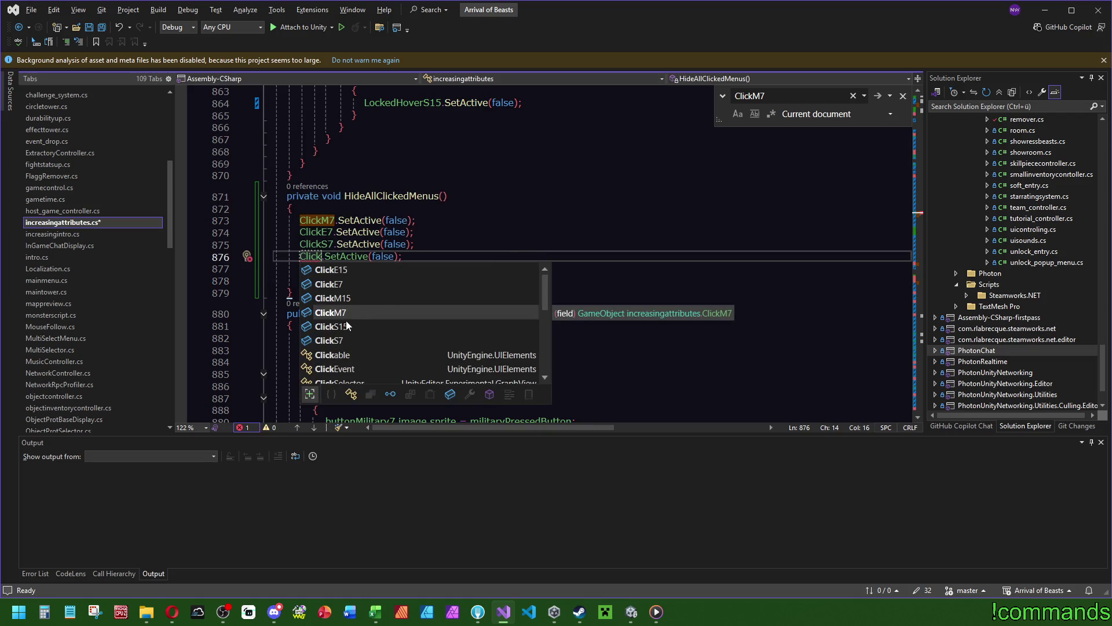
pyautogui.doubleClick(332, 298)
pyautogui.click(330, 268)
pyautogui.press('Tab')
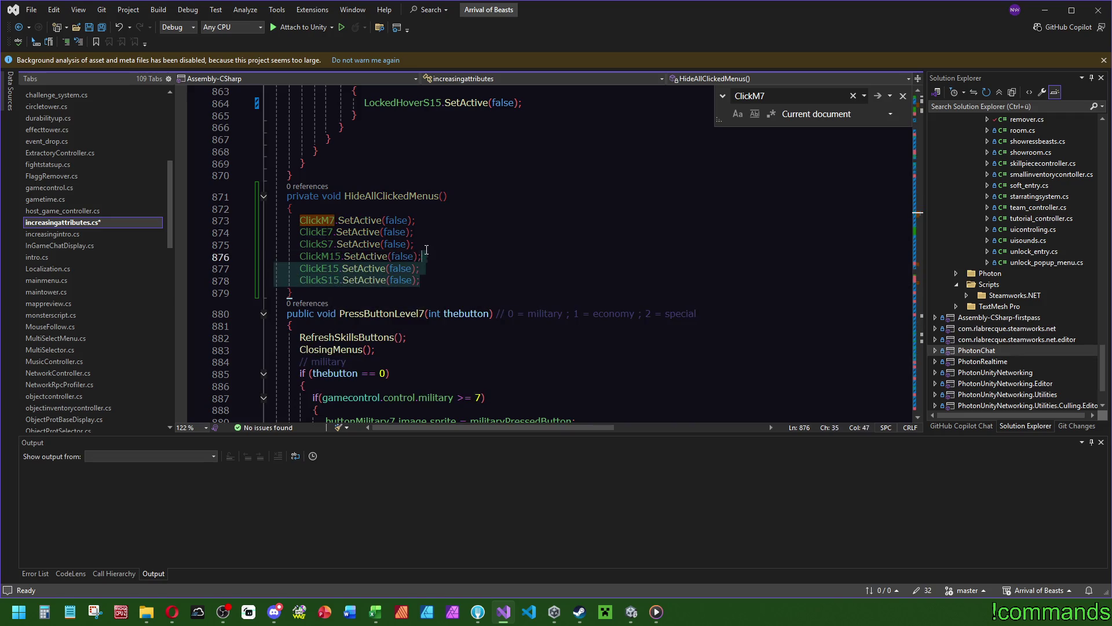
pyautogui.hotkey('ctrl', 'd')
pyautogui.doubleClick(314, 295)
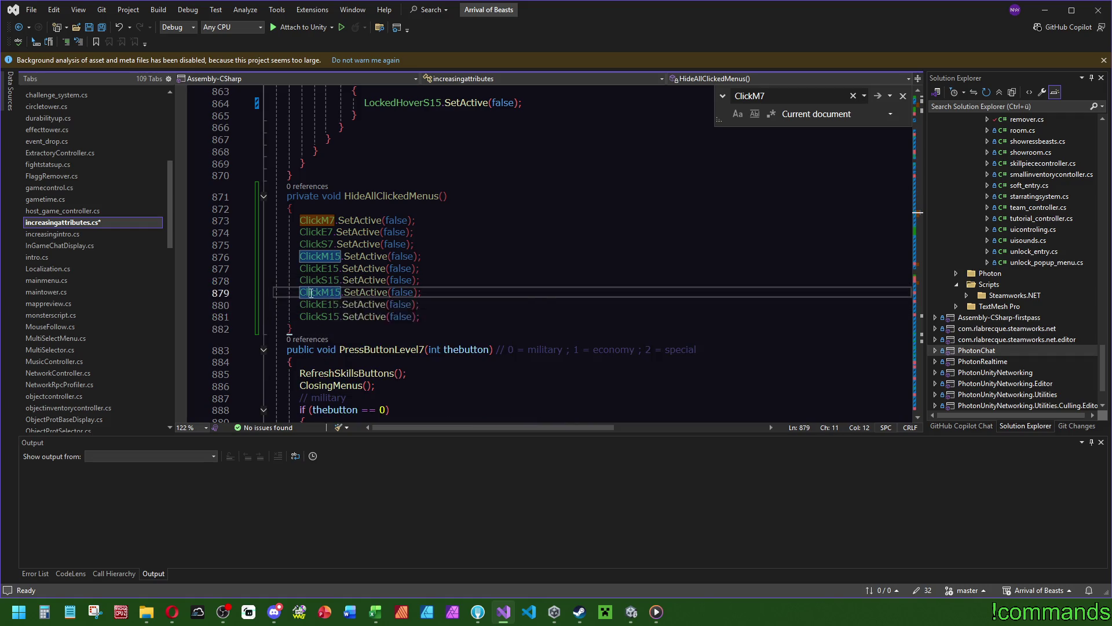
pyautogui.write('Click')
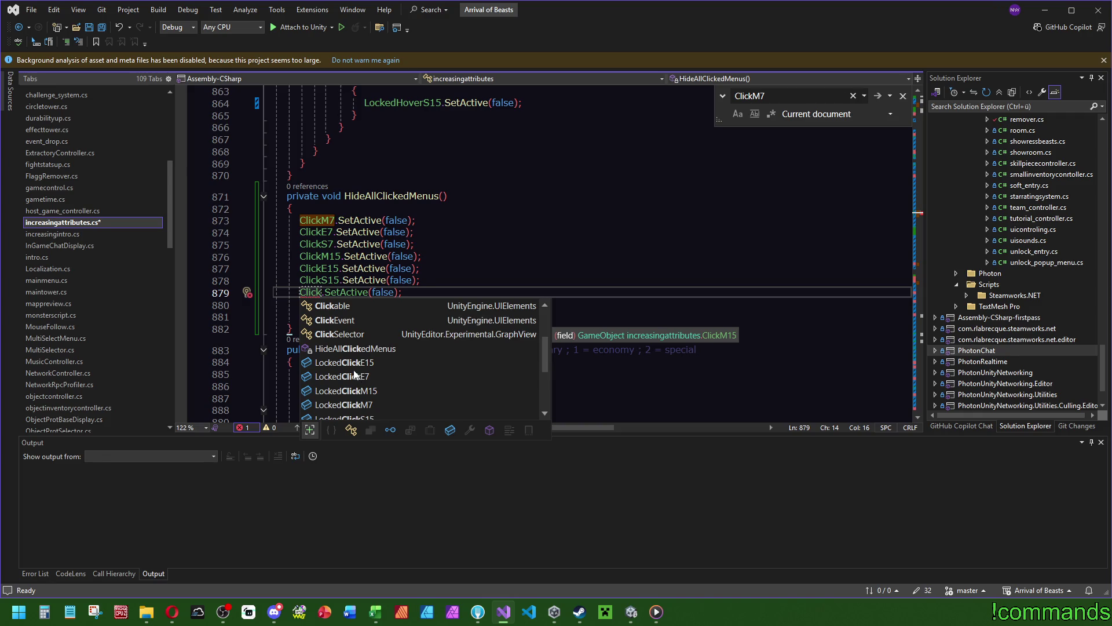
pyautogui.click(446, 210)
pyautogui.click(518, 282)
pyautogui.hotkey('ctrl', 'z')
pyautogui.hotkey('ctrl', 'z')
pyautogui.press('Delete')
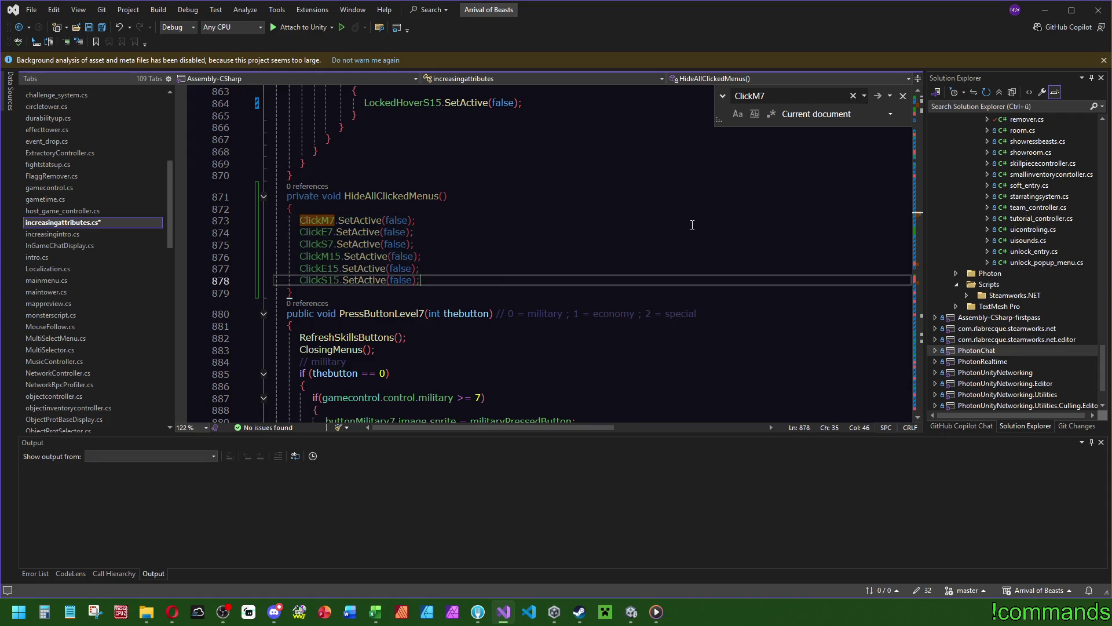
# Add // Unlocked and // Locked comments and paste the six hide calls under Locked.
pyautogui.press('Return')
pyautogui.write('// Locked')
pyautogui.press('Up')
pyautogui.press('Up')
pyautogui.press('Up')
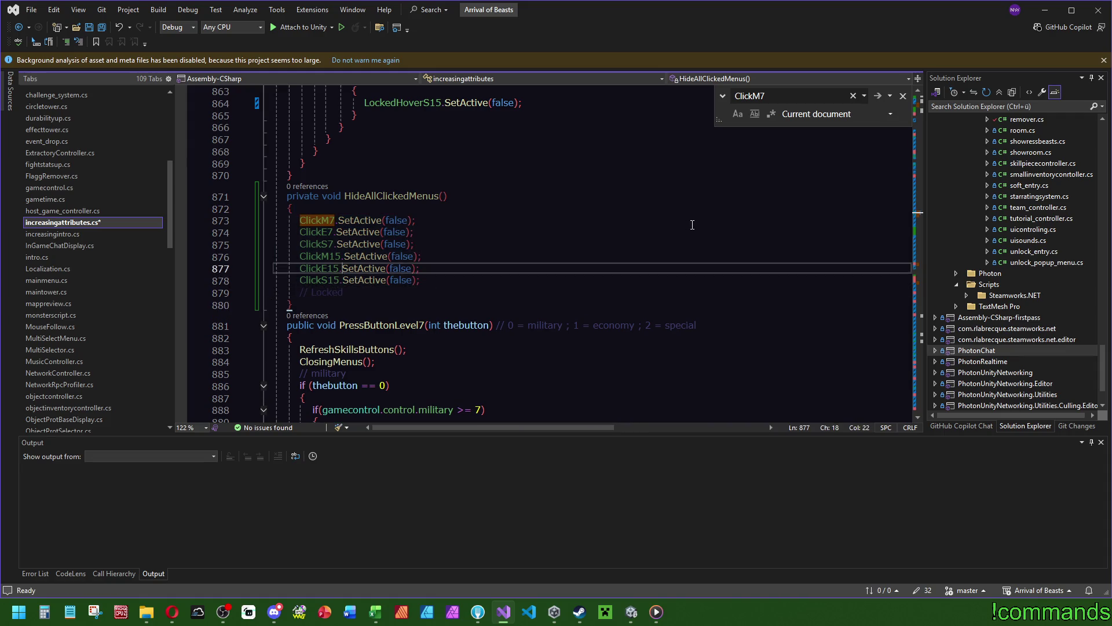
pyautogui.hotkey('ctrl', 'Return')
pyautogui.write('//')
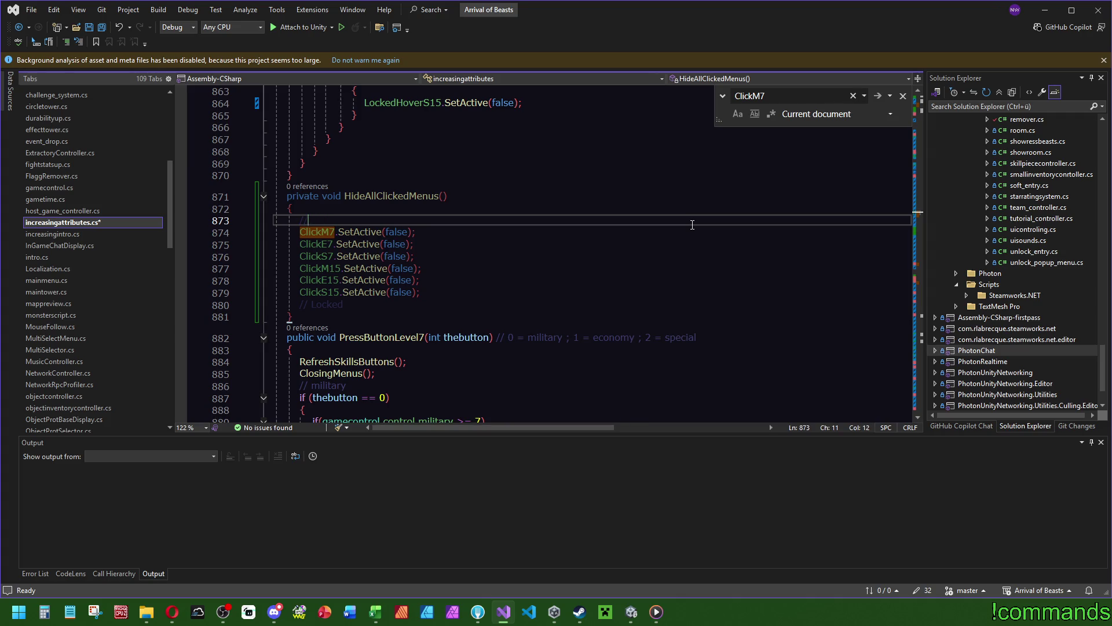
pyautogui.write(' Unlocked')
pyautogui.press('Down')
pyautogui.press('Down')
pyautogui.press('Down')
pyautogui.press('Return')
pyautogui.write('ClickM7.SetActive(false); ClickE7.SetActive(false); ClickS7.SetActive(false); ClickM15.SetActive(false); ClickE15.SetActive(false); ClickS15.SetActive(false);')
pyautogui.click(352, 312)
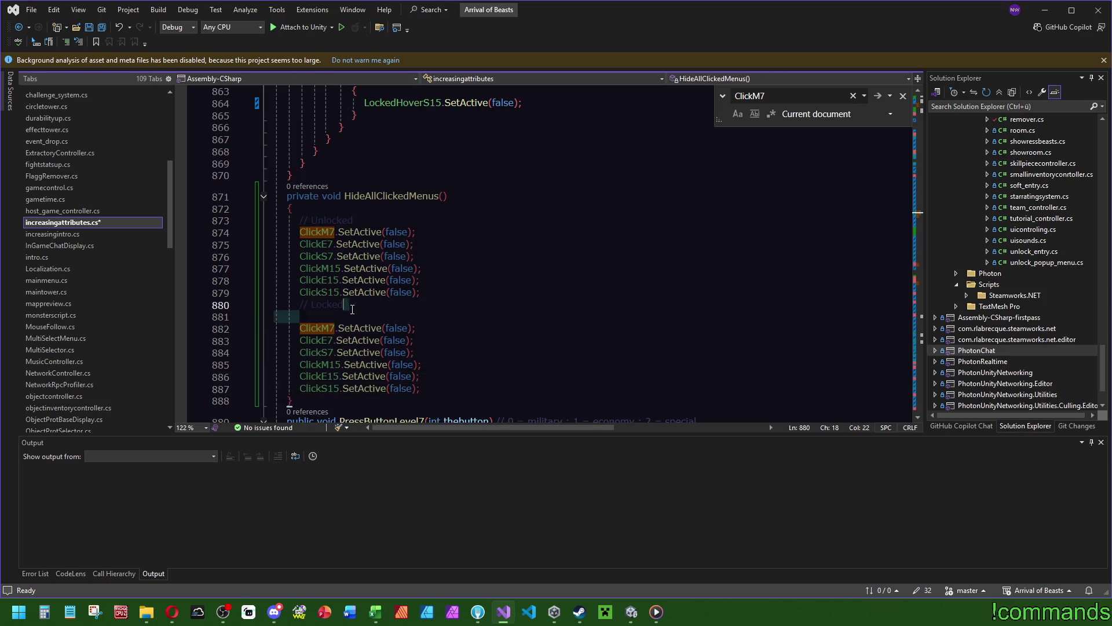
pyautogui.press('Delete')
# Rename the pasted calls to LockedClickM7, E7, S7, M15, E15 and S15.
pyautogui.doubleClick(321, 316)
pyautogui.write('Click')
pyautogui.press('Down')
pyautogui.press('Down')
pyautogui.press('Down')
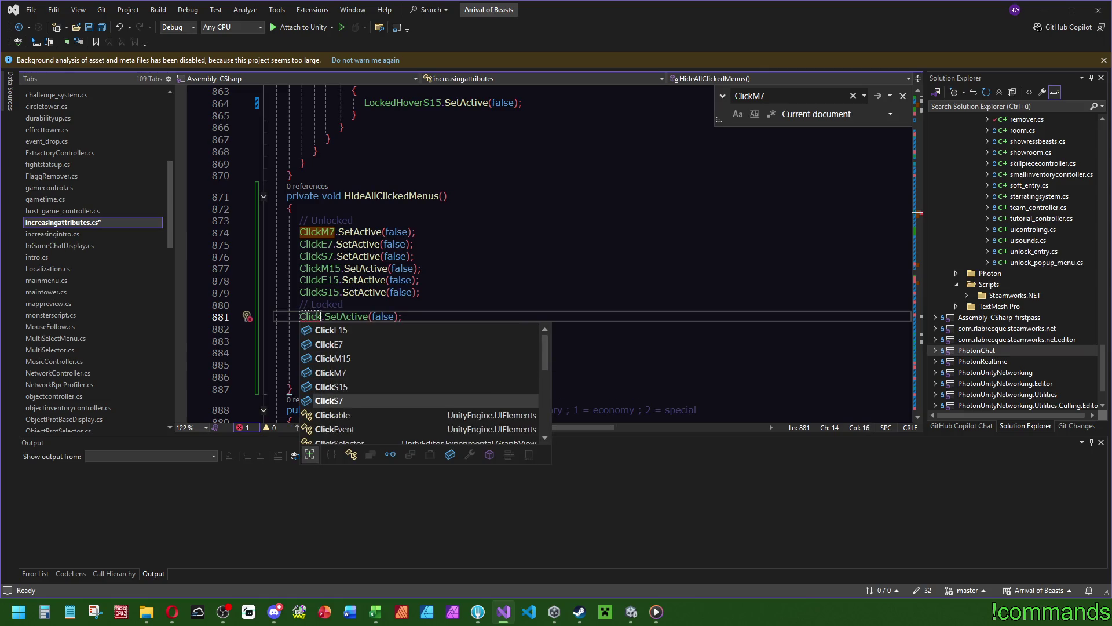
pyautogui.scroll(-2, 399, 439)
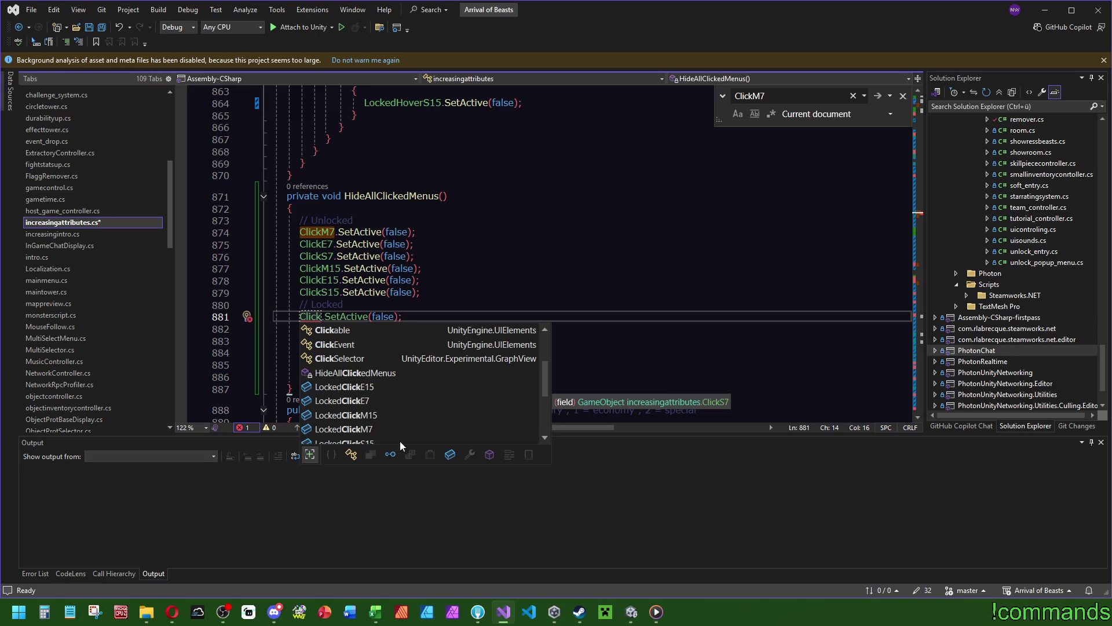
pyautogui.doubleClick(345, 428)
pyautogui.moveTo(331, 317); pyautogui.dragTo(301, 322)
pyautogui.click(300, 328)
pyautogui.write('Locked')
pyautogui.click(300, 341)
pyautogui.write('Locked')
pyautogui.click(300, 352)
pyautogui.hotkey('ctrl', 'v')
pyautogui.click(300, 365)
pyautogui.write('Locked')
pyautogui.click(302, 376)
pyautogui.write('Locked')
pyautogui.click(490, 286)
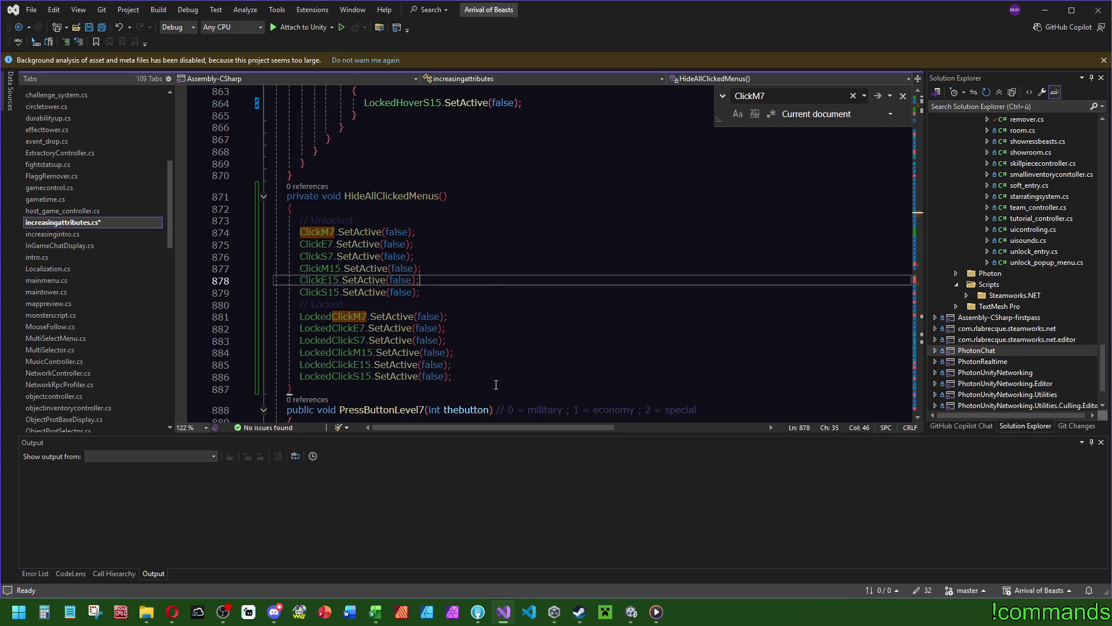
pyautogui.press('Escape')
pyautogui.doubleClick(406, 197)
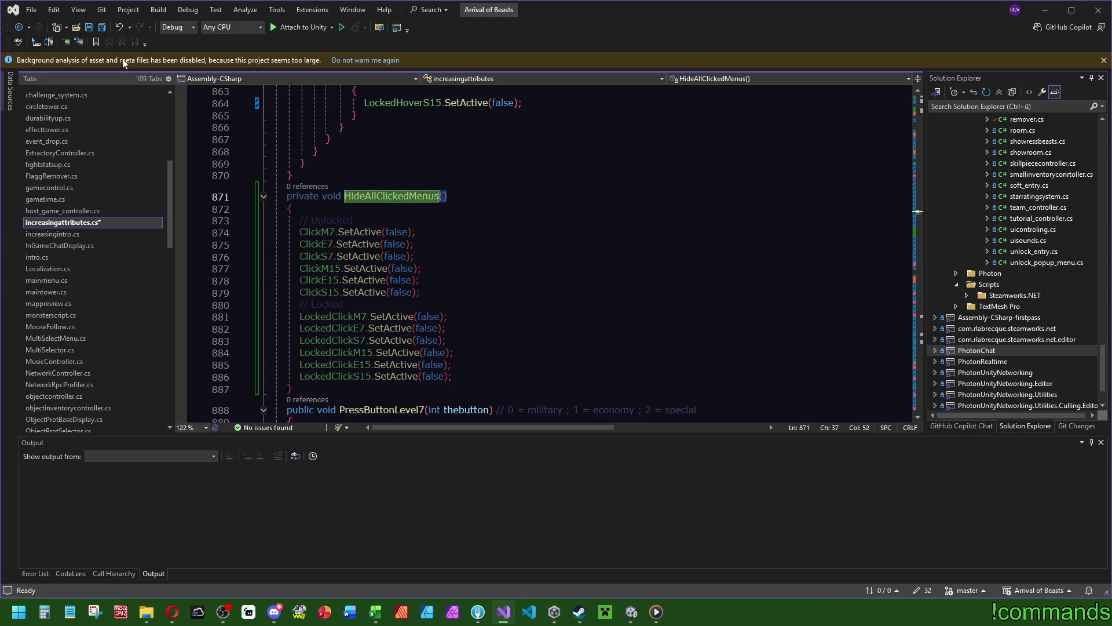
# Save the script, then add a HideAllClickedMenus() call after RefreshUiStuff in ApplyEverything.
pyautogui.click(103, 27)
pyautogui.moveTo(921, 216); pyautogui.dragTo(921, 137)
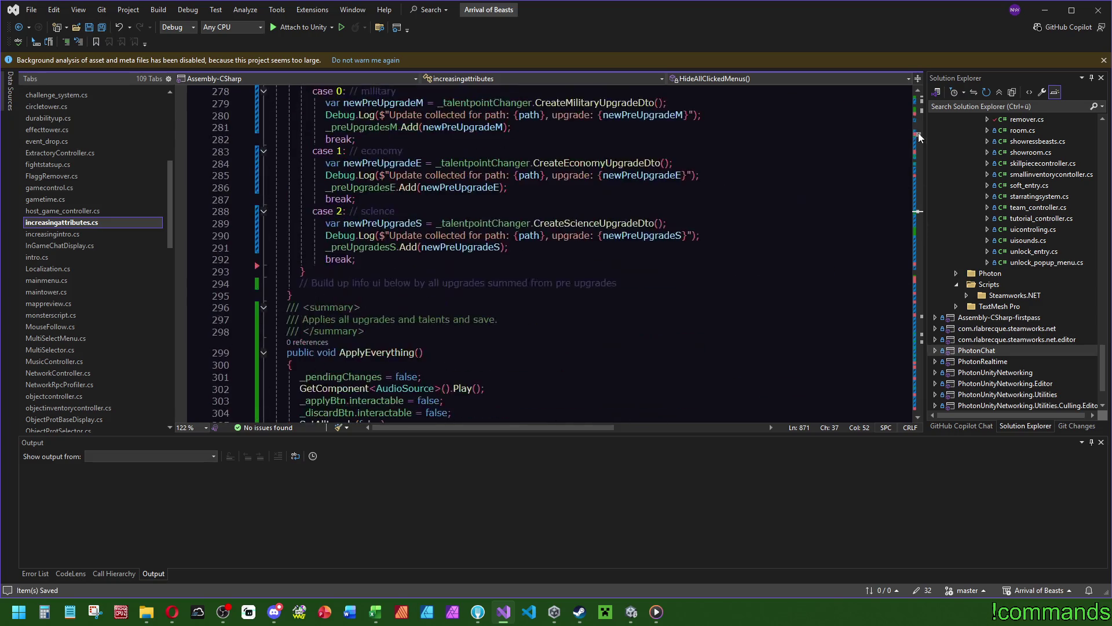
pyautogui.scroll(-5, 367, 269)
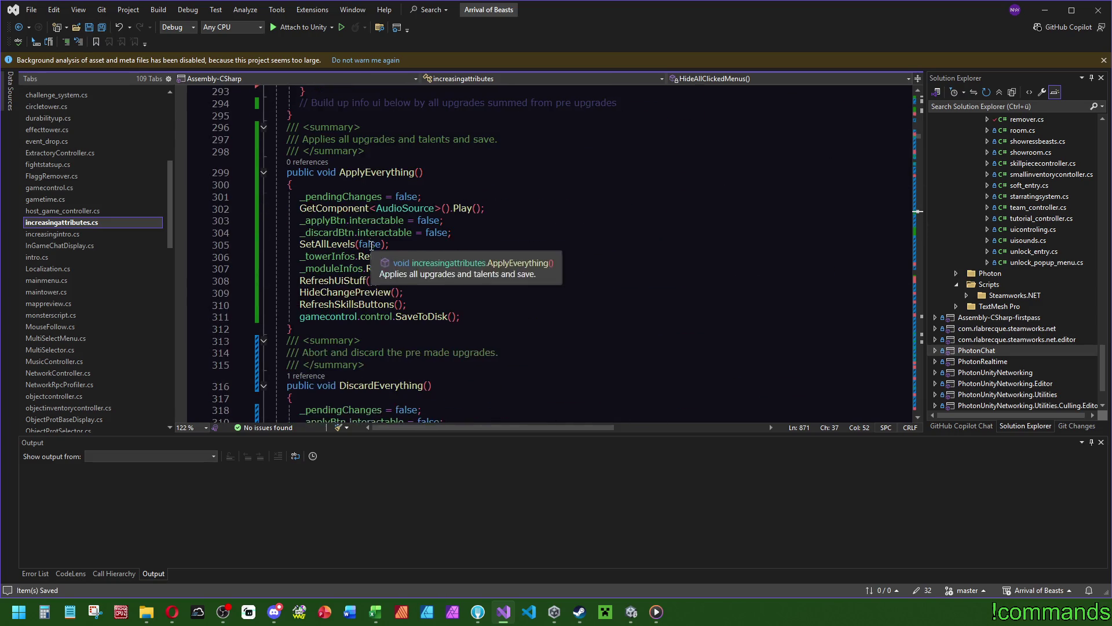
pyautogui.click(465, 305)
pyautogui.press('Return')
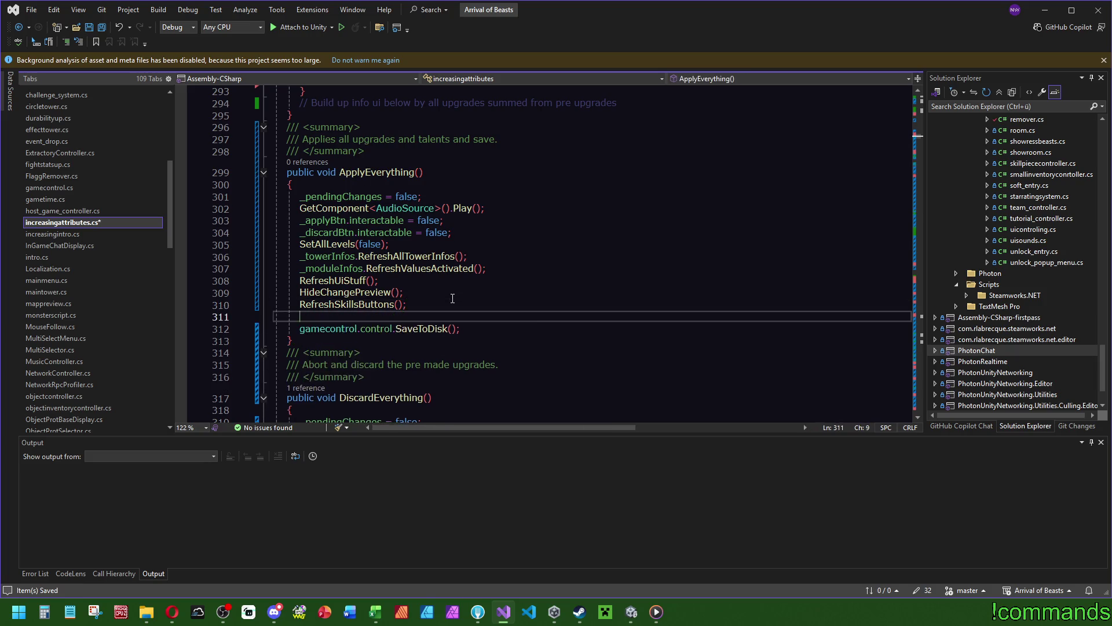
pyautogui.write('HideA')
pyautogui.press('Tab')
pyautogui.hotkey('ctrl', 'z')
pyautogui.hotkey('ctrl', 'z')
pyautogui.hotkey('ctrl', 'z')
pyautogui.click(392, 280)
pyautogui.press('Return')
pyautogui.write('HideAllClickedMenus();')
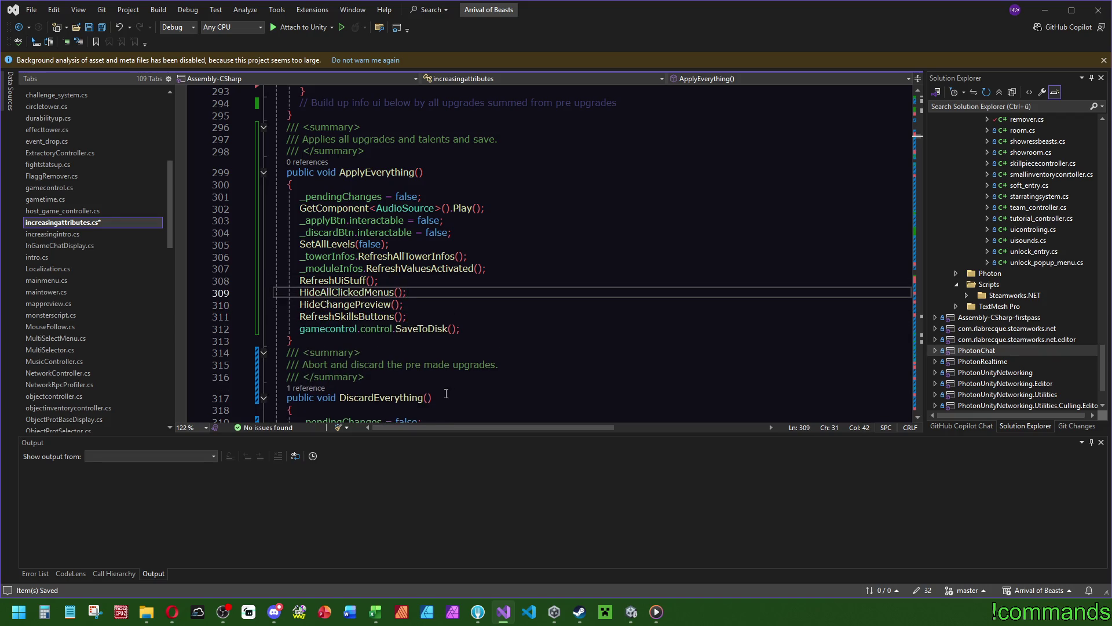
# Paste HideAllClickedMenus() into DiscardEverything, move it above HideChangePreview(), and save all files.
pyautogui.scroll(-12, 471, 264)
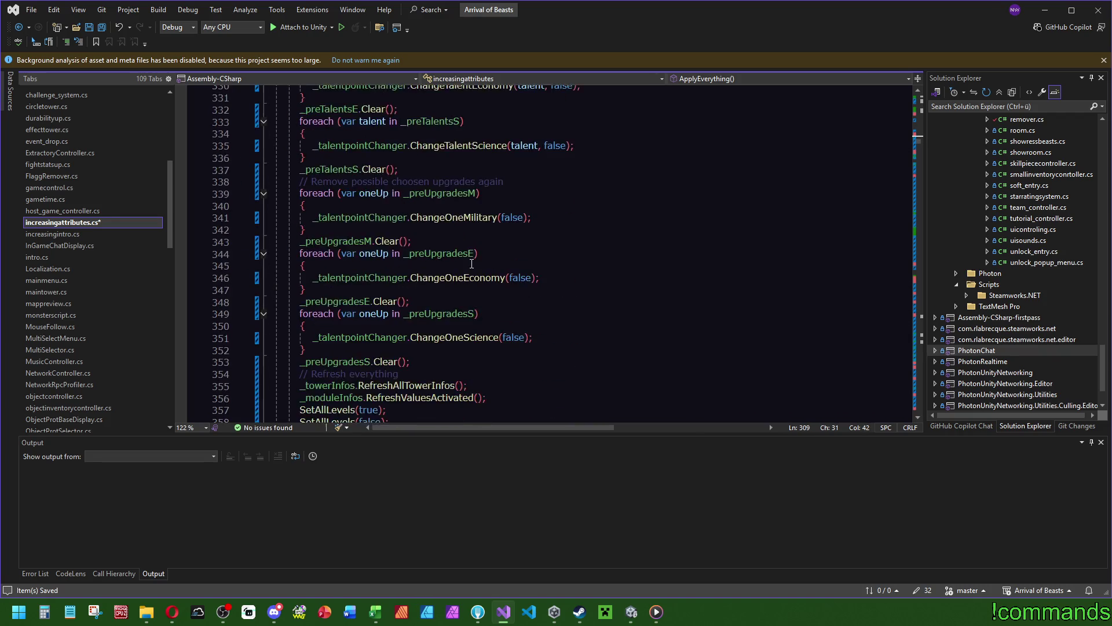
pyautogui.scroll(-6, 493, 270)
pyautogui.click(427, 230)
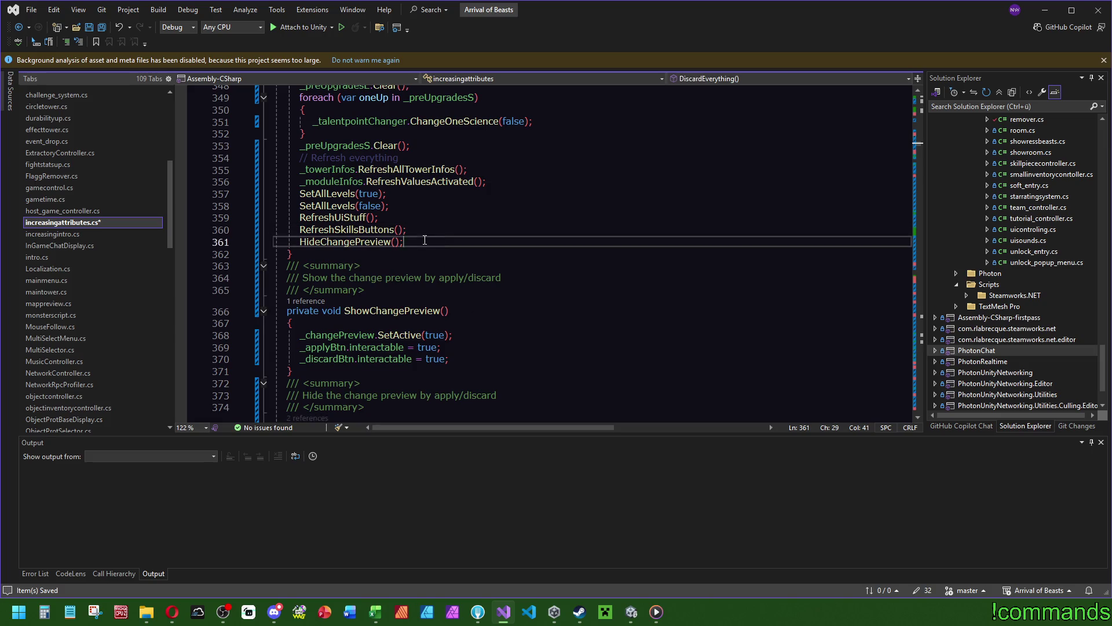
pyautogui.write('HideAllClickedMenus();')
pyautogui.press('Up')
pyautogui.press('Up')
pyautogui.press('Up')
pyautogui.scroll(16, 496, 273)
pyautogui.scroll(4, 496, 273)
pyautogui.scroll(-15, 499, 287)
pyautogui.scroll(9, 486, 276)
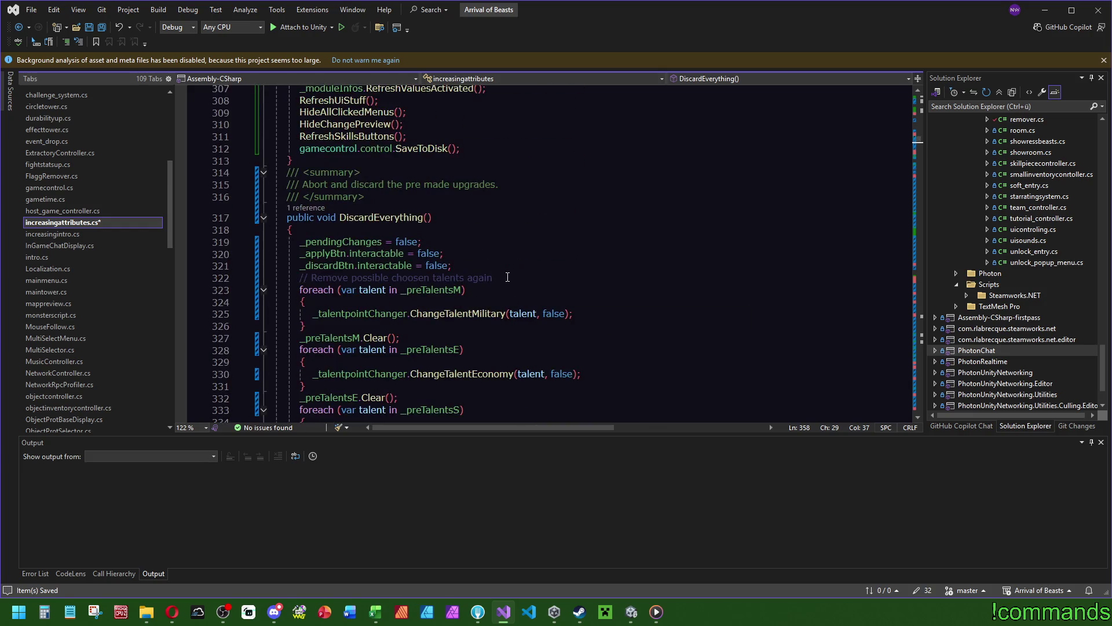
pyautogui.scroll(-14, 510, 274)
pyautogui.click(421, 251)
pyautogui.hotkey('alt', 'Up')
pyautogui.click(417, 206)
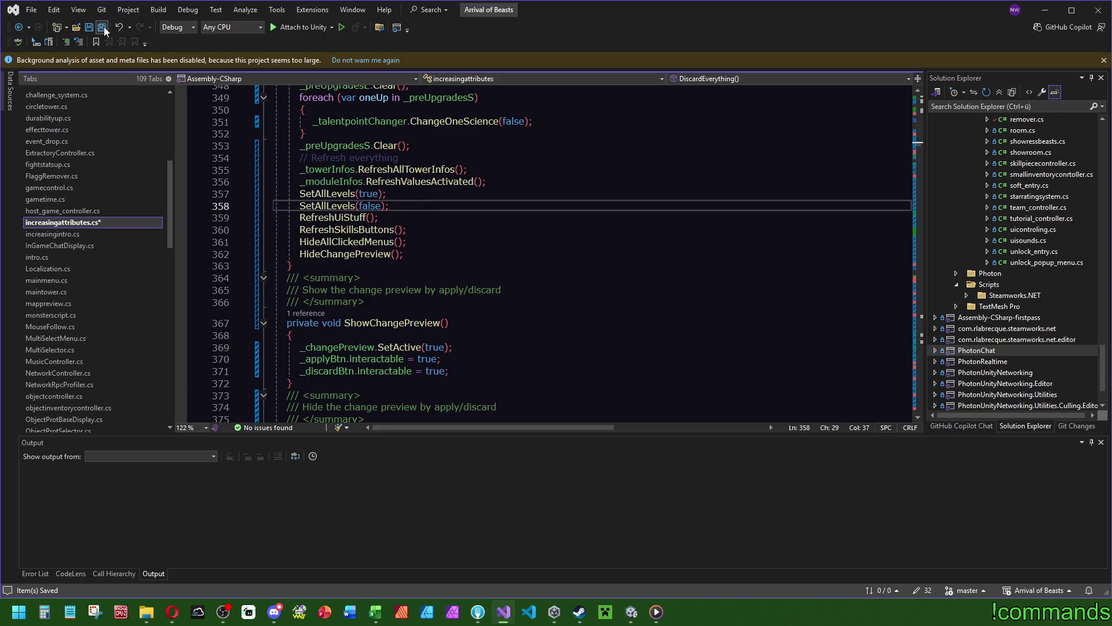
pyautogui.click(632, 612)
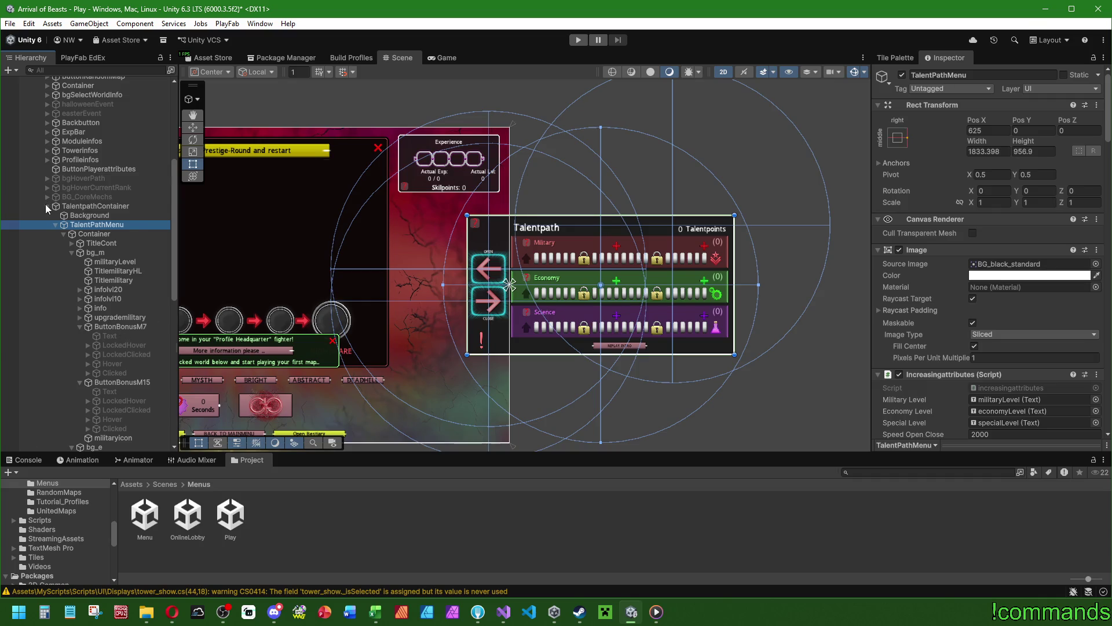
# Re-enable SkillstarMenu, save the scene, open the Menu scene, and enter play mode.
pyautogui.click(47, 205)
pyautogui.click(81, 326)
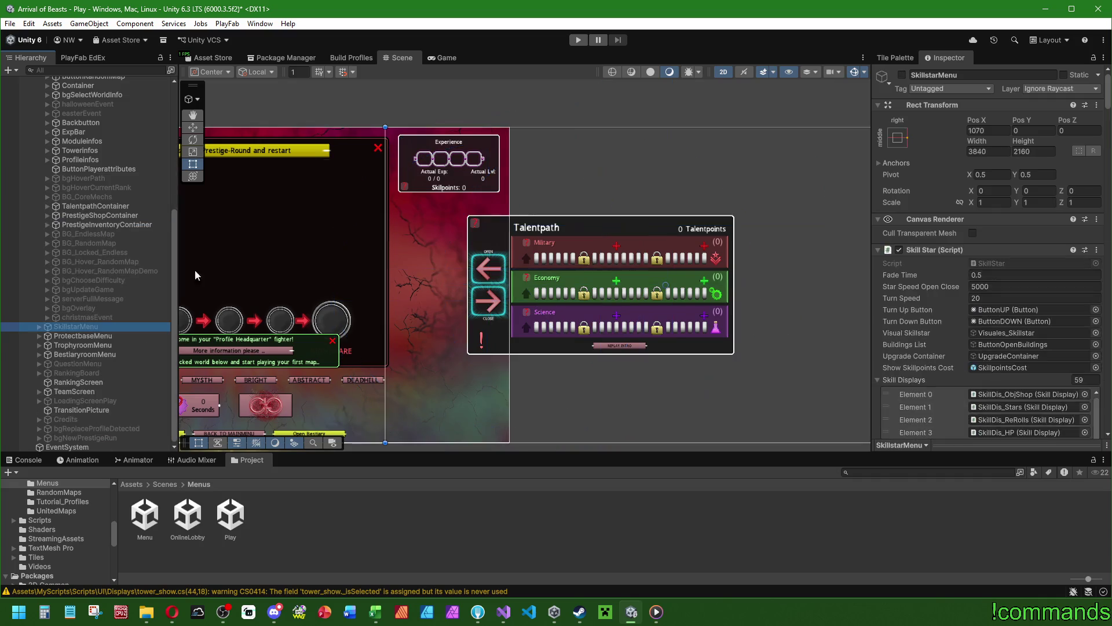
pyautogui.click(901, 75)
pyautogui.doubleClick(152, 517)
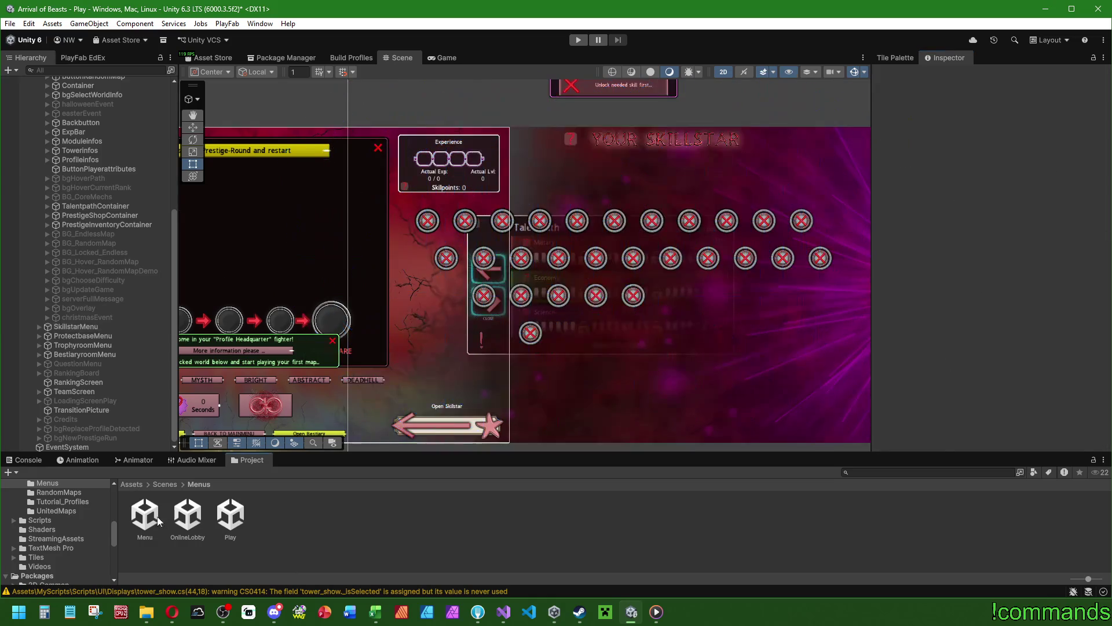
pyautogui.click(528, 332)
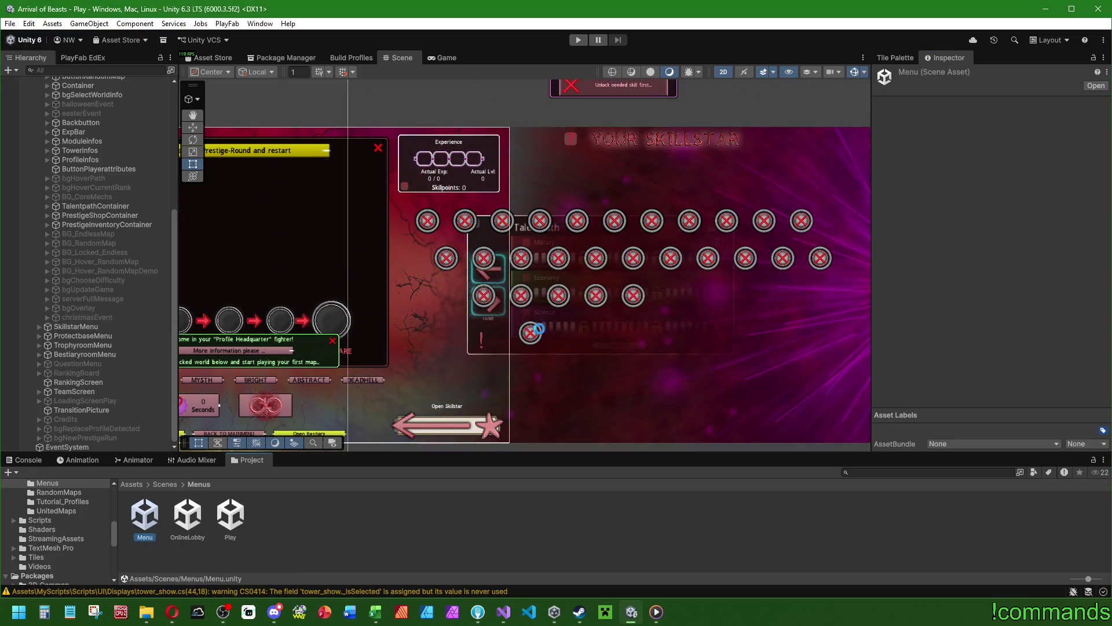
pyautogui.click(577, 41)
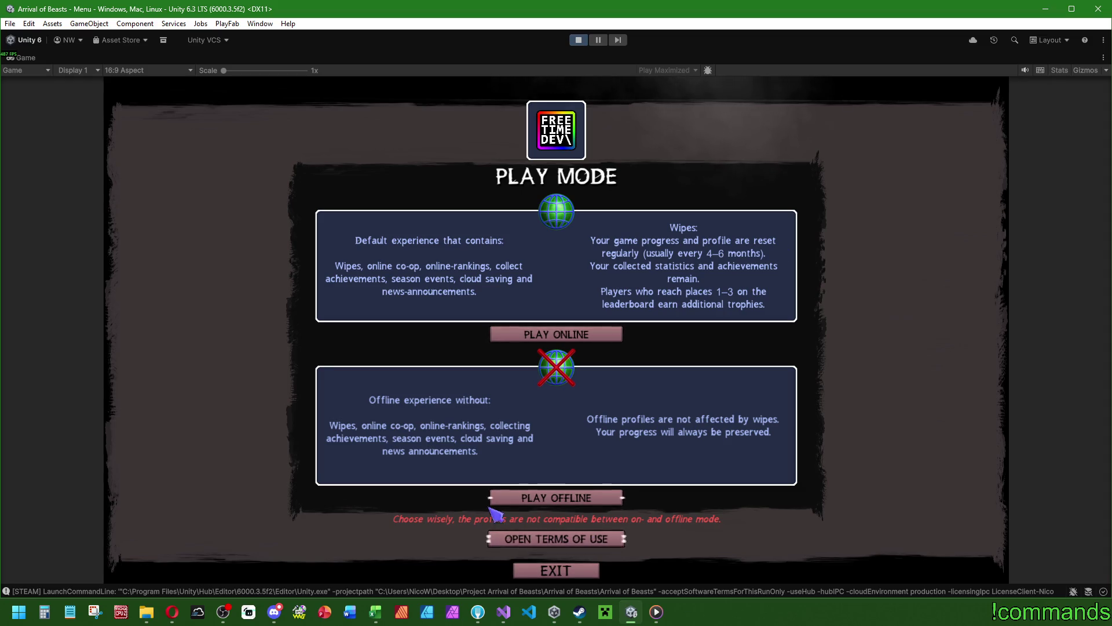
# Play offline with the local profile and dismiss the talent path intro cards.
pyautogui.click(506, 496)
pyautogui.click(508, 411)
pyautogui.click(539, 188)
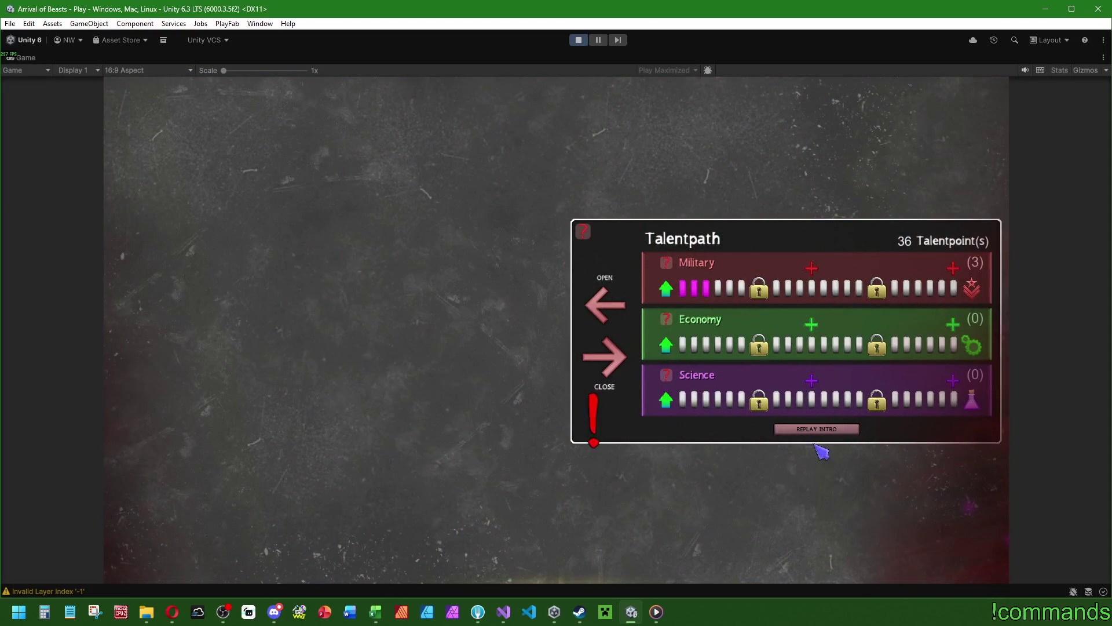
pyautogui.click(816, 443)
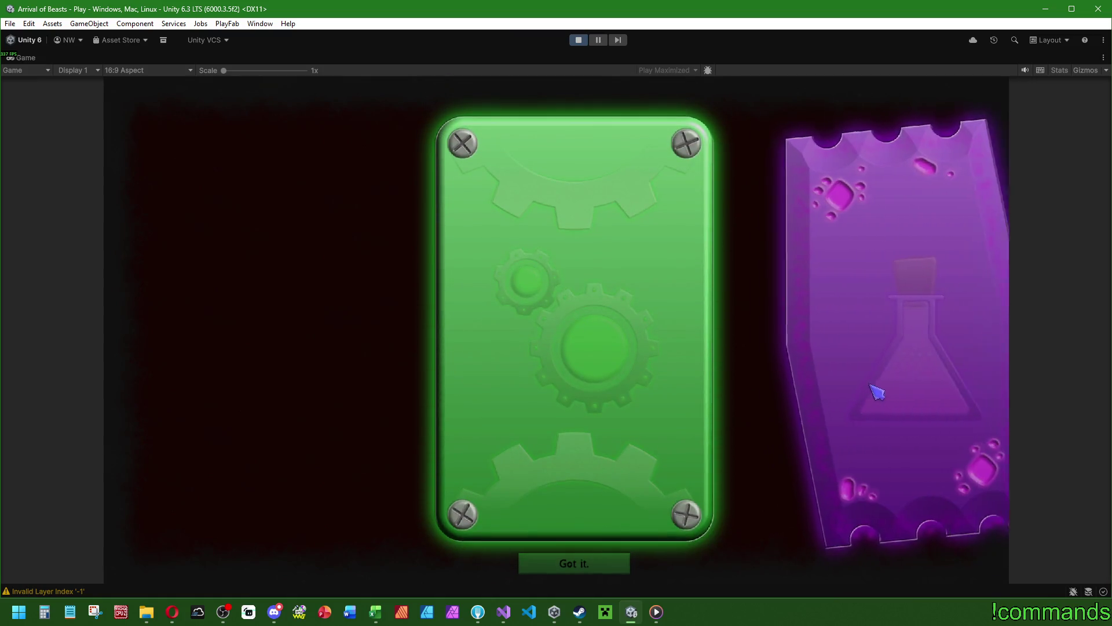
pyautogui.click(585, 565)
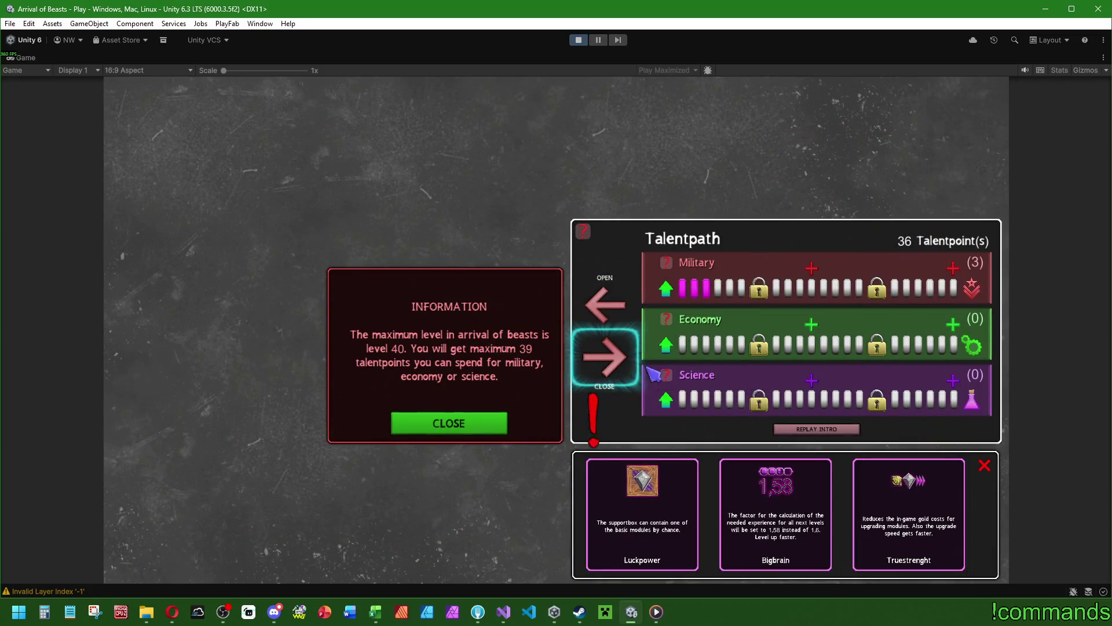
# Add several Science points, discard them back to 36 points, then add one Science point.
pyautogui.click(667, 401)
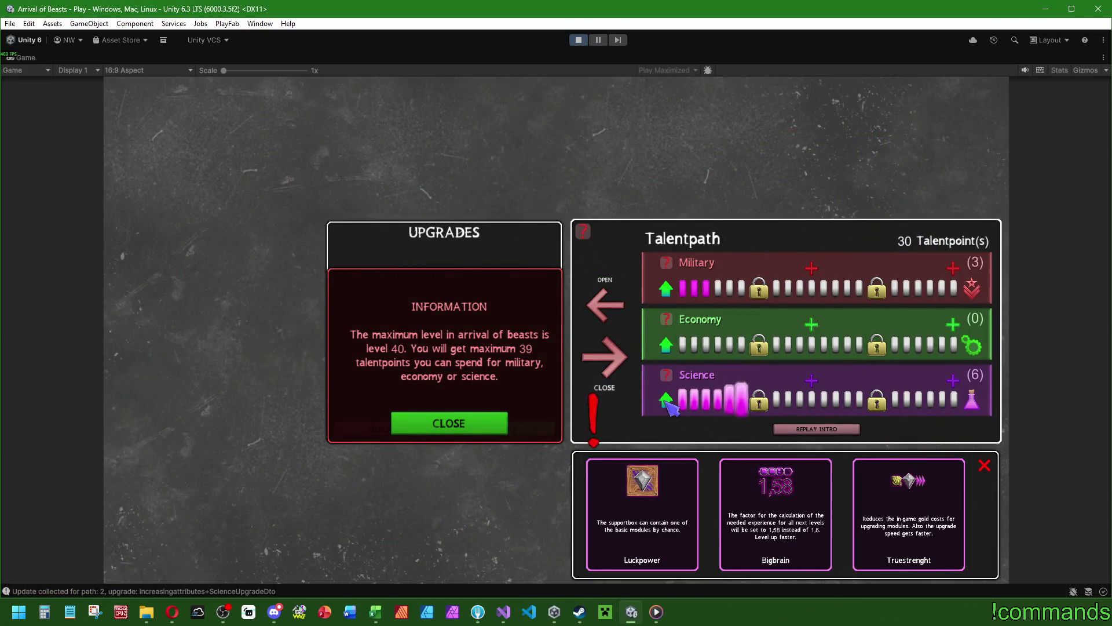
pyautogui.click(463, 420)
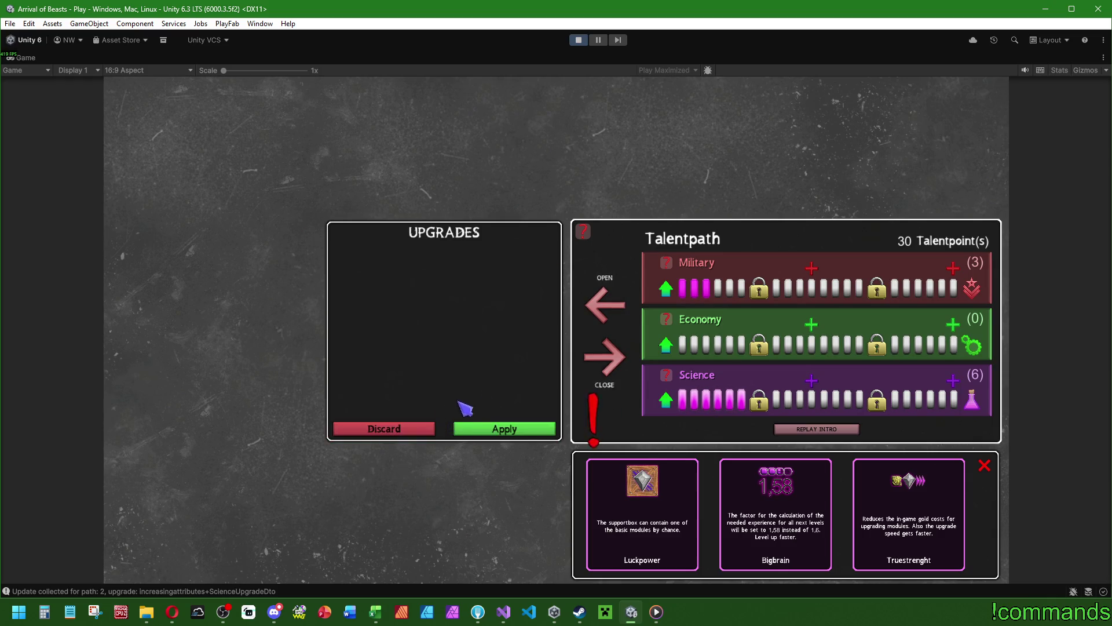
pyautogui.click(666, 401)
pyautogui.click(666, 400)
pyautogui.click(666, 401)
pyautogui.click(759, 400)
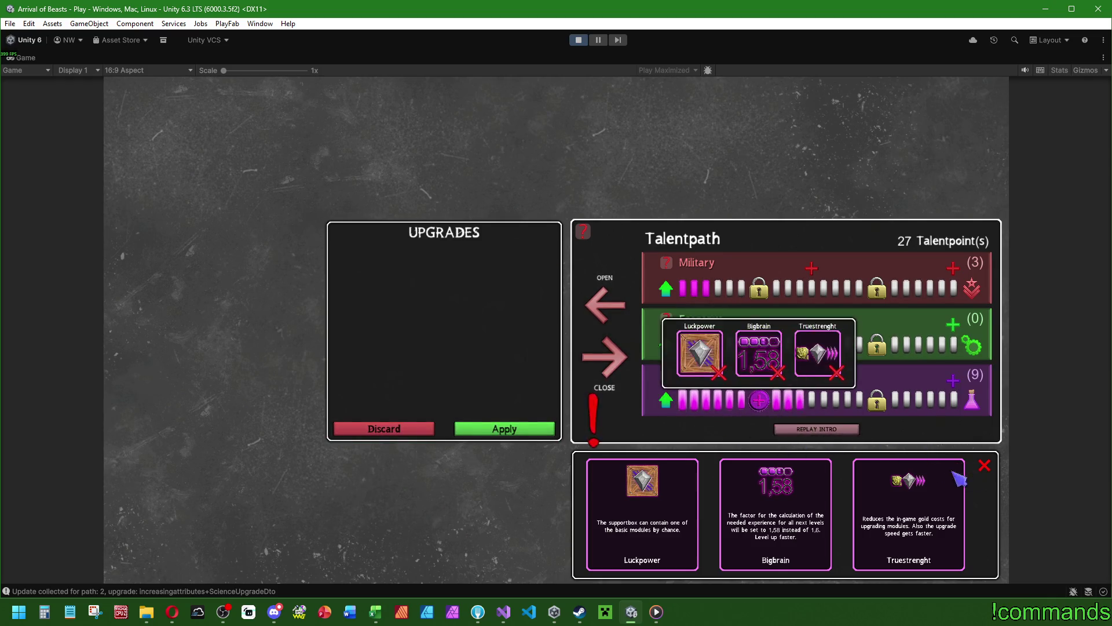
pyautogui.click(814, 428)
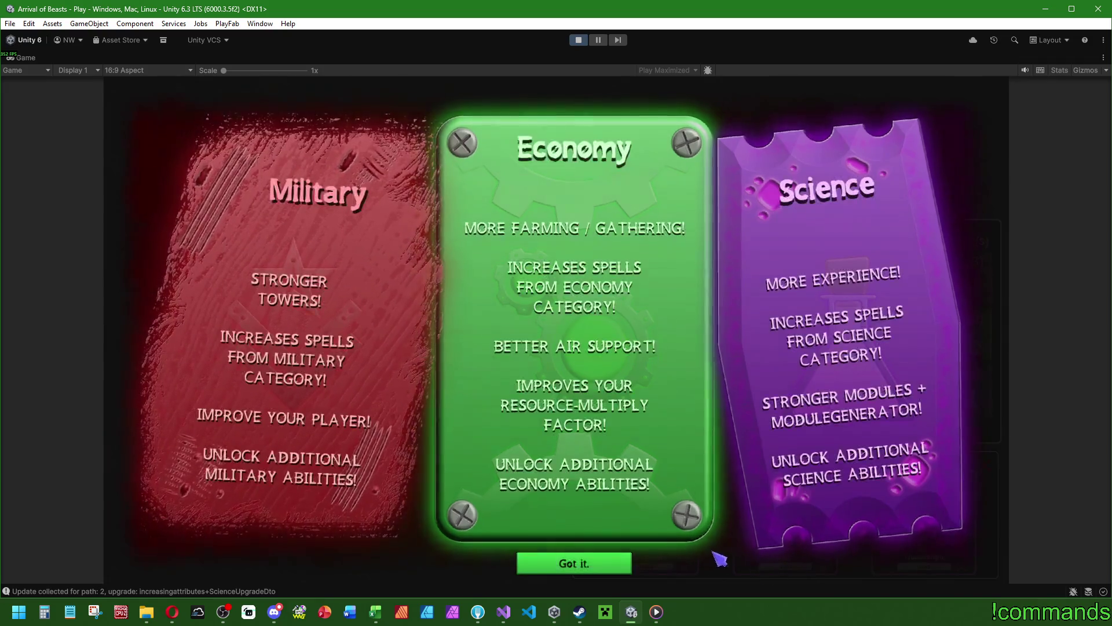
pyautogui.click(580, 563)
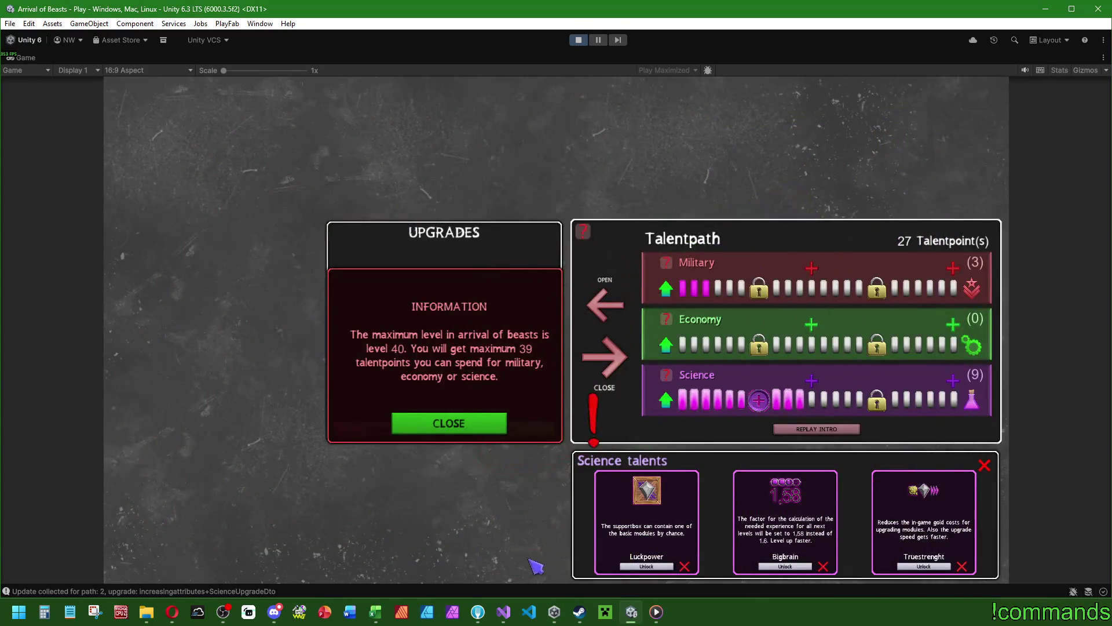
pyautogui.click(444, 425)
pyautogui.click(406, 431)
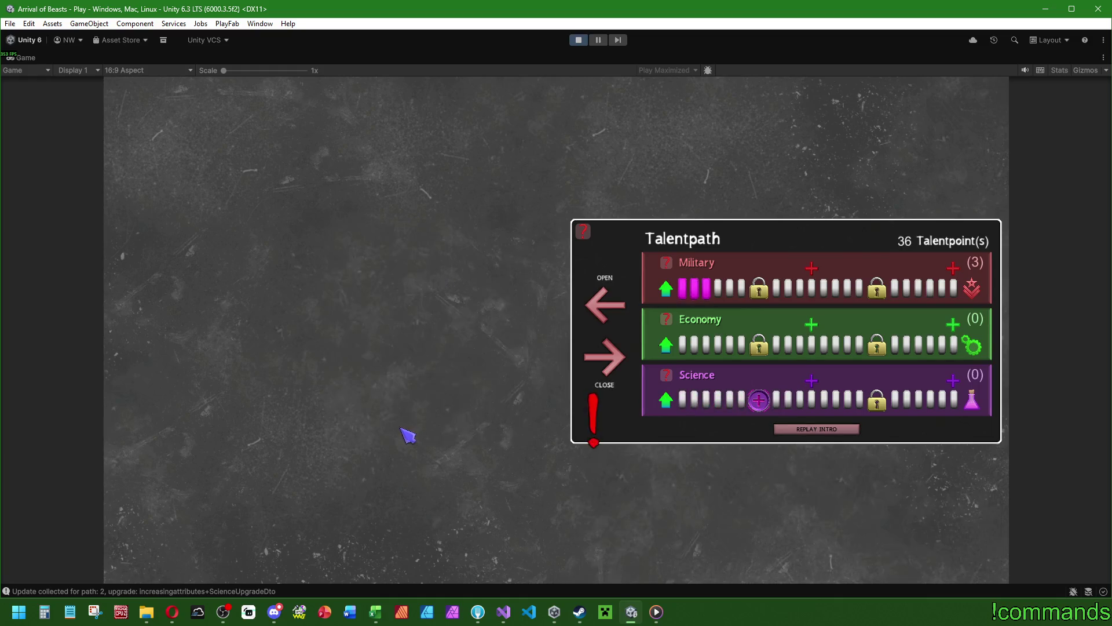
pyautogui.click(759, 400)
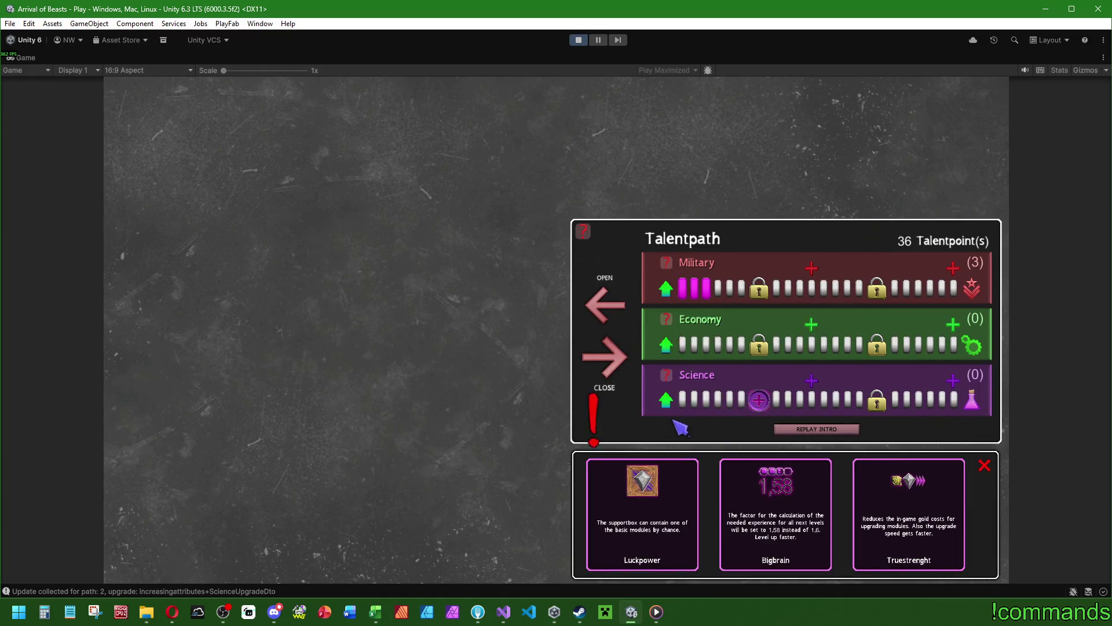
pyautogui.click(665, 399)
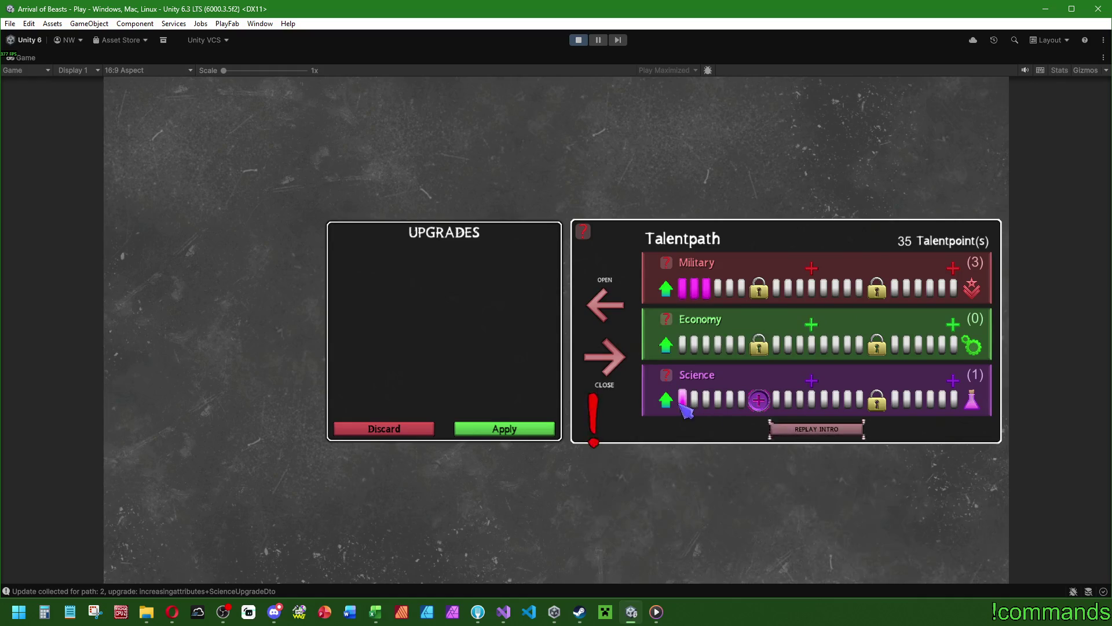
# Raise Economy to 7 and Military, and unlock the Doubler Economy talent.
pyautogui.click(672, 402)
pyautogui.click(672, 402)
pyautogui.click(672, 402)
pyautogui.click(672, 402)
pyautogui.click(672, 402)
pyautogui.click(666, 348)
pyautogui.click(666, 348)
pyautogui.click(666, 348)
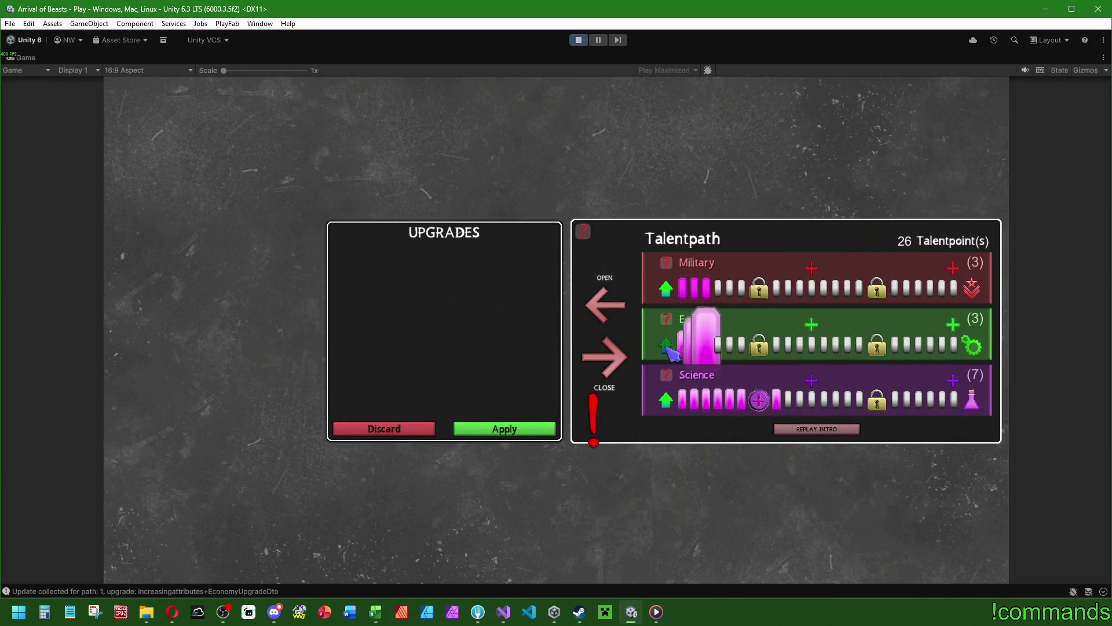
pyautogui.click(667, 346)
pyautogui.click(666, 288)
pyautogui.click(666, 287)
pyautogui.click(666, 288)
pyautogui.click(667, 288)
pyautogui.click(666, 288)
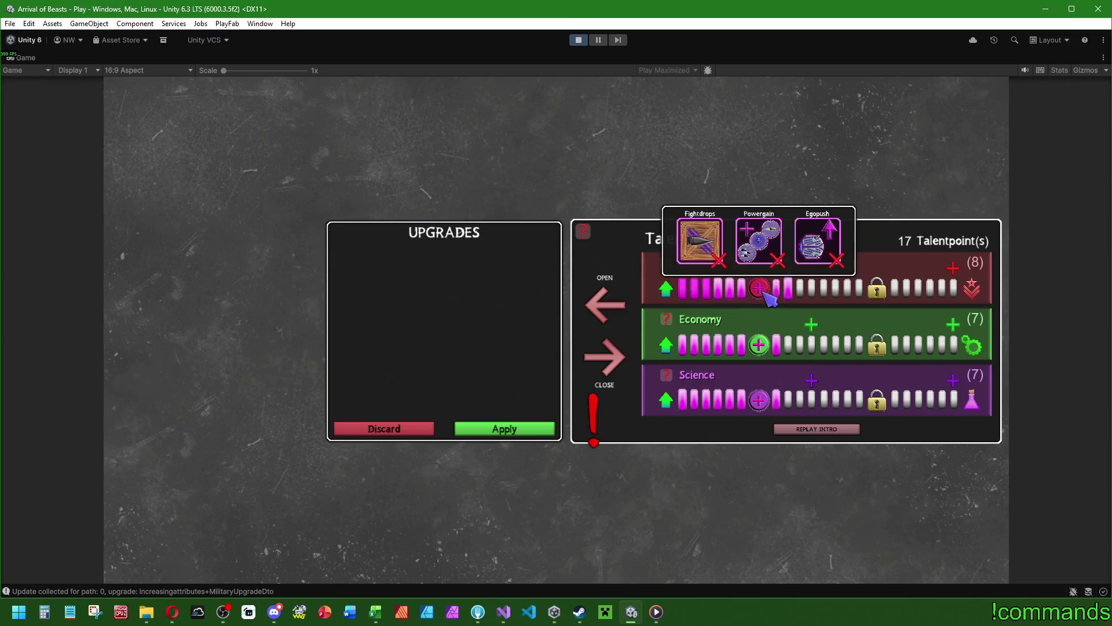
pyautogui.click(759, 288)
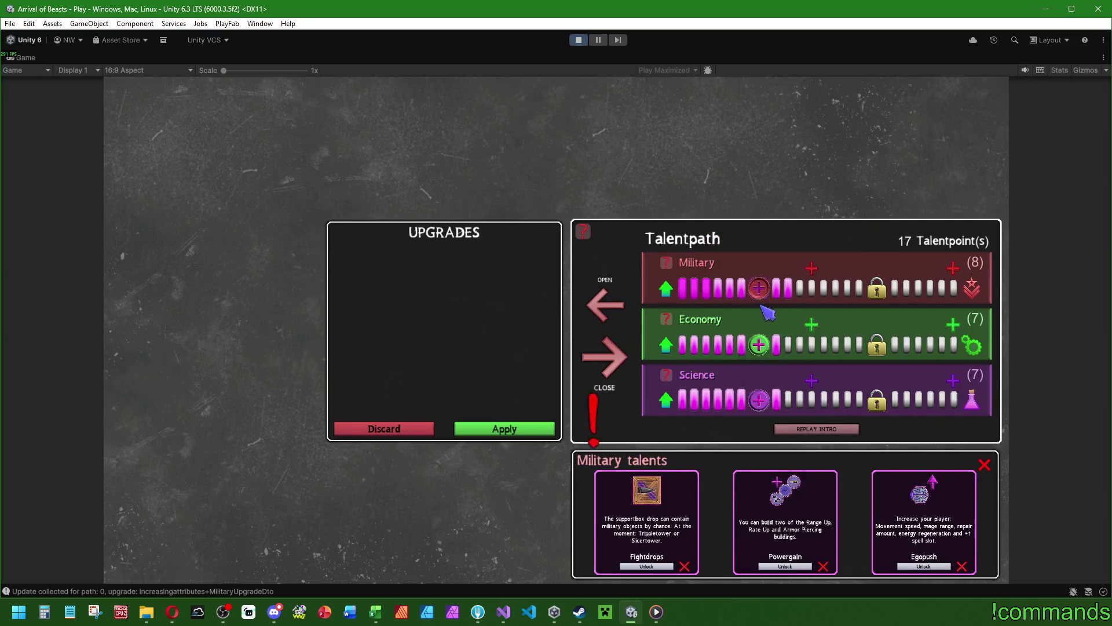
pyautogui.click(759, 346)
pyautogui.click(648, 566)
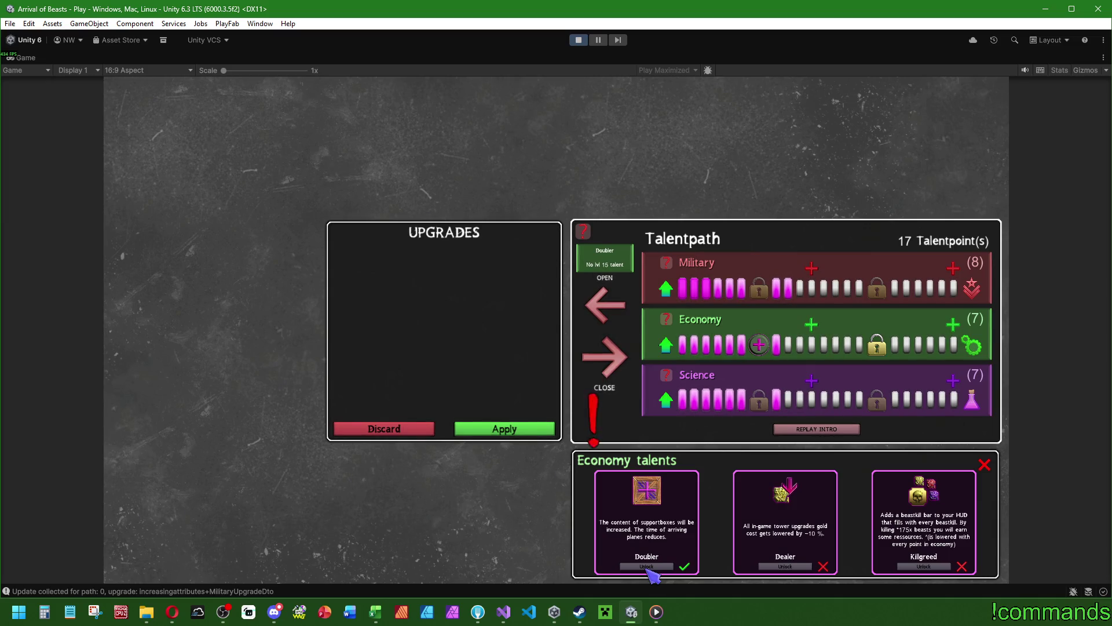
pyautogui.click(647, 567)
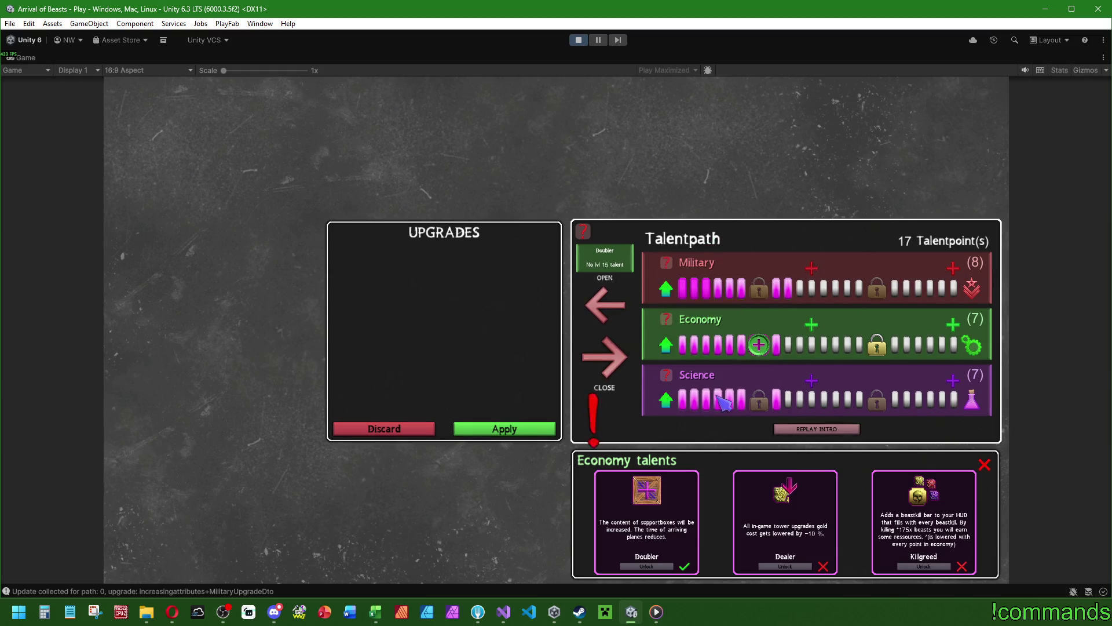
# Review the Economy path summary, discard all pending upgrades, and recheck the Economy talent details.
pyautogui.moveTo(886, 351)
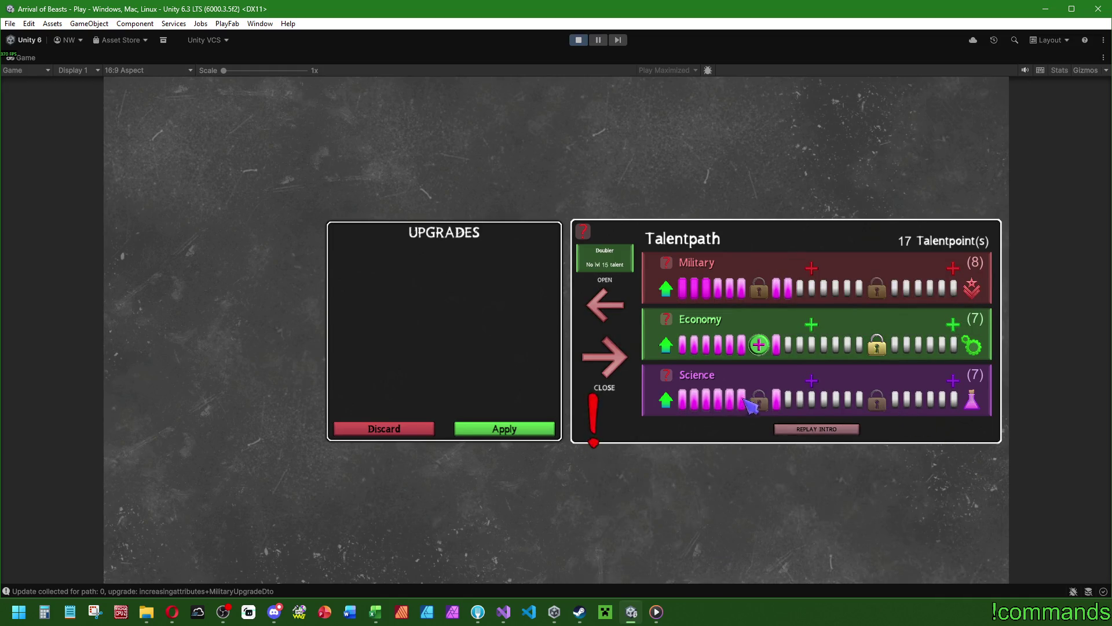
pyautogui.click(760, 350)
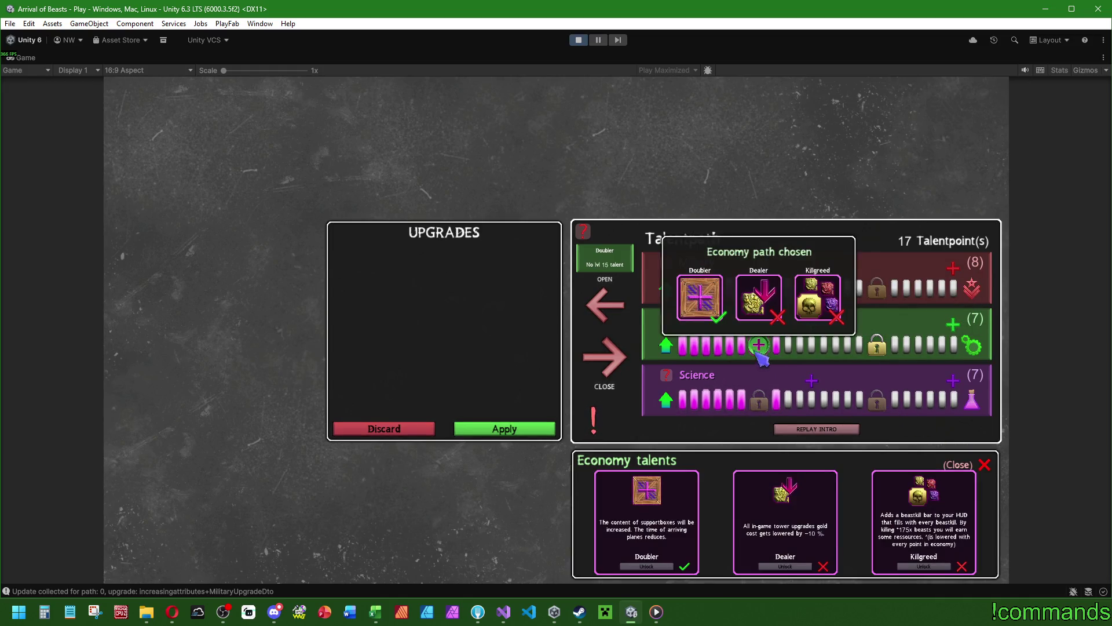
pyautogui.click(985, 466)
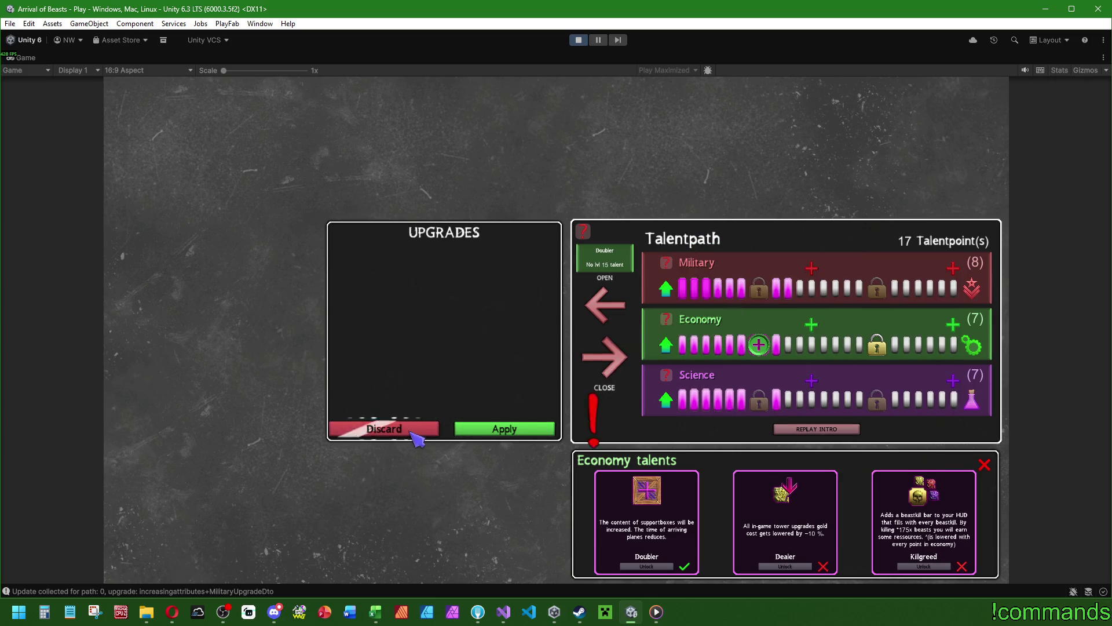
pyautogui.click(406, 431)
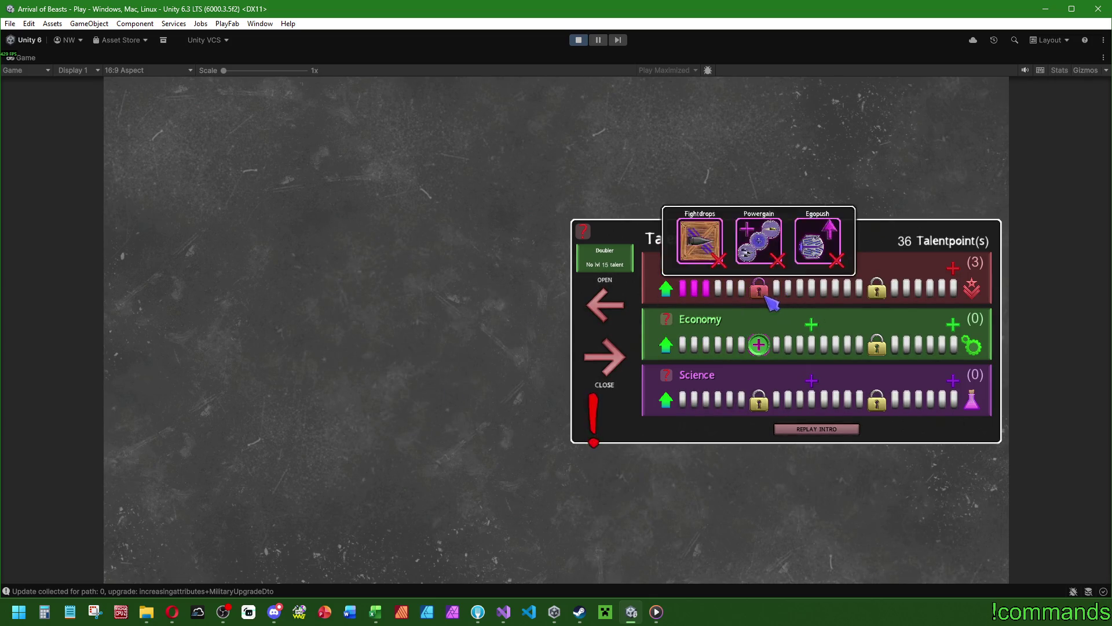
pyautogui.moveTo(760, 402)
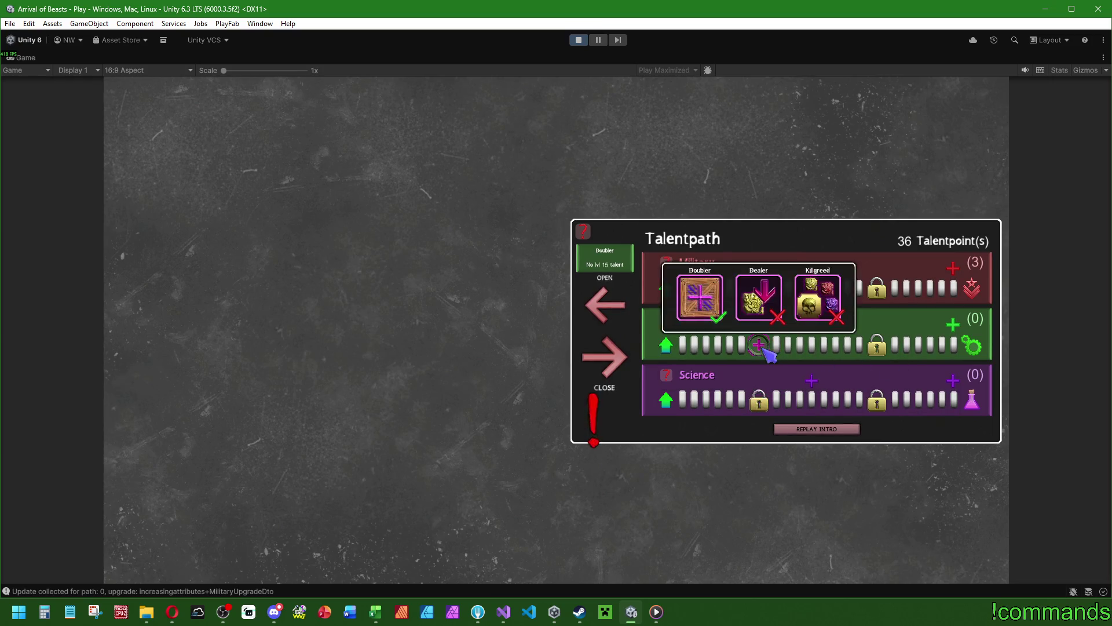
pyautogui.click(760, 346)
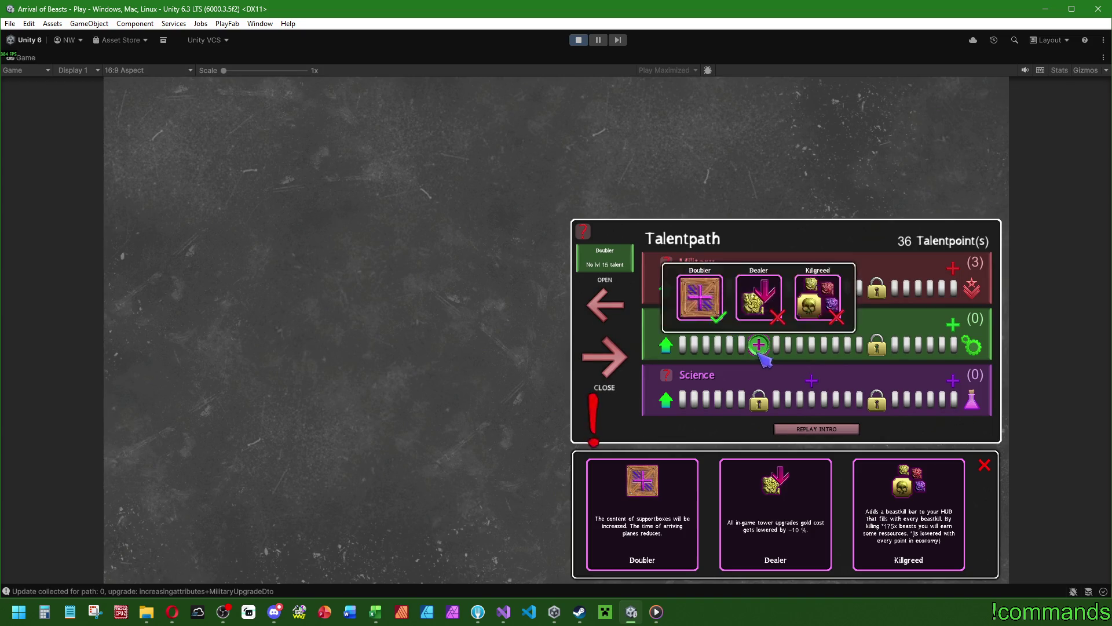
pyautogui.click(764, 353)
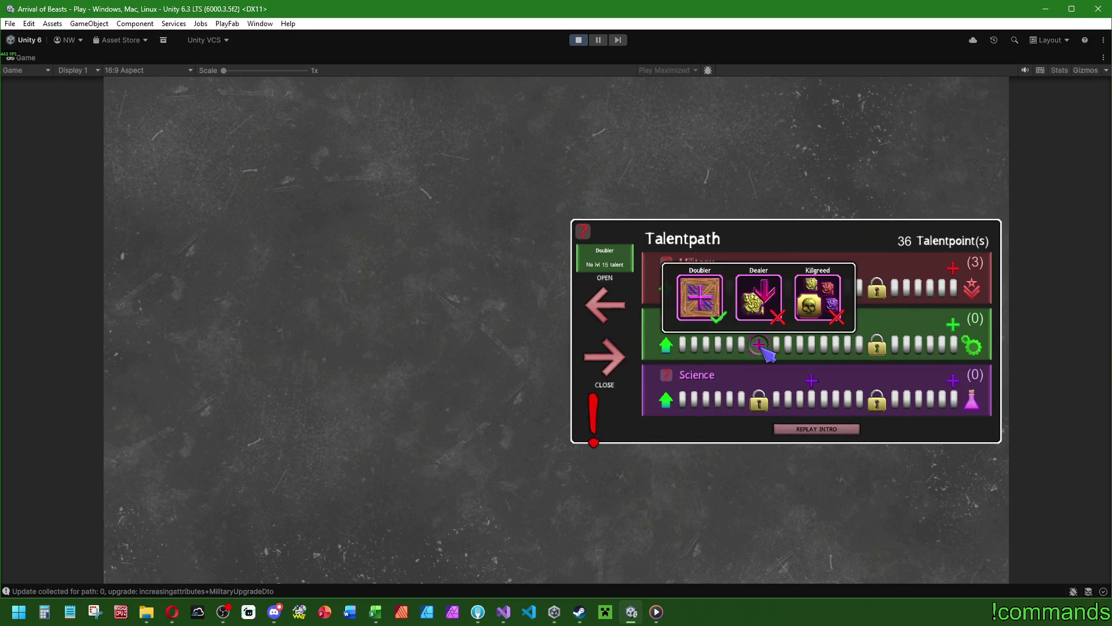
# Stop play mode, check the Console, and return to DiscardEverything in increasingattributes.cs.
pyautogui.click(579, 39)
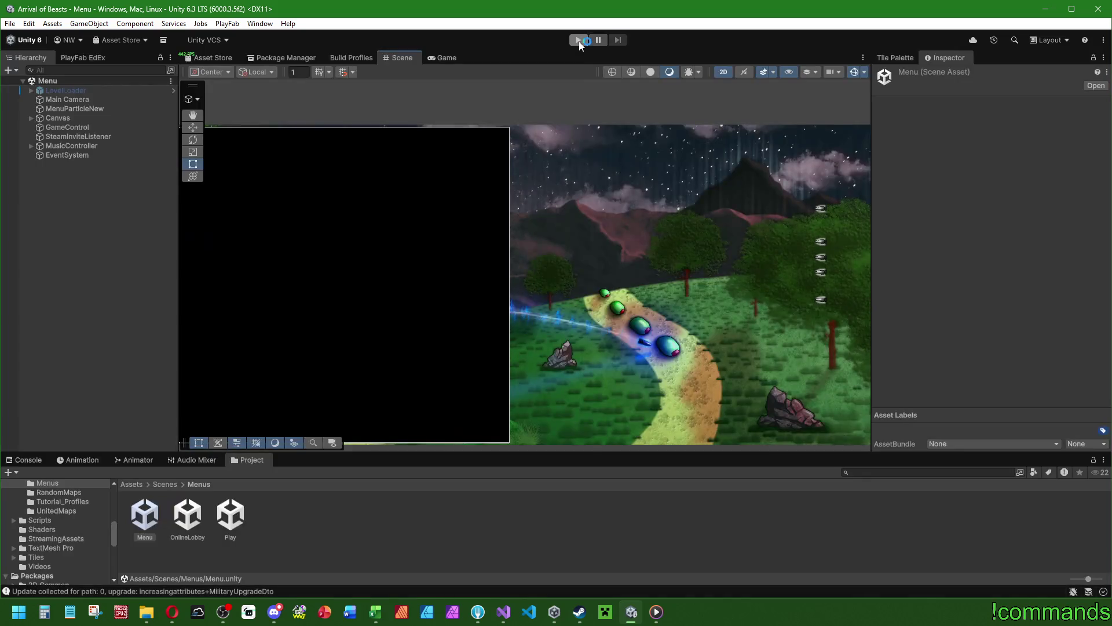
pyautogui.click(28, 459)
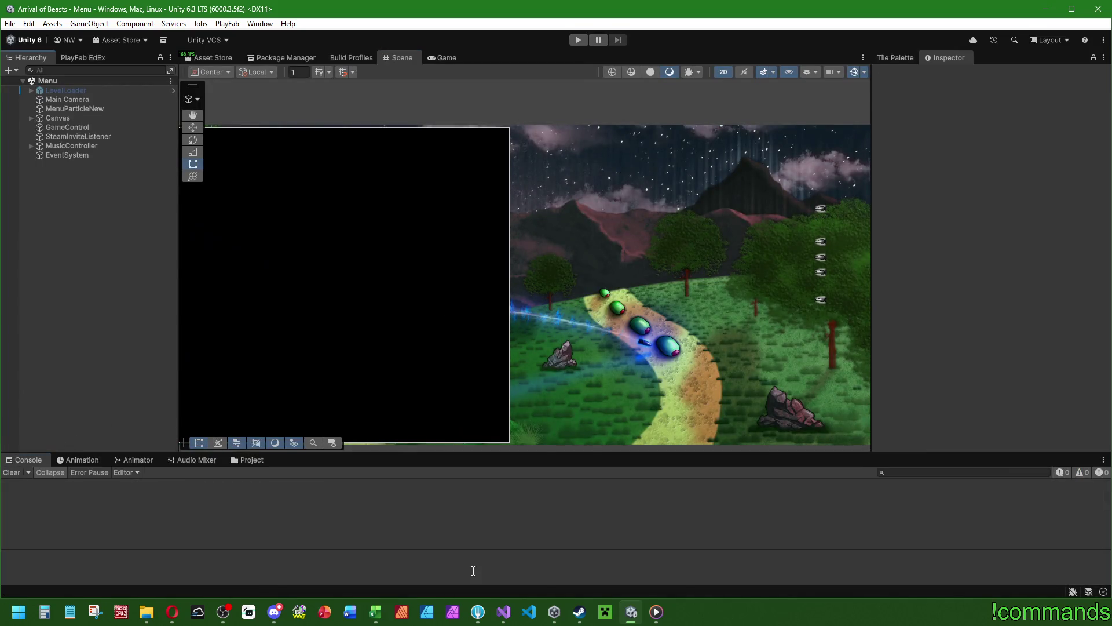
pyautogui.click(503, 611)
pyautogui.click(499, 226)
# Search for 'talent', then _choosenTalentsView, jumping to its use inside SetAbilityText.
pyautogui.hotkey('ctrl', 'f')
pyautogui.write('talent')
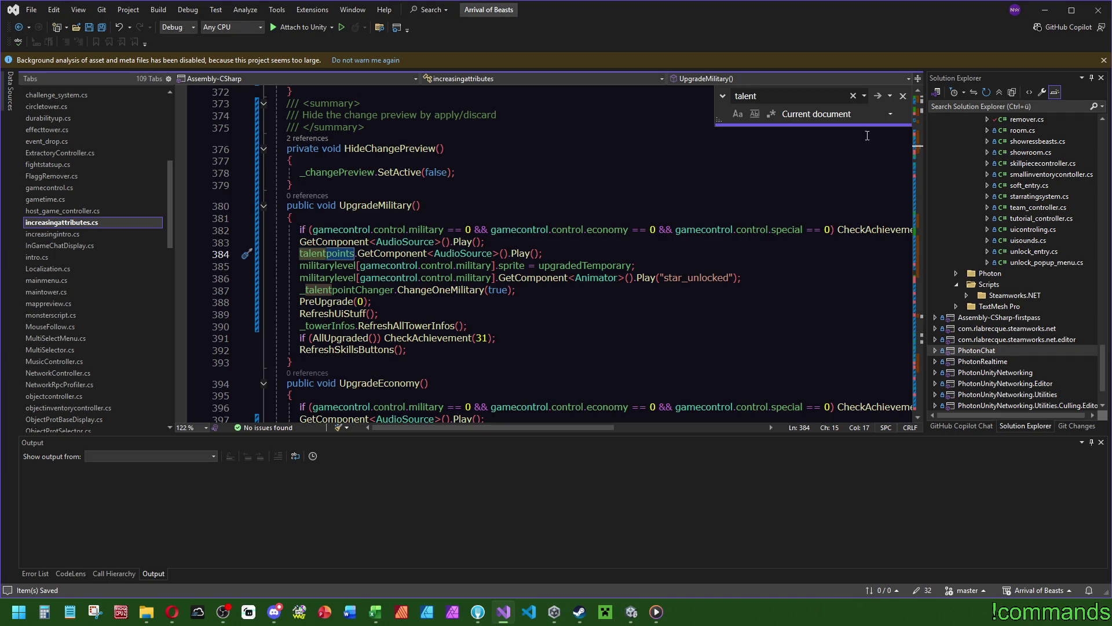
pyautogui.moveTo(920, 149)
pyautogui.mouseDown()
pyautogui.moveTo(923, 93)
pyautogui.moveTo(925, 118)
pyautogui.moveTo(921, 105)
pyautogui.mouseUp()
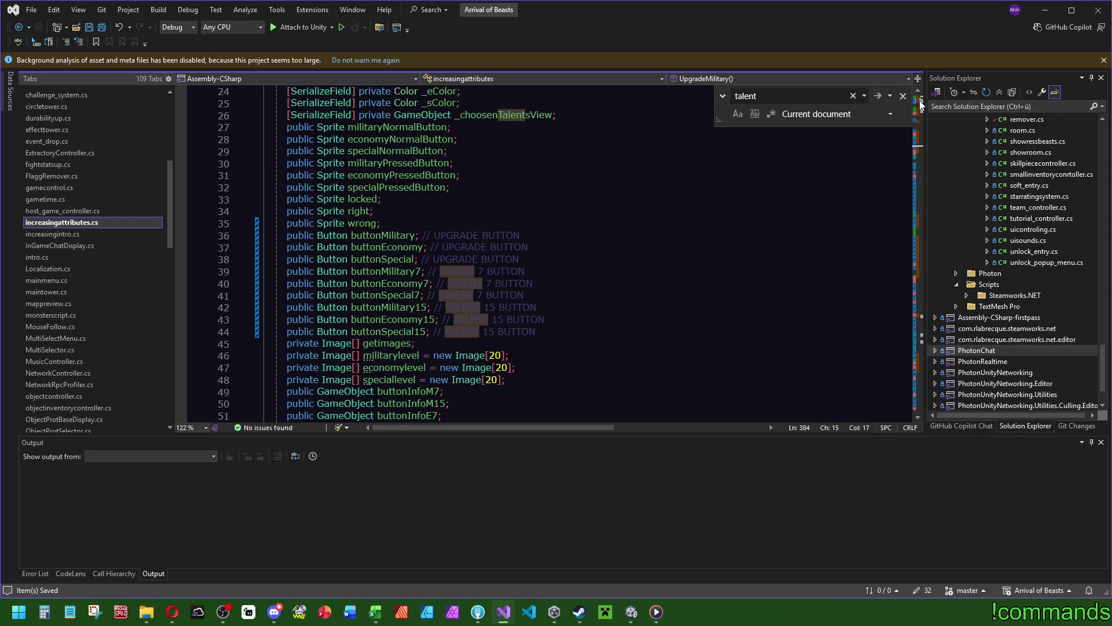
pyautogui.doubleClick(508, 114)
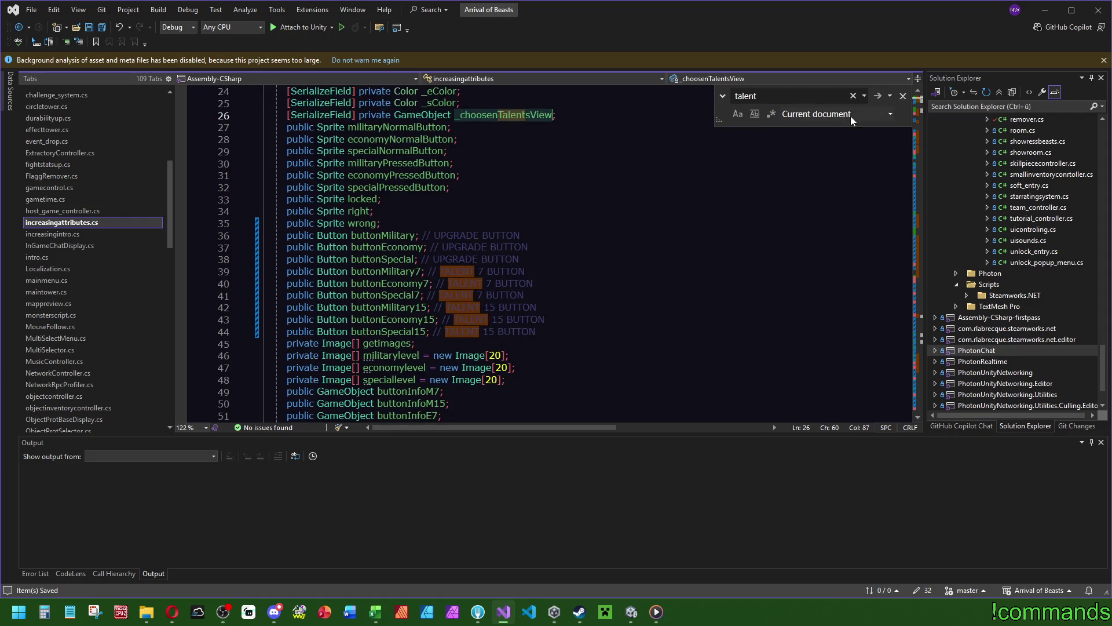
pyautogui.hotkey('ctrl', 'f')
pyautogui.moveTo(921, 105); pyautogui.dragTo(917, 119)
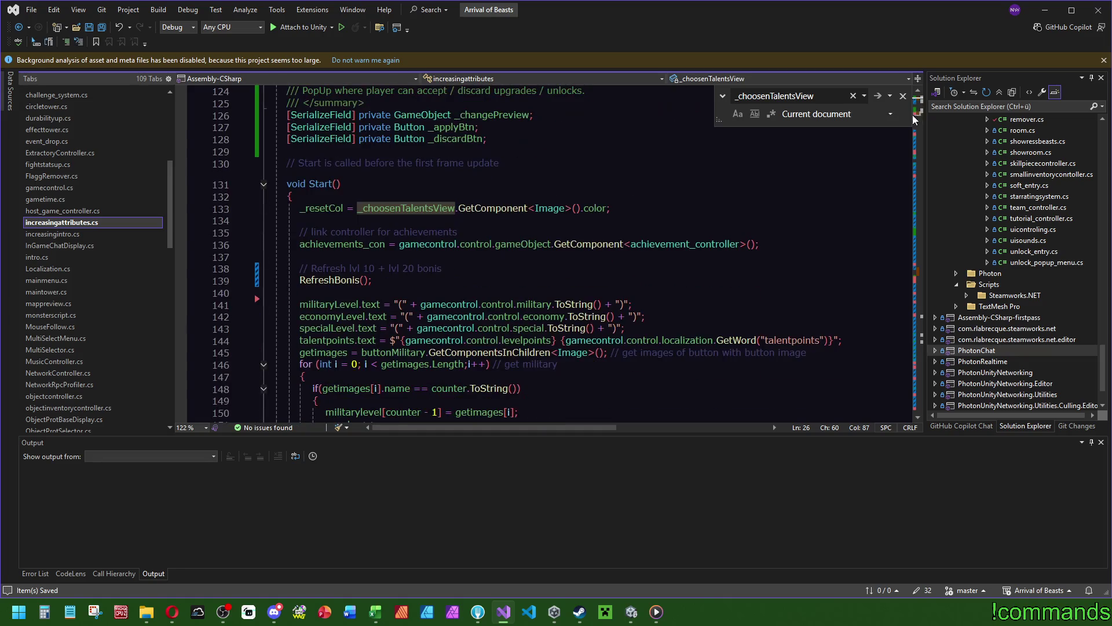
pyautogui.click(920, 271)
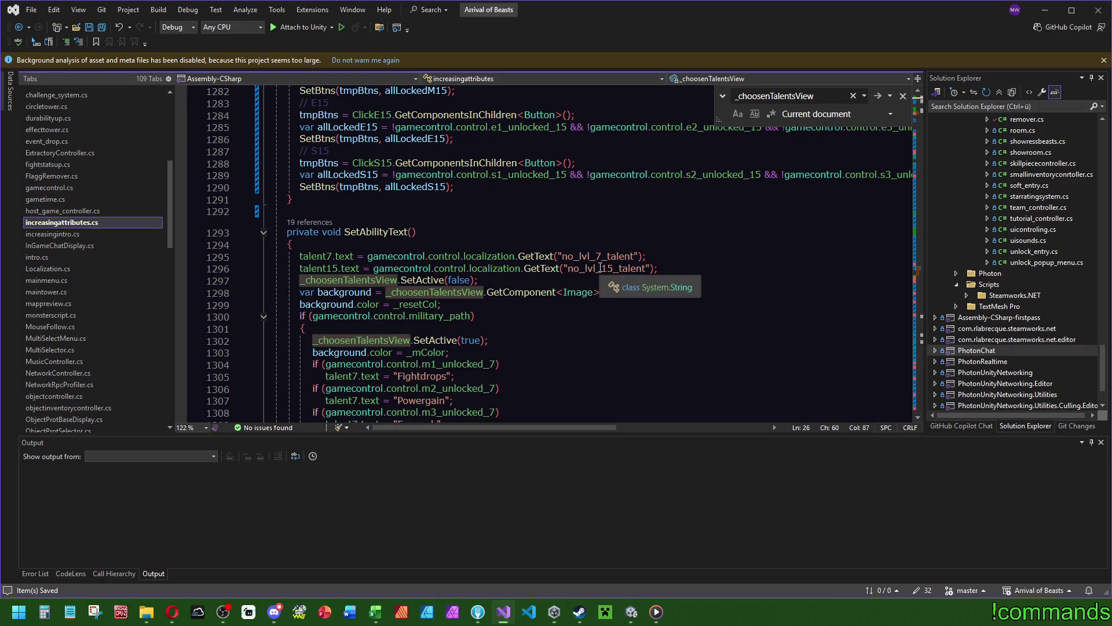
pyautogui.scroll(-3, 596, 284)
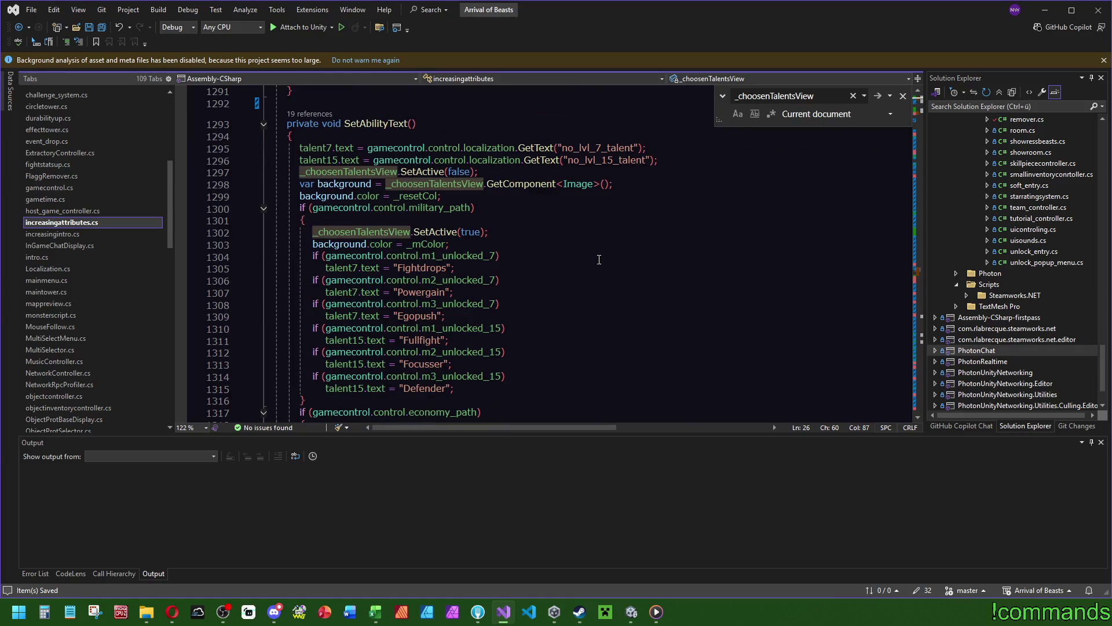
pyautogui.scroll(-9, 590, 266)
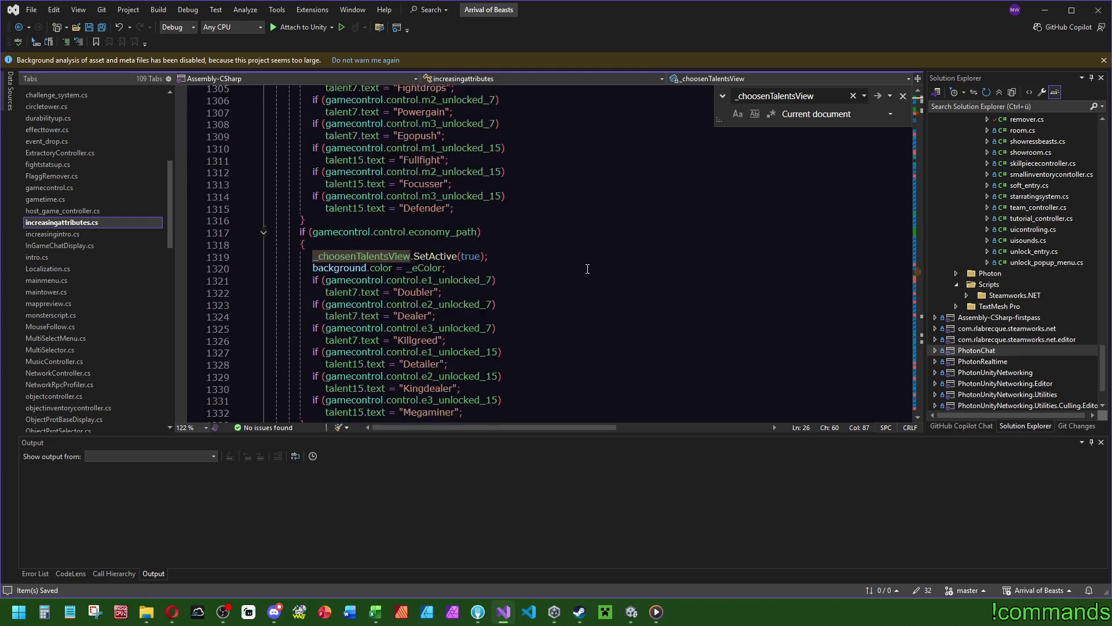
pyautogui.scroll(13, 588, 262)
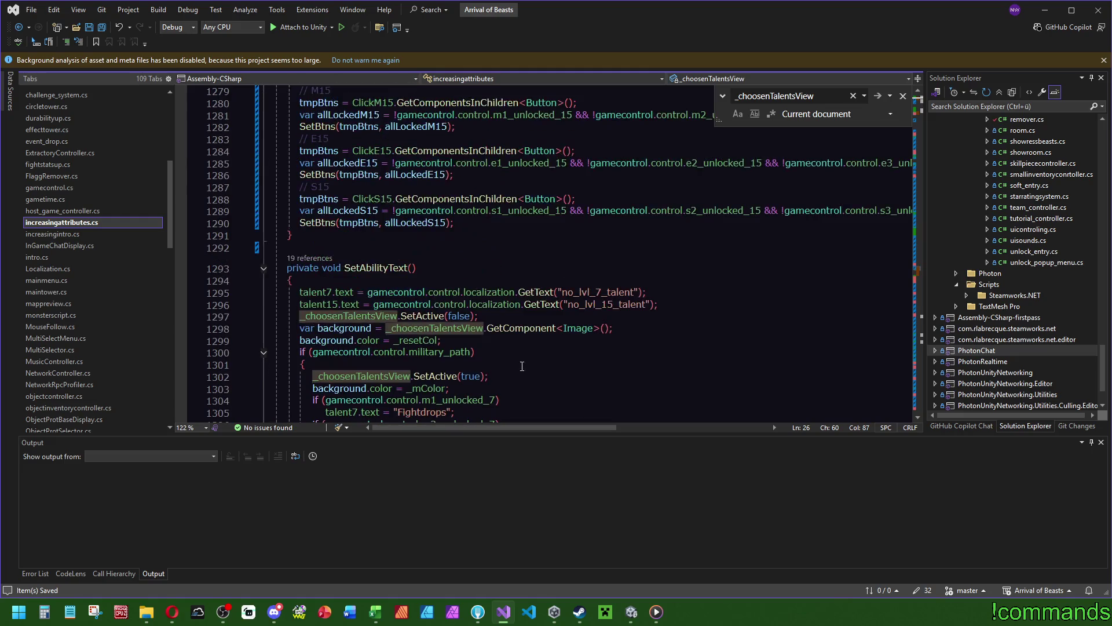
# Search for SetAbilityText calls and inspect the one in Start.
pyautogui.doubleClick(377, 268)
pyautogui.hotkey('ctrl', 'f')
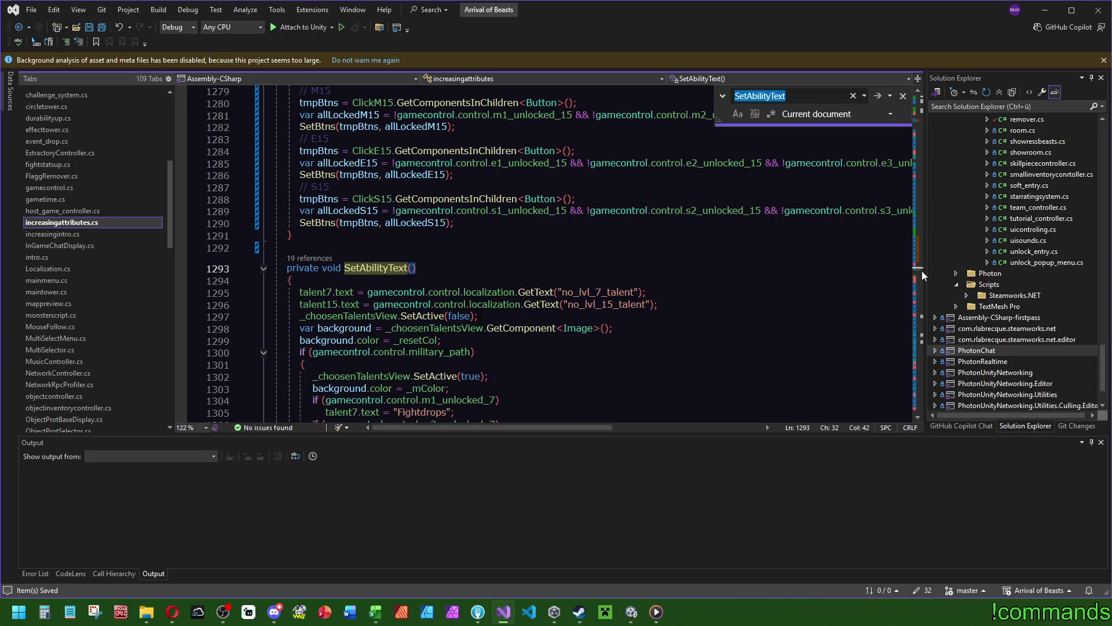
pyautogui.moveTo(921, 272); pyautogui.dragTo(924, 126)
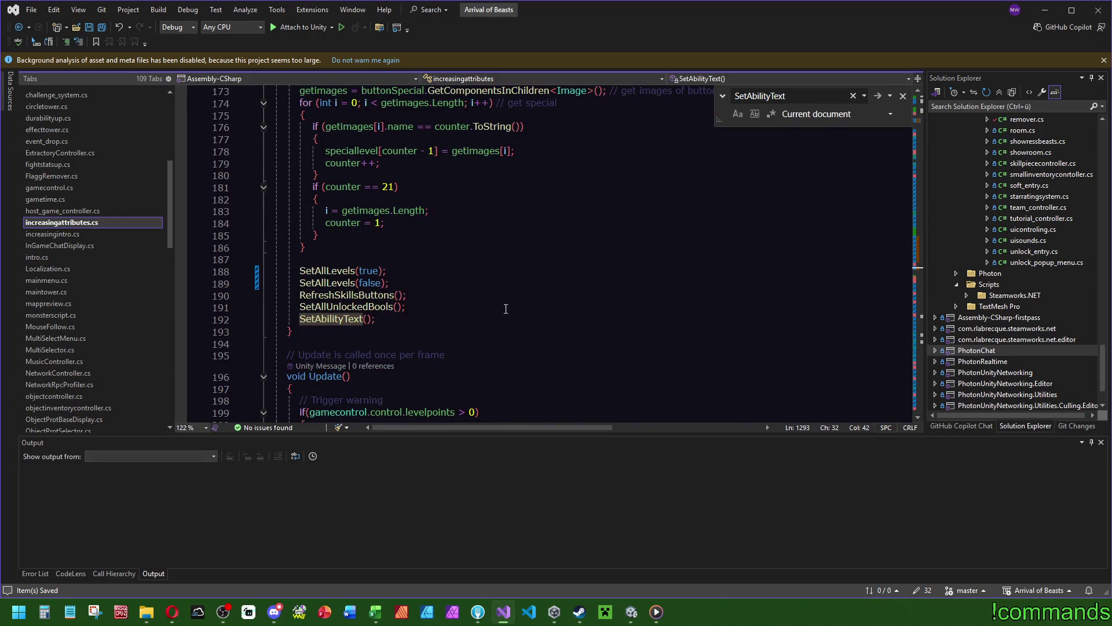
pyautogui.scroll(13, 508, 307)
pyautogui.scroll(-16, 542, 307)
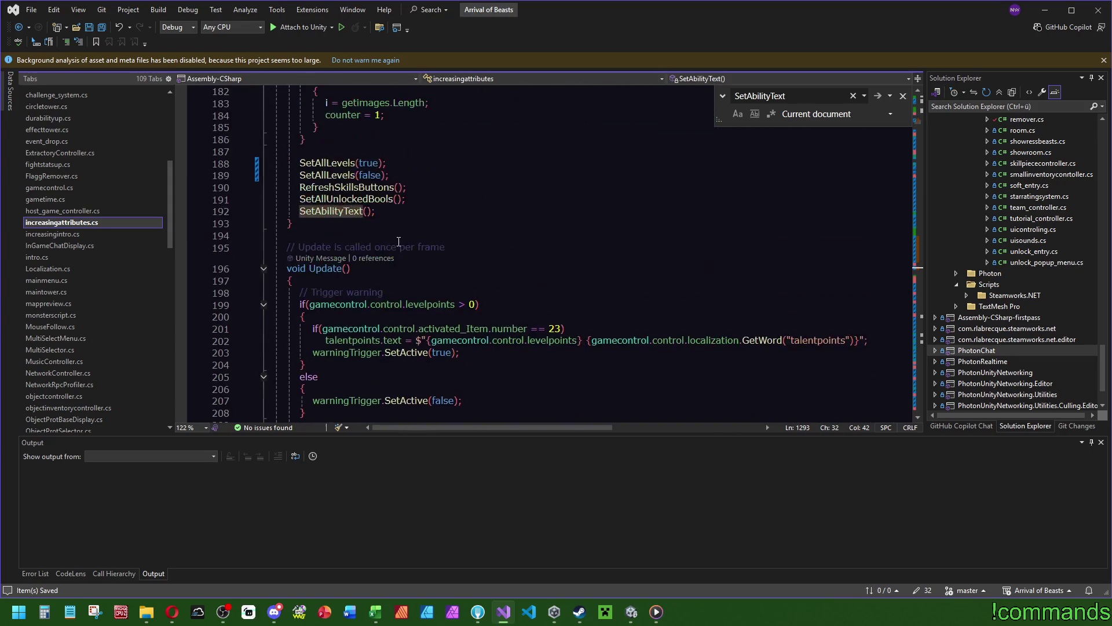
pyautogui.click(420, 200)
pyautogui.moveTo(921, 126); pyautogui.dragTo(923, 135)
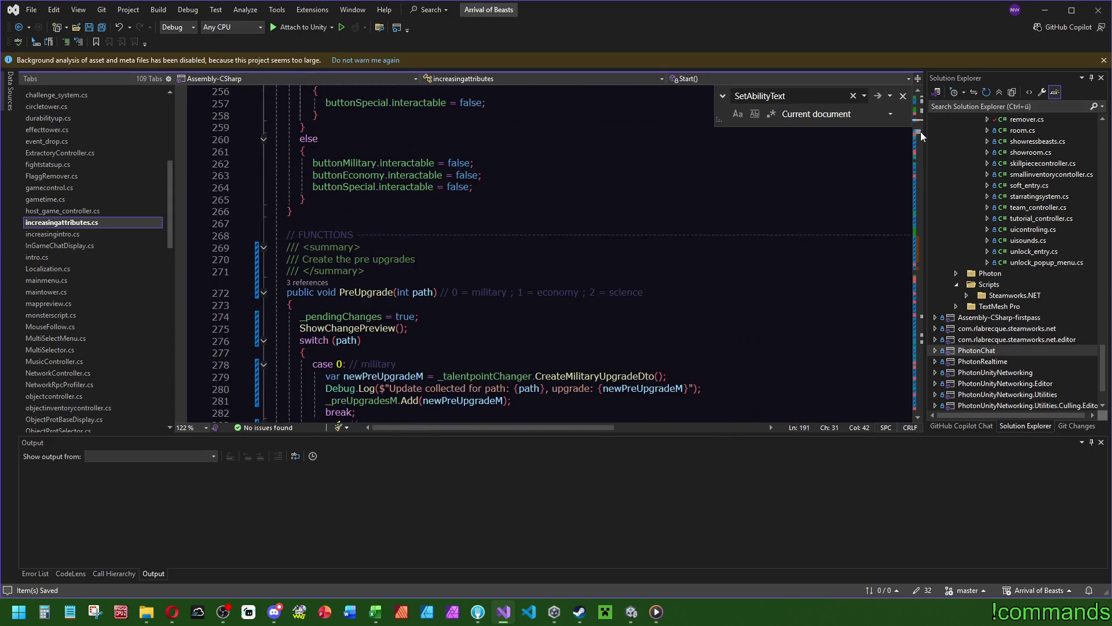
pyautogui.scroll(-14, 484, 314)
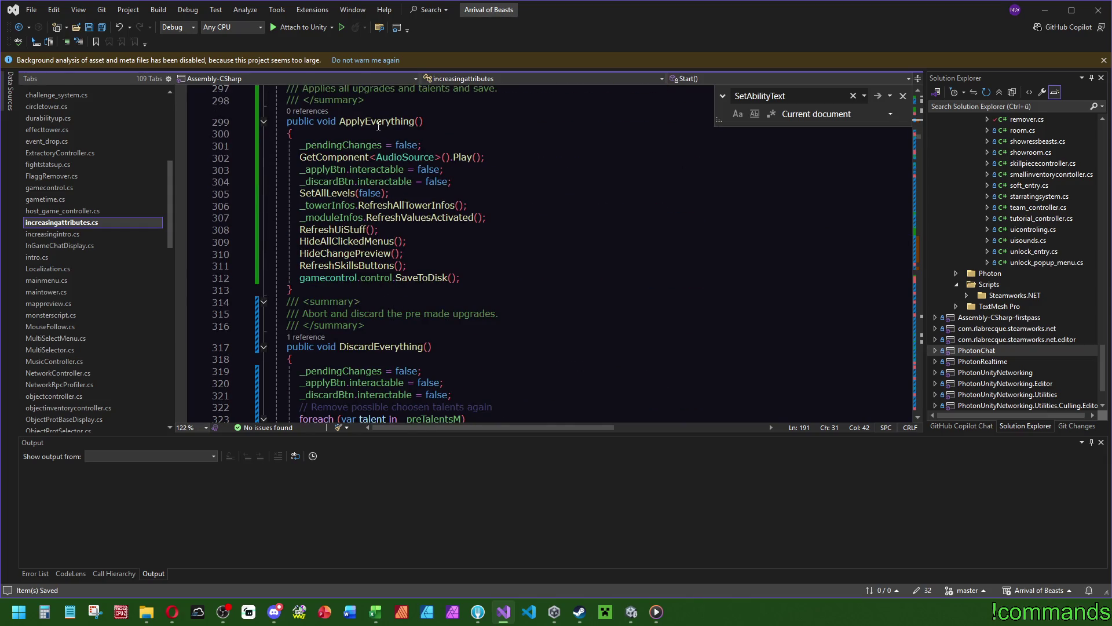
# Add SetAbilityText(); after RefreshUiStuff in ApplyEverything and after RefreshSkillsButtons in DiscardEverything.
pyautogui.click(421, 231)
pyautogui.press('Return')
pyautogui.write('SetAbilityText();')
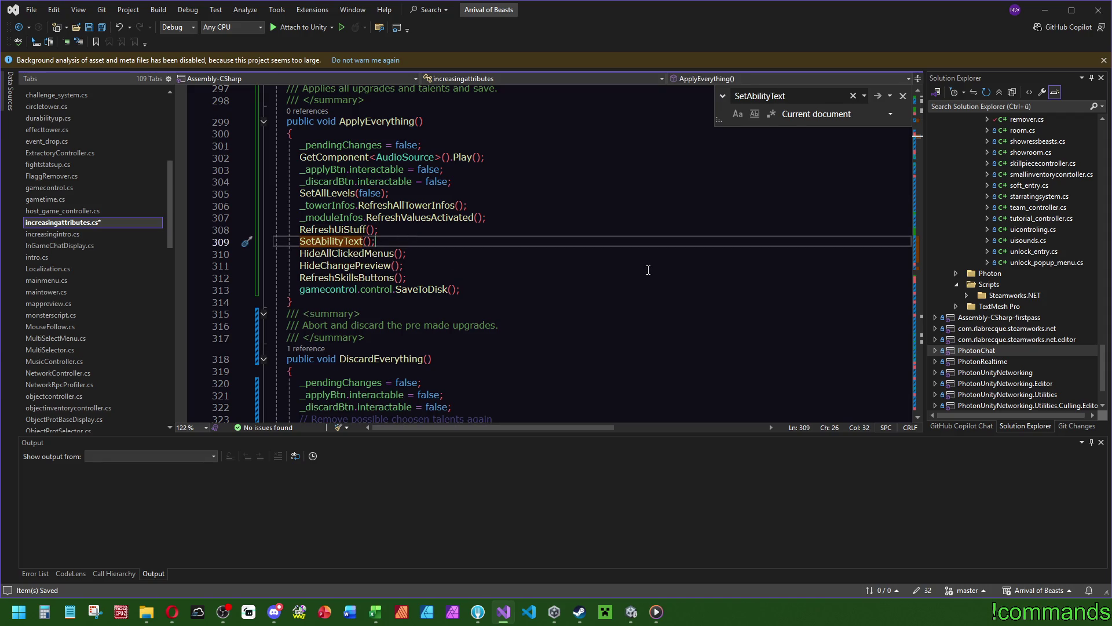
pyautogui.scroll(-6, 647, 270)
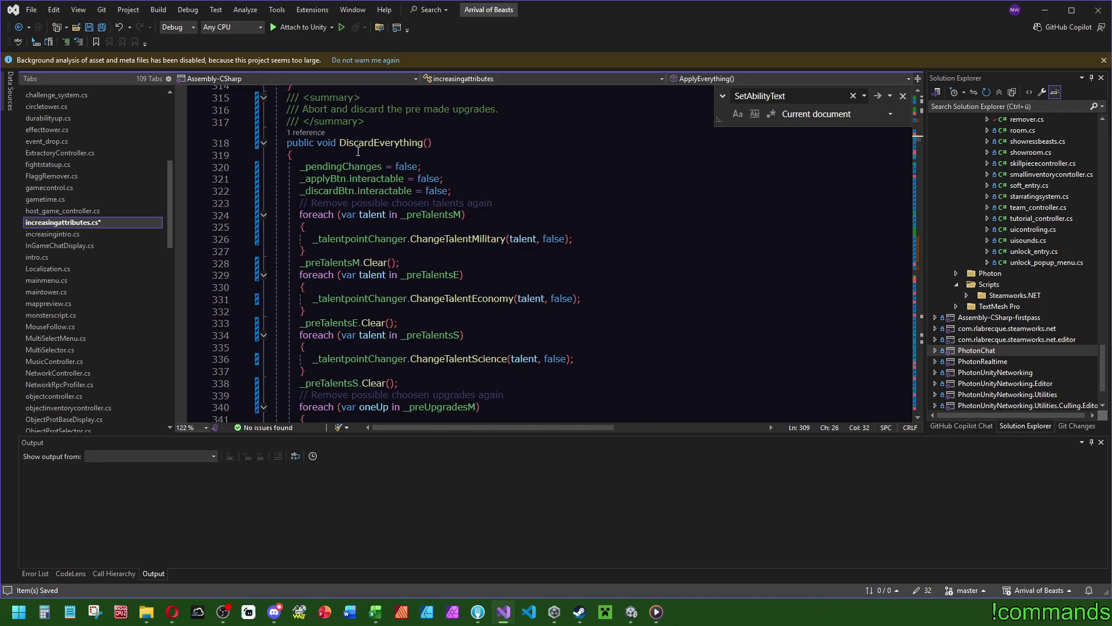
pyautogui.scroll(-10, 358, 152)
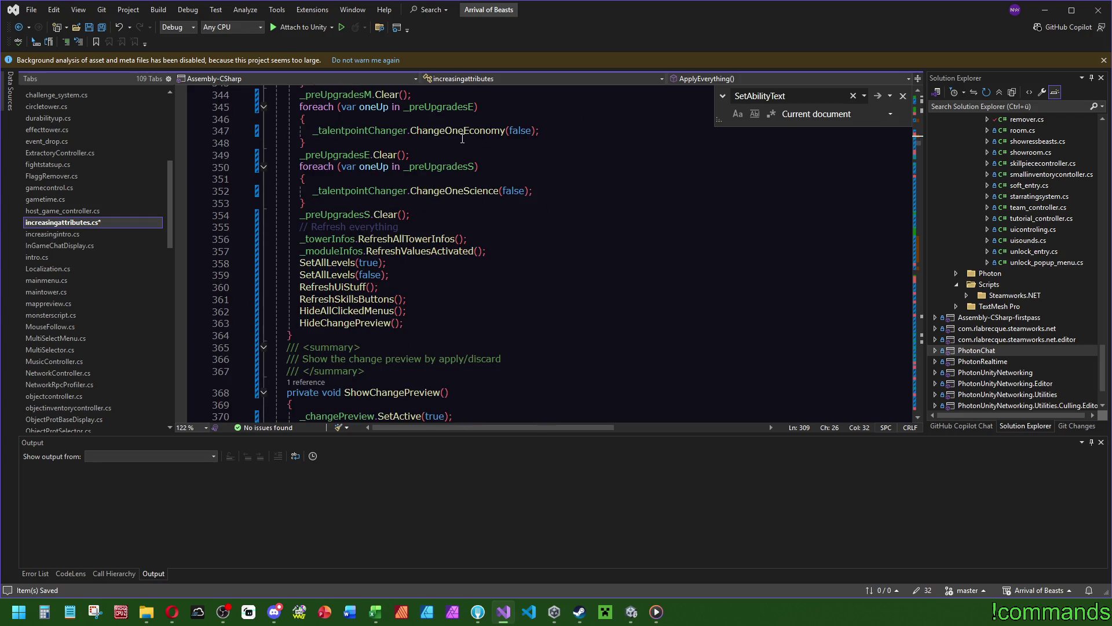
pyautogui.click(432, 299)
pyautogui.press('Return')
pyautogui.write('SetAbilityText();')
# Reorder DiscardEverything so RefreshSkillsButtons ends the block, then save the script.
pyautogui.scroll(19, 521, 305)
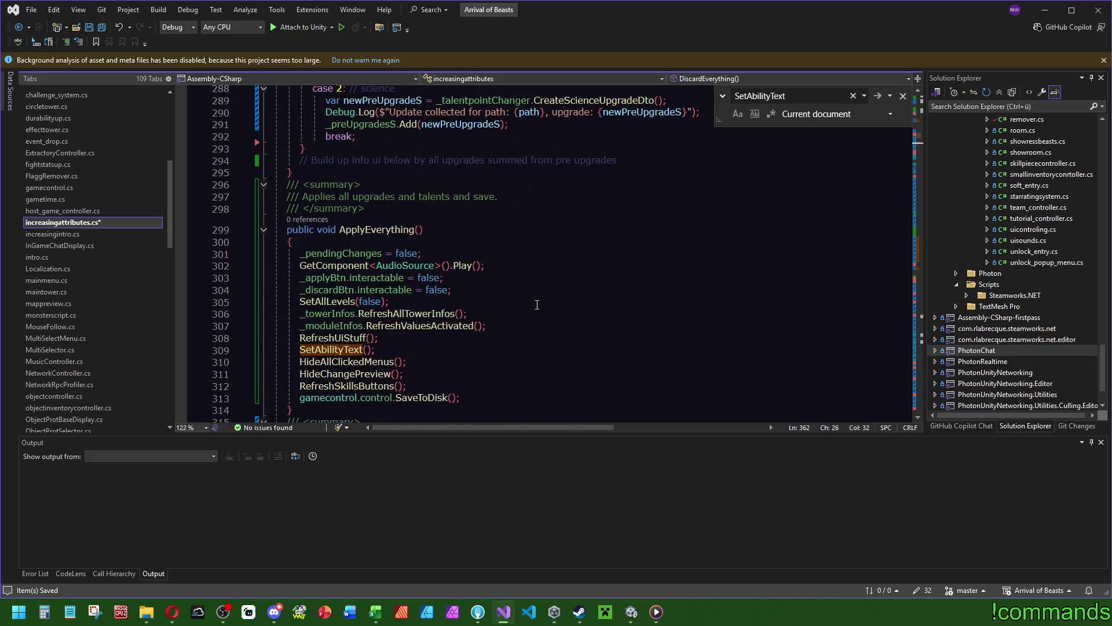
pyautogui.scroll(-18, 534, 300)
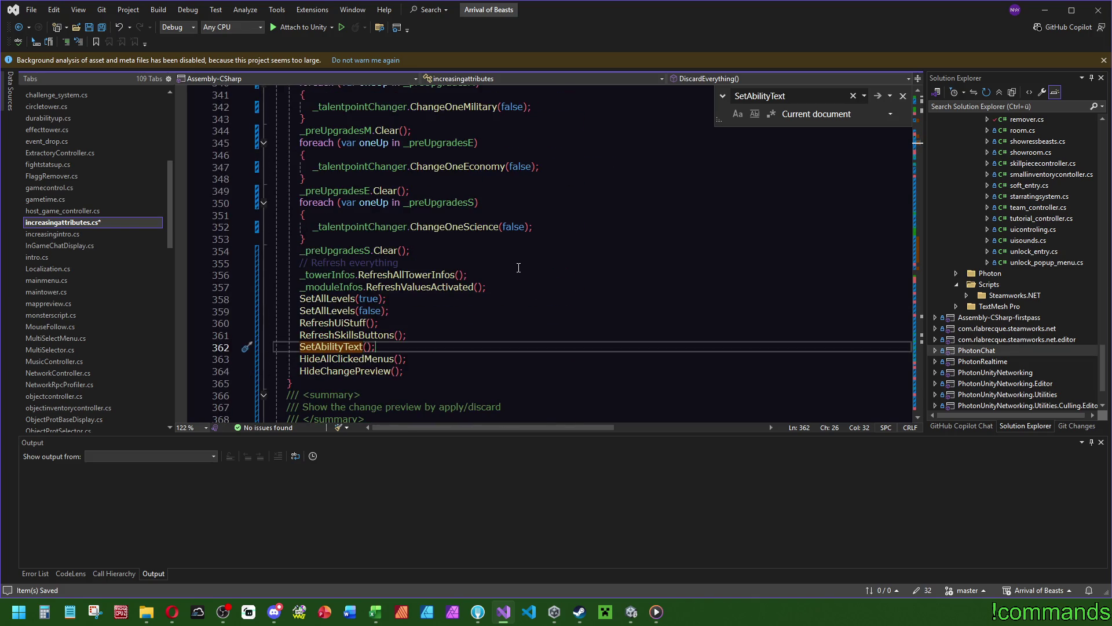
pyautogui.hotkey('alt', 'Up')
pyautogui.hotkey('alt', 'Up')
pyautogui.hotkey('alt', 'Up')
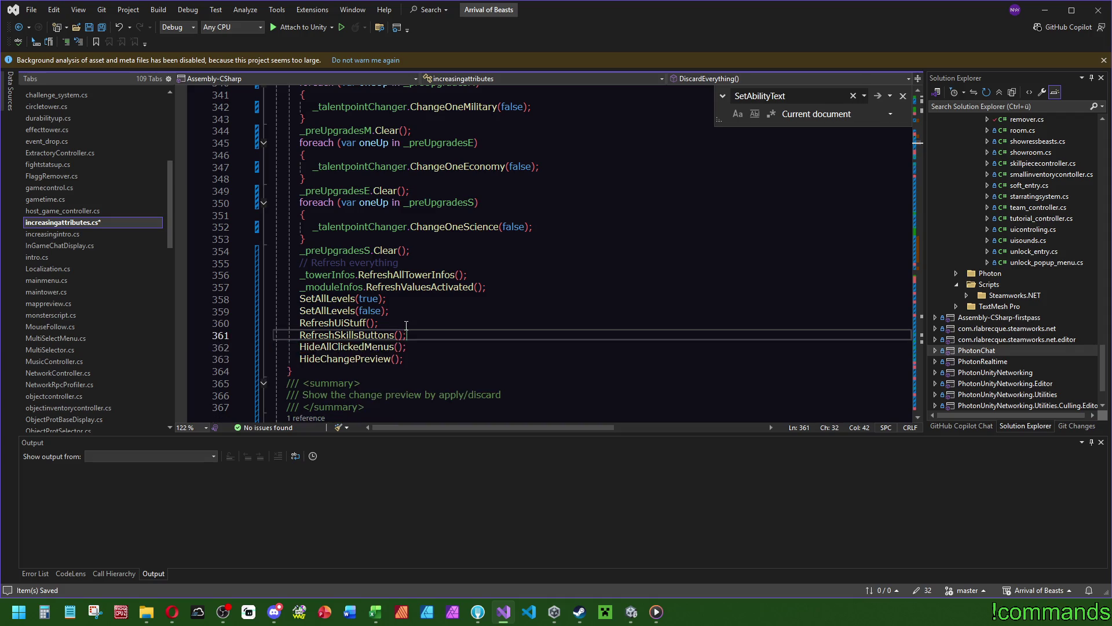
pyautogui.scroll(17, 479, 309)
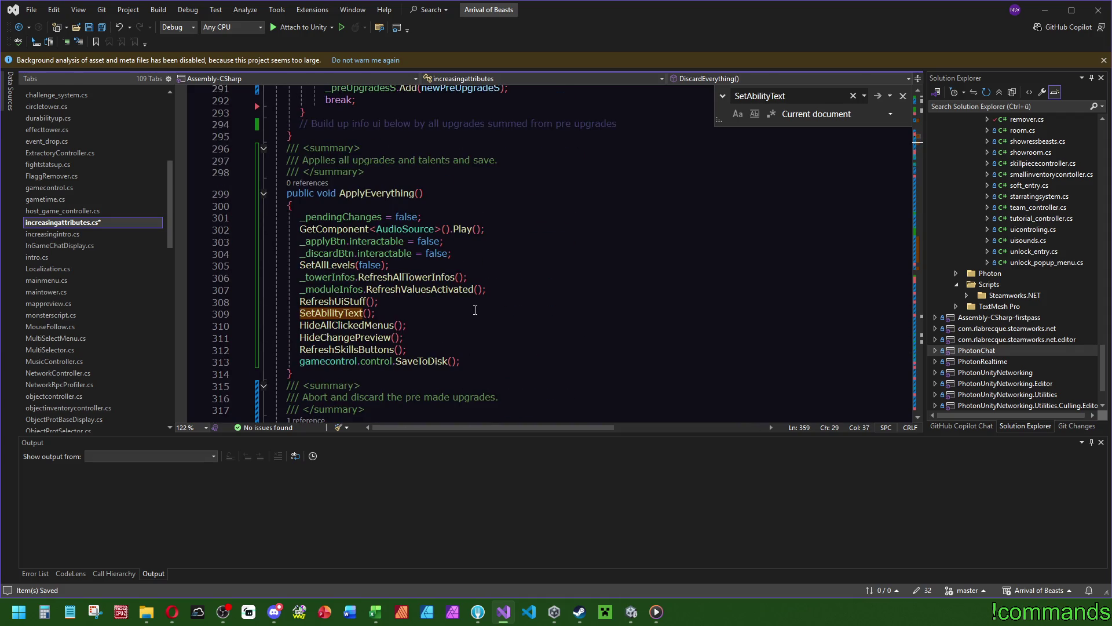
pyautogui.scroll(-20, 469, 311)
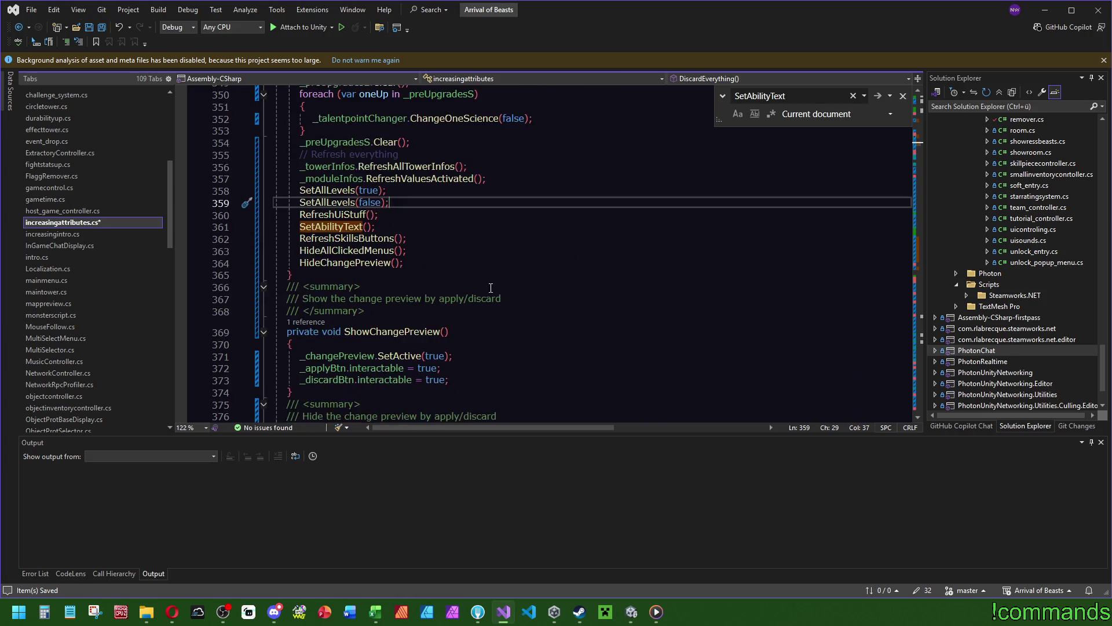
pyautogui.click(421, 238)
pyautogui.click(424, 232)
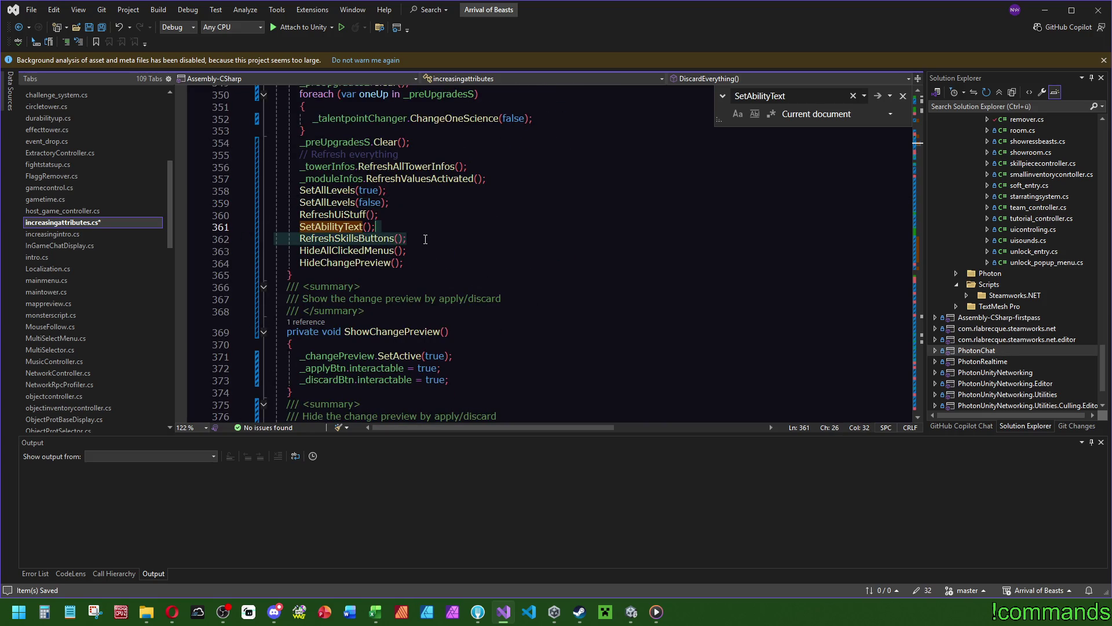
pyautogui.scroll(9, 506, 255)
pyautogui.scroll(8, 539, 307)
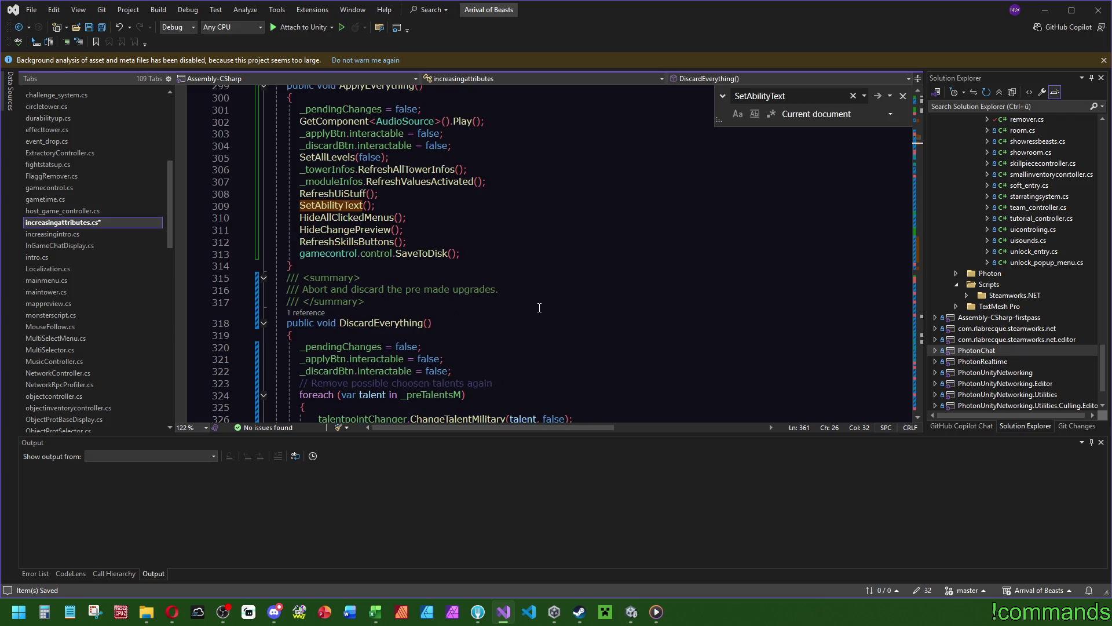
pyautogui.scroll(-15, 535, 313)
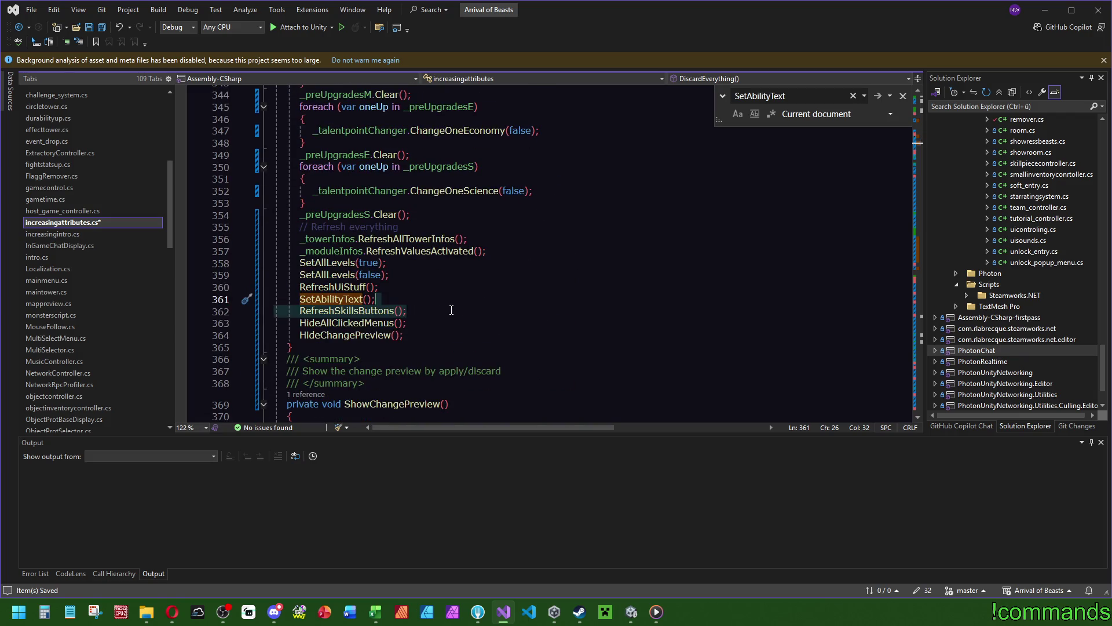
pyautogui.hotkey('alt', 'Down')
pyautogui.hotkey('alt', 'Down')
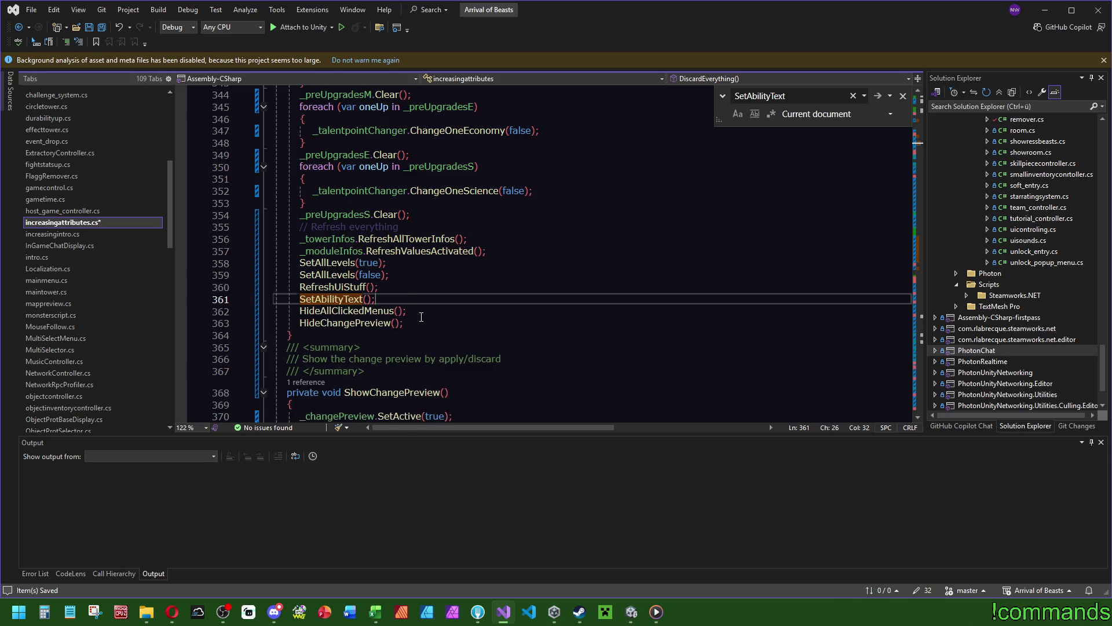
pyautogui.click(467, 287)
pyautogui.click(105, 25)
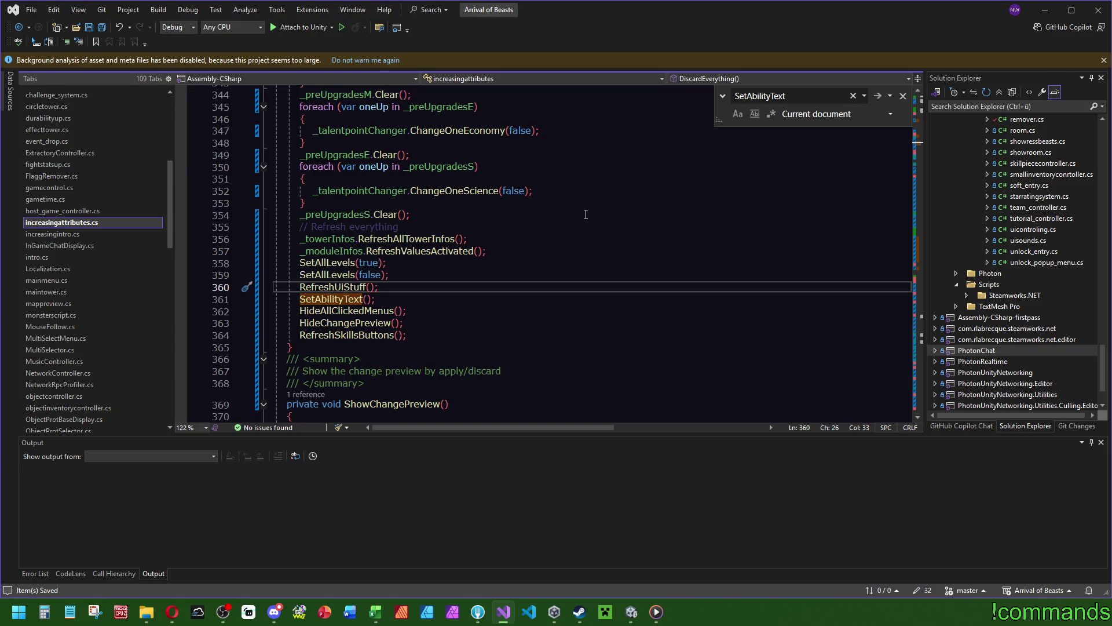
# Go to the sprite declarations at the top and search the file for 'right'.
pyautogui.click(574, 250)
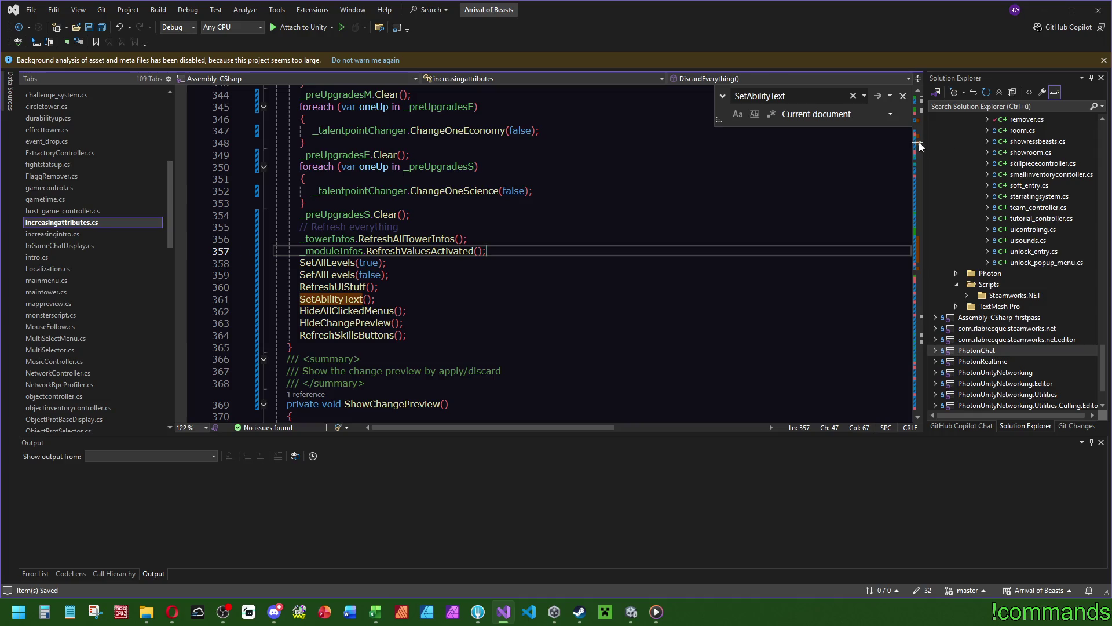
pyautogui.moveTo(916, 143); pyautogui.dragTo(925, 106)
pyautogui.scroll(6, 714, 161)
pyautogui.doubleClick(358, 188)
pyautogui.hotkey('ctrl', 'f')
pyautogui.scroll(-20, 716, 267)
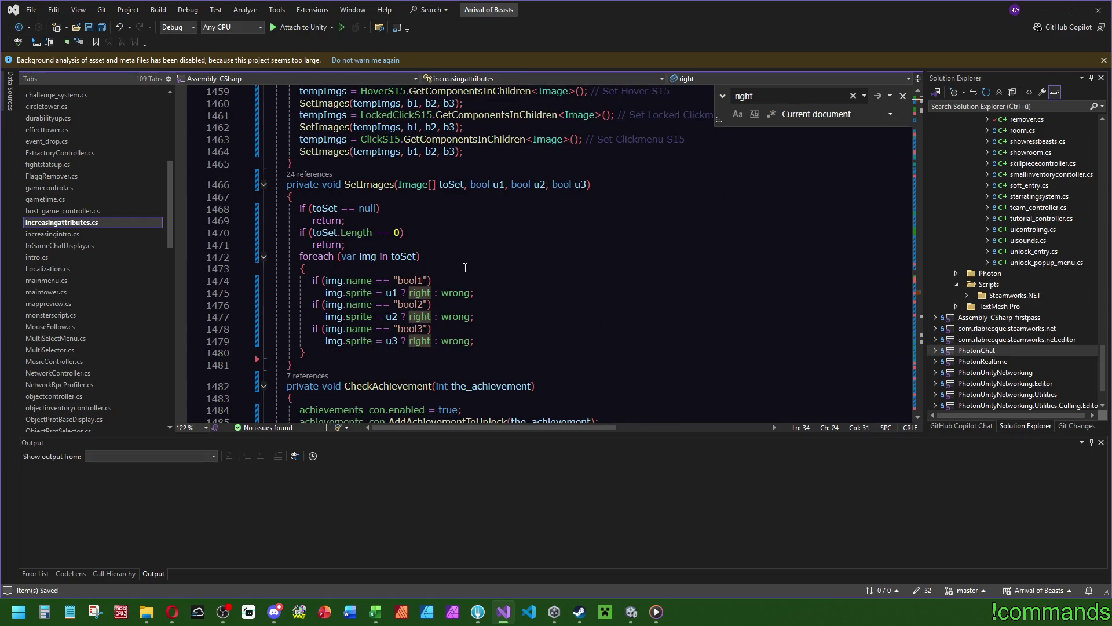
# Search for SetImages, SetAllUnlockedBools and SetAbilityText to find the SetAllUnlockedBools() call in Start.
pyautogui.doubleClick(369, 185)
pyautogui.hotkey('ctrl', 'f')
pyautogui.scroll(20, 413, 302)
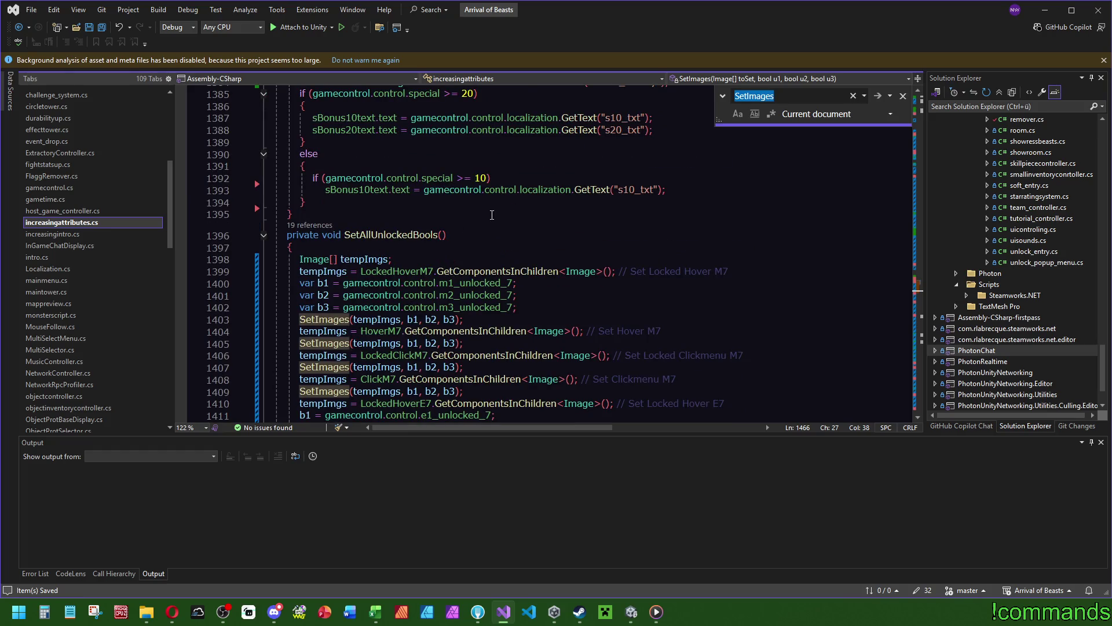
pyautogui.scroll(-2, 522, 235)
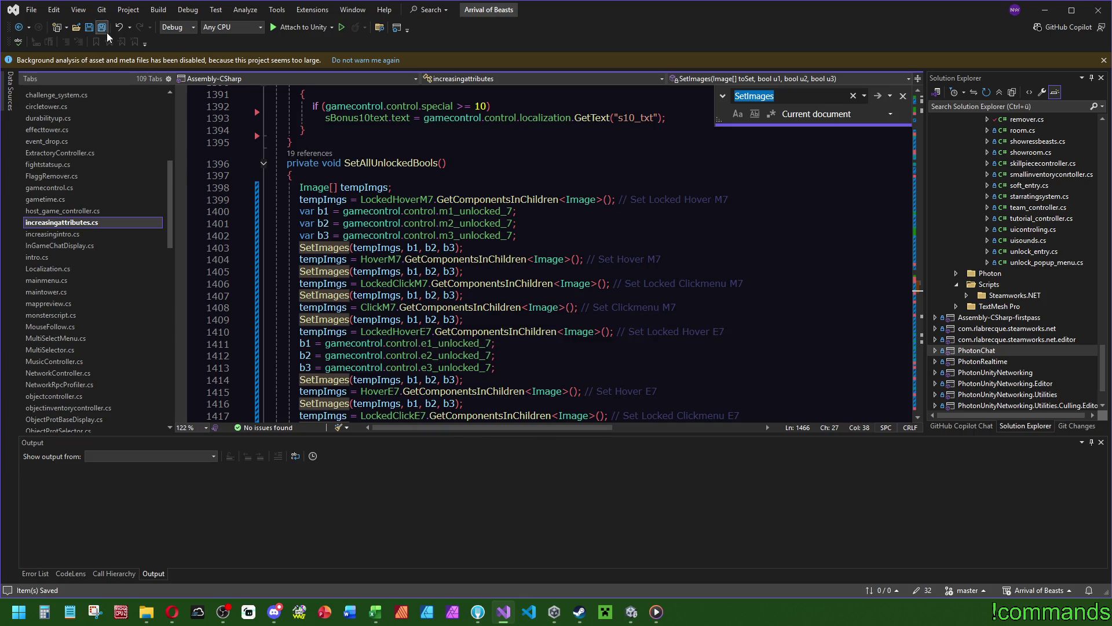
pyautogui.click(444, 163)
pyautogui.hotkey('ctrl', 'f')
pyautogui.moveTo(919, 288); pyautogui.dragTo(937, 121)
pyautogui.click(435, 282)
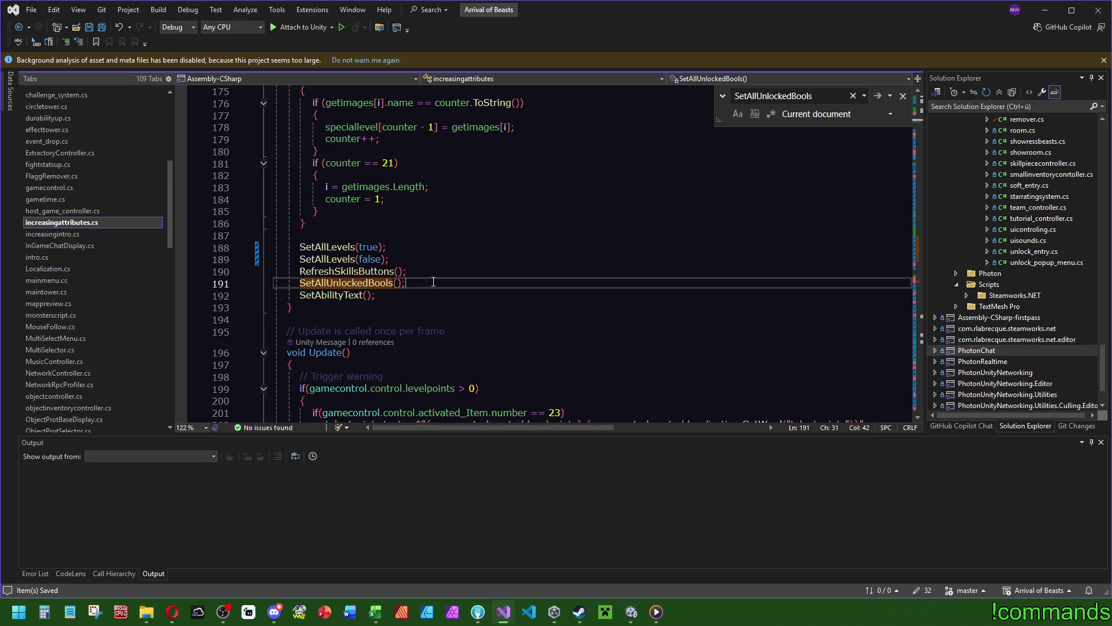
pyautogui.doubleClick(341, 295)
pyautogui.hotkey('ctrl', 'f')
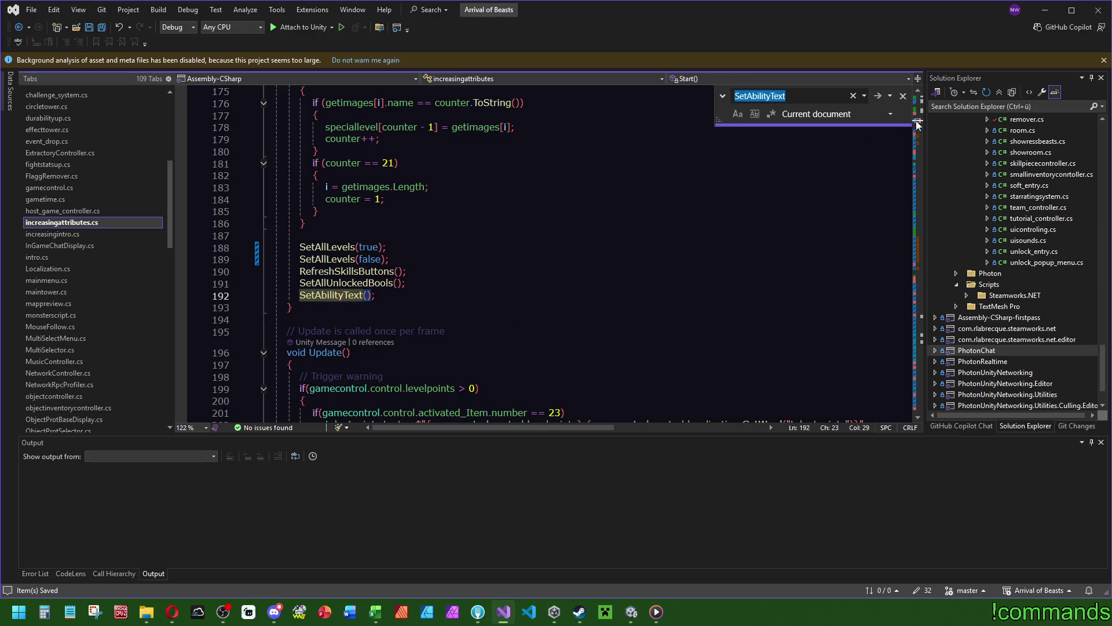
pyautogui.scroll(-20, 447, 296)
# Paste SetAllUnlockedBools(); above SetAbilityText() in both ApplyEverything and DiscardEverything.
pyautogui.click(397, 233)
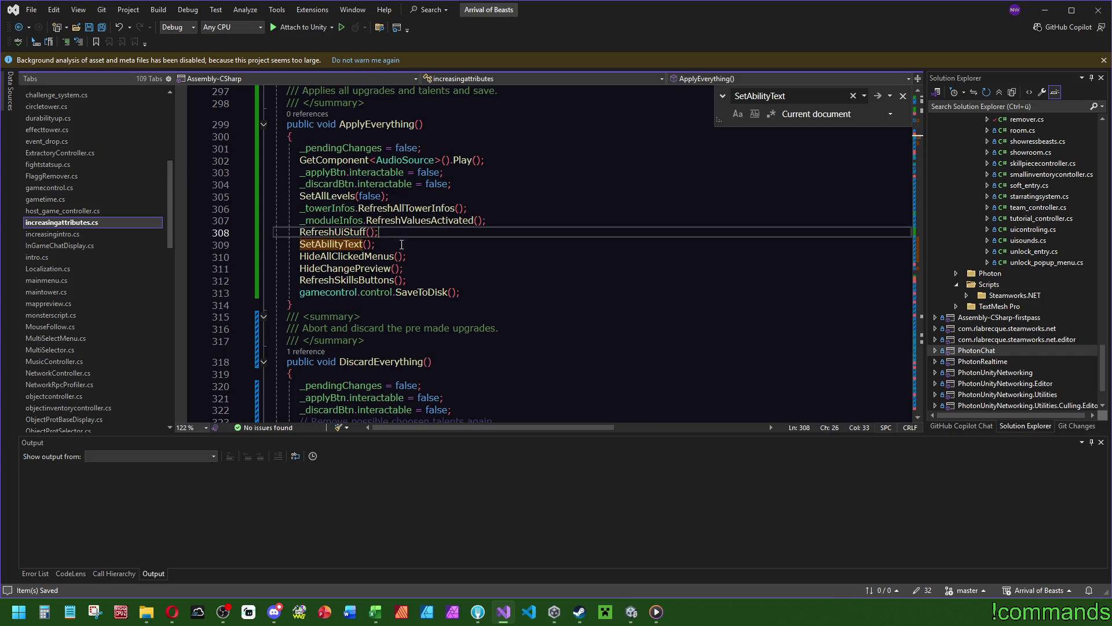
pyautogui.press('Return')
pyautogui.write('SetAllUnlockedBools();')
pyautogui.scroll(-13, 423, 252)
pyautogui.click(399, 372)
pyautogui.press('Return')
pyautogui.write('SetAllUnlockedBools();')
# Search for militaryNormalButton and RefreshSkillsButtons to check where the skill buttons get refreshed.
pyautogui.click(608, 263)
pyautogui.scroll(-5, 600, 264)
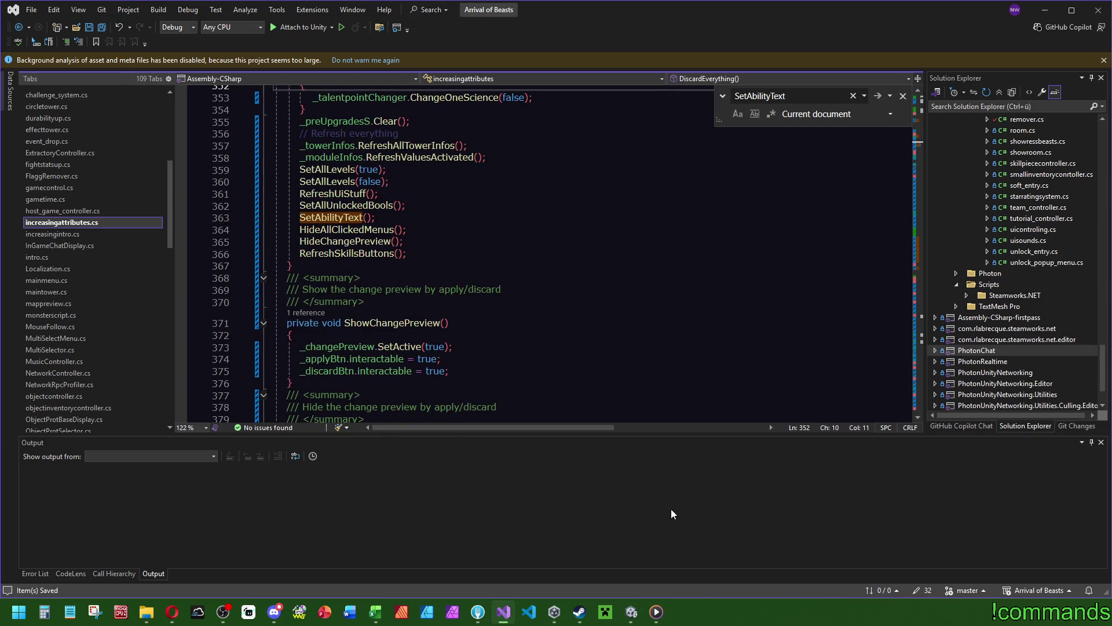
pyautogui.moveTo(919, 148); pyautogui.dragTo(919, 88)
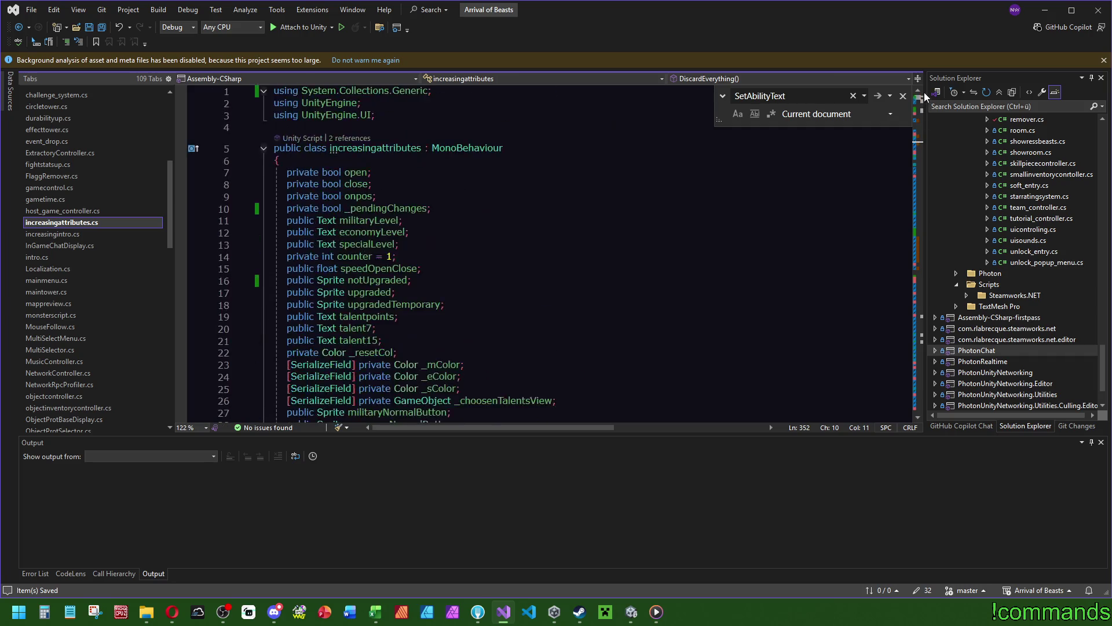
pyautogui.scroll(-5, 542, 277)
pyautogui.doubleClick(421, 235)
pyautogui.hotkey('ctrl', 'f')
pyautogui.click(919, 161)
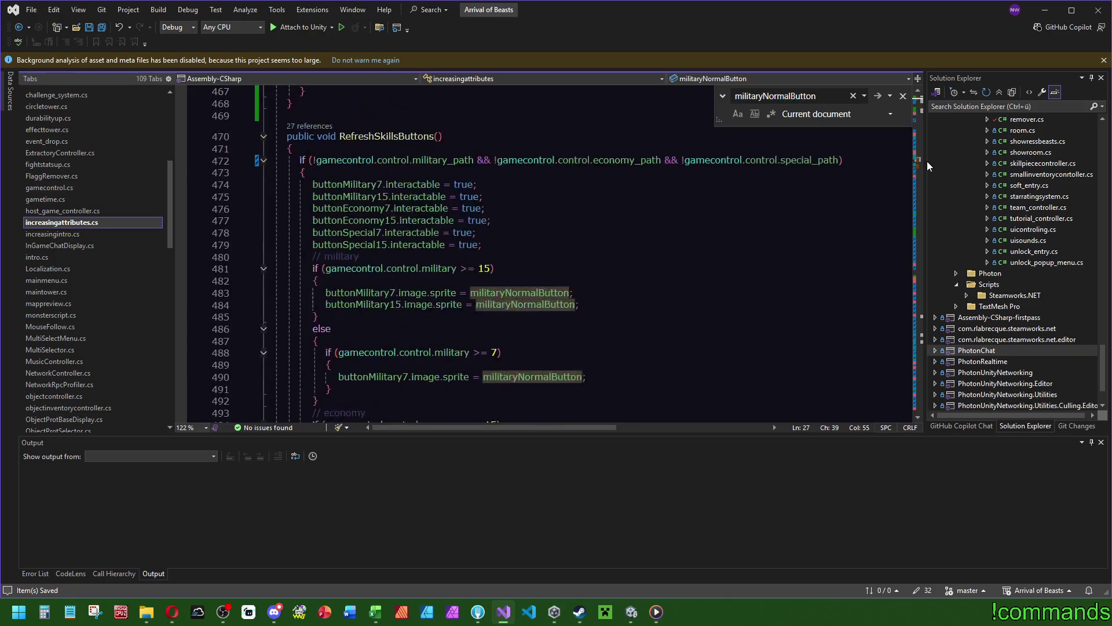
pyautogui.moveTo(926, 161)
pyautogui.mouseDown()
pyautogui.moveTo(925, 107)
pyautogui.moveTo(926, 160)
pyautogui.mouseUp()
pyautogui.doubleClick(387, 184)
pyautogui.hotkey('ctrl', 'f')
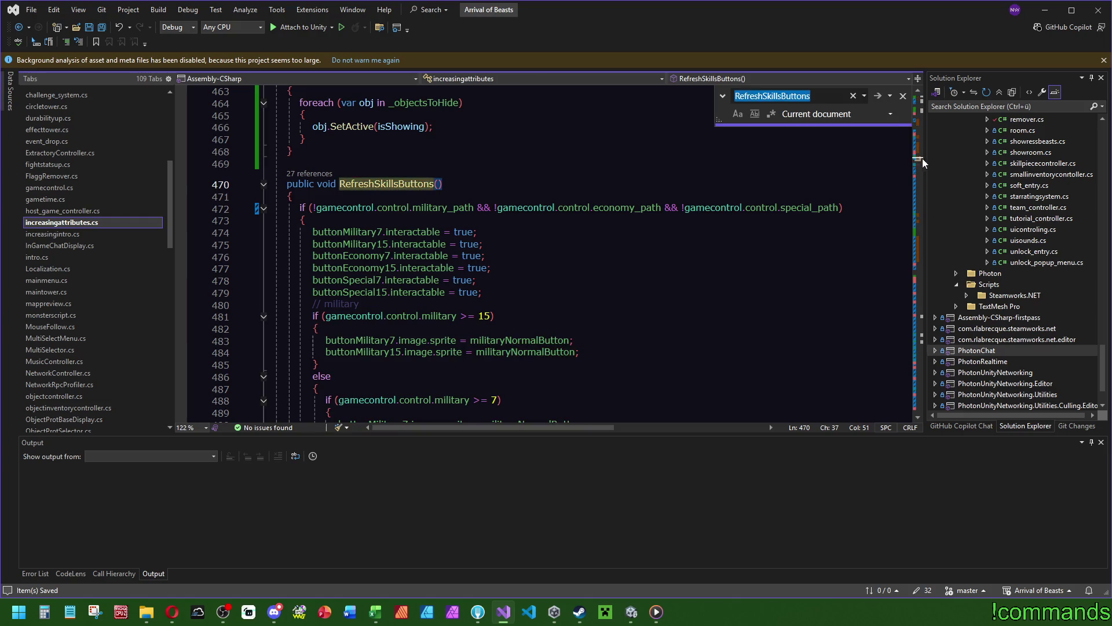
pyautogui.click(922, 122)
pyautogui.moveTo(922, 122); pyautogui.dragTo(923, 136)
# Save the increasingattributes script and return to Unity.
pyautogui.click(451, 184)
pyautogui.hotkey('ctrl', 's')
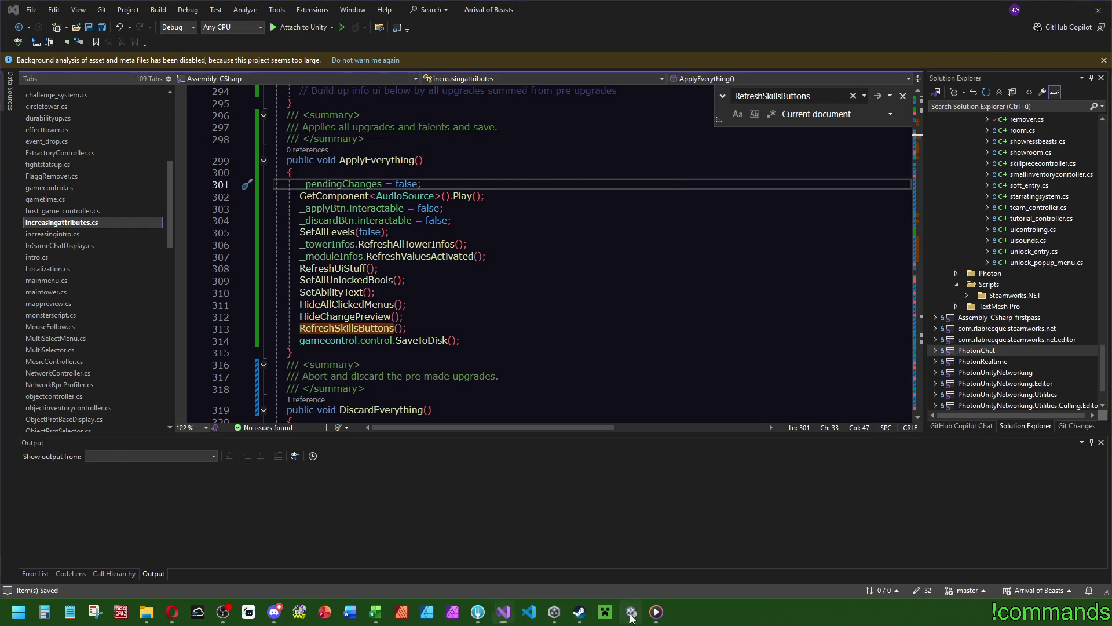
pyautogui.hotkey('alt', 'Tab')
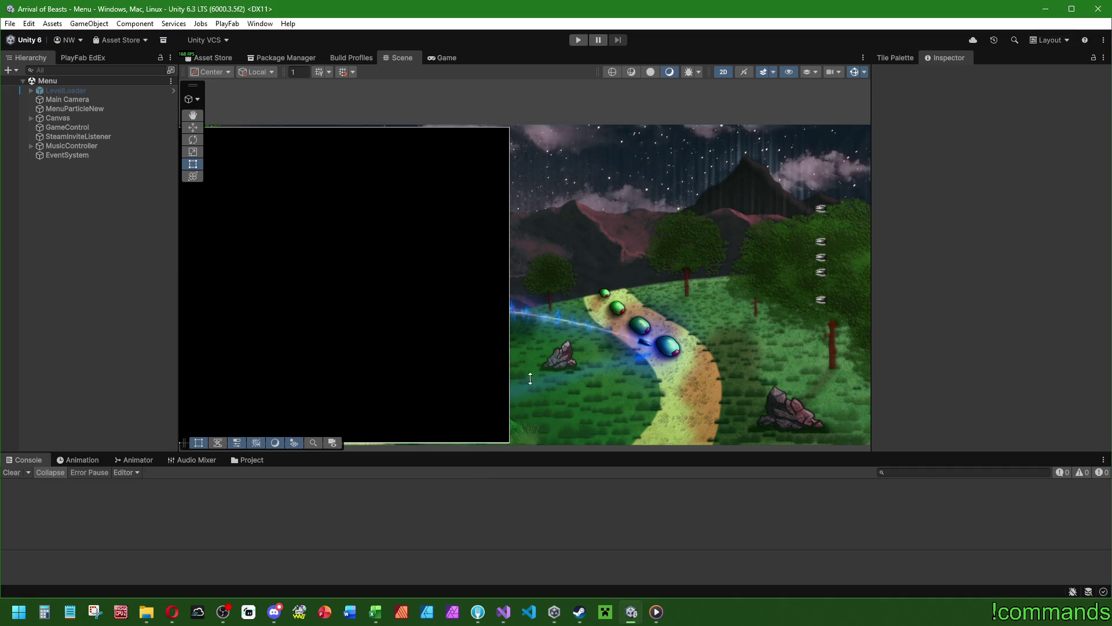
# Start Unity play mode to bring up the online/offline selection screen.
pyautogui.click(578, 40)
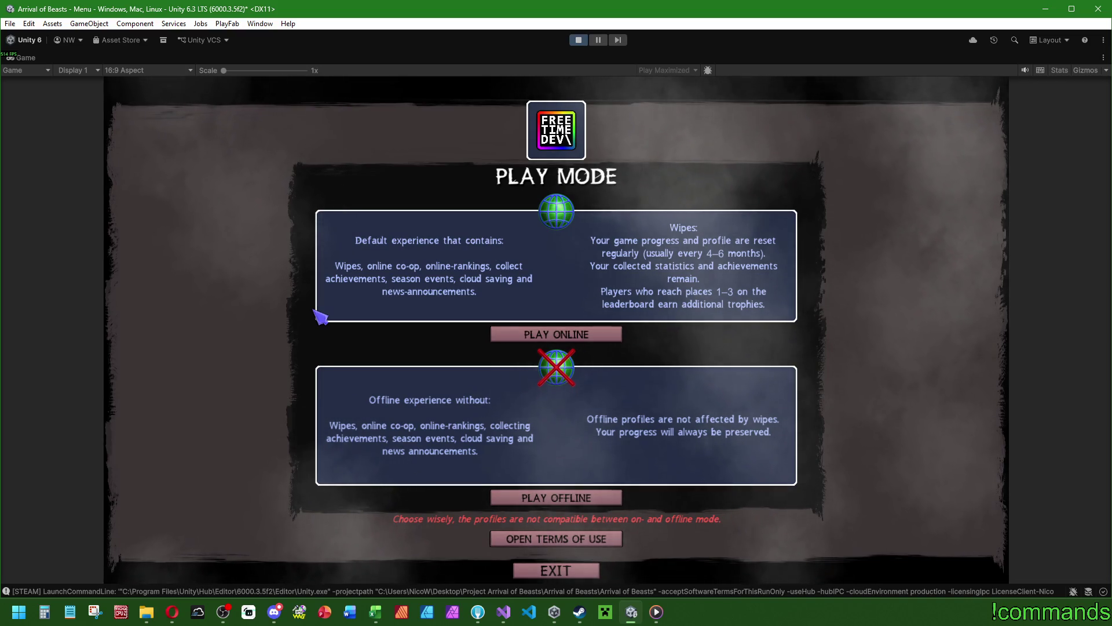
# Play offline with the first local profile.
pyautogui.click(556, 499)
pyautogui.click(565, 413)
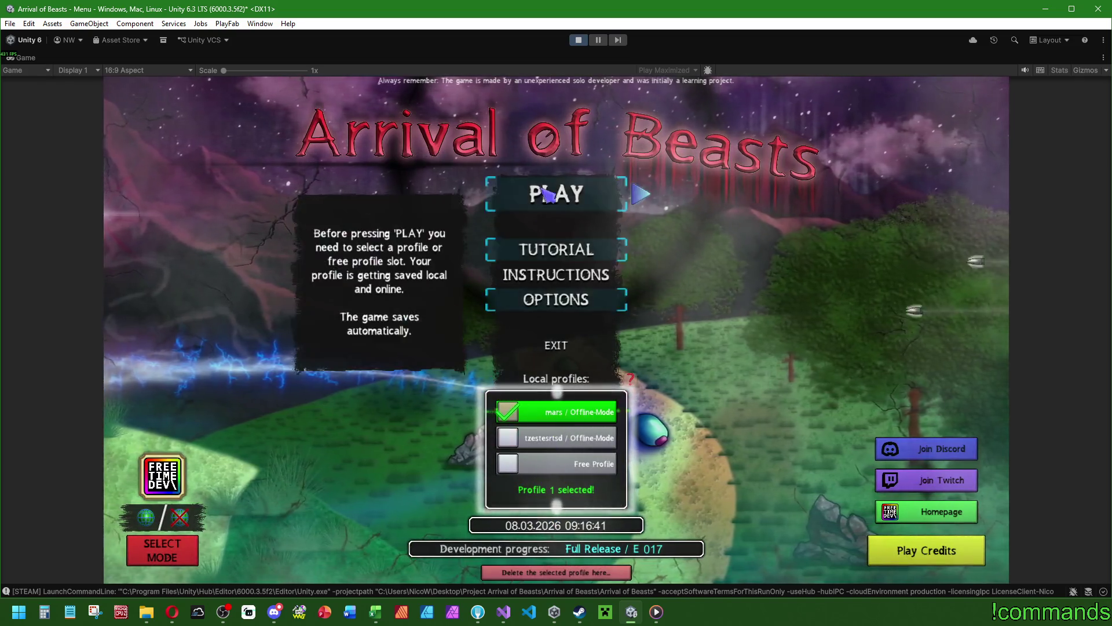
pyautogui.click(546, 197)
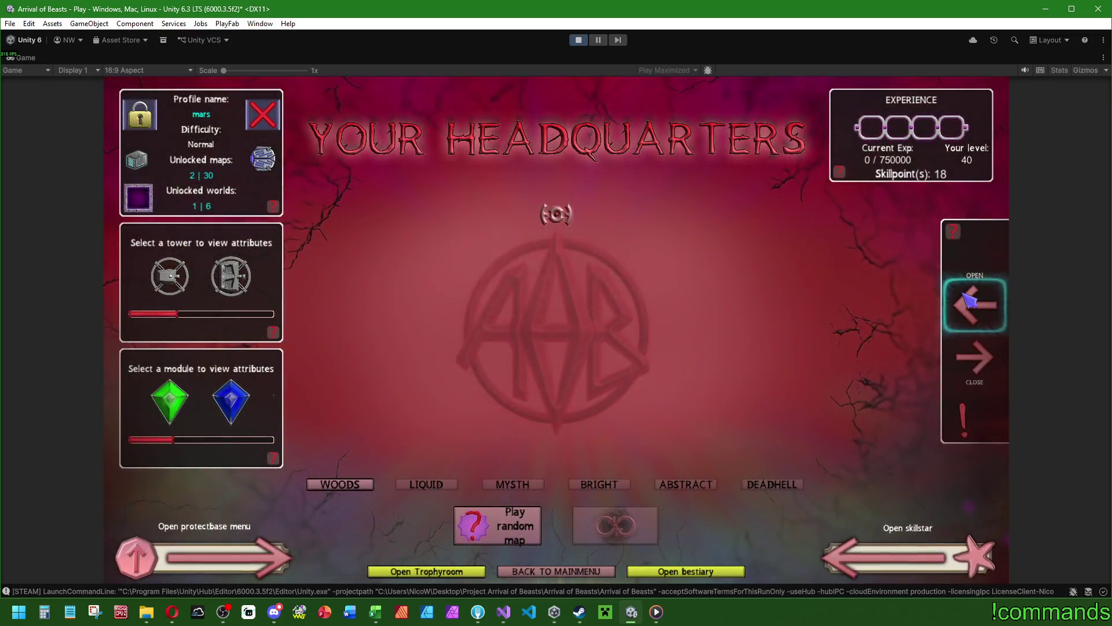
# In Talentpath, spend points on the Science path and choose Truestrenght as its talent.
pyautogui.click(975, 304)
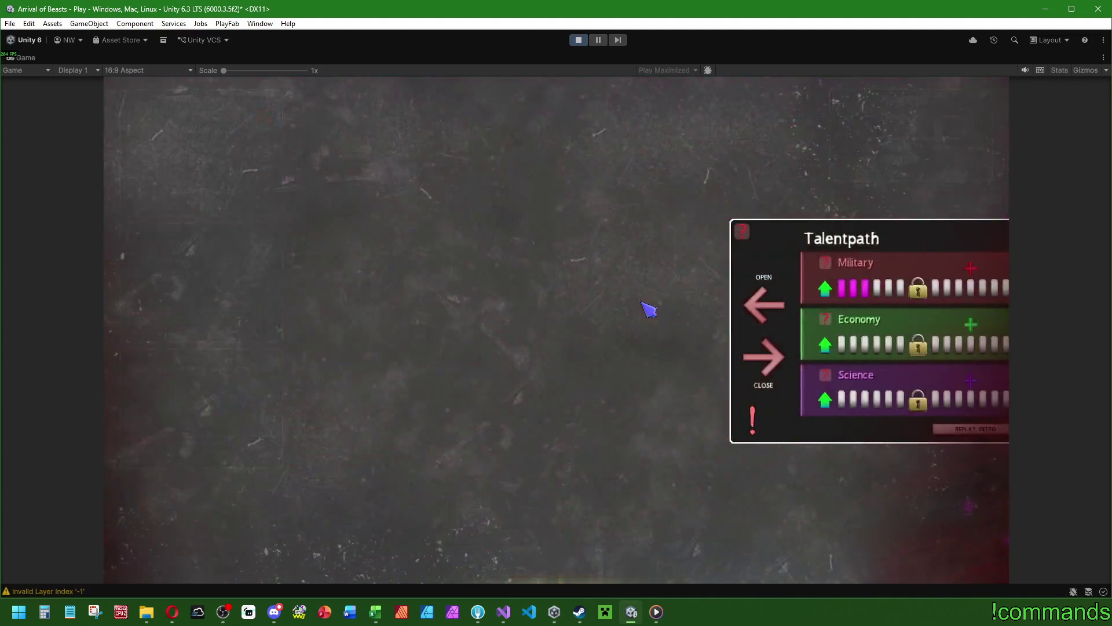
pyautogui.moveTo(769, 405)
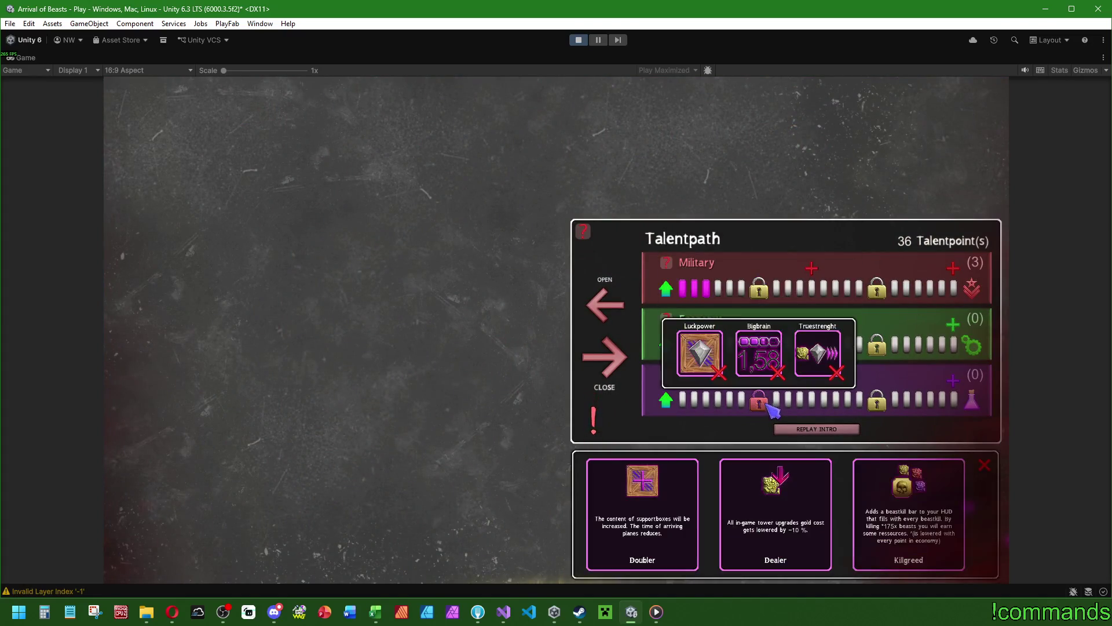
pyautogui.click(983, 464)
pyautogui.click(759, 401)
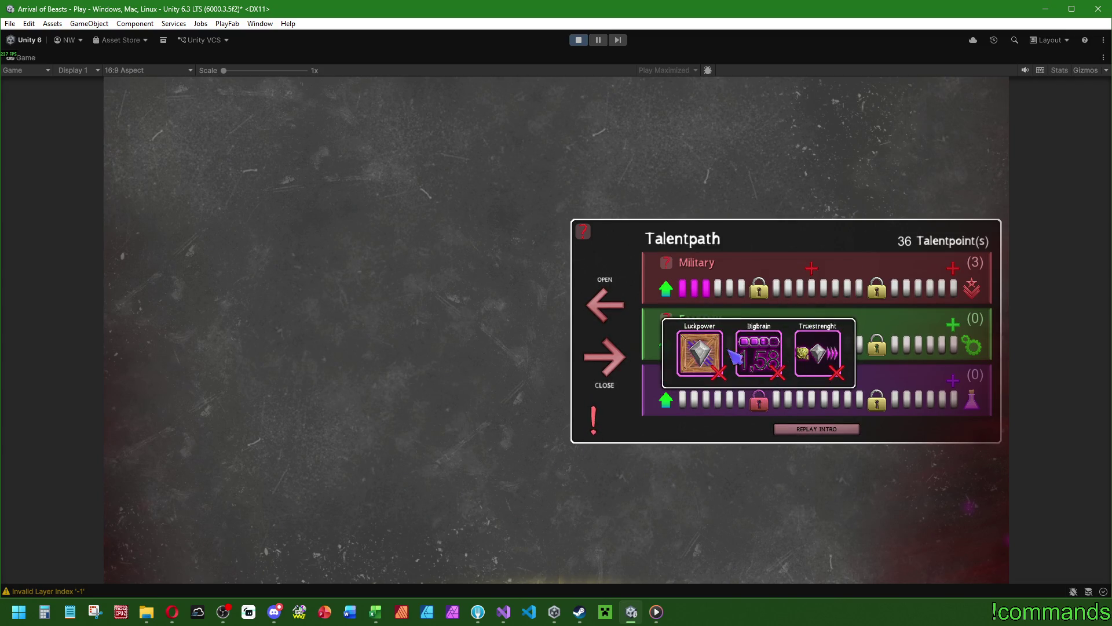
pyautogui.click(669, 405)
pyautogui.click(667, 403)
pyautogui.click(667, 404)
pyautogui.click(667, 404)
pyautogui.click(667, 404)
pyautogui.click(667, 403)
pyautogui.click(668, 404)
pyautogui.click(760, 401)
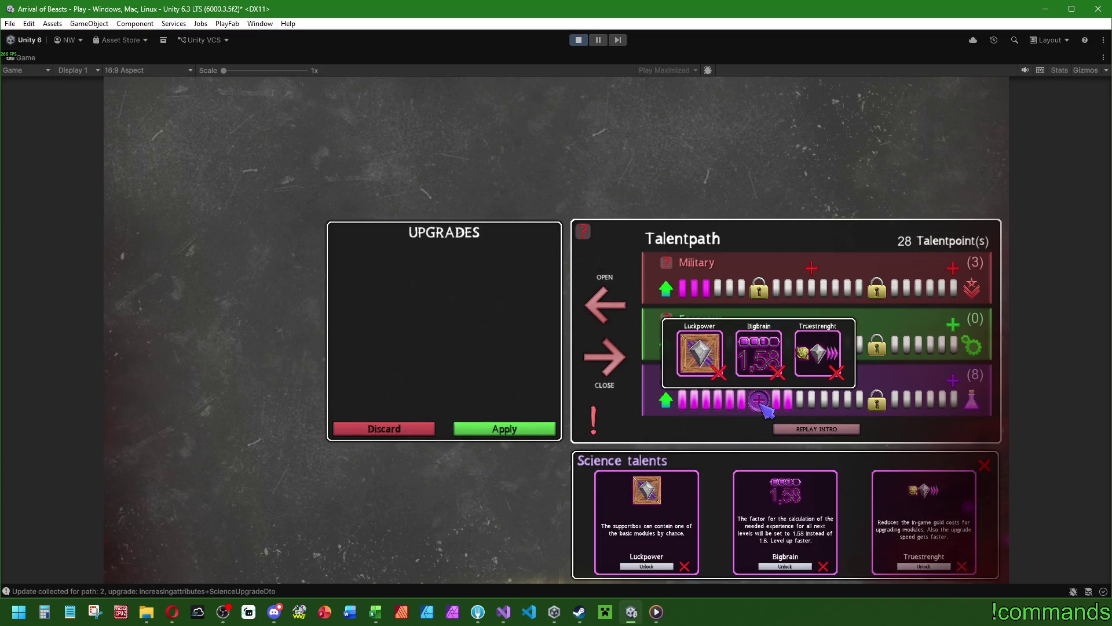
pyautogui.click(924, 566)
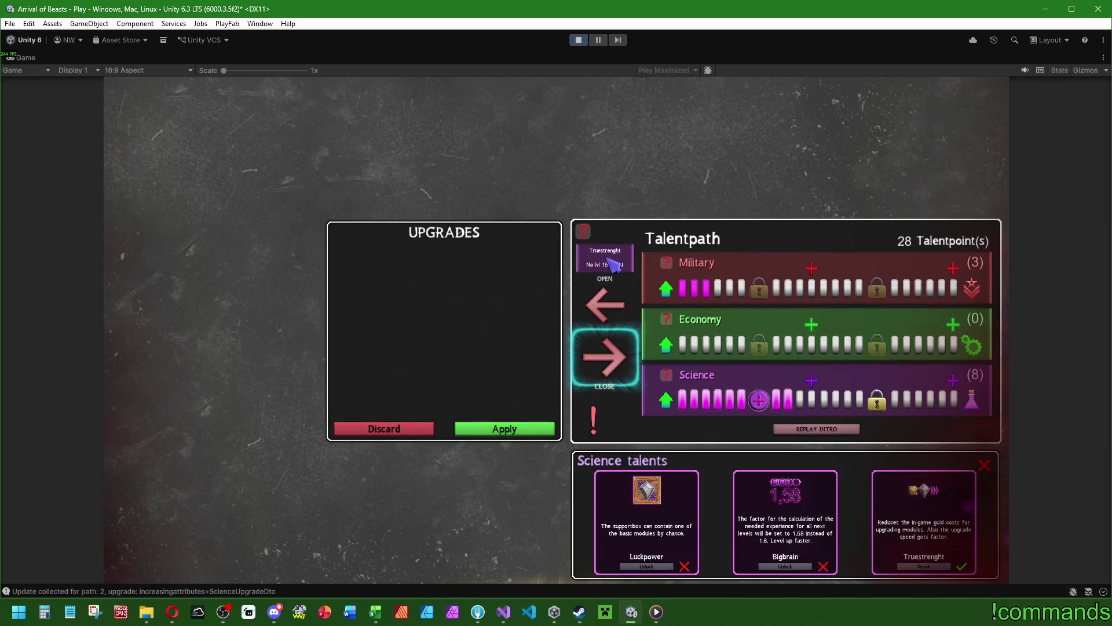
# Discard the pending Science upgrades, restoring 36 points, and reopen the Science talent details.
pyautogui.moveTo(760, 398)
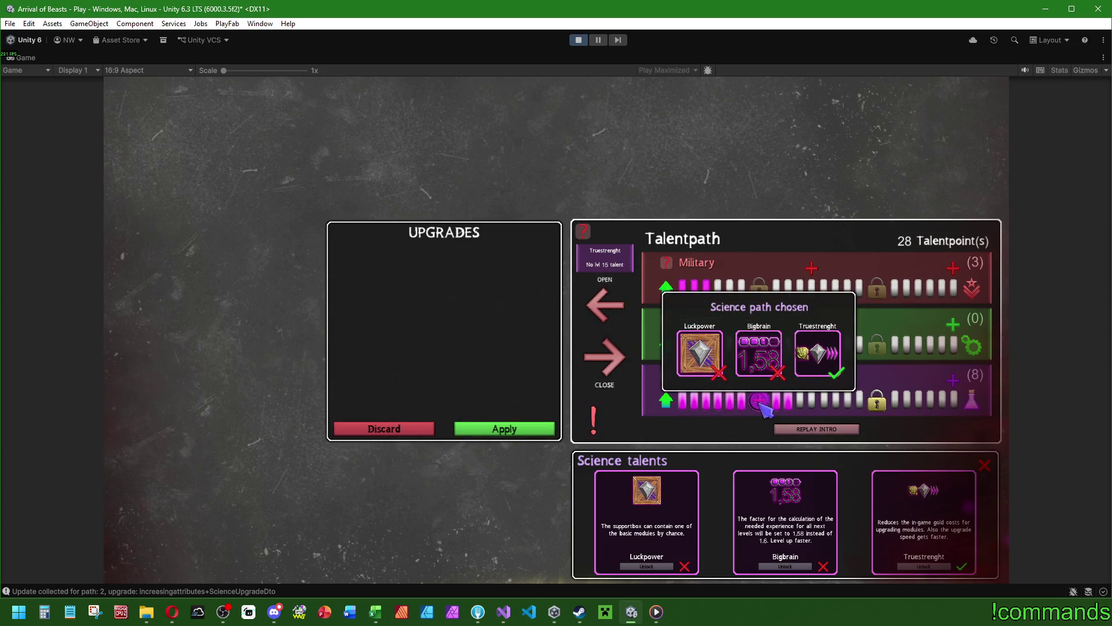
pyautogui.click(414, 432)
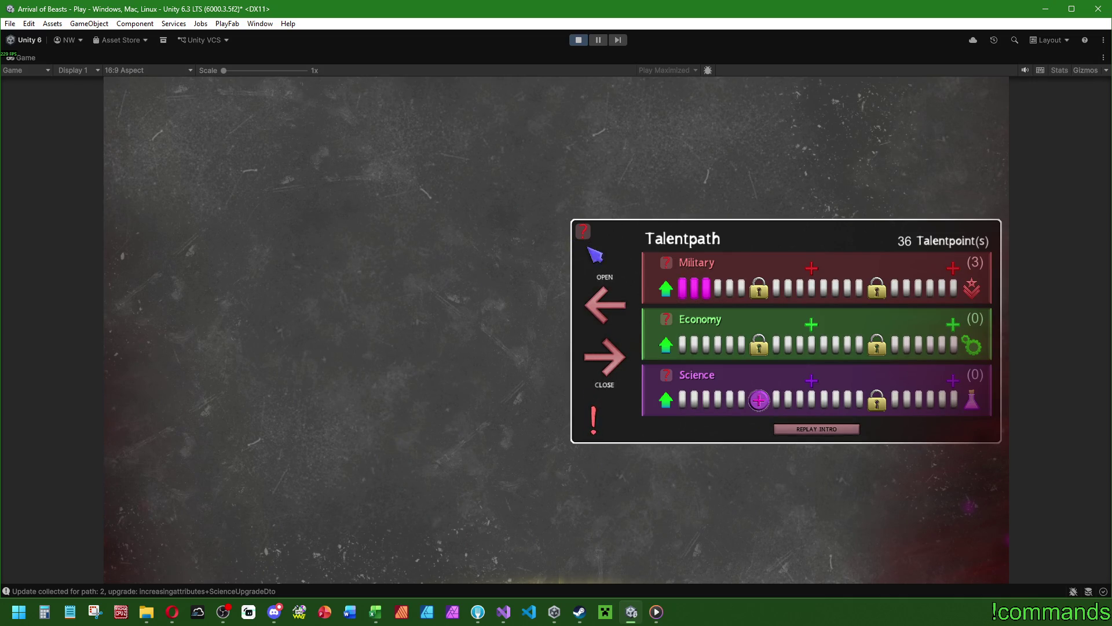
pyautogui.click(760, 399)
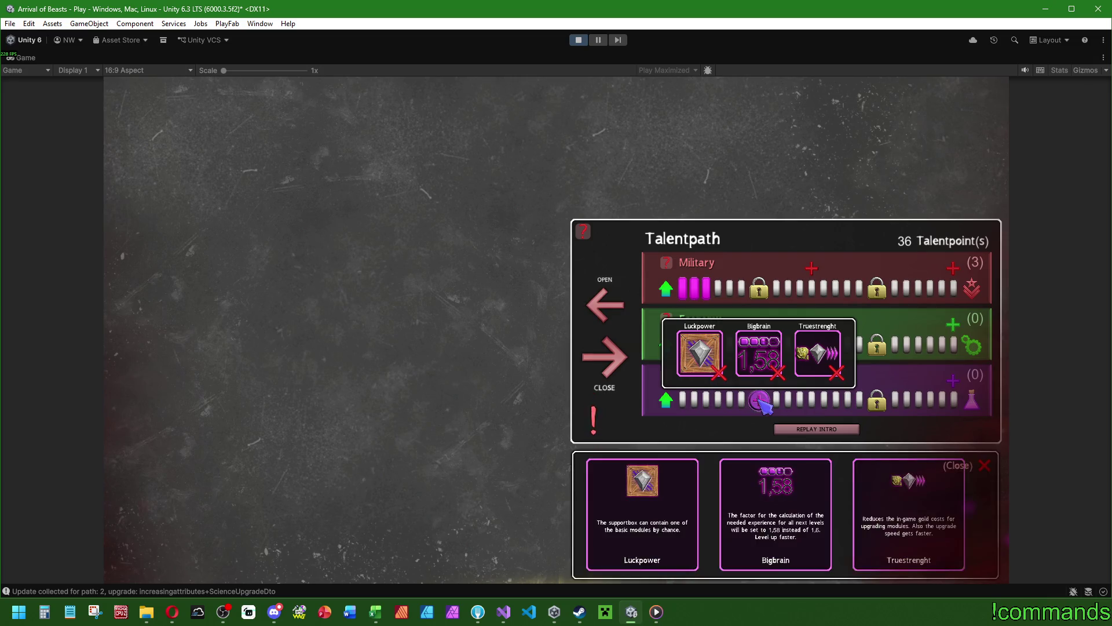